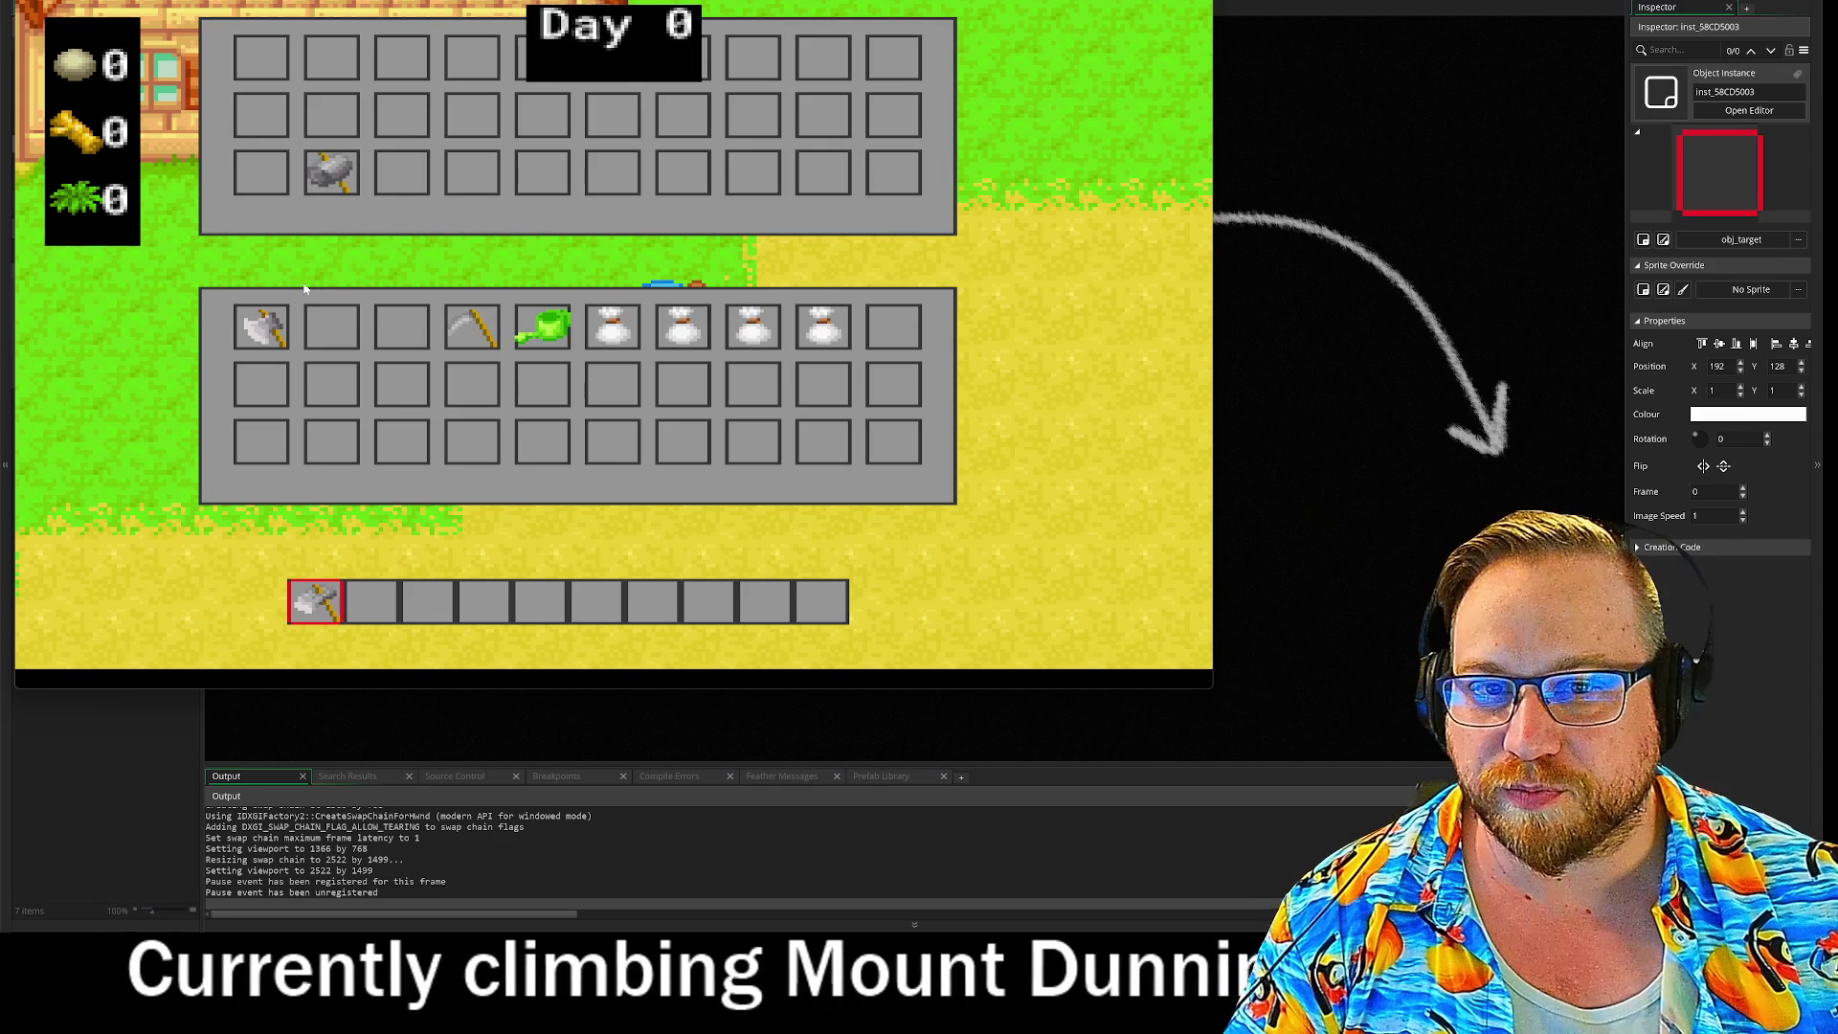
Step: Move the axe, scythe and watering can from the inventory into the chest's third row
click(278, 326)
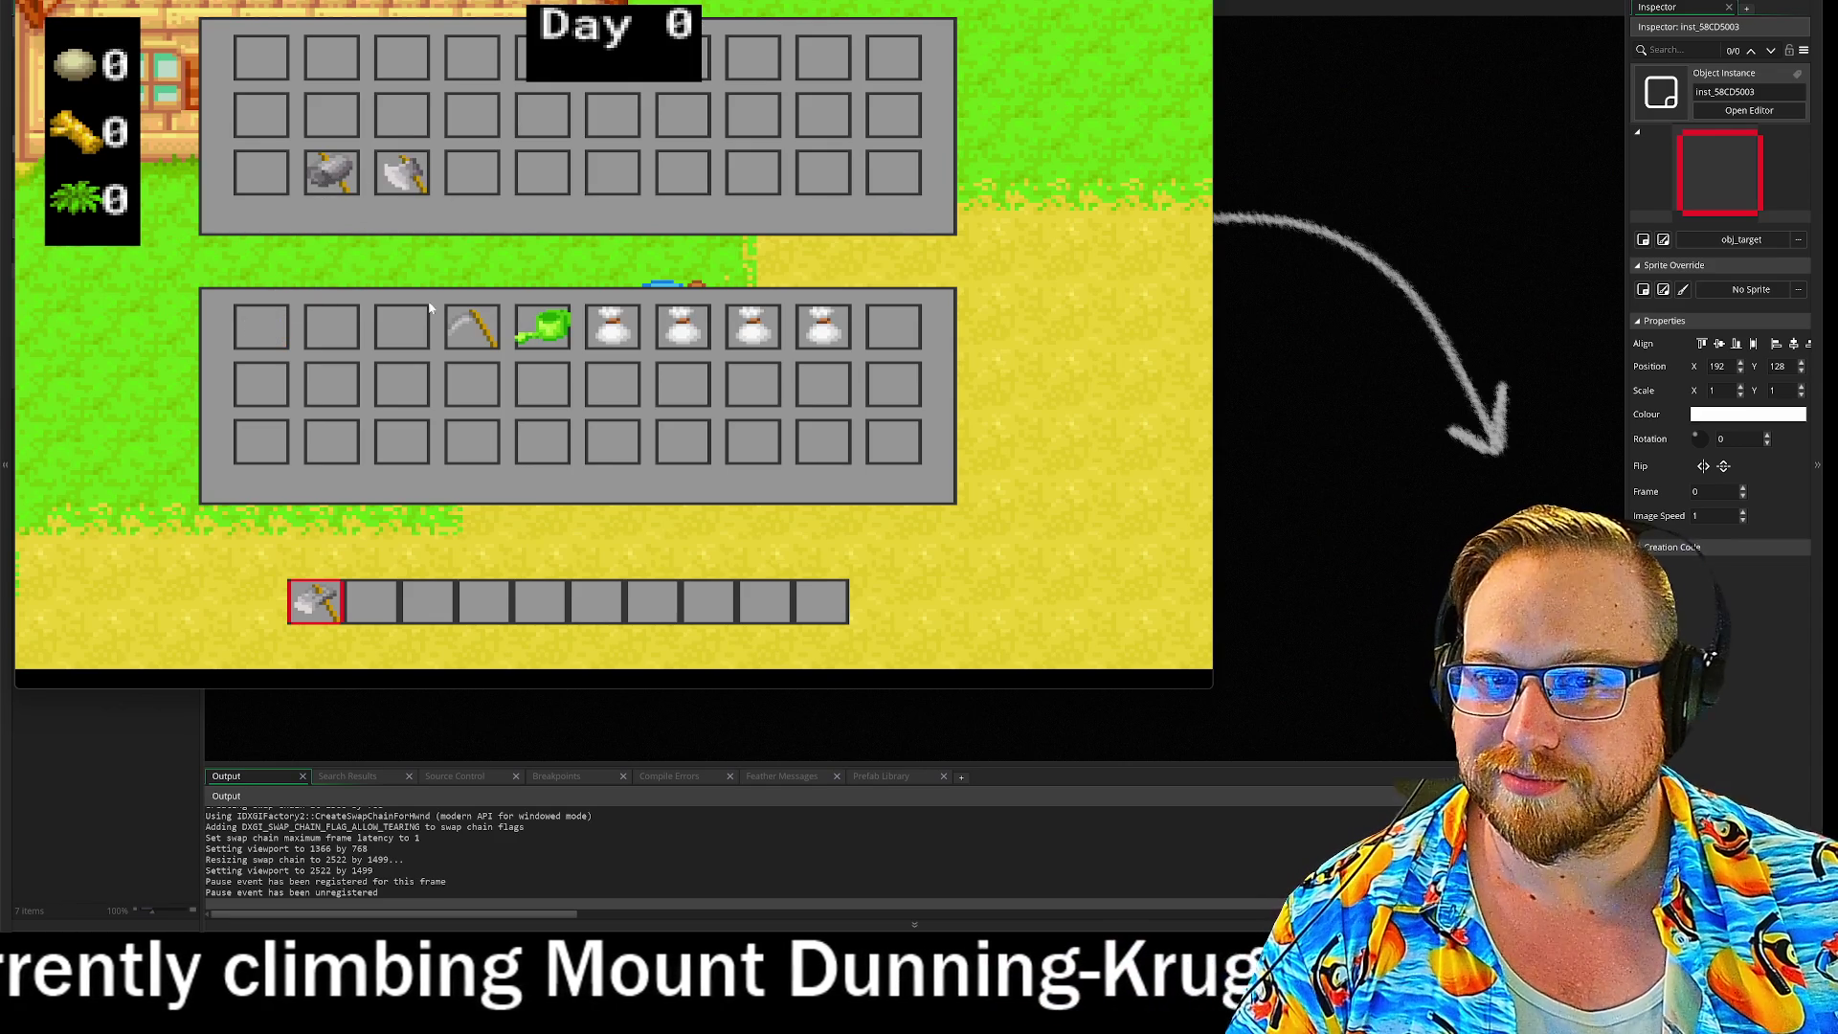
click(472, 325)
click(563, 333)
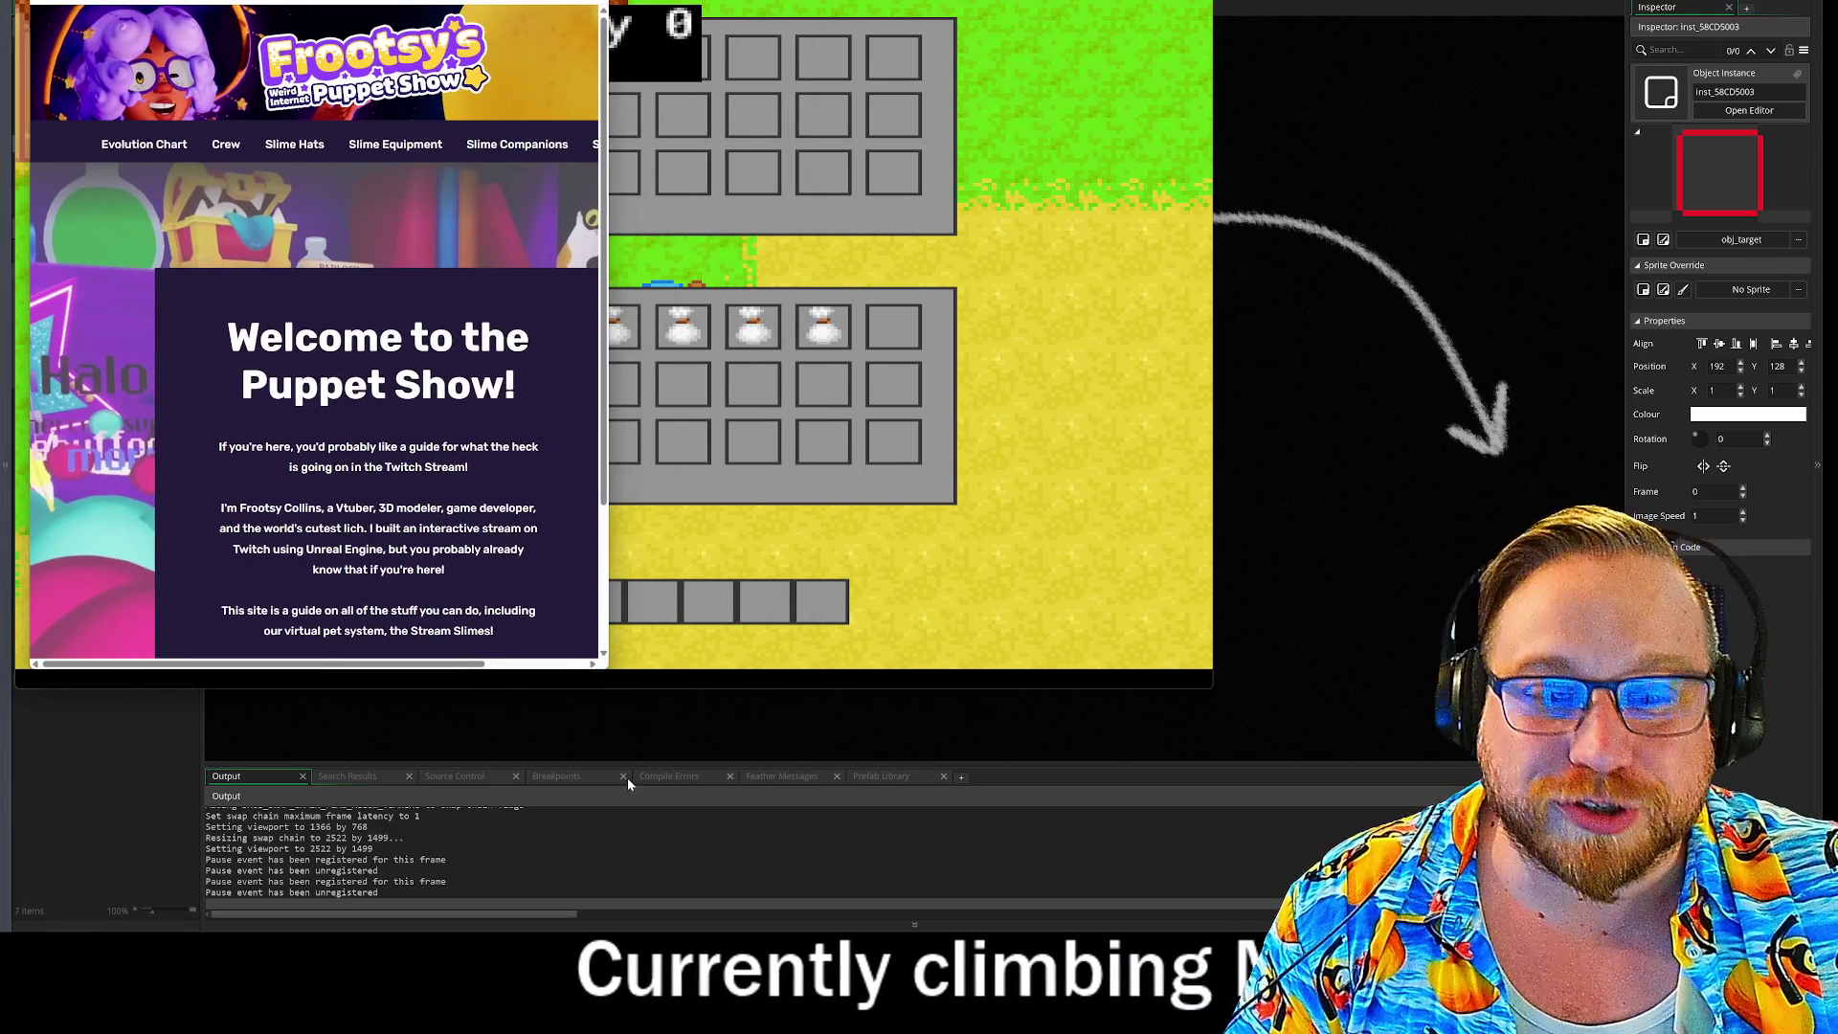
Step: Enlarge the browser, read through the Puppet Show Evolution Chart, then close the browser with Ctrl+W
mouse_move(607, 674)
mouse_down()
mouse_move(996, 843)
mouse_move(1331, 909)
mouse_move(1293, 896)
mouse_up()
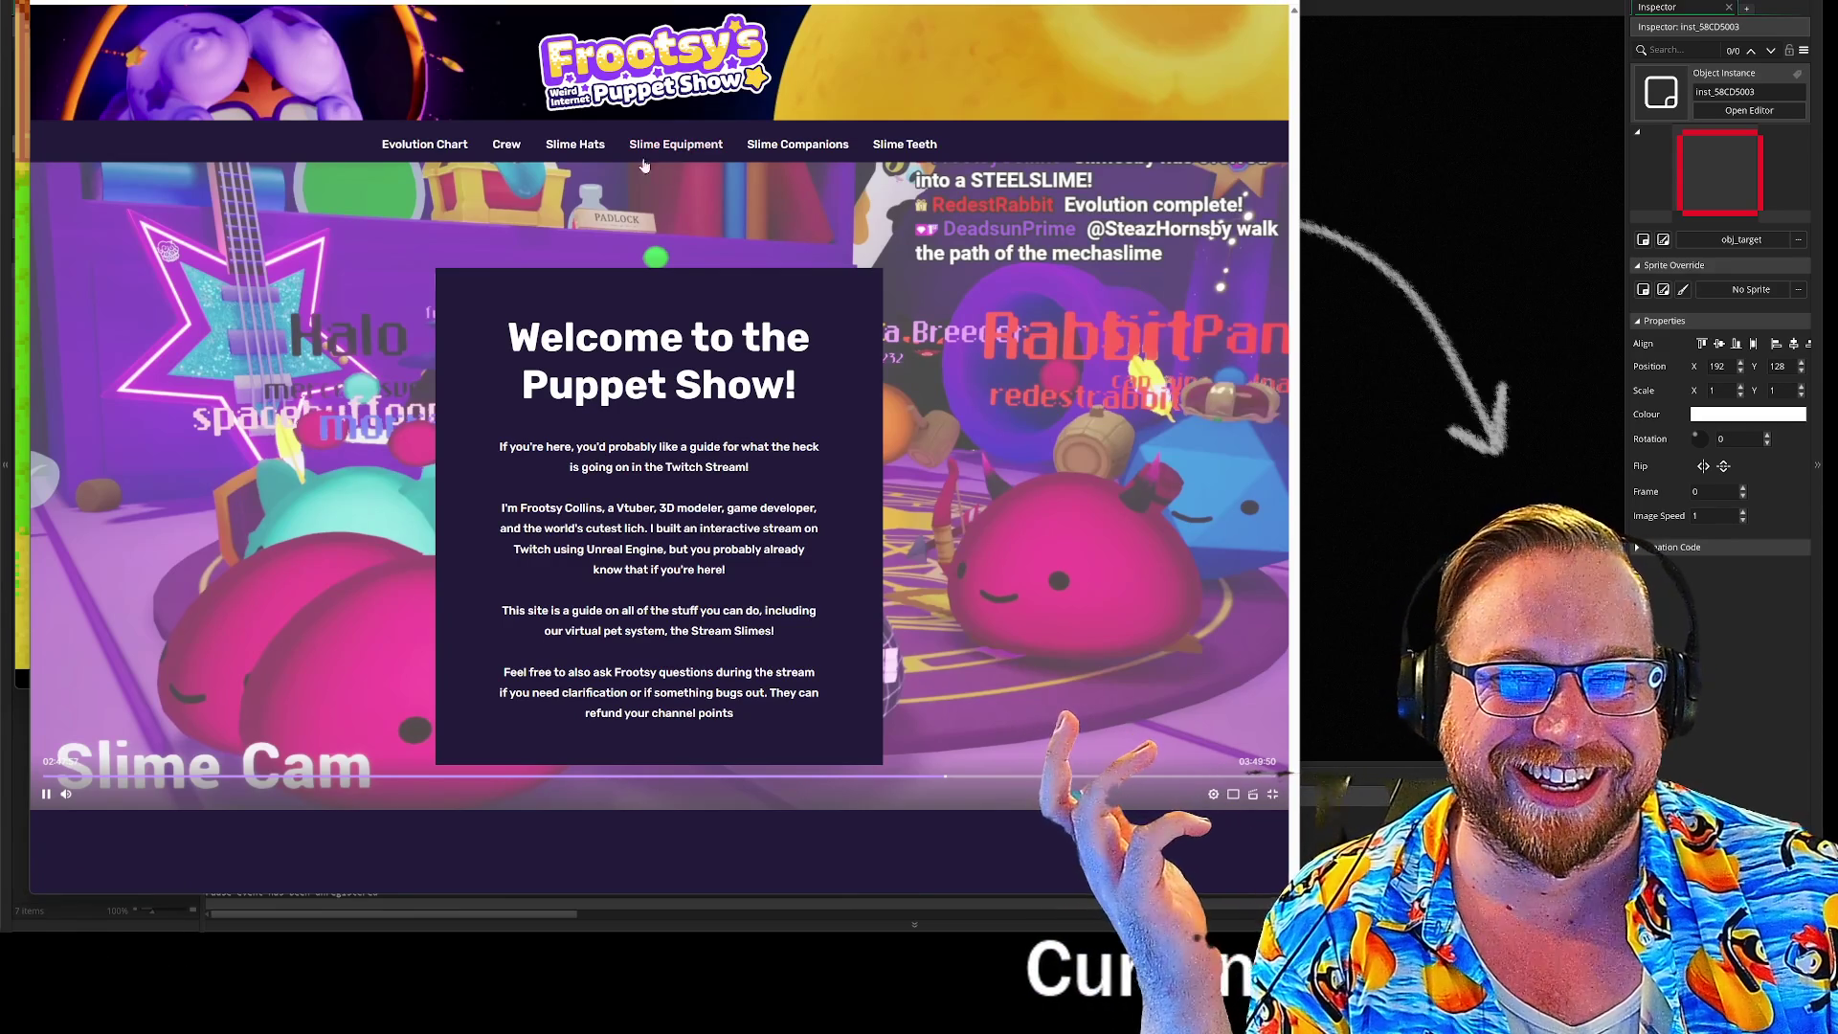
click(442, 151)
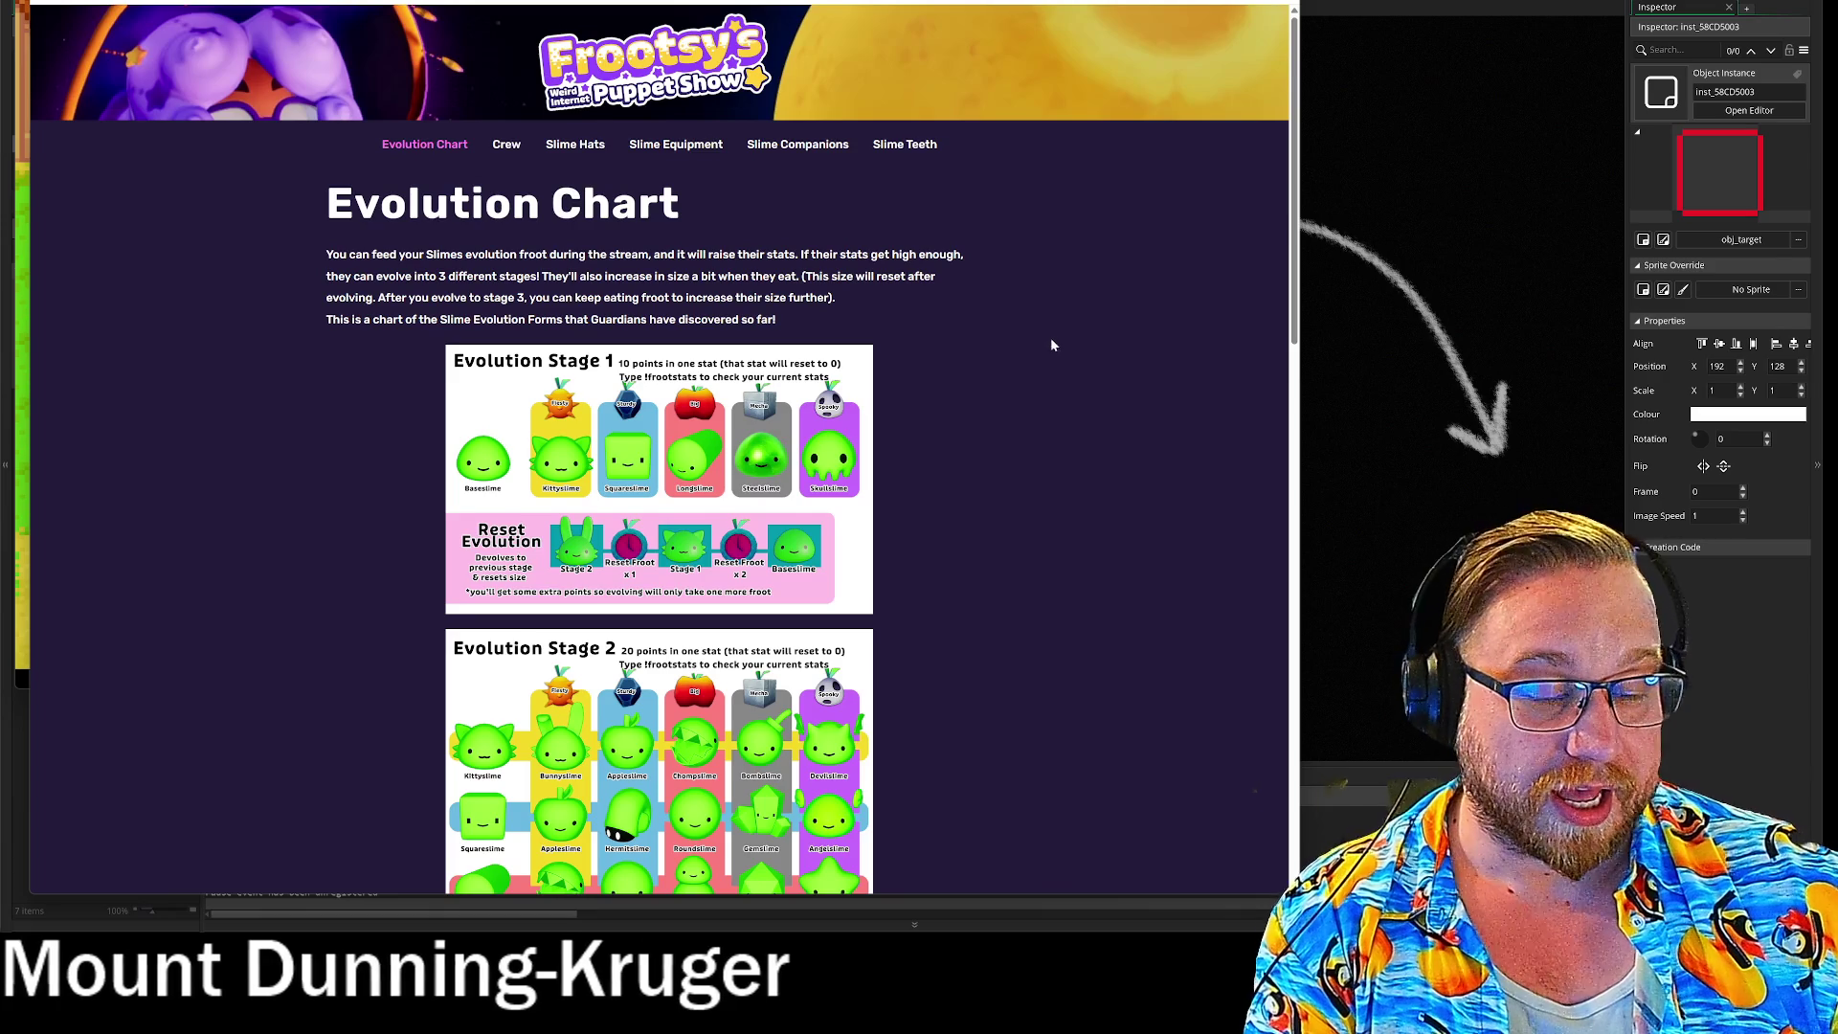
scroll(1051, 333, down, 2)
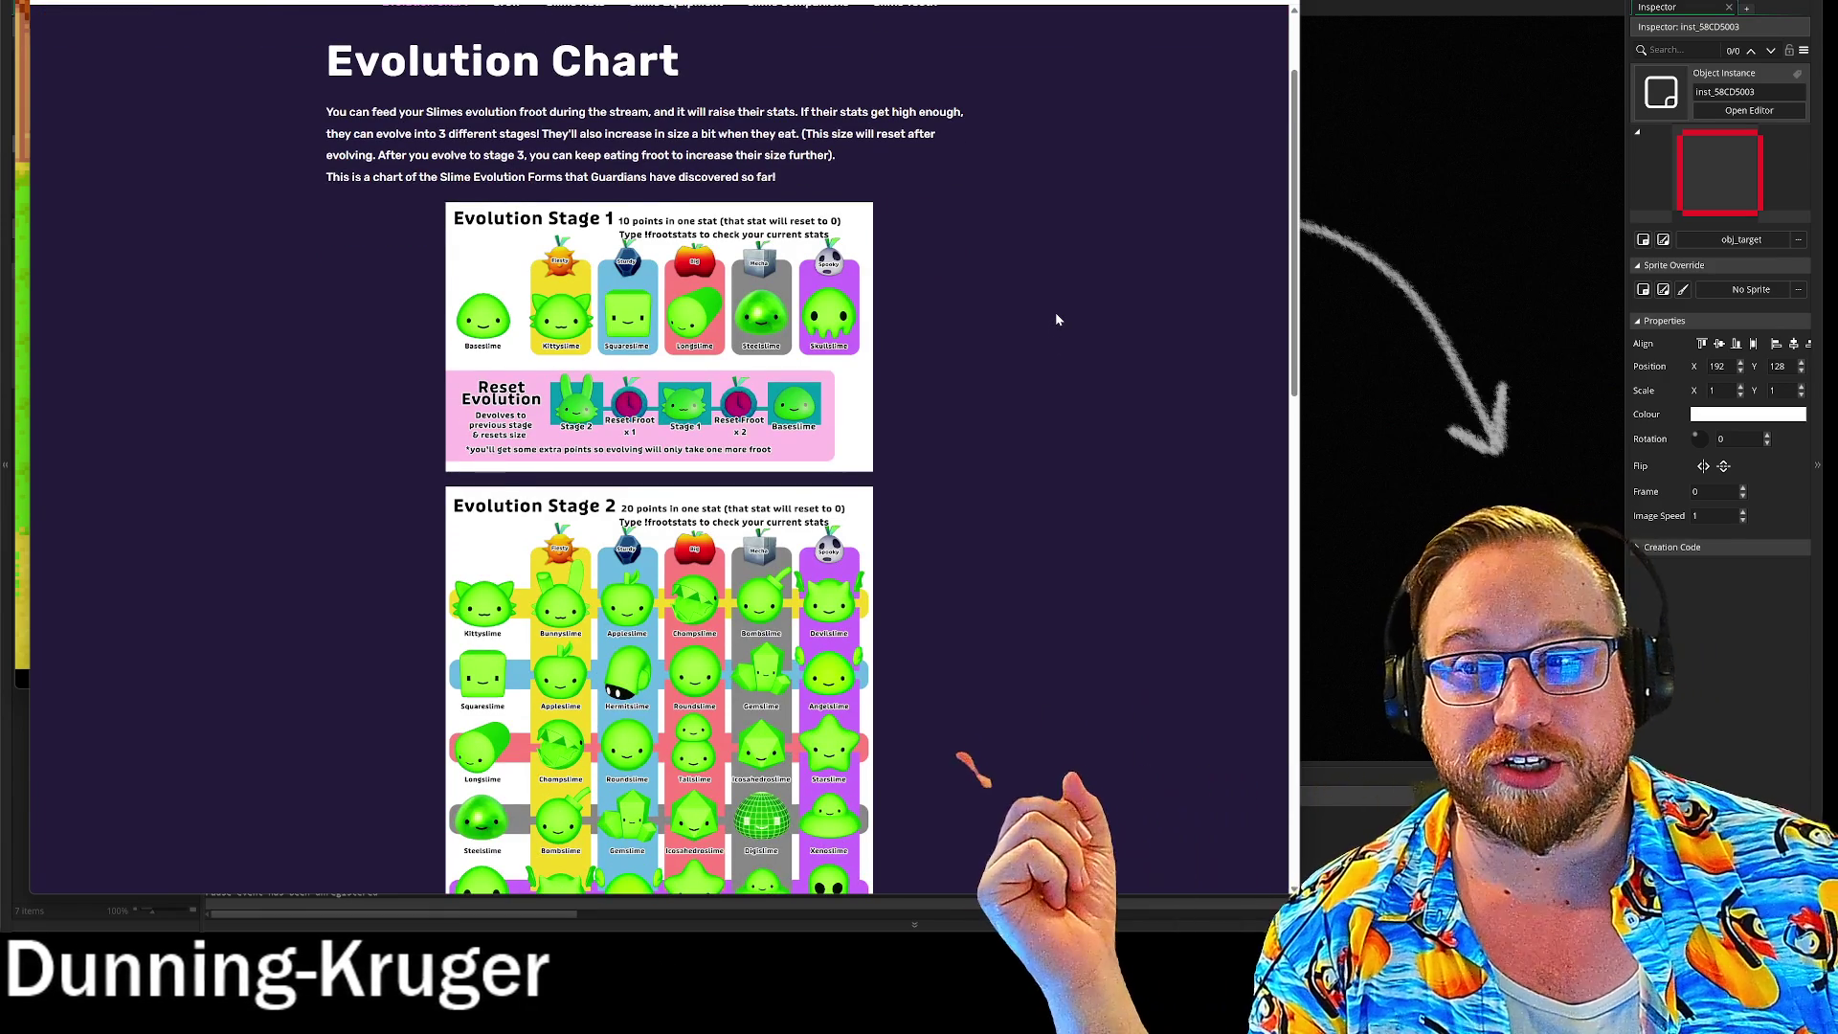
scroll(1057, 317, down, 4)
scroll(1057, 319, down, 15)
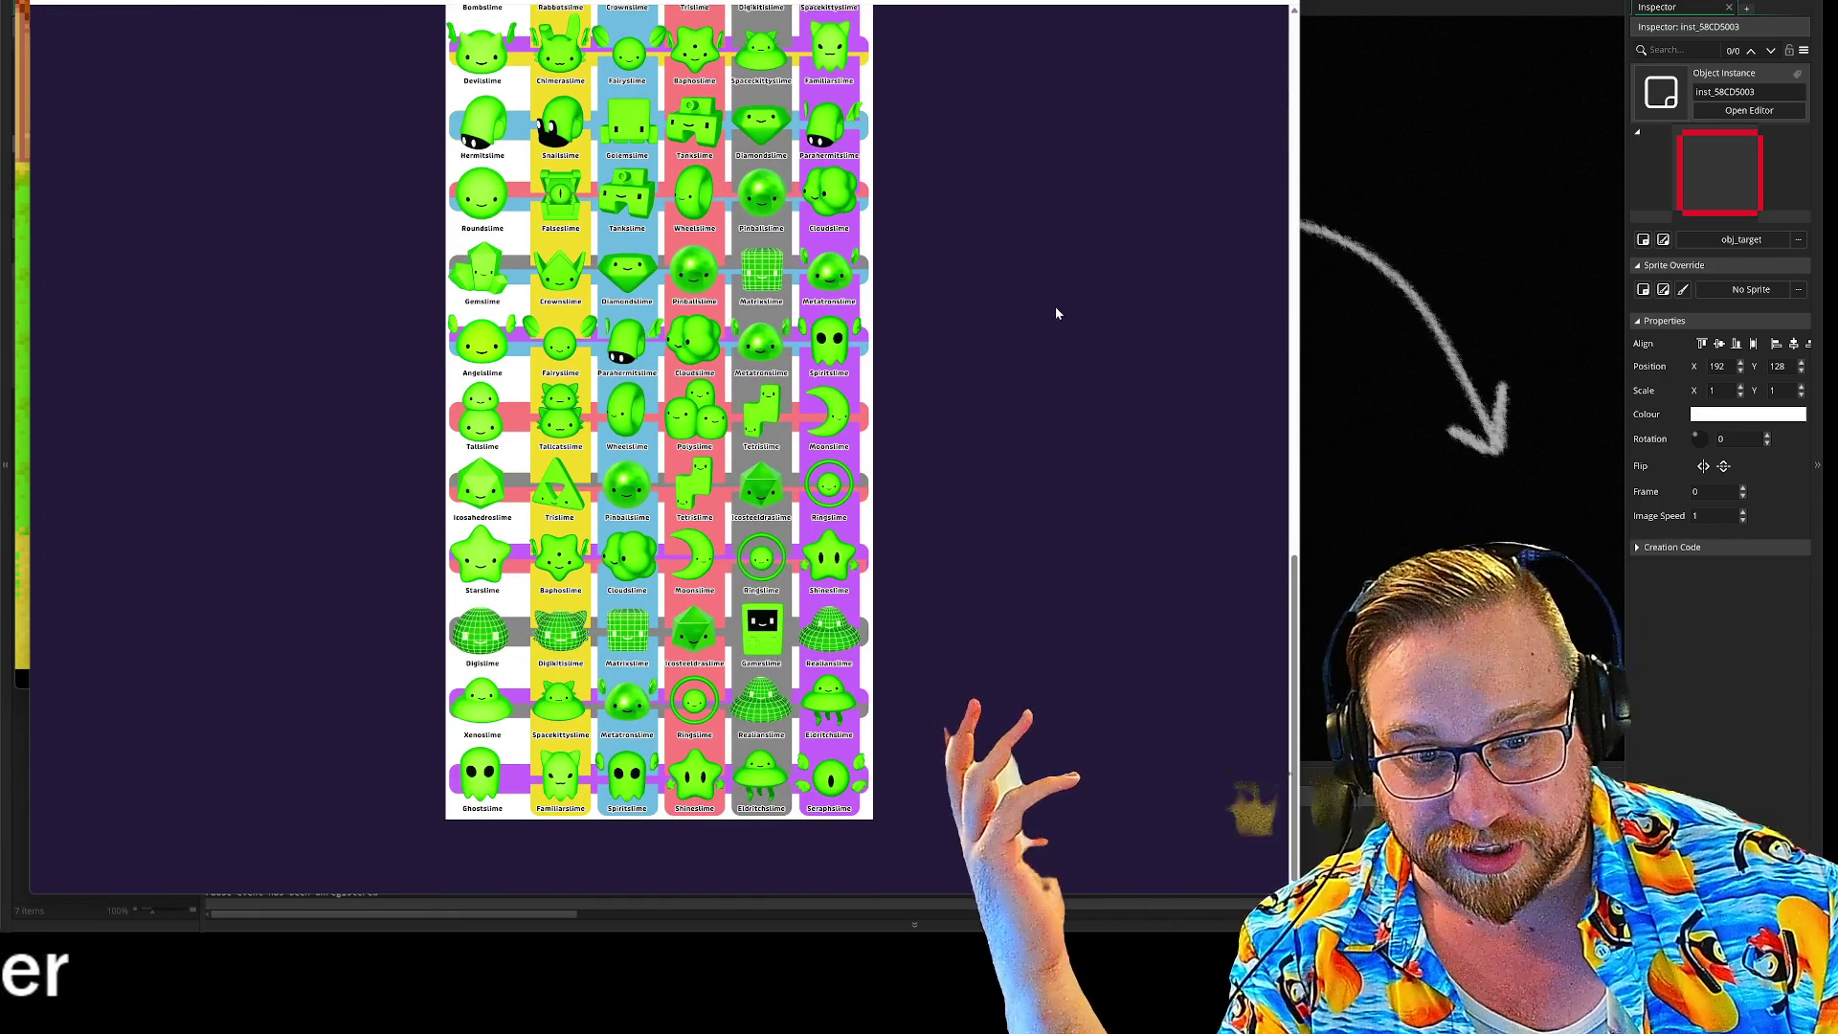
scroll(1050, 320, up, 20)
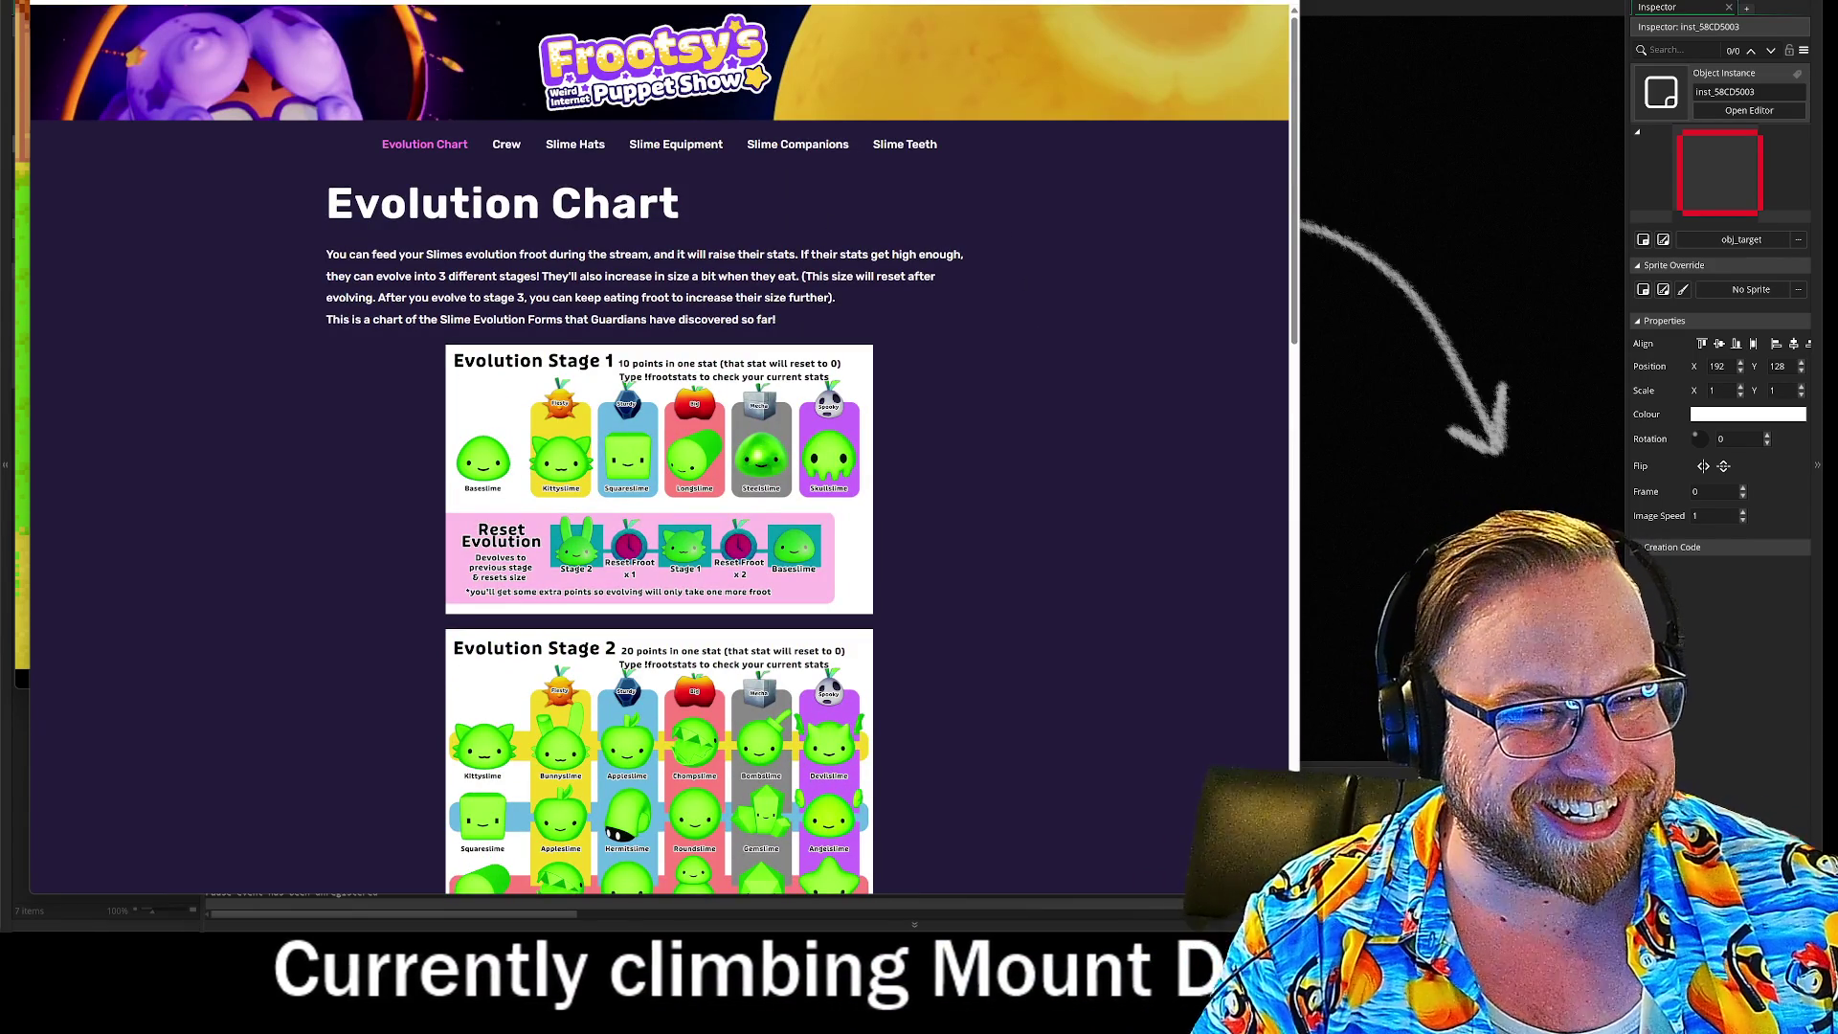
key(ctrl+w)
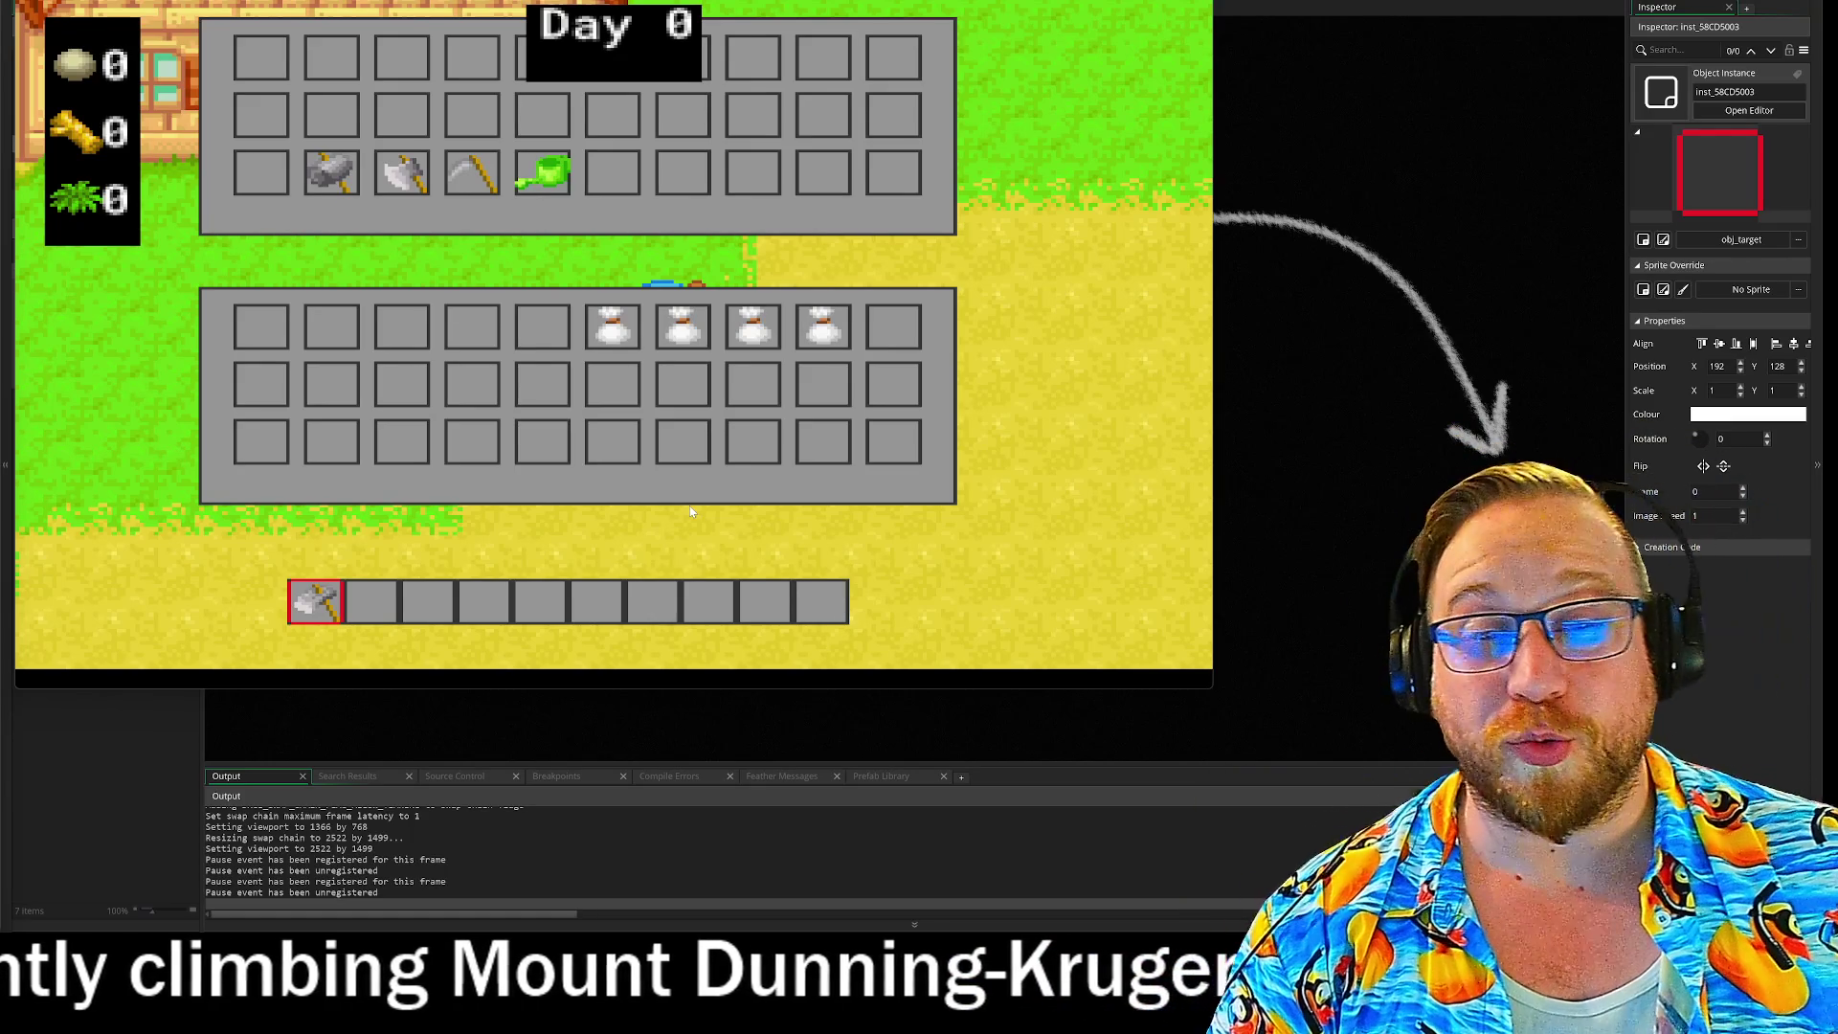
Step: Drag a seed bag from the chest into the hotbar, close the panels with Escape and walk on
drag(613, 326, 596, 602)
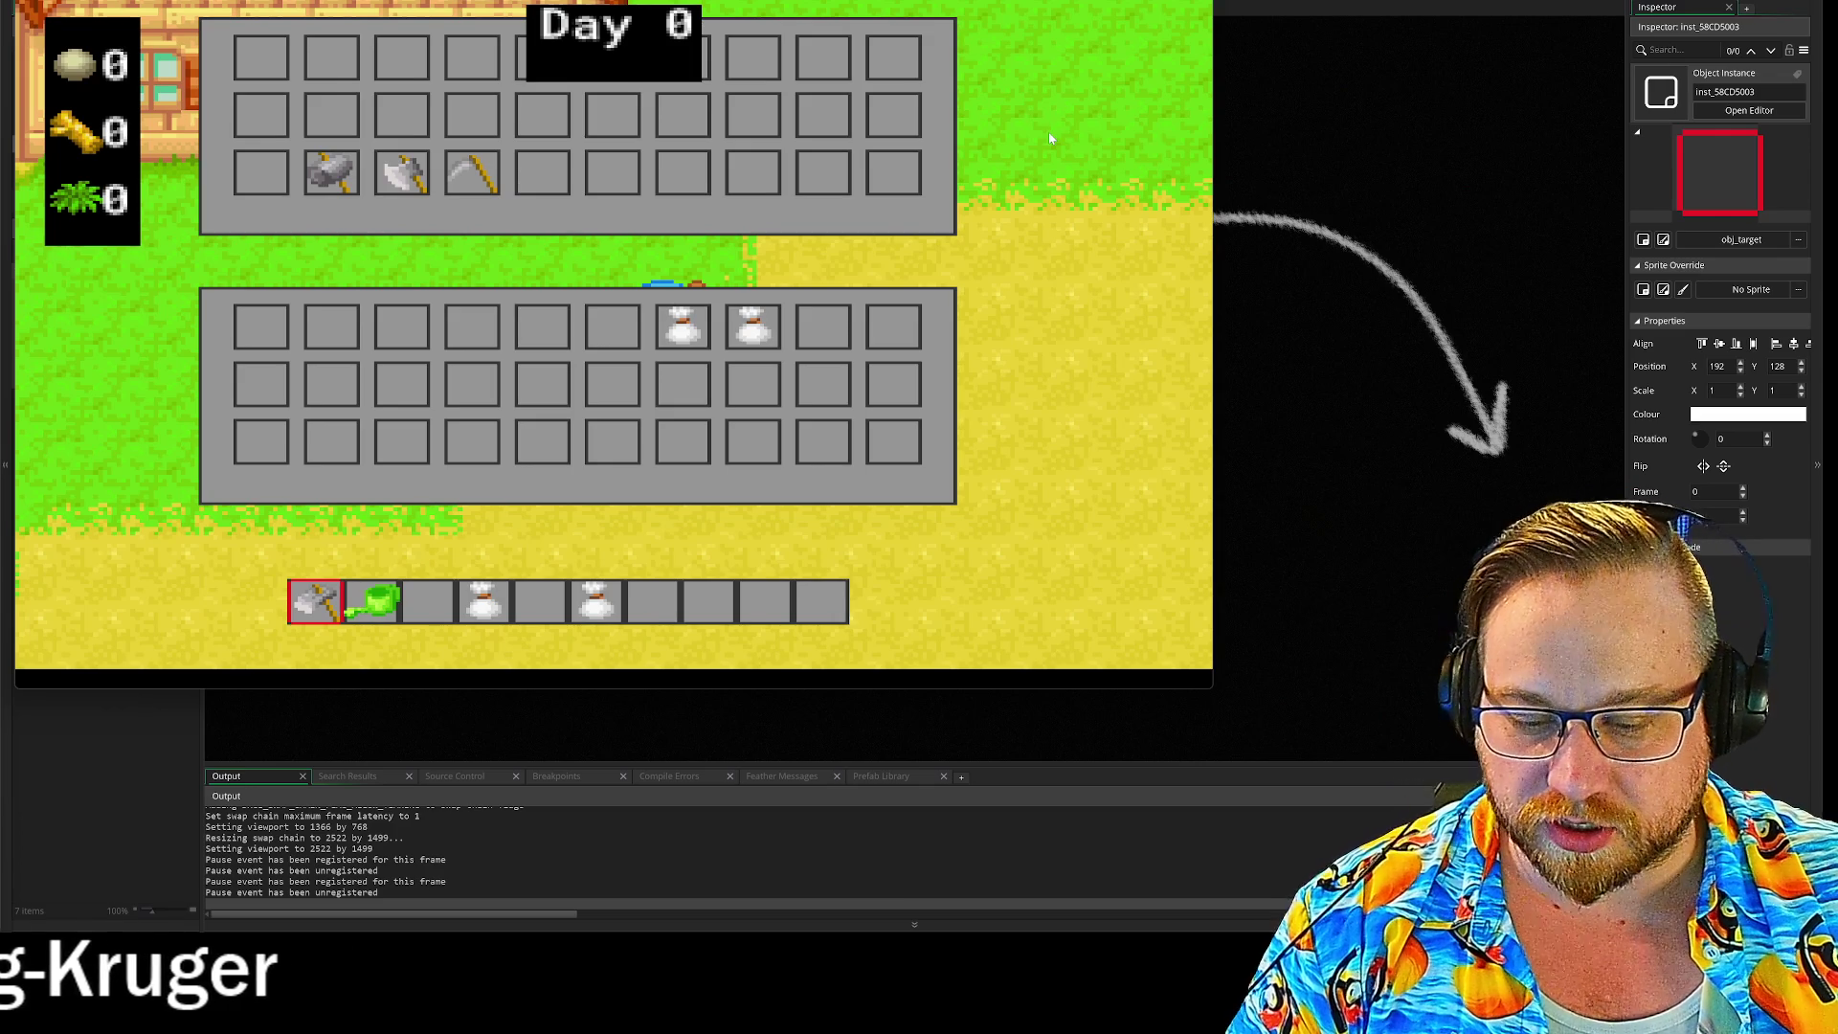
key(Escape)
key(Right)
key(Down)
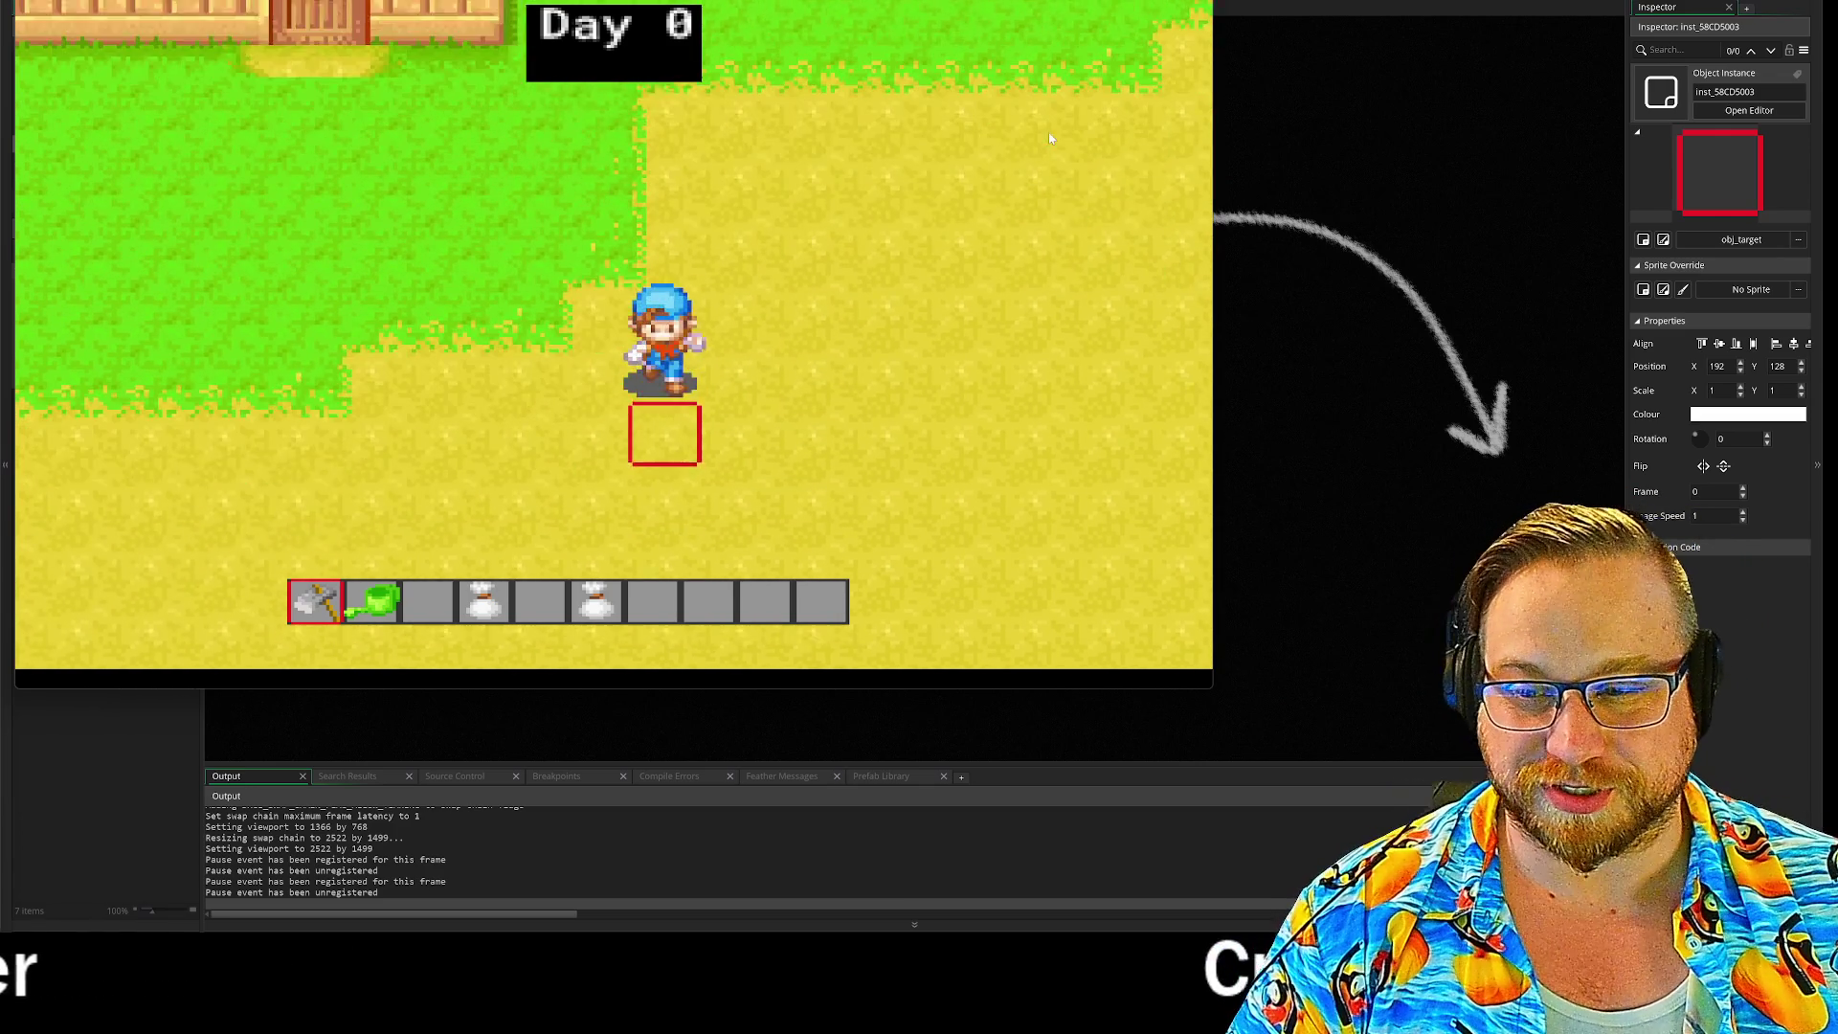
Step: Walk to the field near the farmhouse and till two soil tiles with the hoe
key(Left)
key(Up)
key(Right)
key(Left)
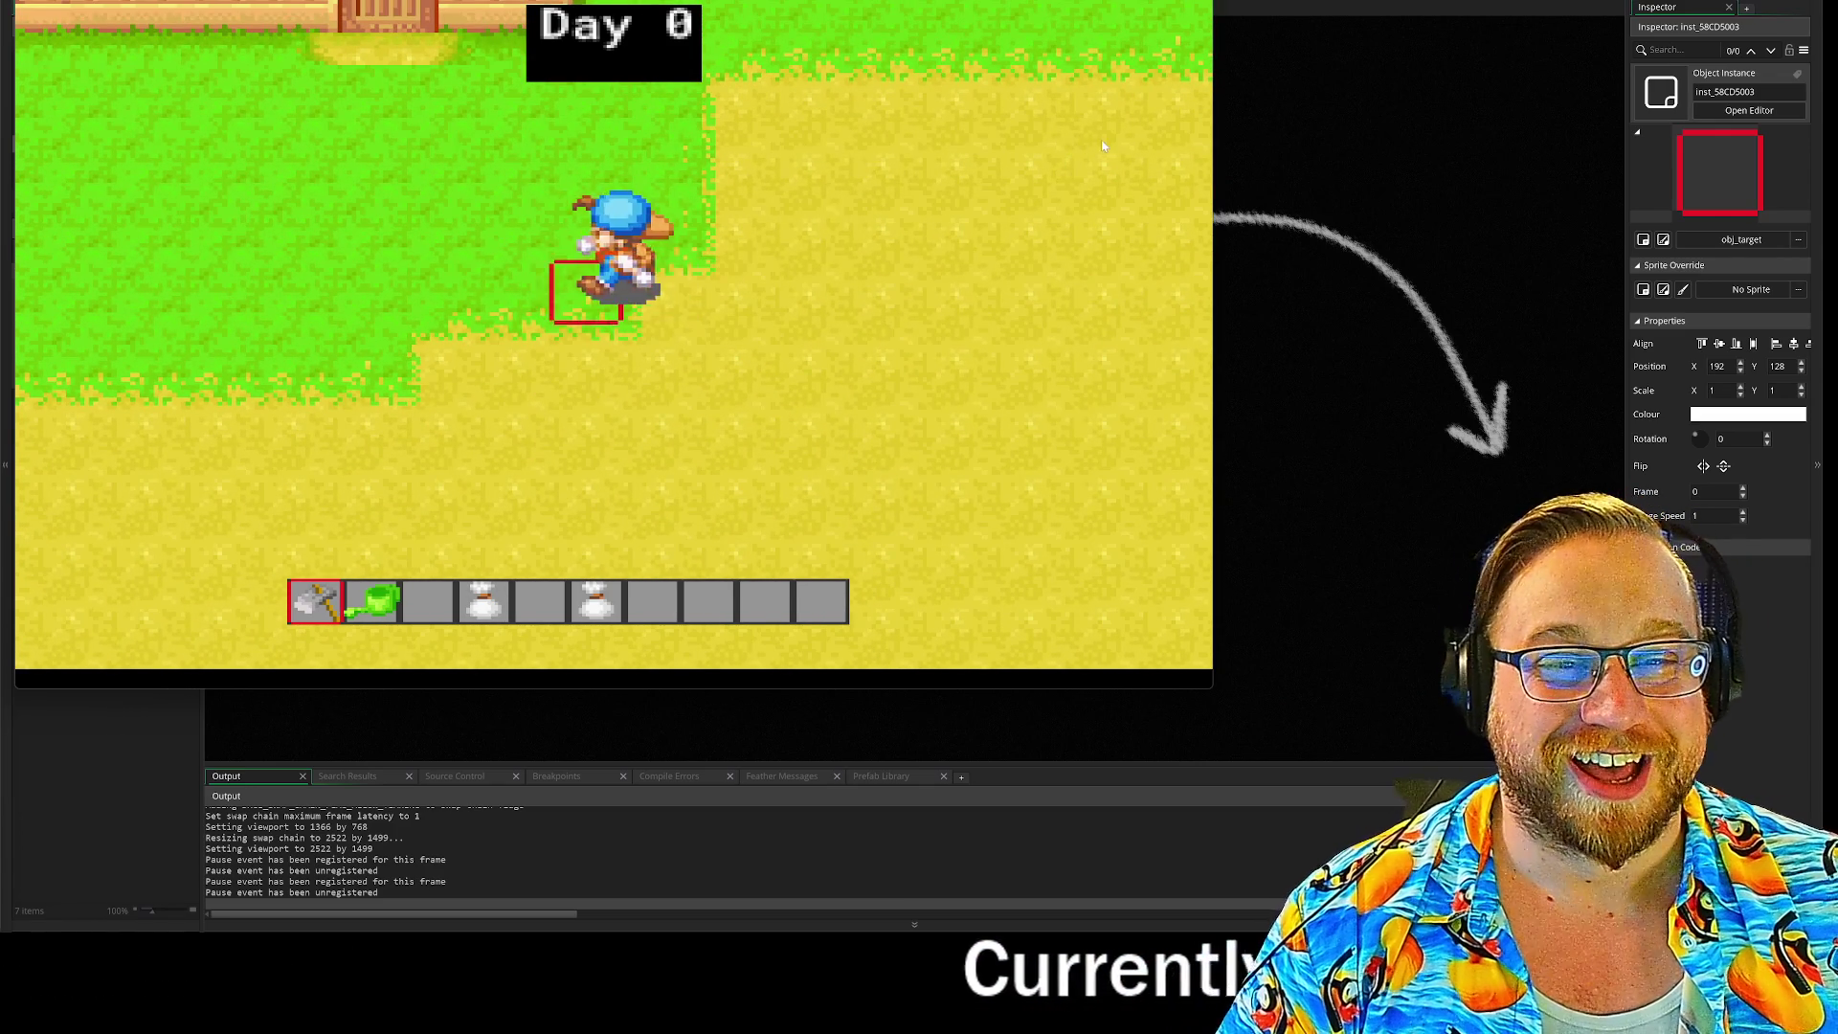
key(Left)
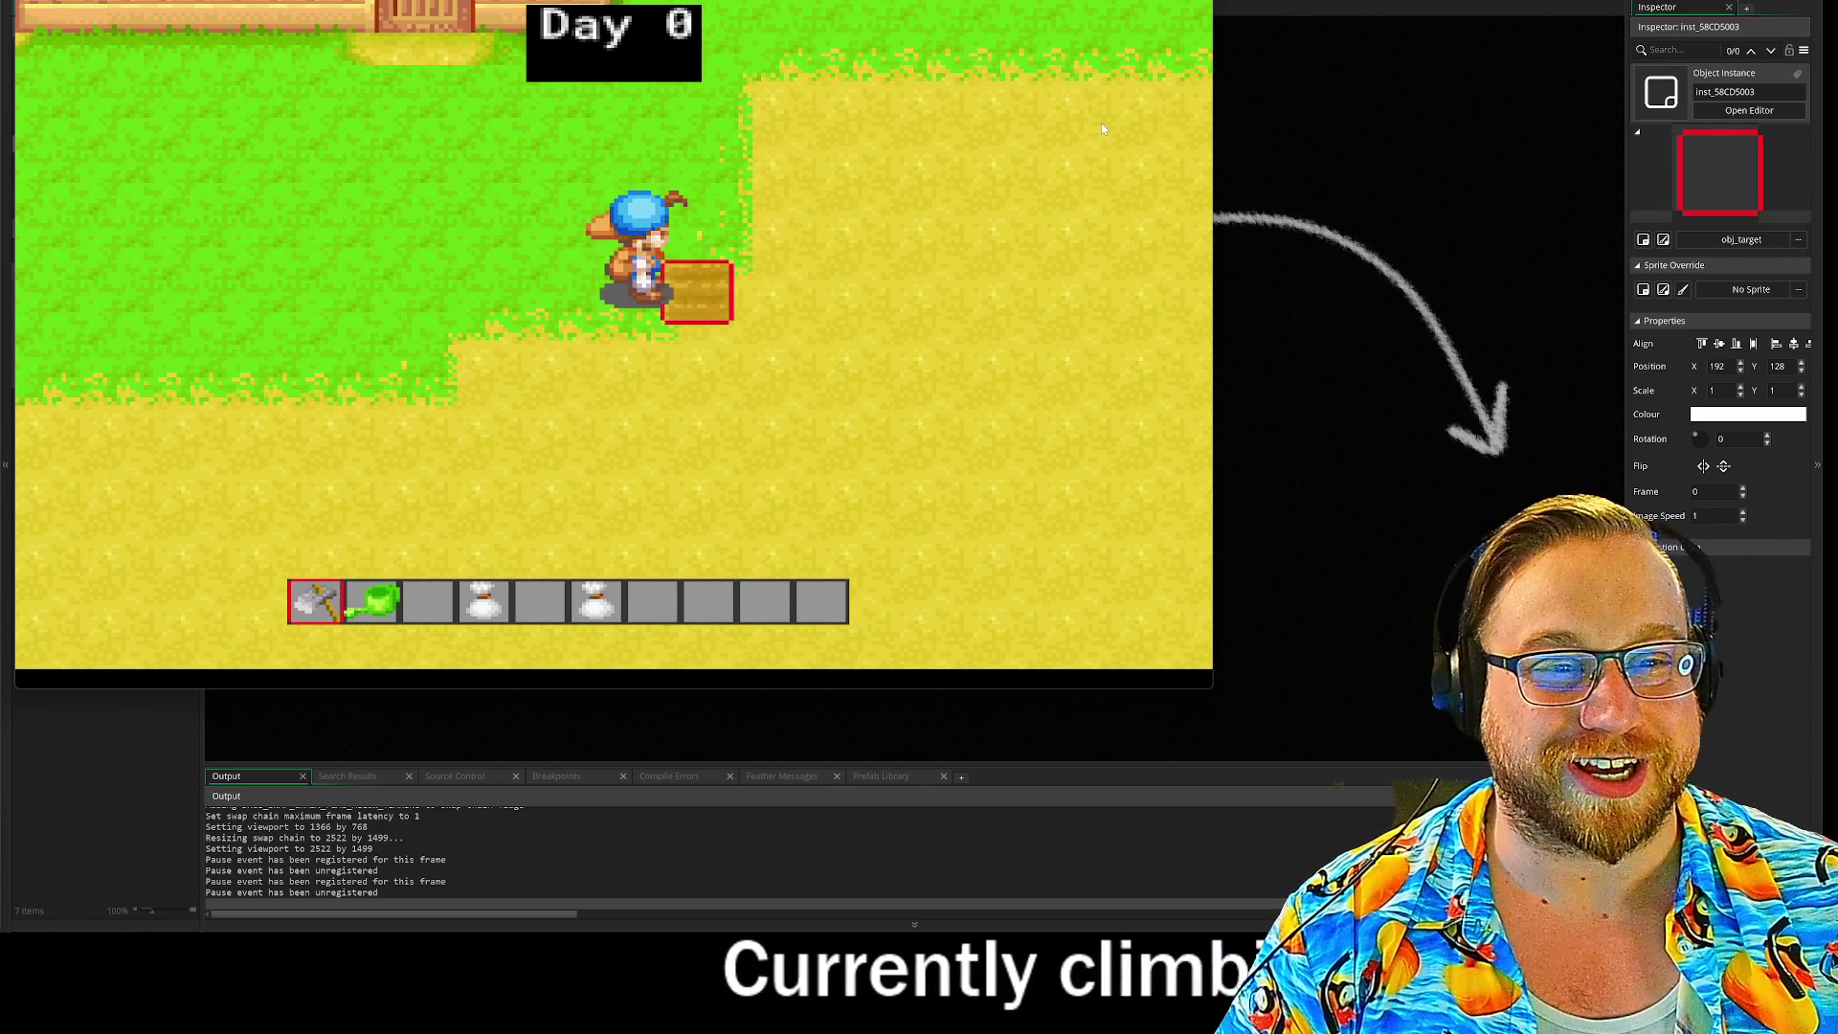
key(Right)
key(Down)
key(Right)
key(Up)
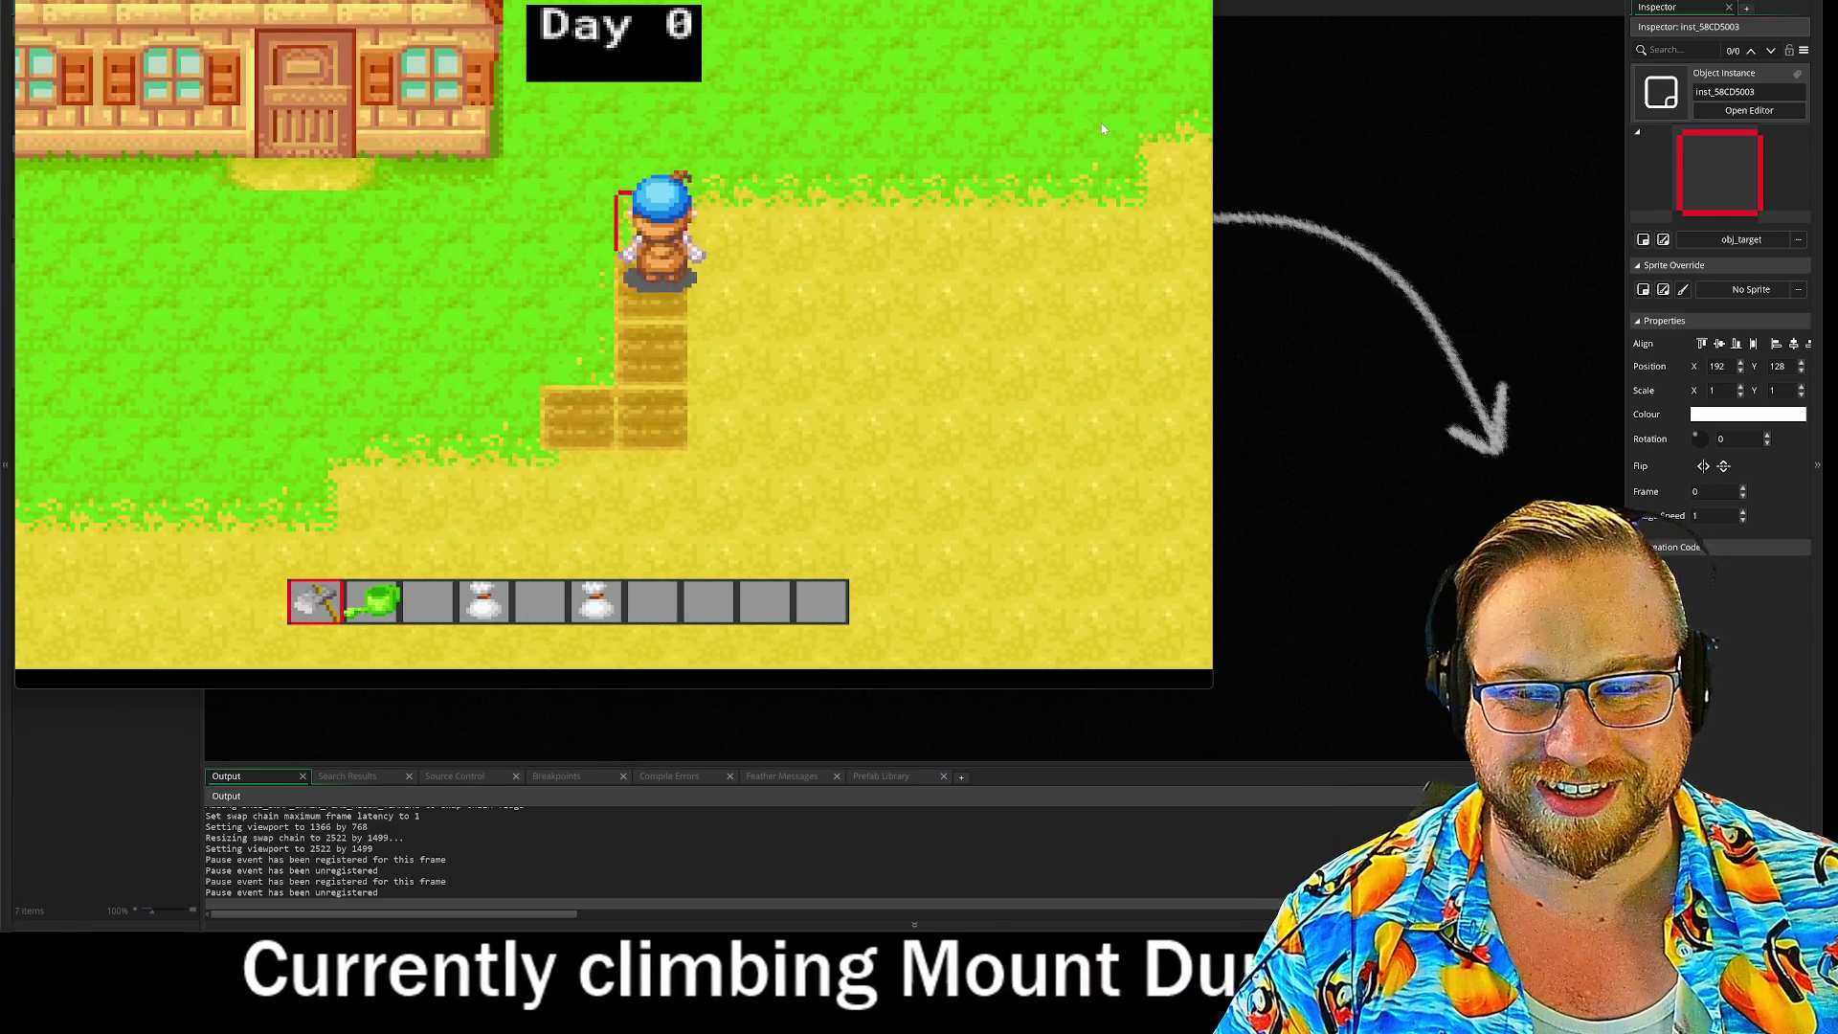
key(Right)
key(Down)
key(space)
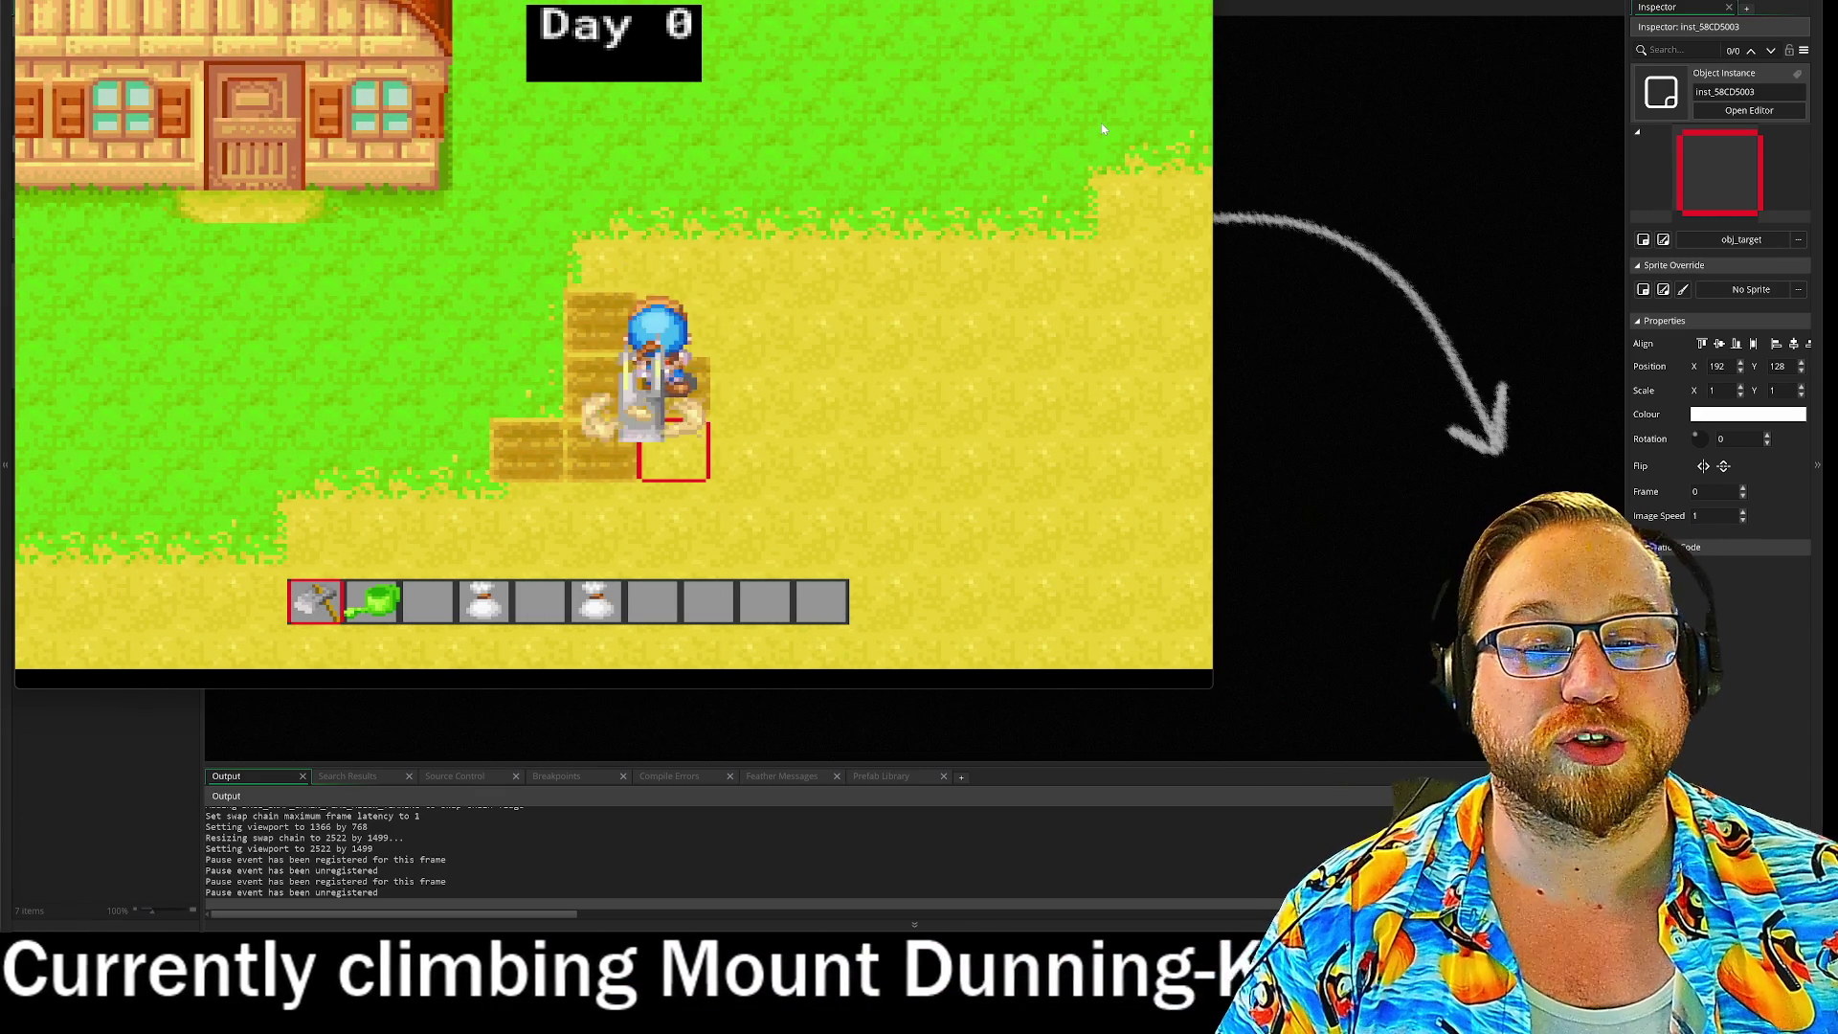
key(Right)
Step: Switch to the watering can with key 2 and water both tilled tiles
key(2)
key(Left)
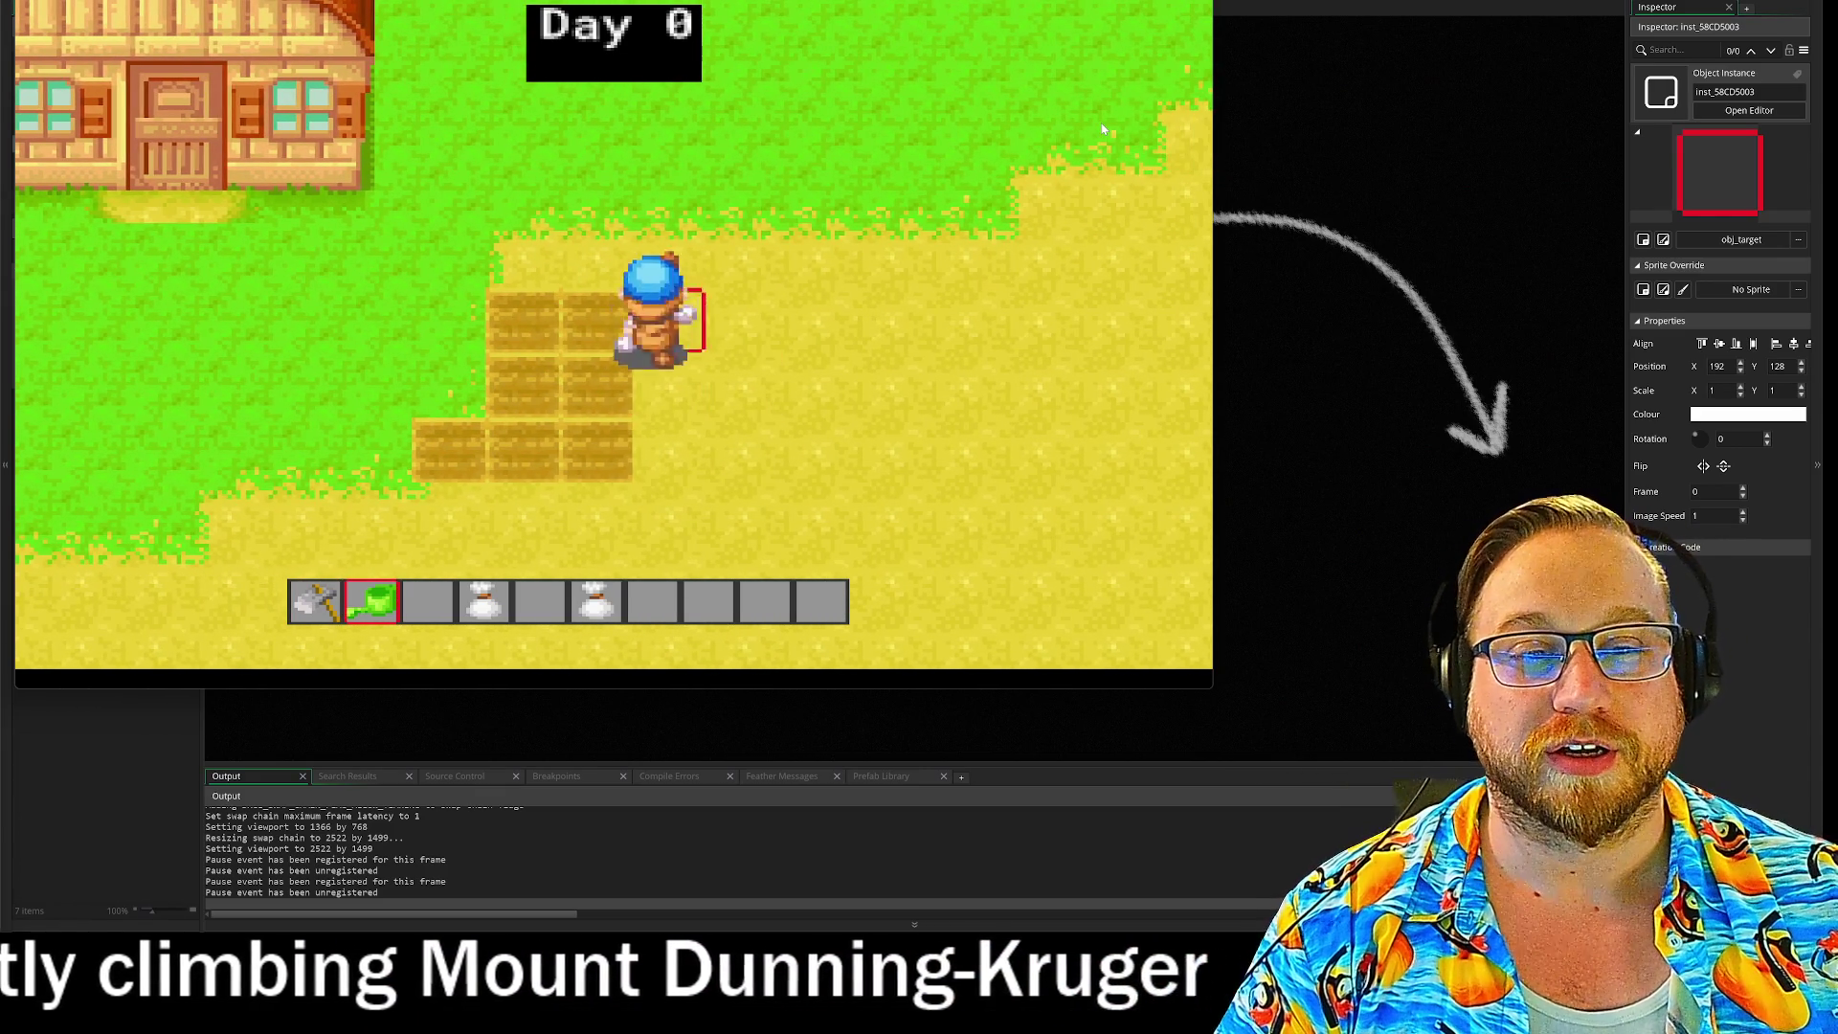
key(space)
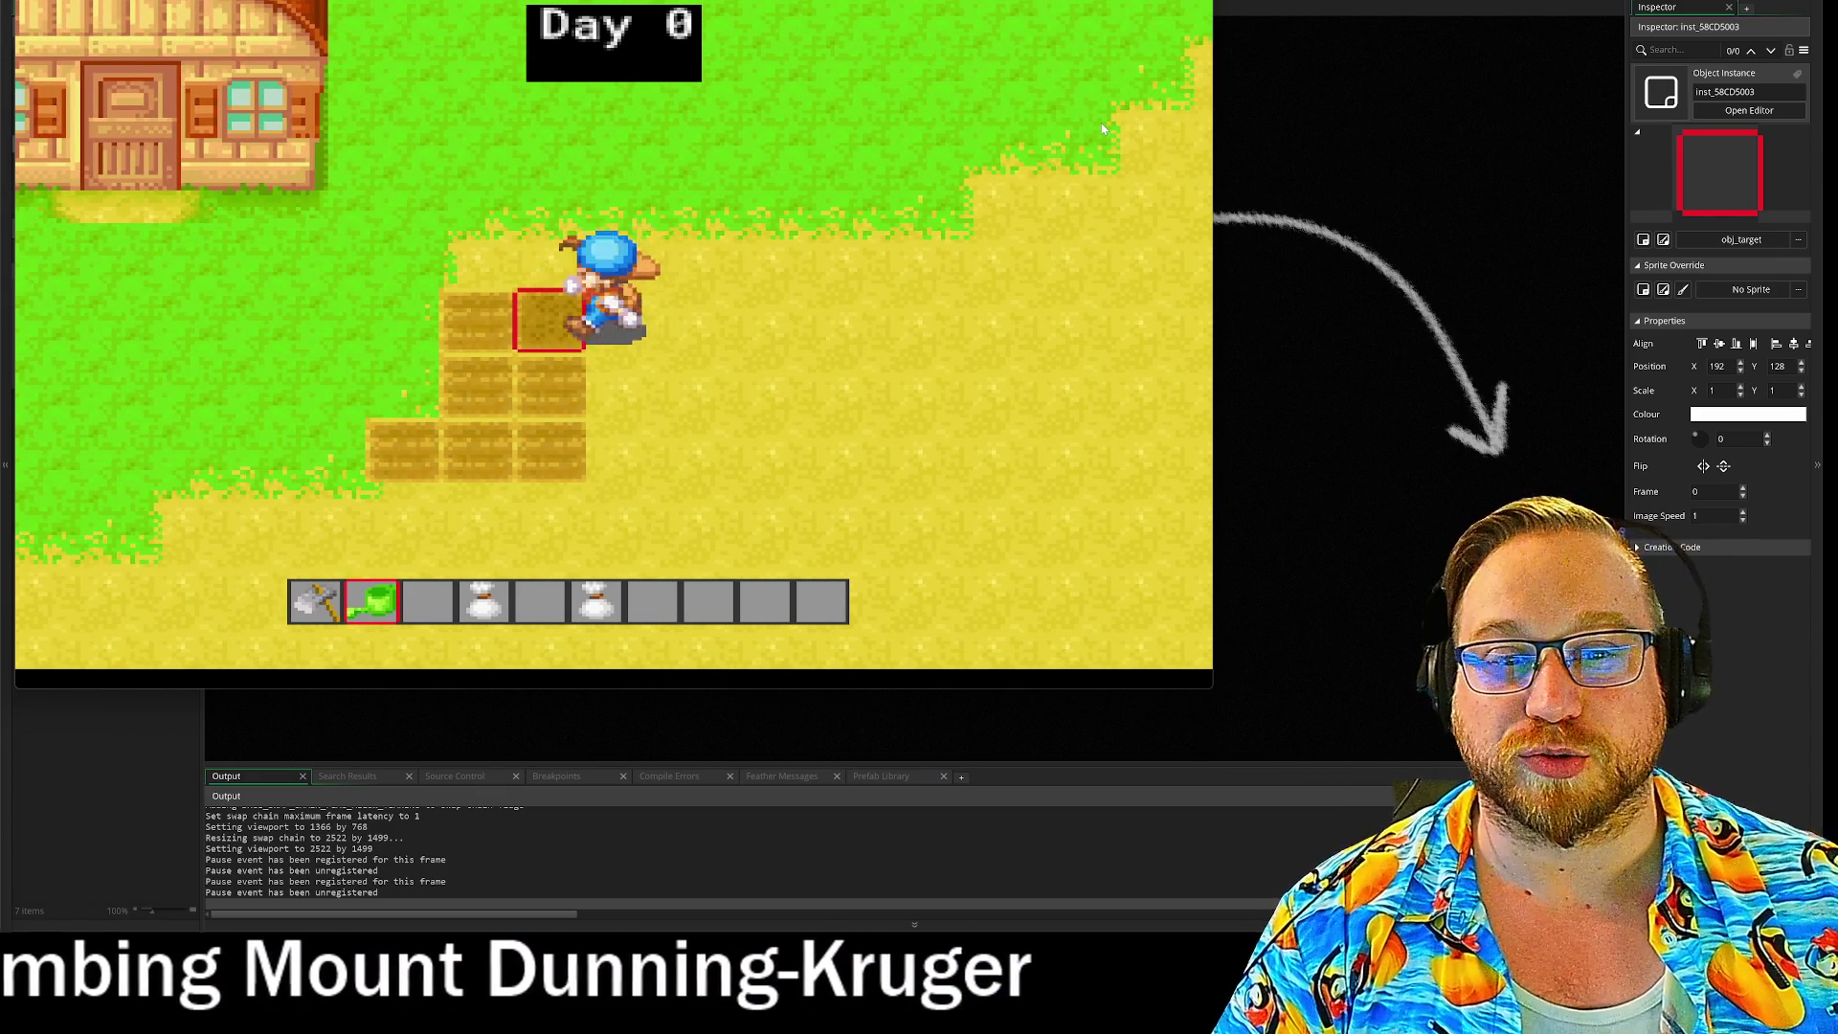
key(Left)
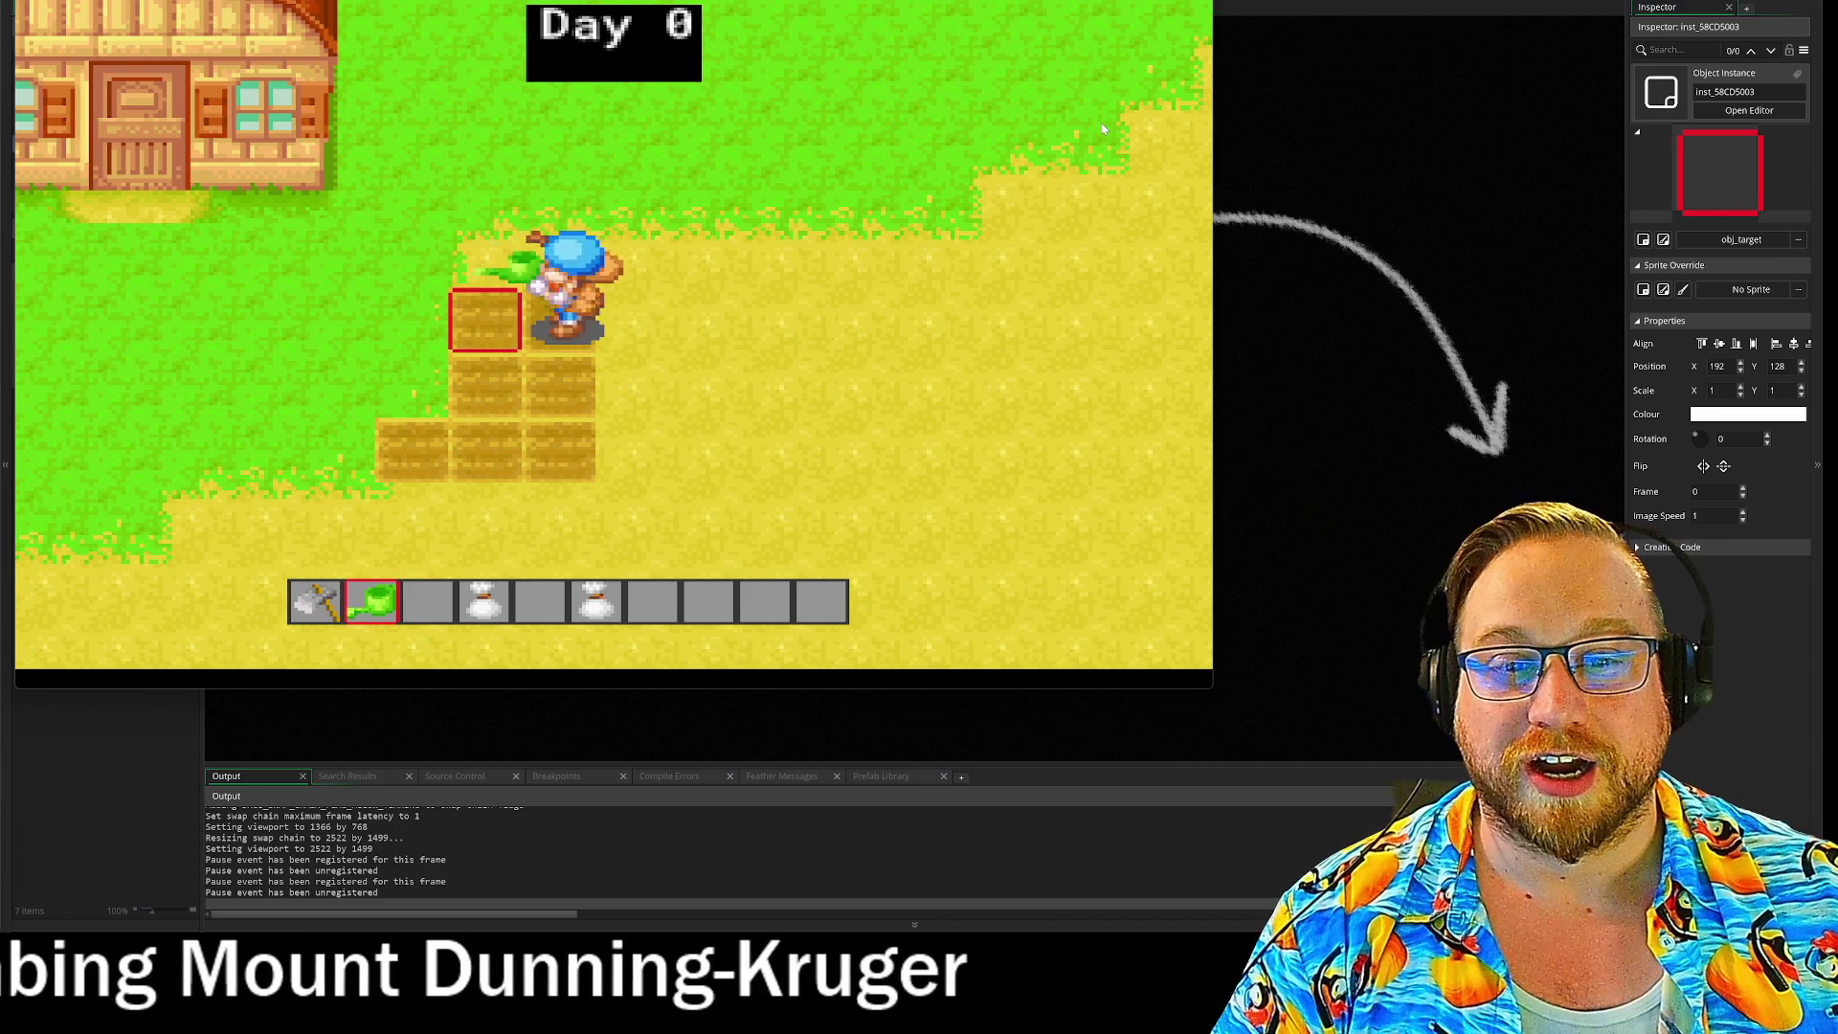
key(space)
key(Right)
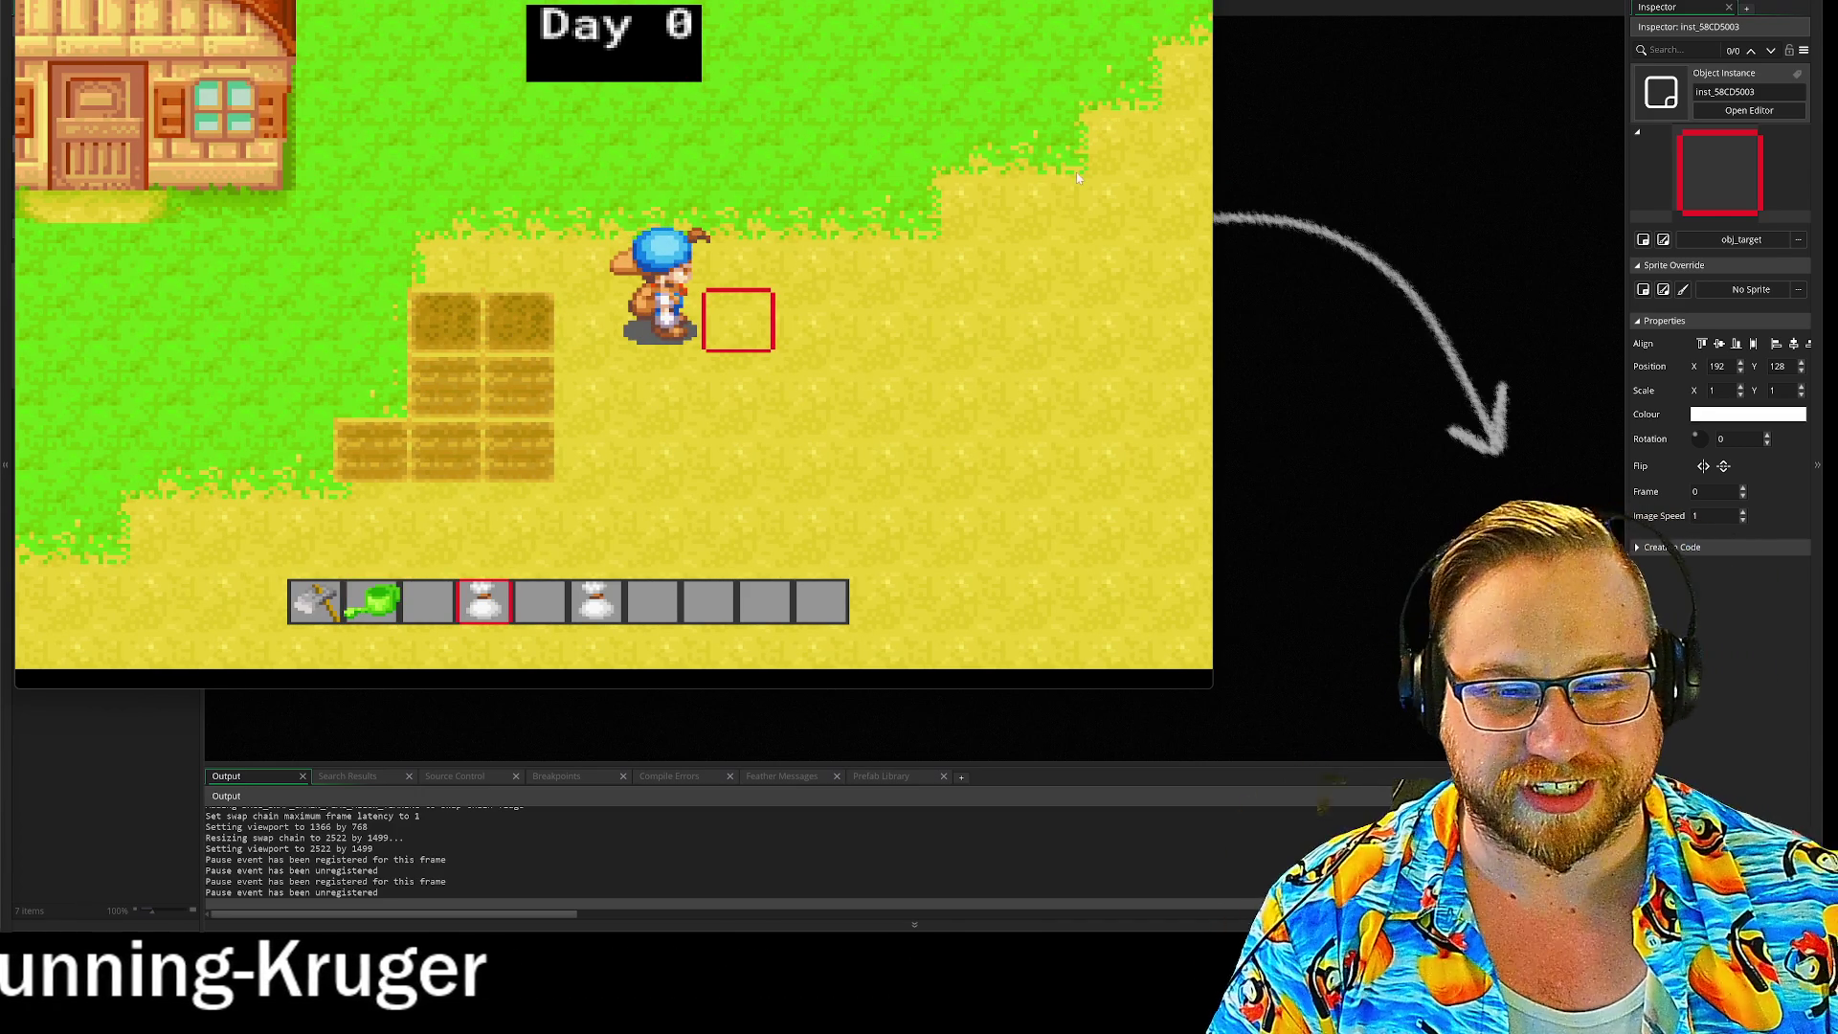
Step: Sow seeds from both seed bags onto the watered tiles
key(Left)
key(space)
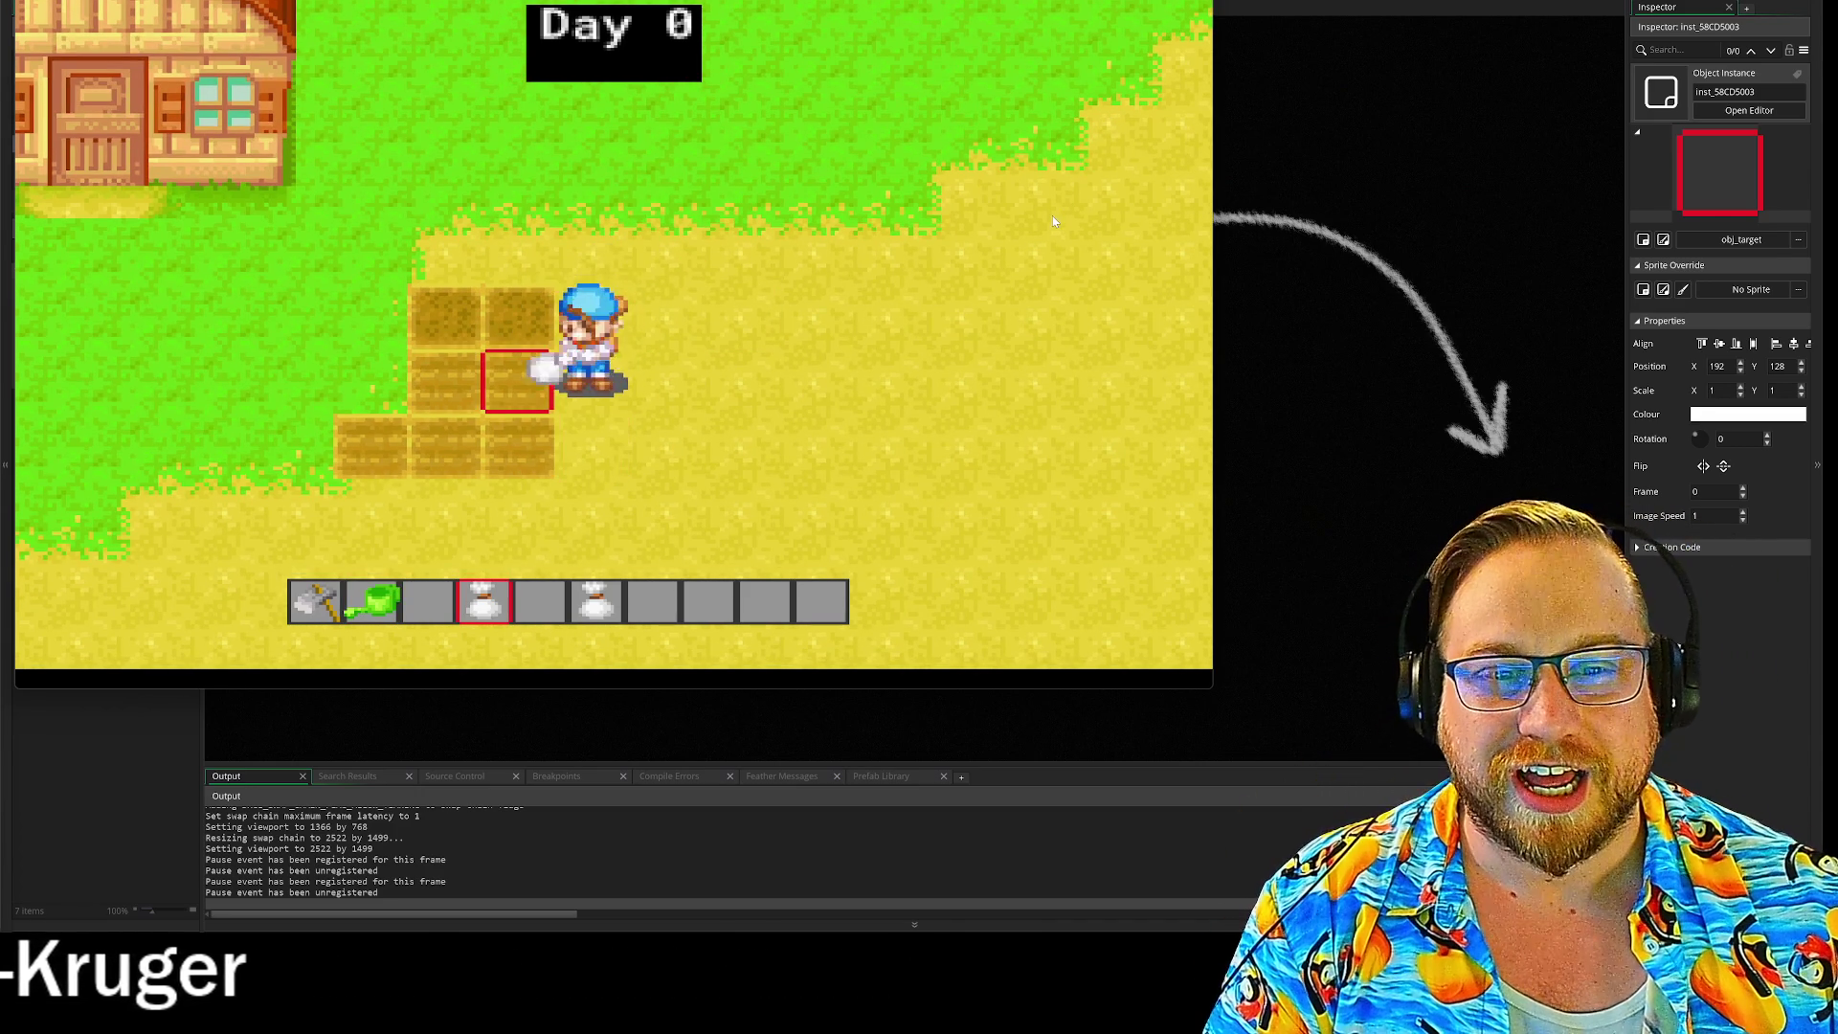
key(Up)
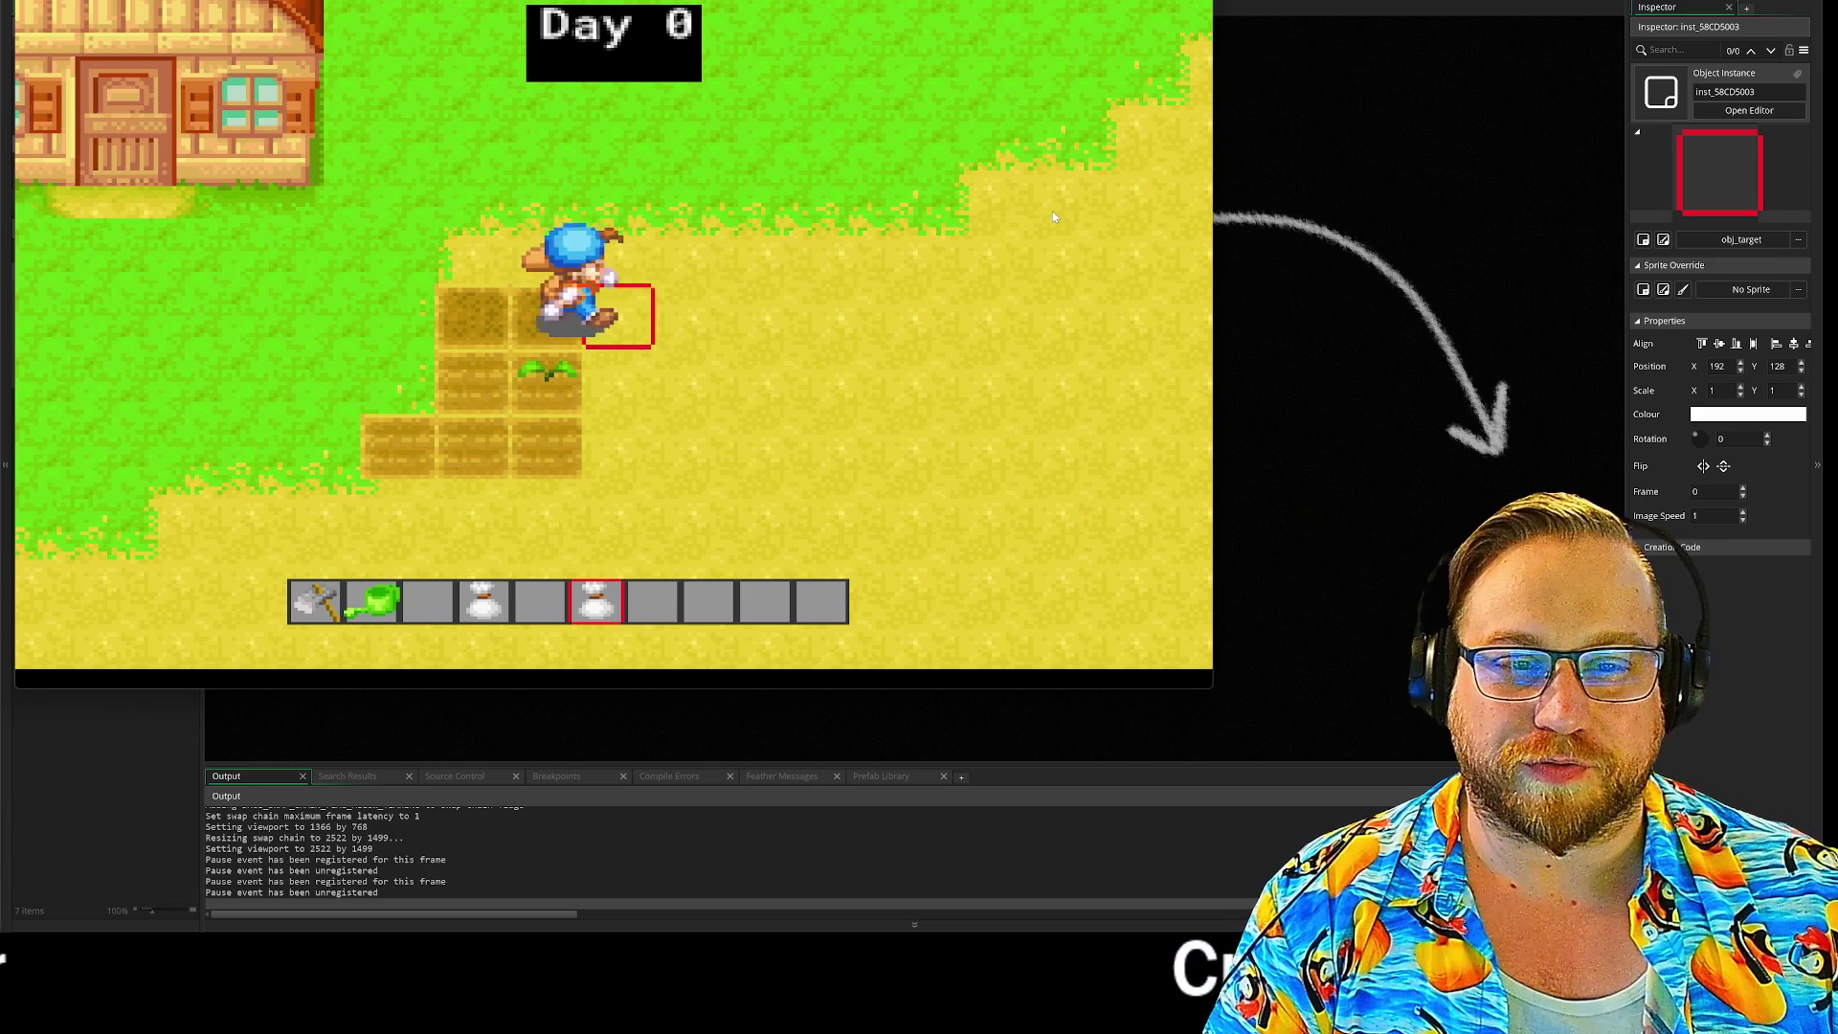
key(space)
key(Down)
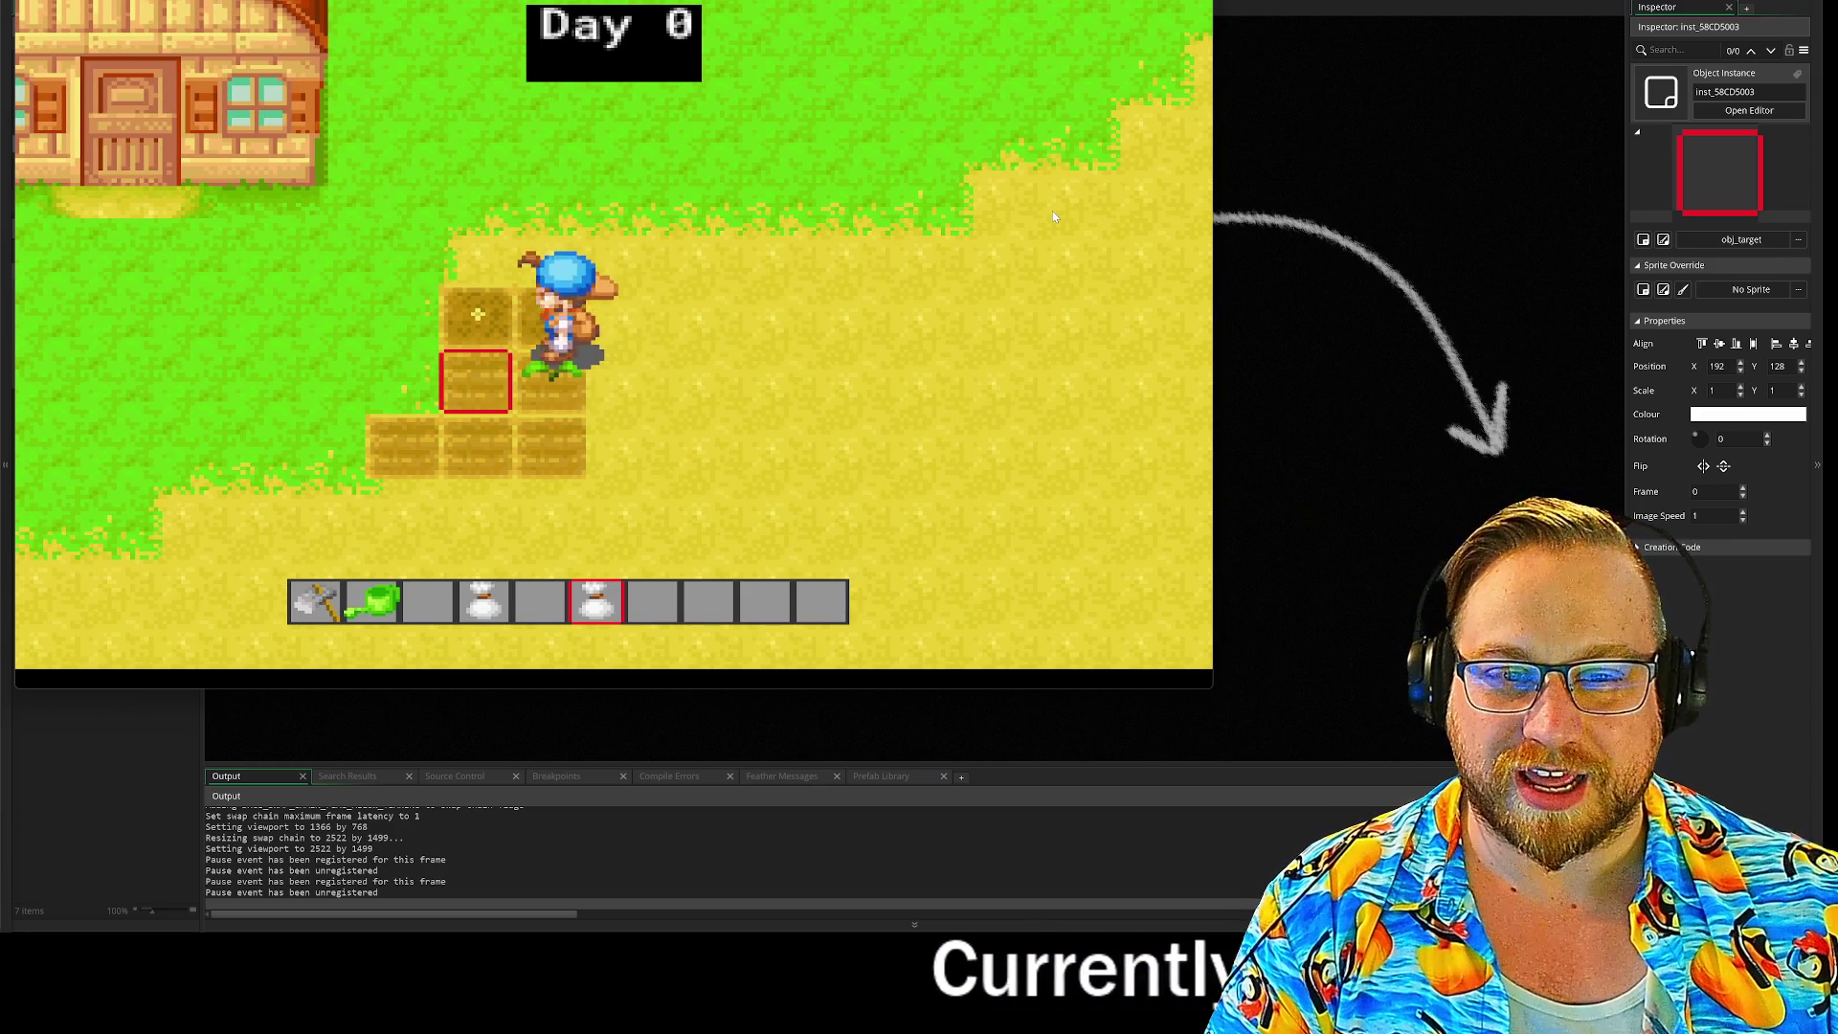
scroll(1054, 209, up, 1)
key(Right)
key(Left)
key(space)
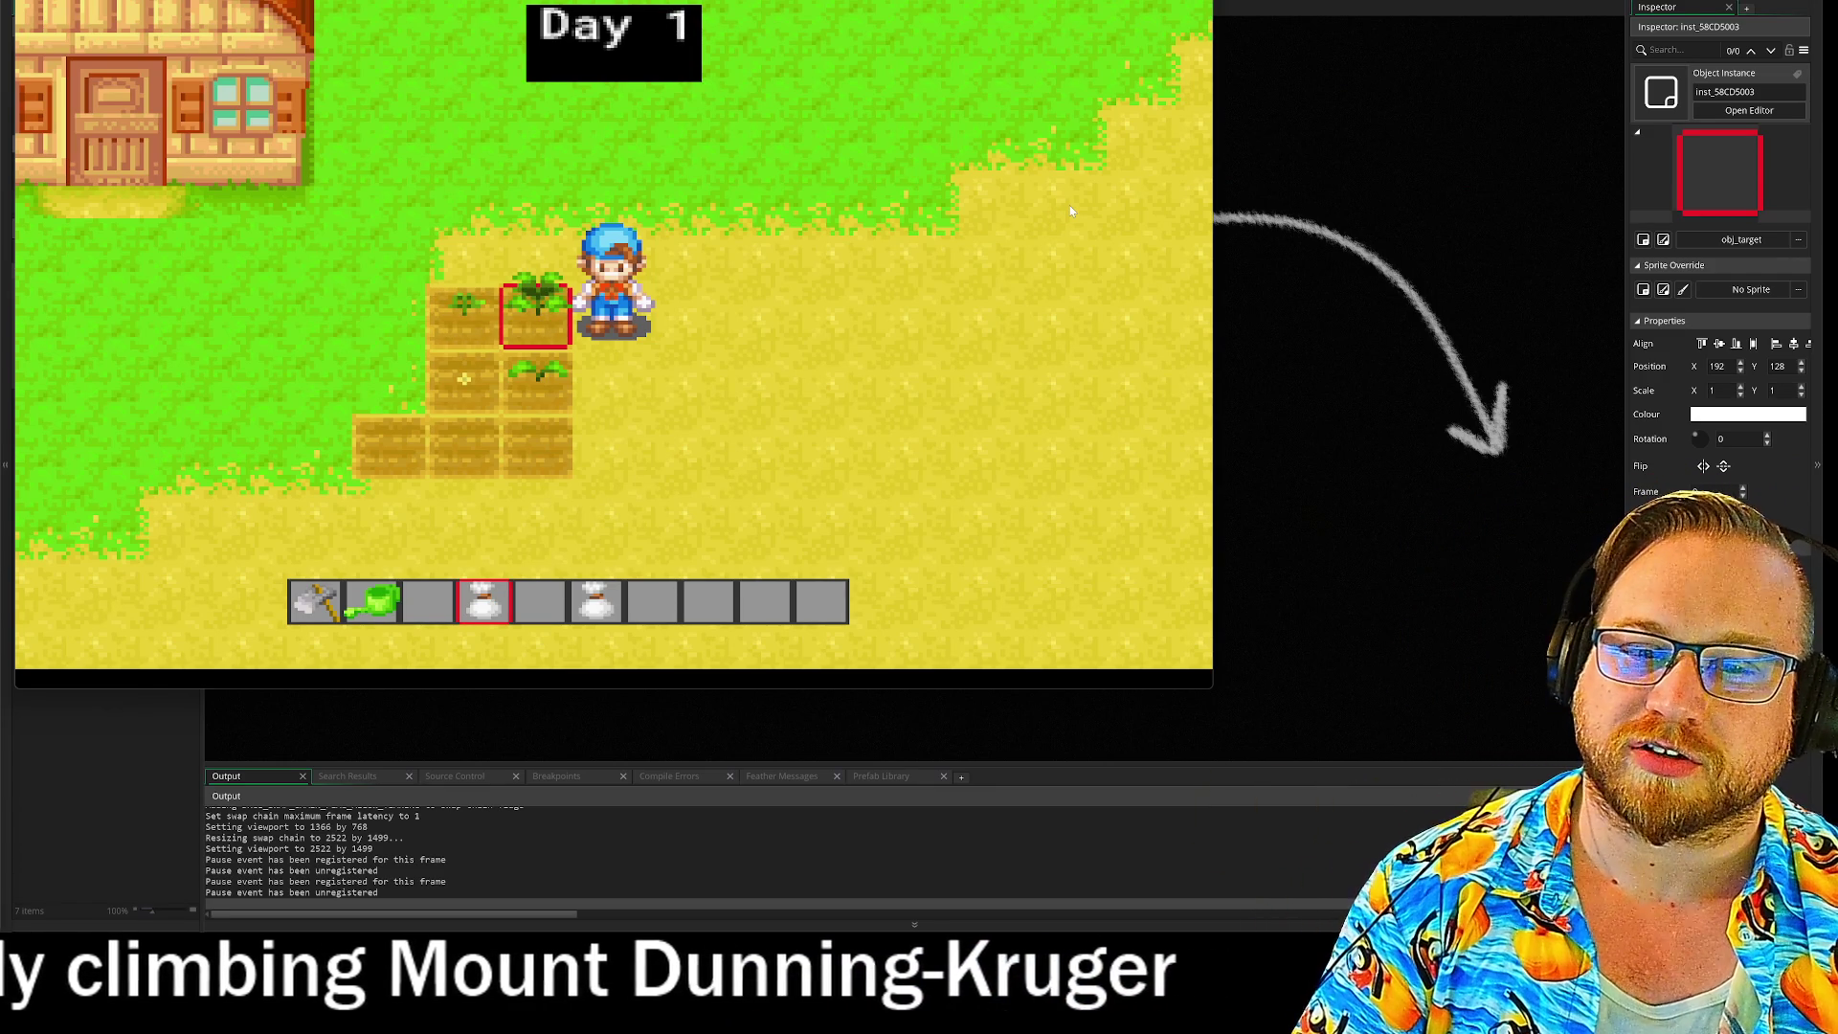
Step: Select the watering can and water the sprouts while walking along the crop row
key(2)
key(w)
key(a)
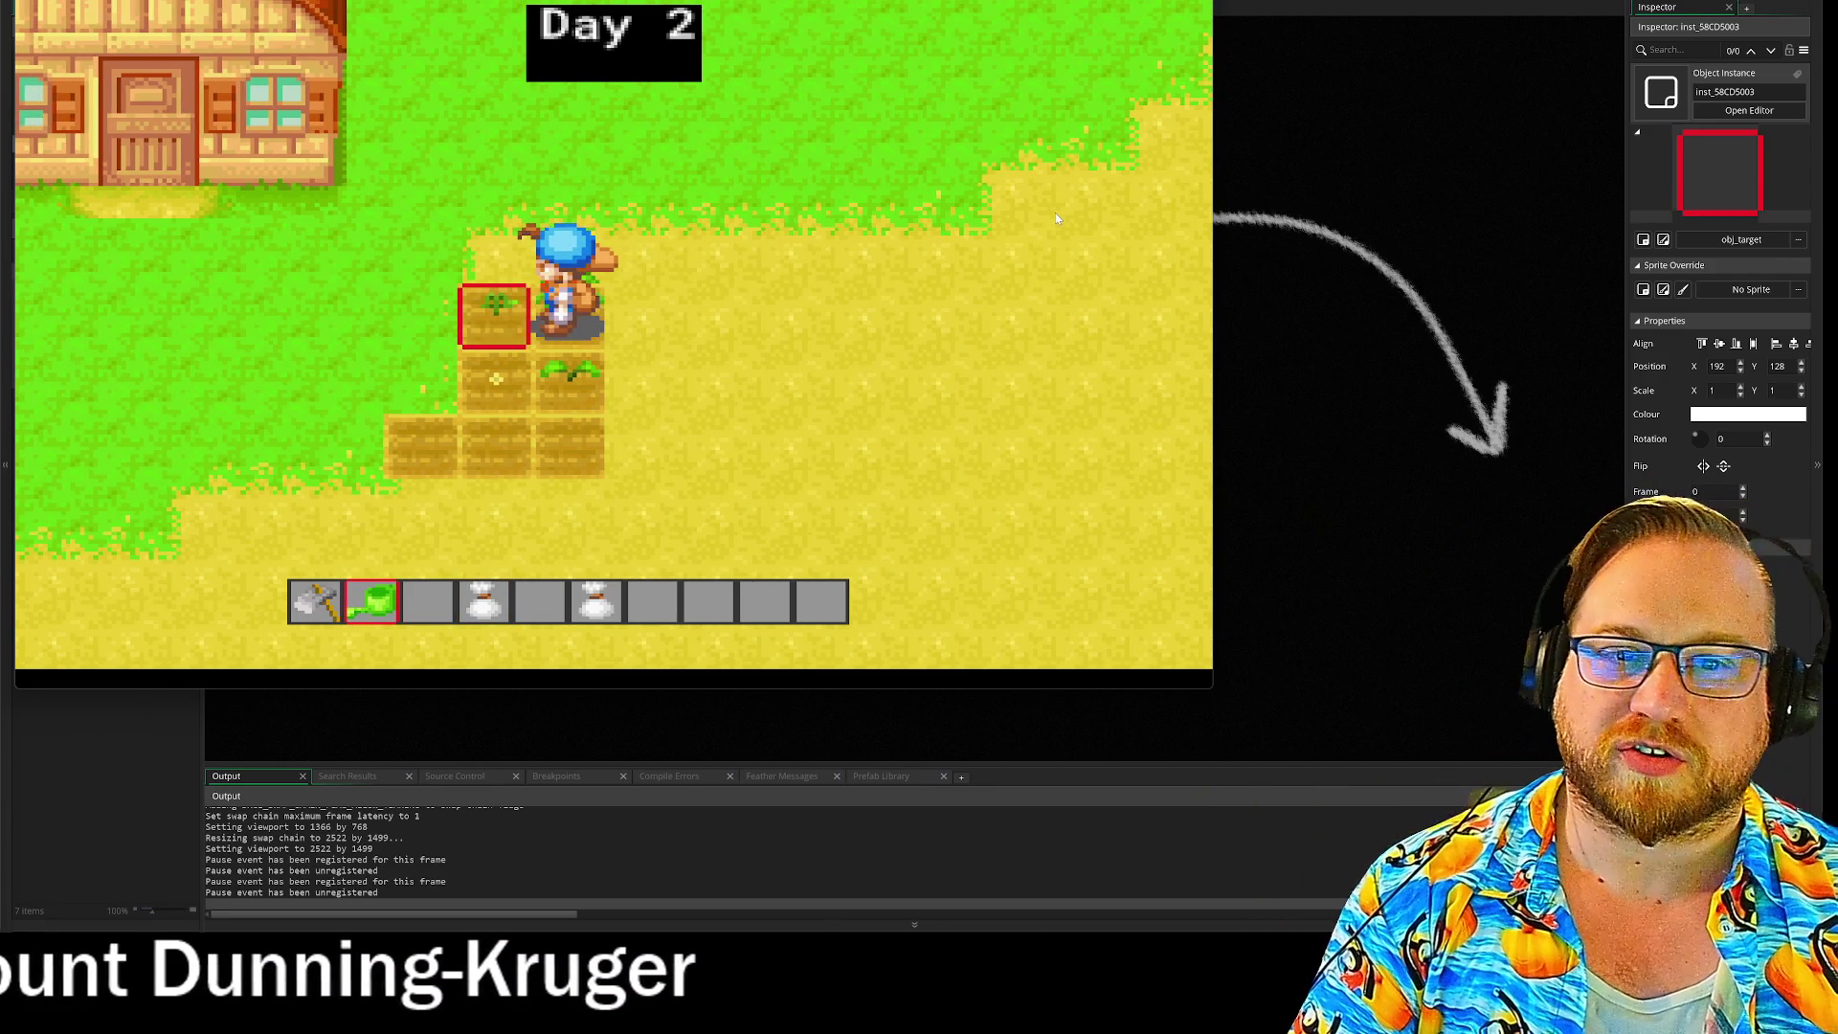
key(a)
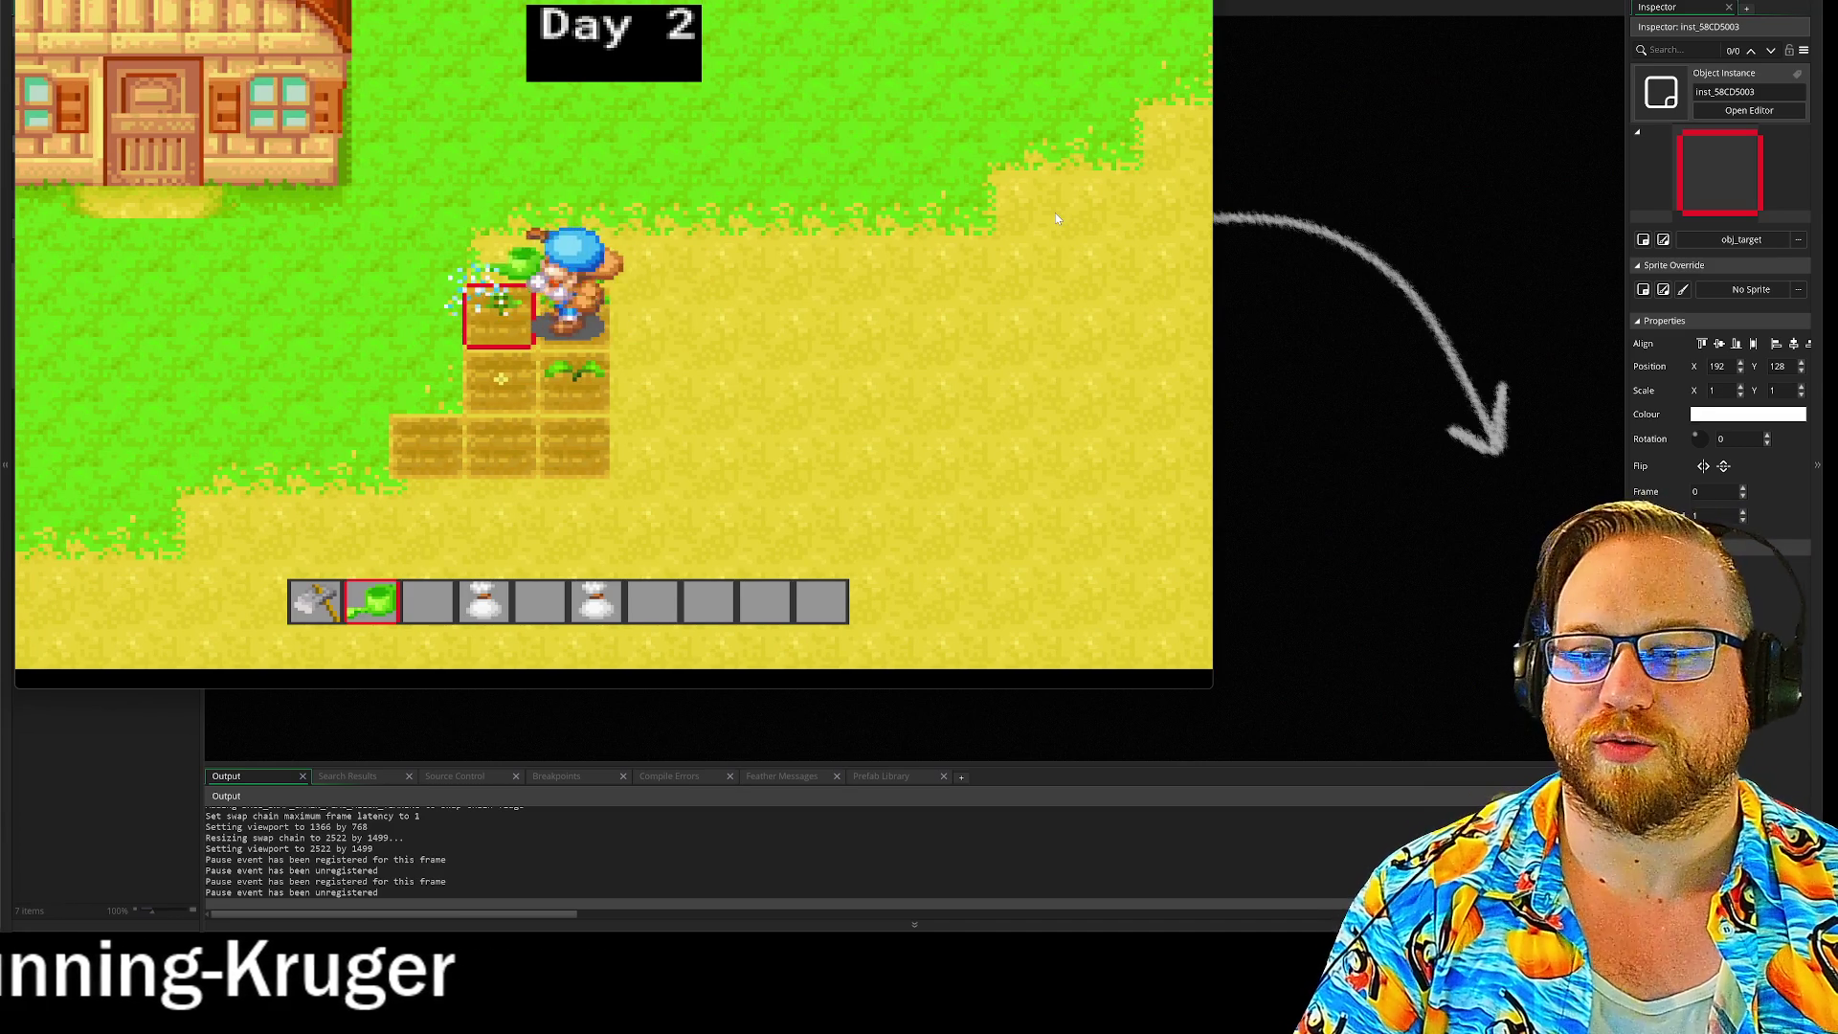
key(d)
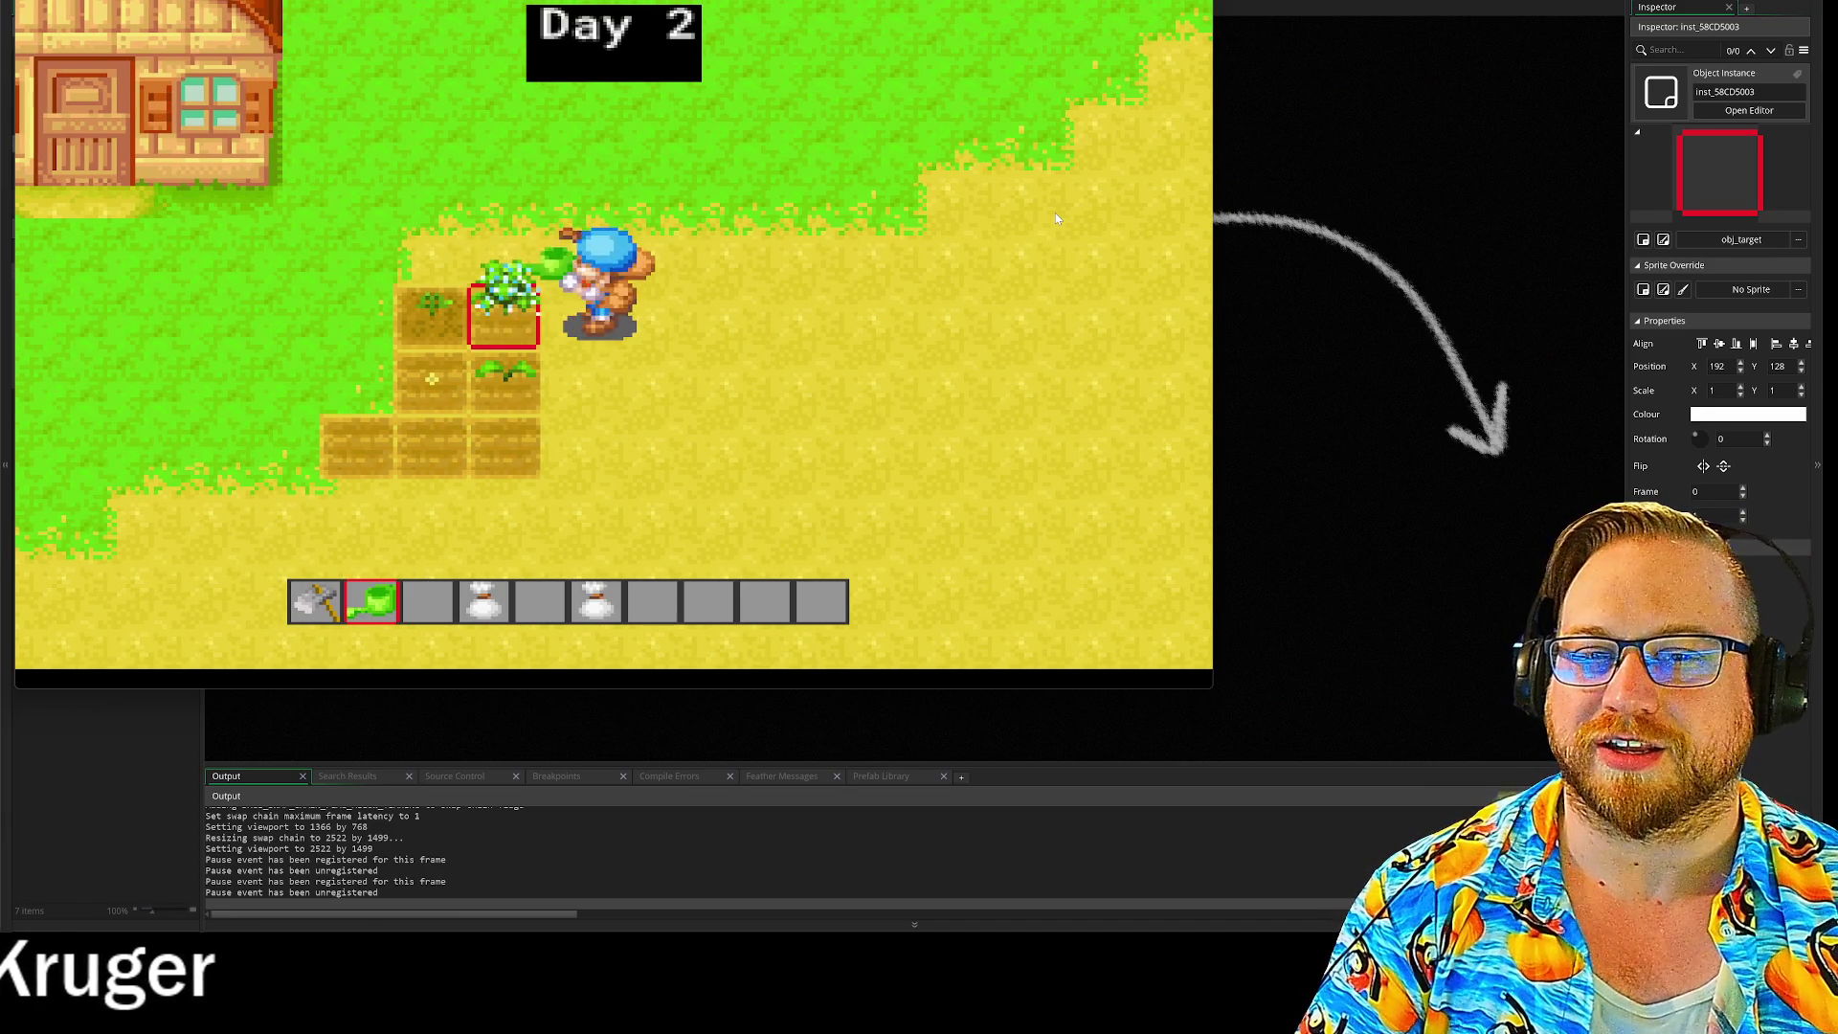
key(d)
key(a)
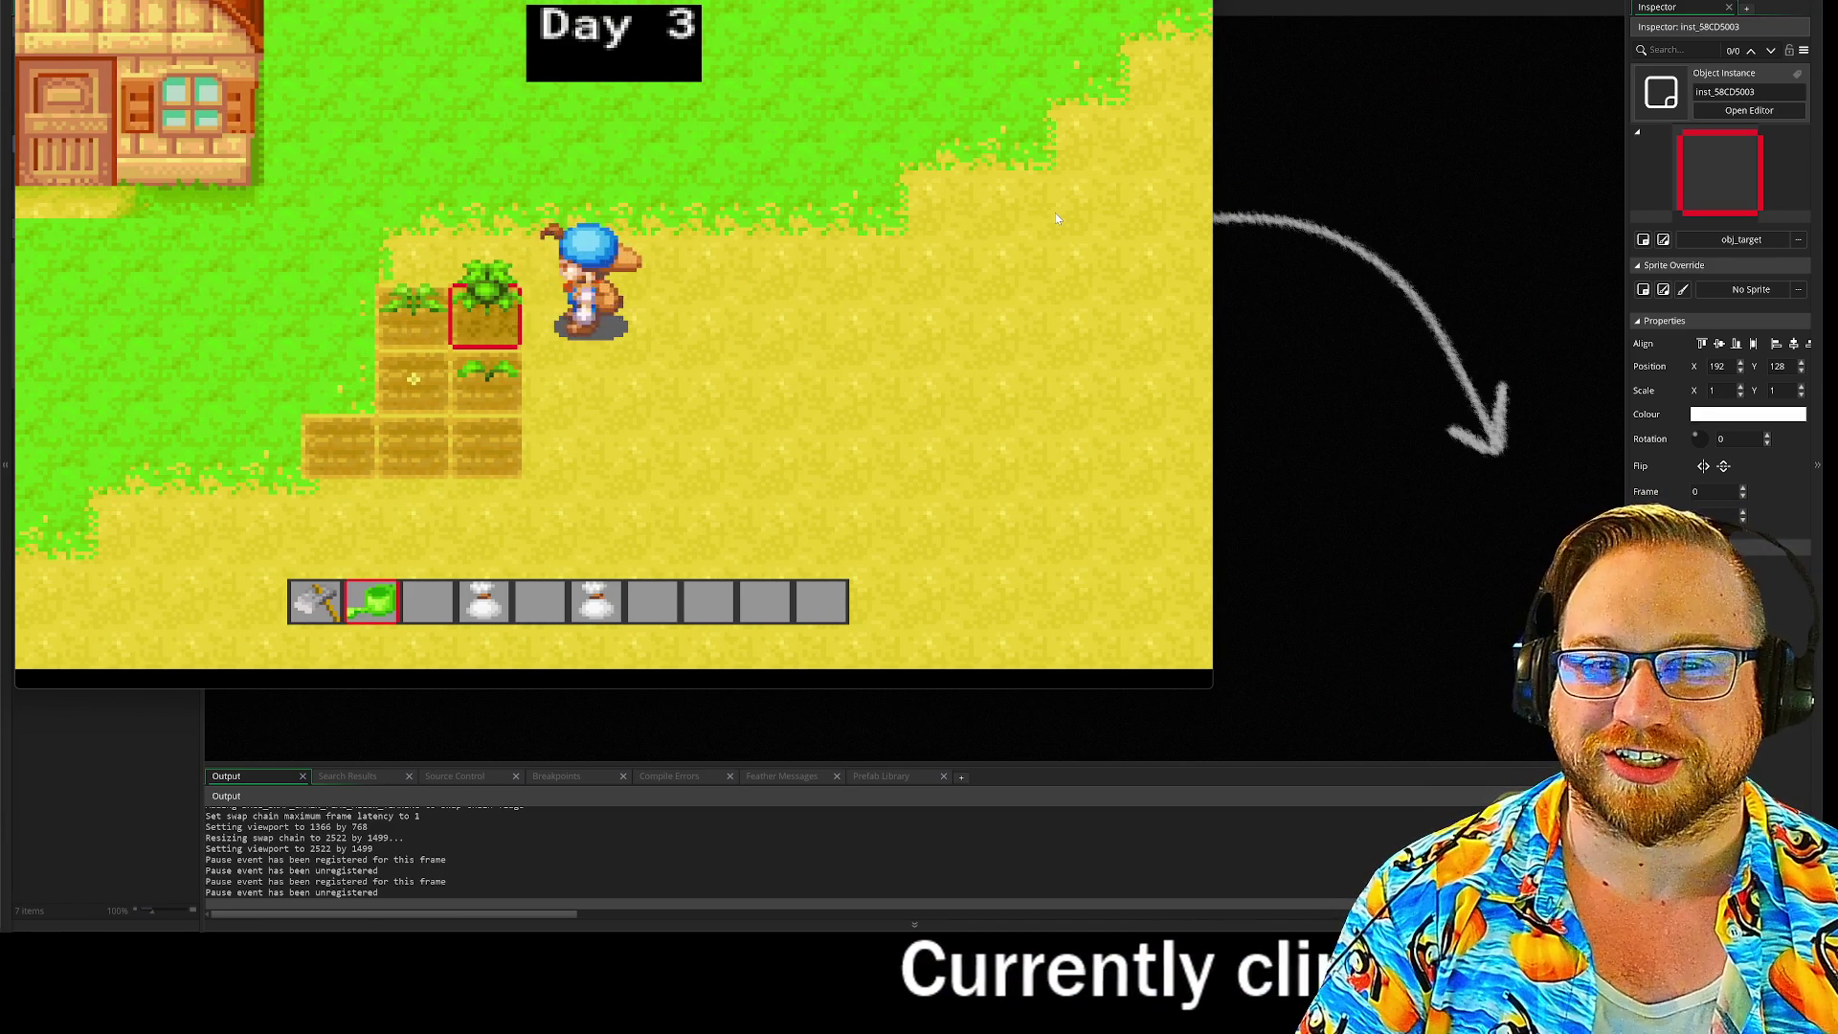
key(a)
key(d)
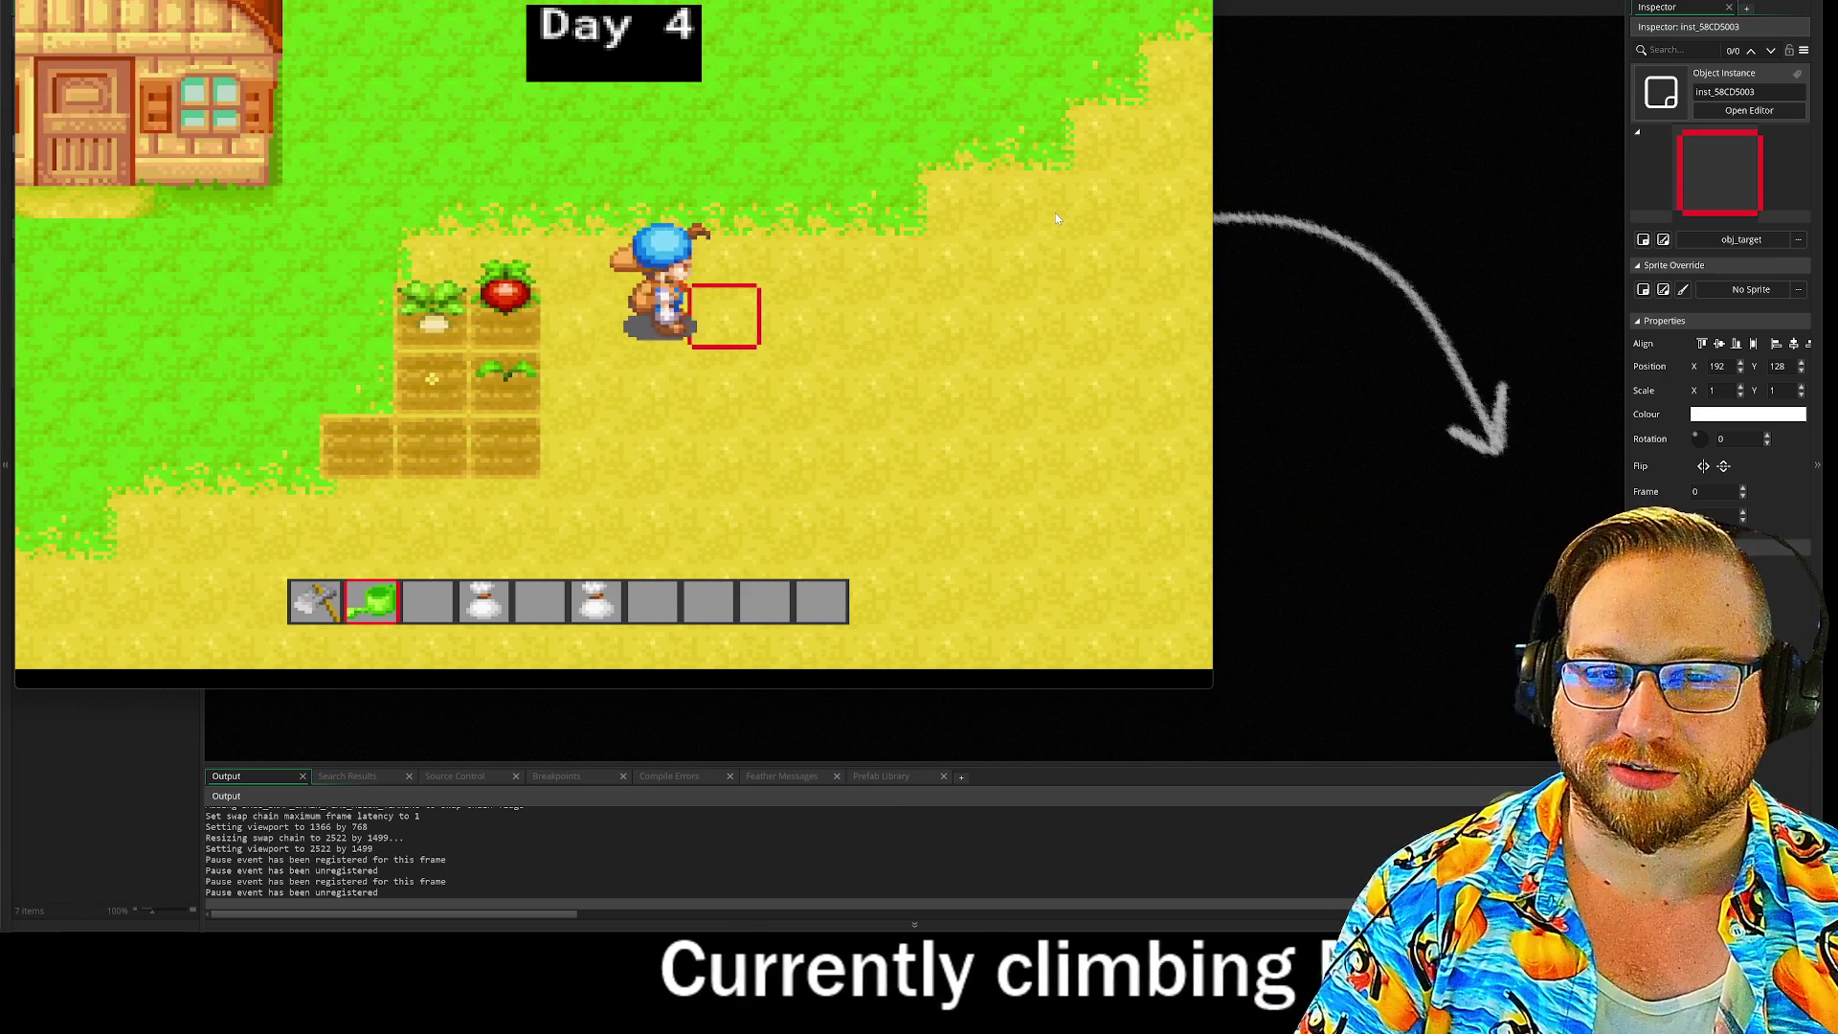
key(a)
key(d)
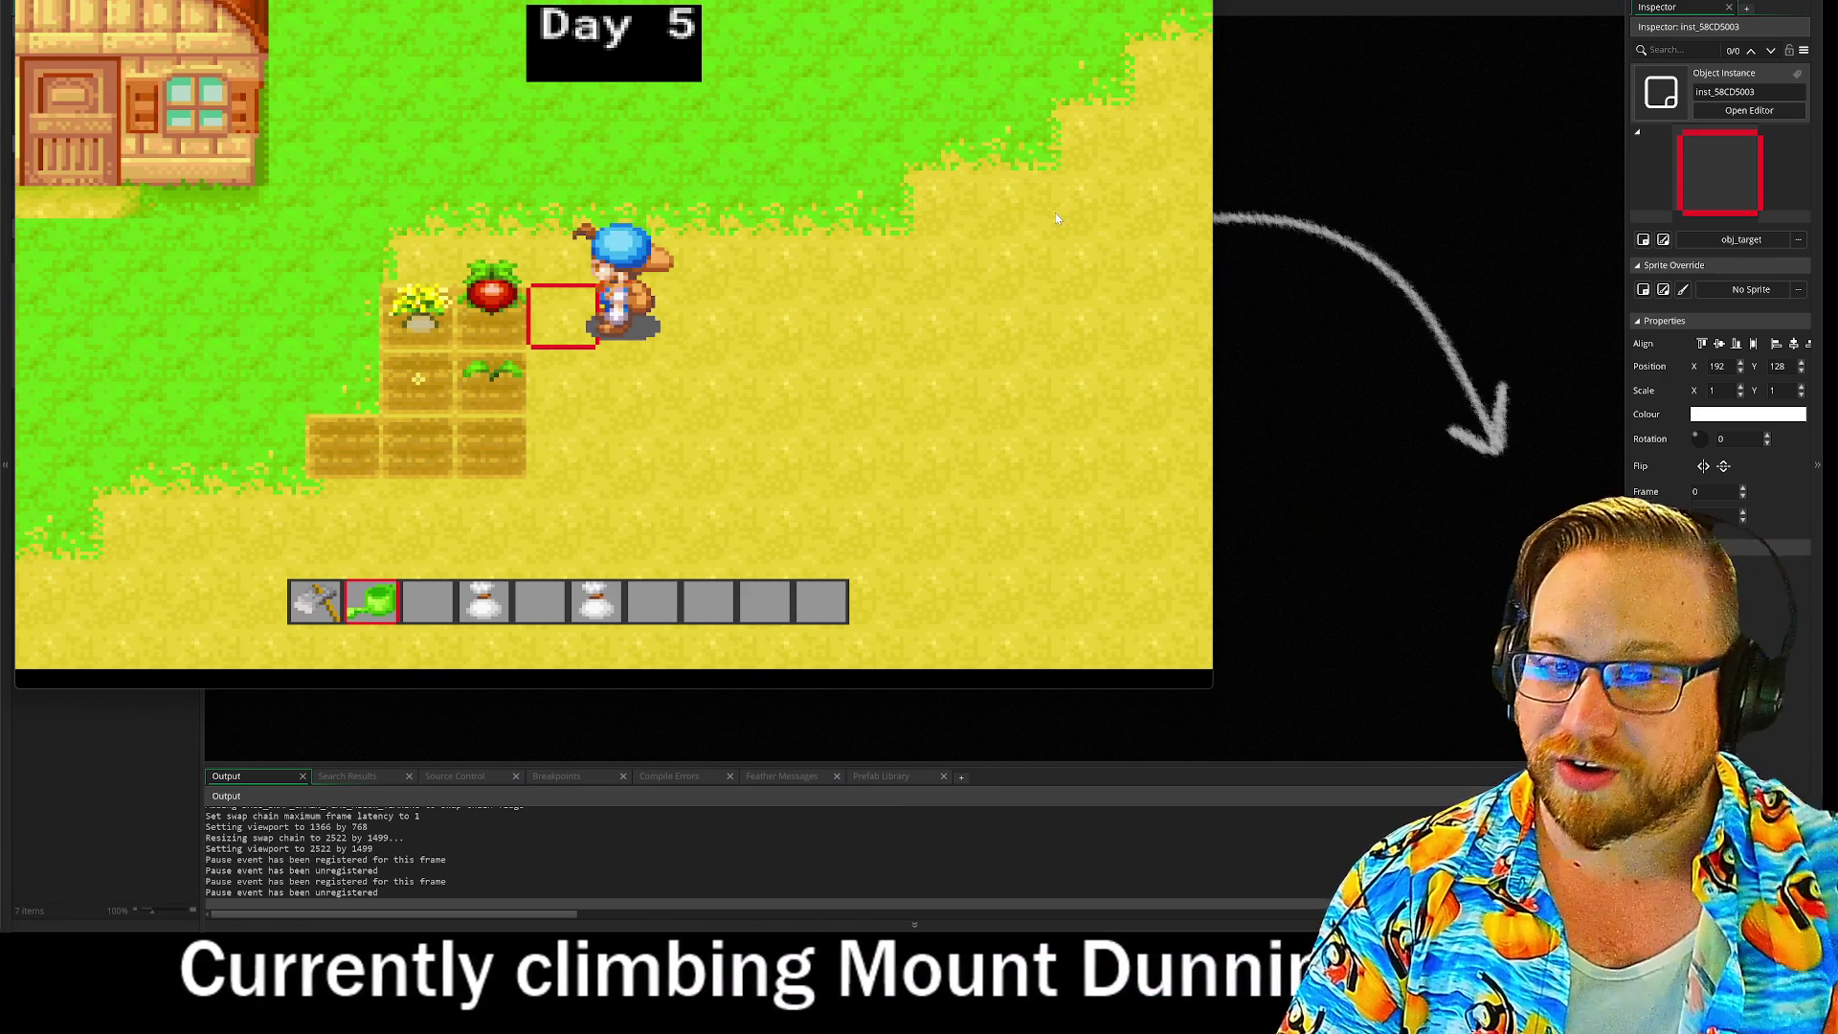
key(a)
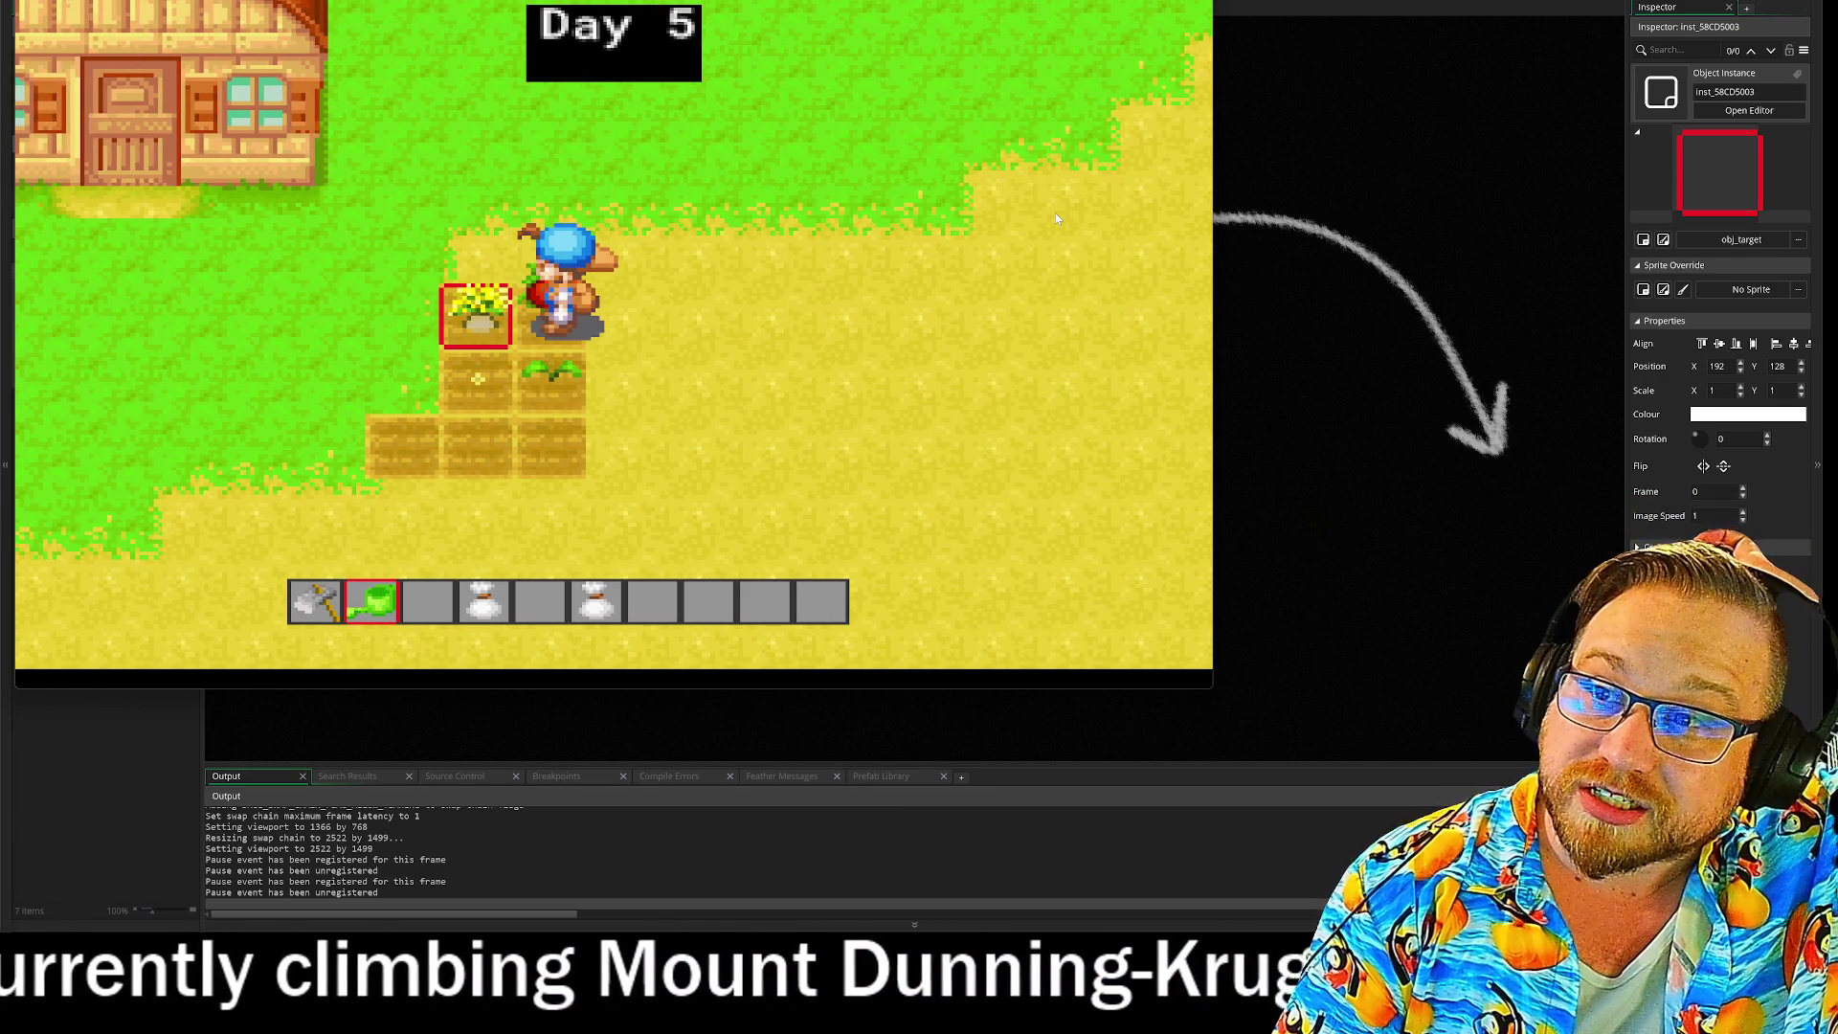
Step: Advance the days so the planted crops grow, ending on the turnip tile
key(d)
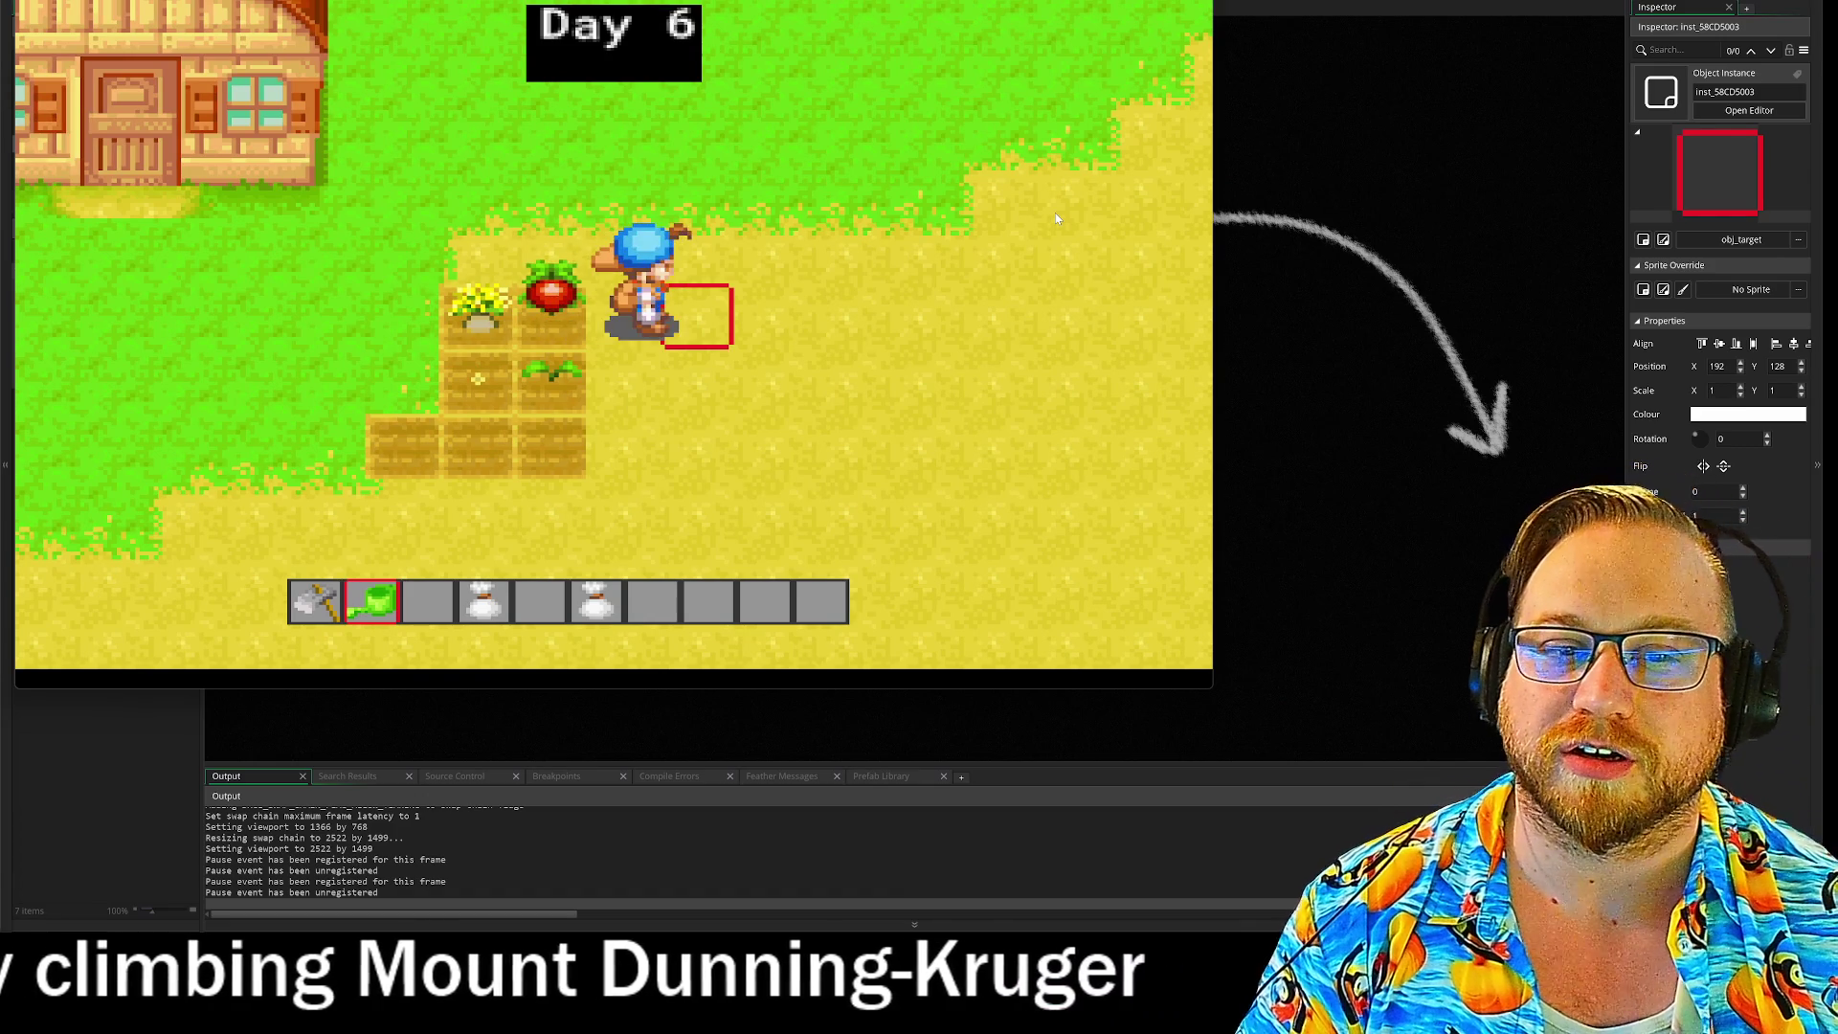
key(a)
key(d)
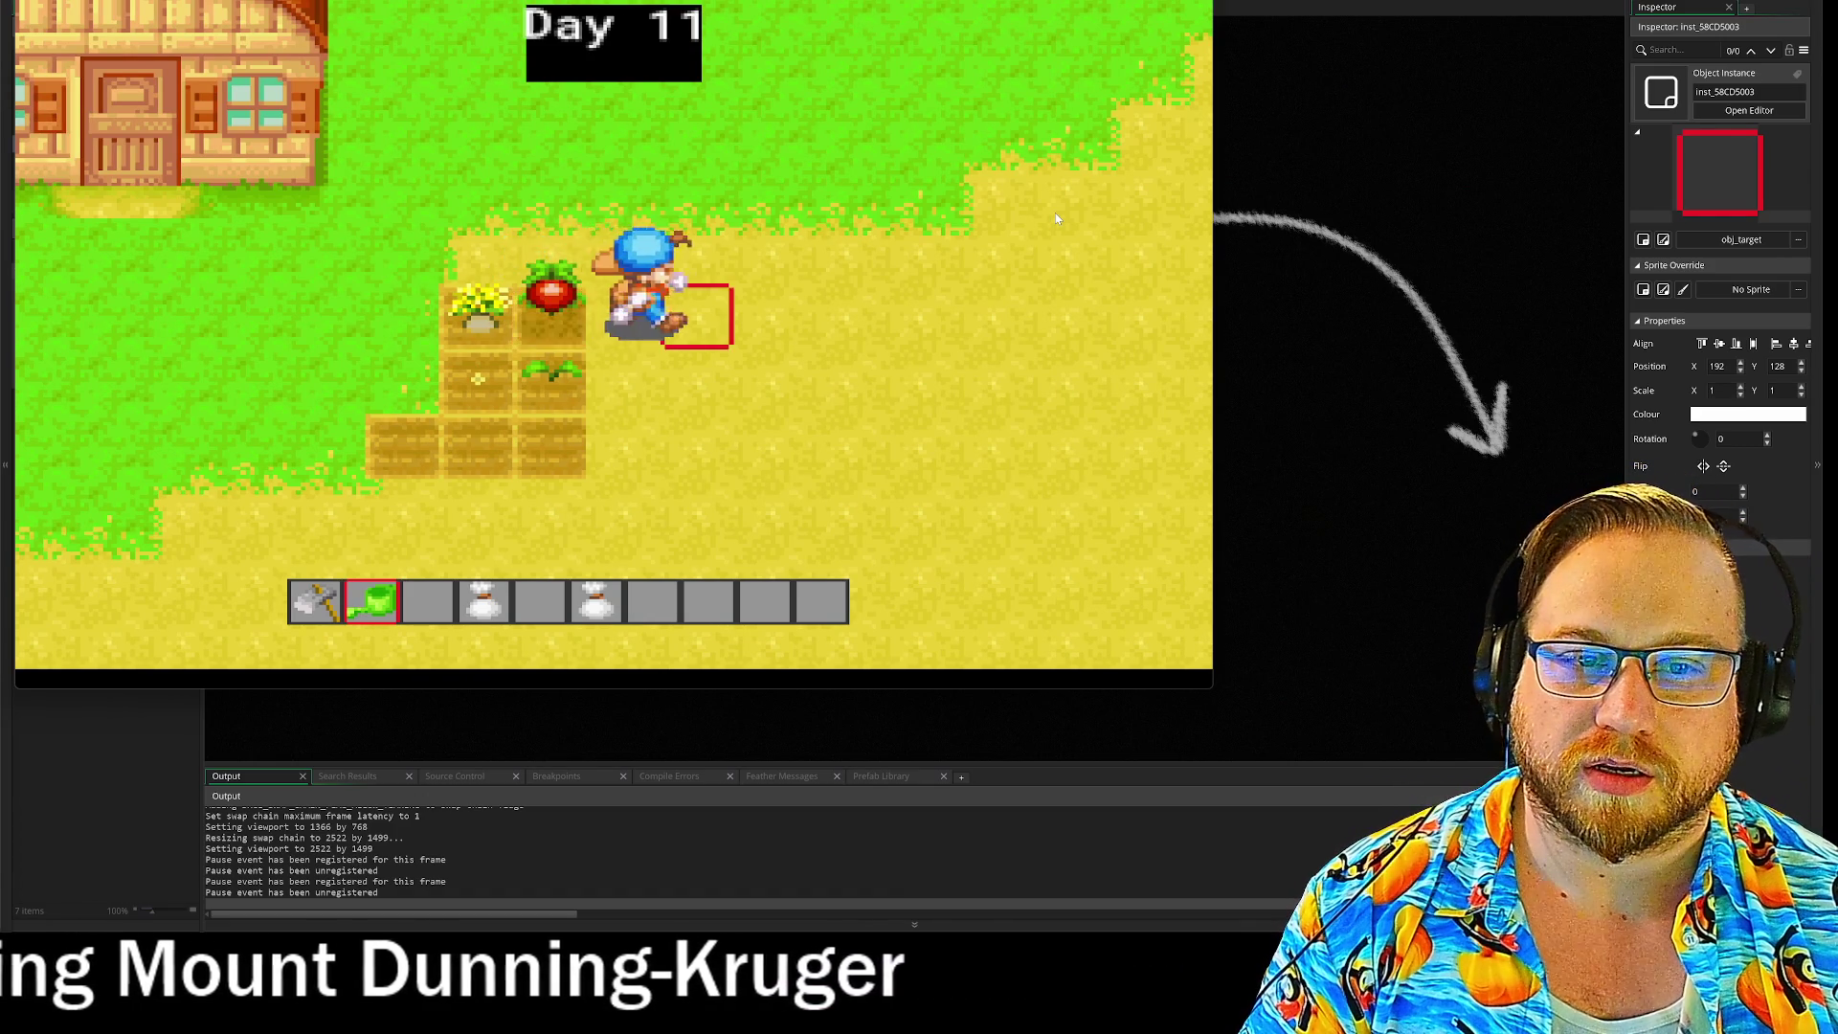
key(a)
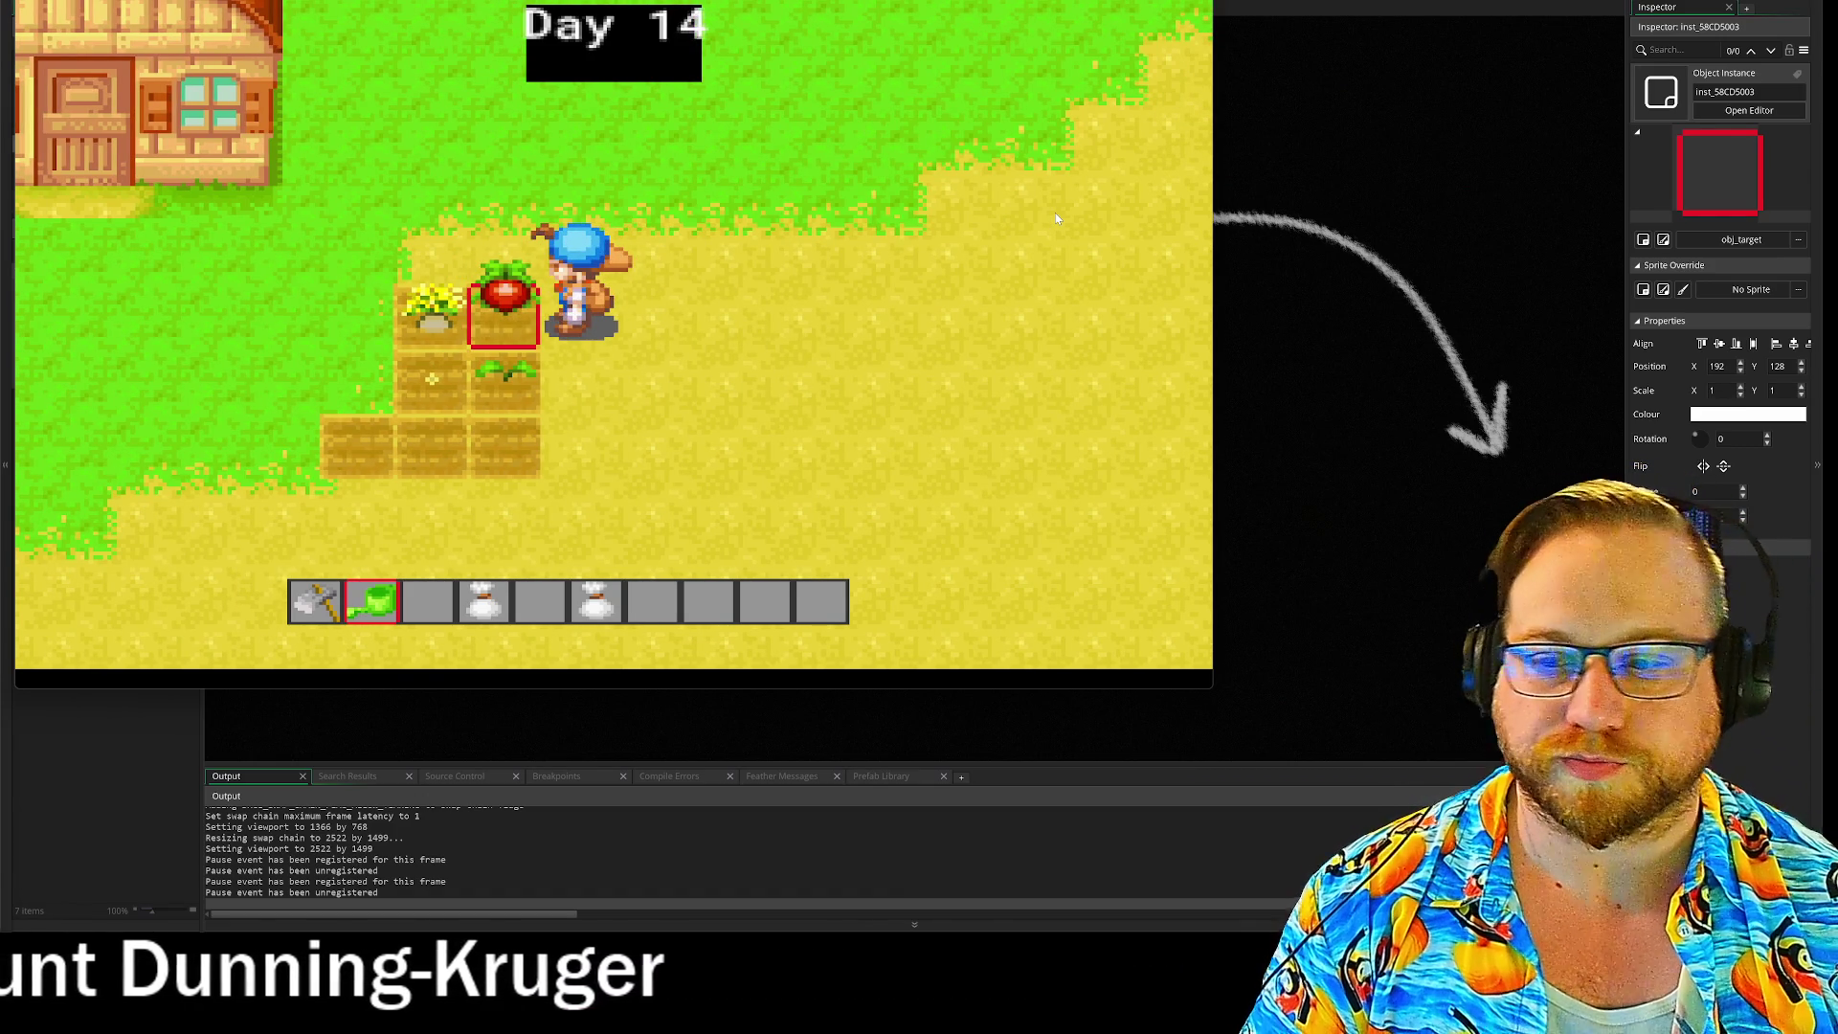
key(d)
key(a)
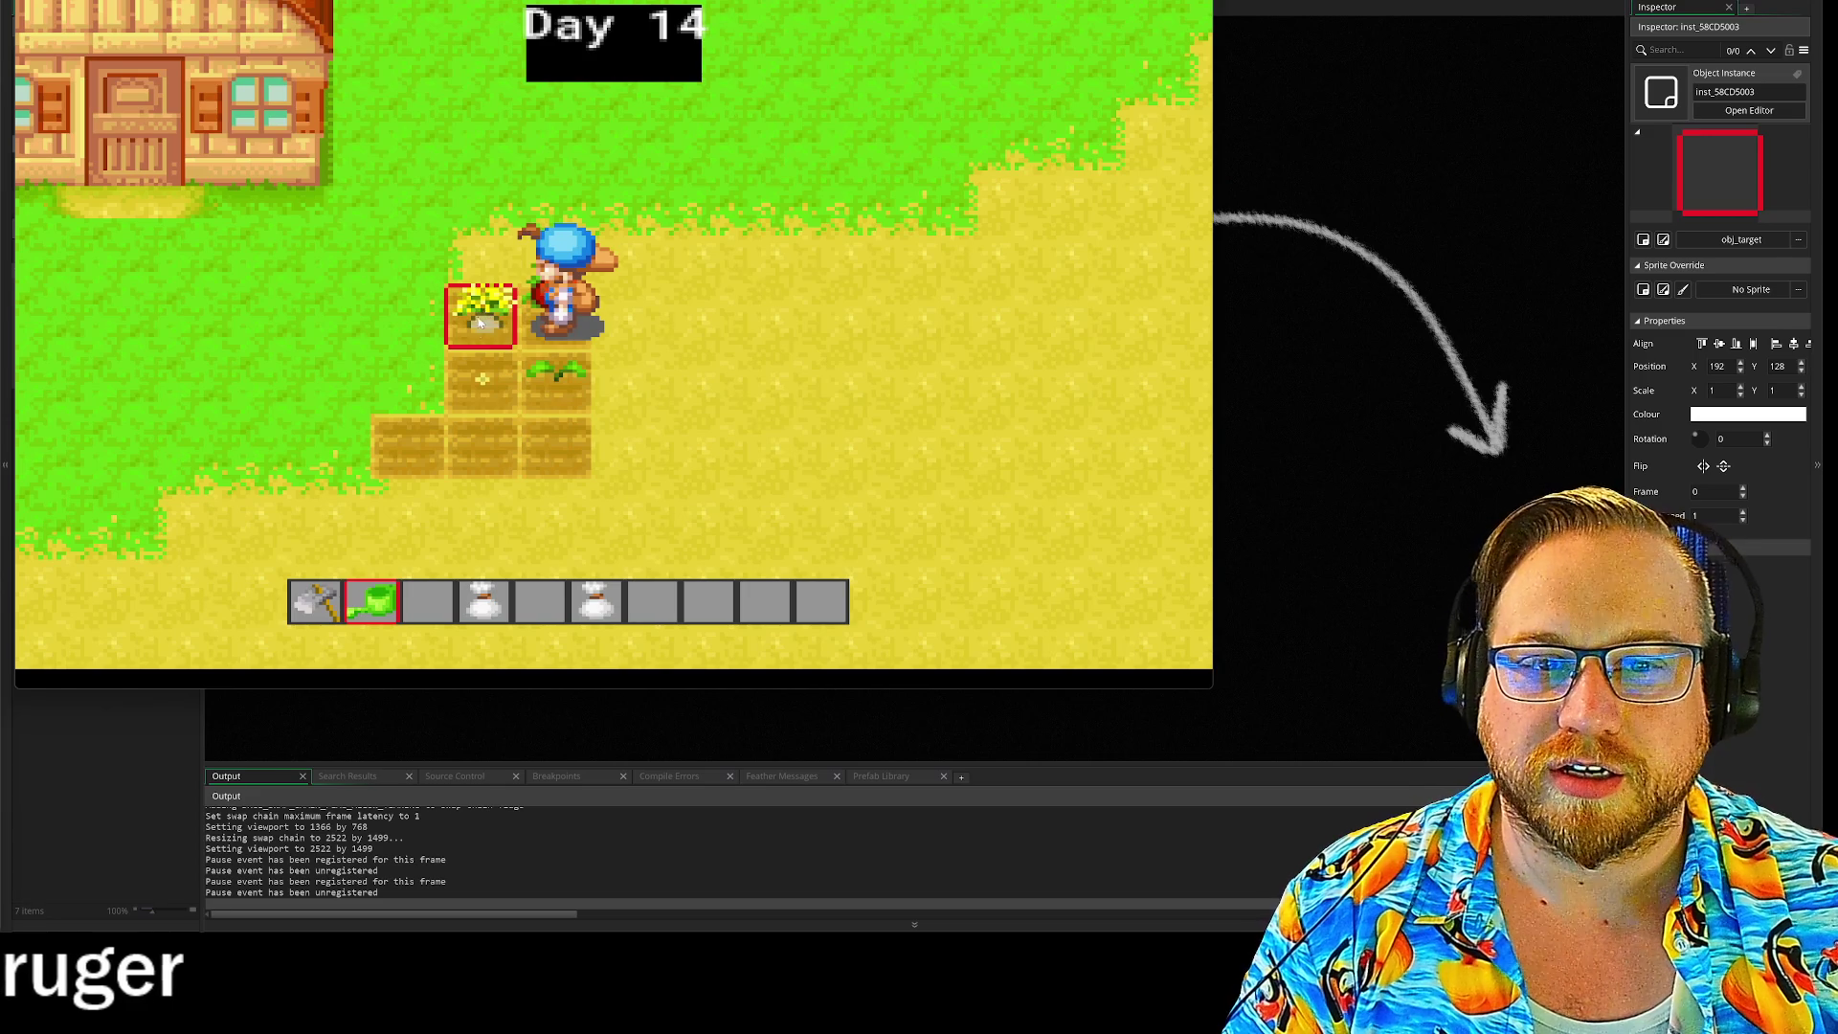
Step: Water the plot below the farmer and try harvesting the yellow flower crop
key(a)
key(w)
key(s)
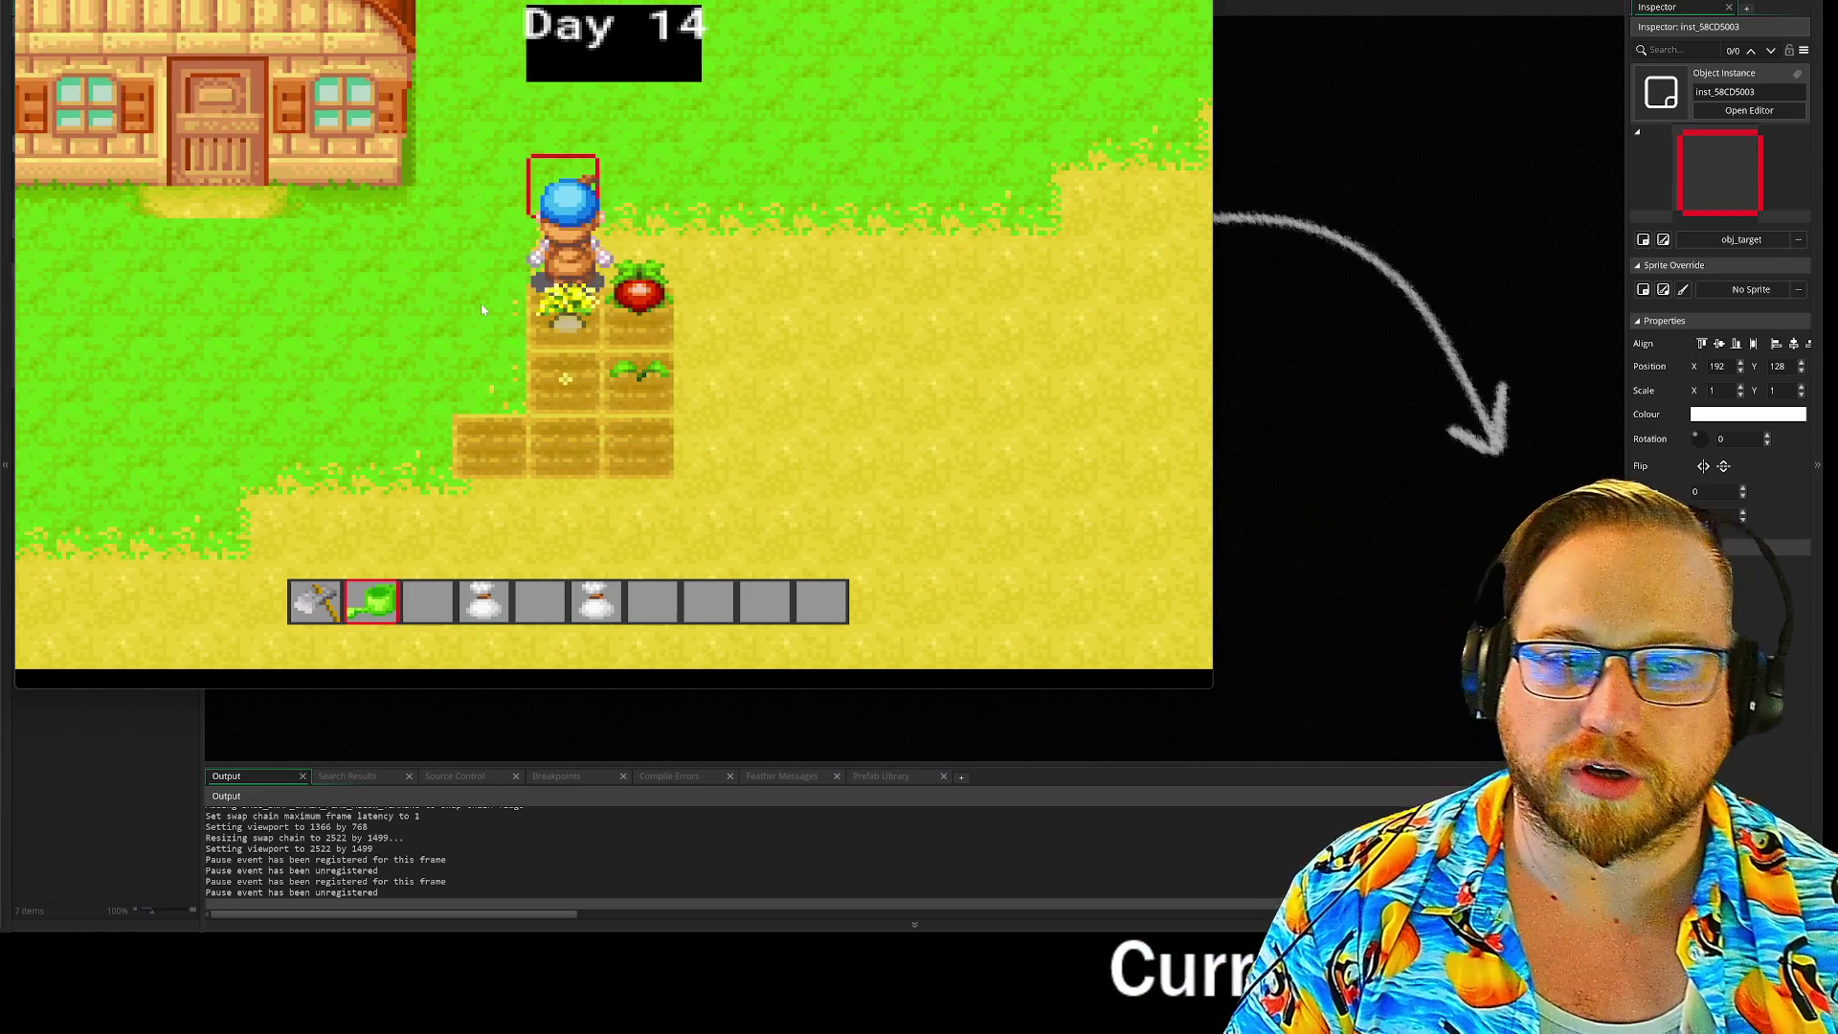
key(space)
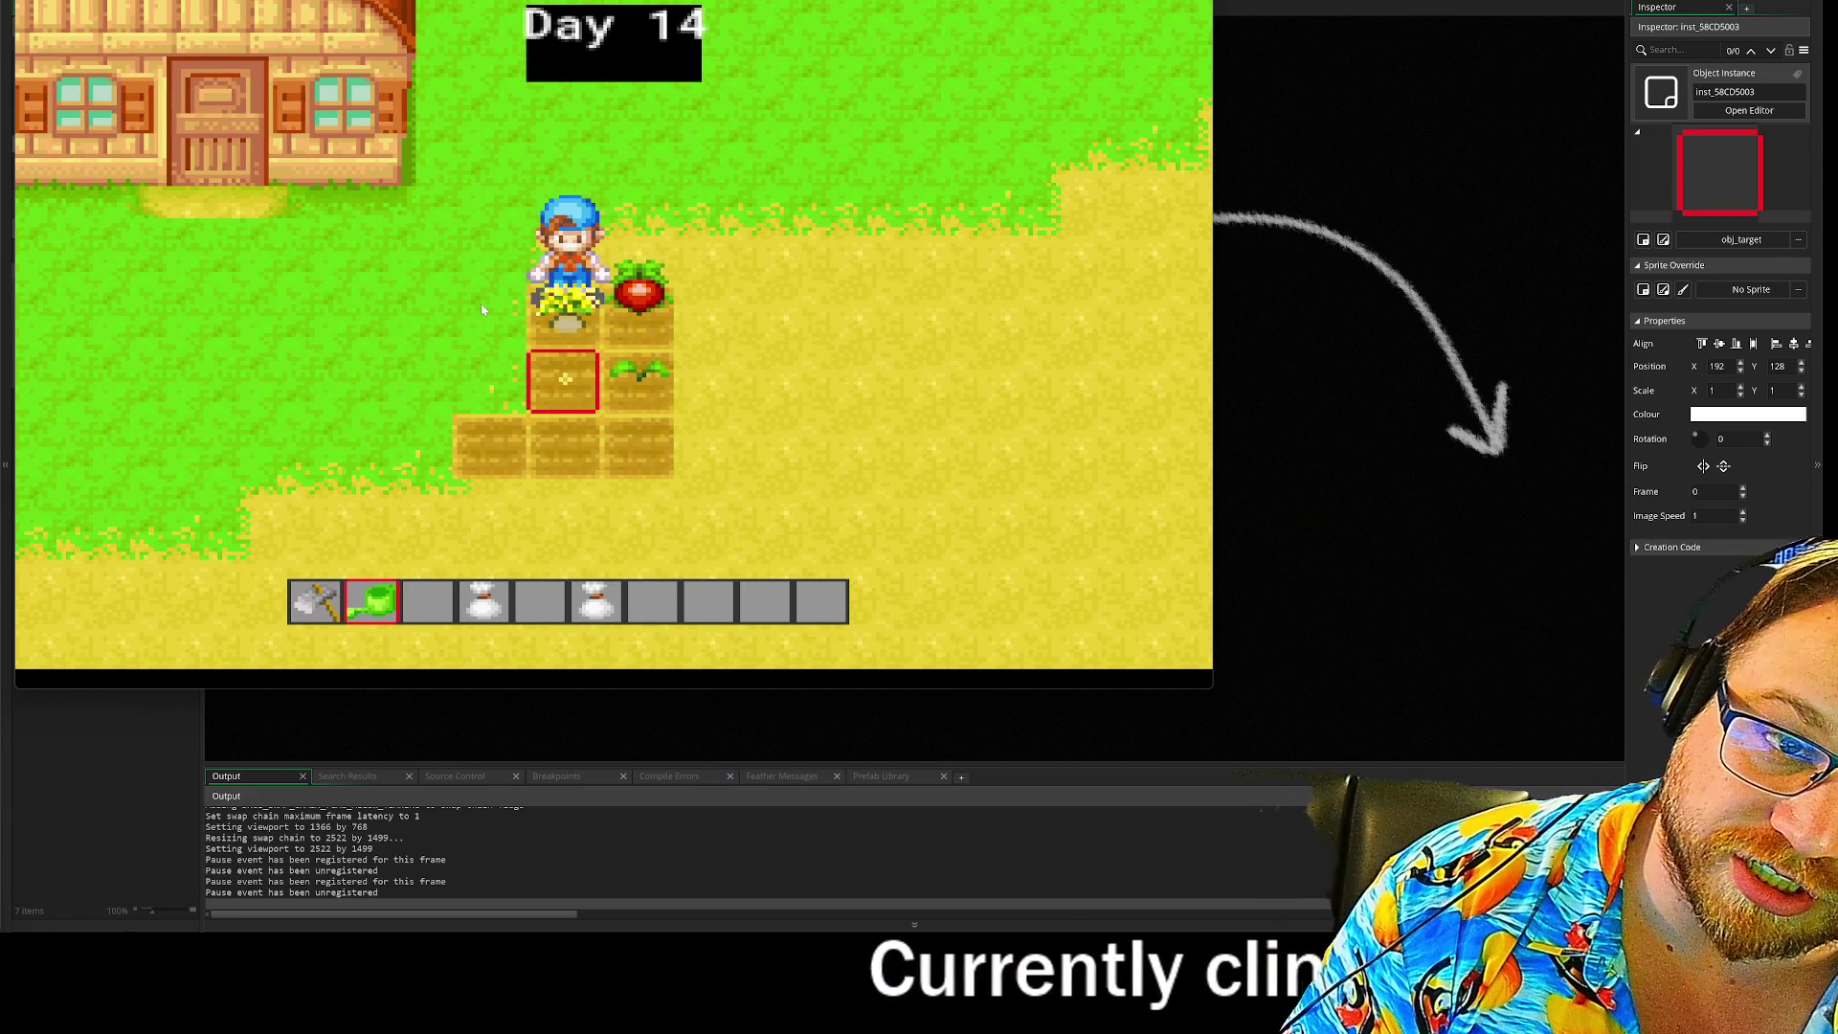
key(space)
key(w)
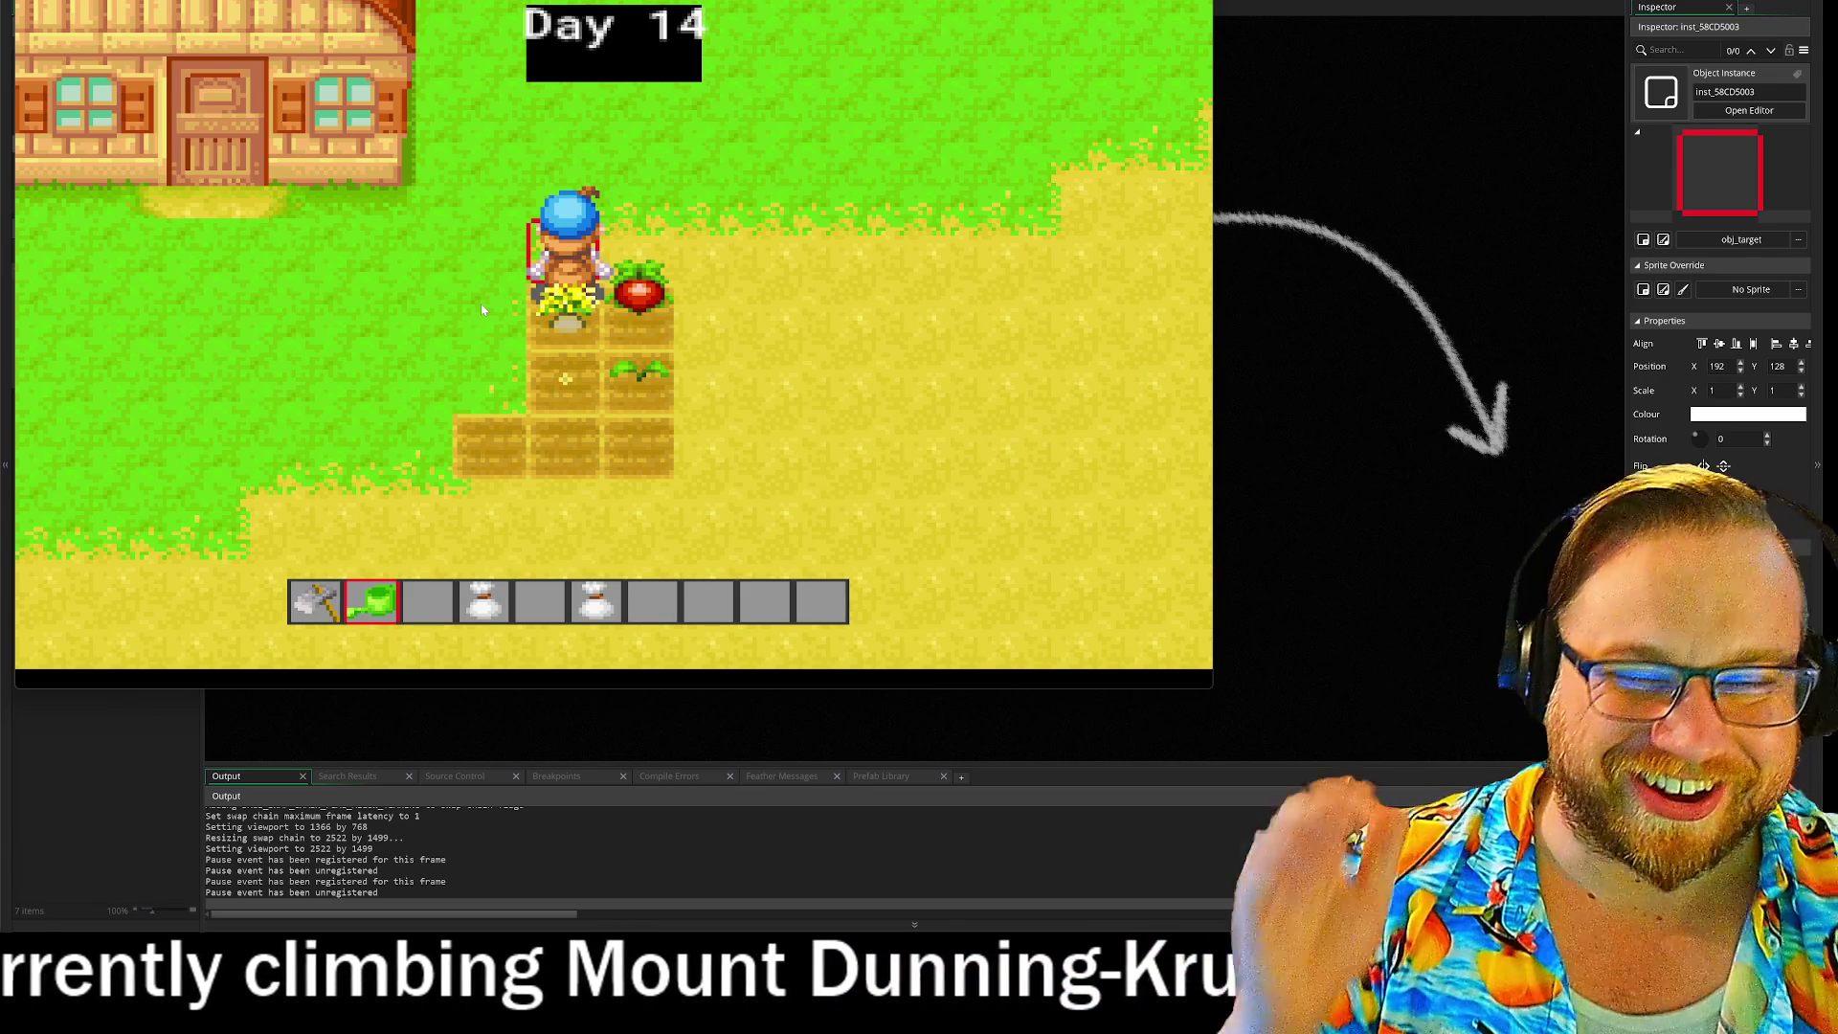
Step: Walk the farmer around the red crop and neighbouring plots
key(d)
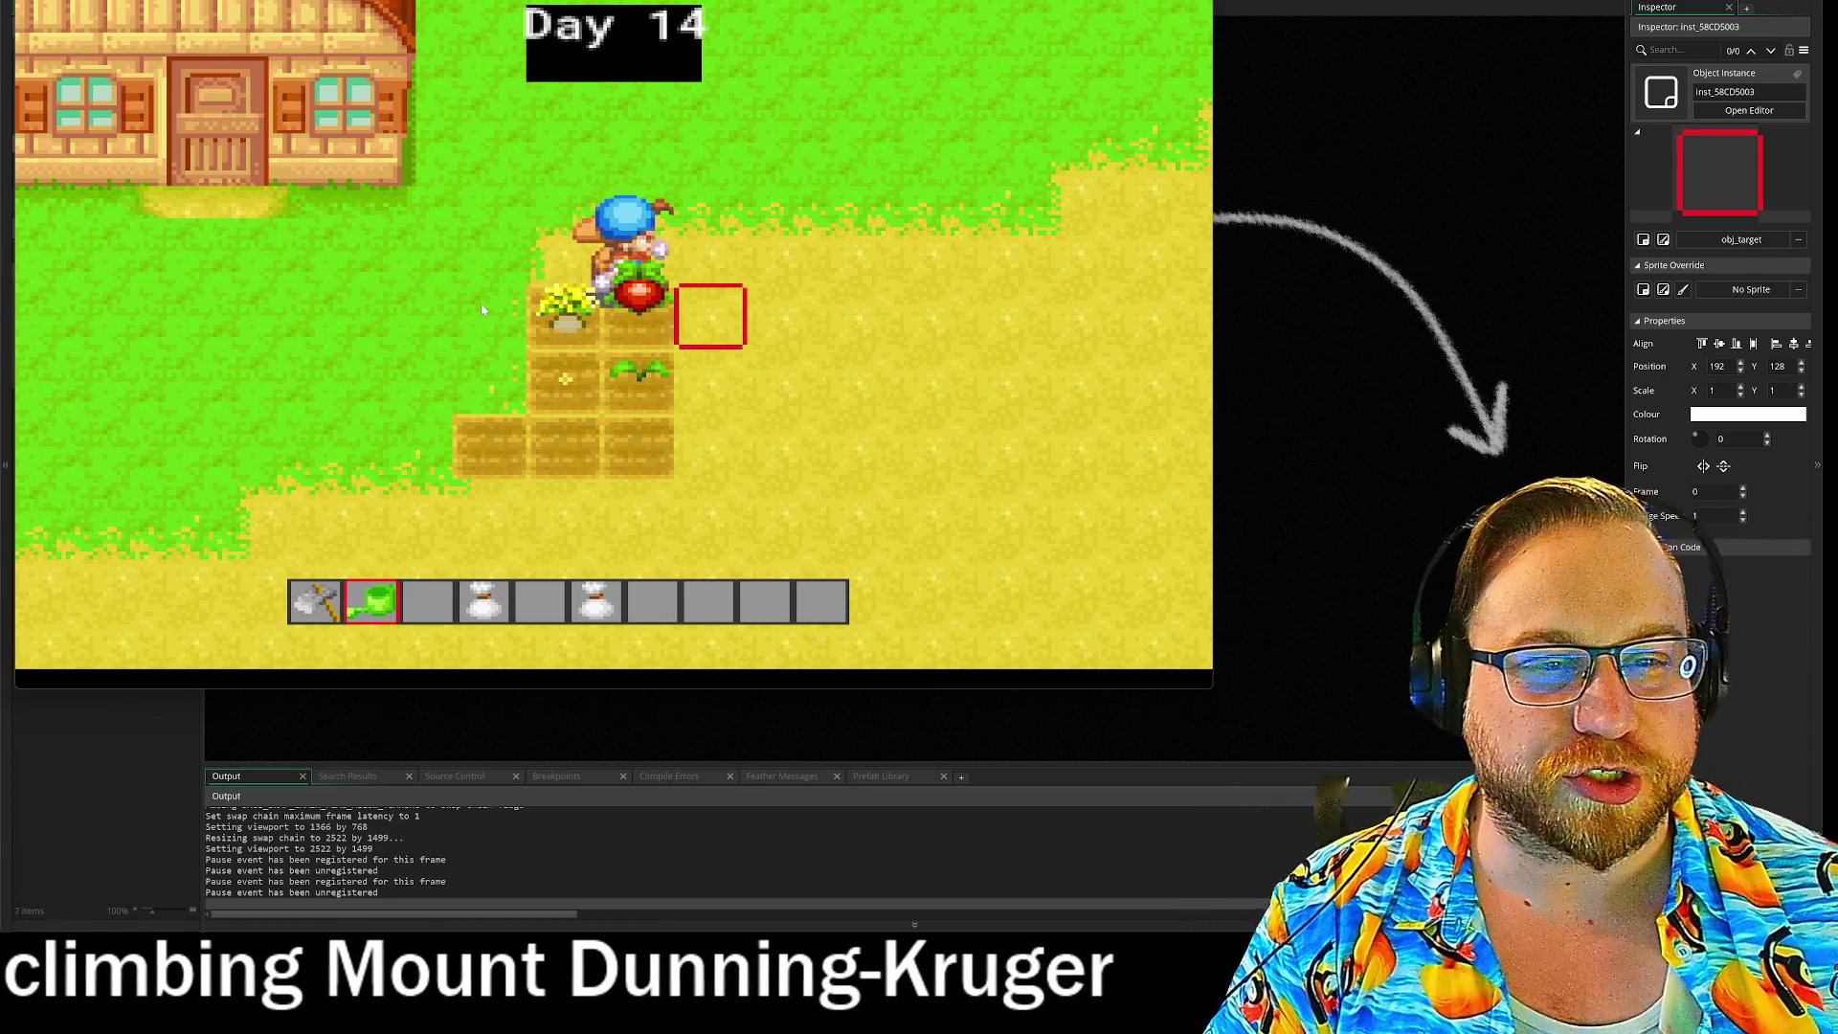
key(s)
key(w)
key(a)
key(a)
key(s)
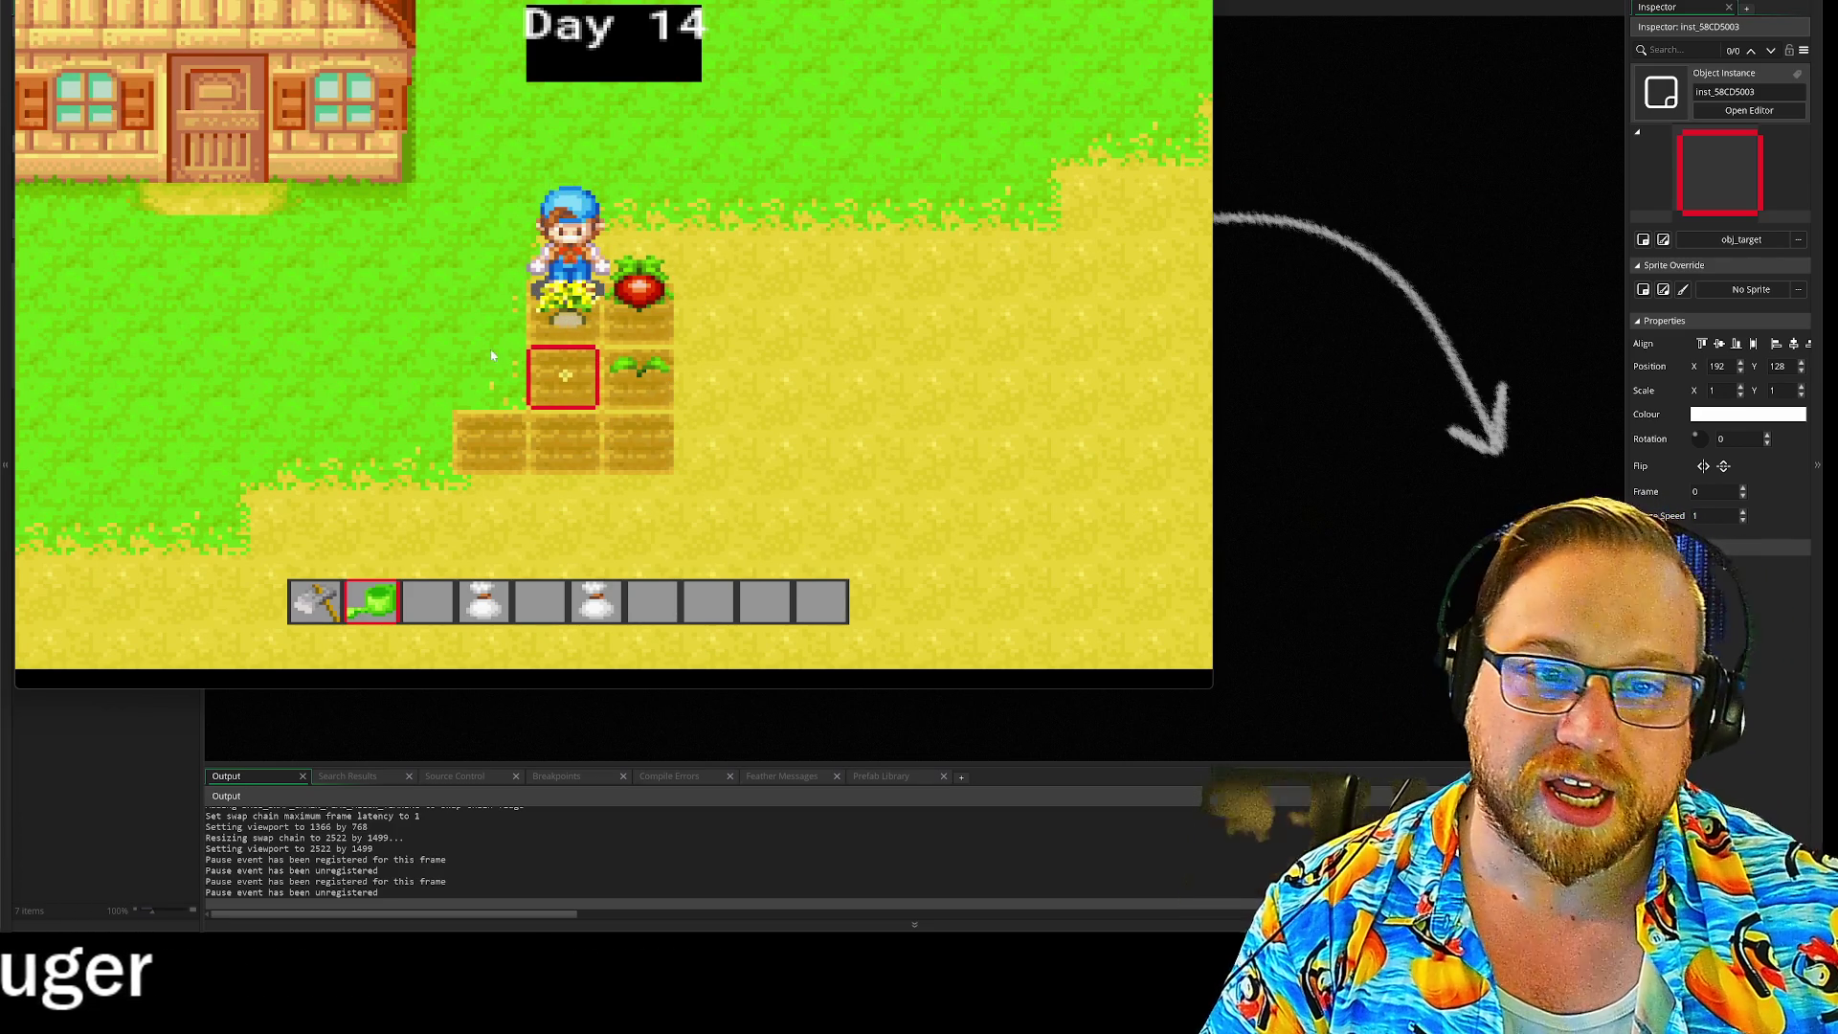
key(w)
key(d)
key(d)
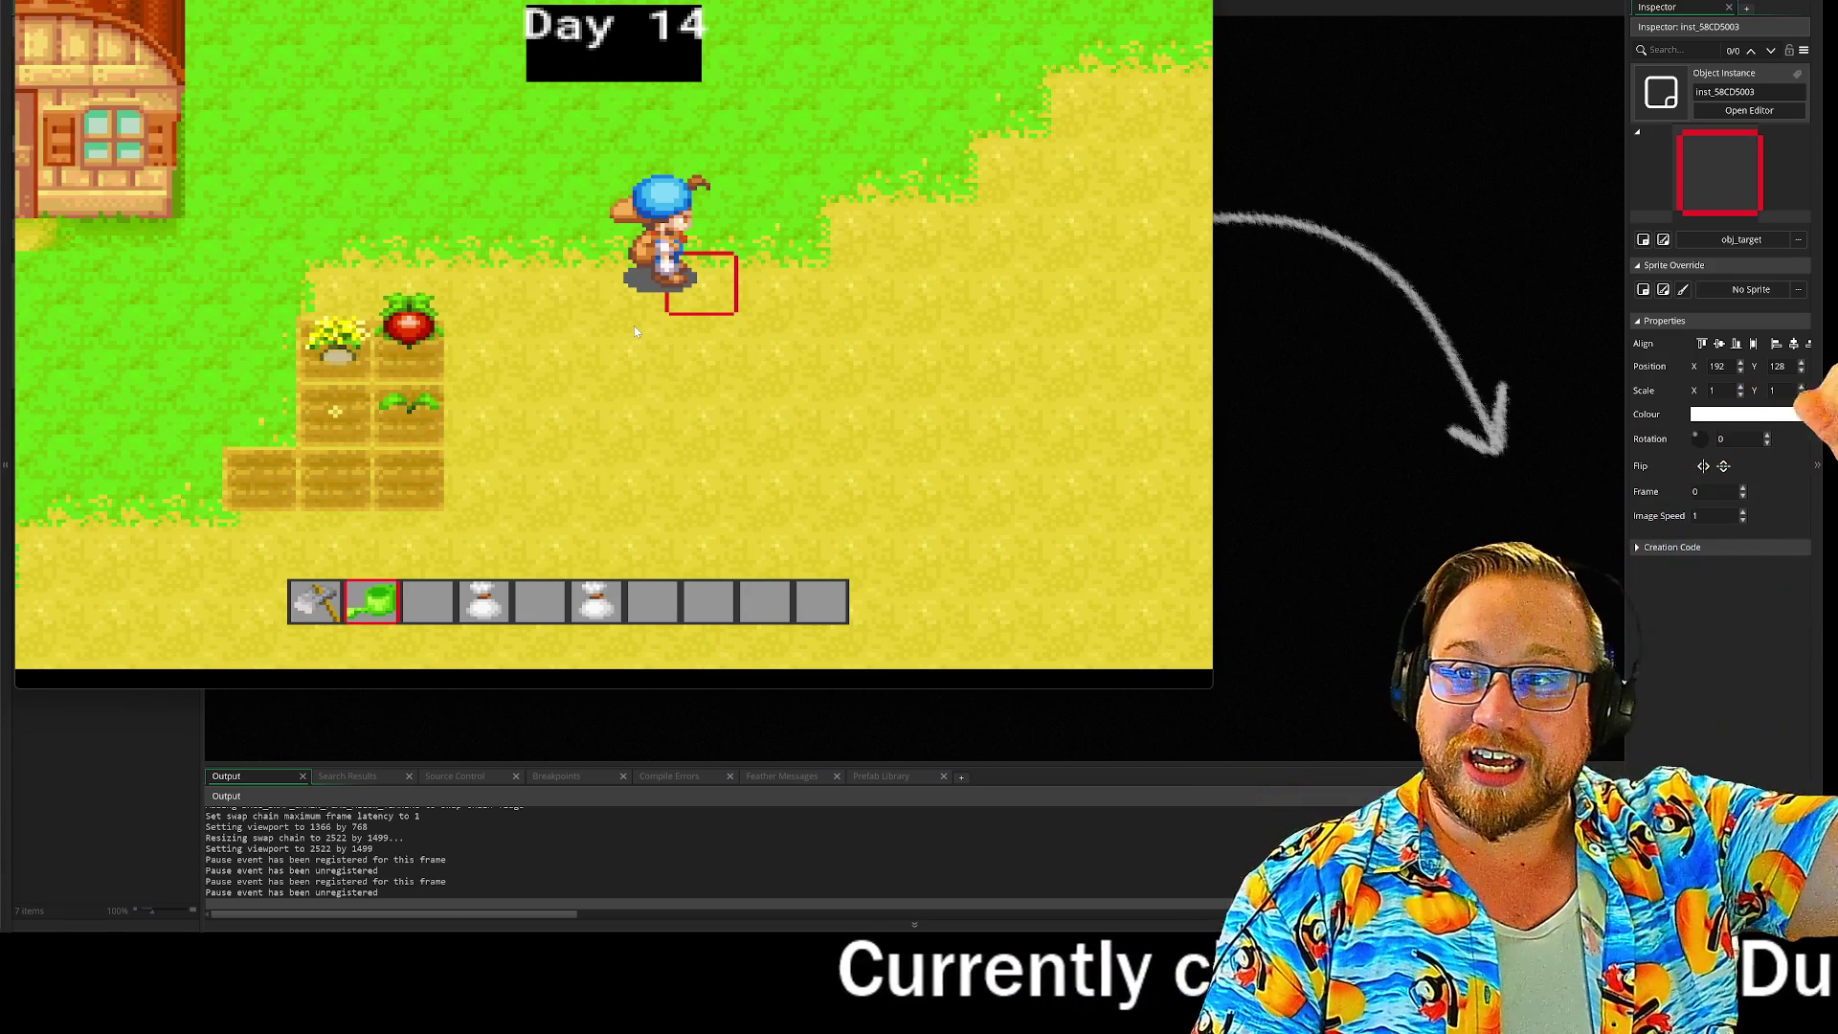
key(s)
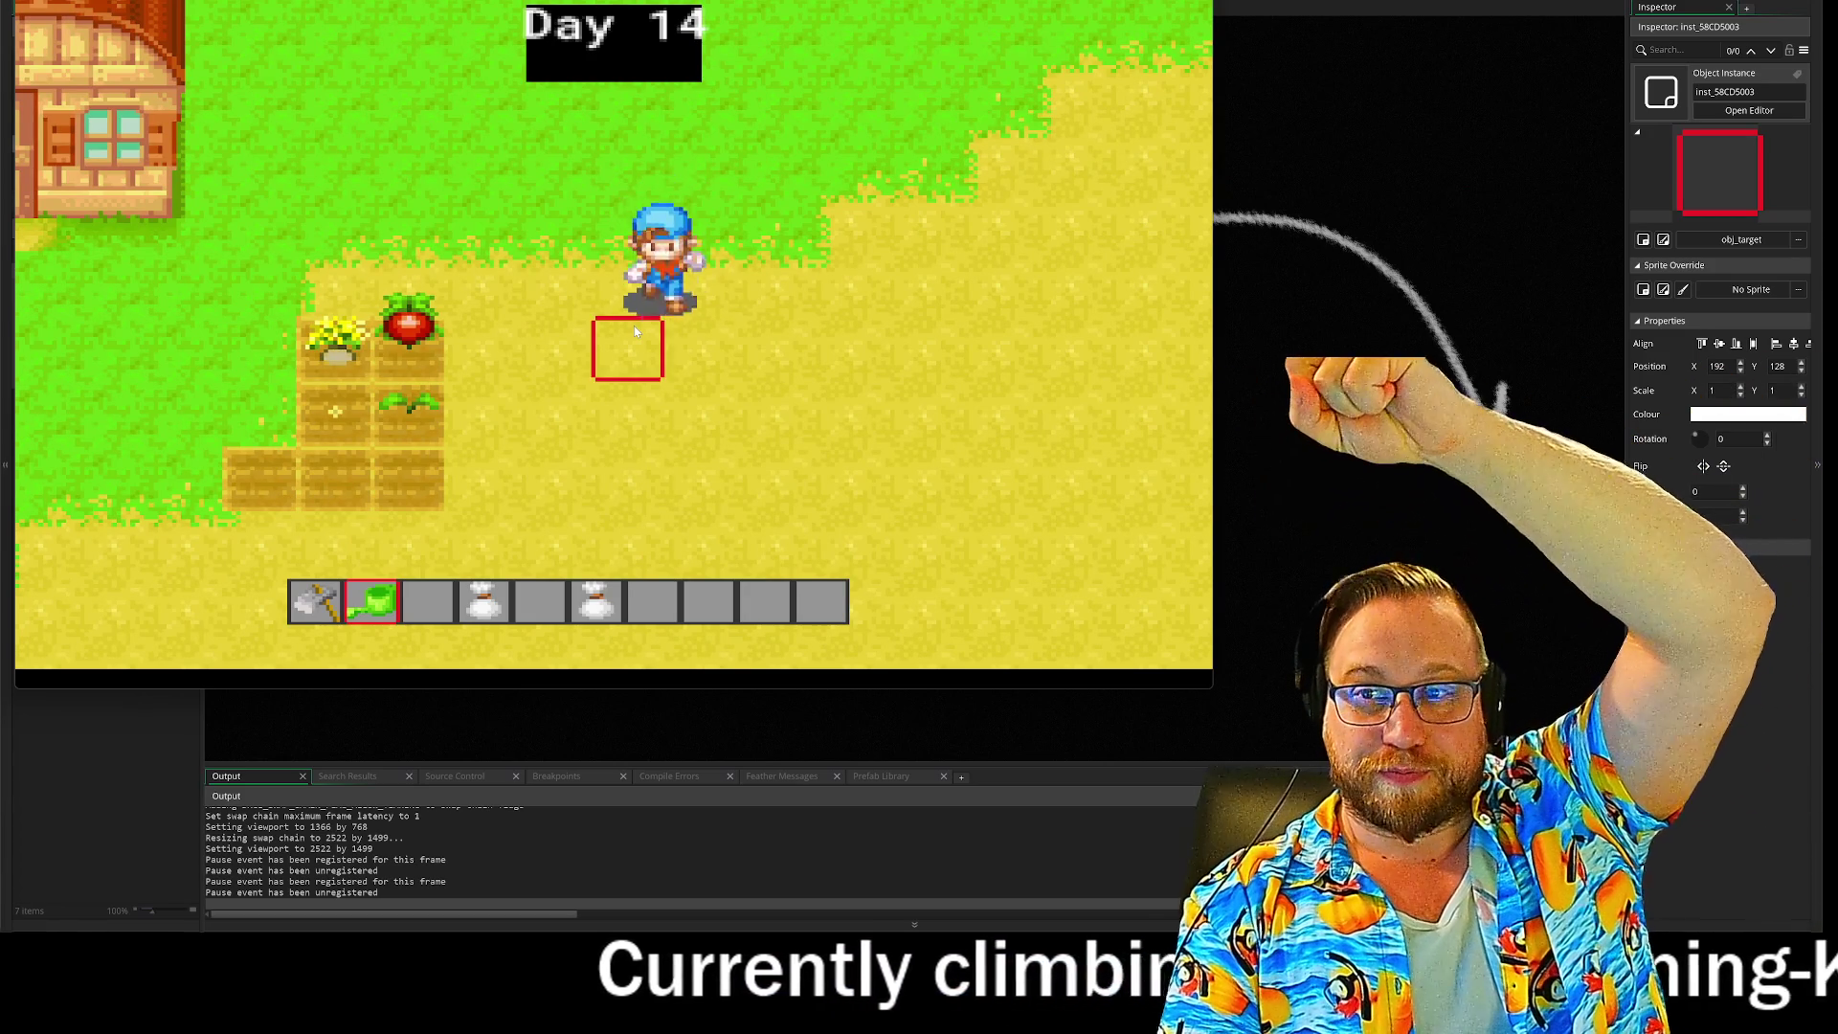
key(d)
key(d)
key(w)
key(a)
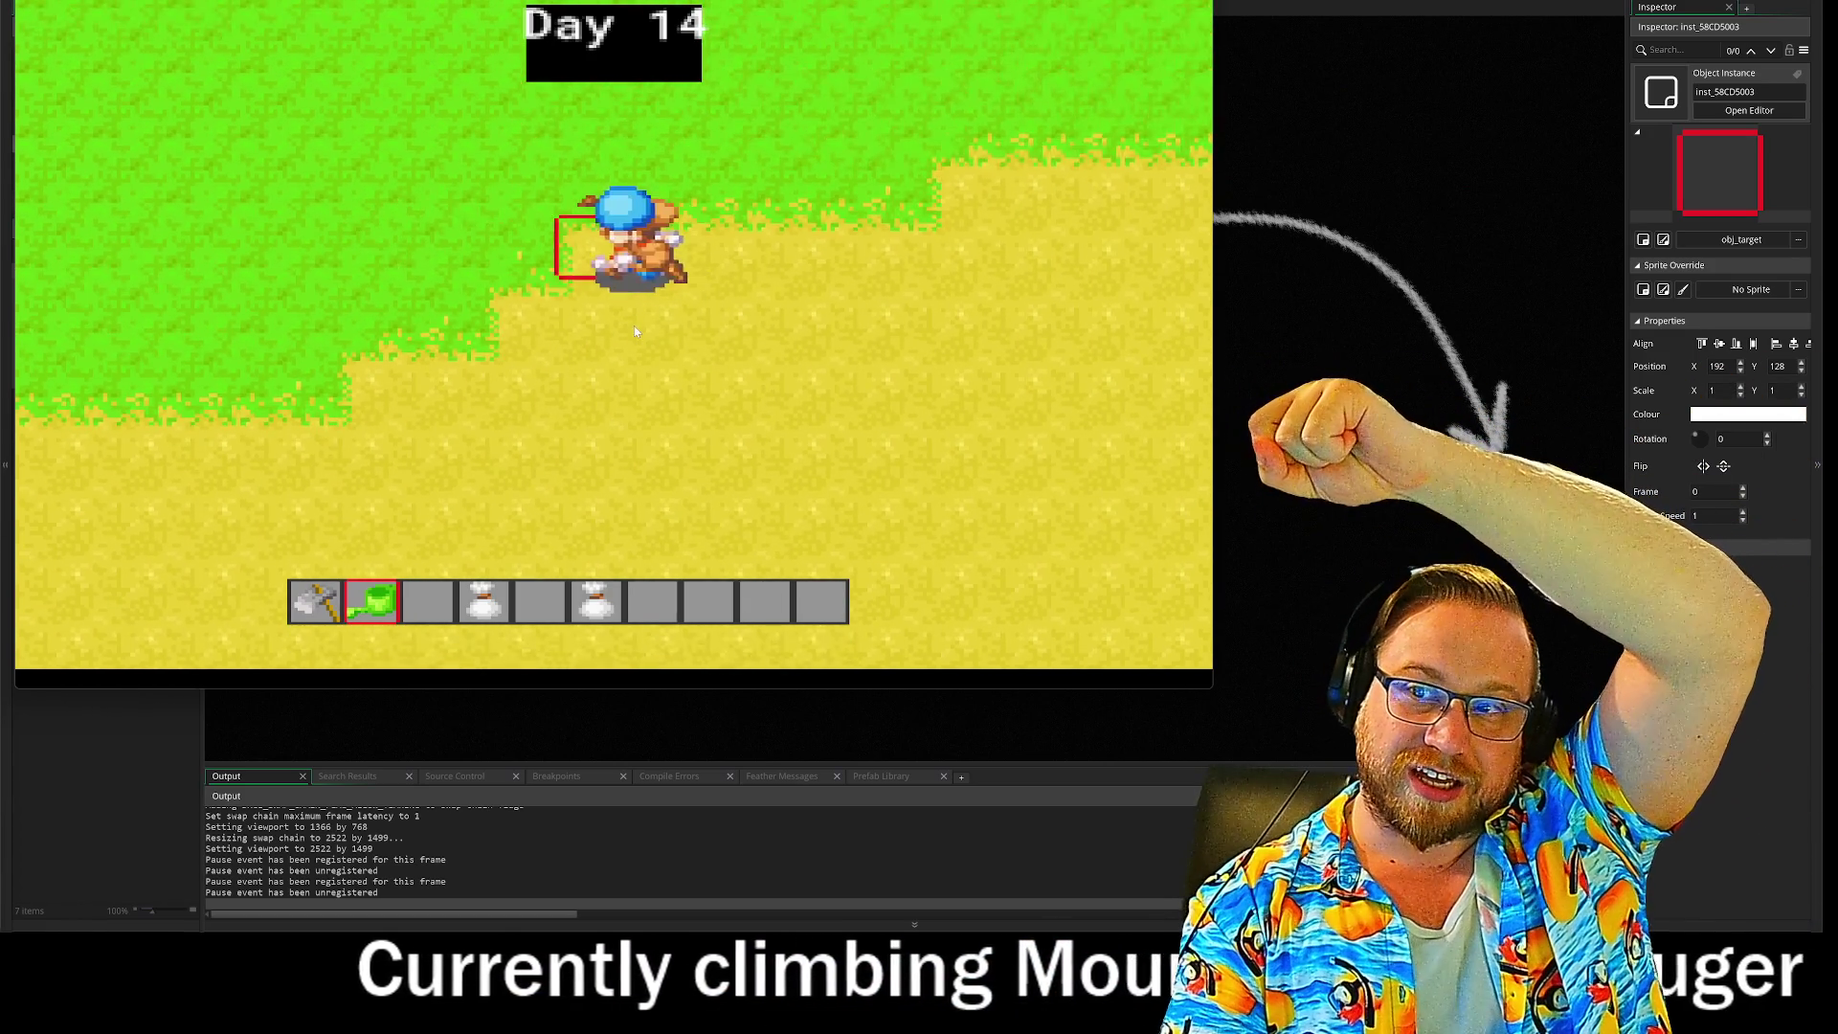
key(s)
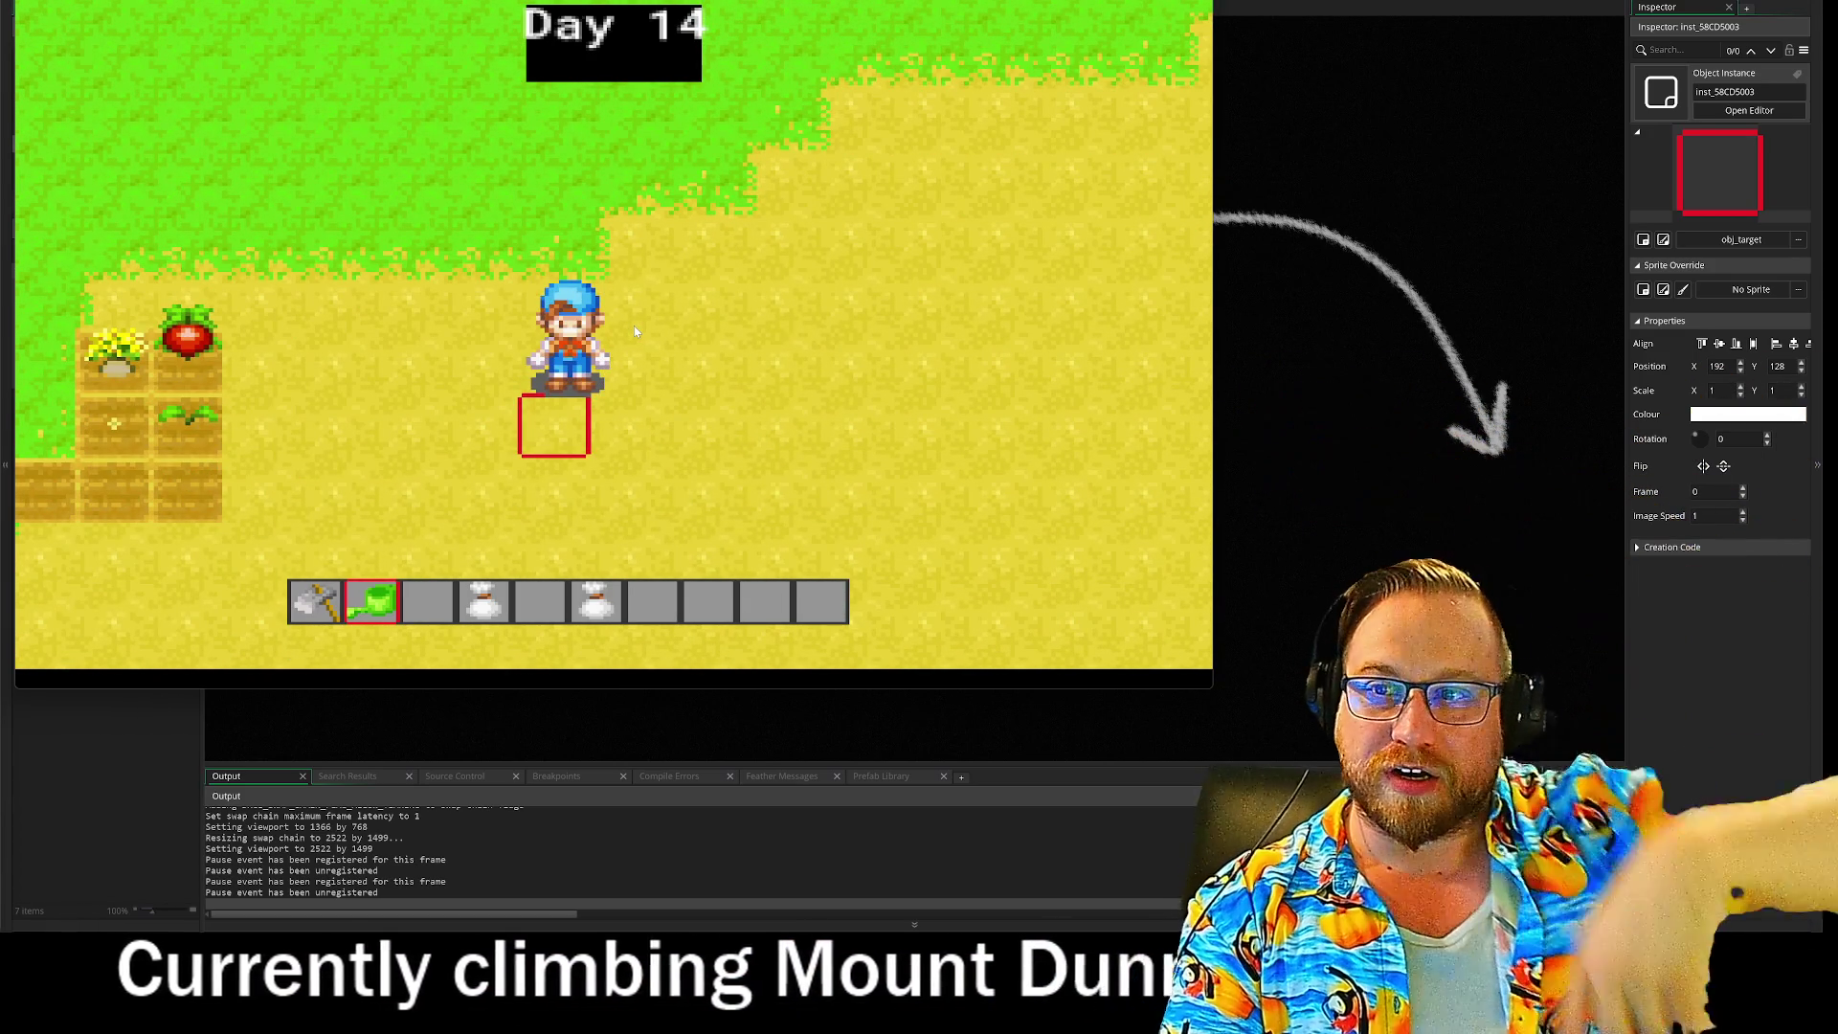
Step: Switch to the hoe with key 1 and till two new plots beside the field
key(1)
key(a)
key(space)
key(w)
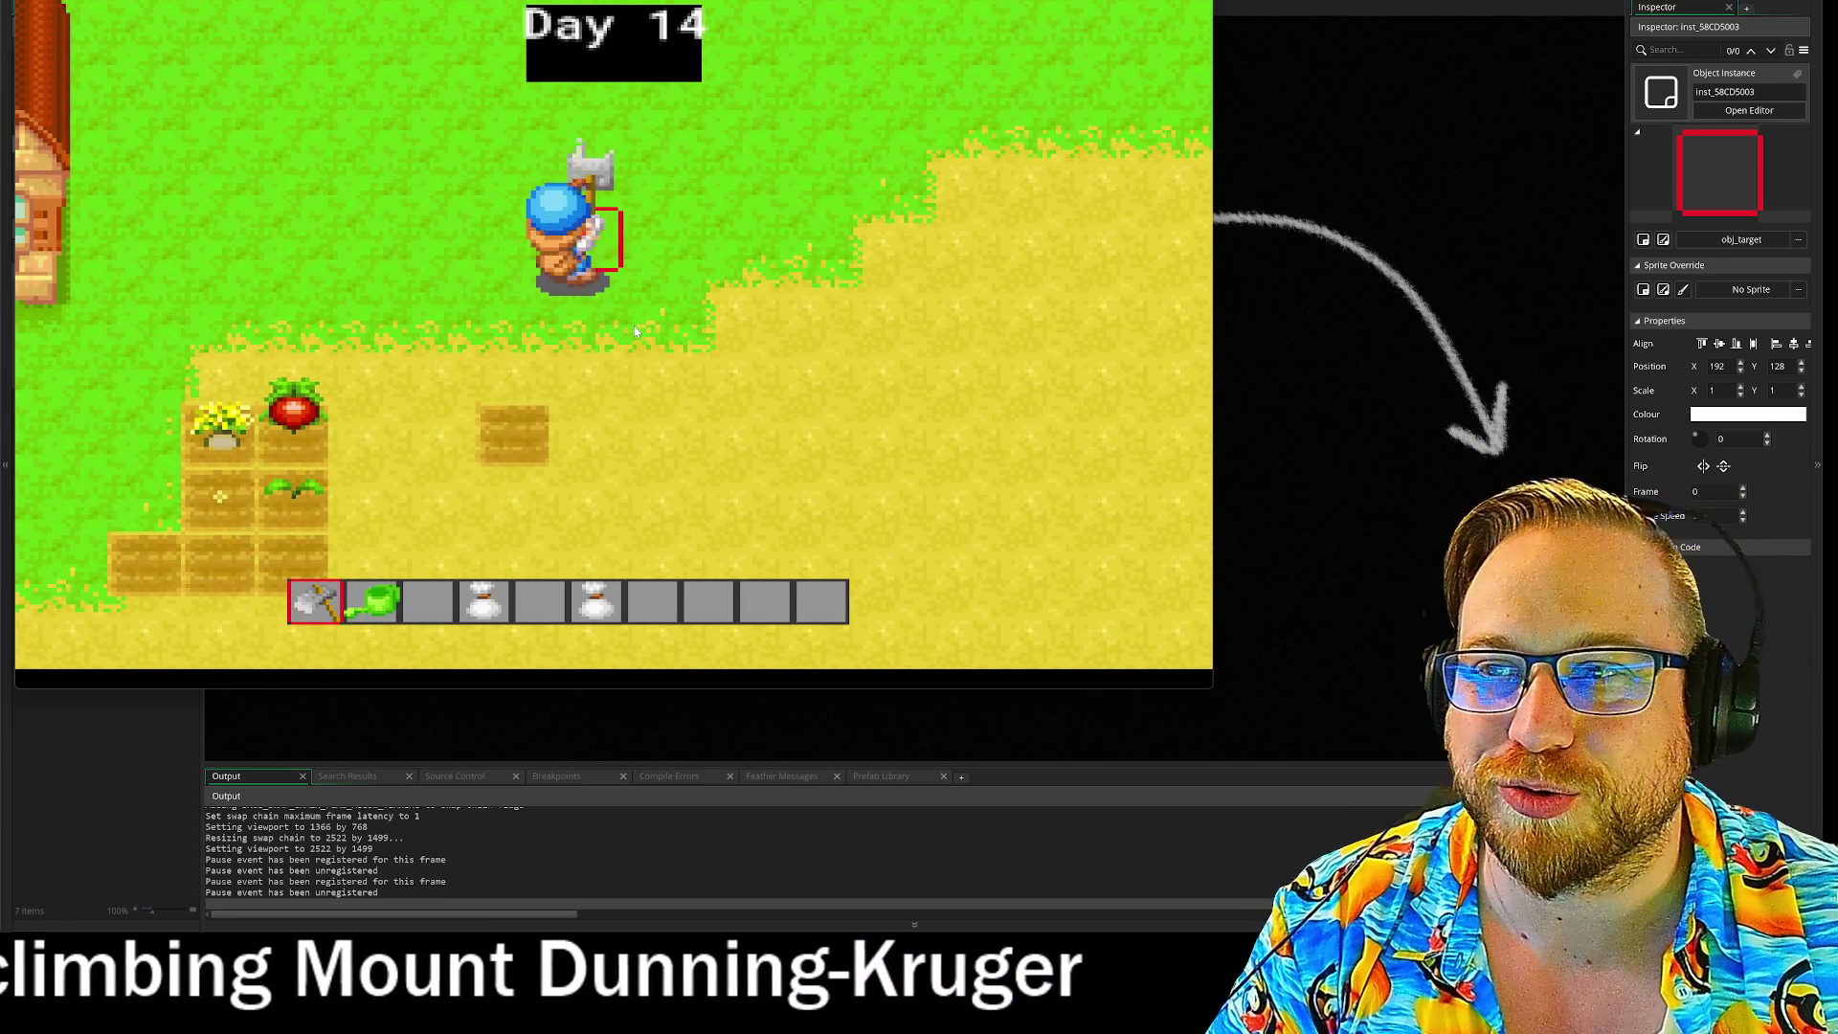
key(a)
key(space)
key(s)
key(space)
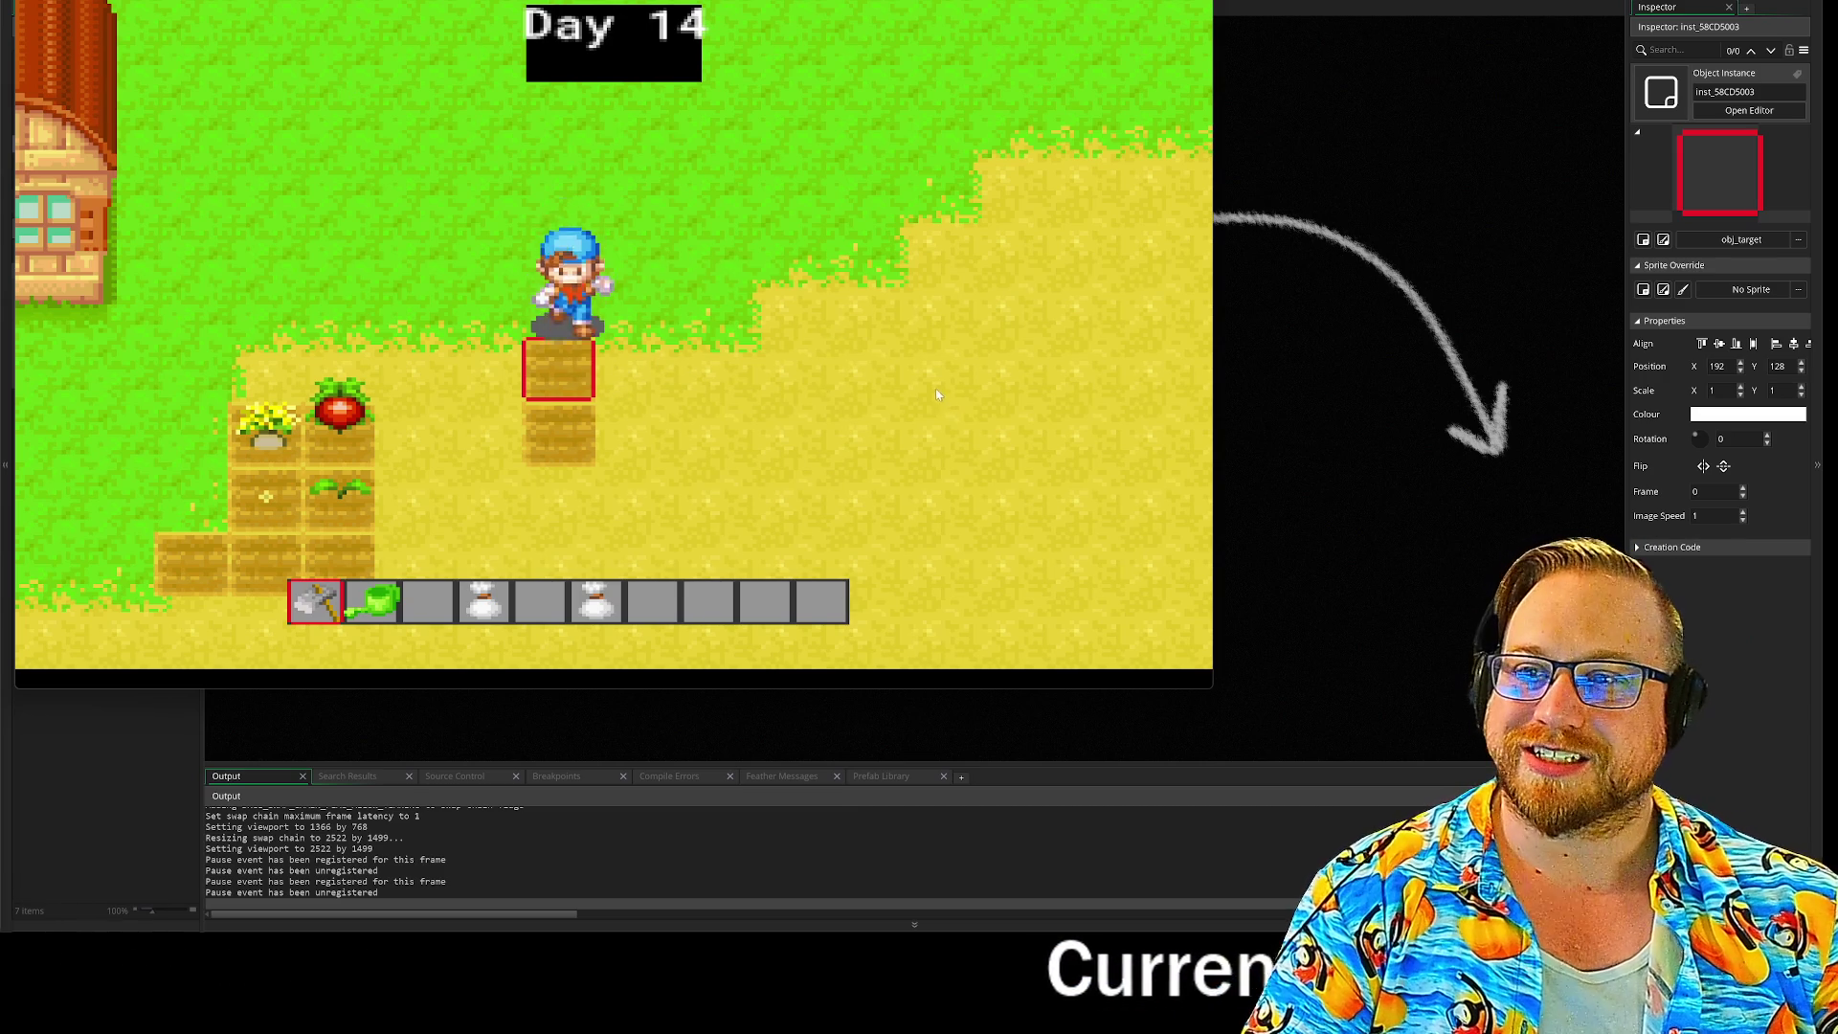
key(a)
key(s)
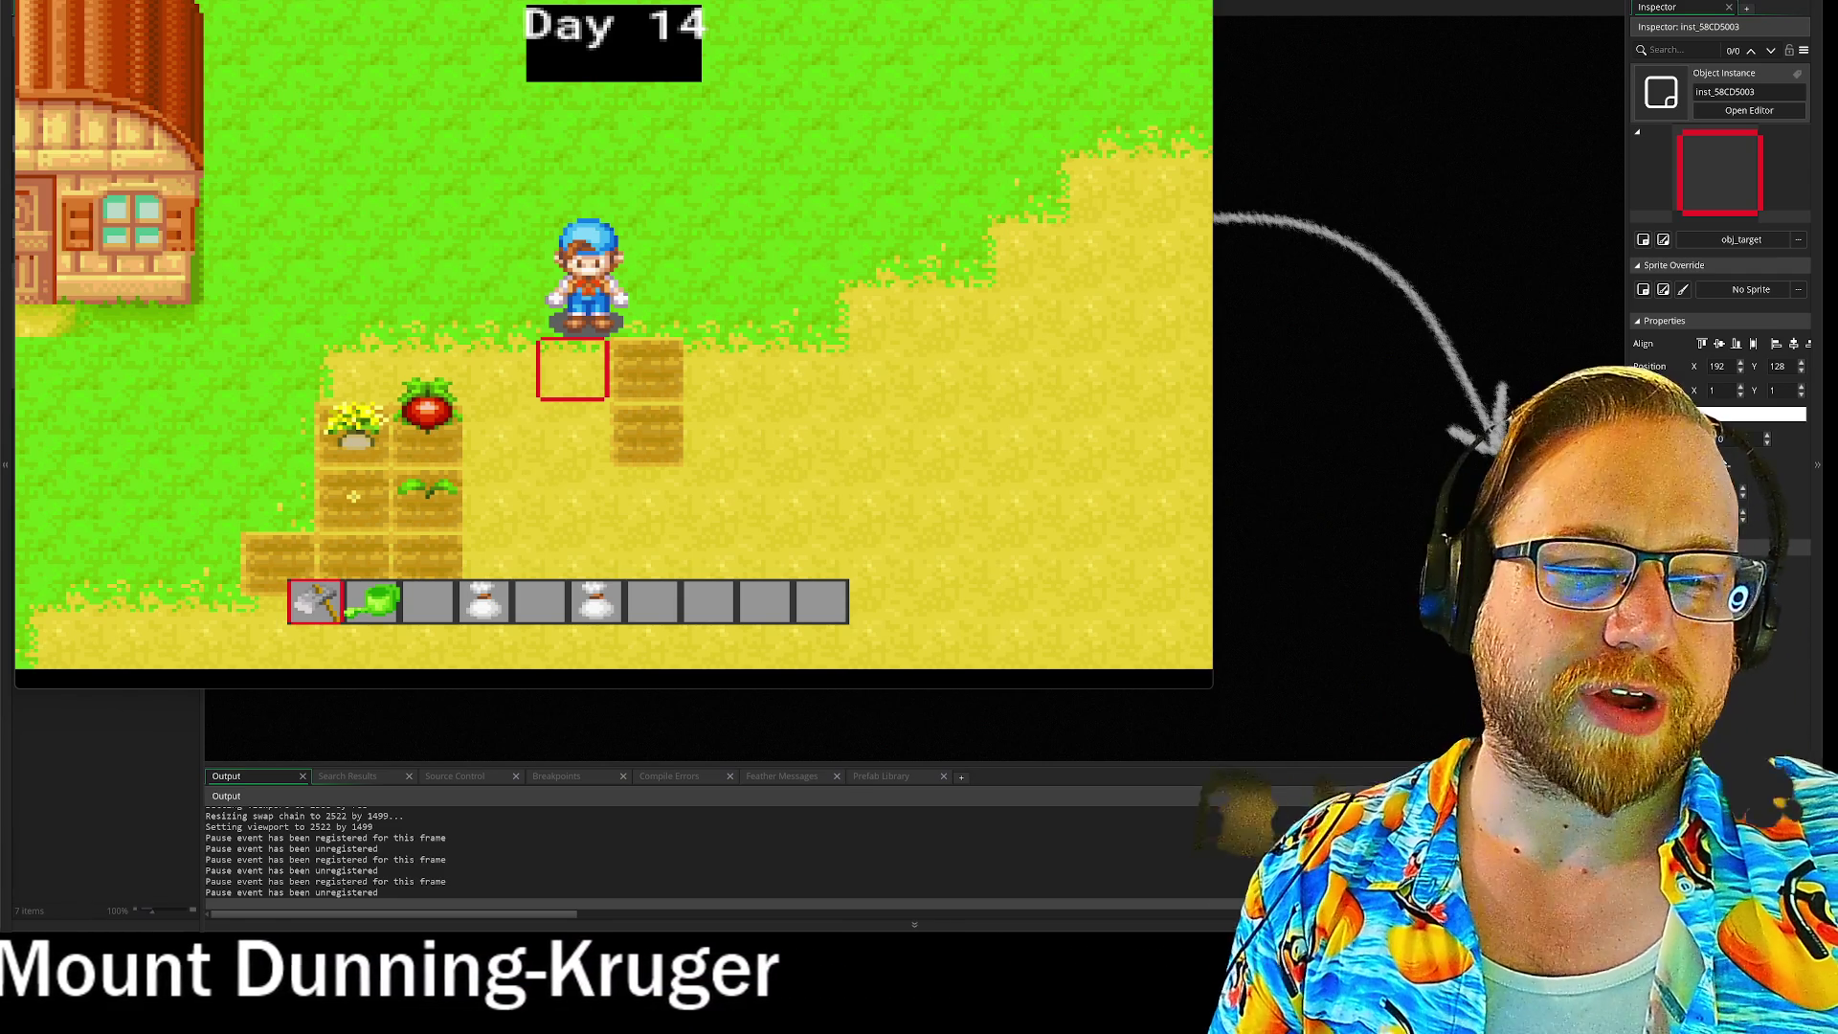
key(Down)
key(Left)
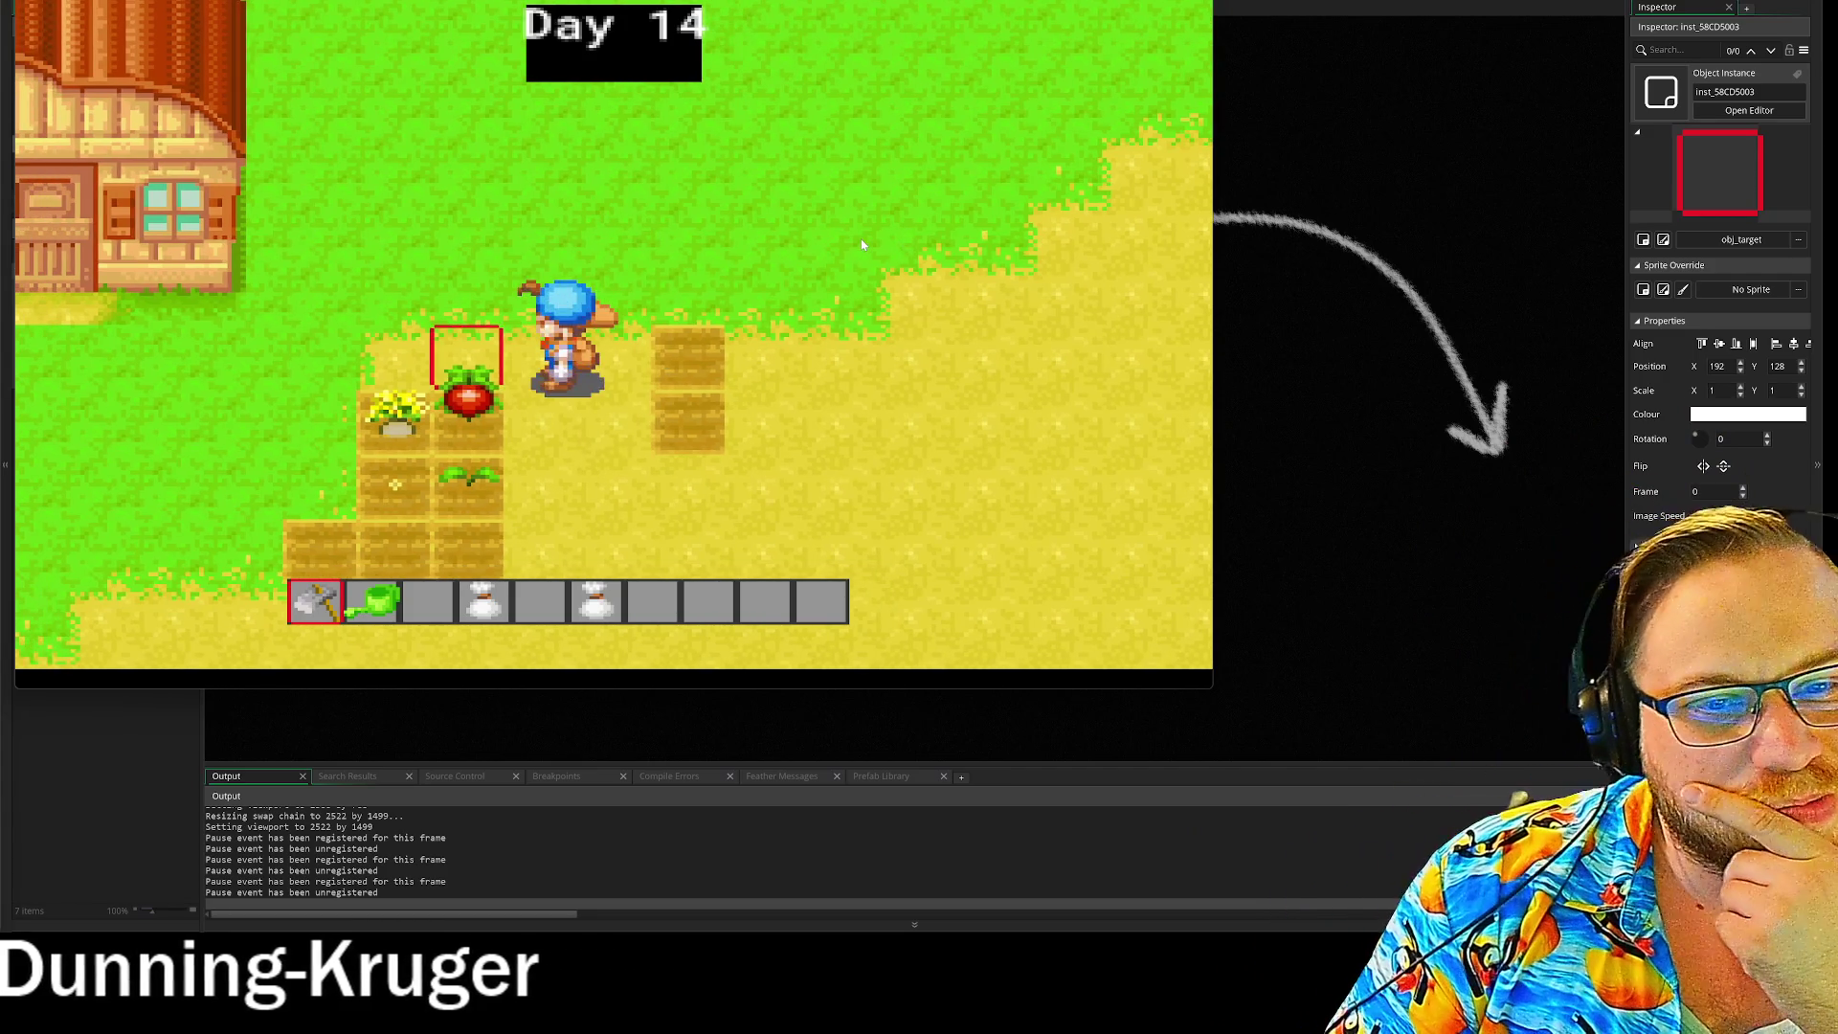
key(Down)
key(Down)
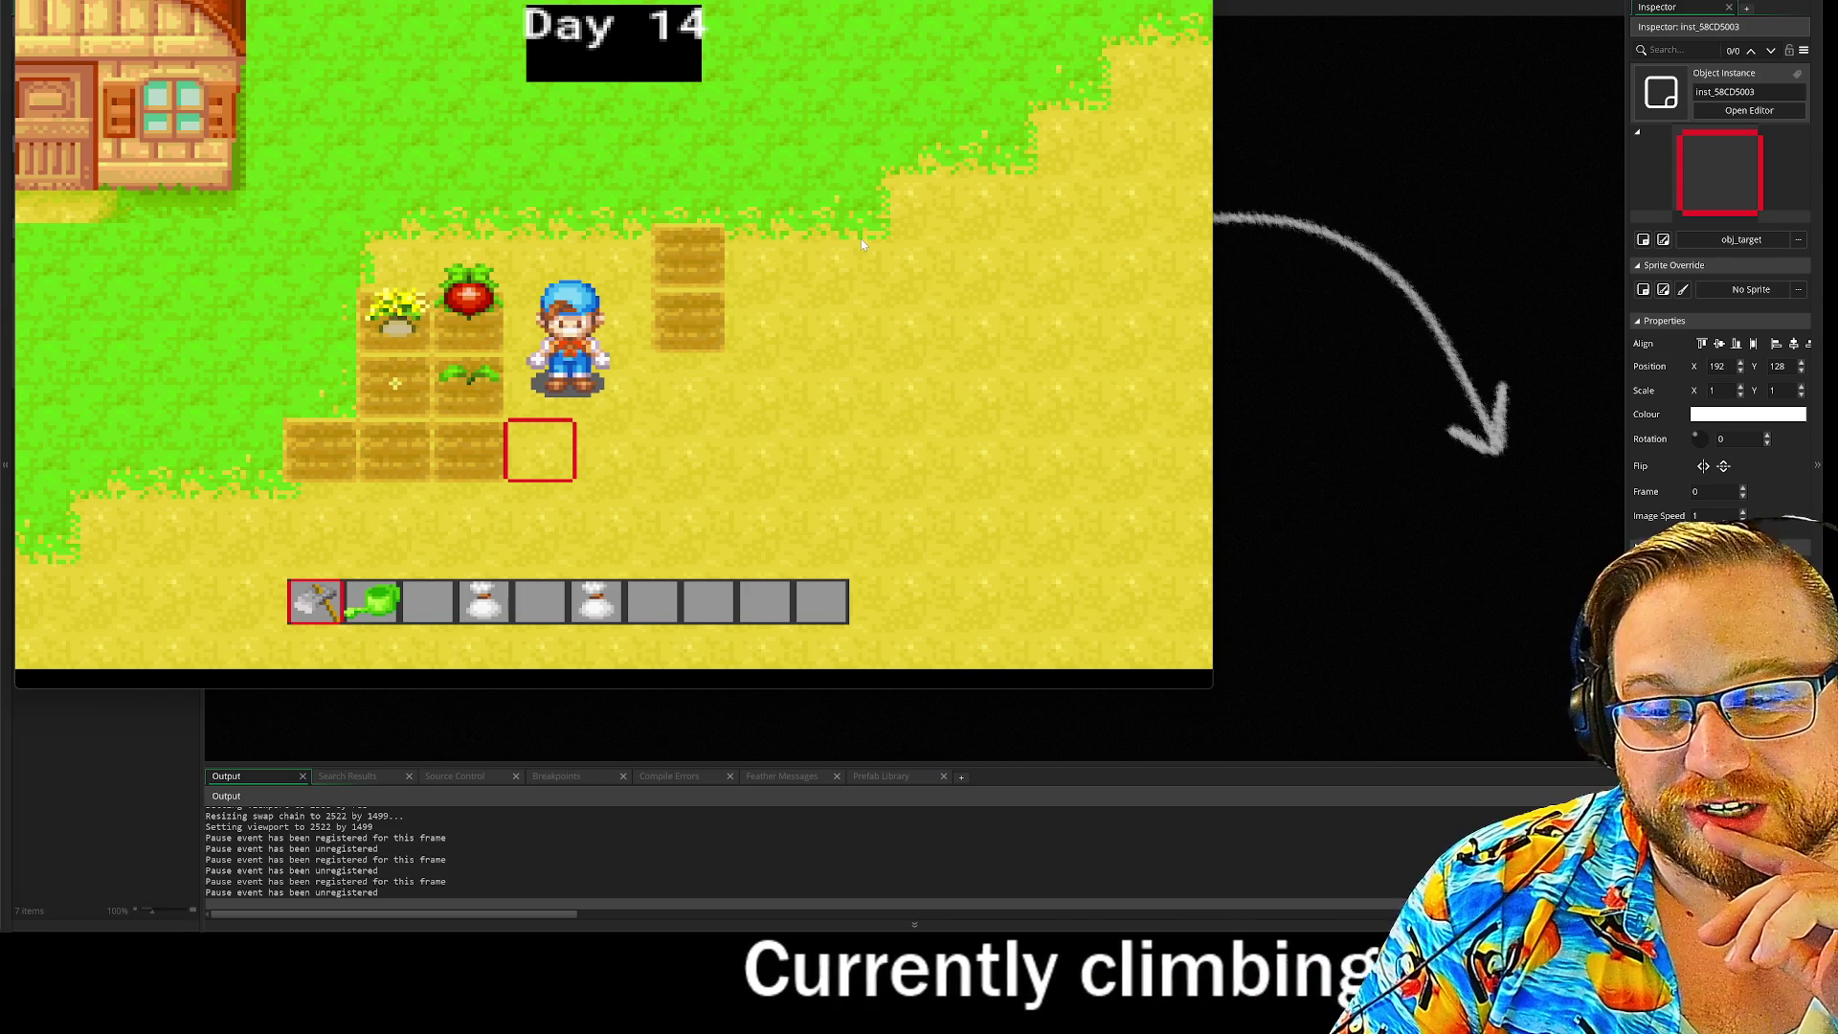
Step: Walk the farmer around the grass and back toward the tilled plots
key(Up)
key(Down)
key(Right)
key(Left)
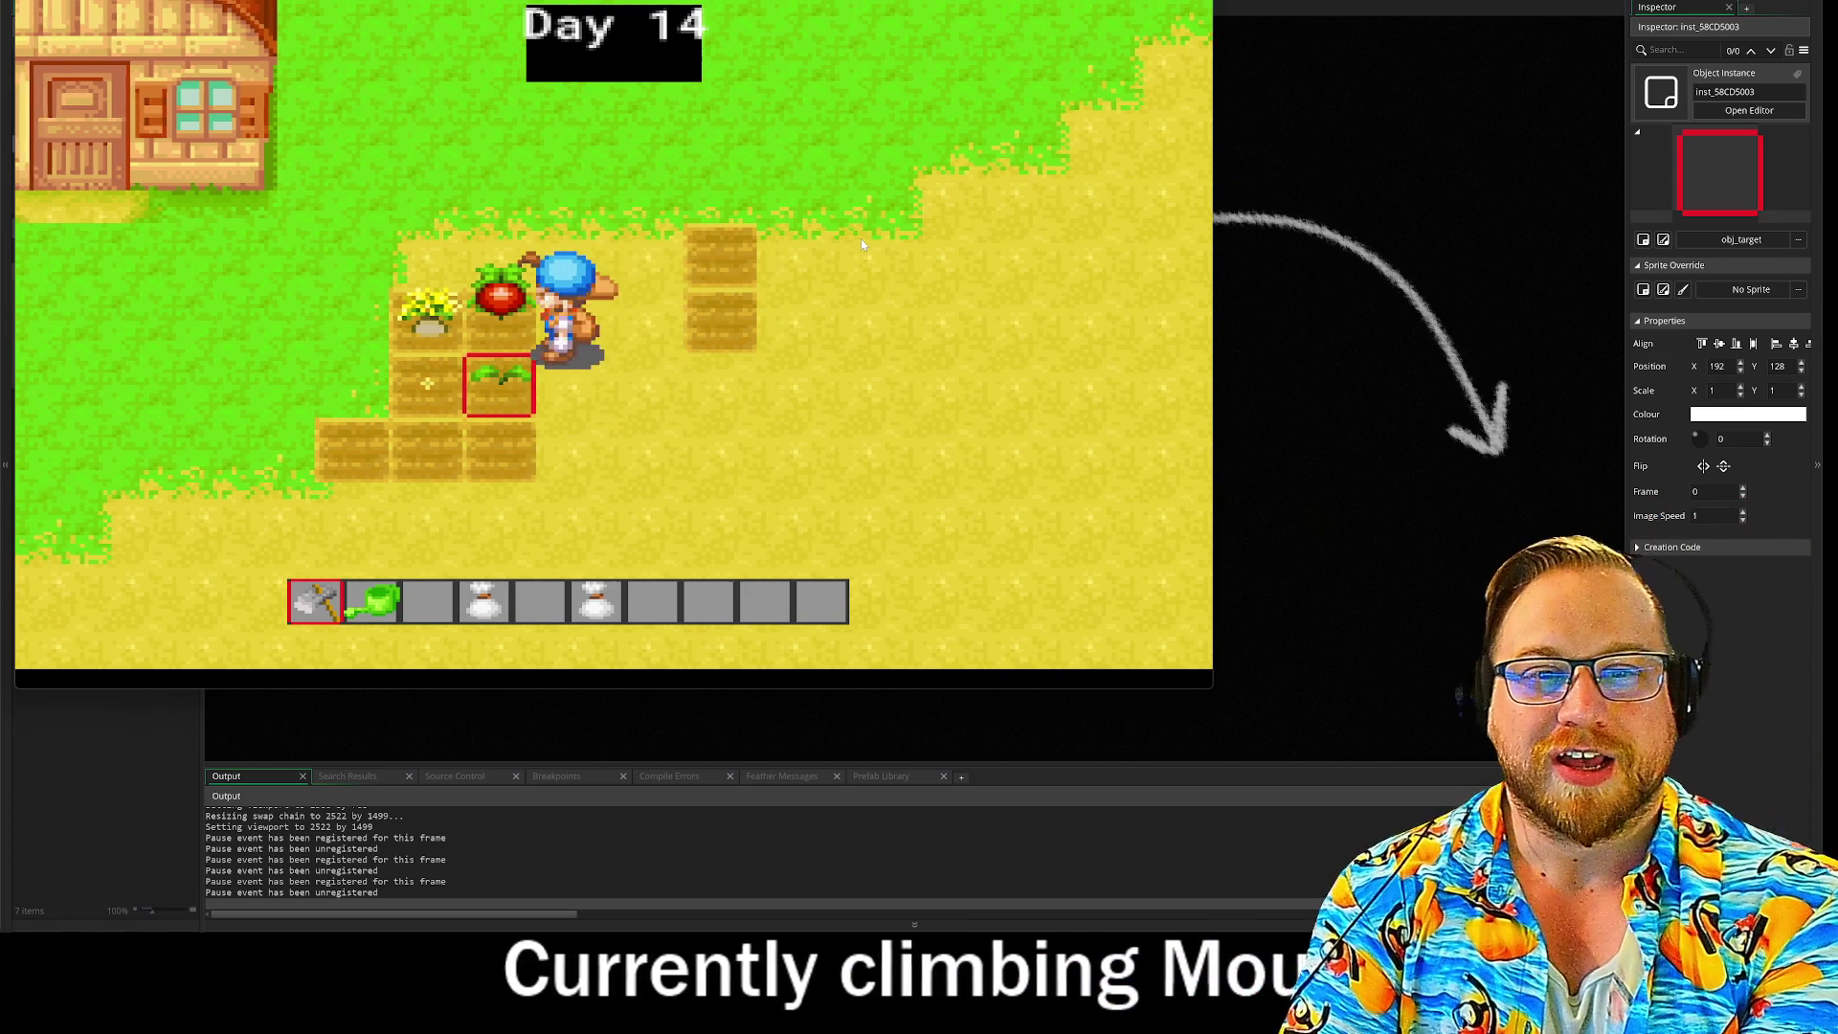
key(Down)
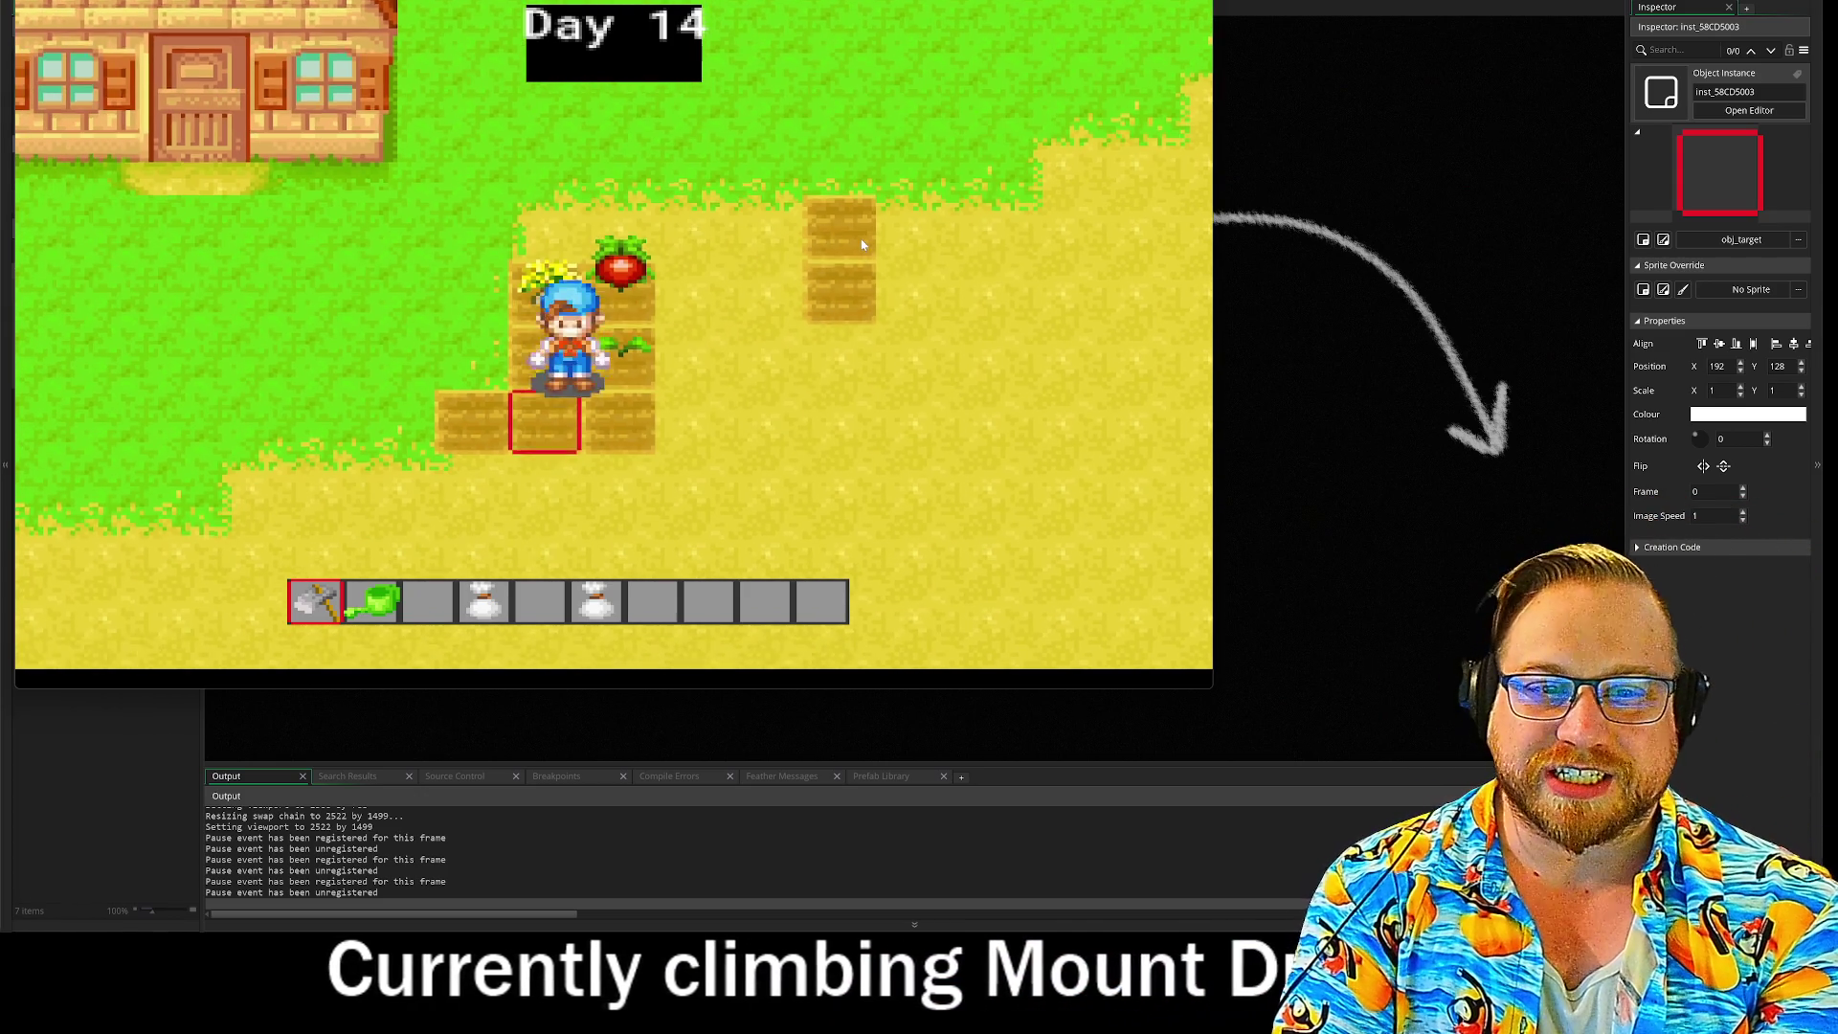
key(Left)
key(Right)
key(Up)
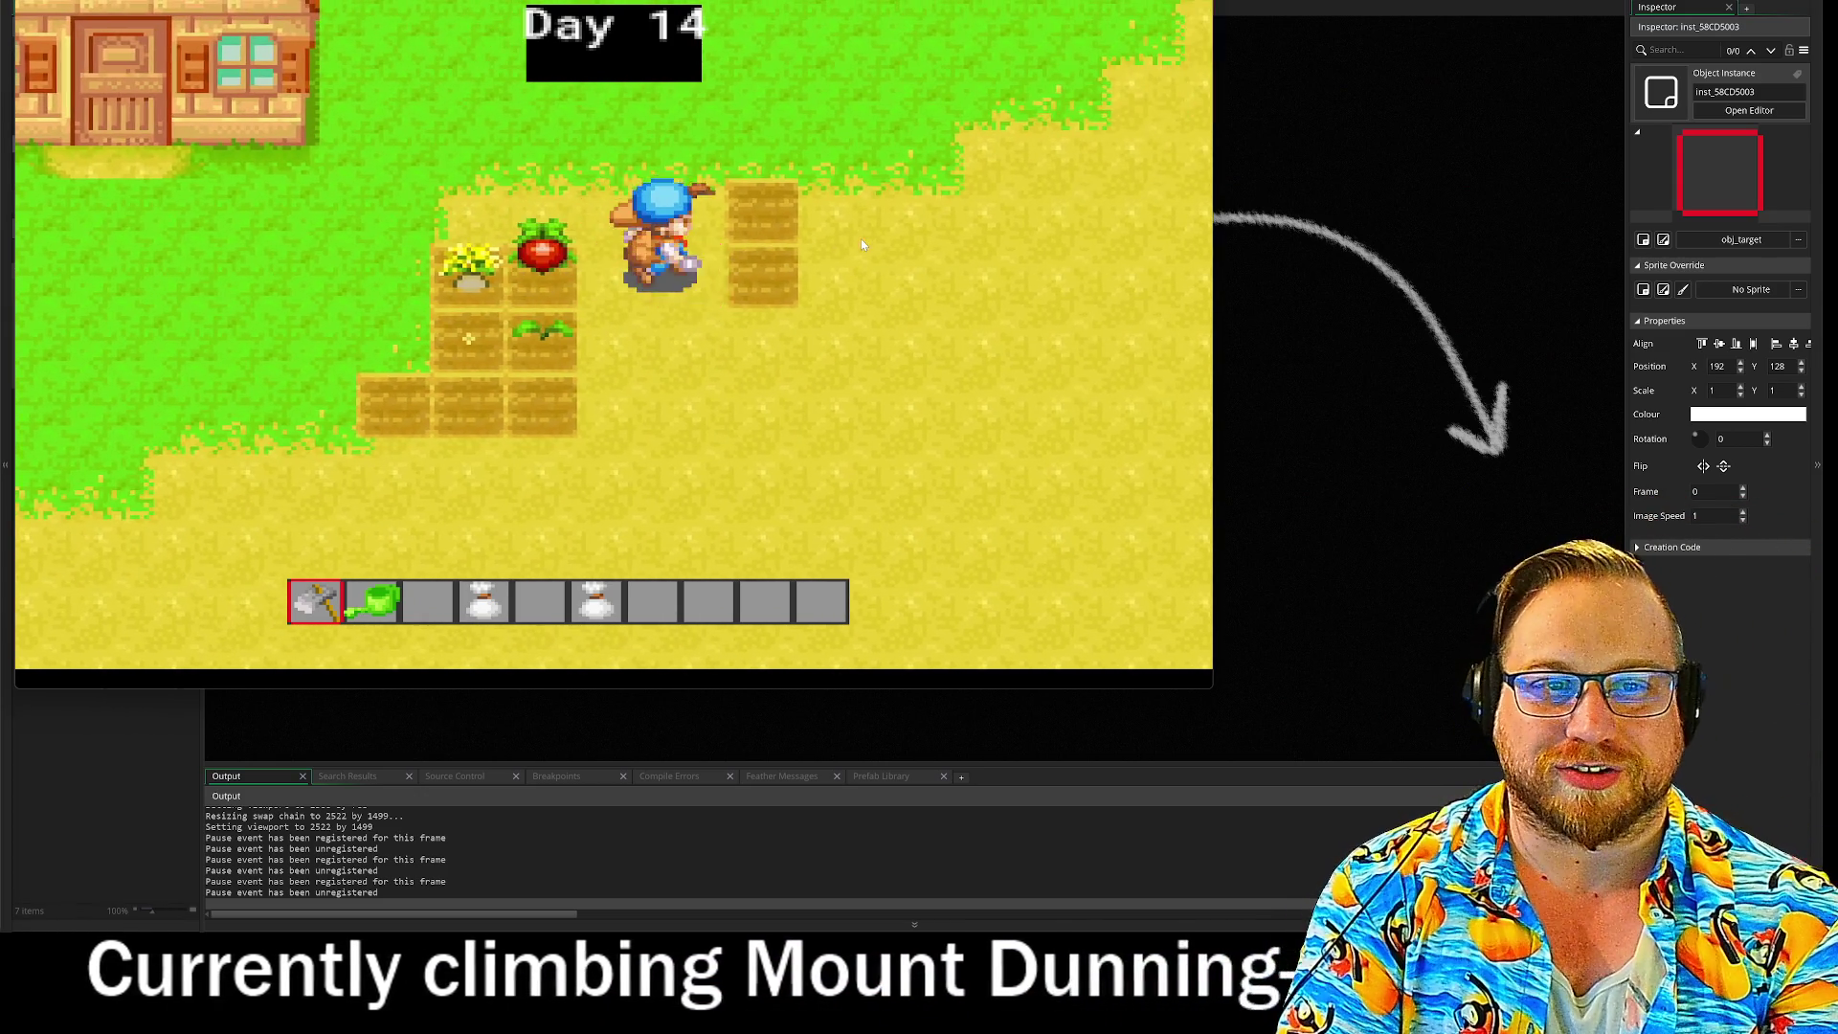
key(Down)
key(Left)
key(Down)
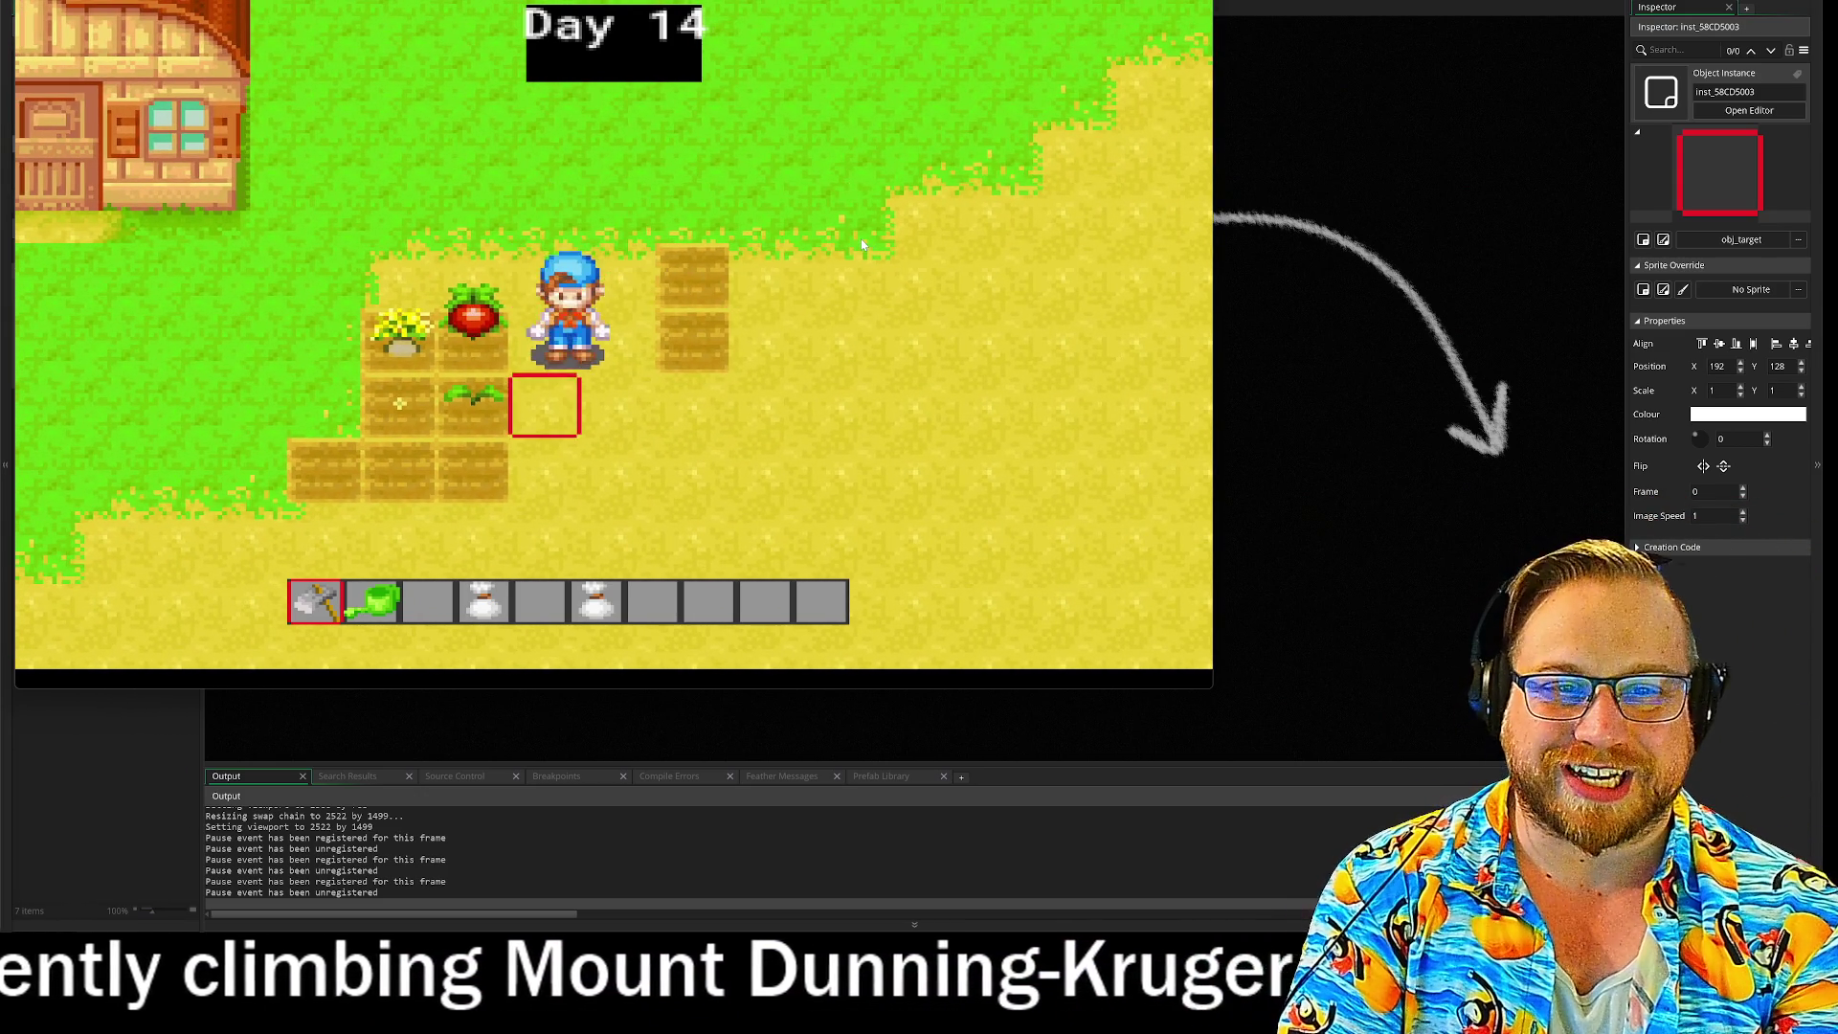
key(Up)
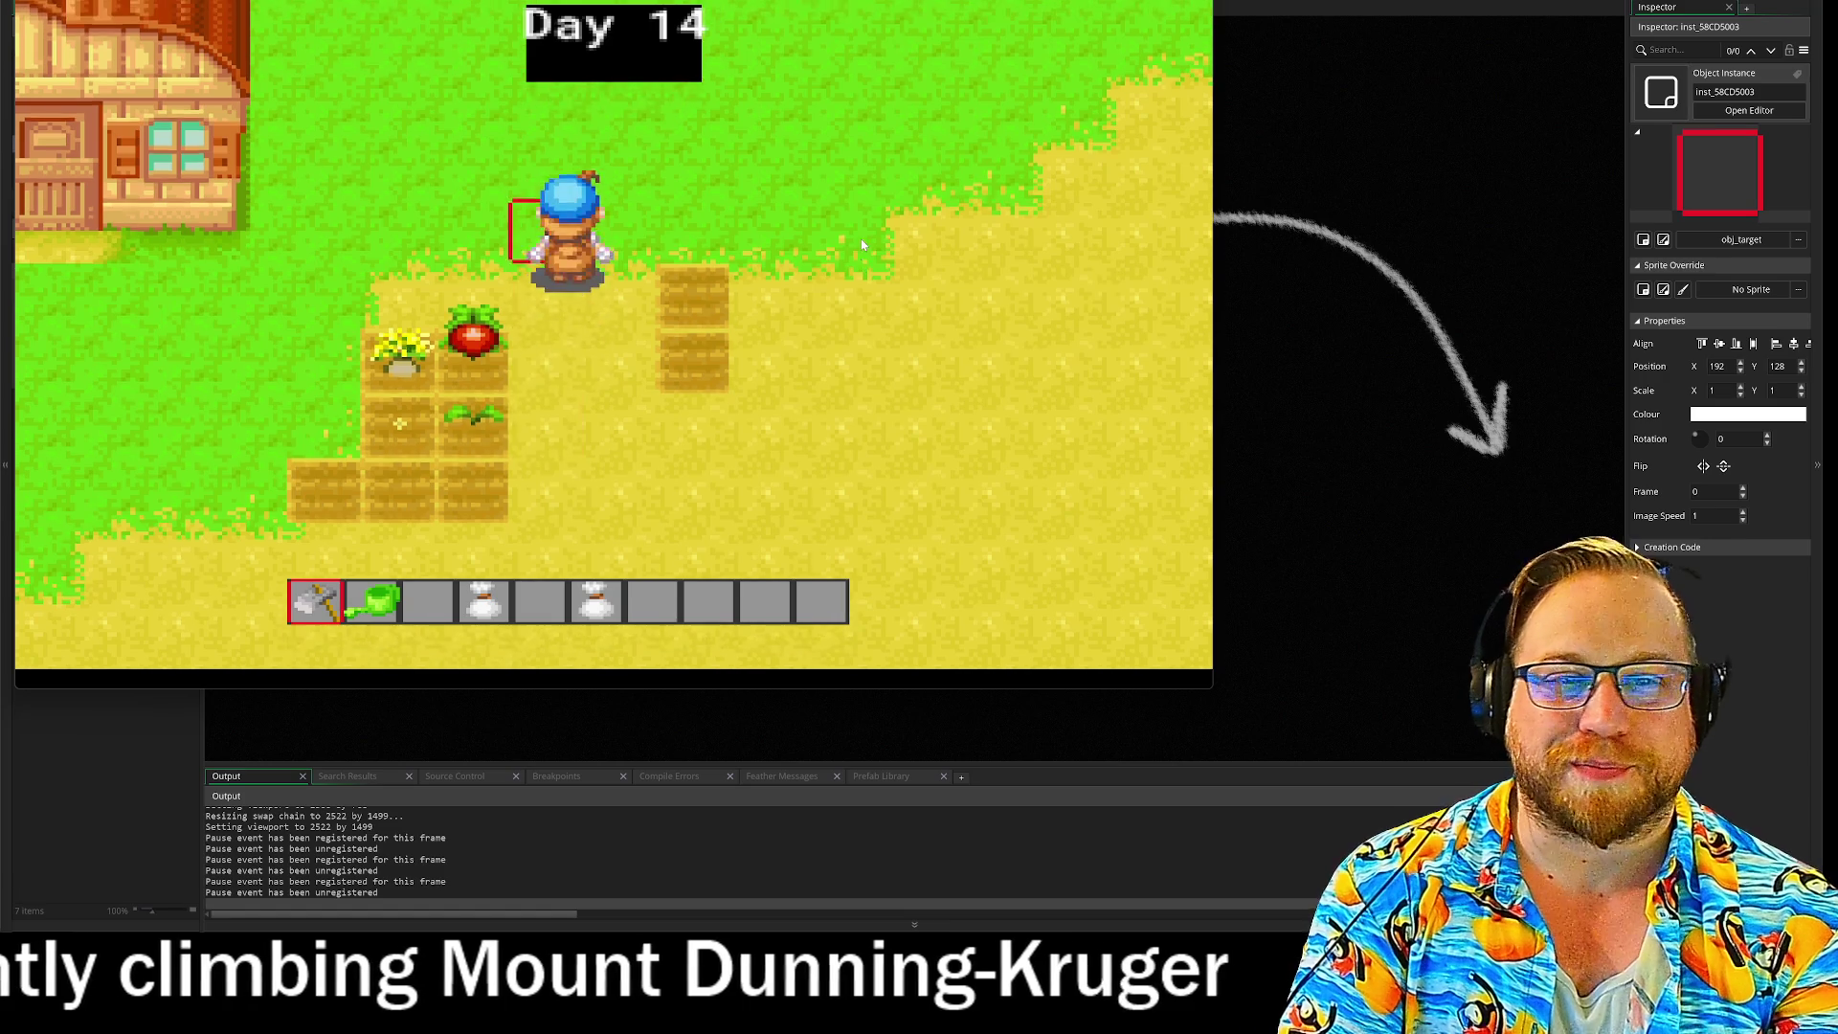
key(Down)
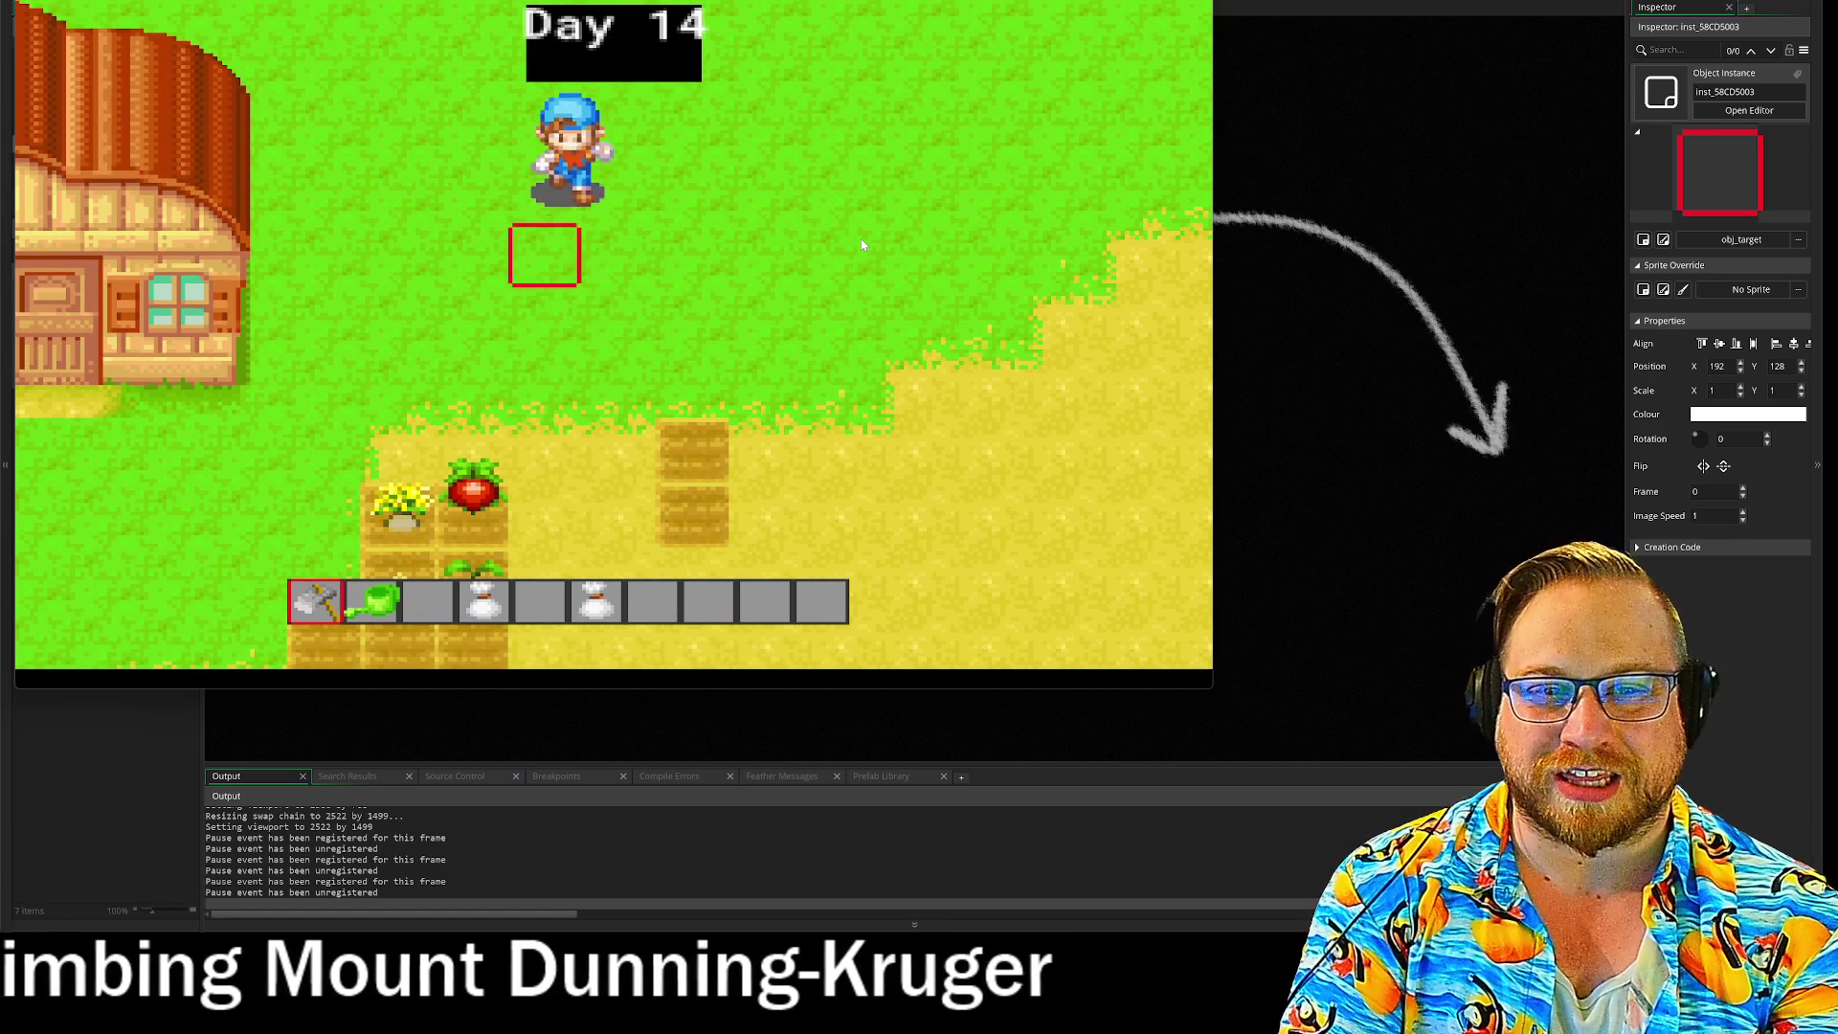
key(Down)
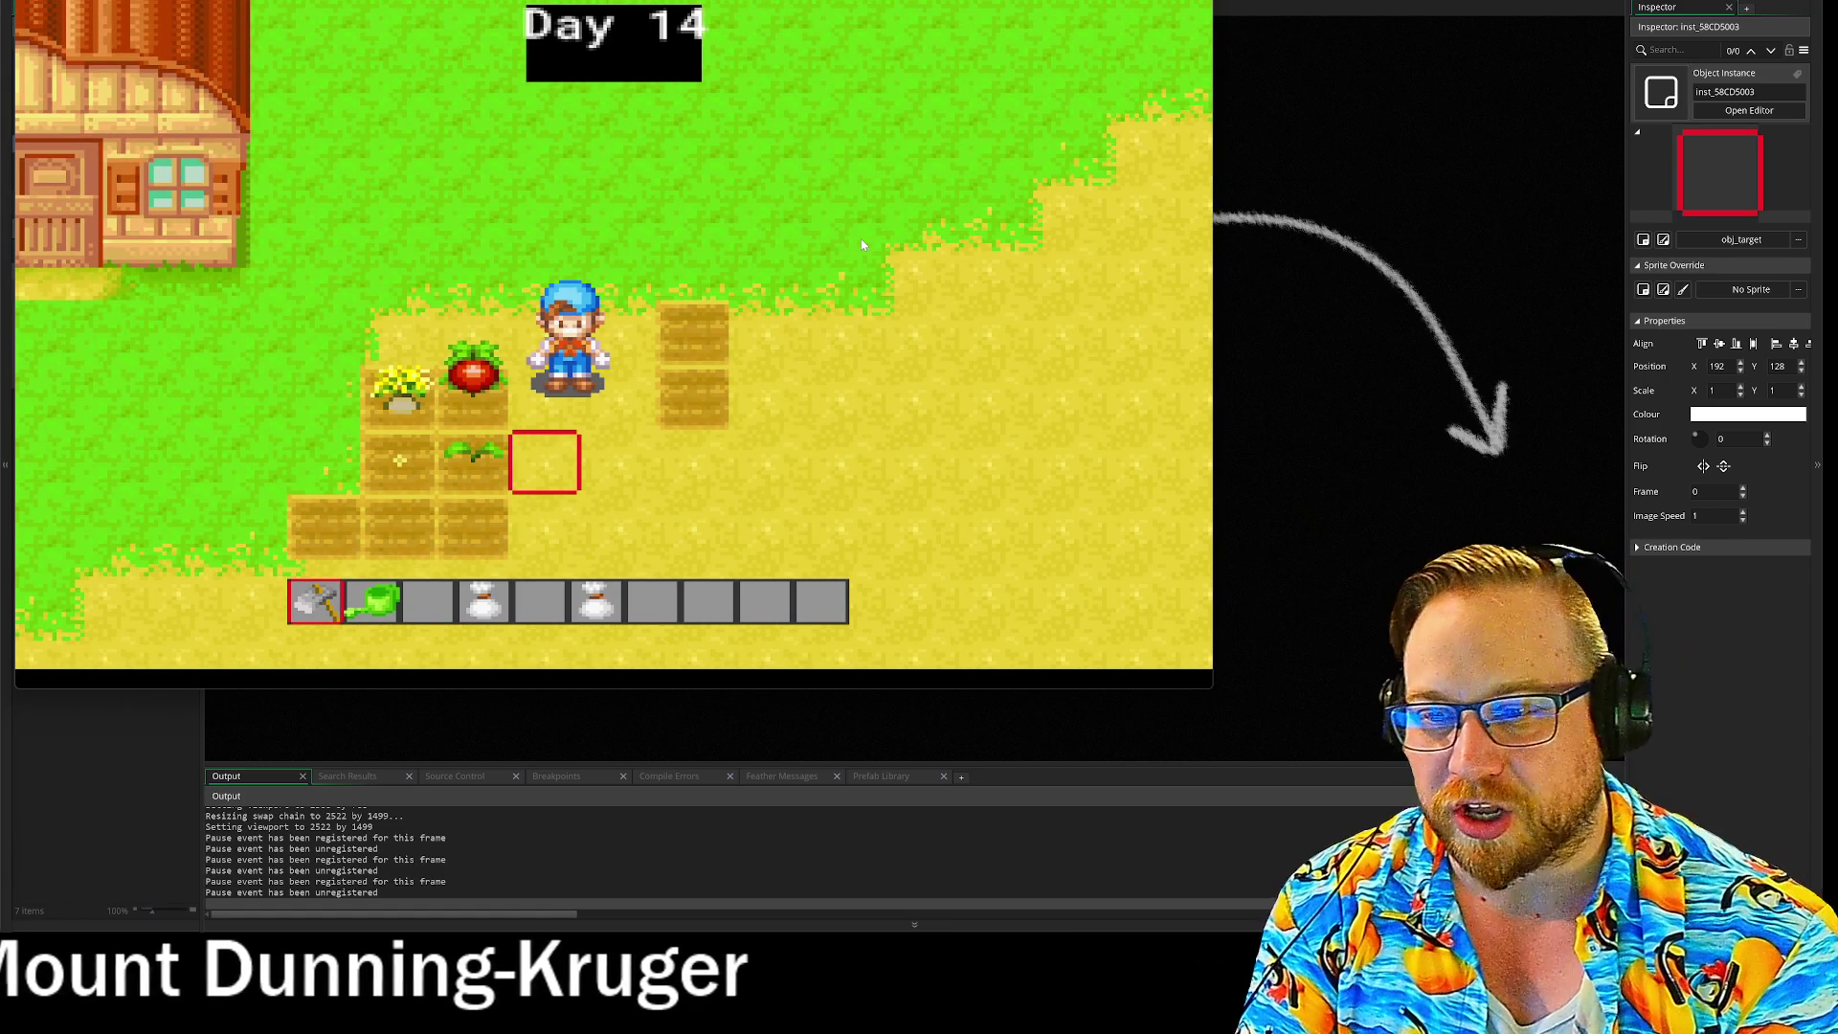
key(Up)
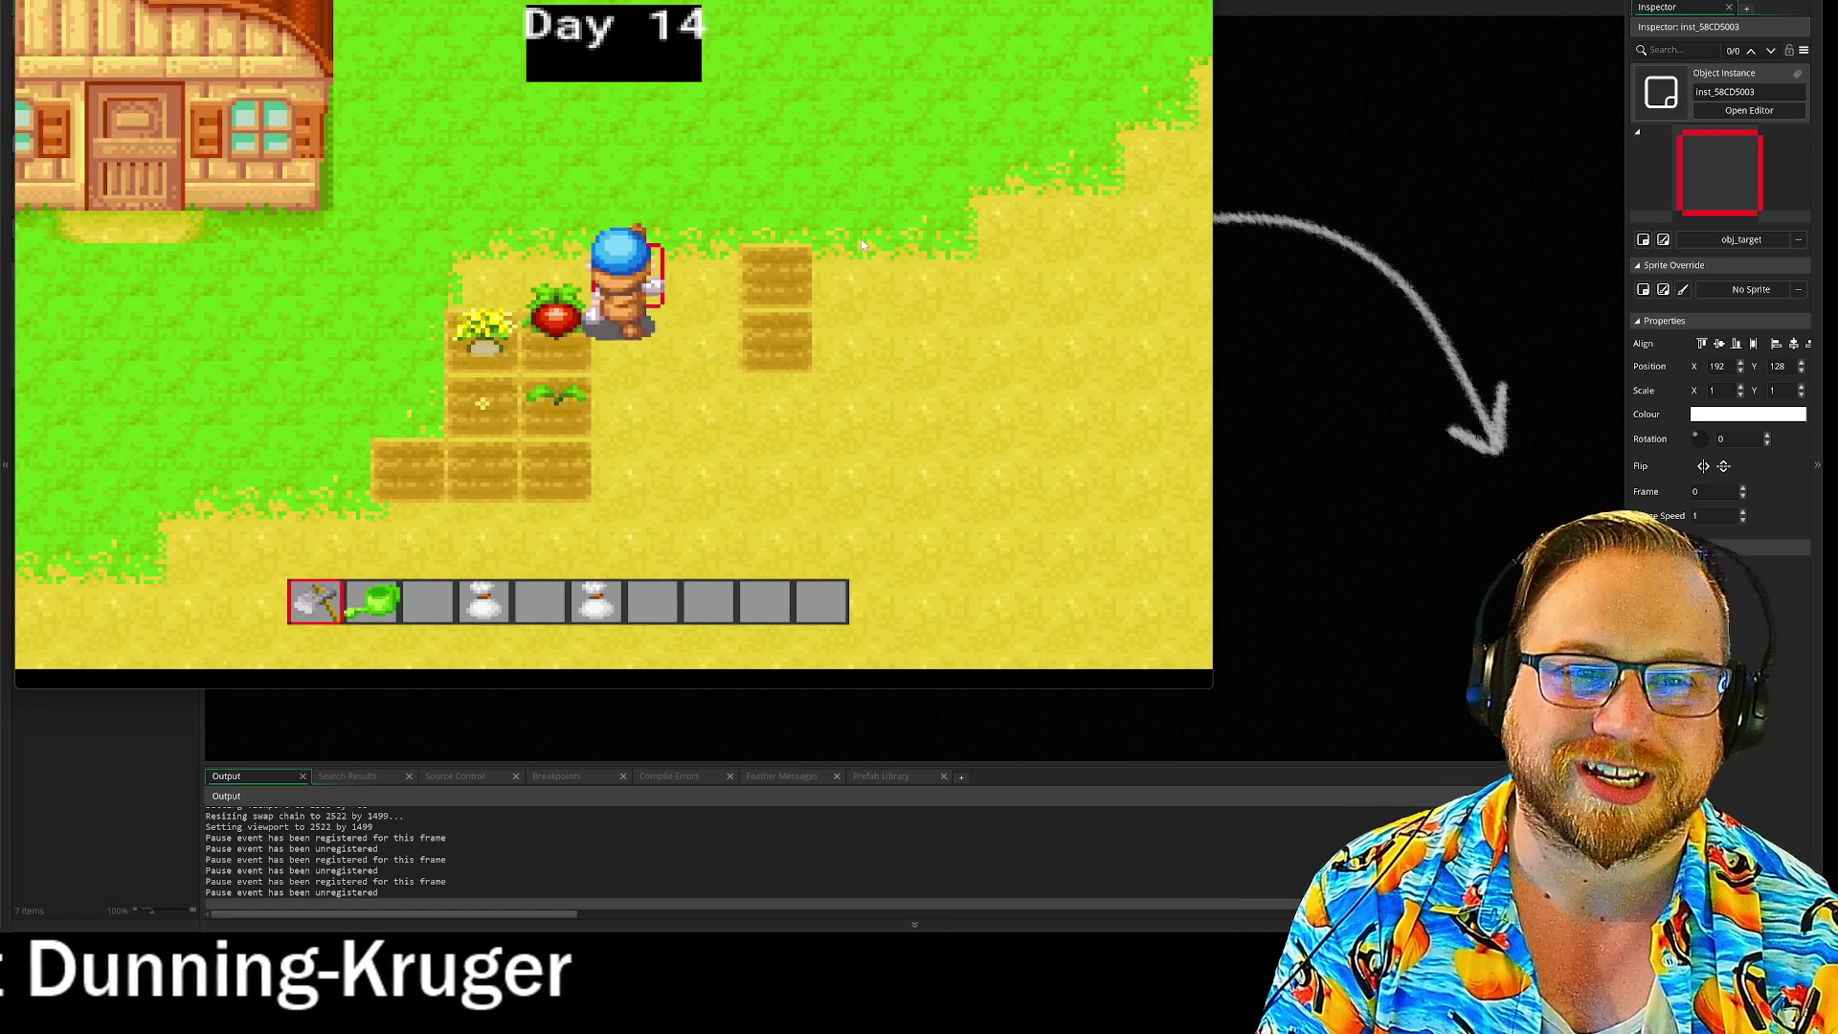
key(Down)
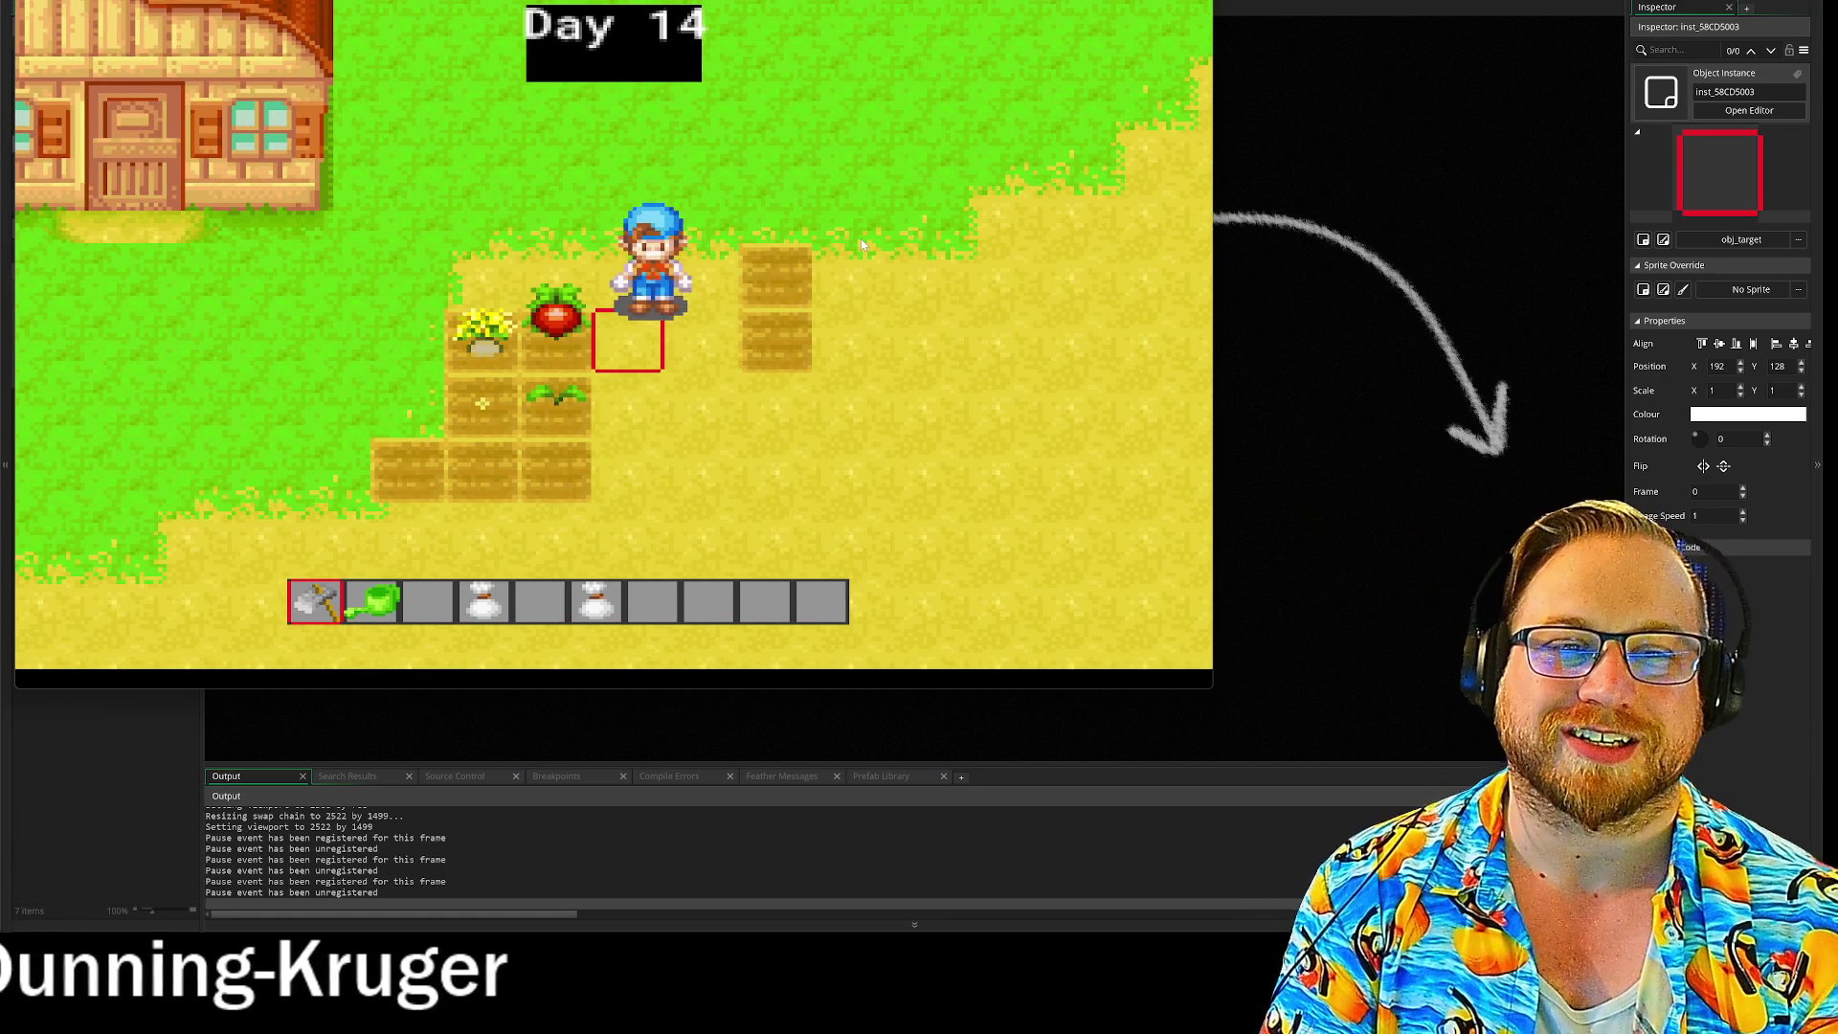
key(Right)
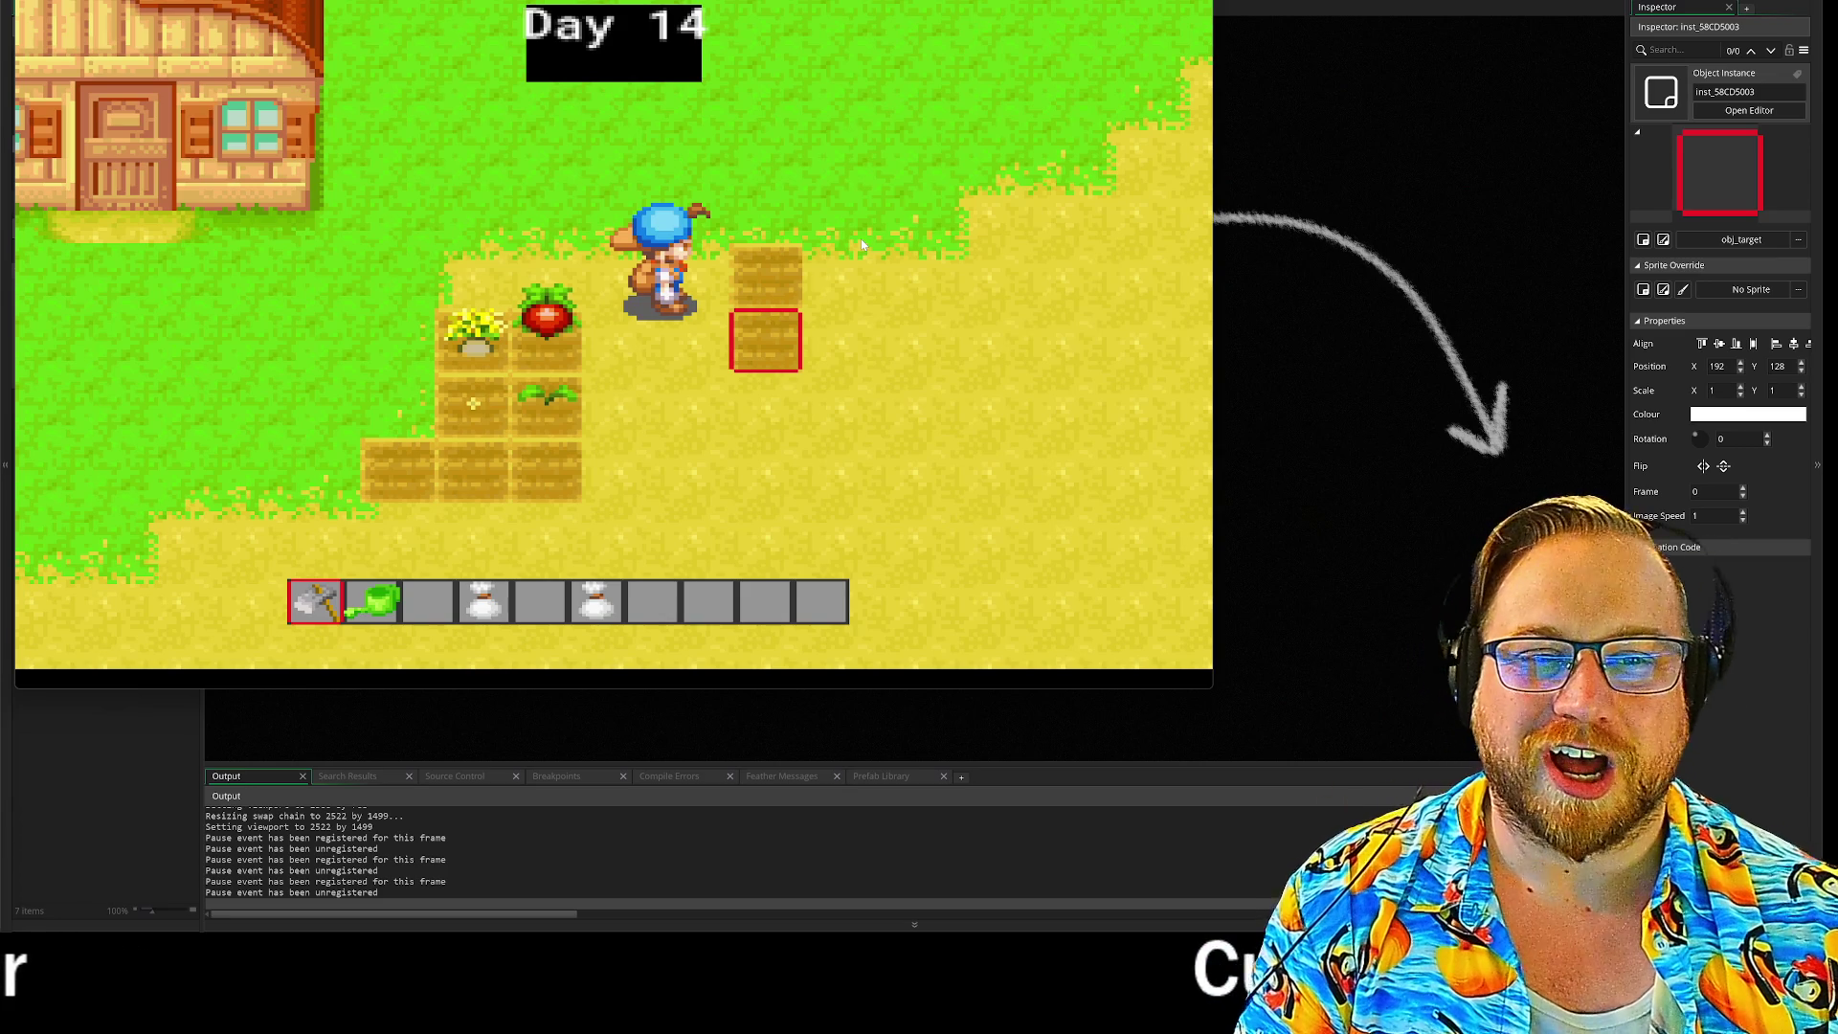
Step: Zoom the game camera in and out, then close the game with Alt+F4
scroll(860, 243, up, 5)
scroll(860, 243, down, 5)
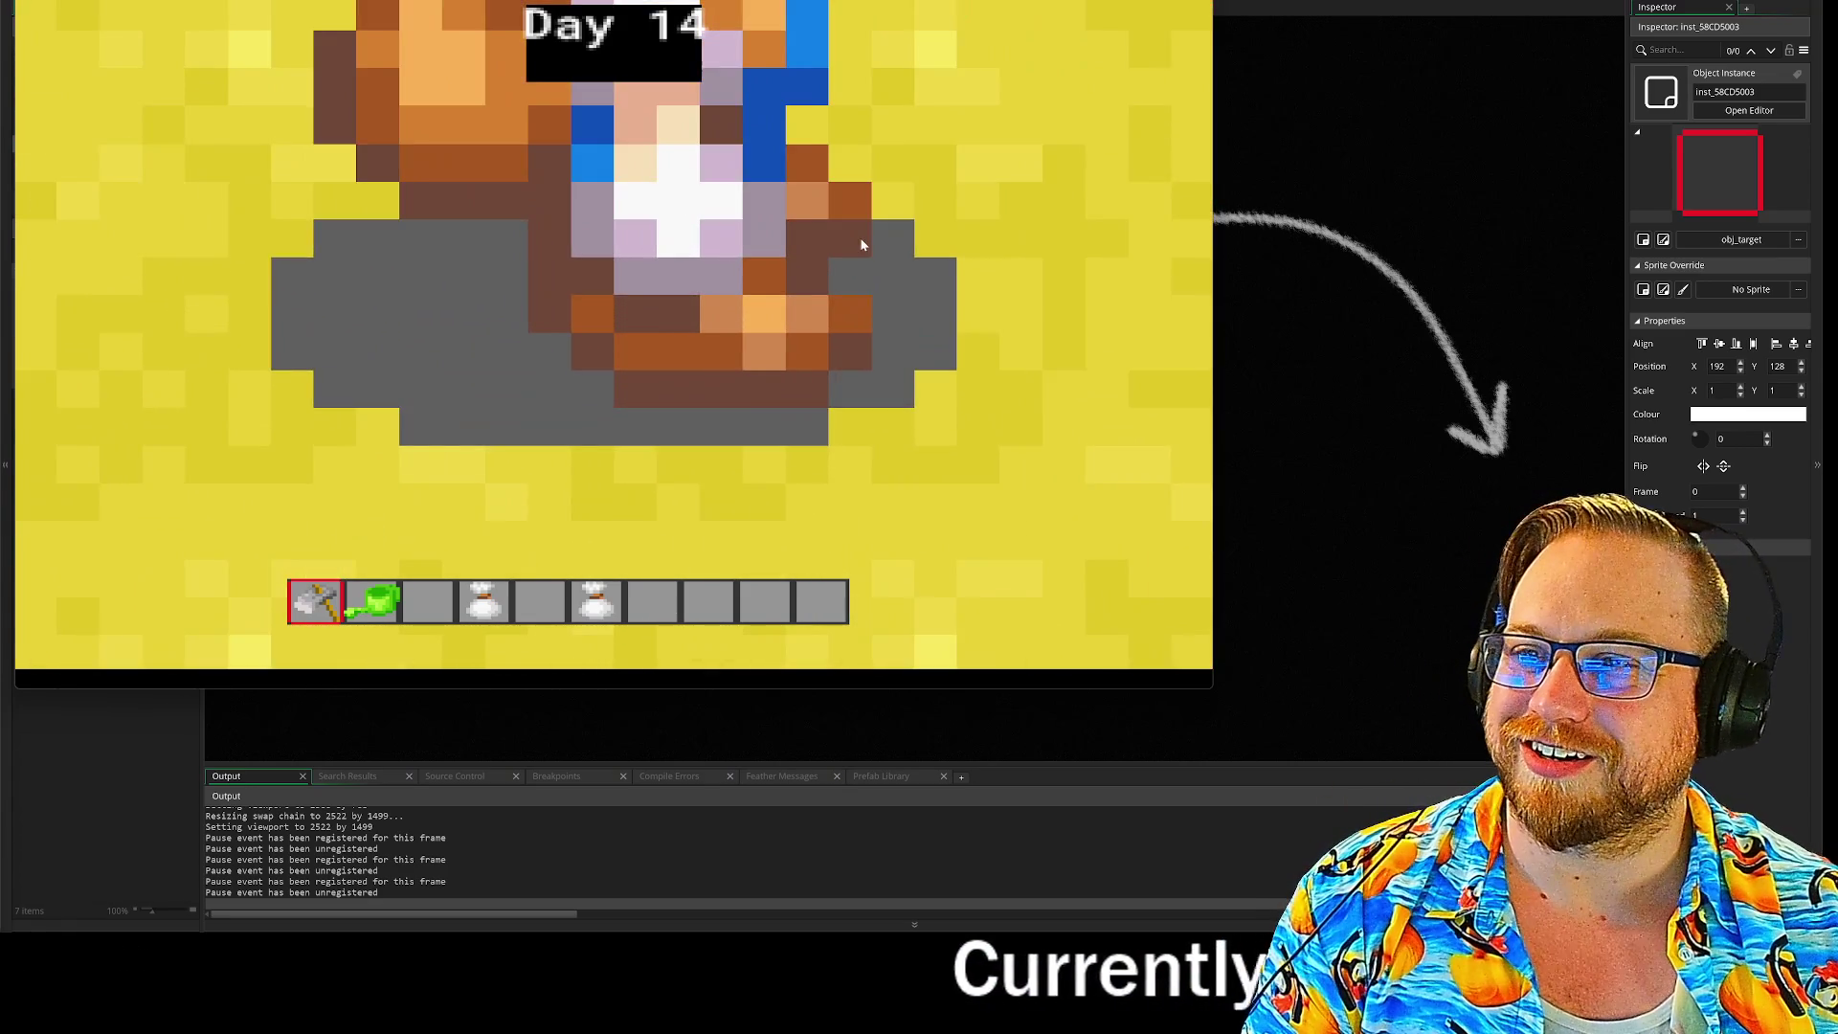
scroll(861, 244, down, 5)
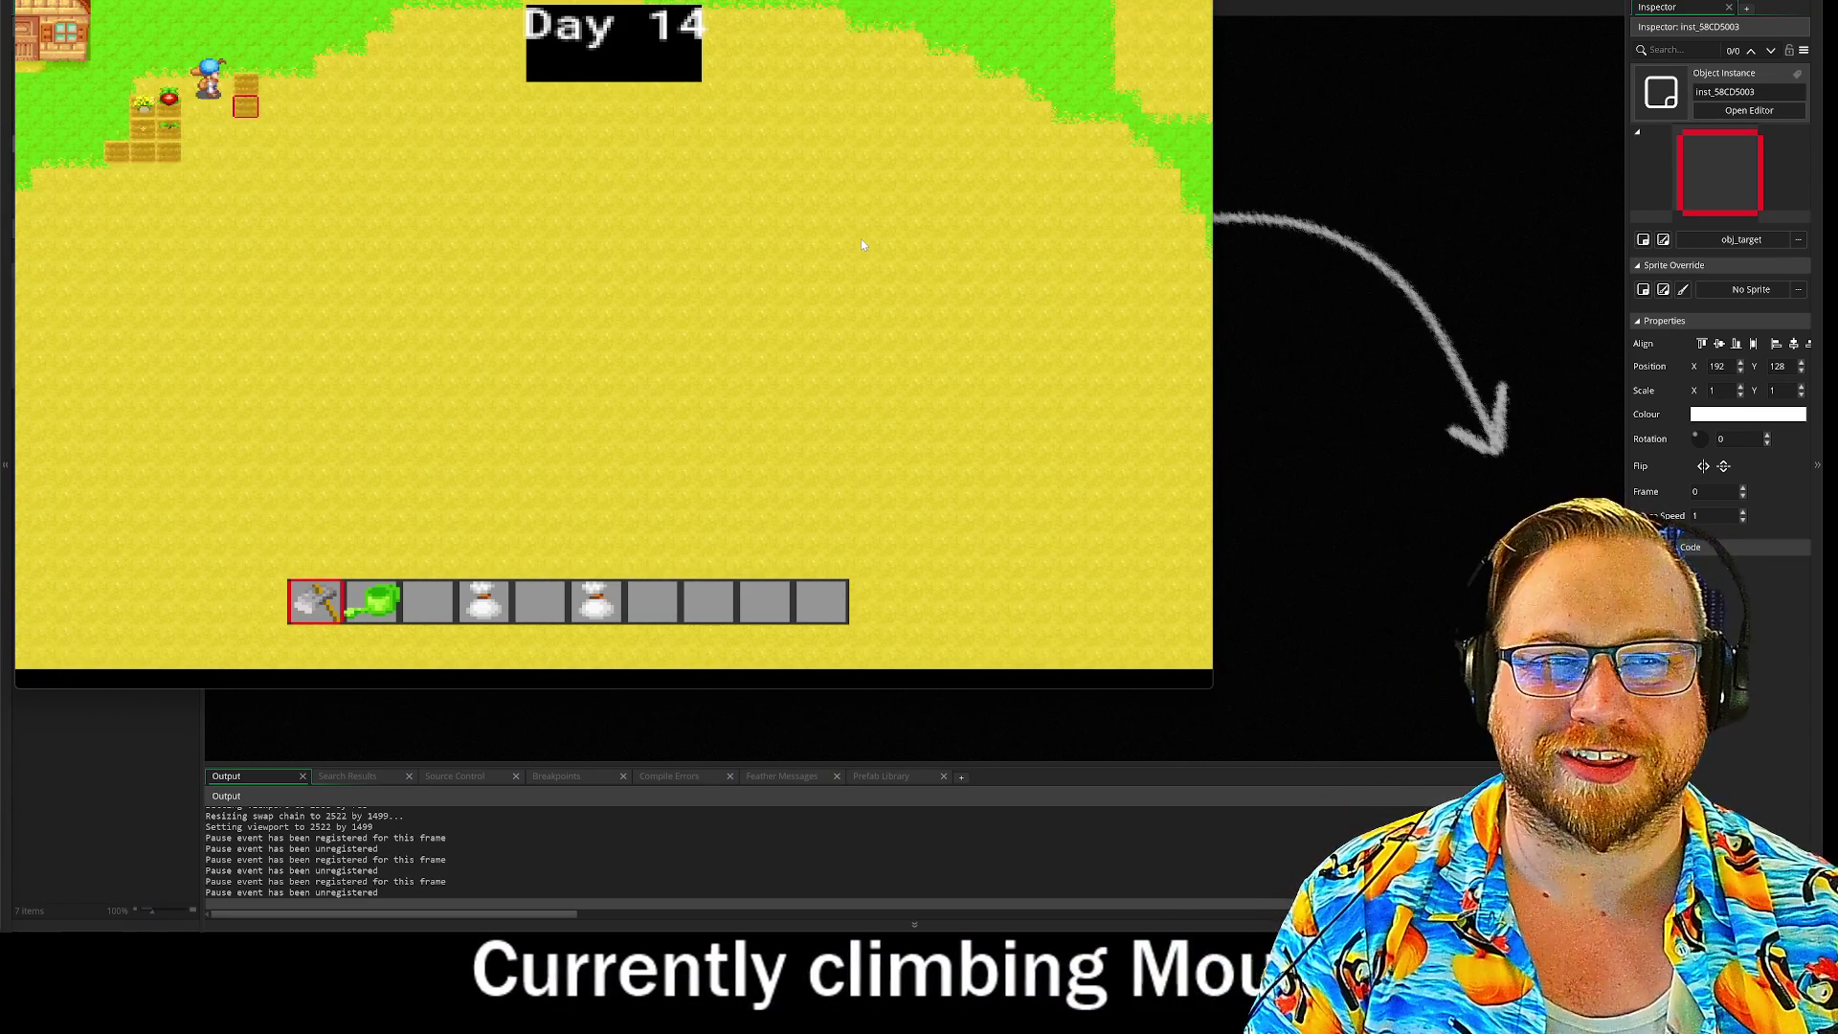
scroll(860, 243, up, 5)
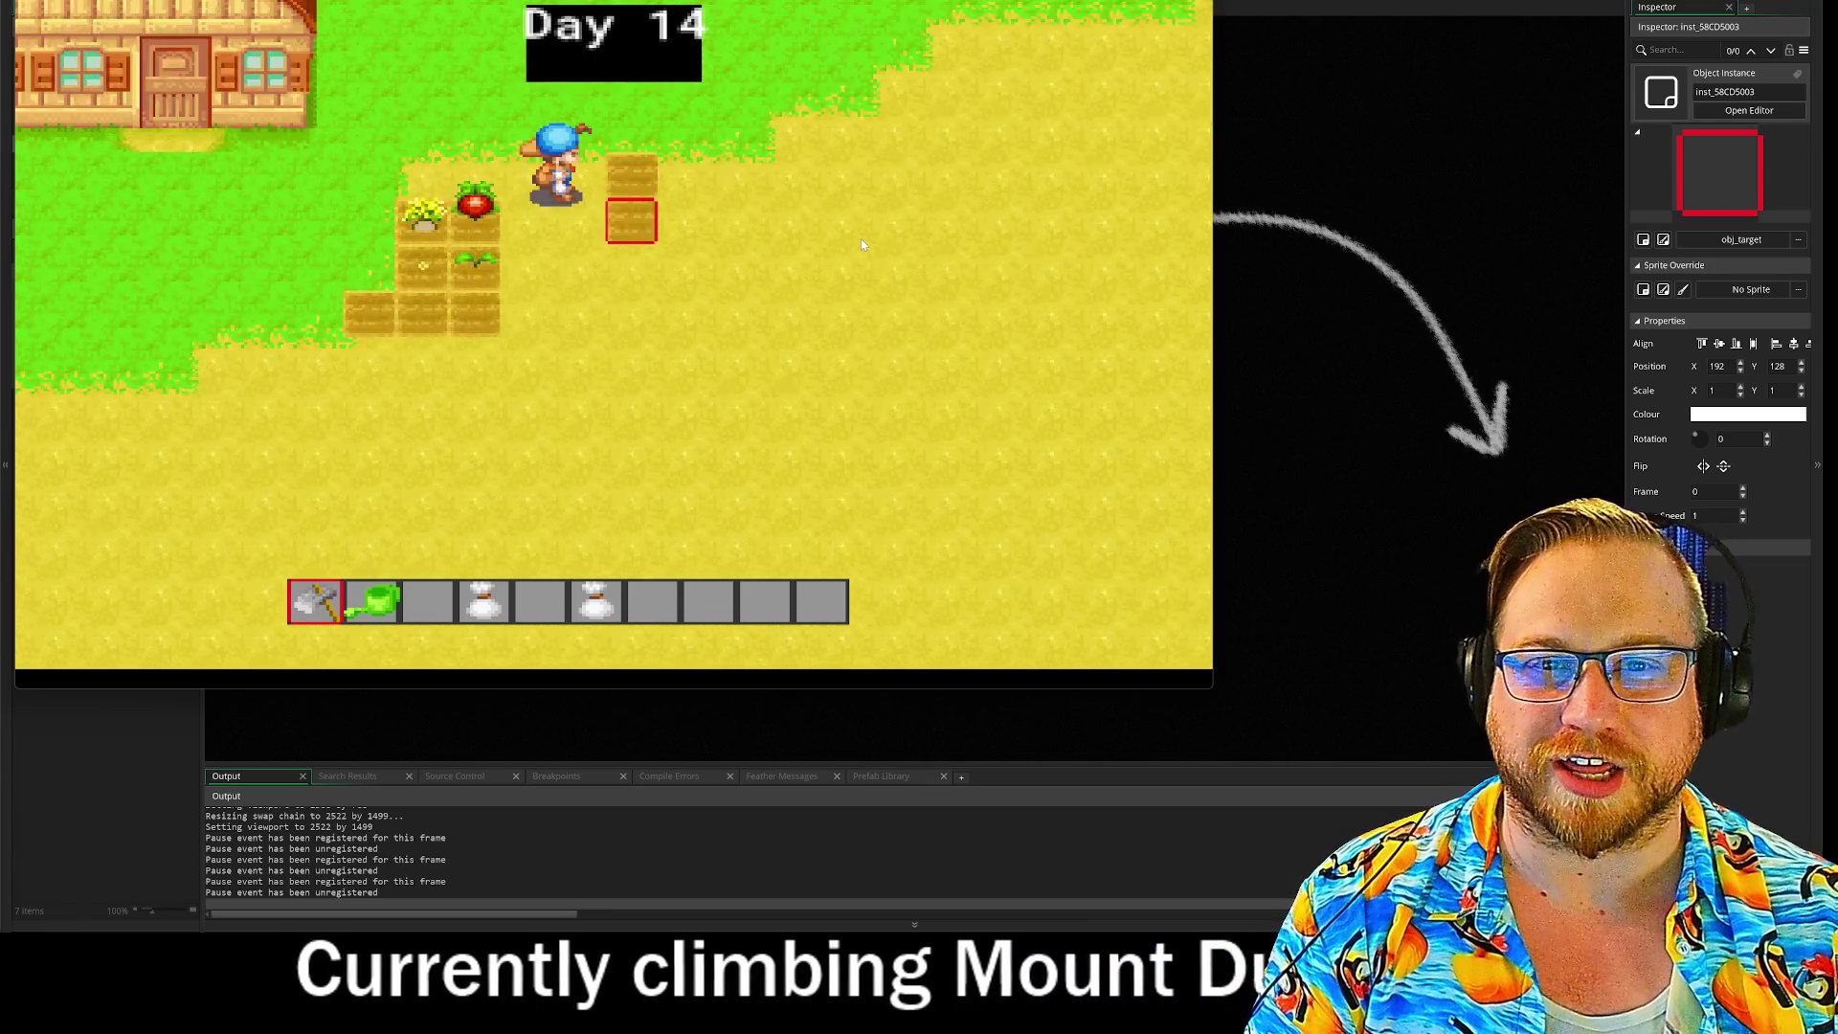
scroll(860, 239, up, 3)
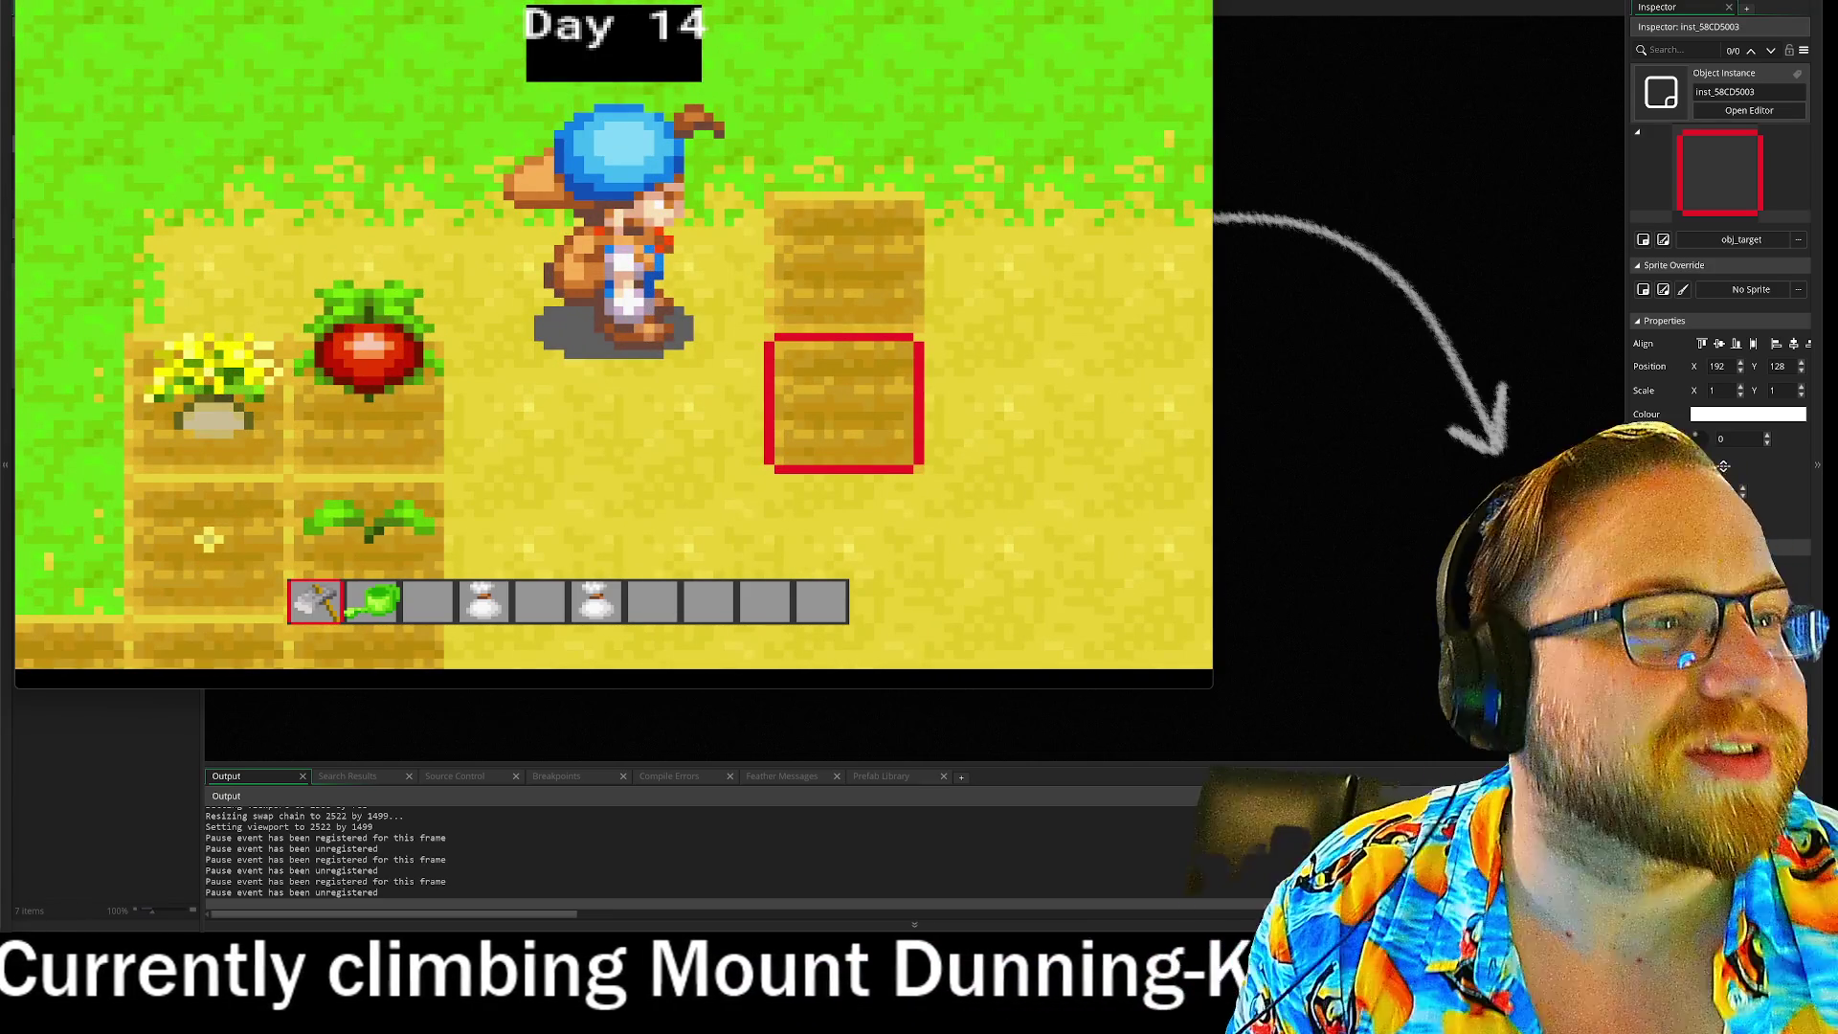
key(alt+F4)
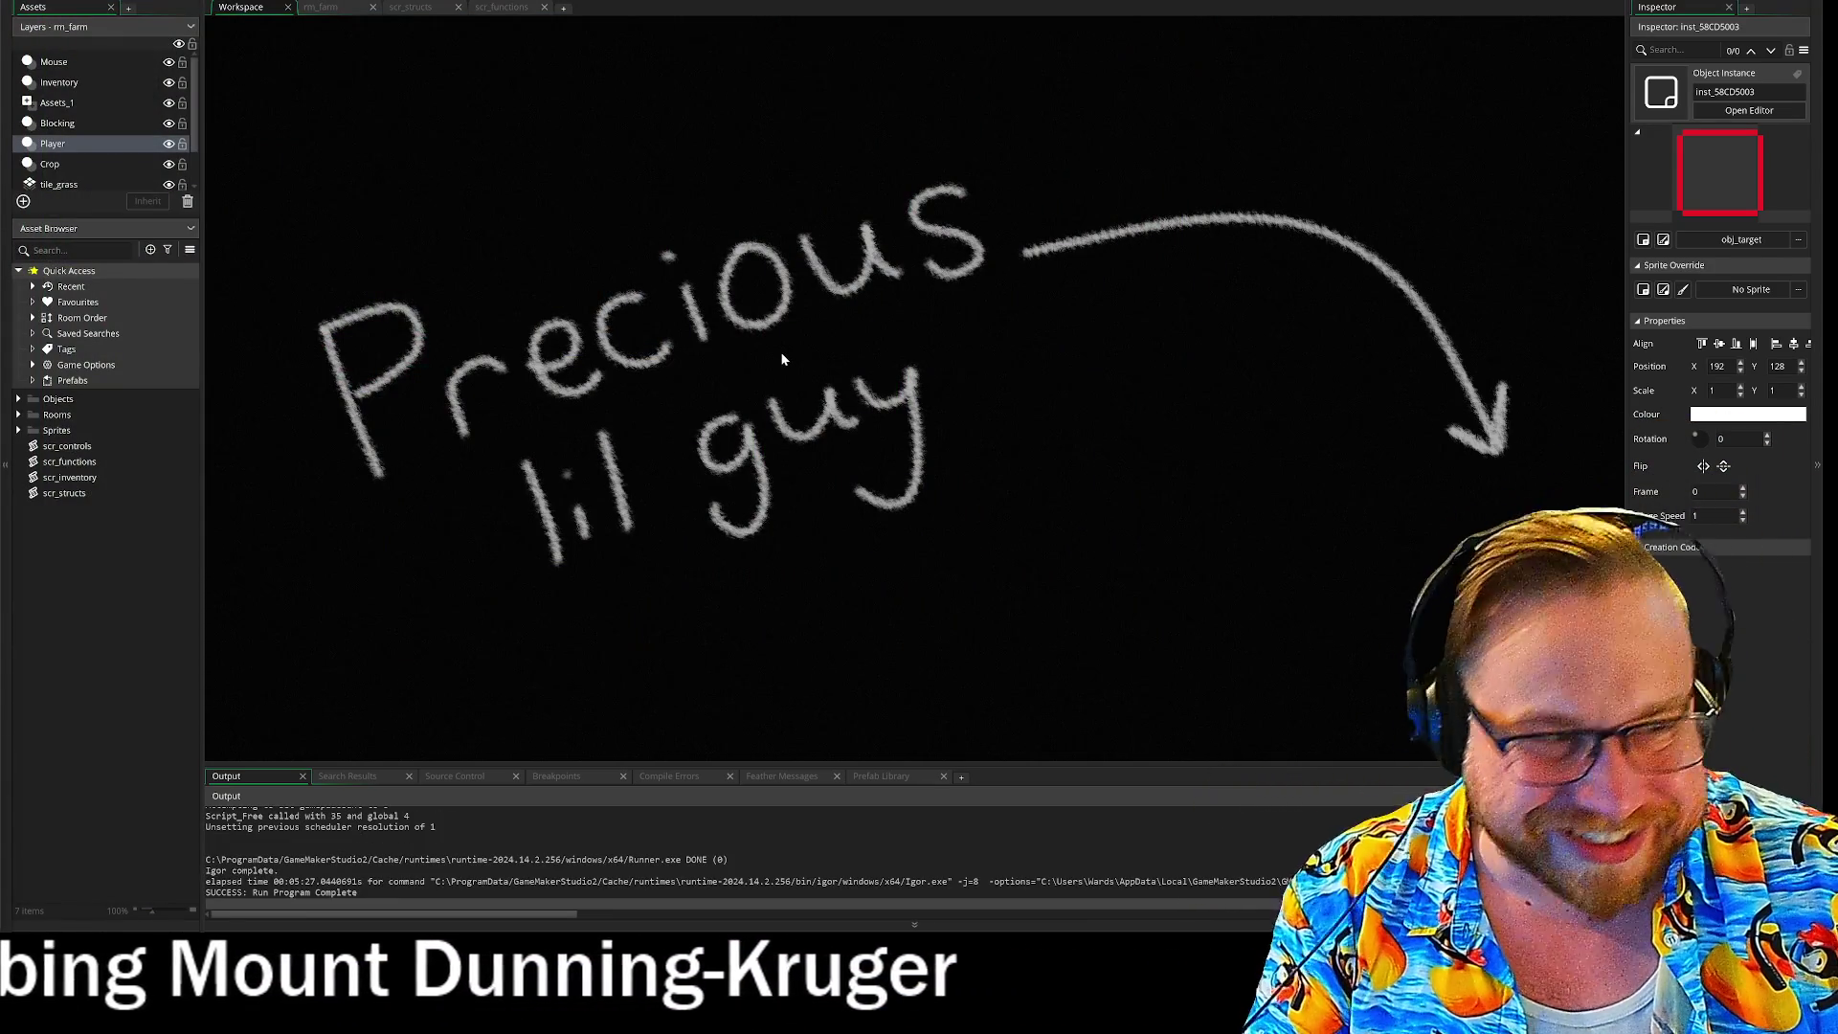
Step: Open scr_functions and inspect the tilemap lookup lines in tile_meeting, then Alt+Tab to Steam
click(507, 9)
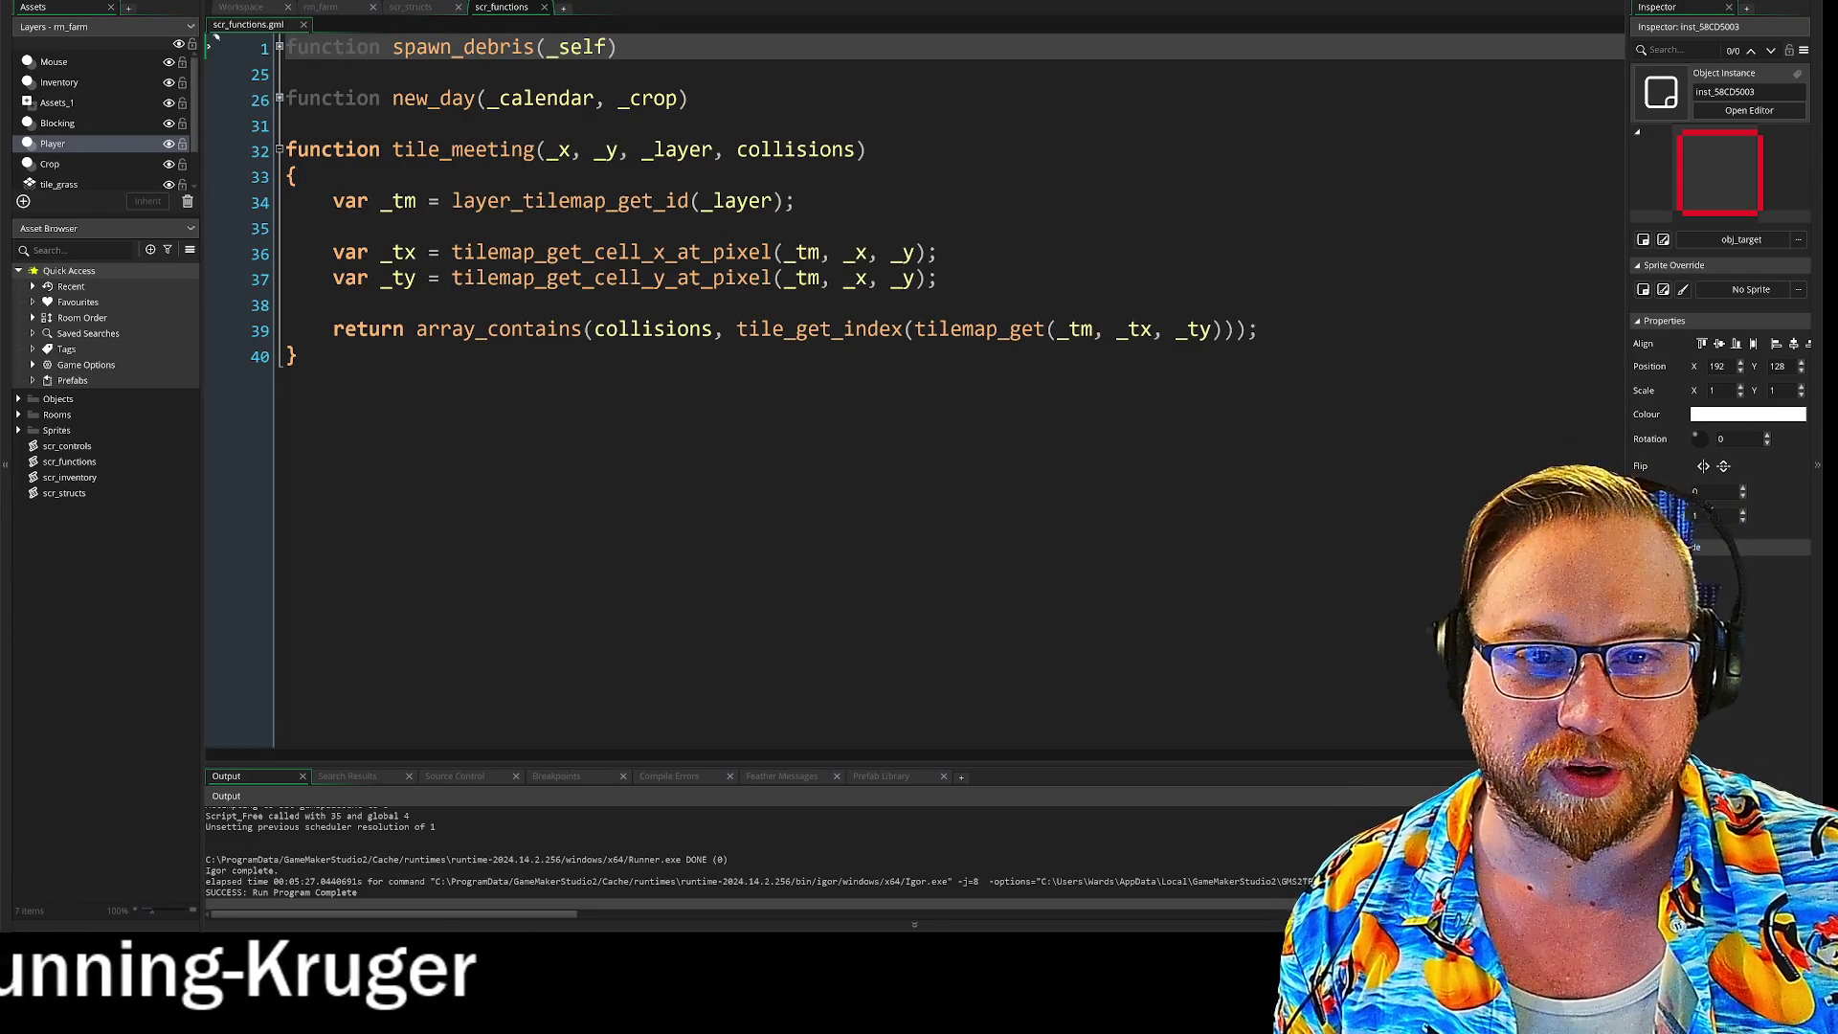
click(287, 176)
drag(287, 176, 287, 304)
click(287, 305)
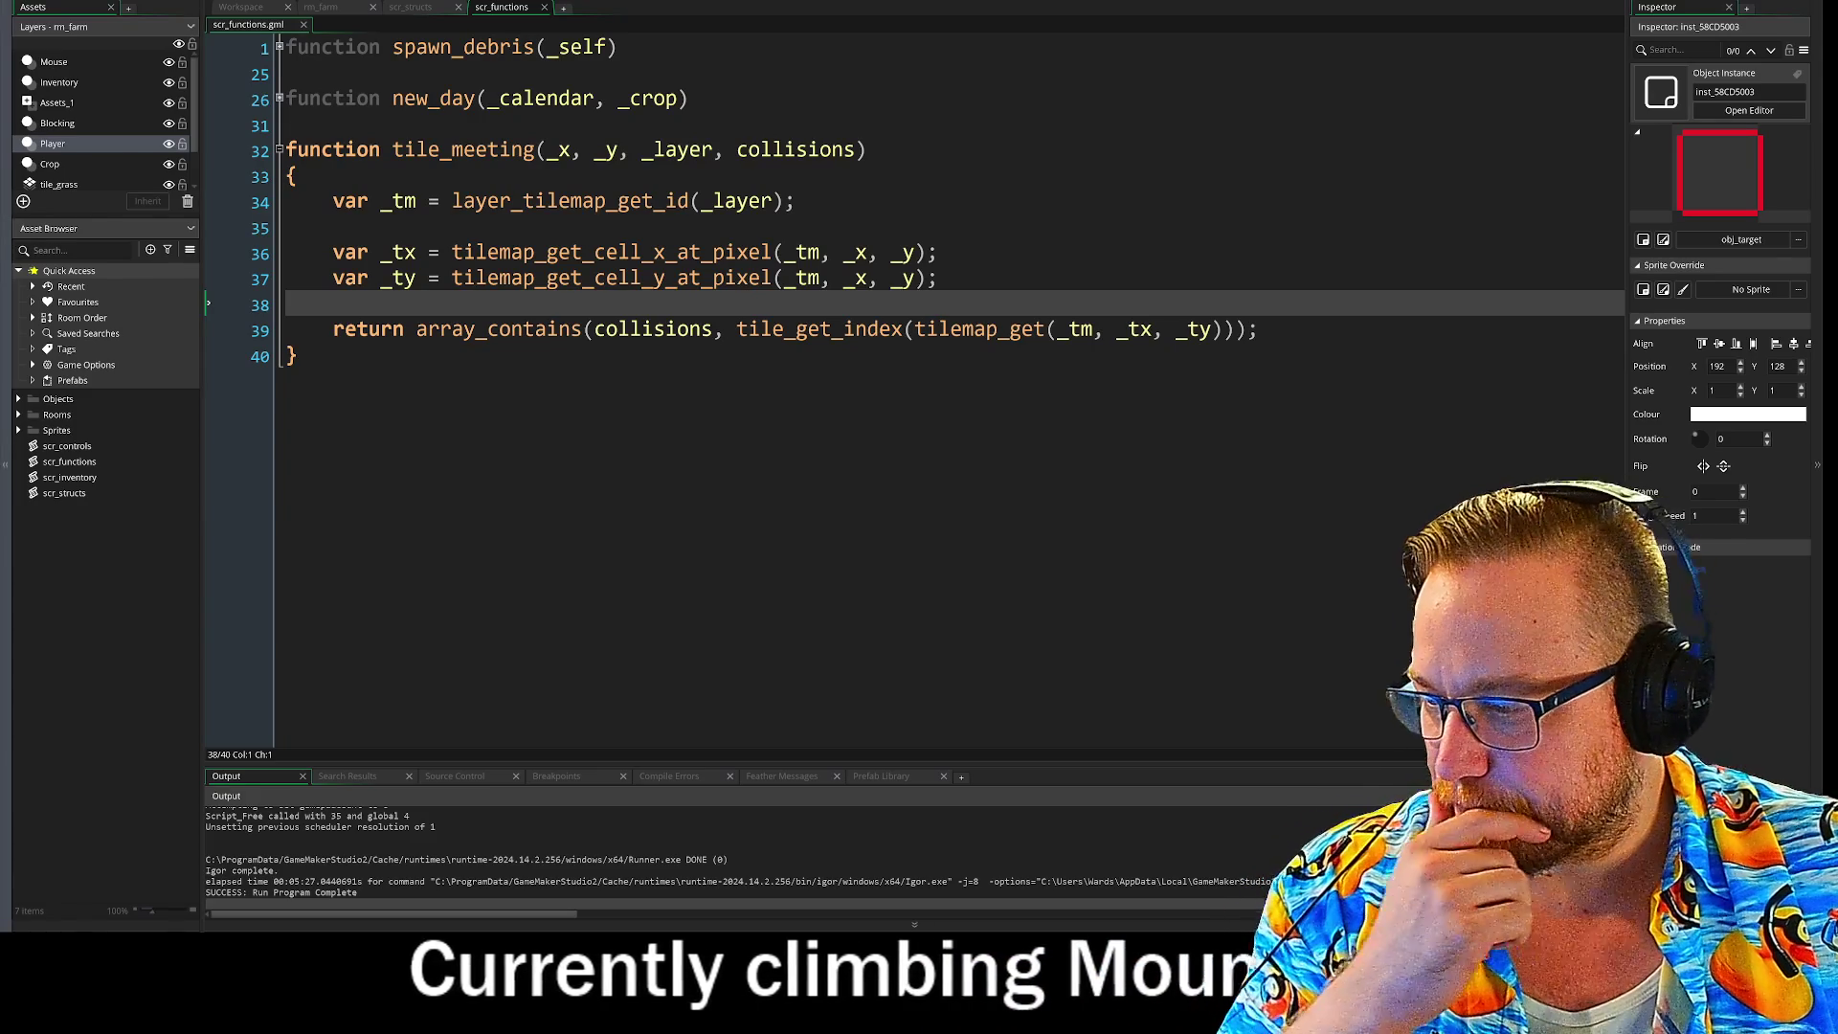
key(alt+Tab)
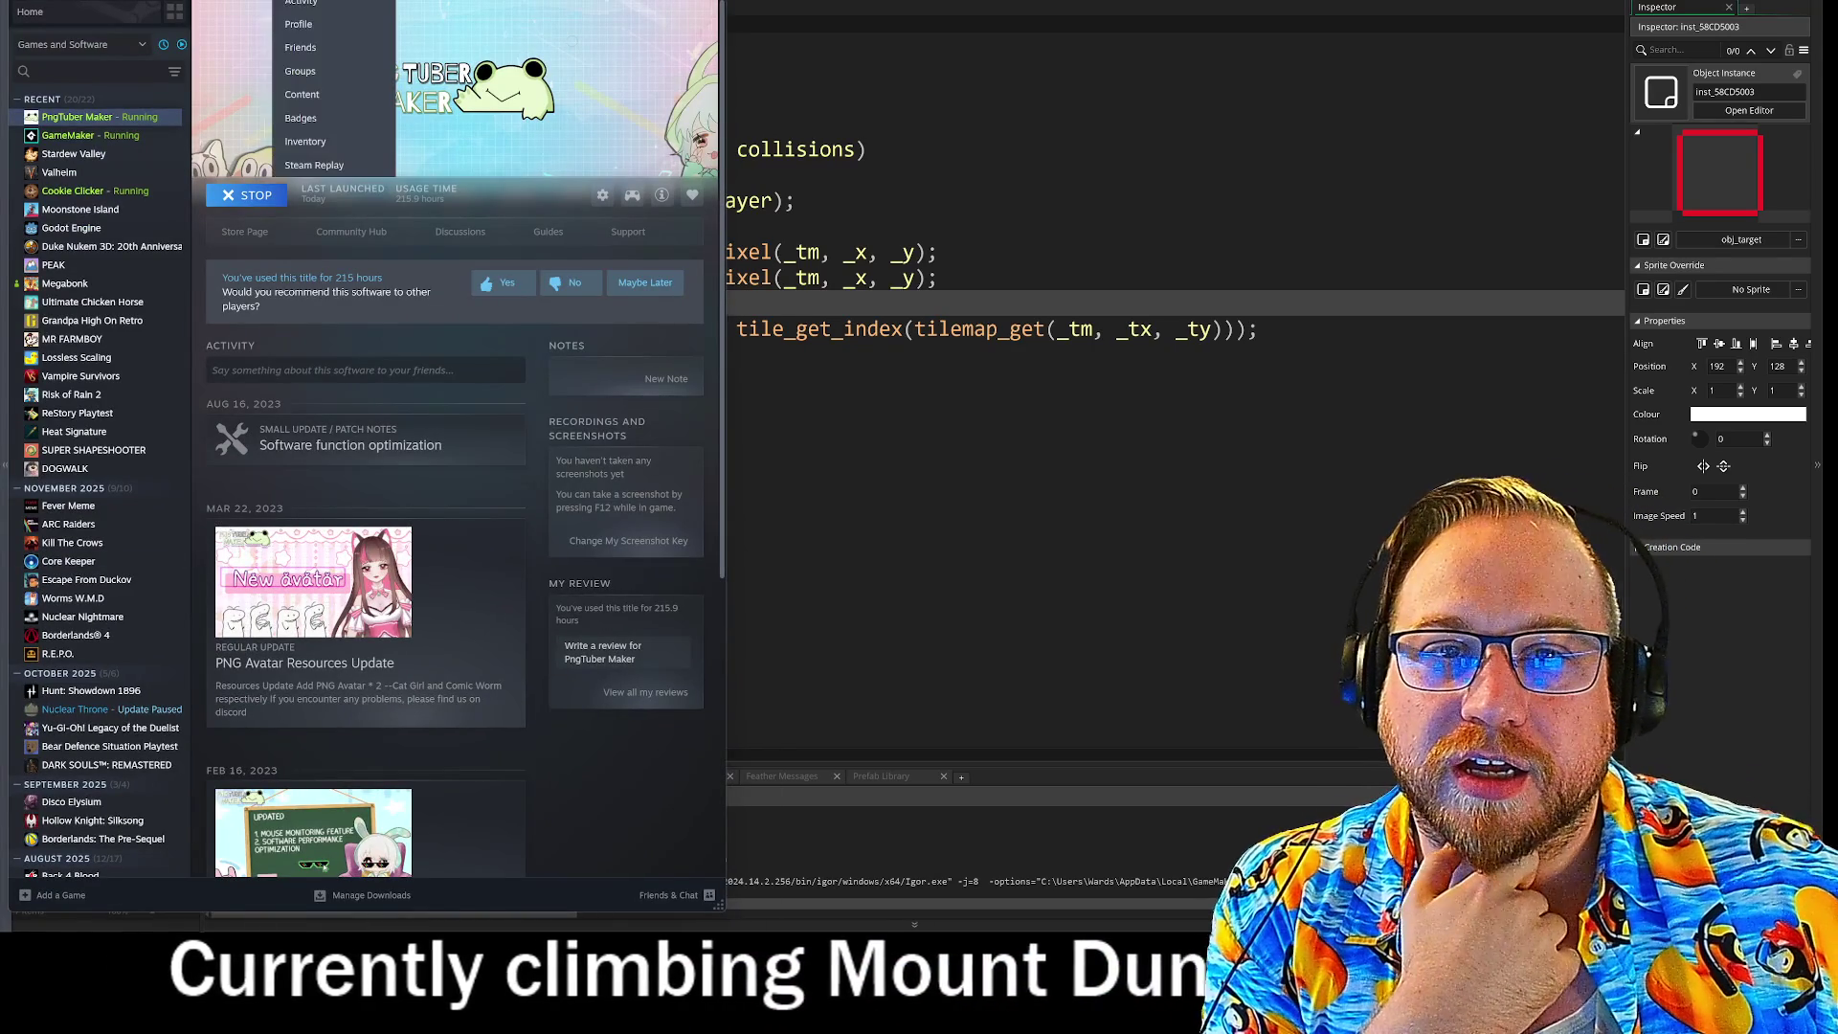
Step: Alt+Tab away from the Steam library's PngTuber Maker page back toward the code
key(alt+Tab)
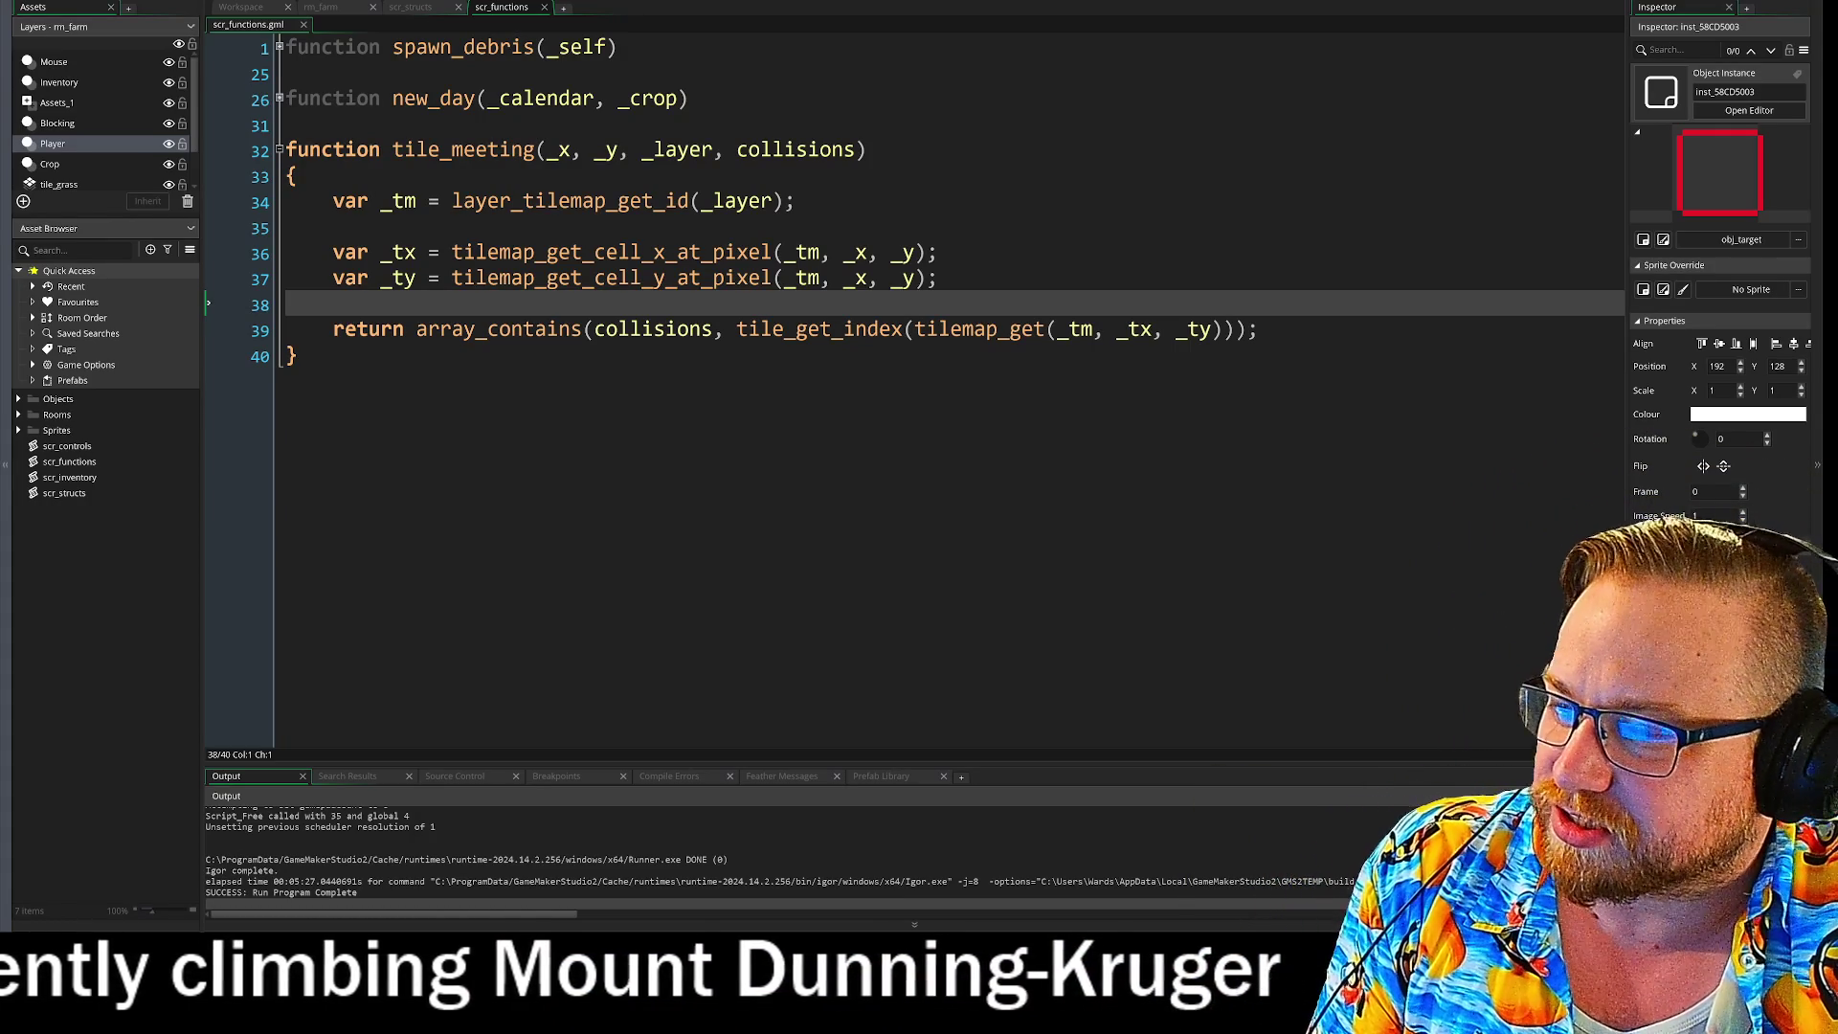
Step: Bring up and enlarge Discord, scroll #the-contest and play the Panda Monium Puzzle entry video
mouse_move(0, 124)
mouse_down()
mouse_move(439, 24)
mouse_move(244, 0)
mouse_up()
drag(659, 687, 1246, 848)
scroll(667, 628, up, 20)
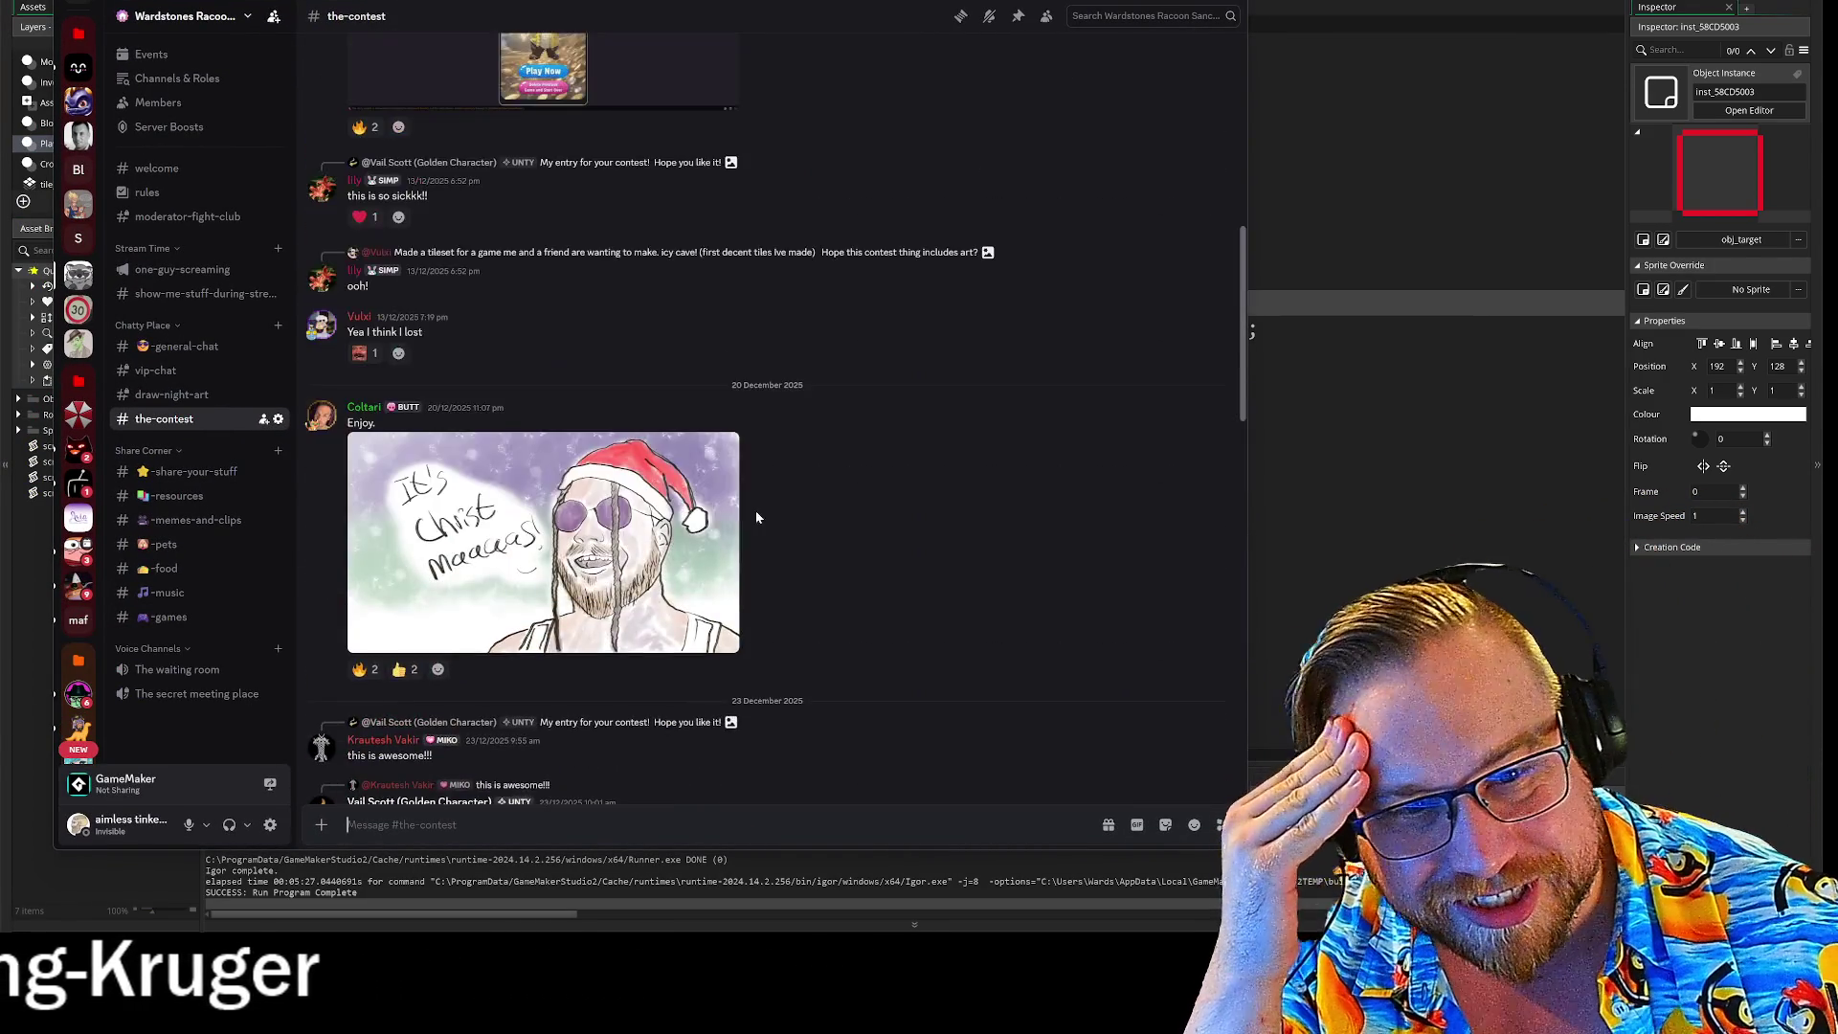
scroll(766, 507, up, 3)
scroll(823, 484, down, 3)
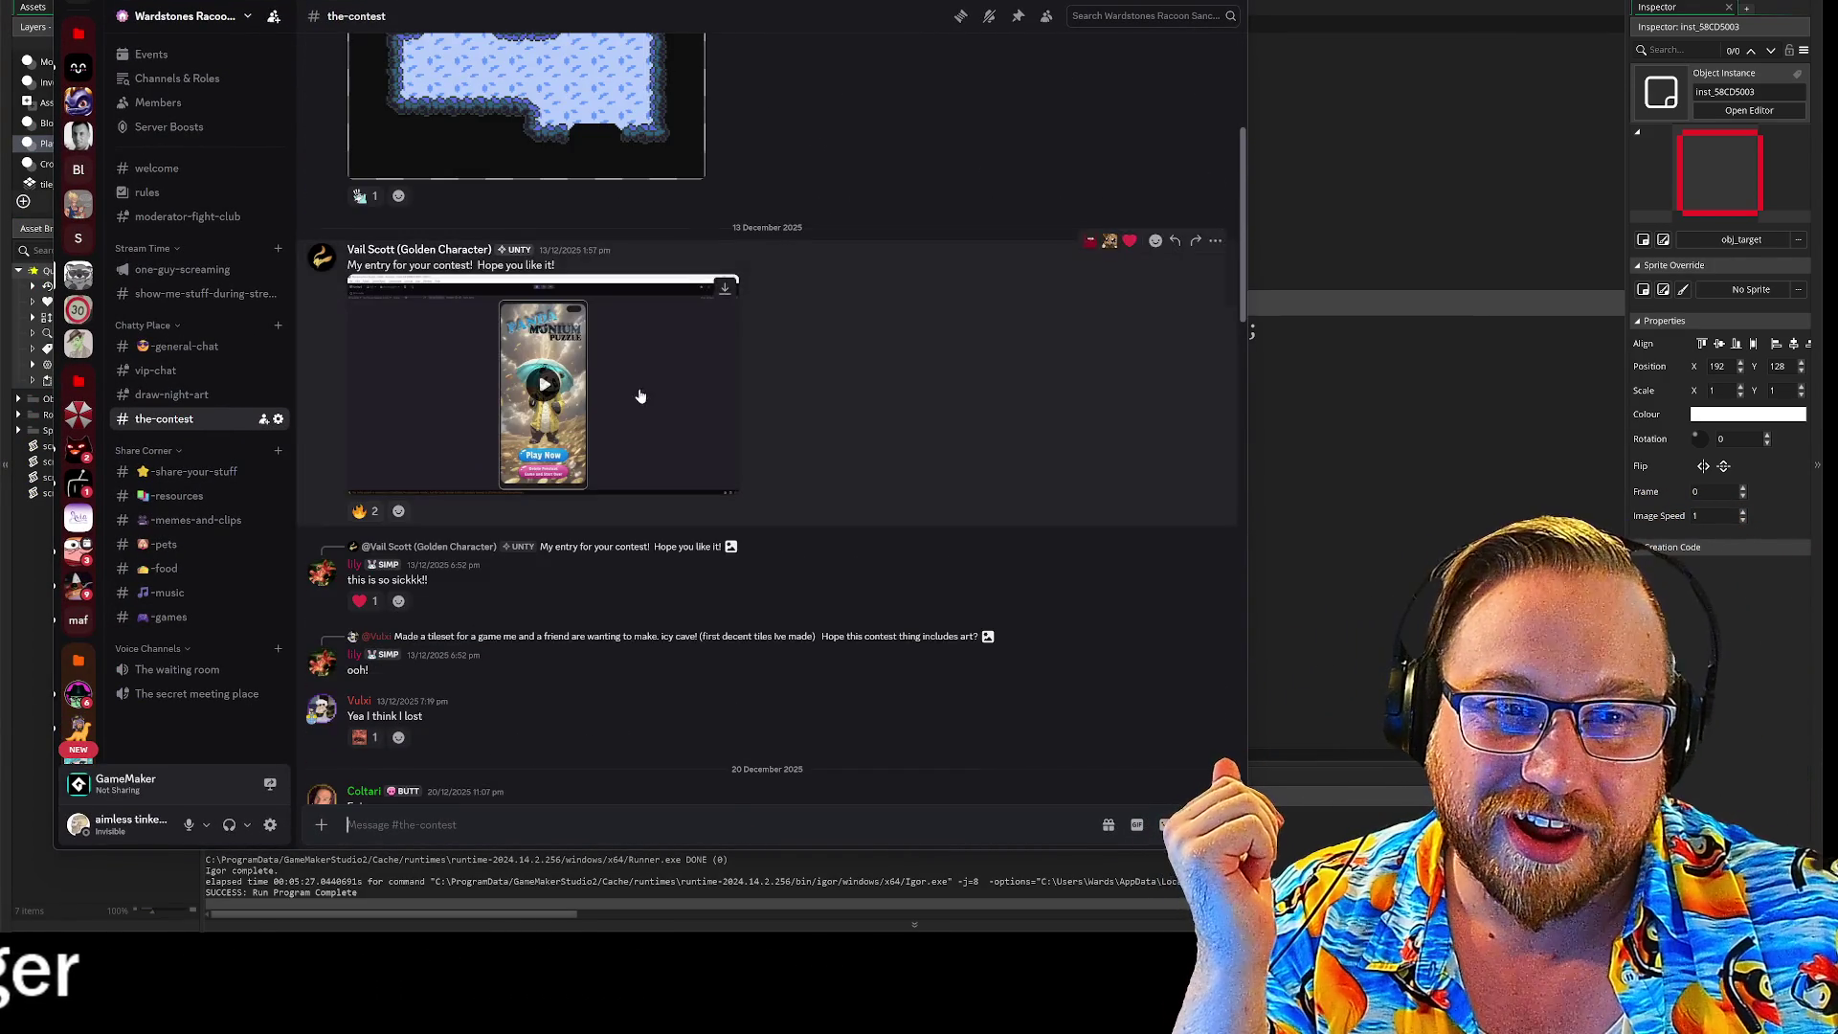
scroll(642, 397, up, 3)
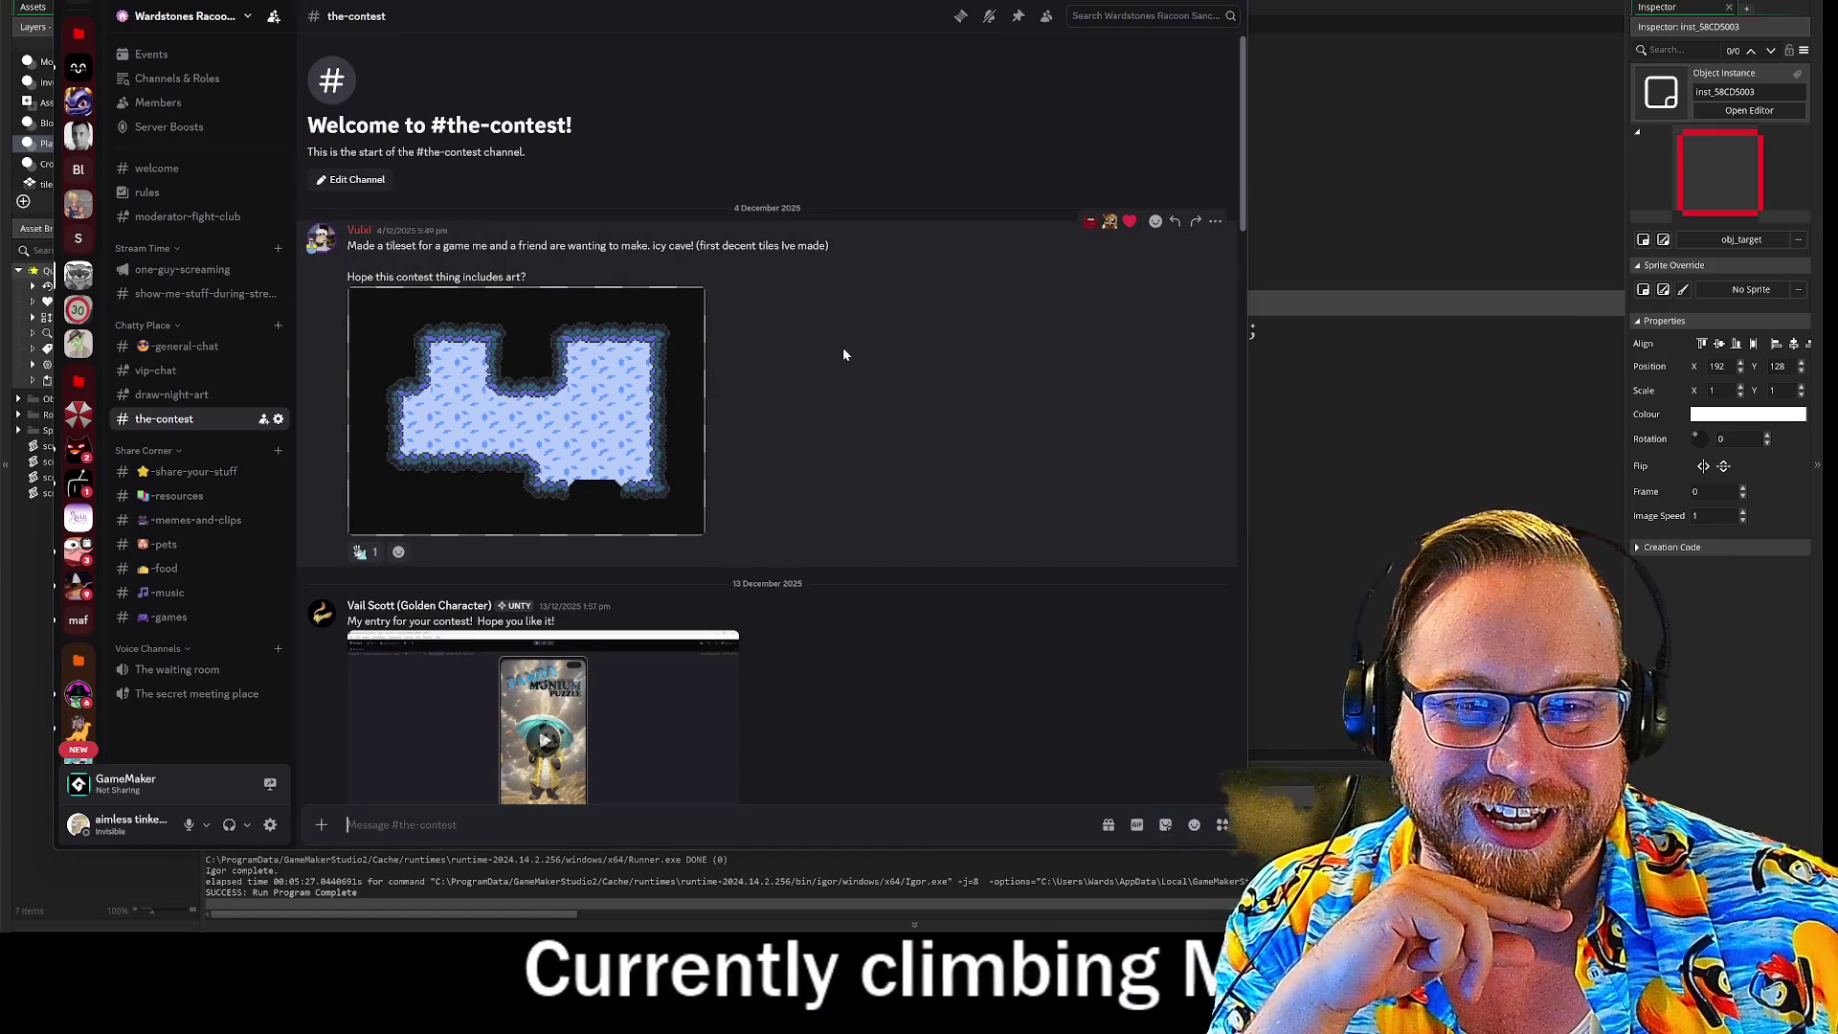
scroll(814, 354, down, 5)
click(544, 241)
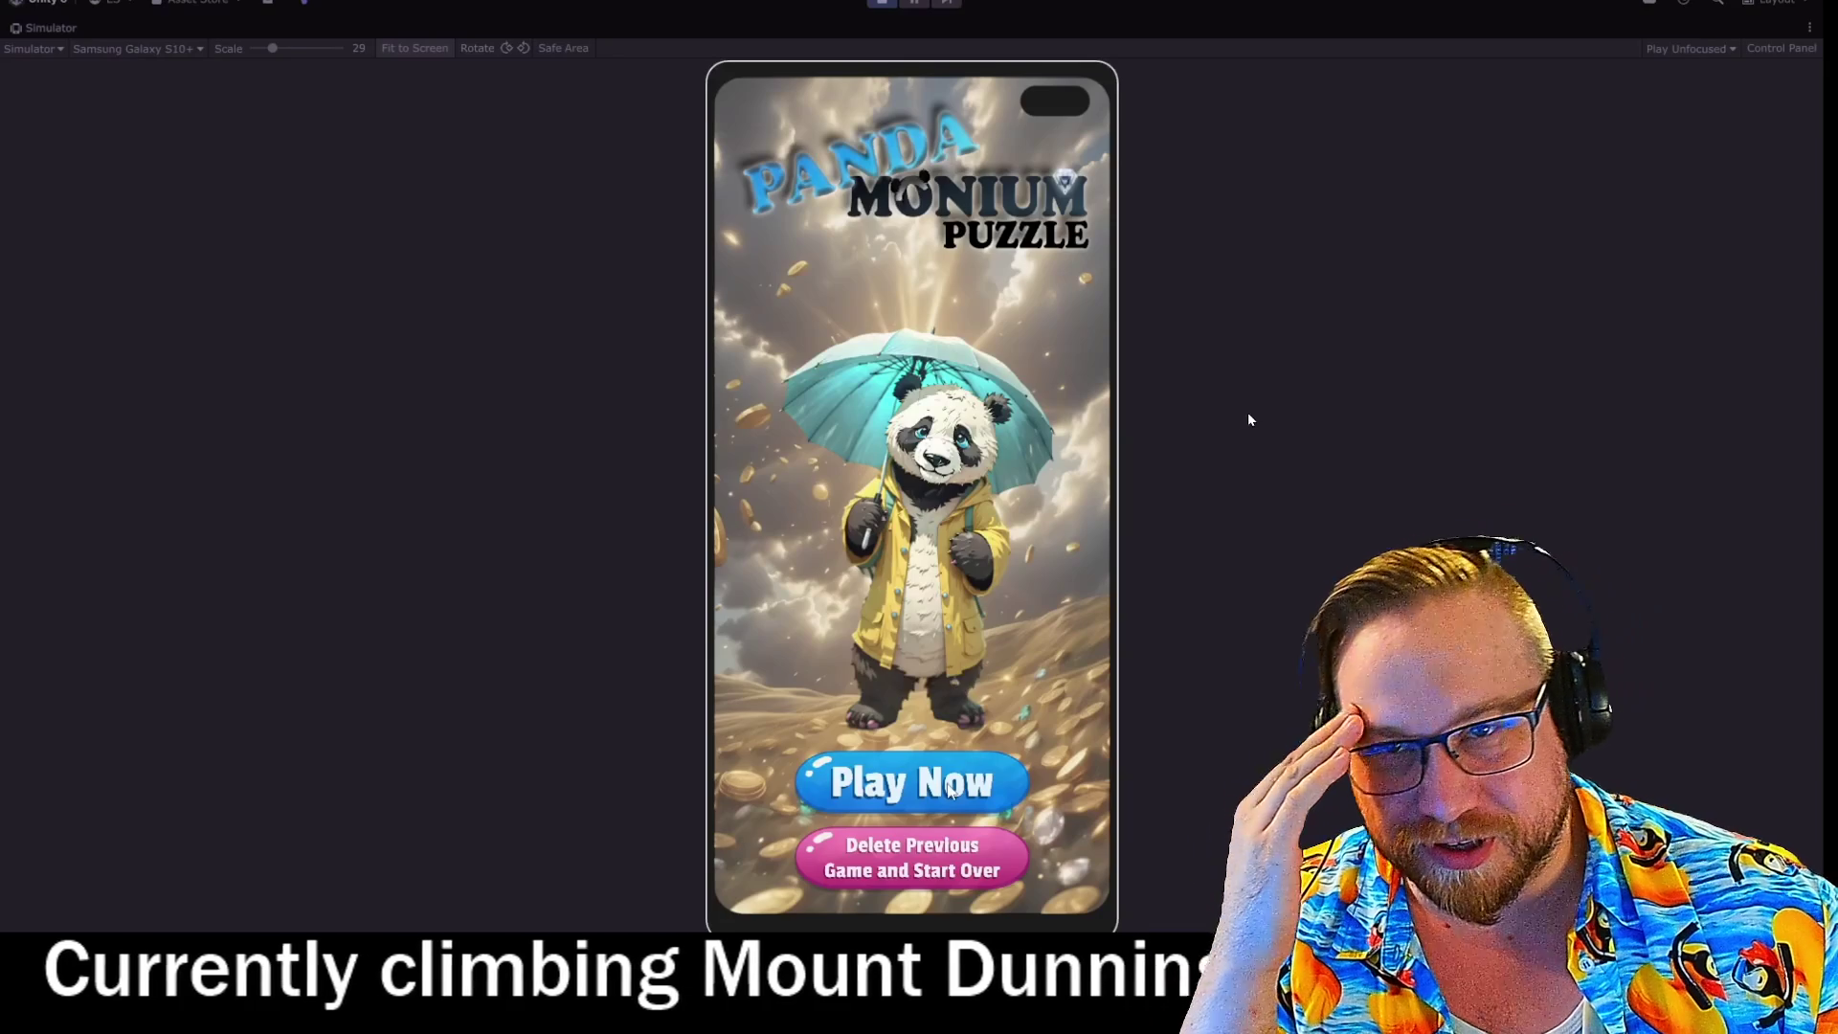
Step: Watch the Panda Monium Puzzle video to 0:27, then exit fullscreen with Esc
click(993, 785)
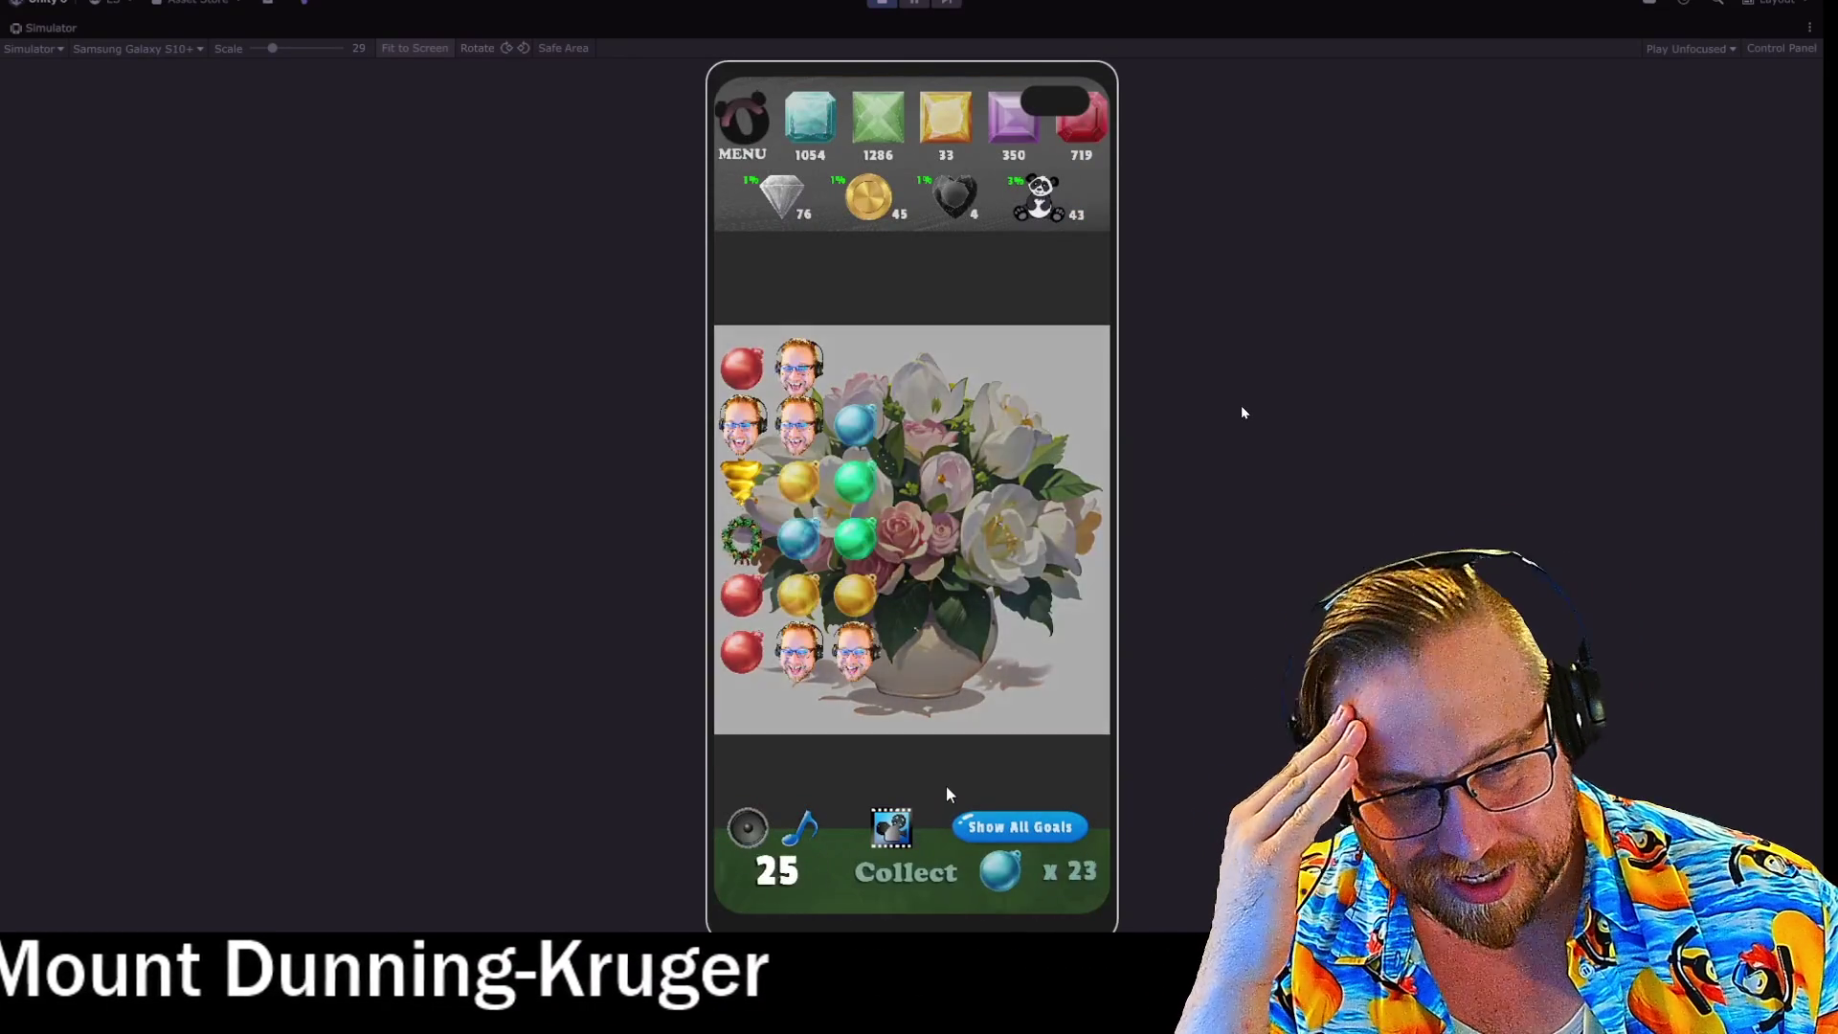
click(844, 421)
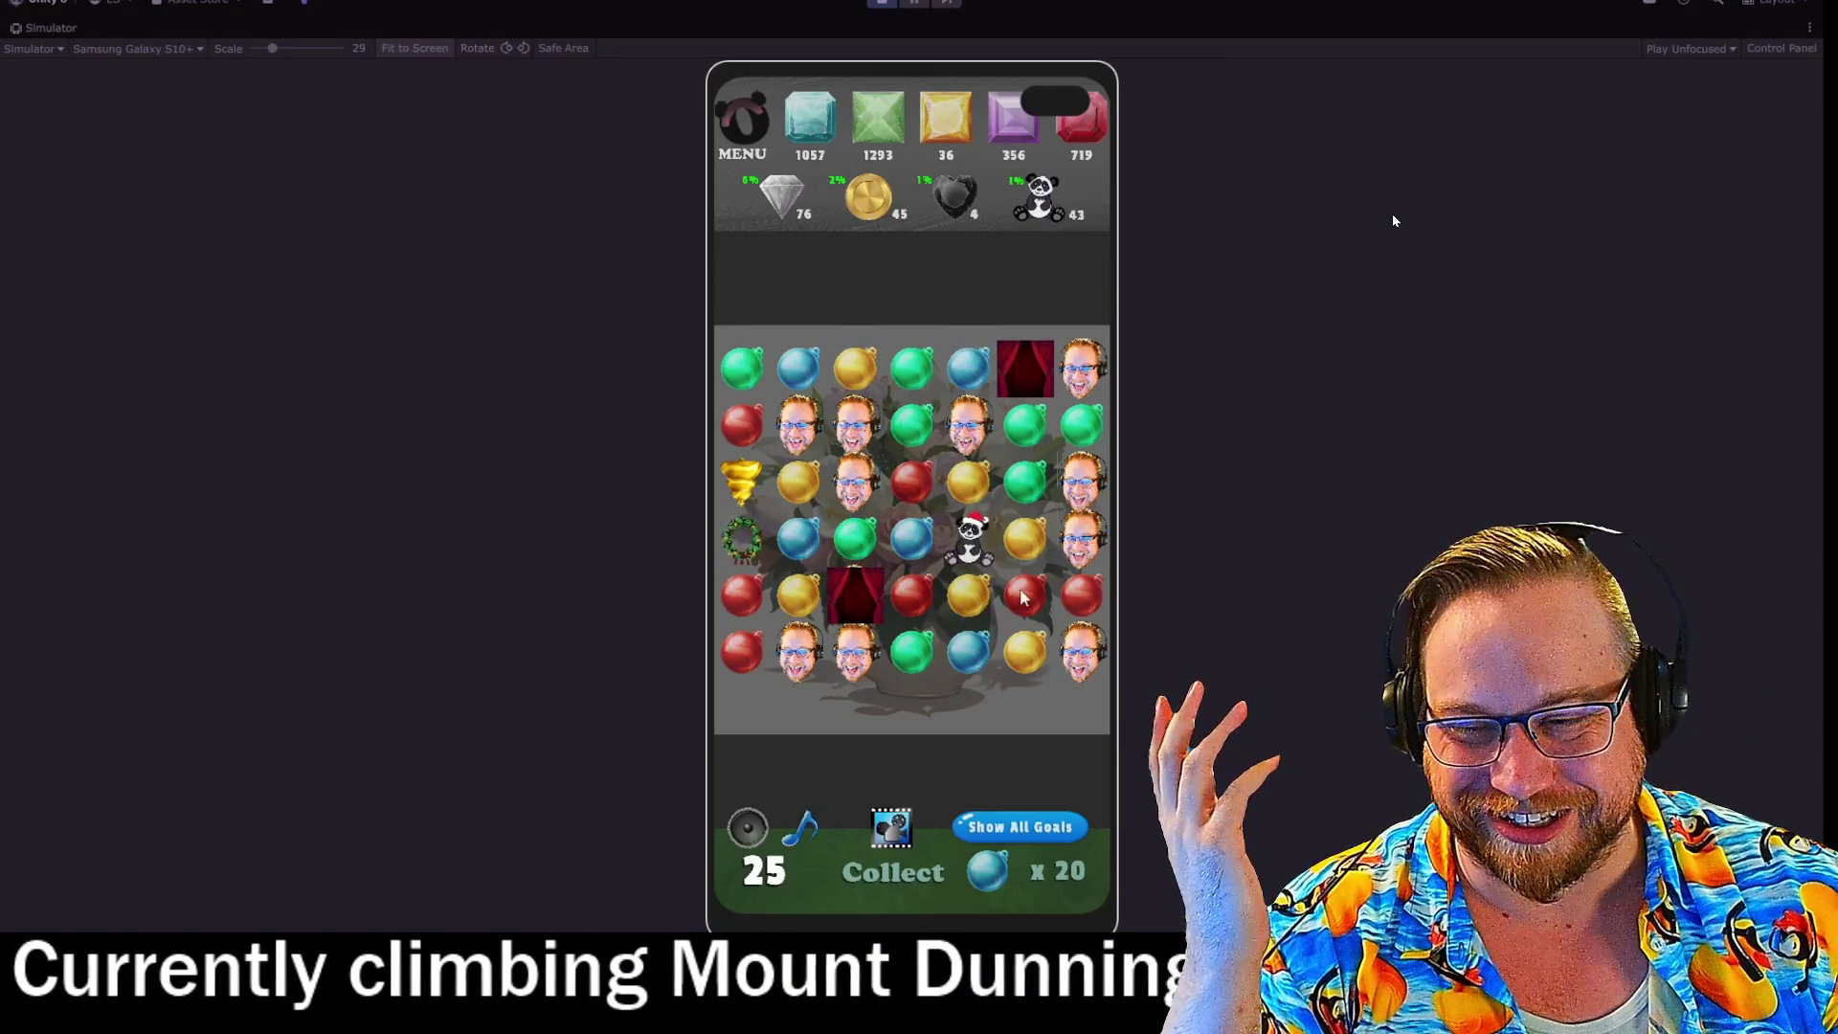
drag(975, 604, 1026, 599)
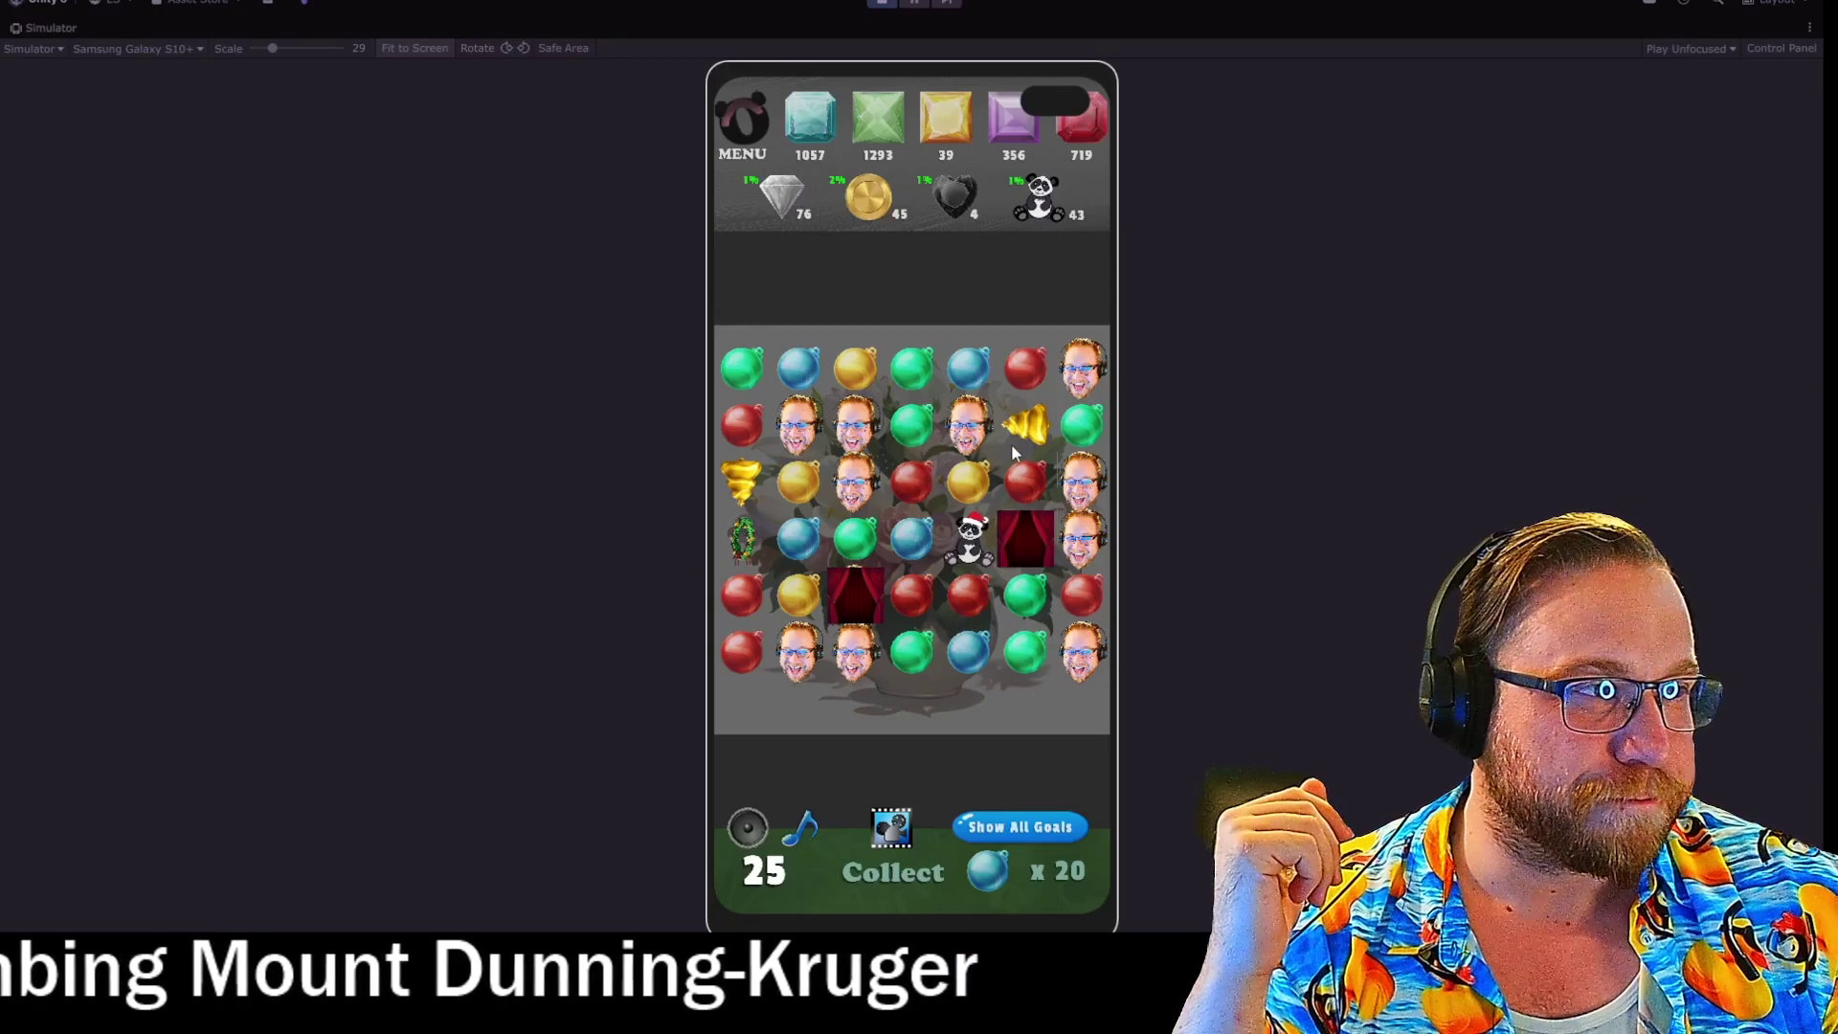
key(Escape)
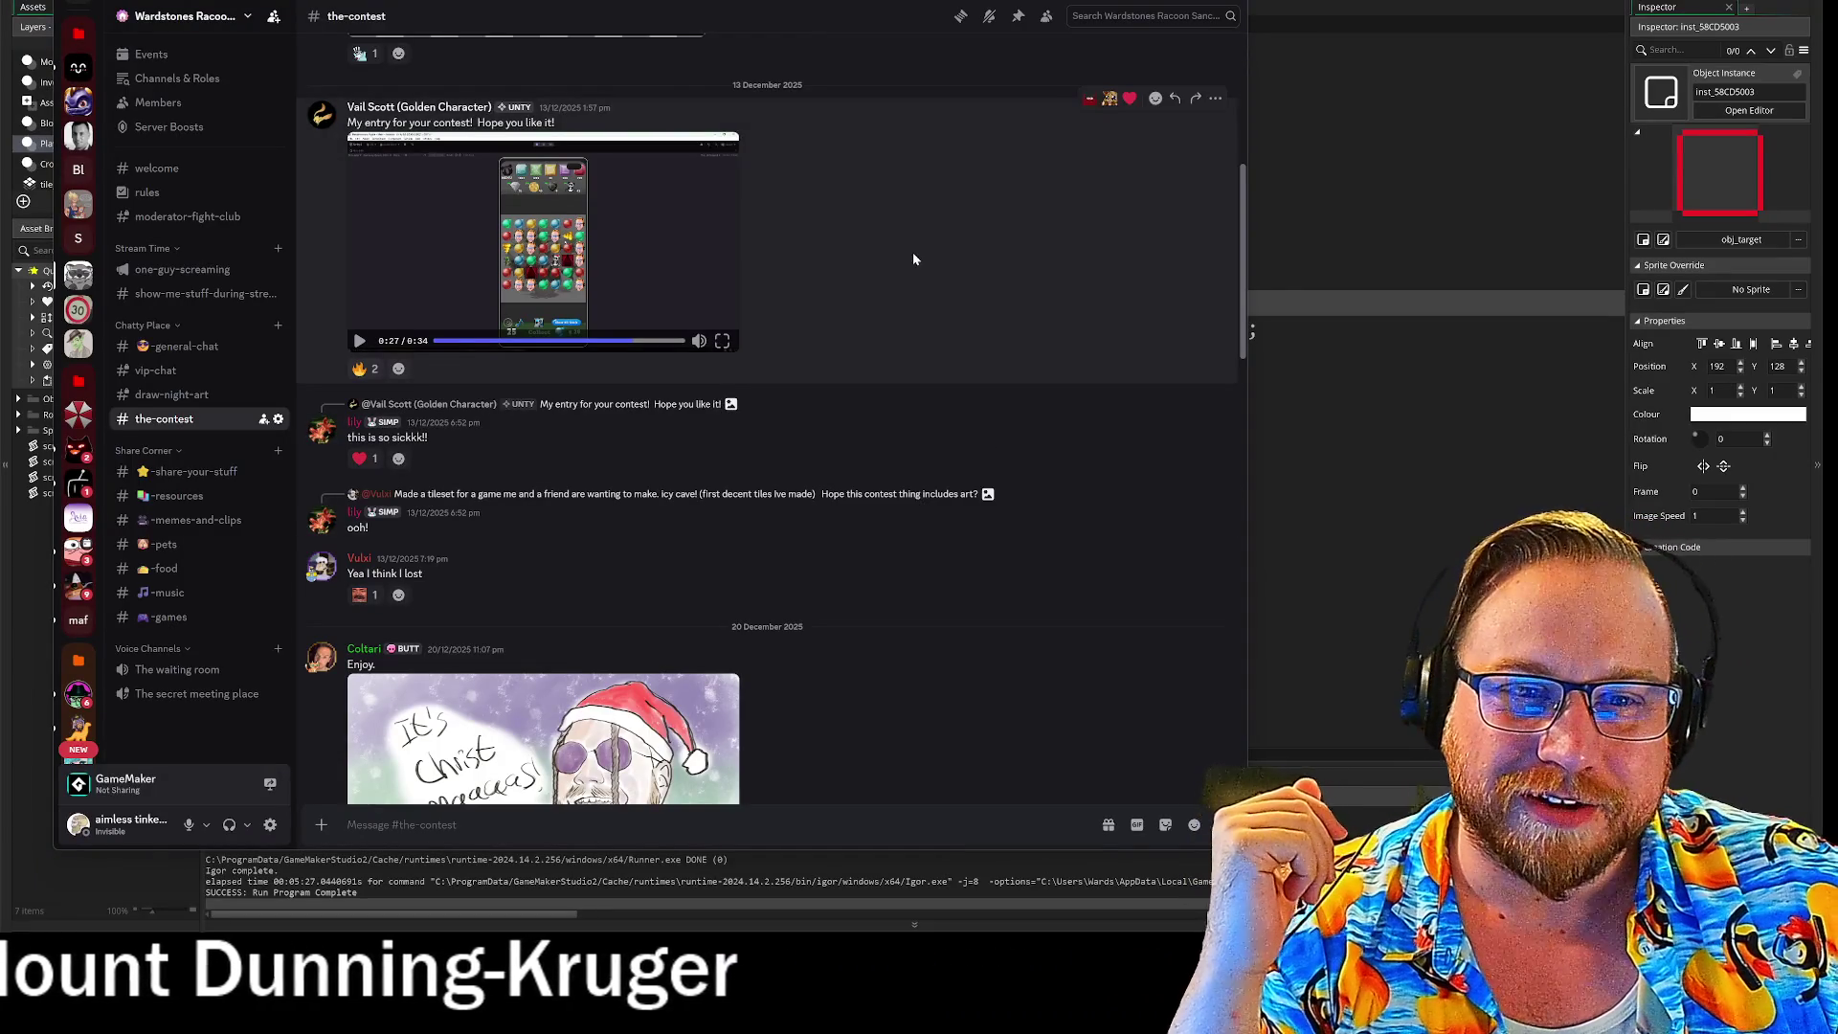
Step: View the Christmas drawing in #the-contest full size, close it, and switch away from Discord and back
scroll(866, 250, down, 5)
click(584, 433)
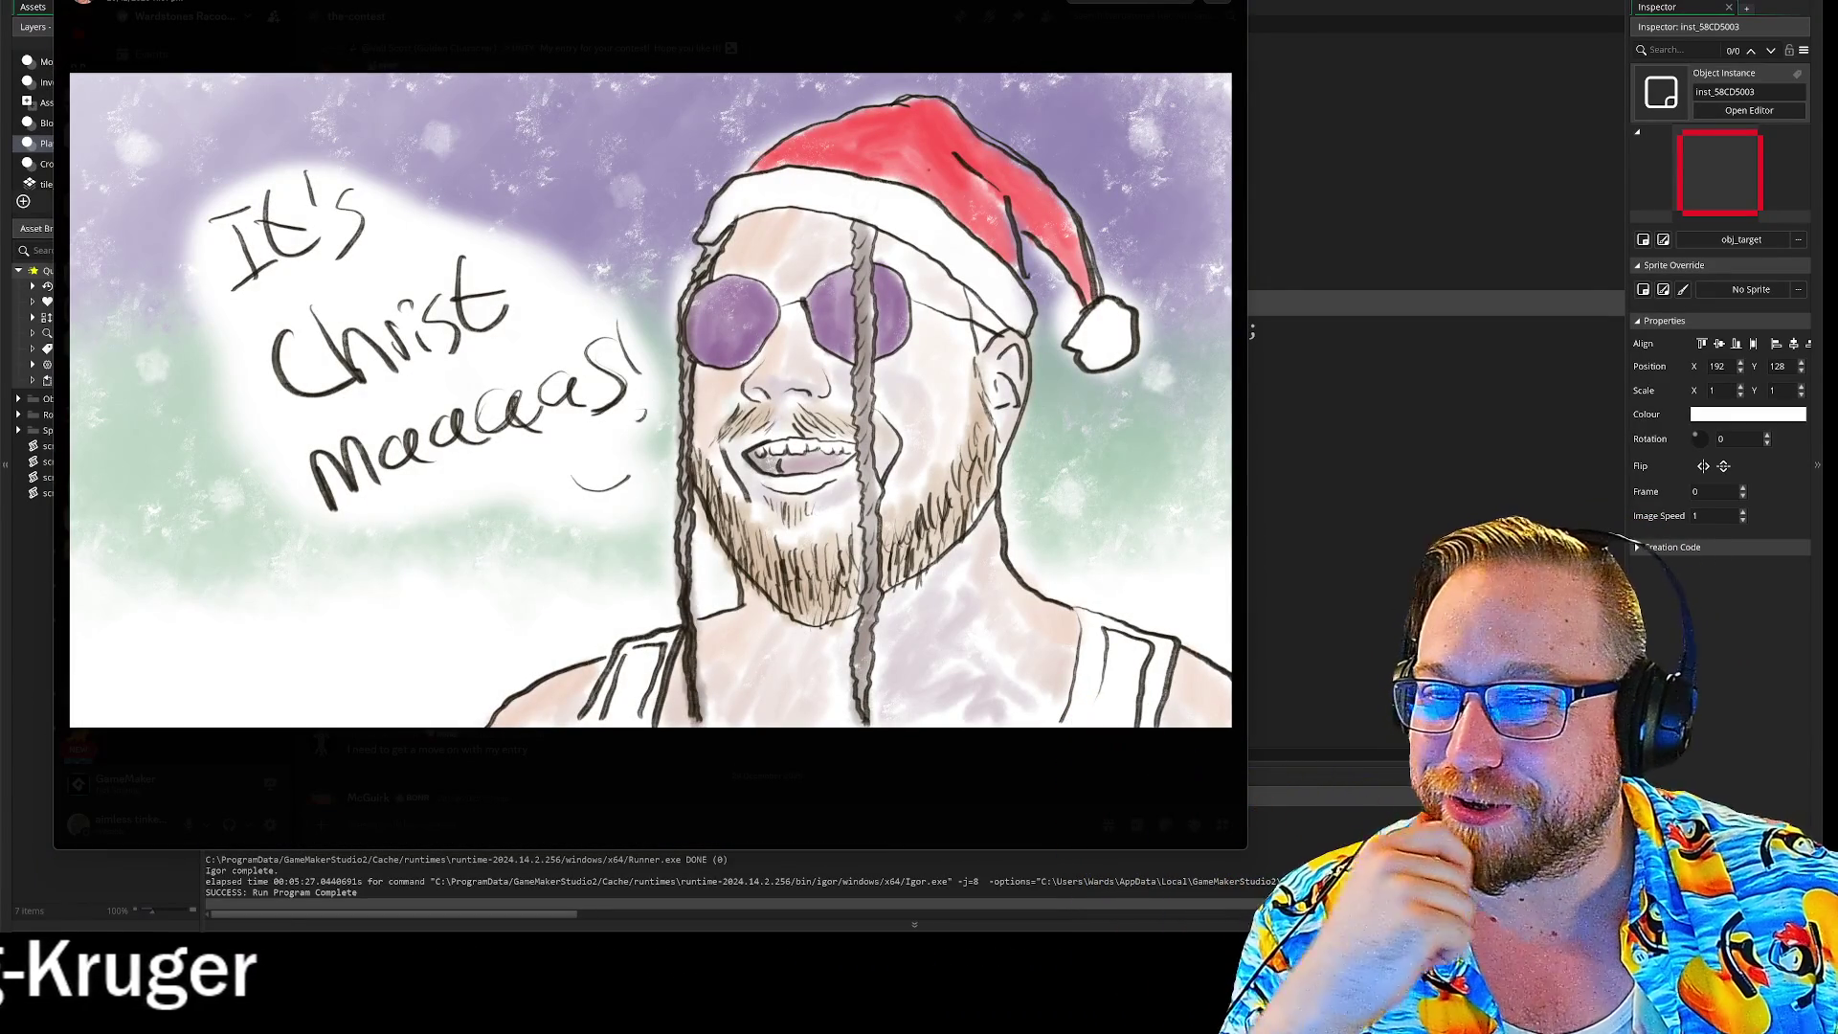
click(850, 50)
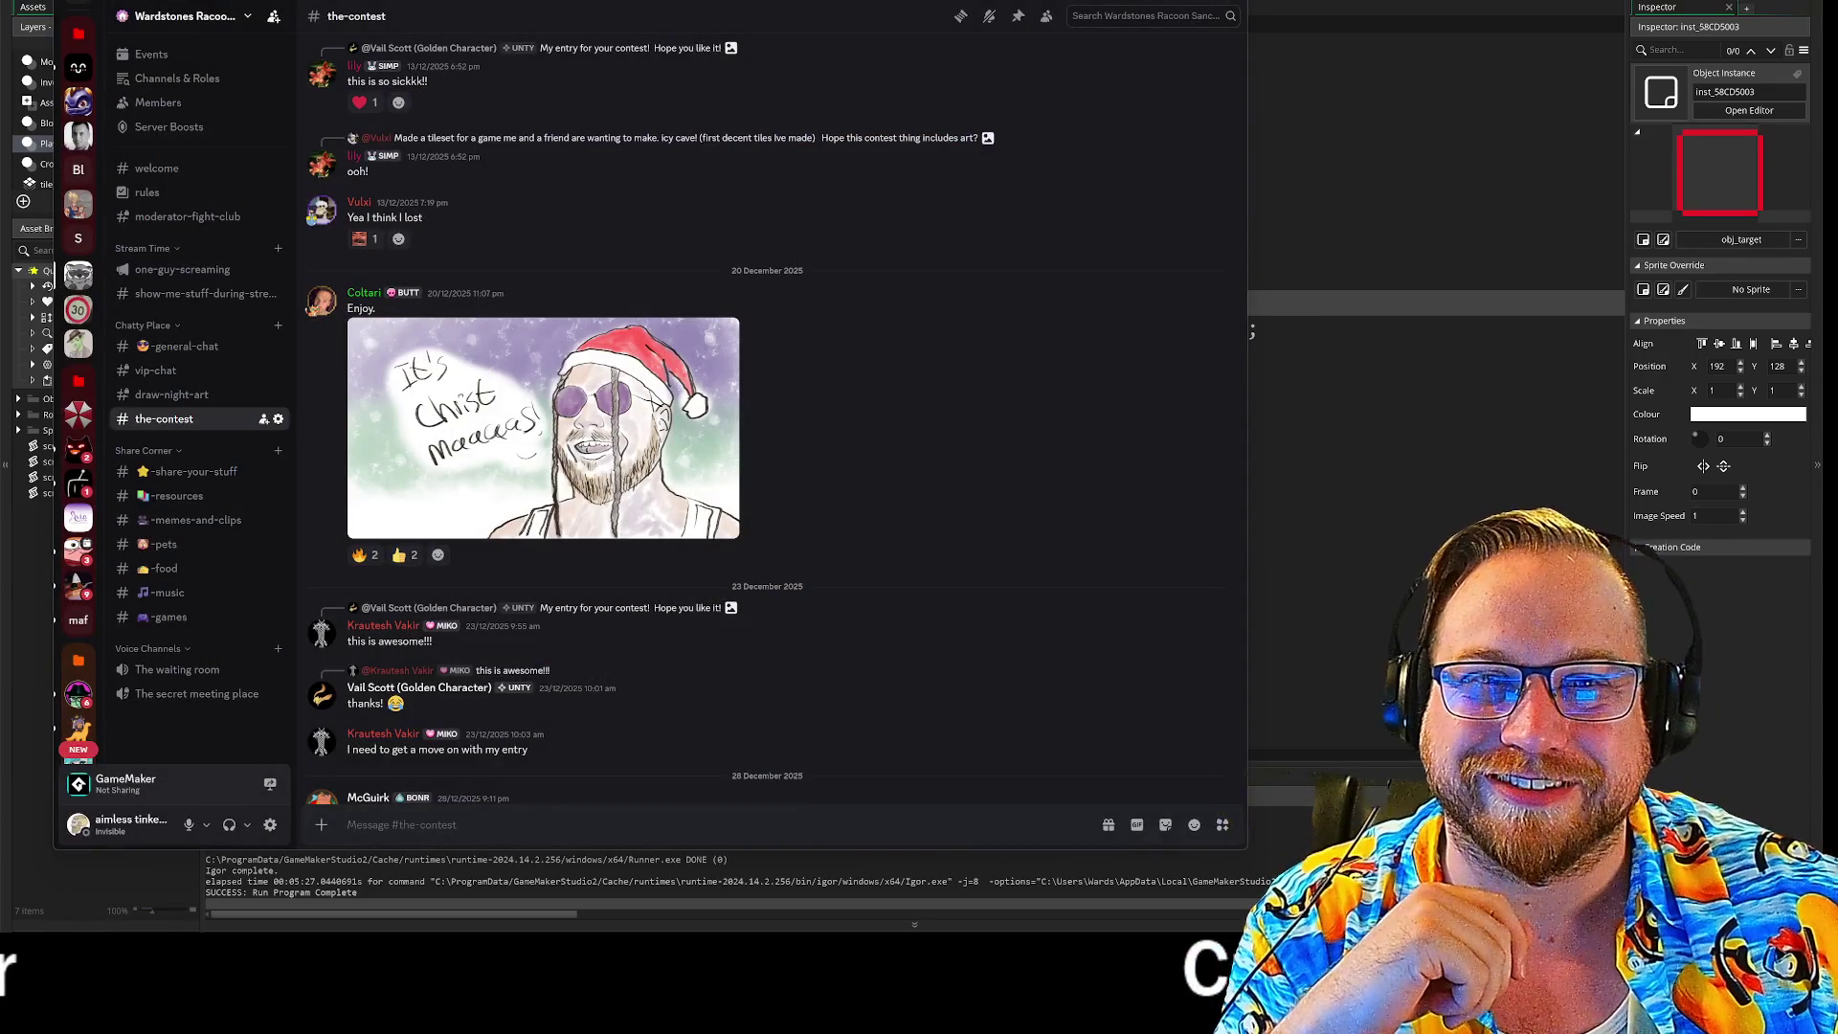
key(alt+Tab)
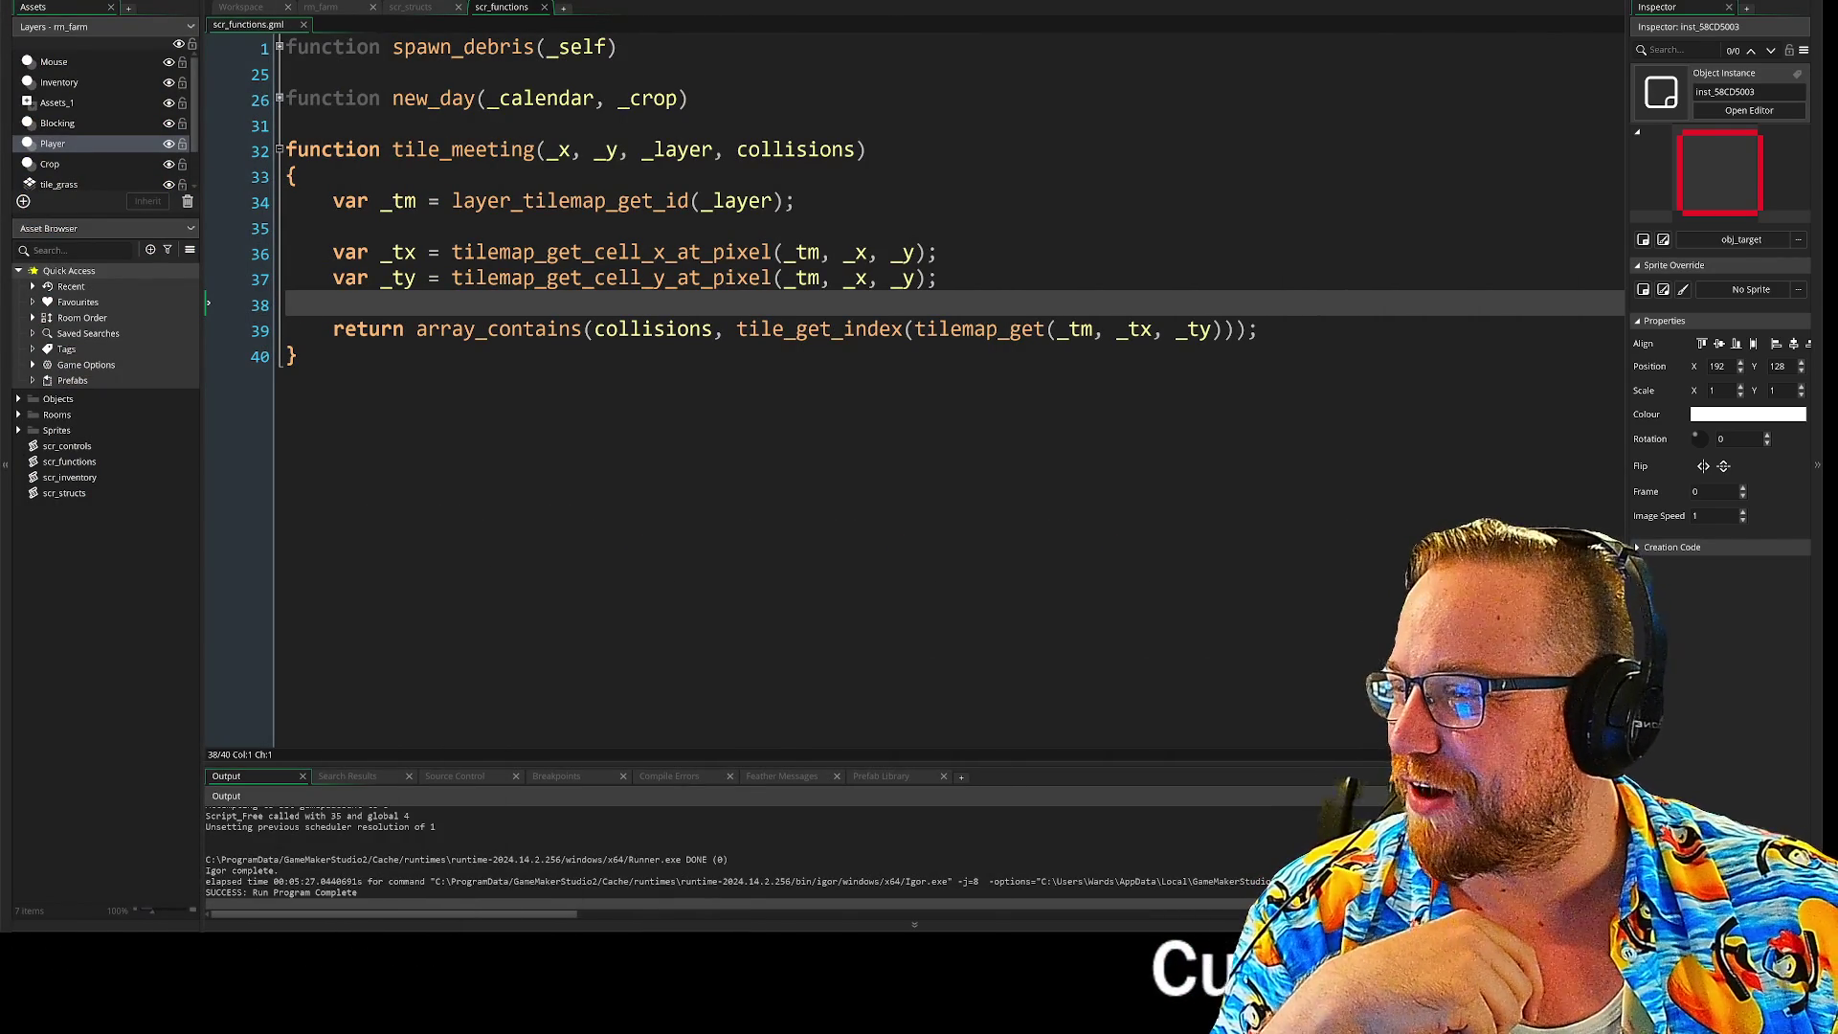
key(alt+Tab)
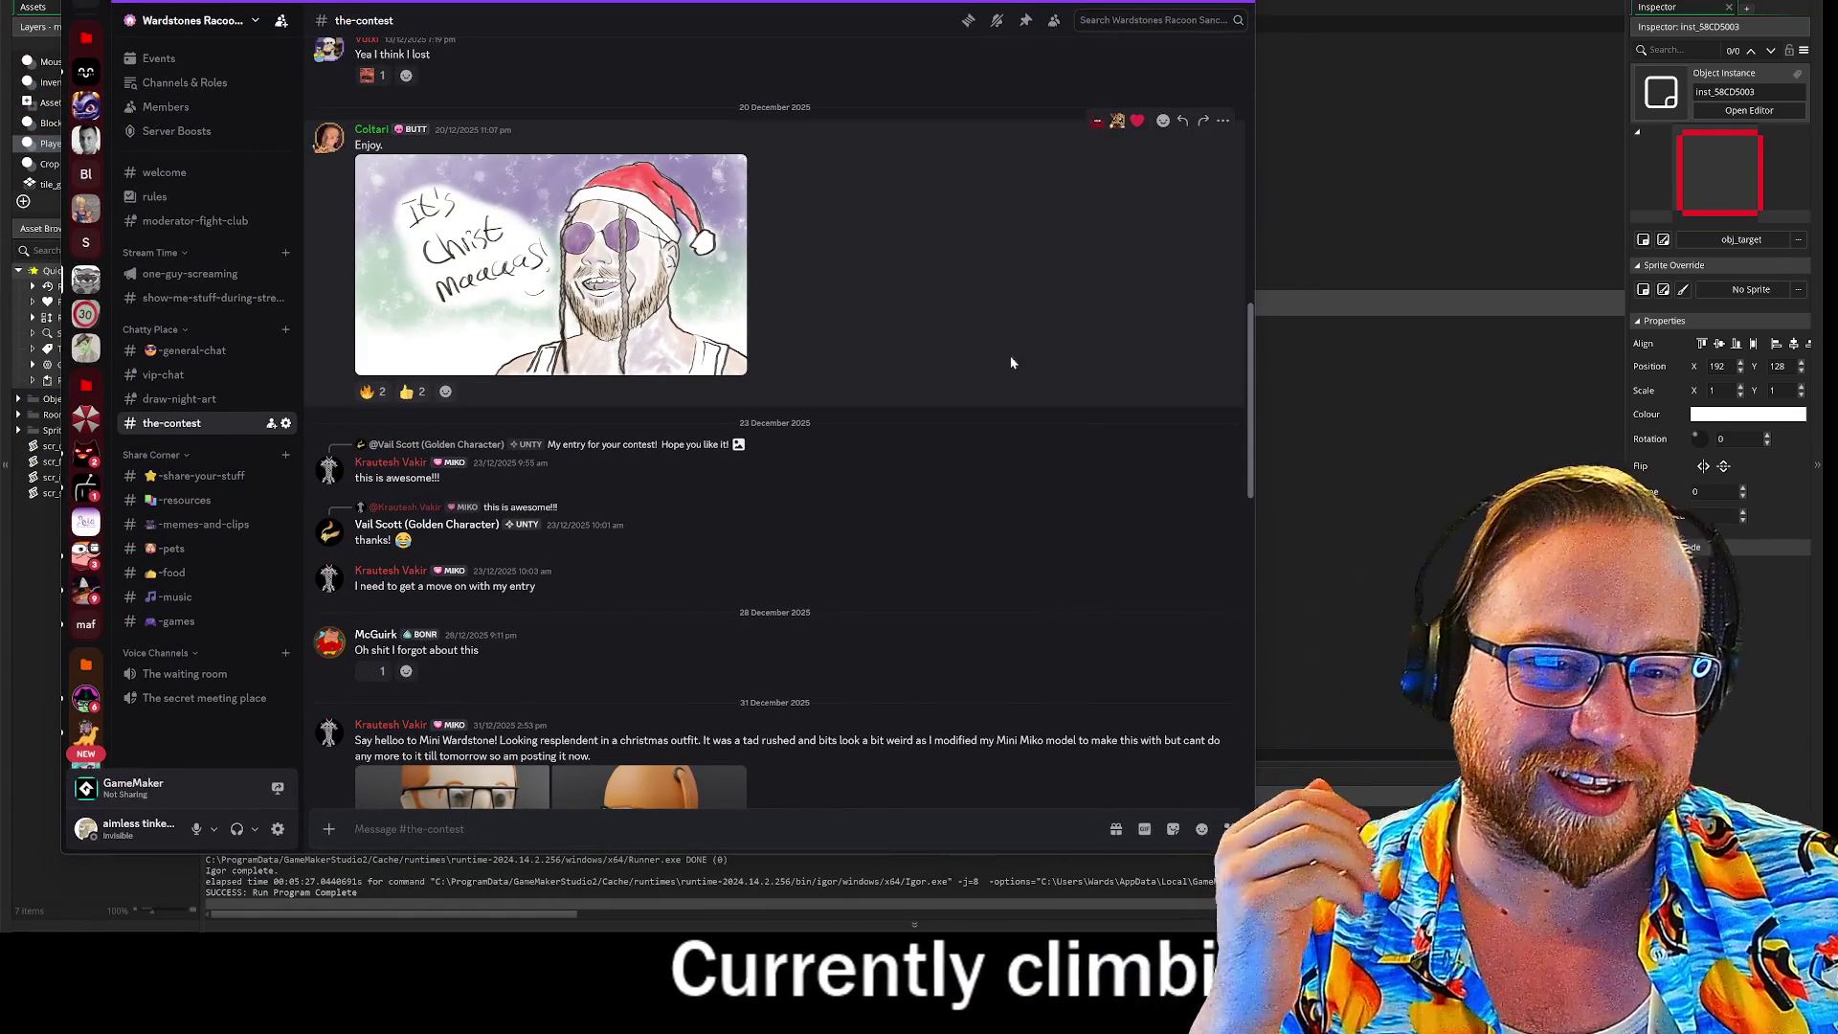
Step: Enlarge the Merry Christmas artwork in #the-contest, then close it
scroll(1060, 379, down, 10)
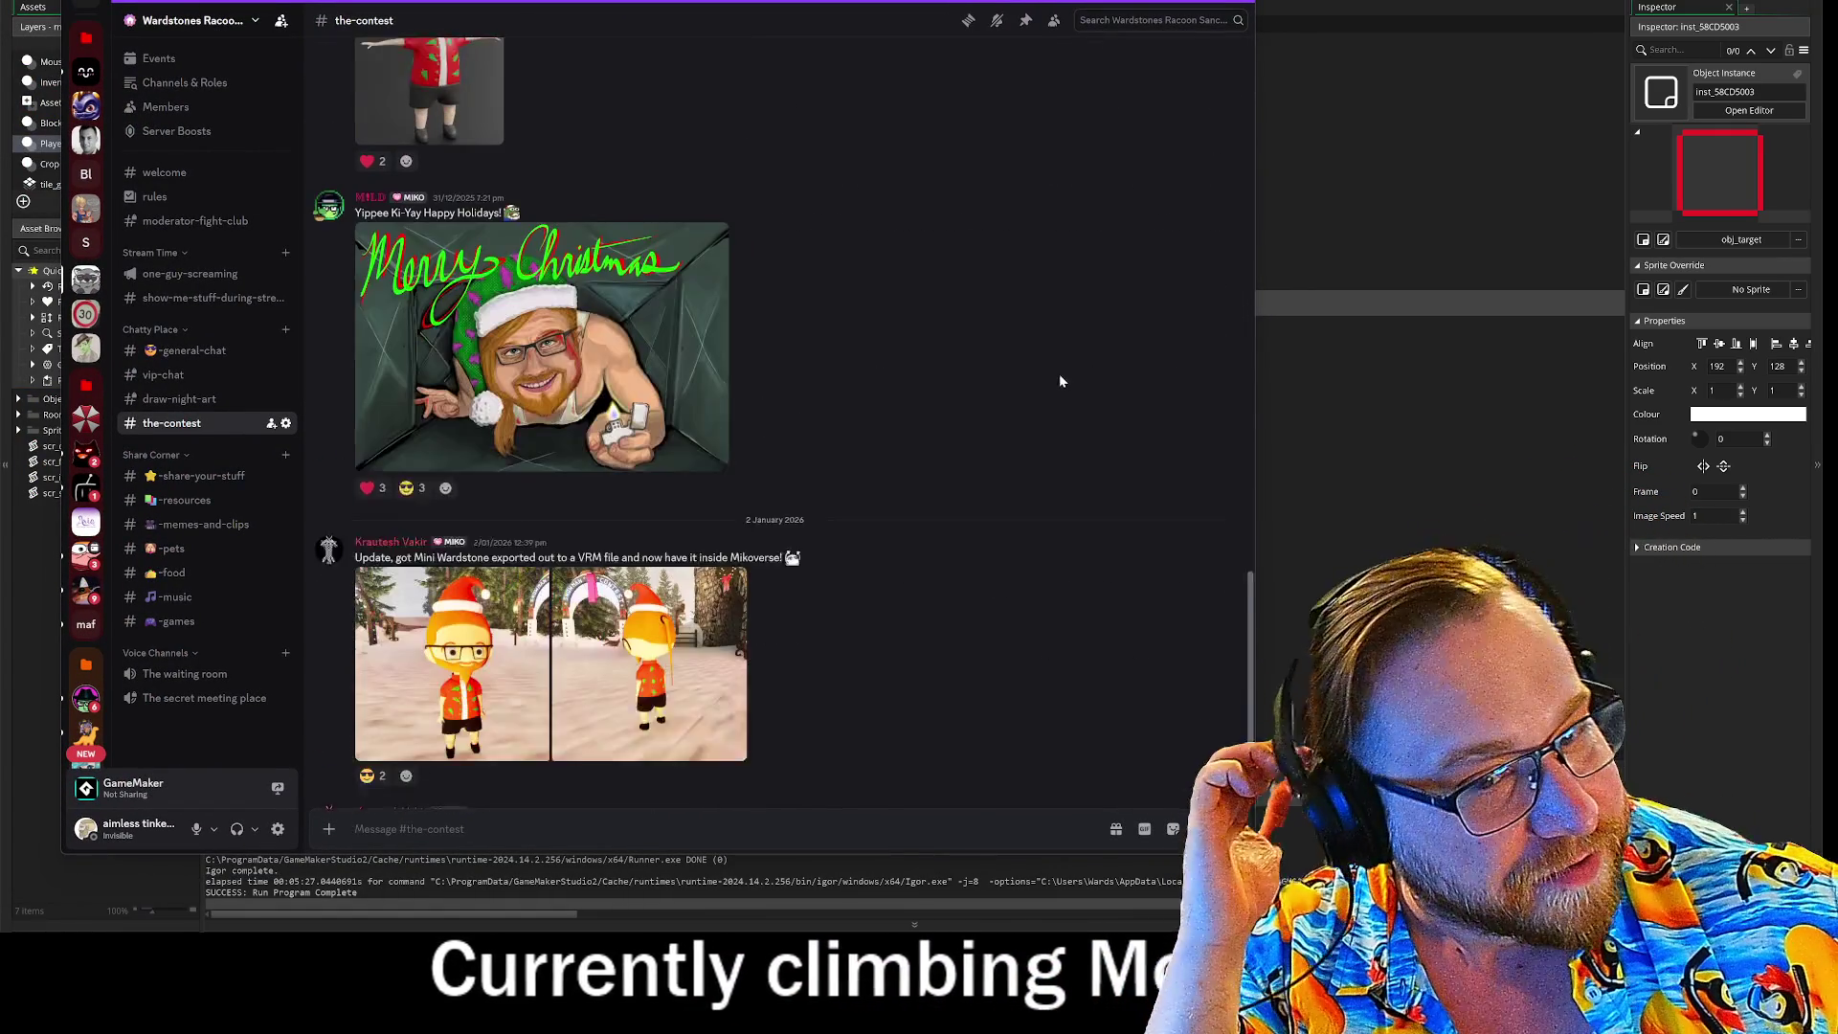
click(436, 327)
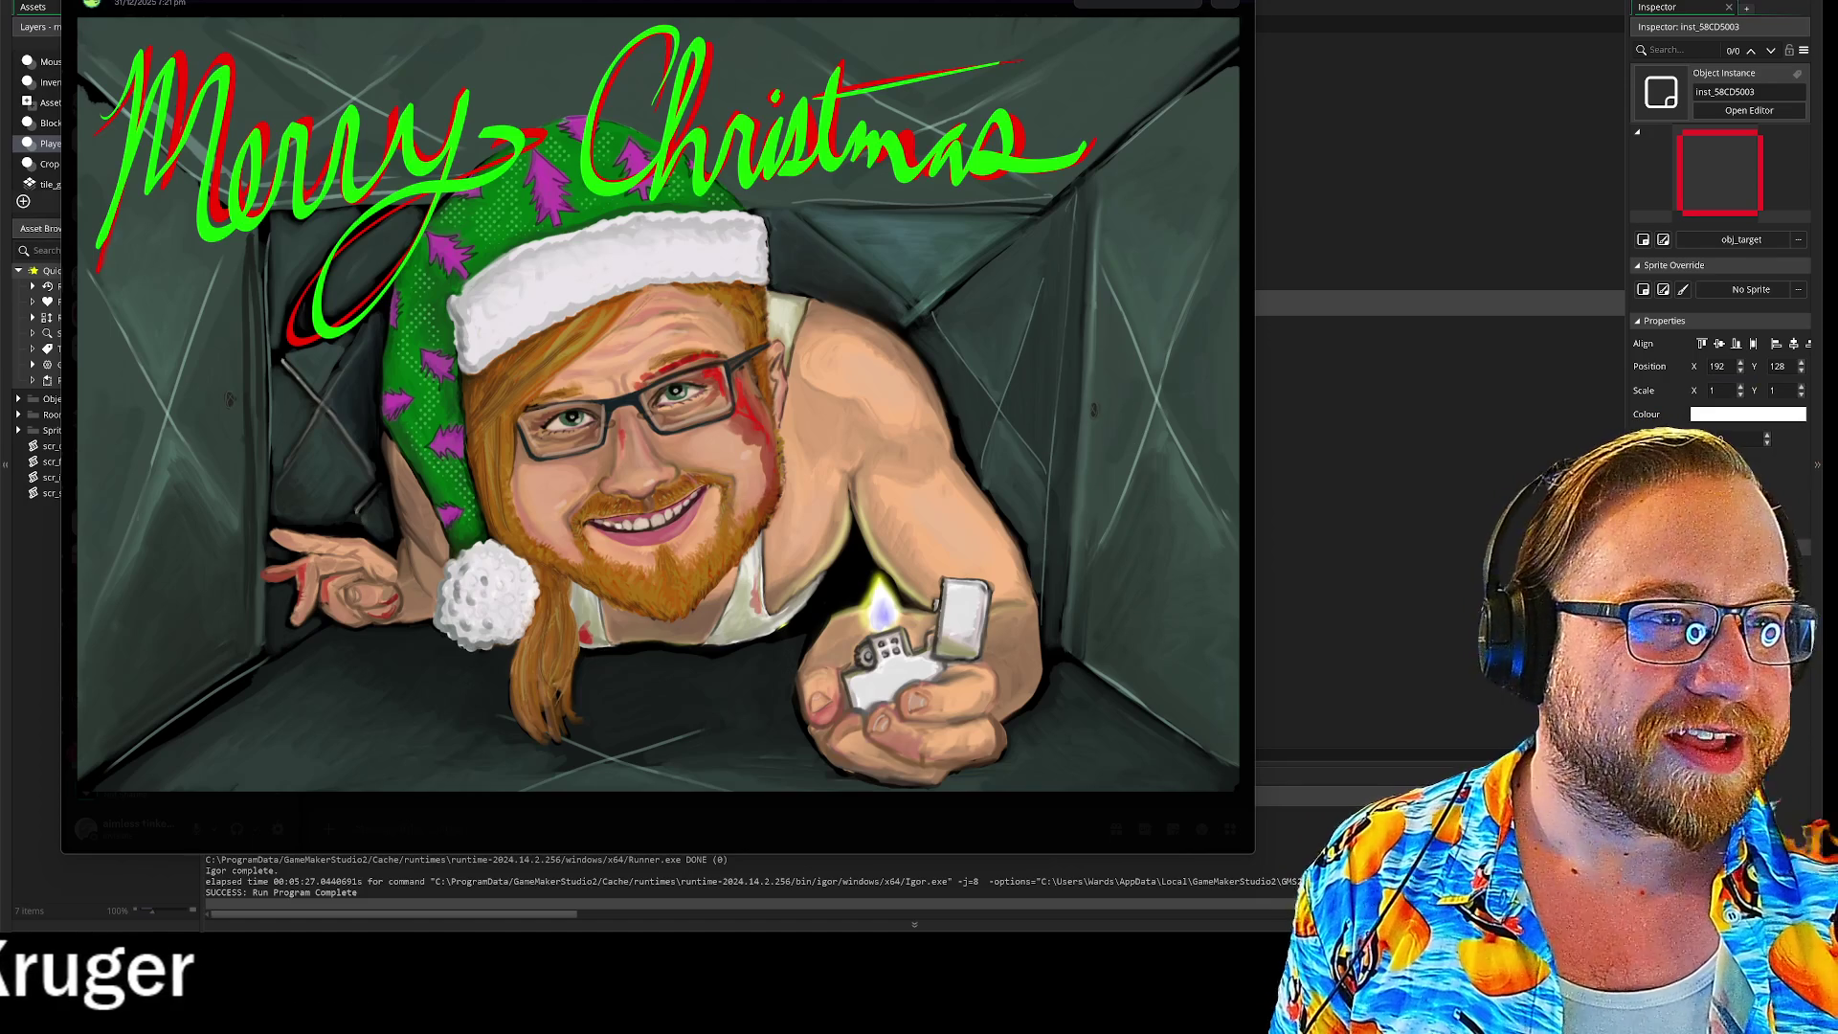
key(Escape)
scroll(887, 526, up, 5)
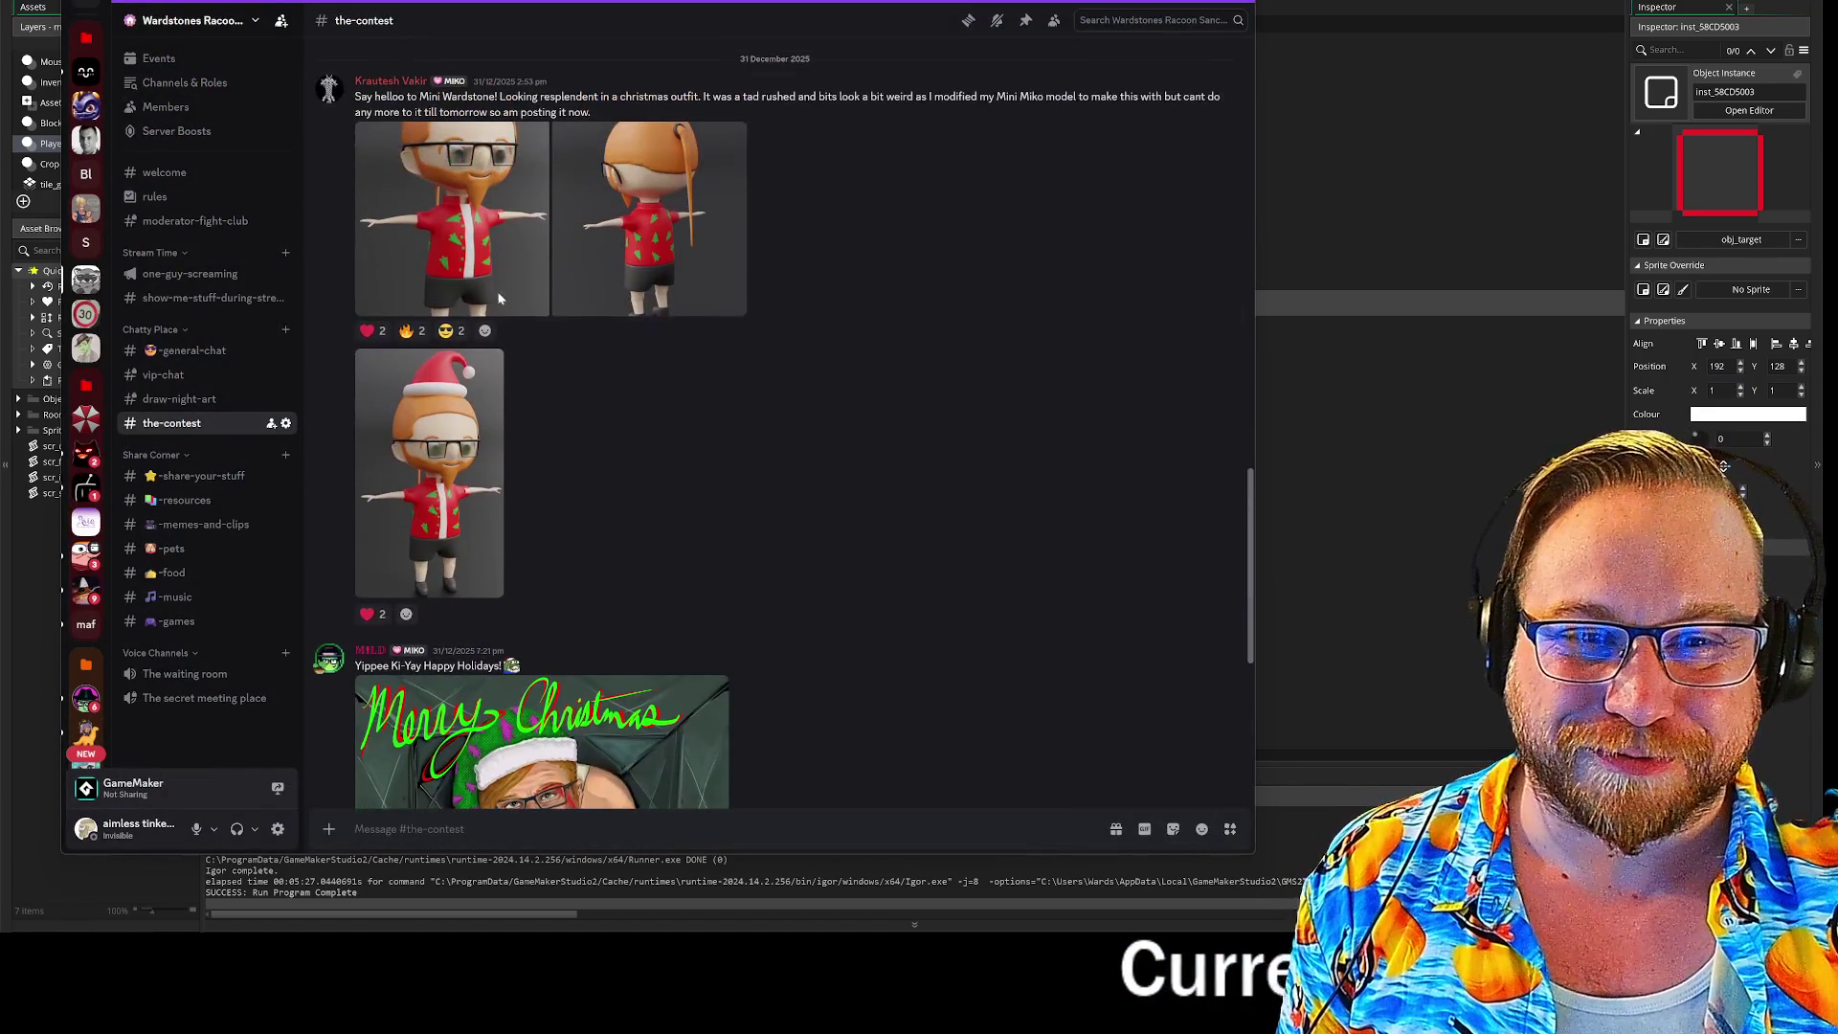
Step: Page through the 3D character renders, front view then back view, and close the viewer
click(452, 221)
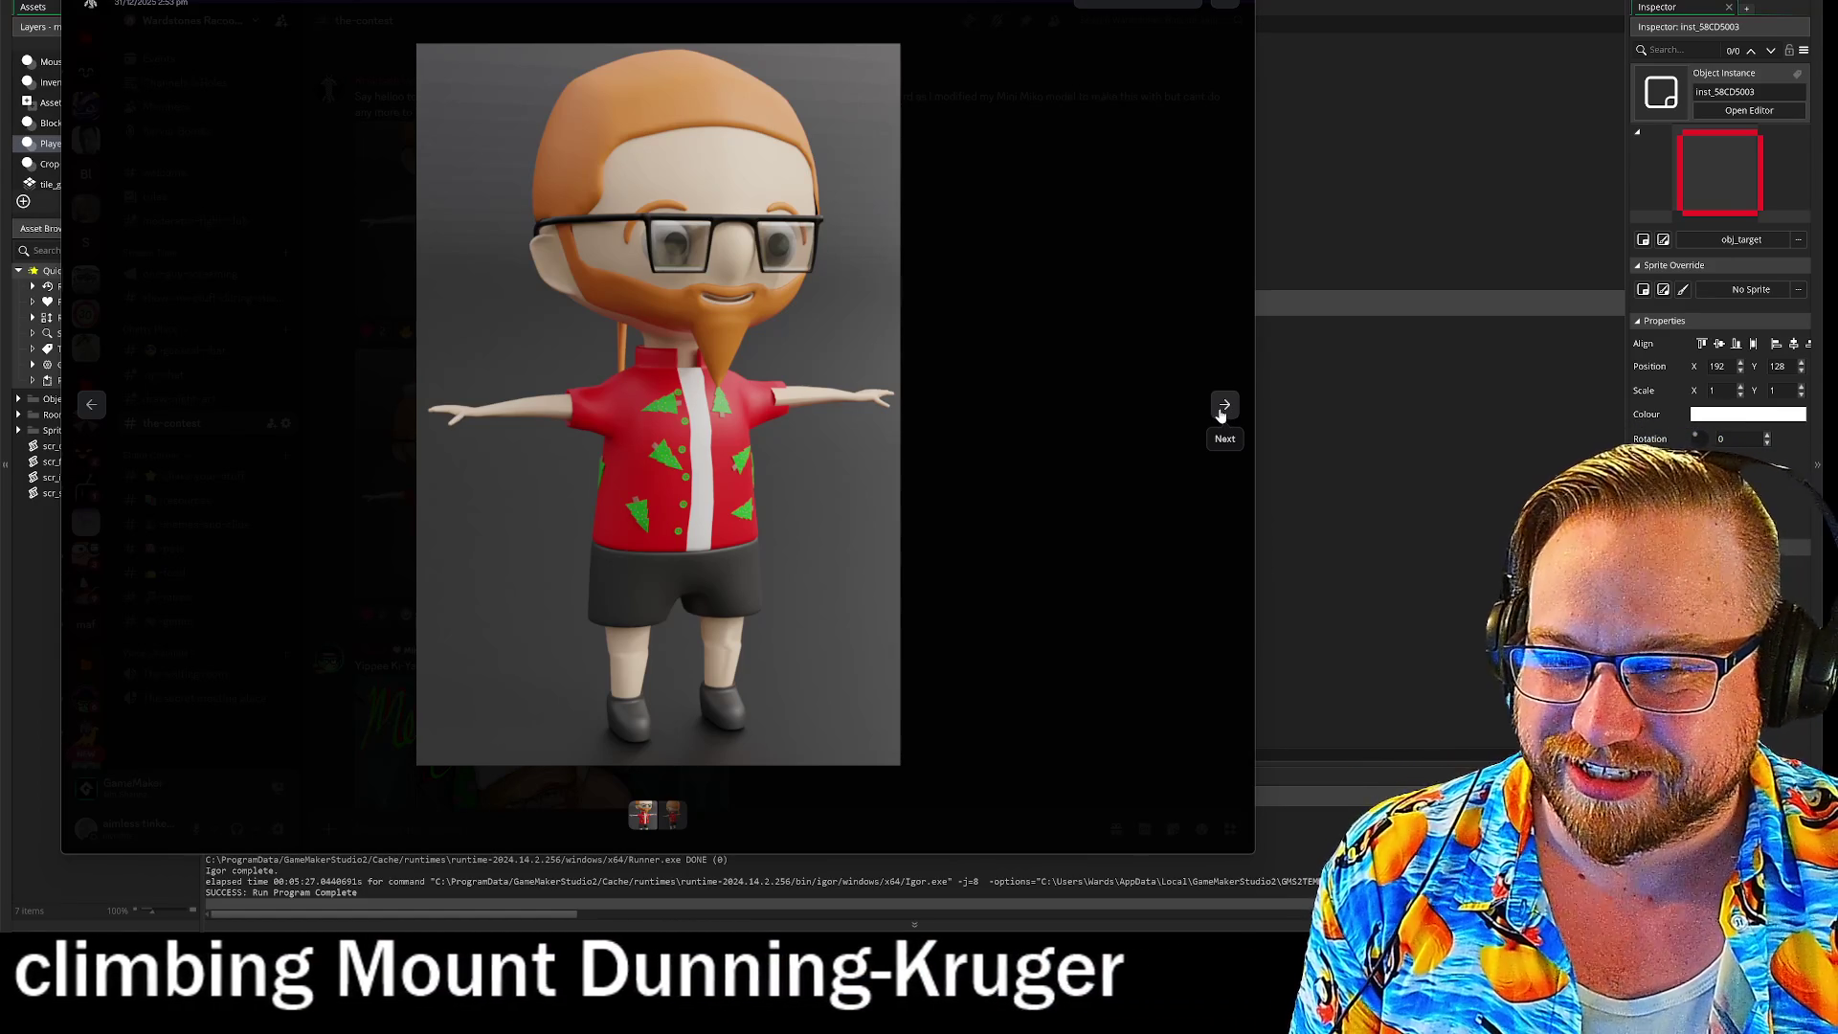
click(1224, 406)
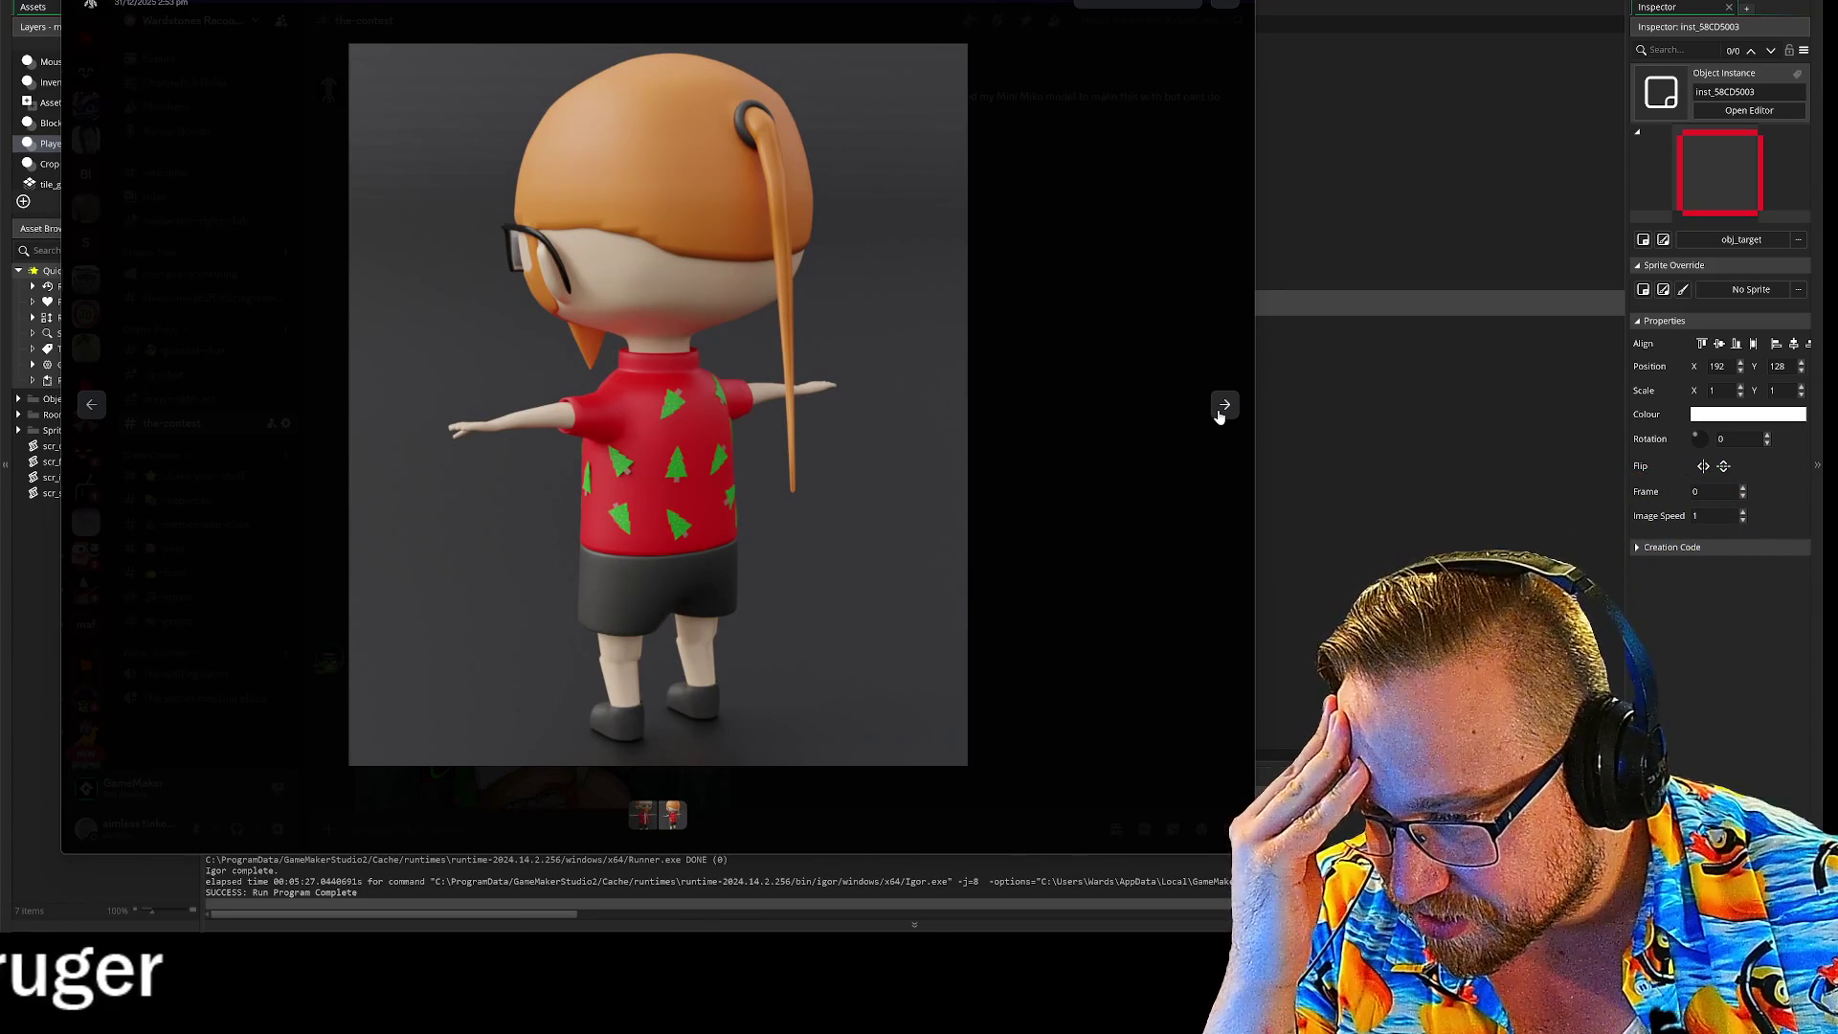
click(1224, 406)
click(1172, 527)
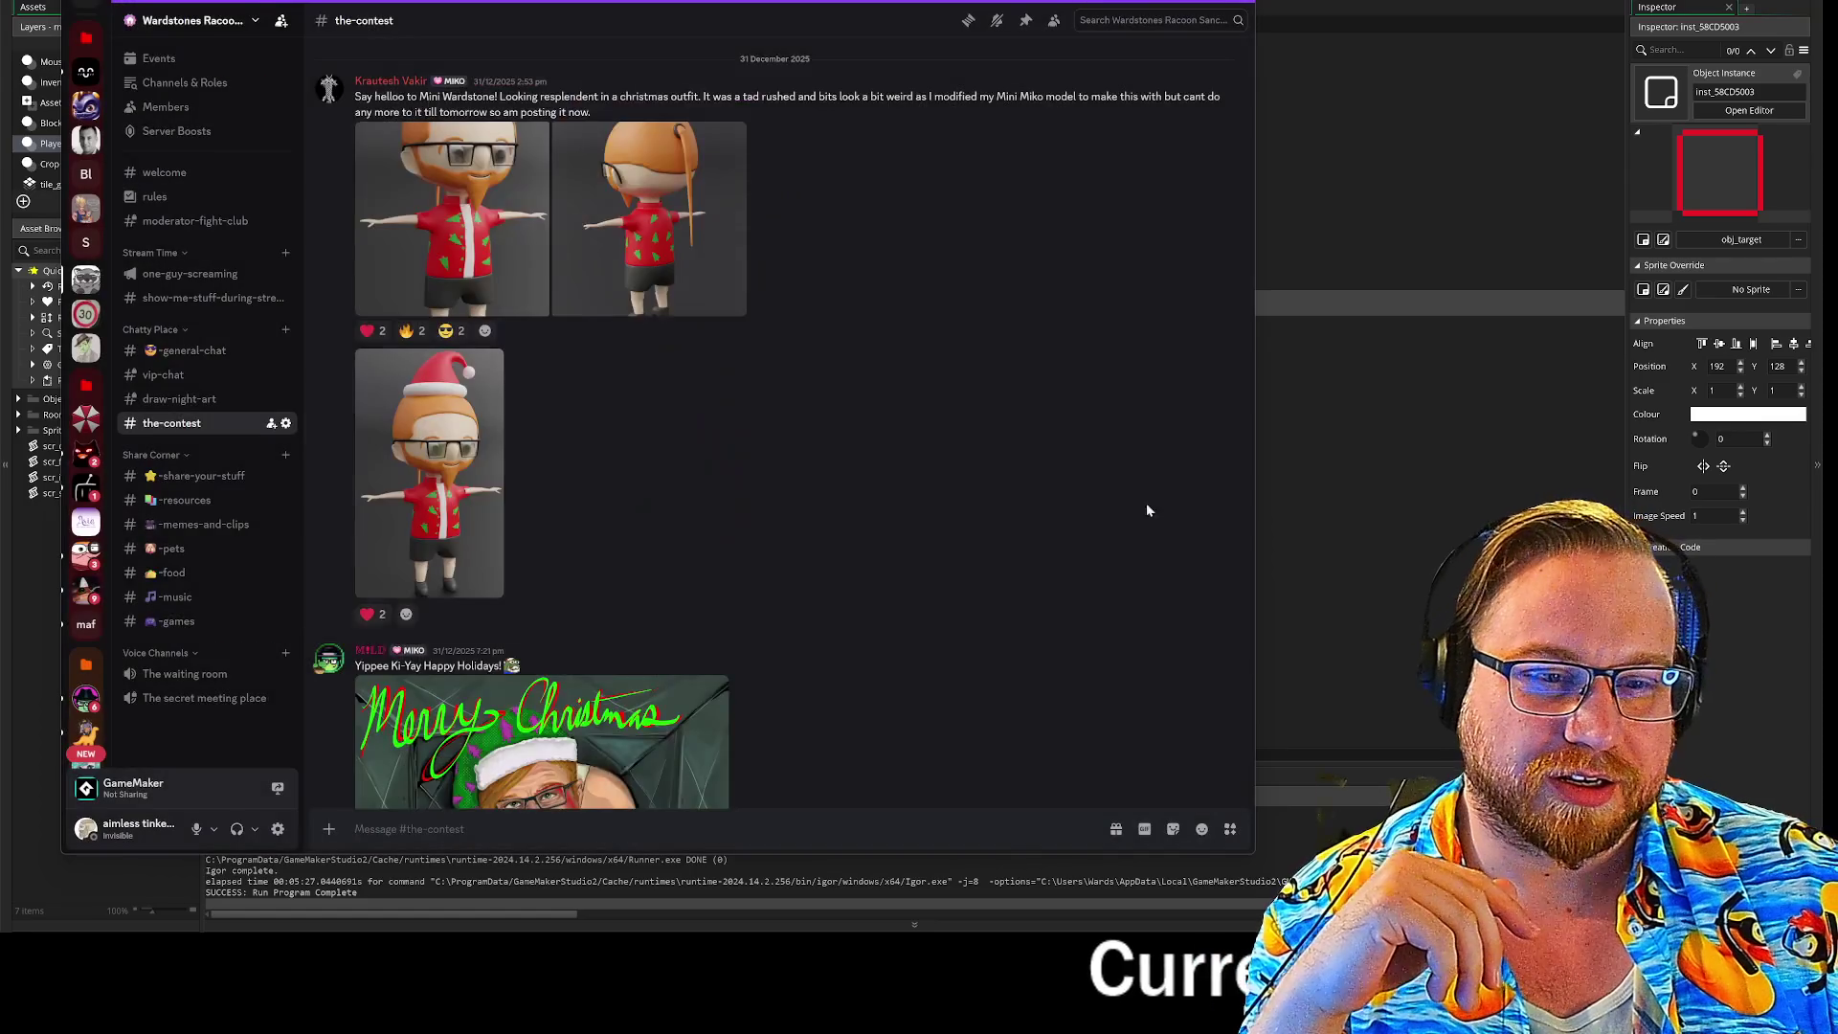
scroll(1172, 517, down, 3)
scroll(427, 358, up, 2)
Step: Enlarge and close the Santa hat character image, then return to GameMaker's code
click(429, 357)
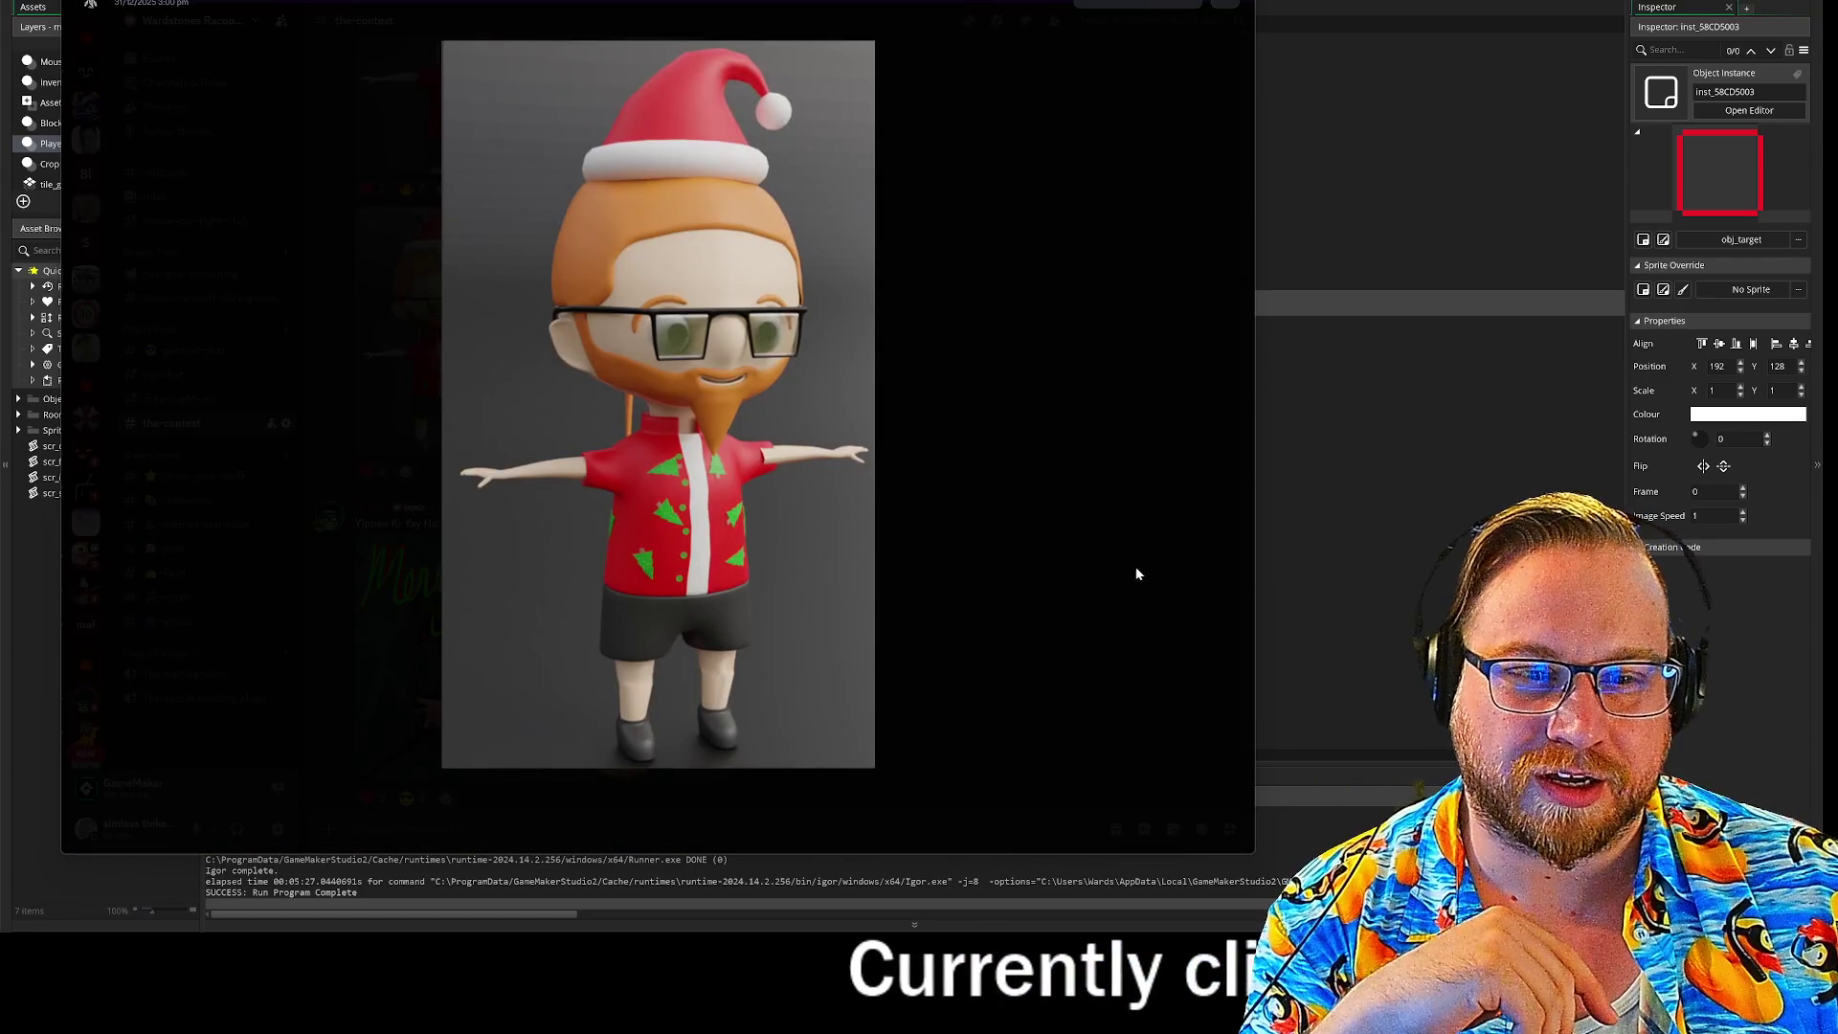
click(1113, 455)
scroll(696, 435, up, 3)
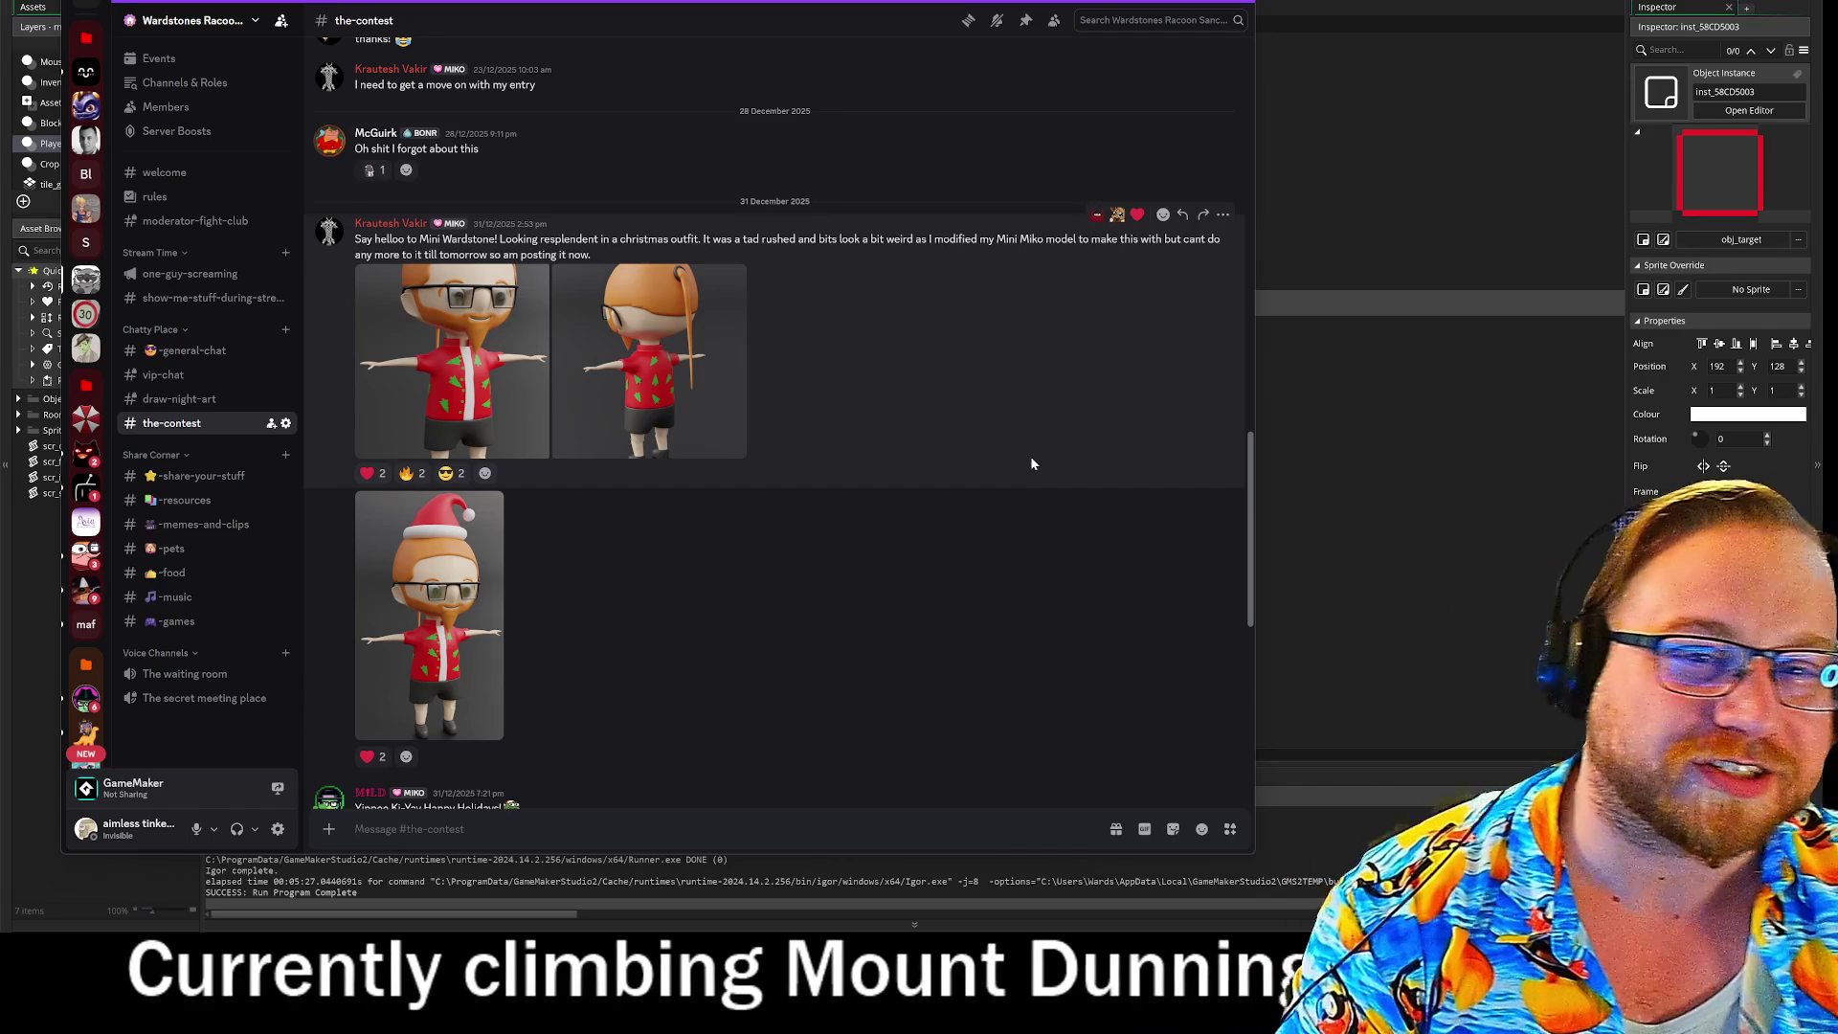
scroll(1021, 448, down, 7)
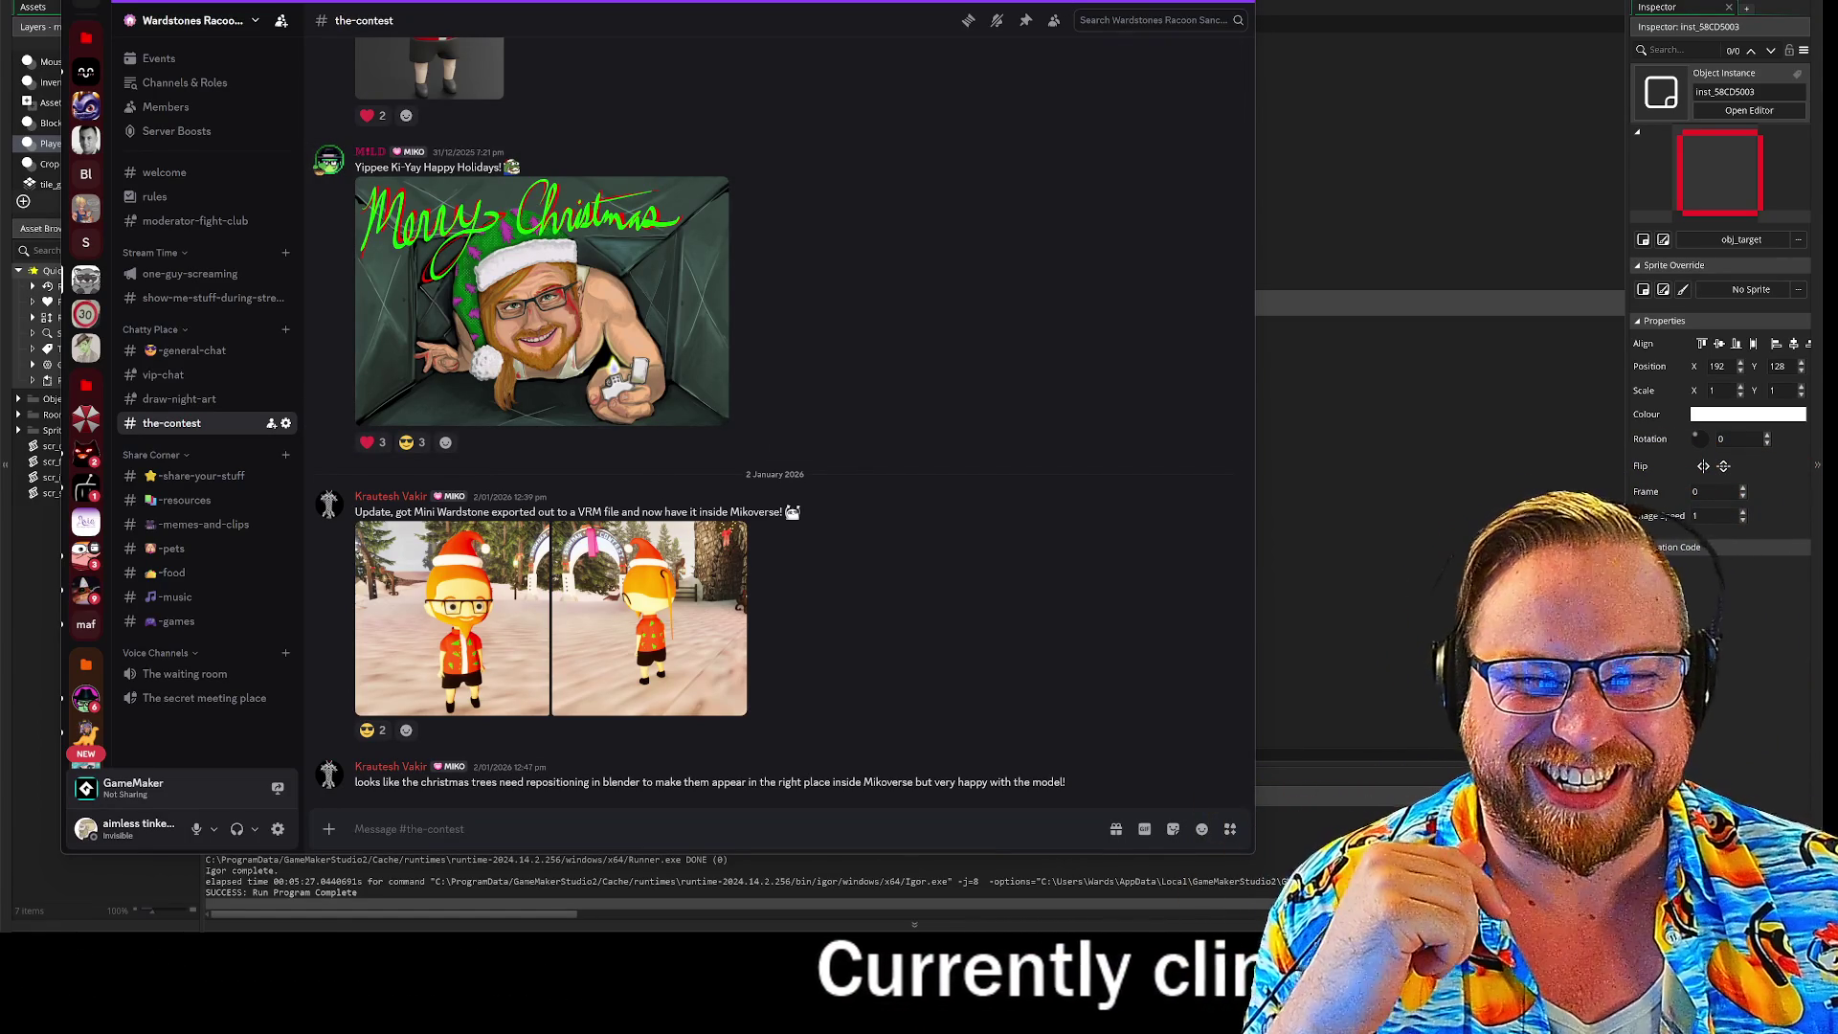
key(alt+Tab)
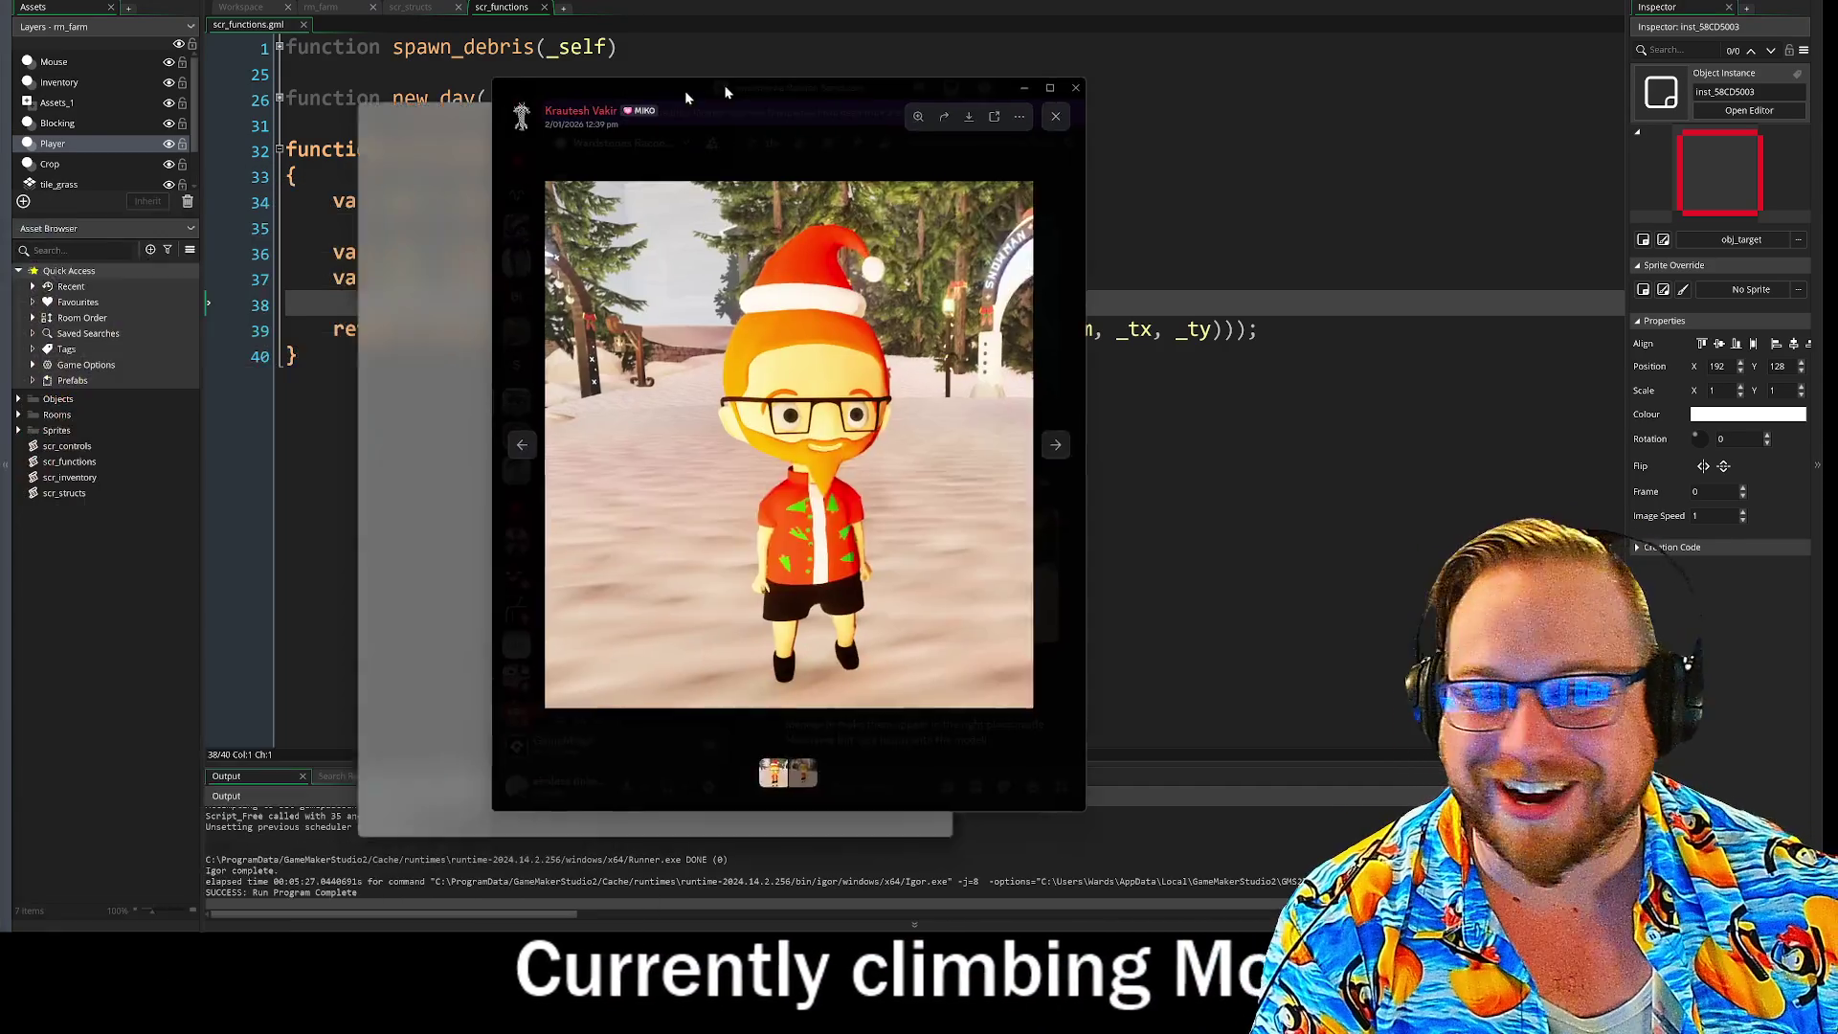
Step: Move the Santa-hat character image viewer up and to the left over the scr_functions code
drag(726, 92, 621, 0)
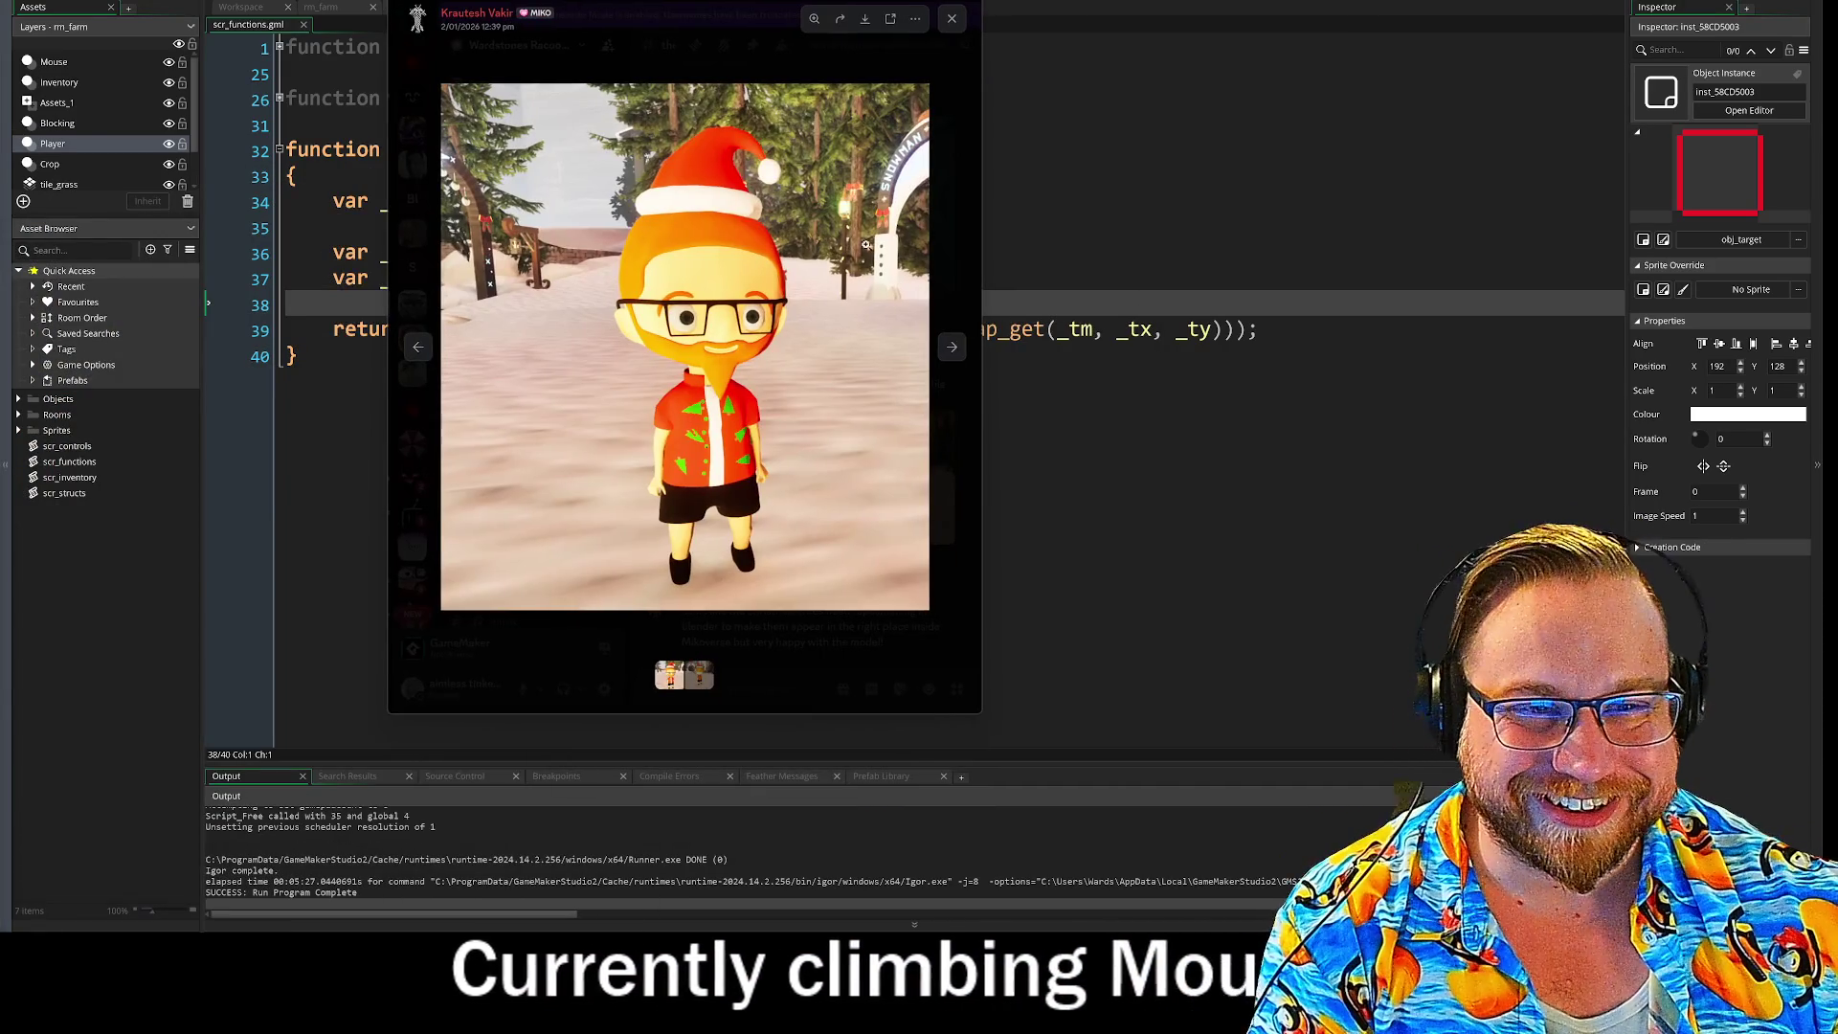
Step: Enlarge the Santa-hat image viewer much larger, then shrink it into a small popout
mouse_move(979, 711)
mouse_down()
mouse_move(1516, 931)
mouse_move(1637, 943)
mouse_move(1556, 933)
mouse_up()
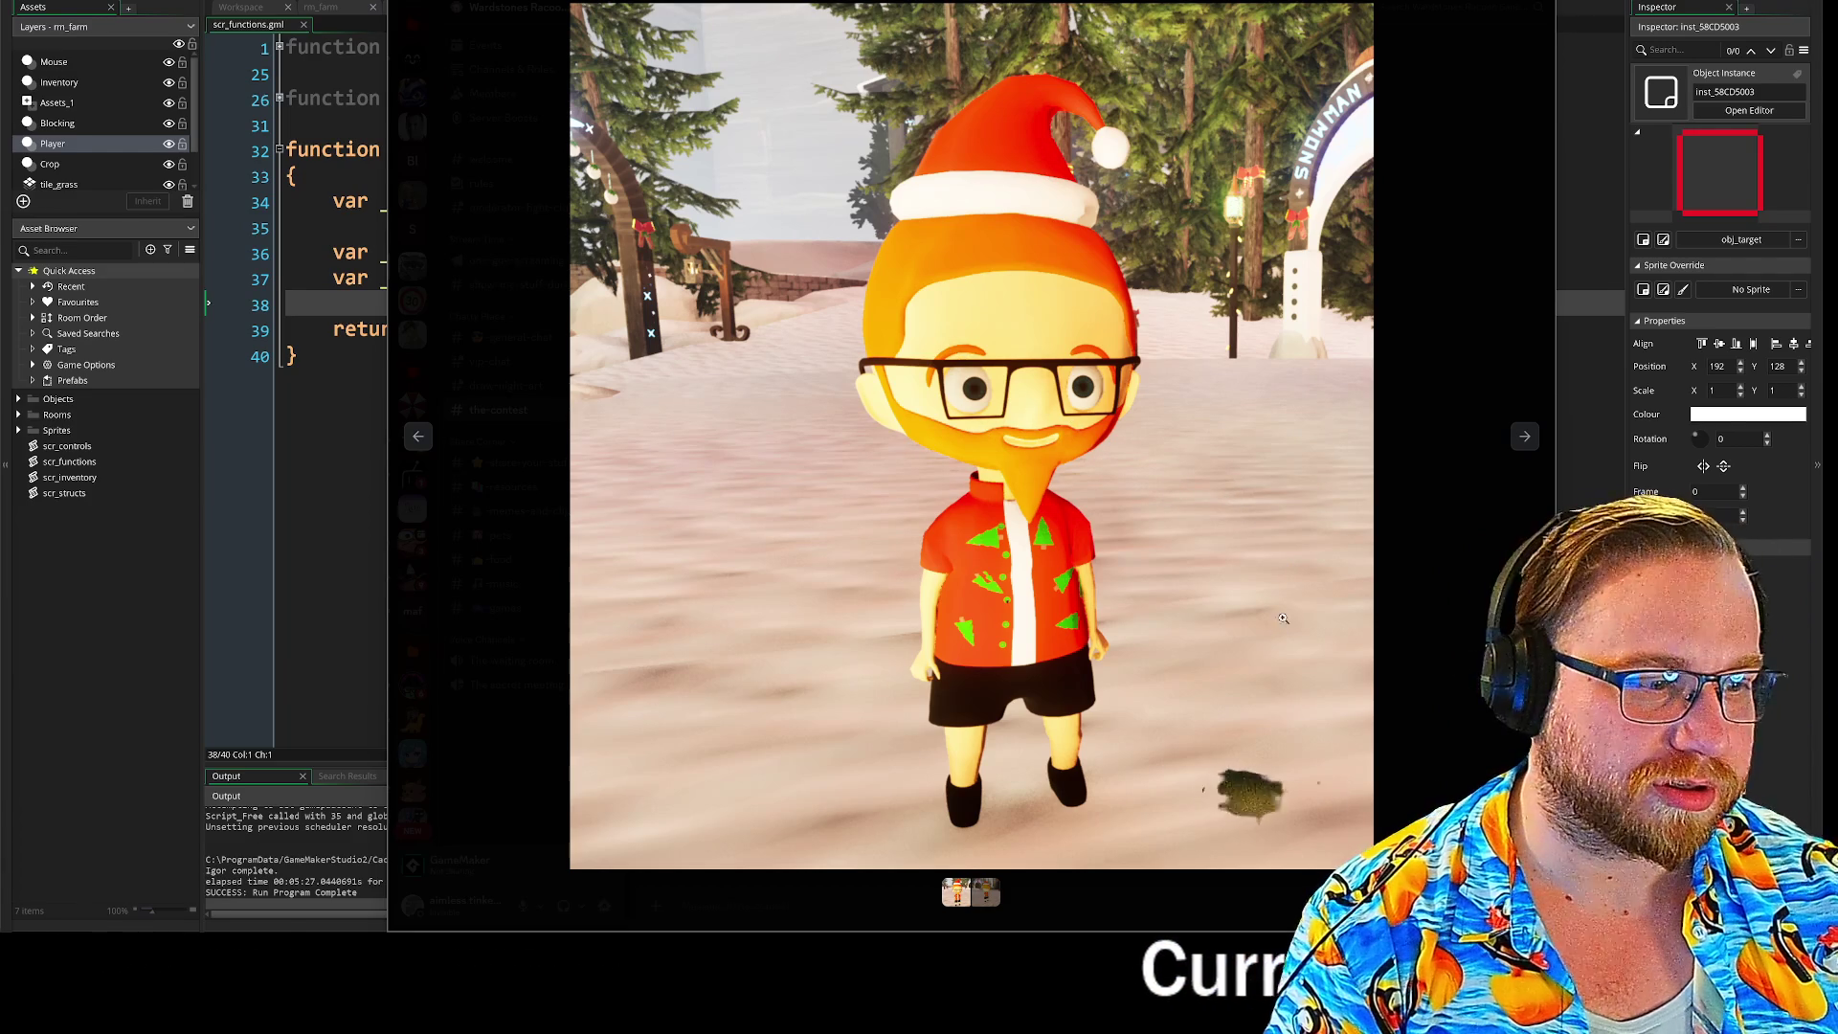
click(1325, 302)
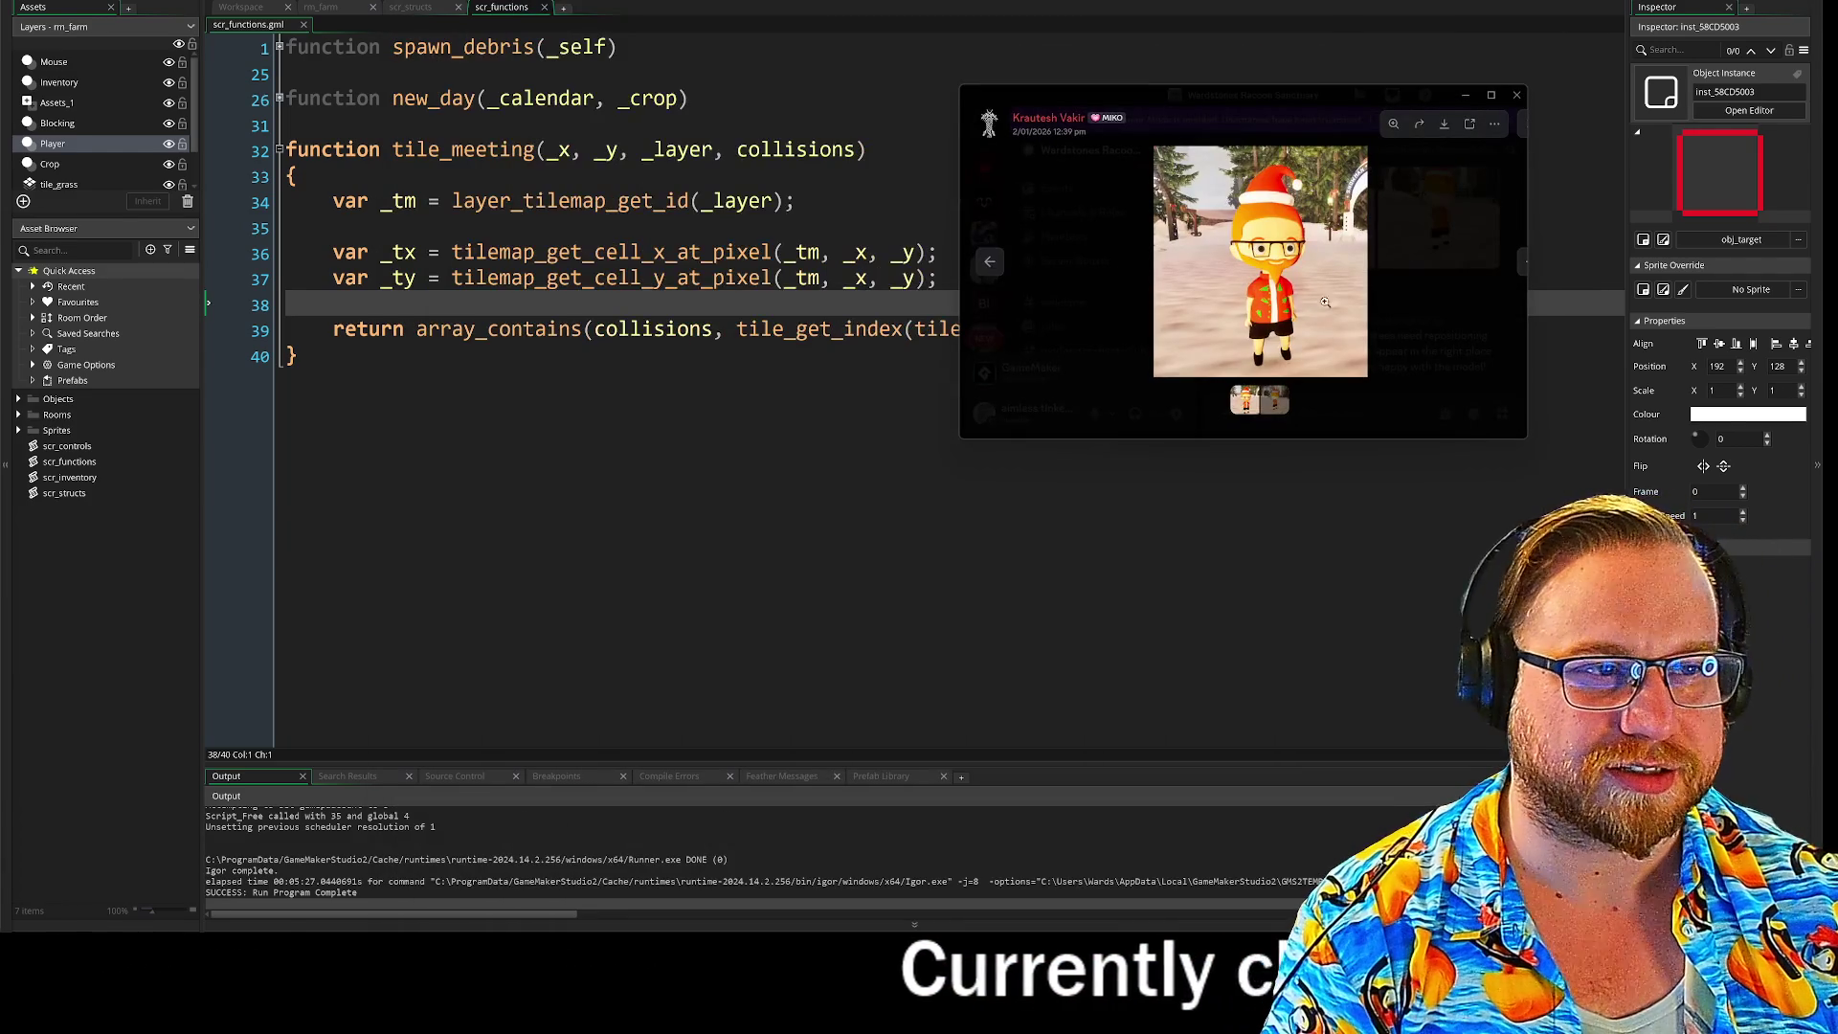
Step: Send the Discord image popout behind the GameMaker tile_meeting code
key(alt+Tab)
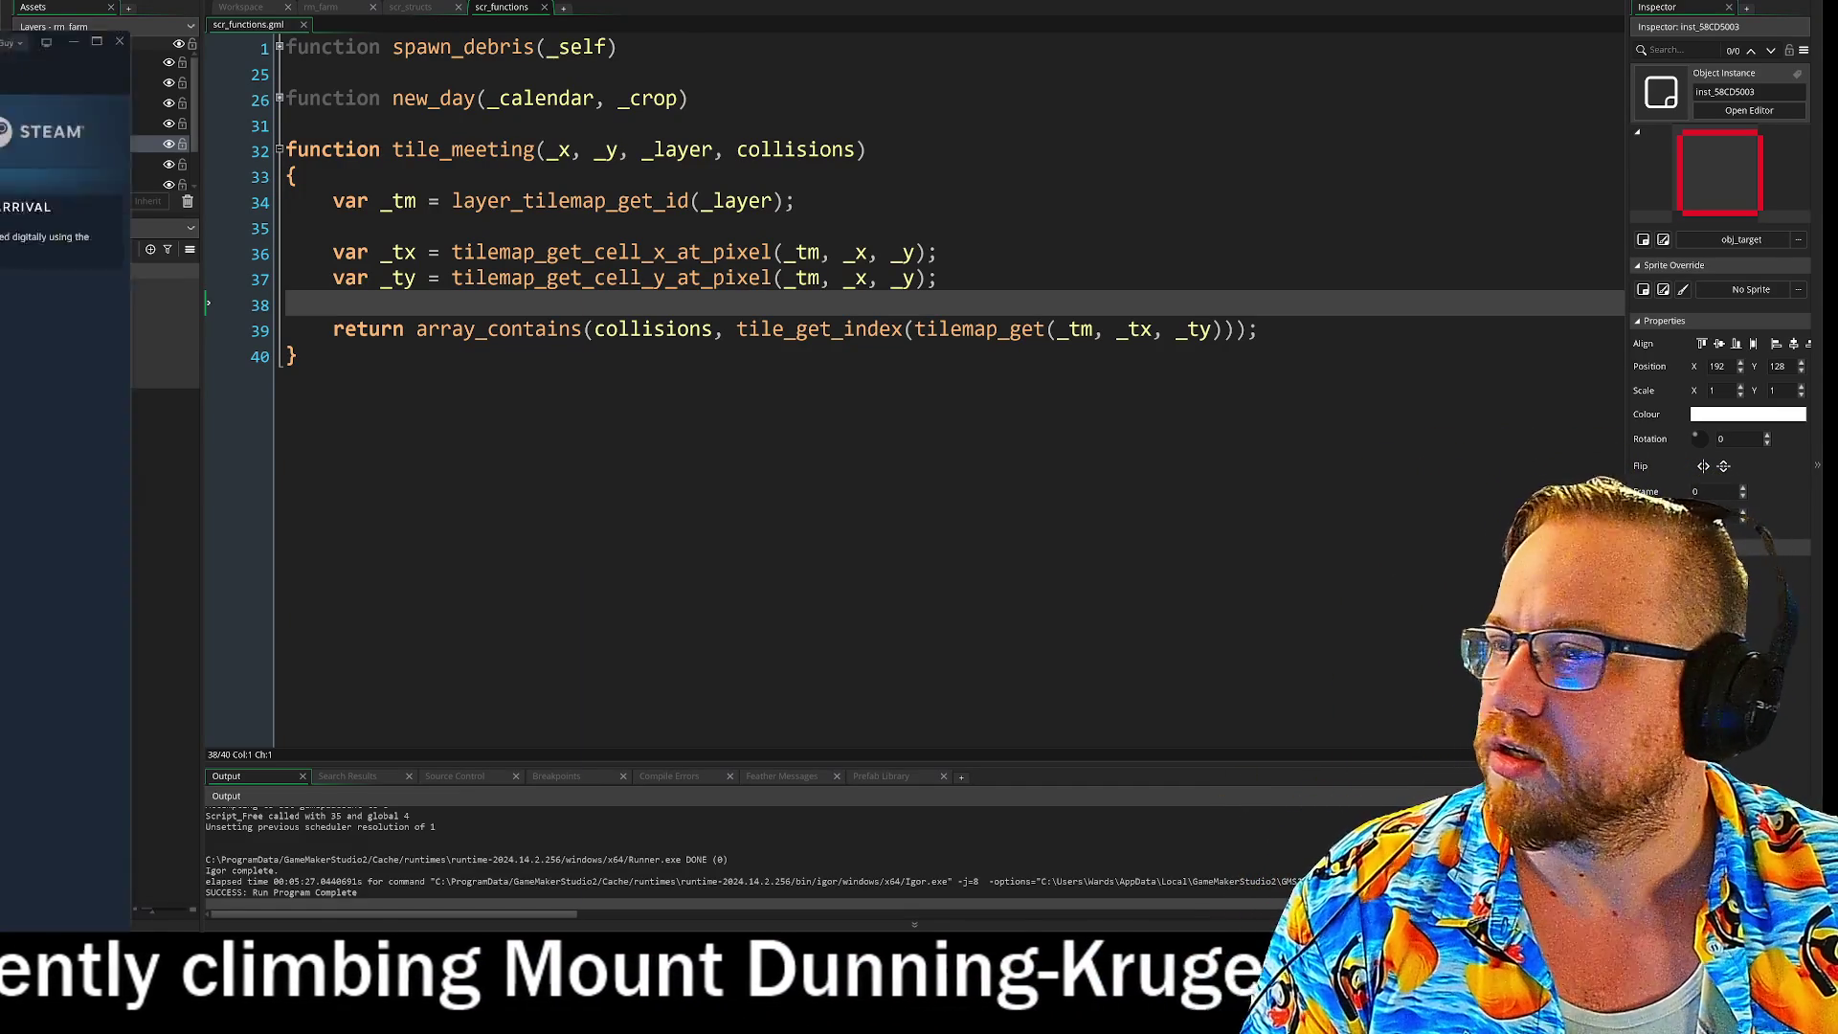
Step: Bring up Steam's gift checkout window and drag it off-screen to the left
key(alt+Tab)
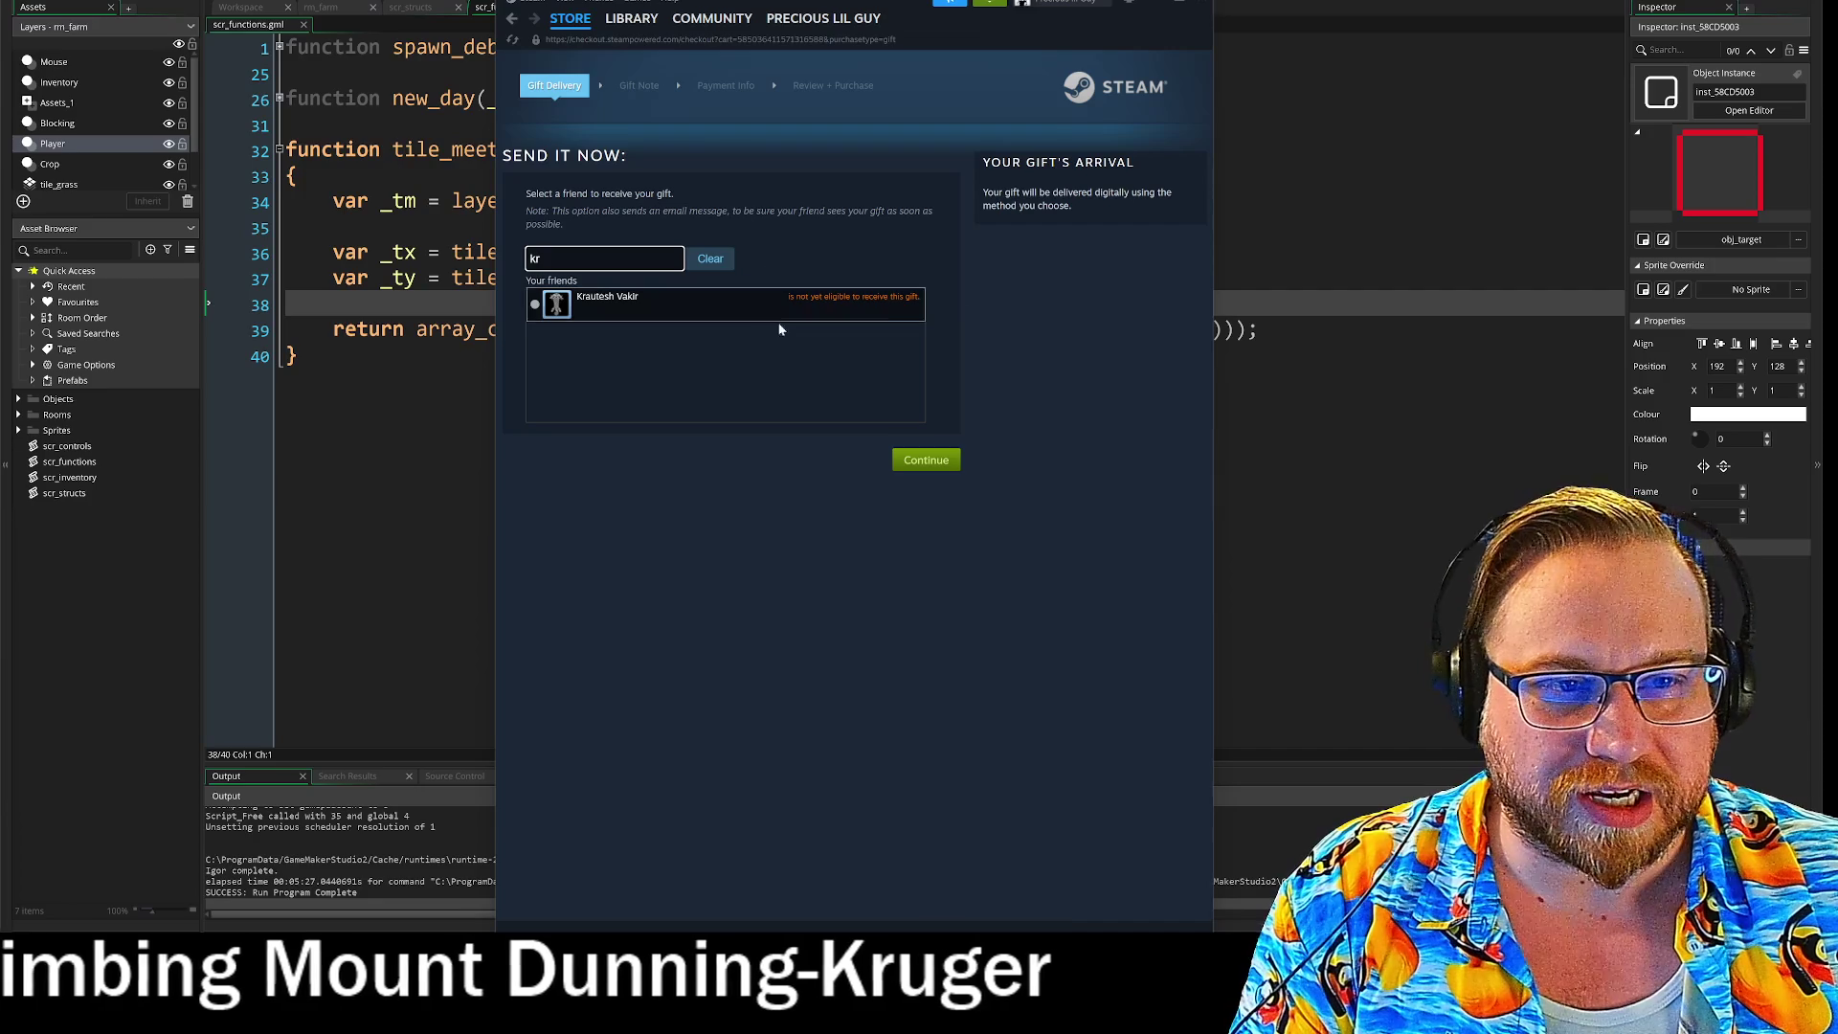
drag(1024, 3, 0, 49)
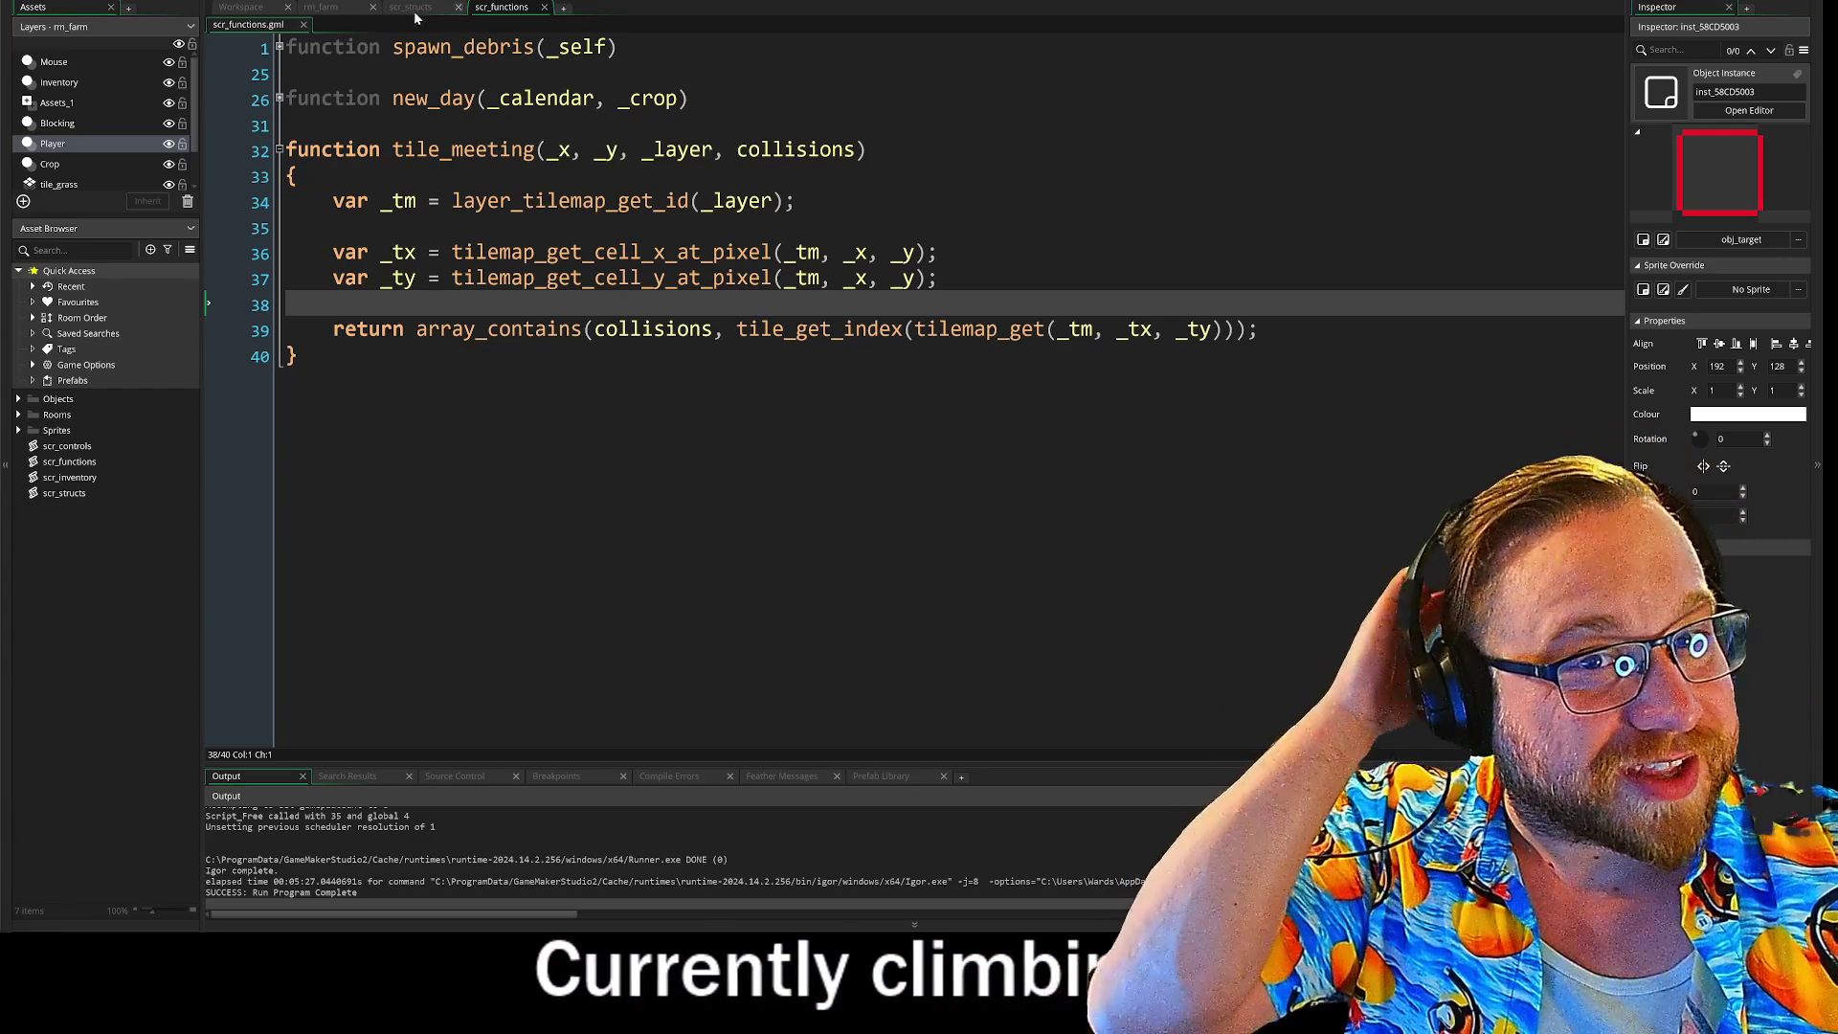
Step: Open the rm_farm room and deselect the obj_target instance
key(ctrl+Tab)
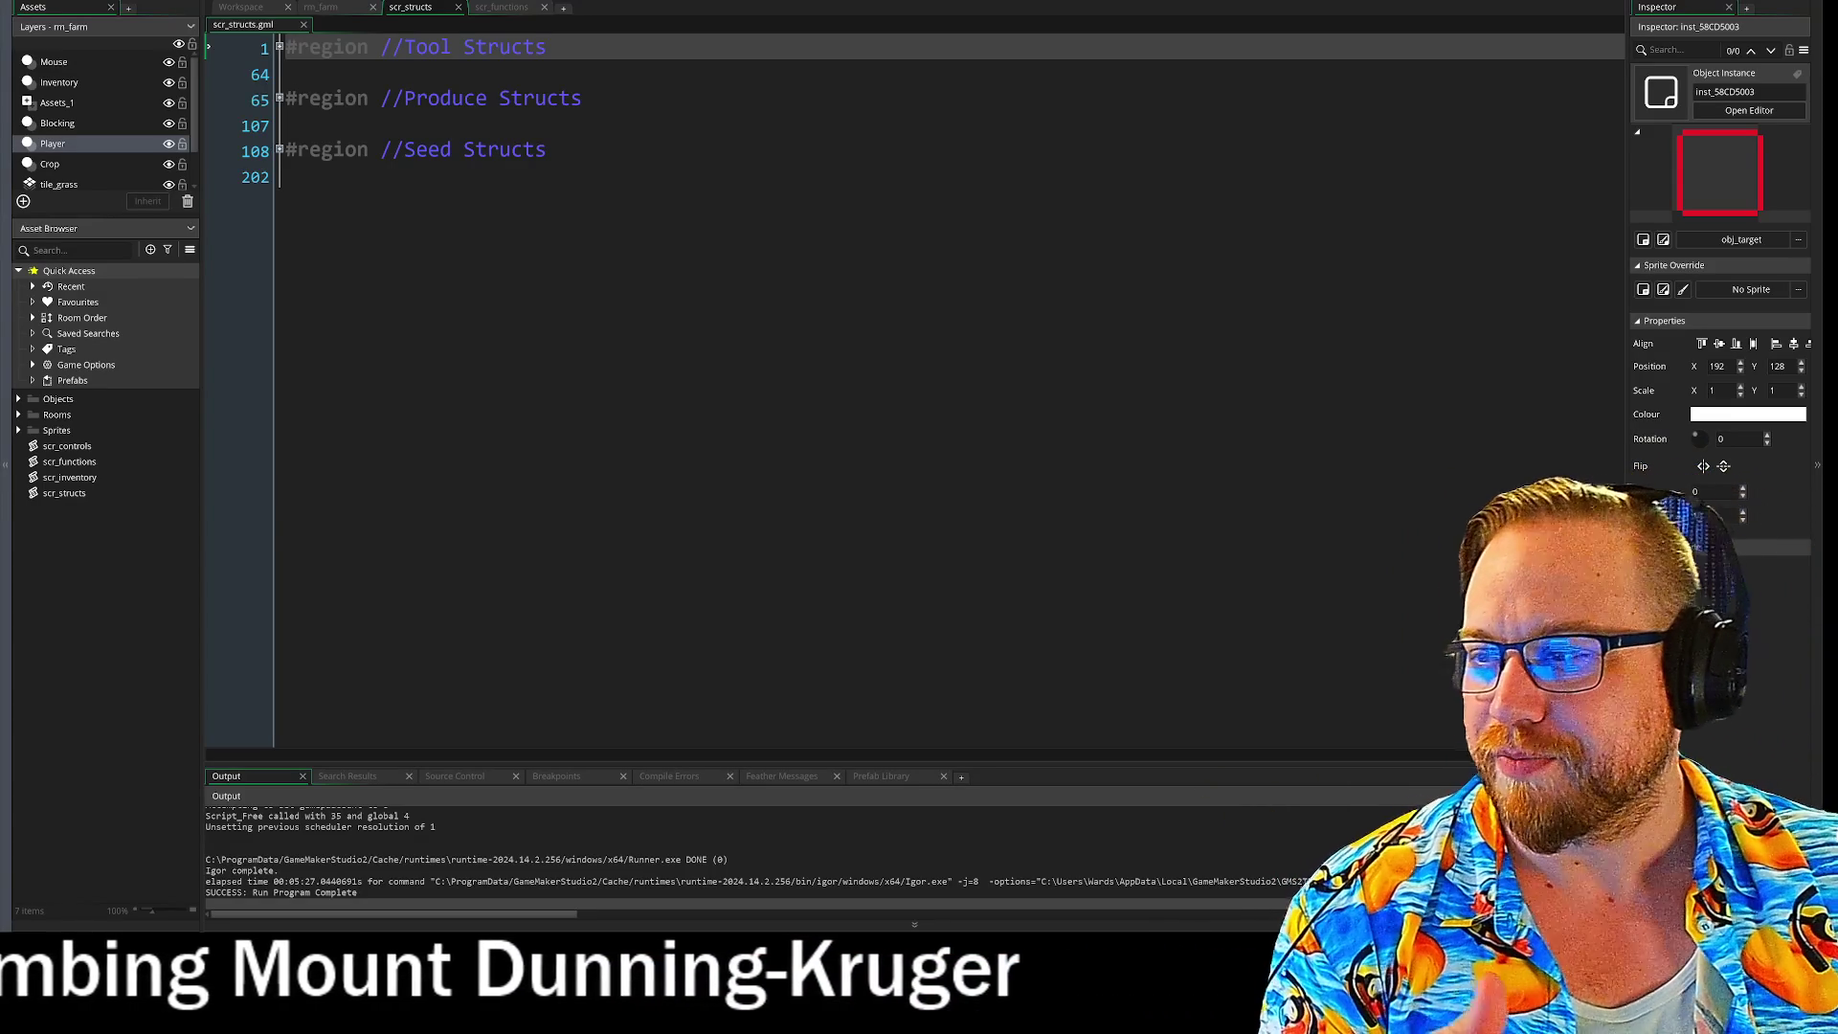
click(322, 8)
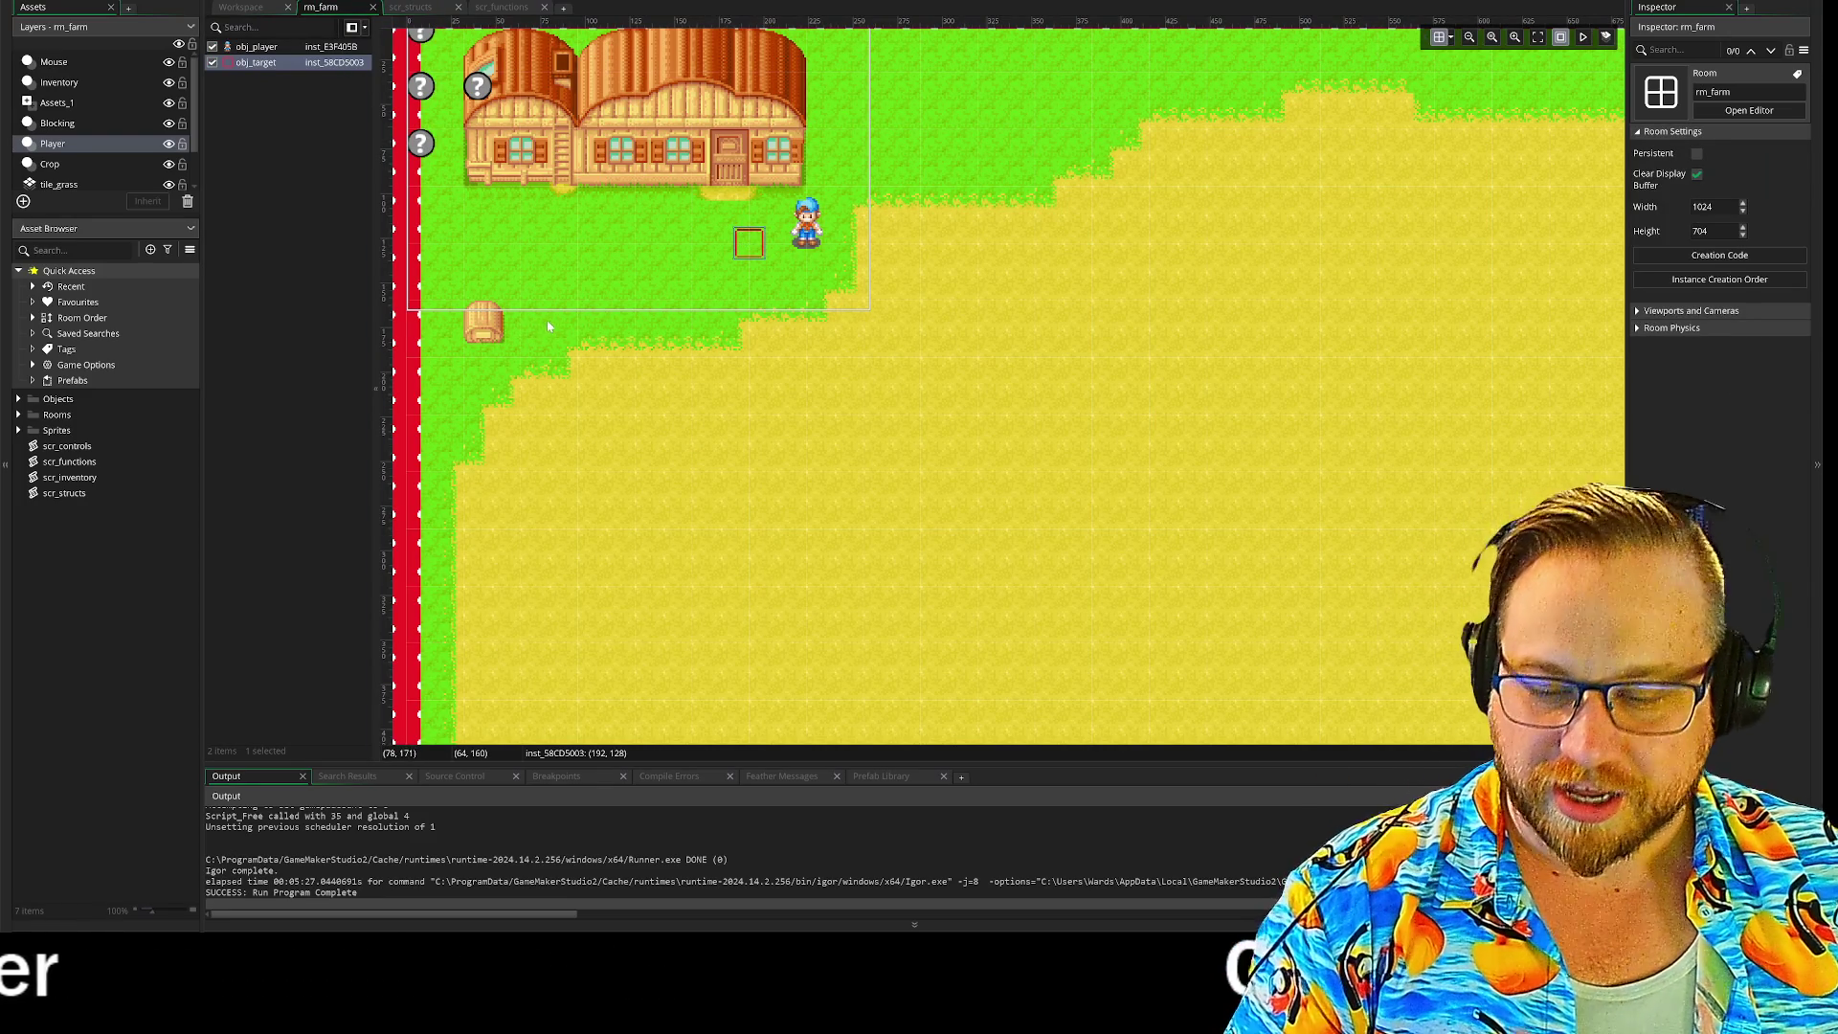
scroll(813, 442, down, 3)
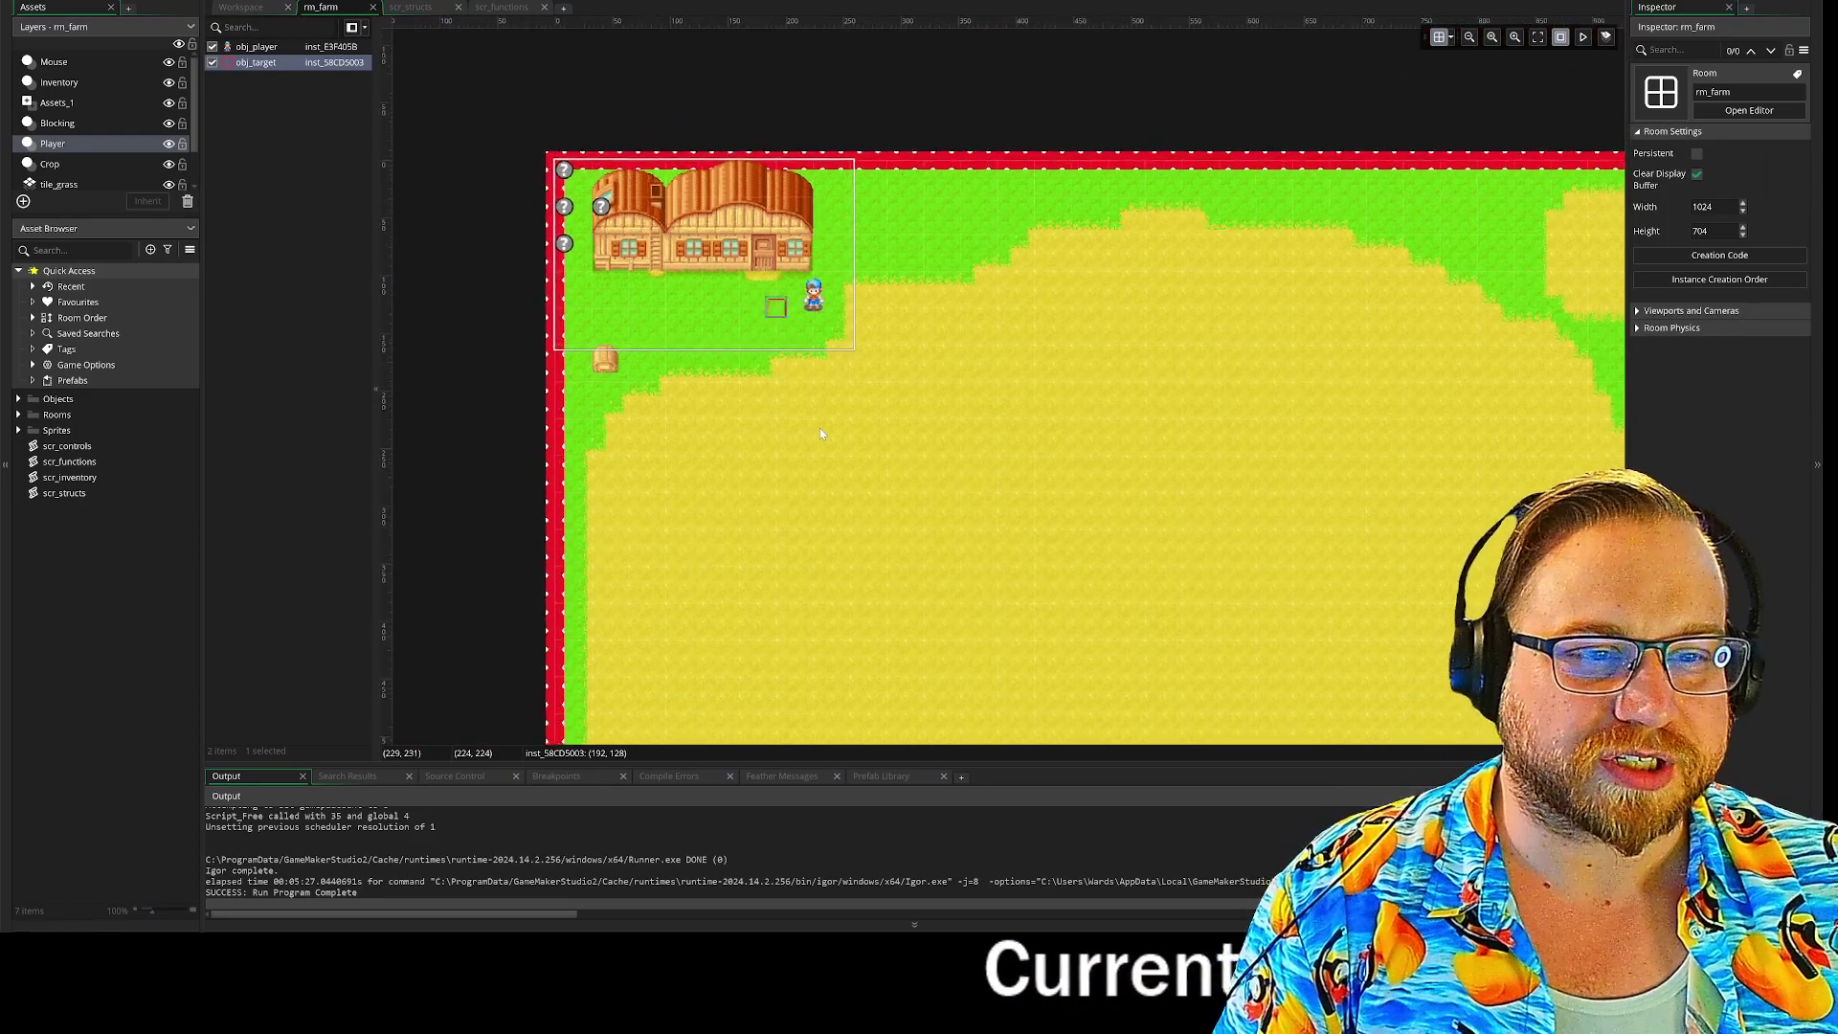
scroll(886, 402, down, 2)
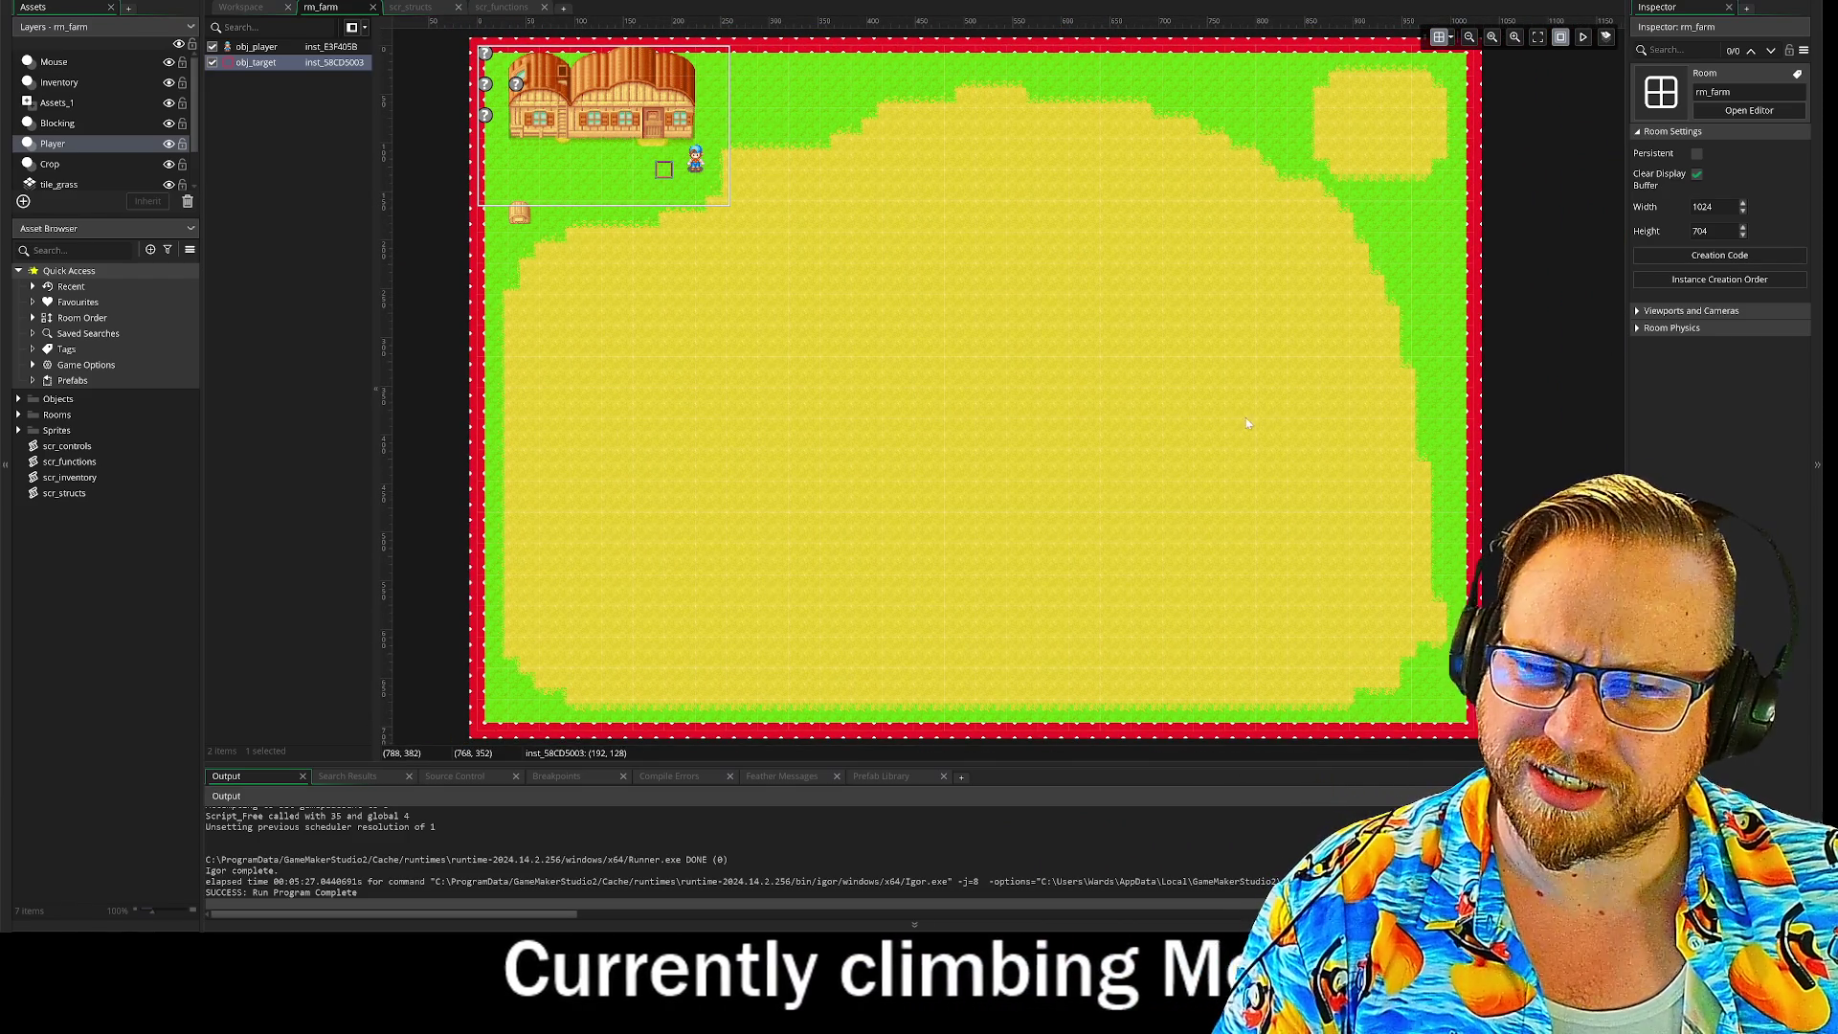
click(1486, 421)
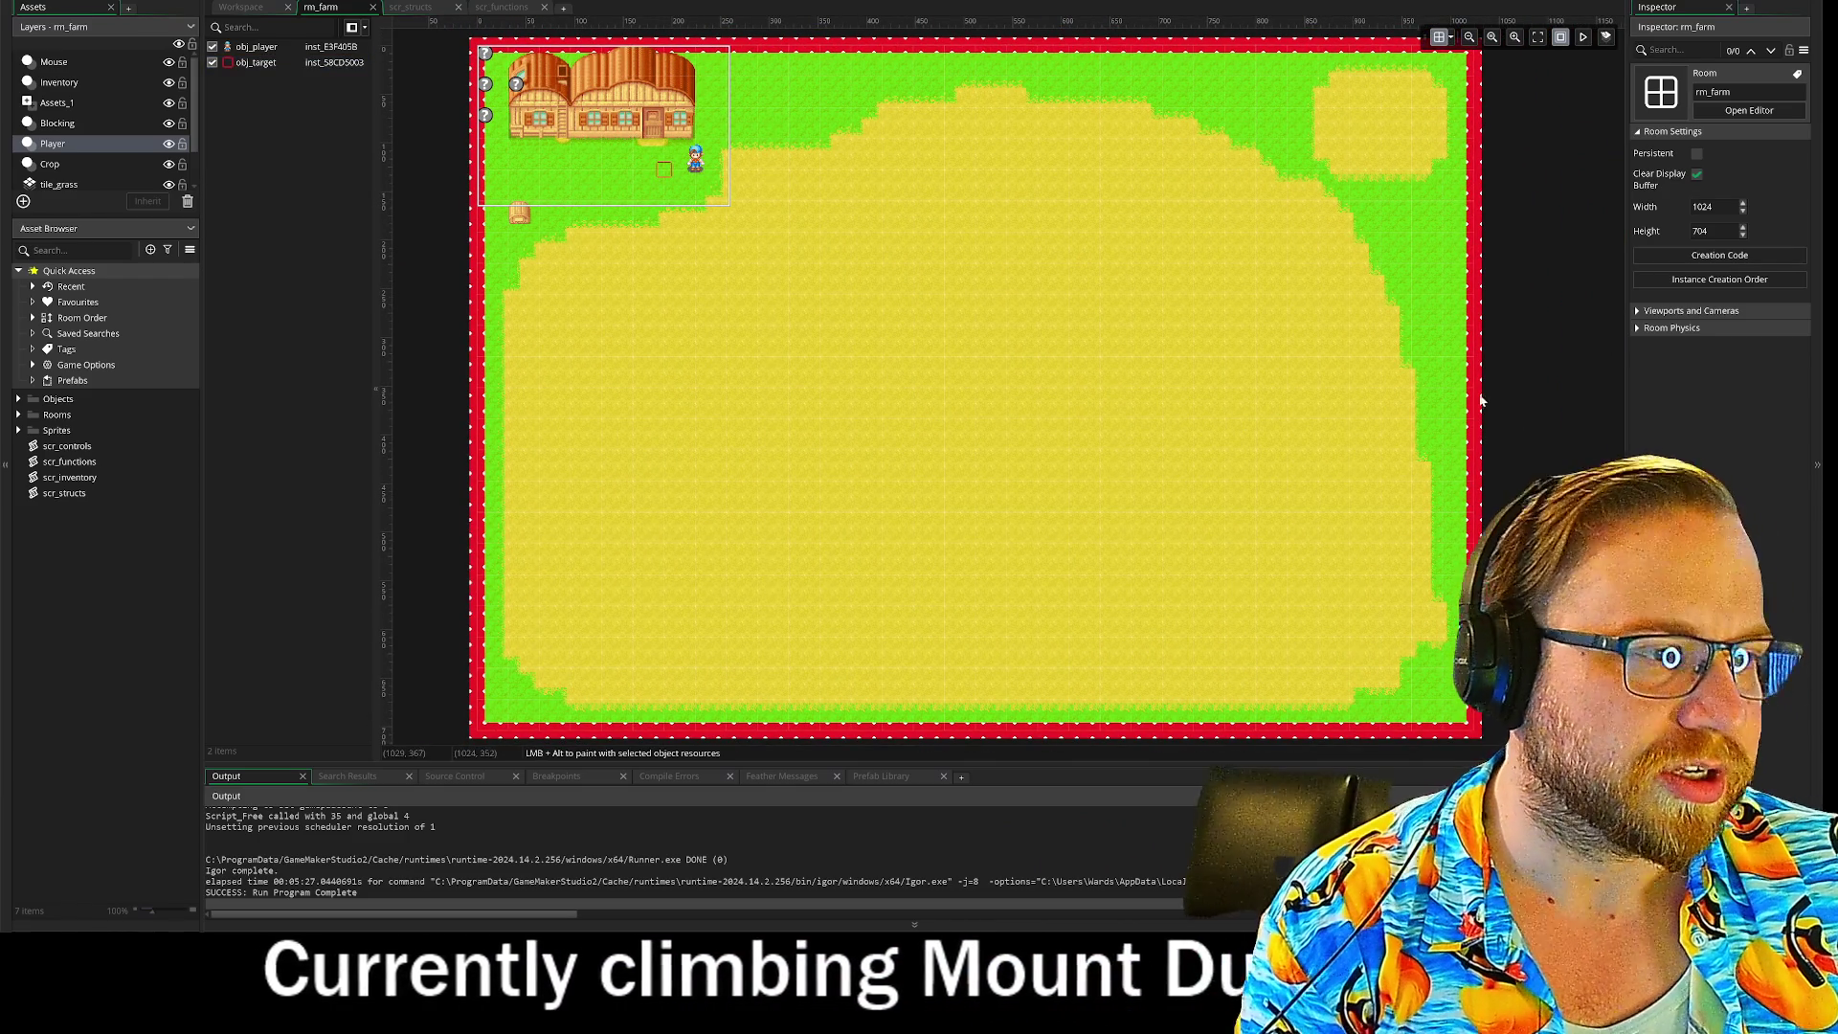
scroll(1193, 358, down, 1)
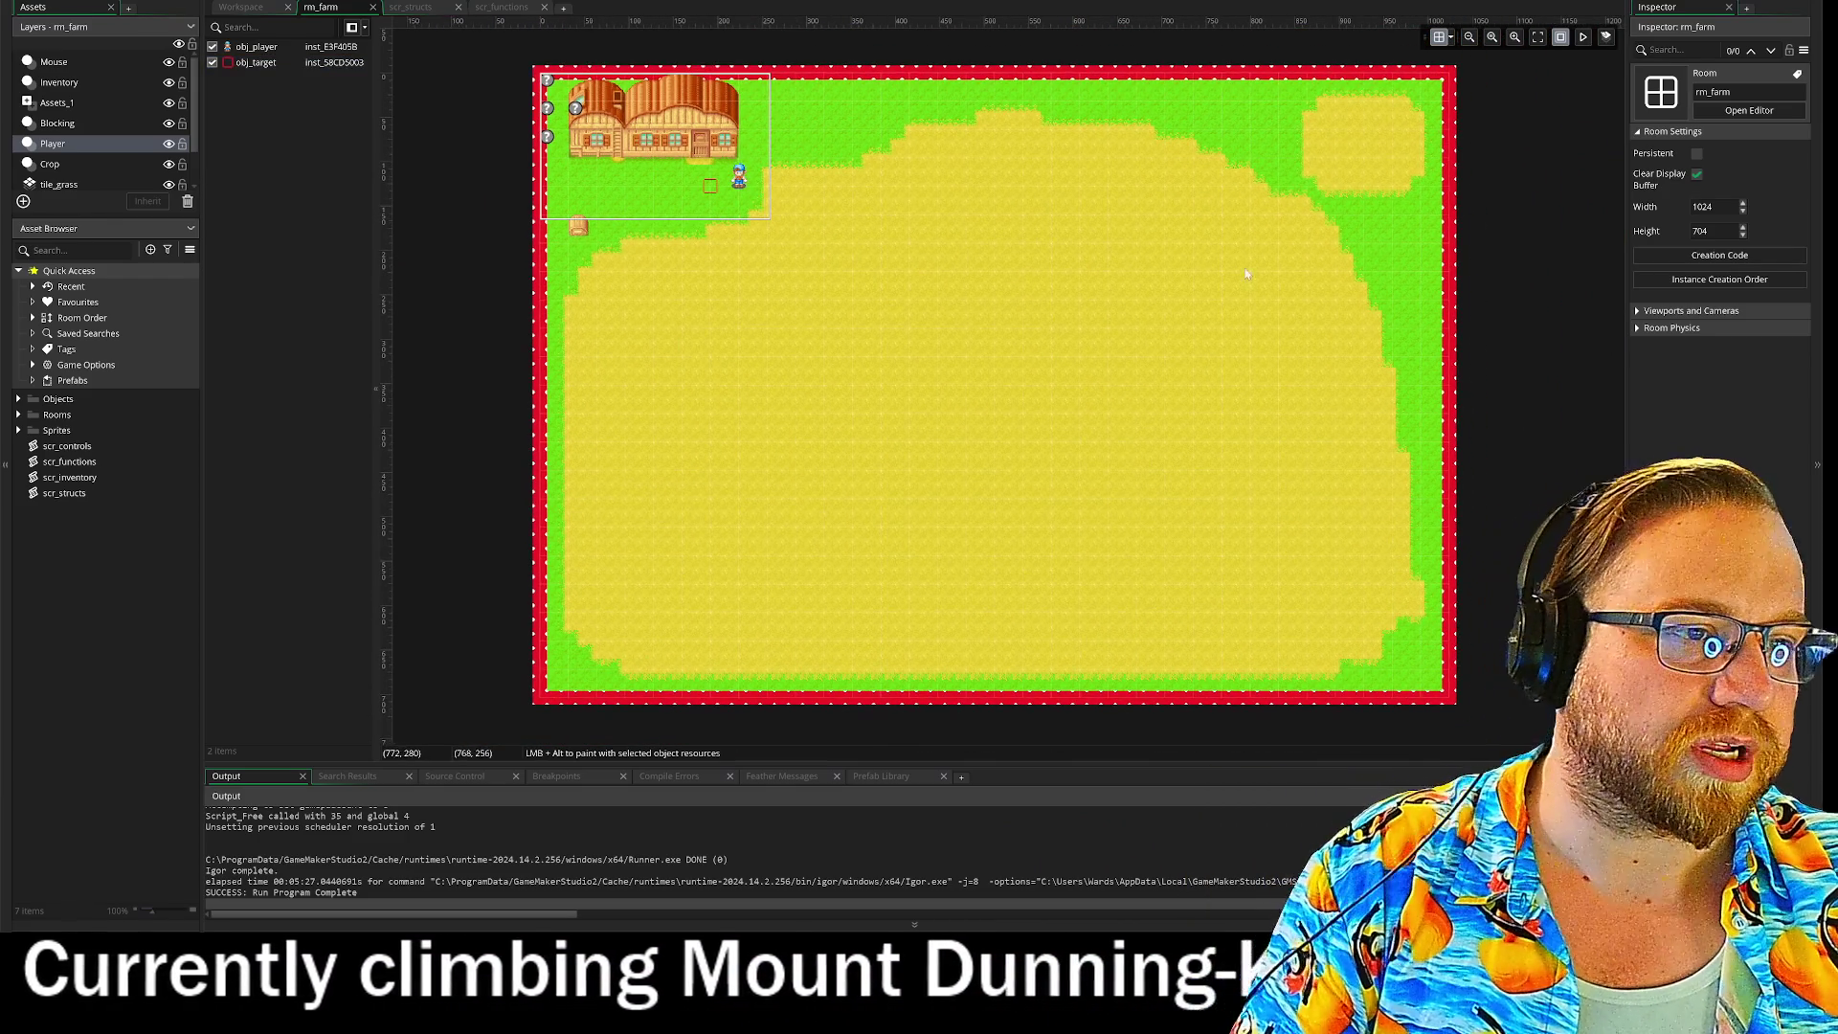
Step: On the Blocking layer, delete the obj_box_red instances along the right, bottom and lower-left edges
click(55, 125)
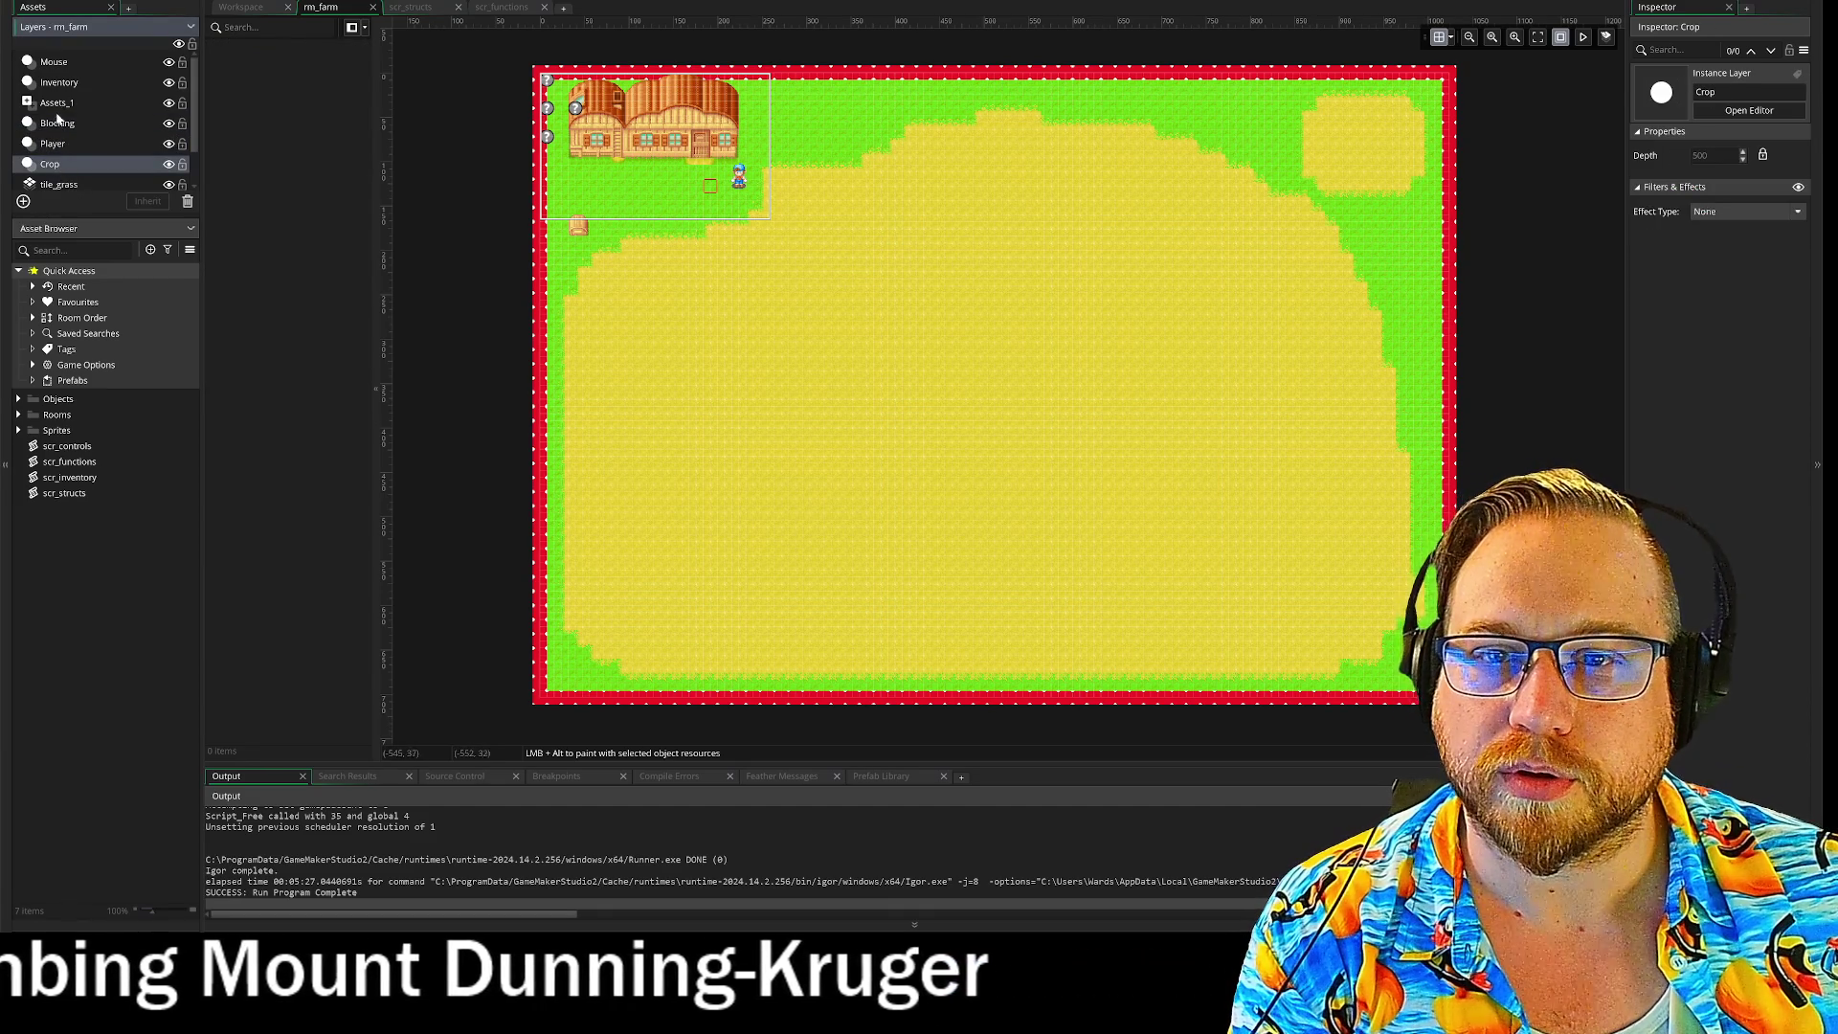
click(1451, 344)
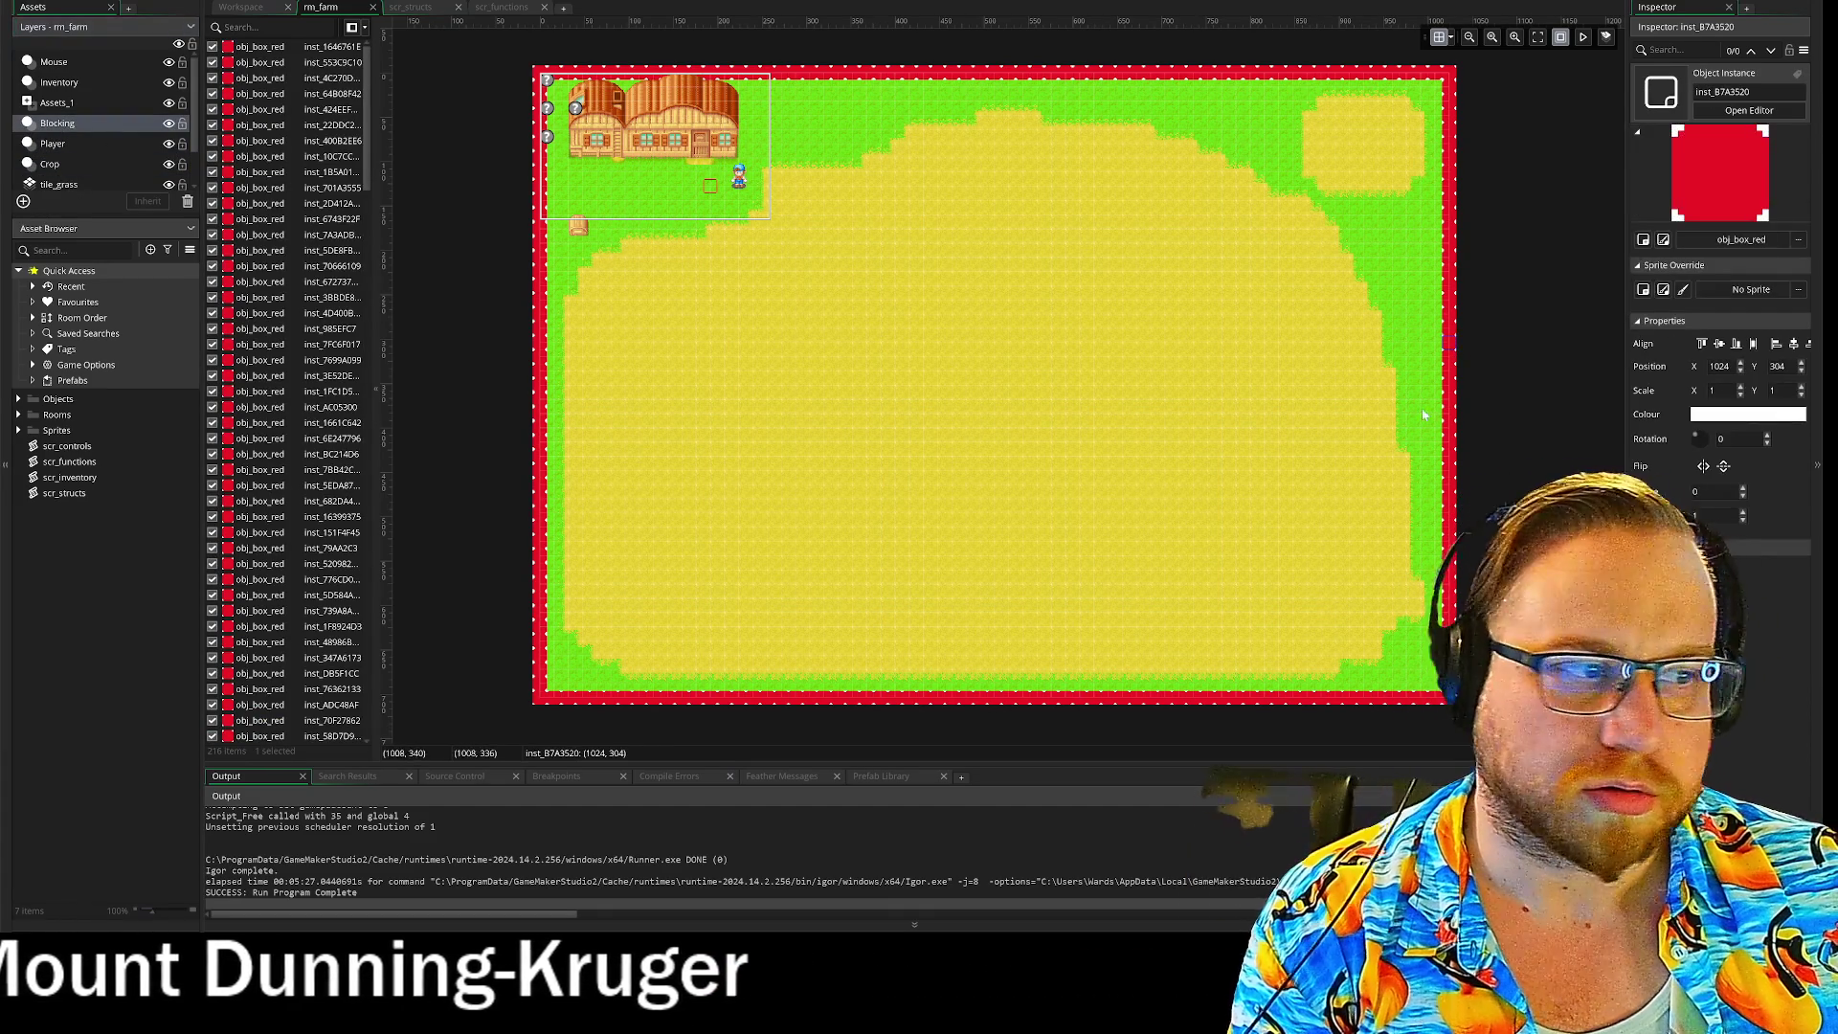
mouse_move(1502, 732)
mouse_down()
mouse_move(1398, 36)
mouse_move(1172, 43)
mouse_up()
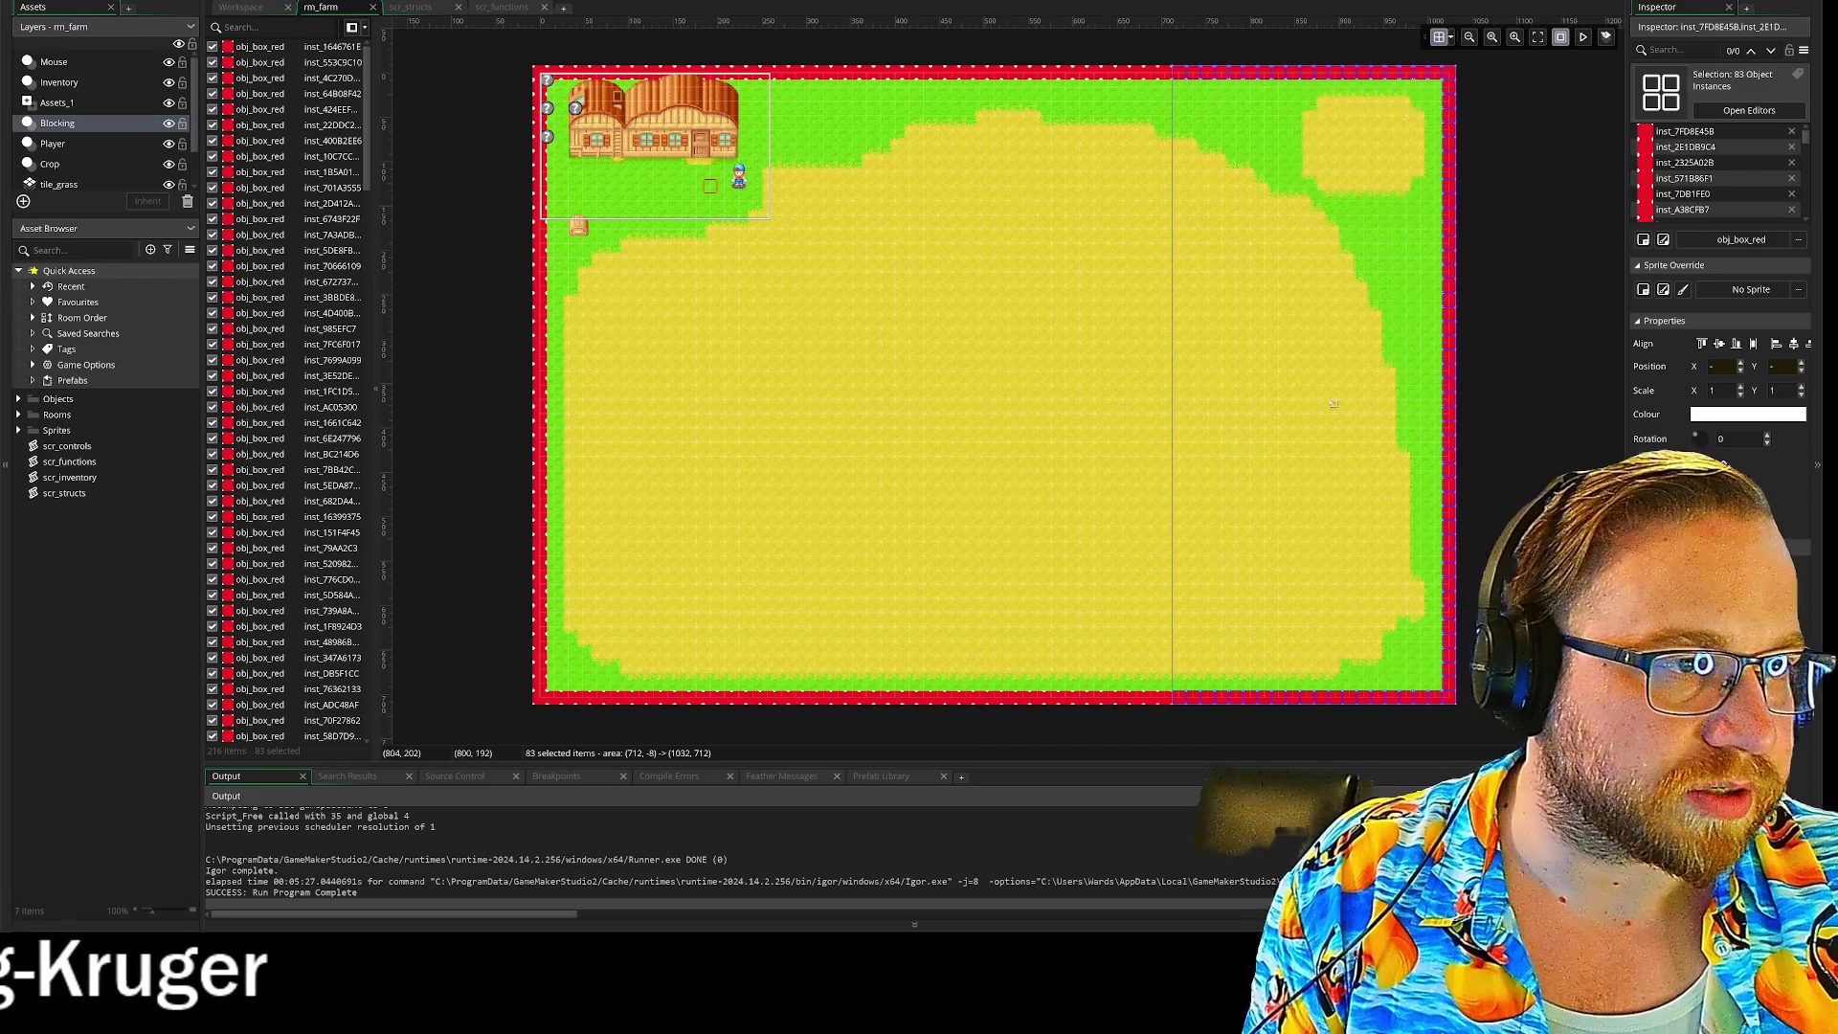
key(Delete)
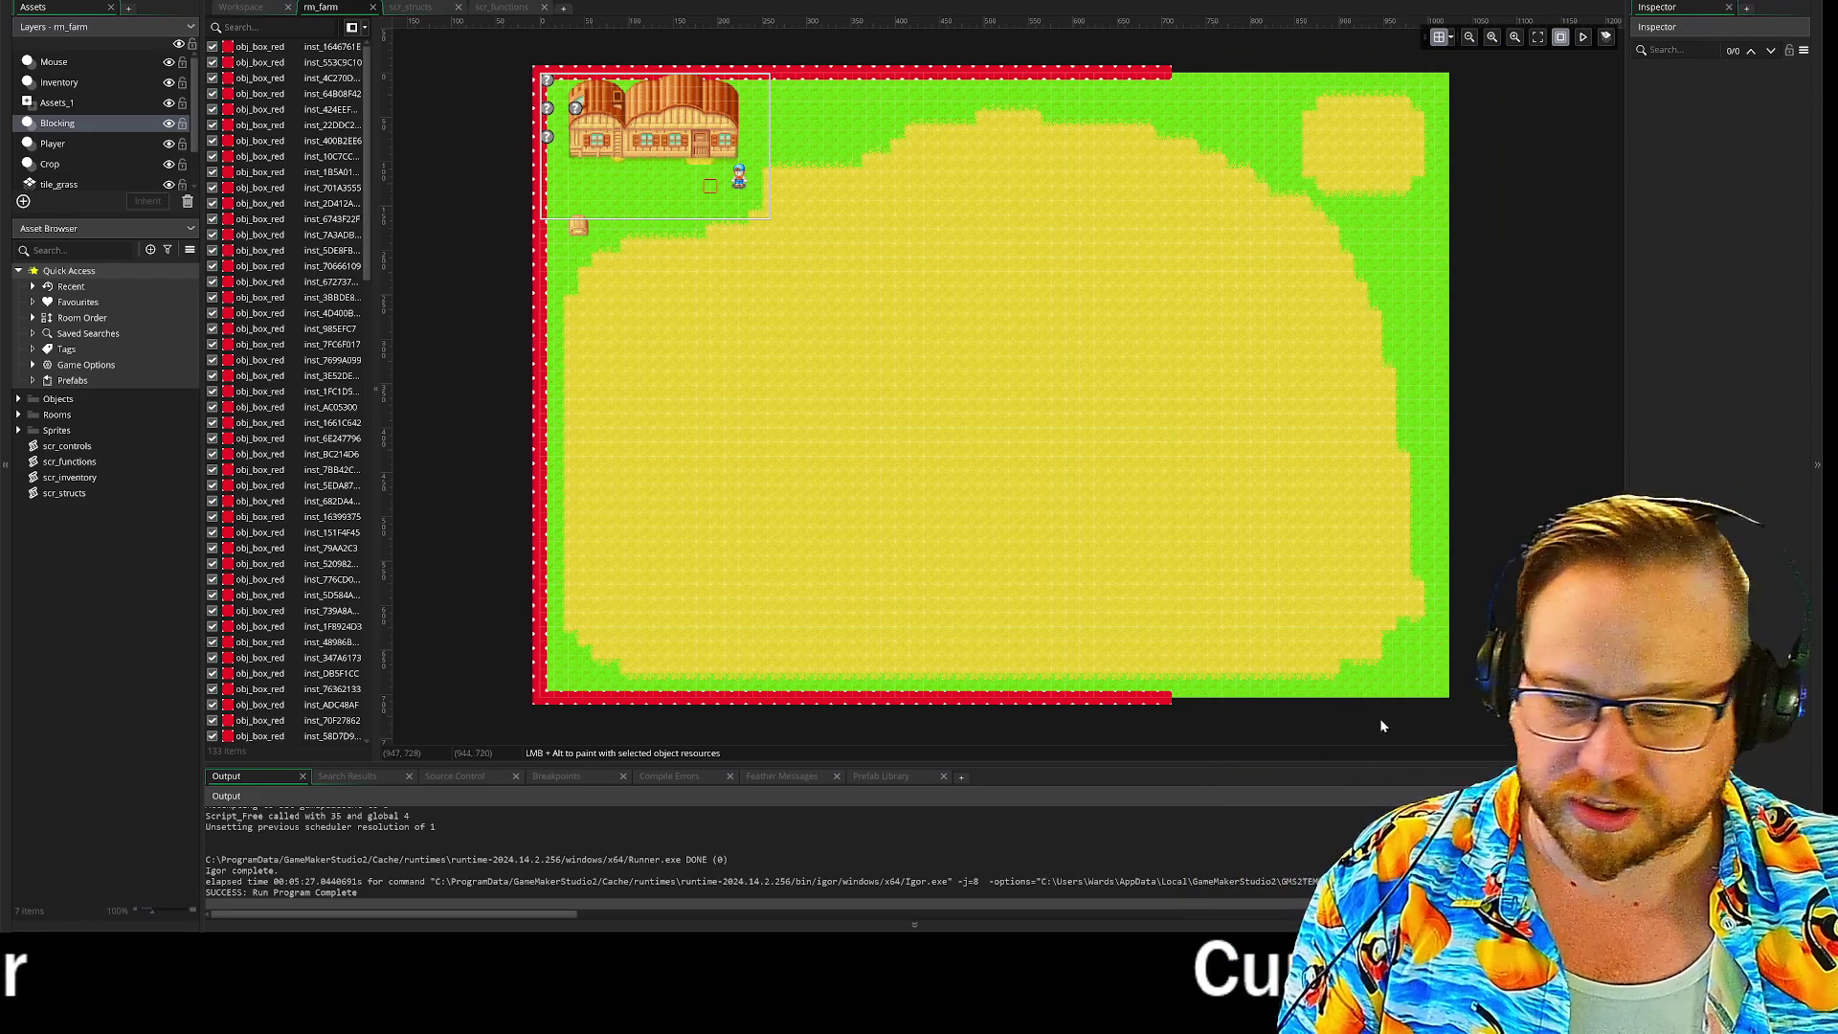
mouse_move(1208, 723)
mouse_down()
mouse_move(977, 698)
mouse_move(444, 431)
mouse_move(464, 387)
mouse_up()
key(Delete)
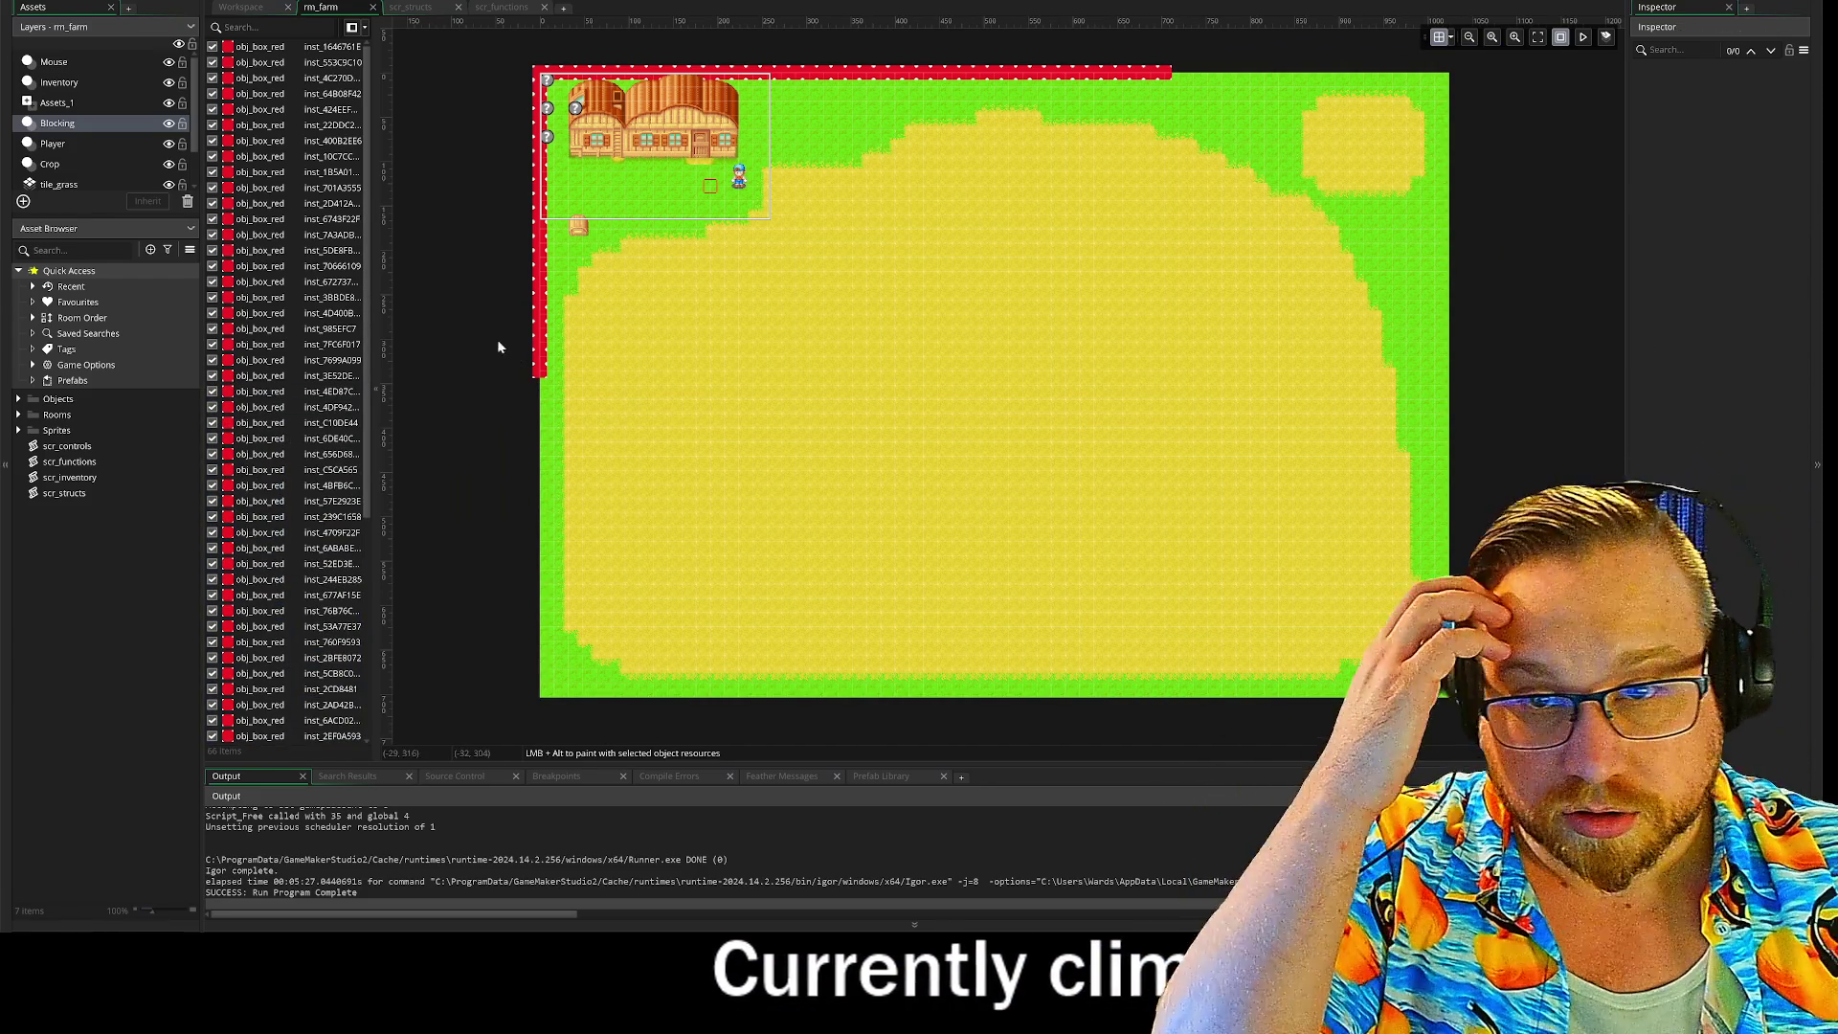
click(58, 164)
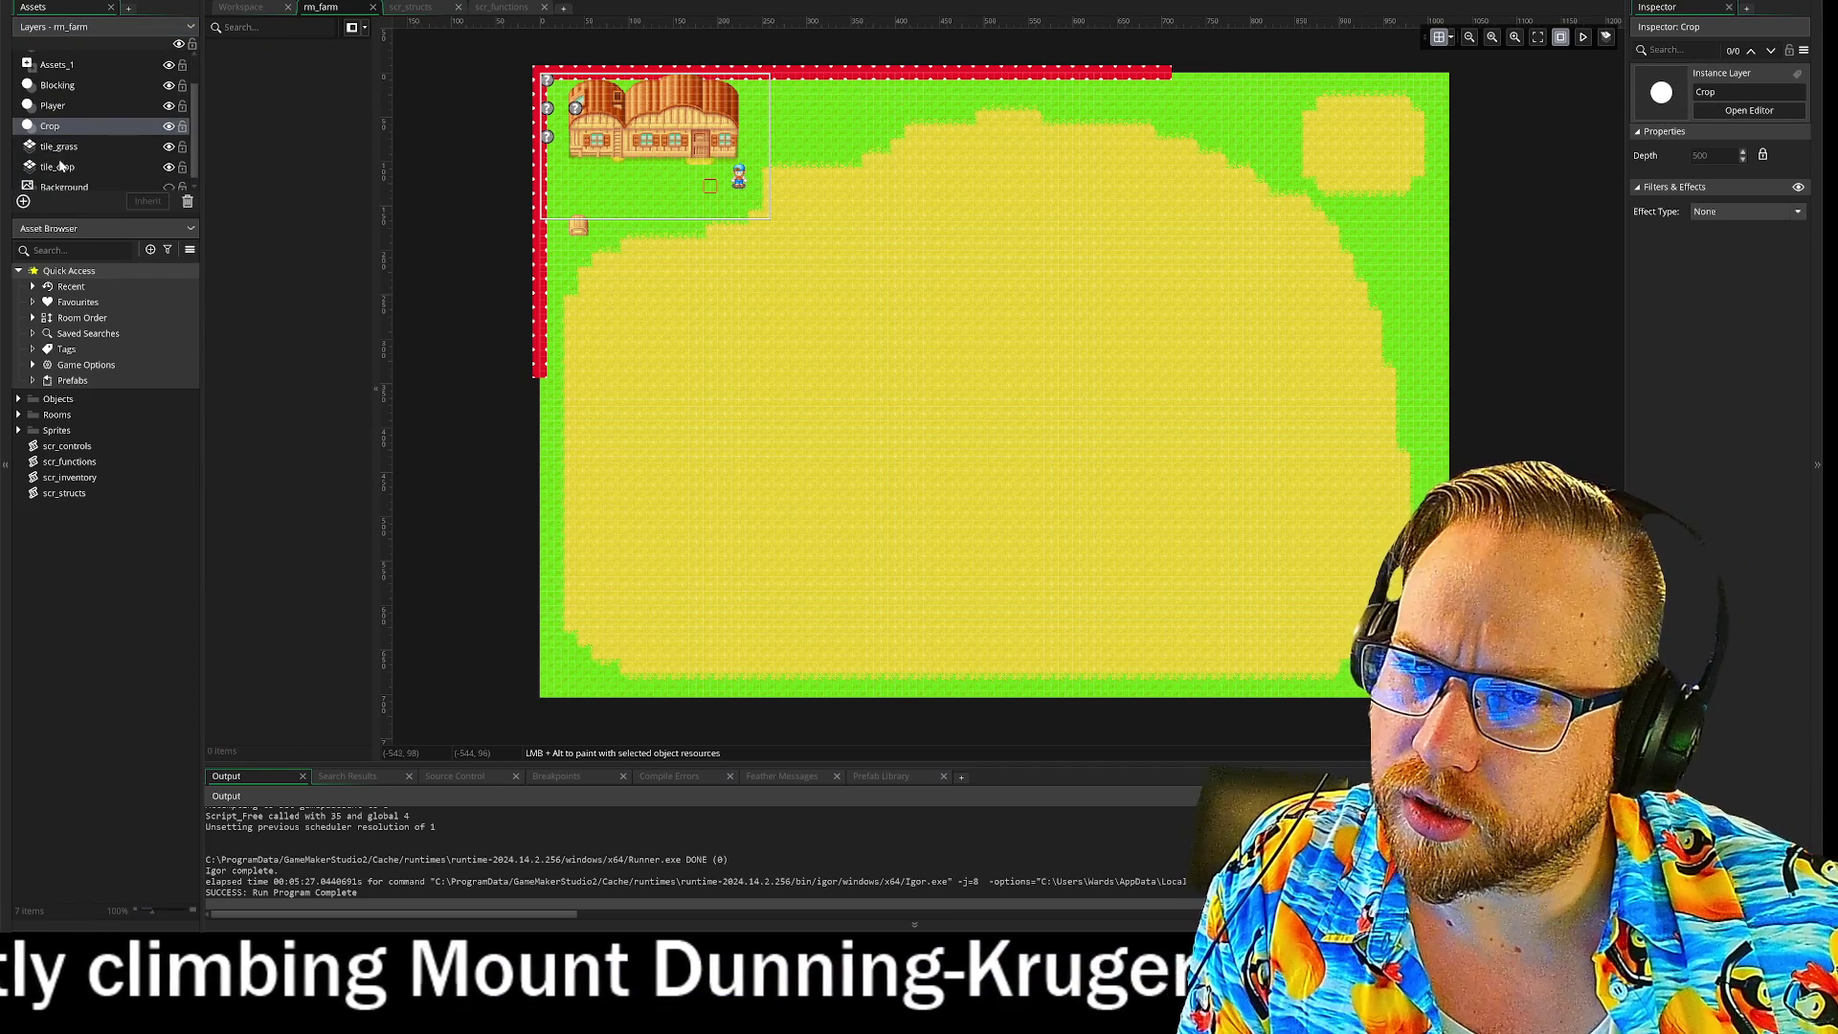
Step: On the tile_crop layer, erase bands of crop tiles across the lower field
key(Down)
key(Down)
drag(569, 505, 1393, 506)
drag(1655, 136, 1688, 162)
click(1369, 514)
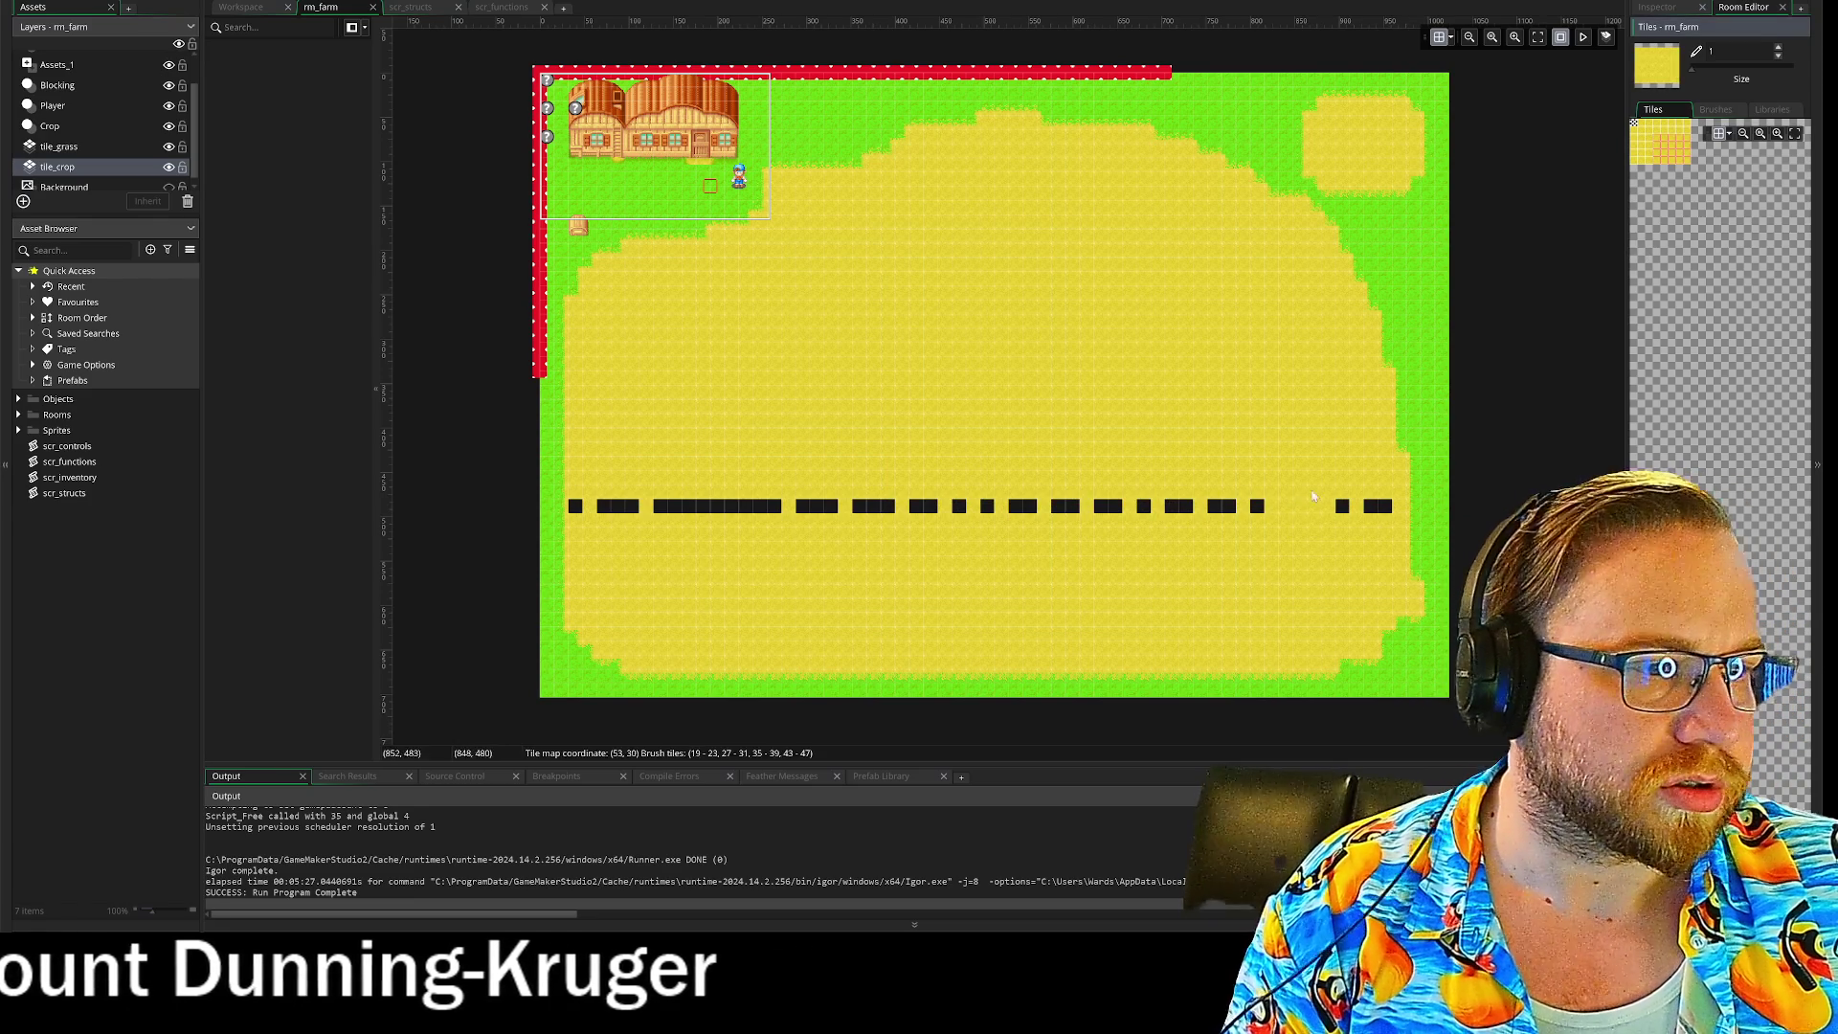
mouse_move(1264, 527)
mouse_down()
mouse_move(451, 492)
mouse_move(562, 547)
mouse_up()
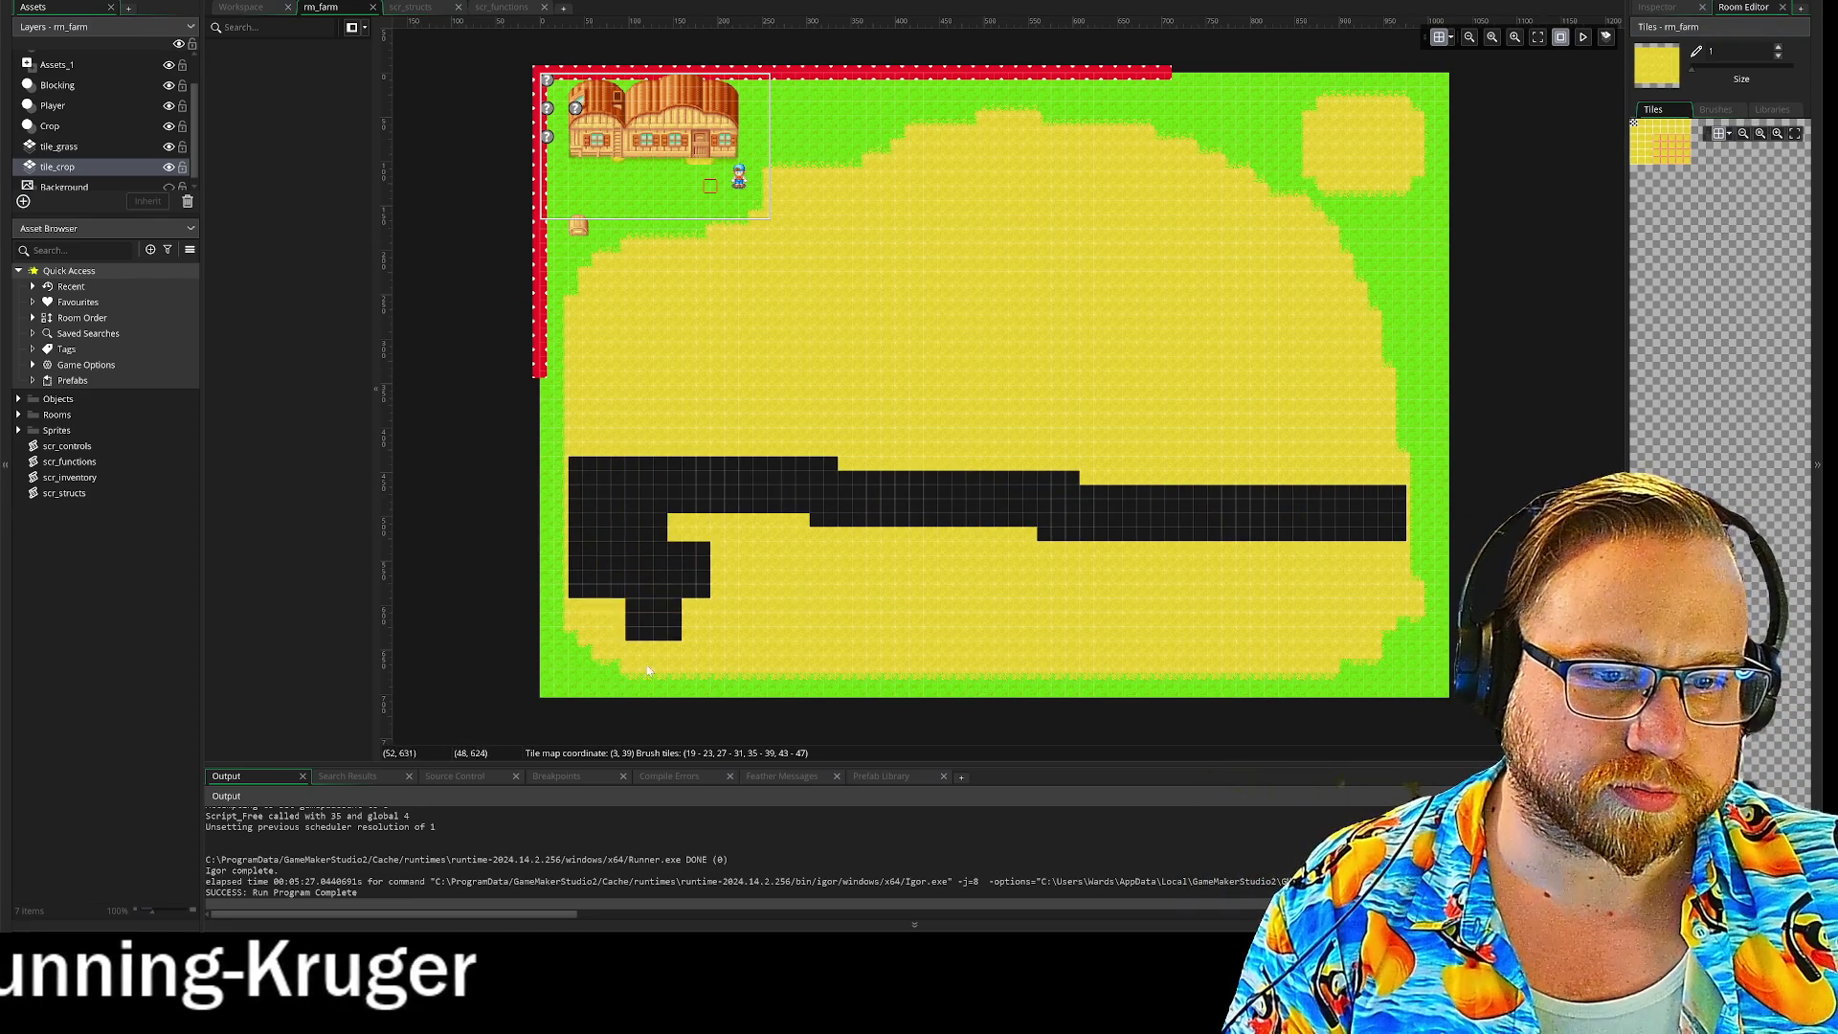
mouse_move(668, 633)
mouse_down()
mouse_move(766, 612)
mouse_move(833, 640)
mouse_move(963, 634)
mouse_move(1068, 582)
mouse_move(1133, 632)
mouse_move(1388, 642)
mouse_move(1283, 651)
mouse_up()
Step: On the tile_grass layer, erase the grass border along the bottom and right of the room
click(58, 149)
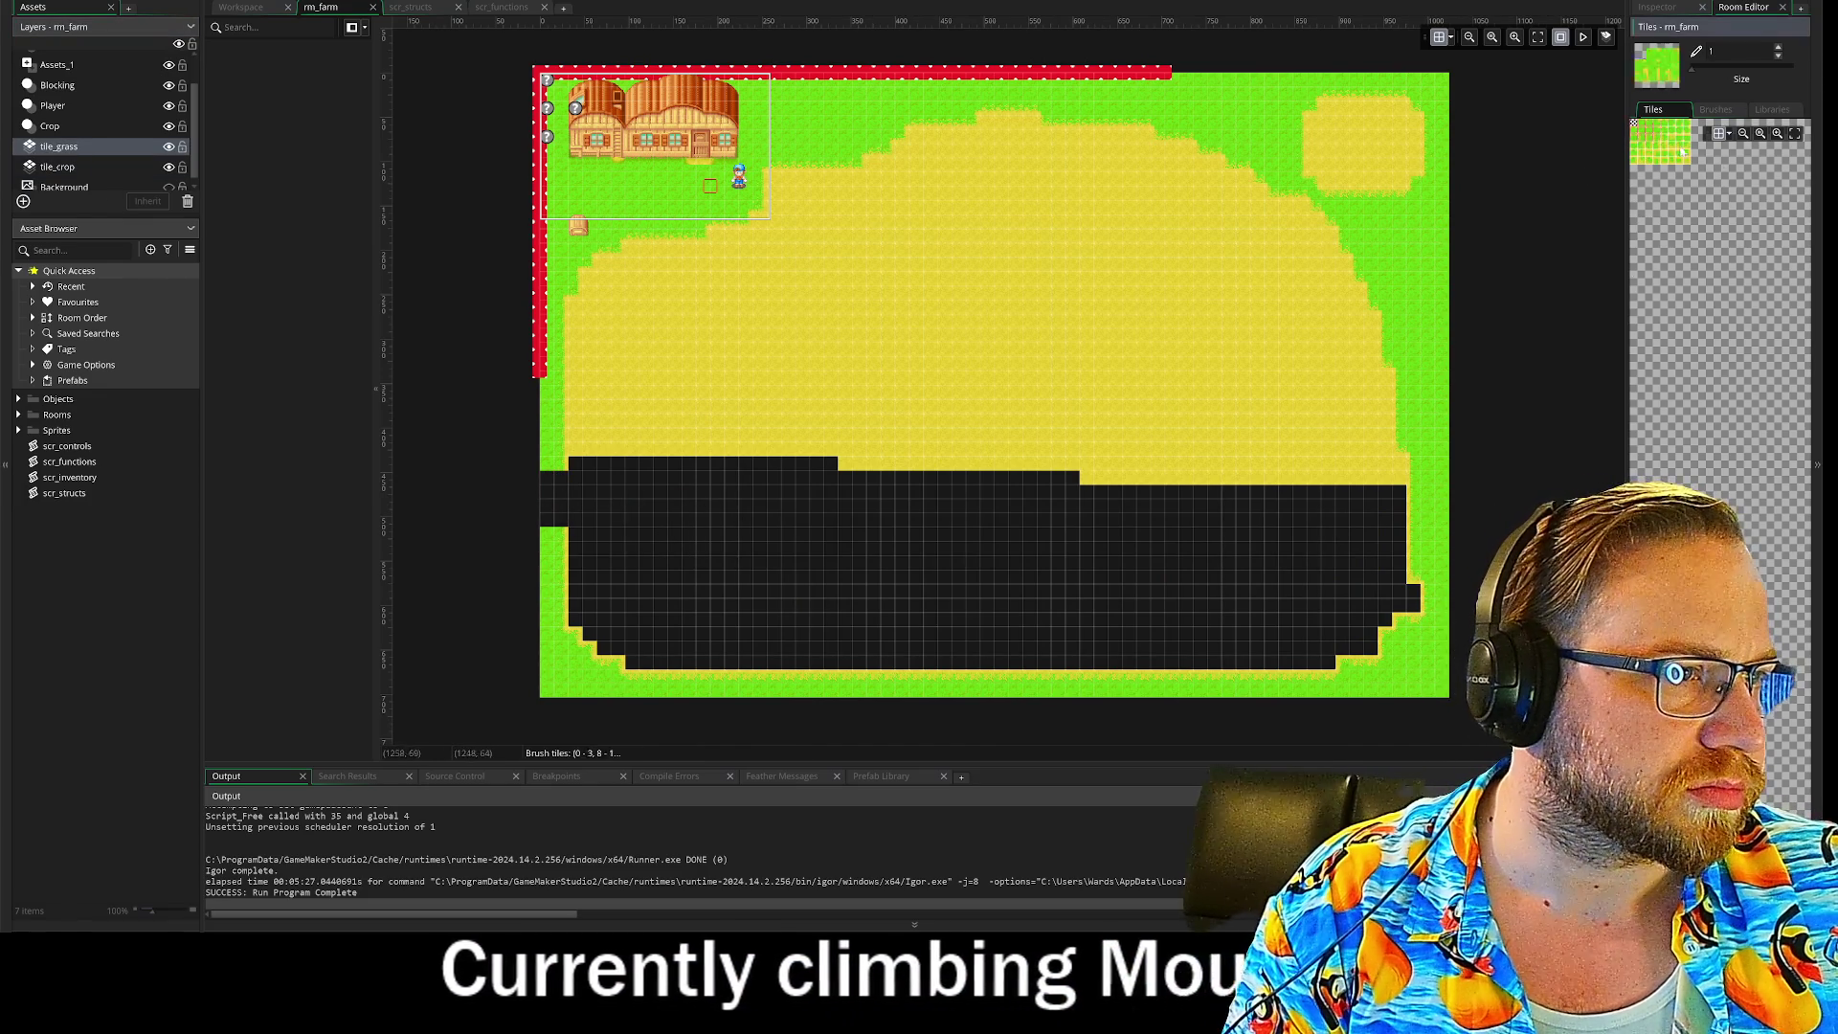
drag(1667, 143, 1690, 162)
mouse_move(587, 702)
mouse_down()
mouse_move(1194, 698)
mouse_move(1472, 567)
mouse_move(1347, 312)
mouse_move(1187, 106)
mouse_move(1363, 123)
mouse_up()
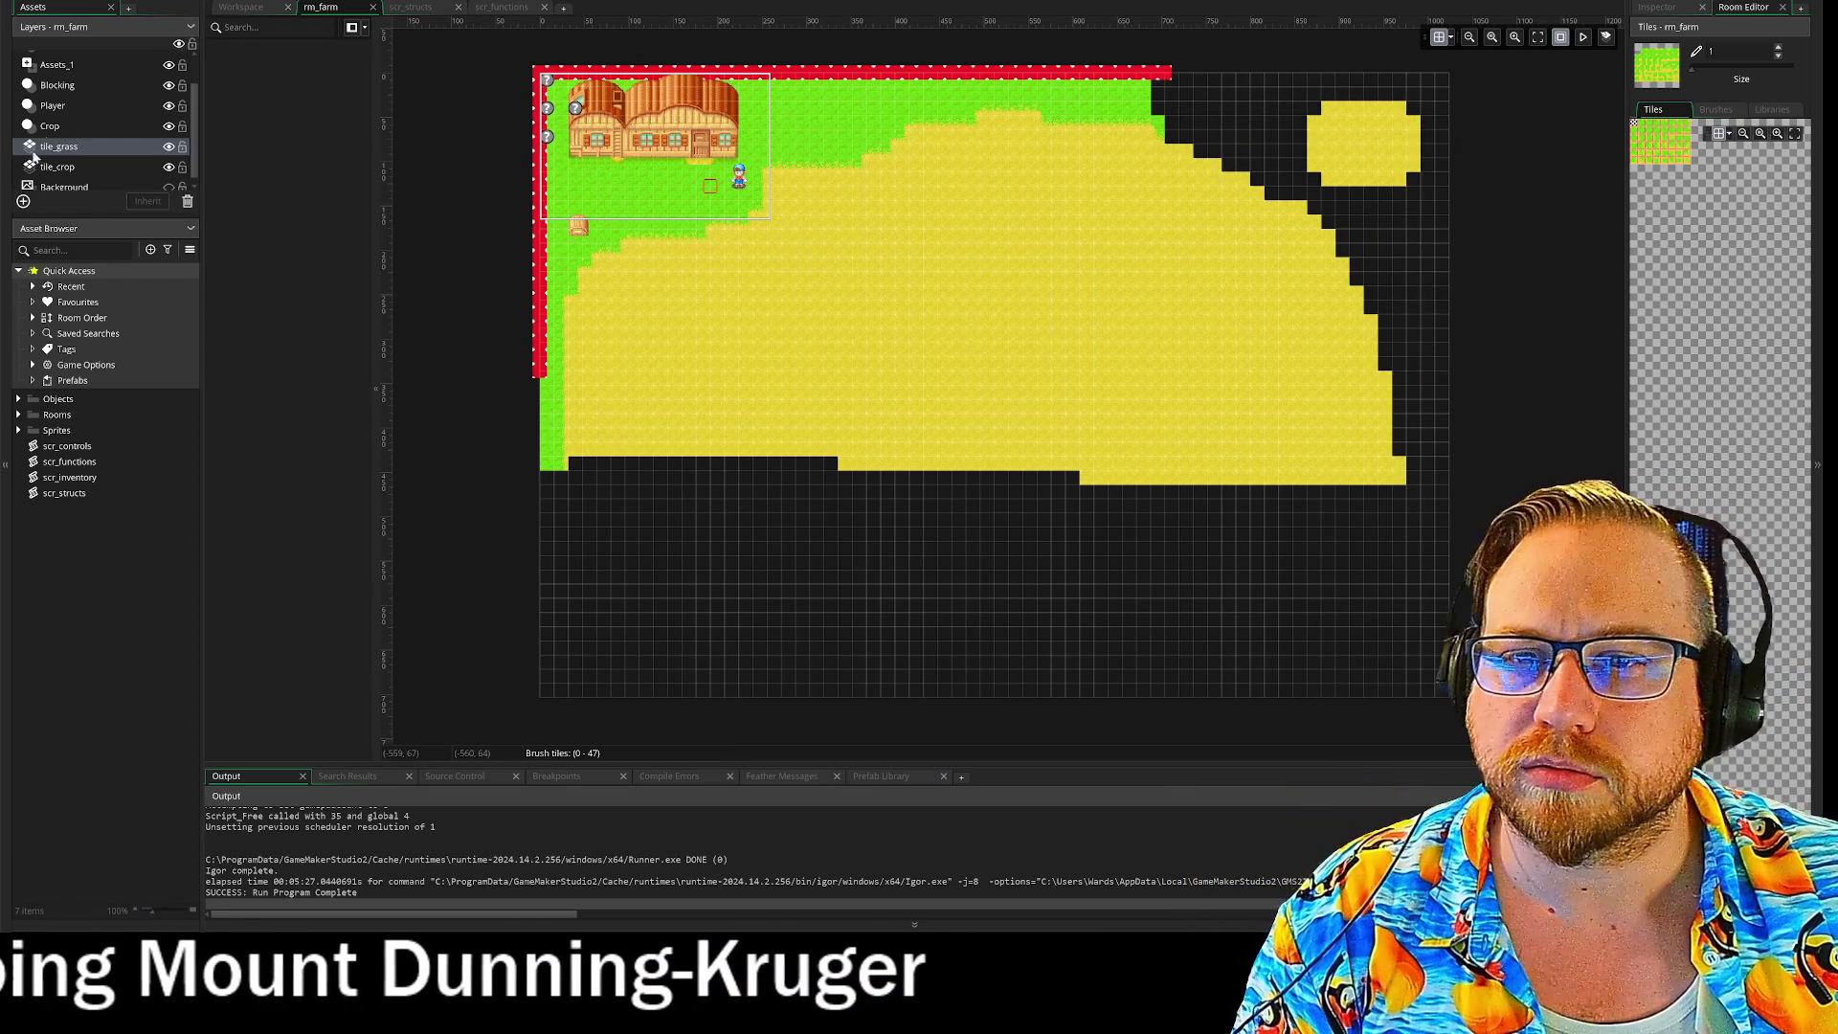
click(43, 173)
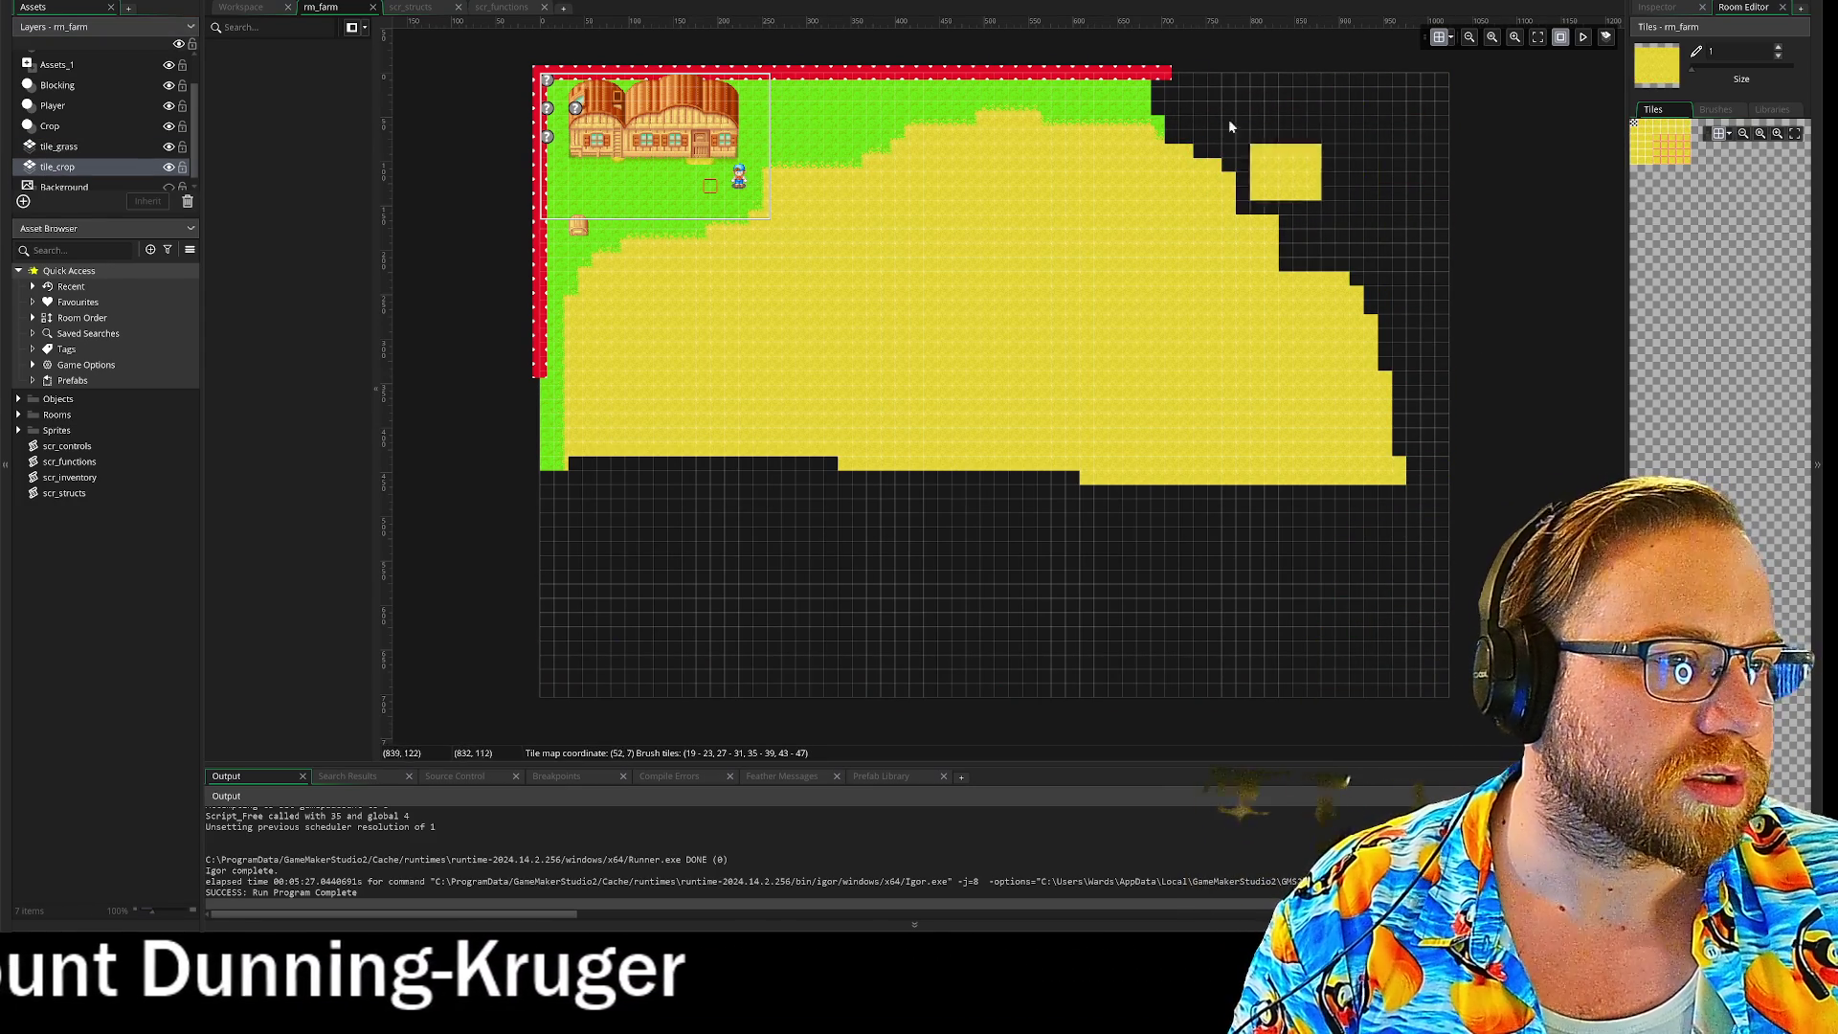
Step: Erase the crop tiles right of the field, including the jutting block, leaving a stepped lower-right edge
drag(1209, 219, 1221, 574)
mouse_move(1266, 295)
mouse_down()
mouse_move(1287, 422)
mouse_move(1390, 335)
mouse_move(1274, 431)
mouse_up()
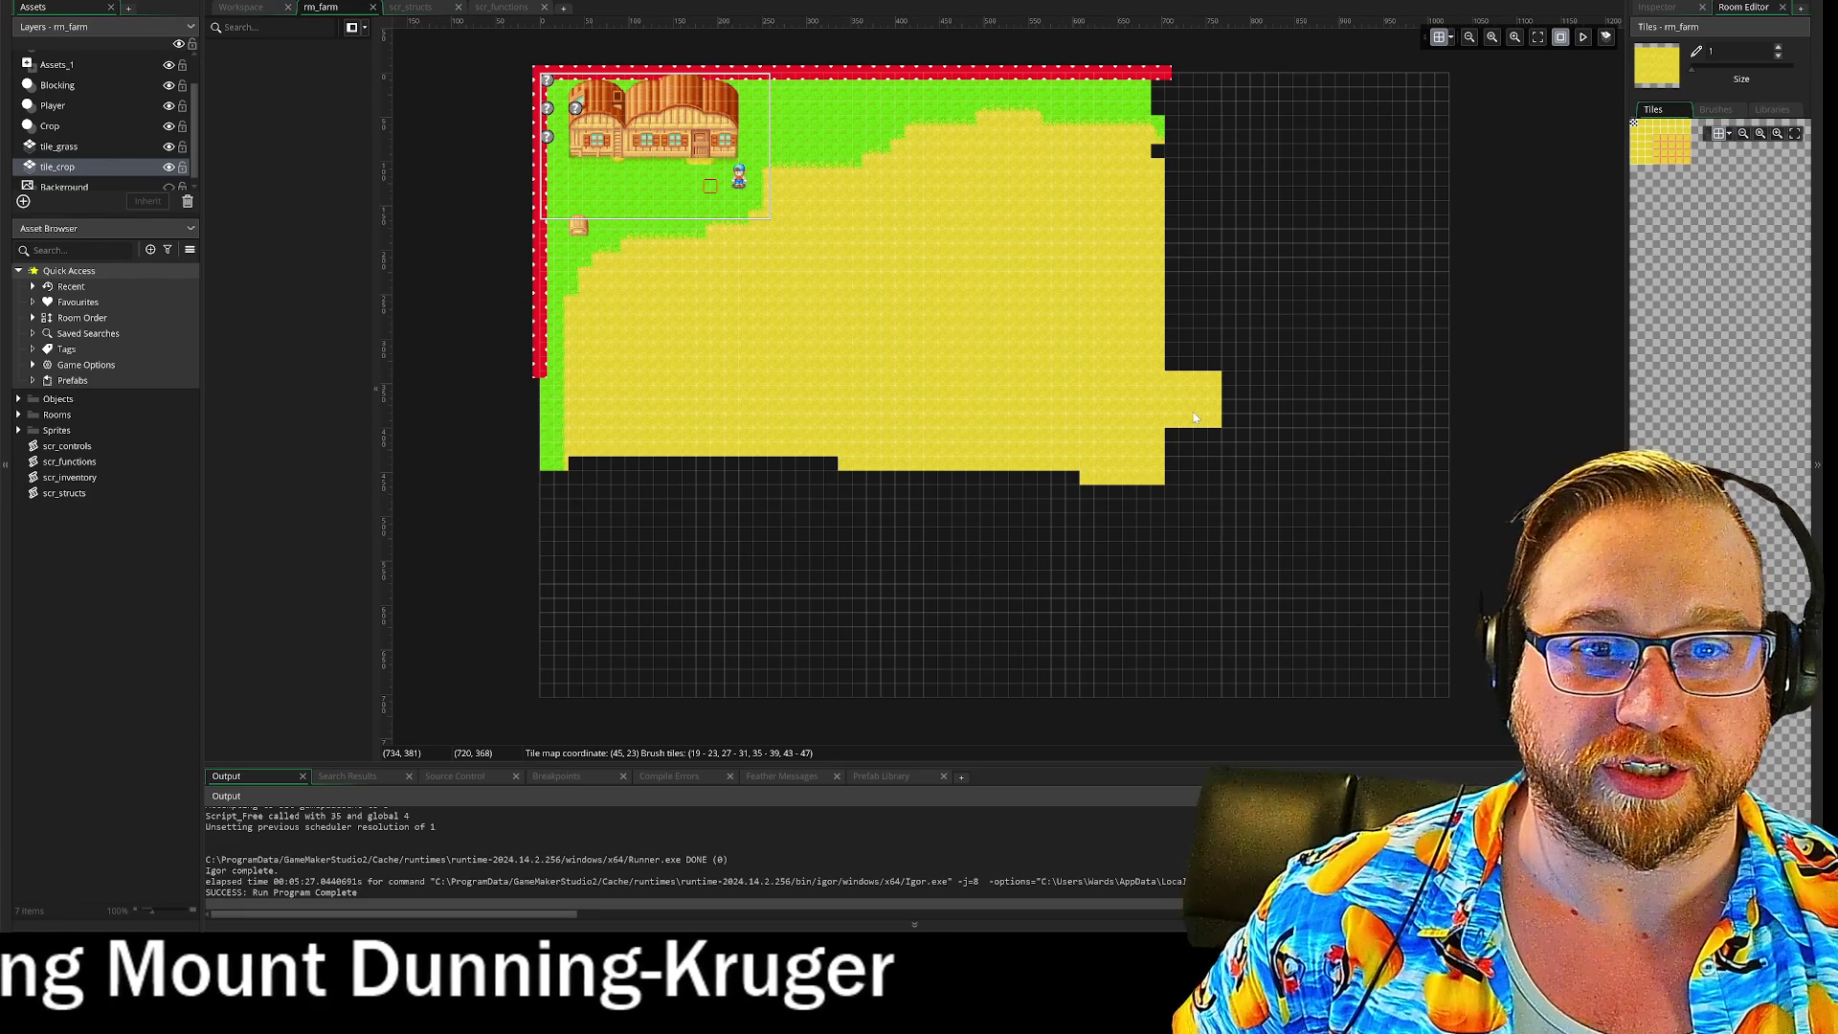
mouse_move(1194, 417)
mouse_down()
mouse_move(1163, 239)
mouse_move(1073, 467)
mouse_move(801, 488)
mouse_up()
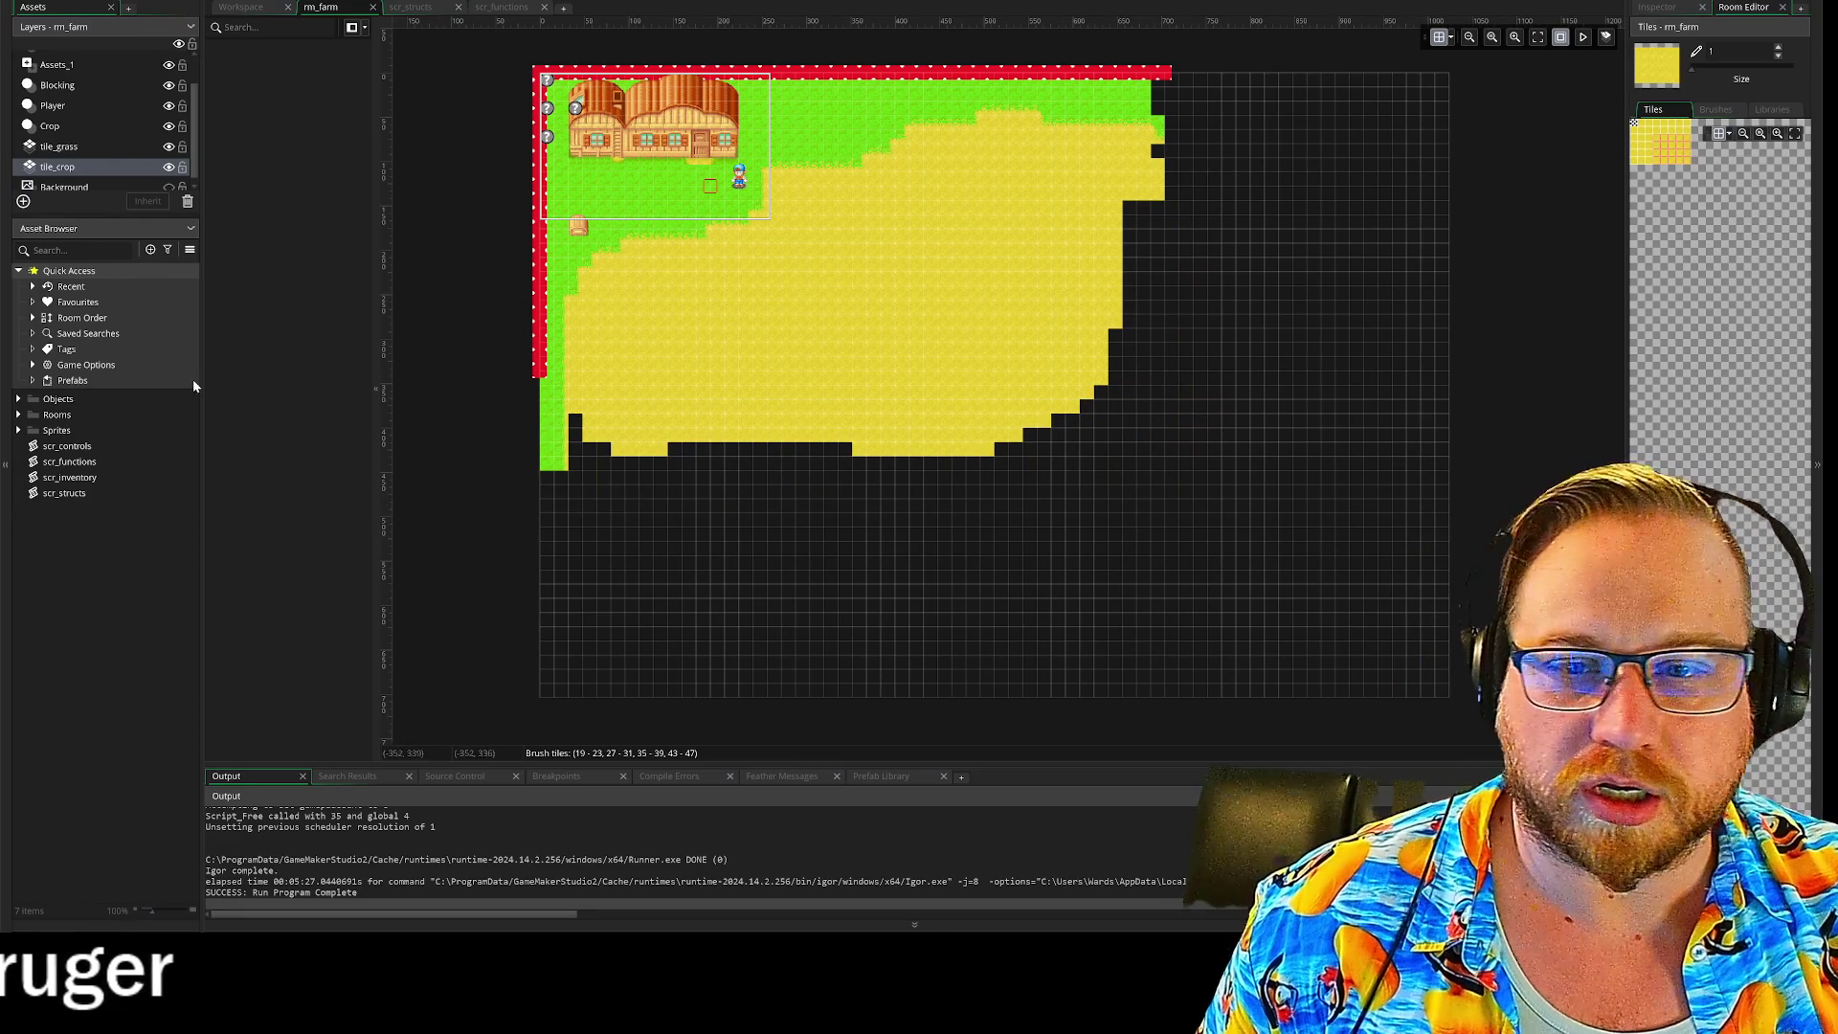
click(44, 147)
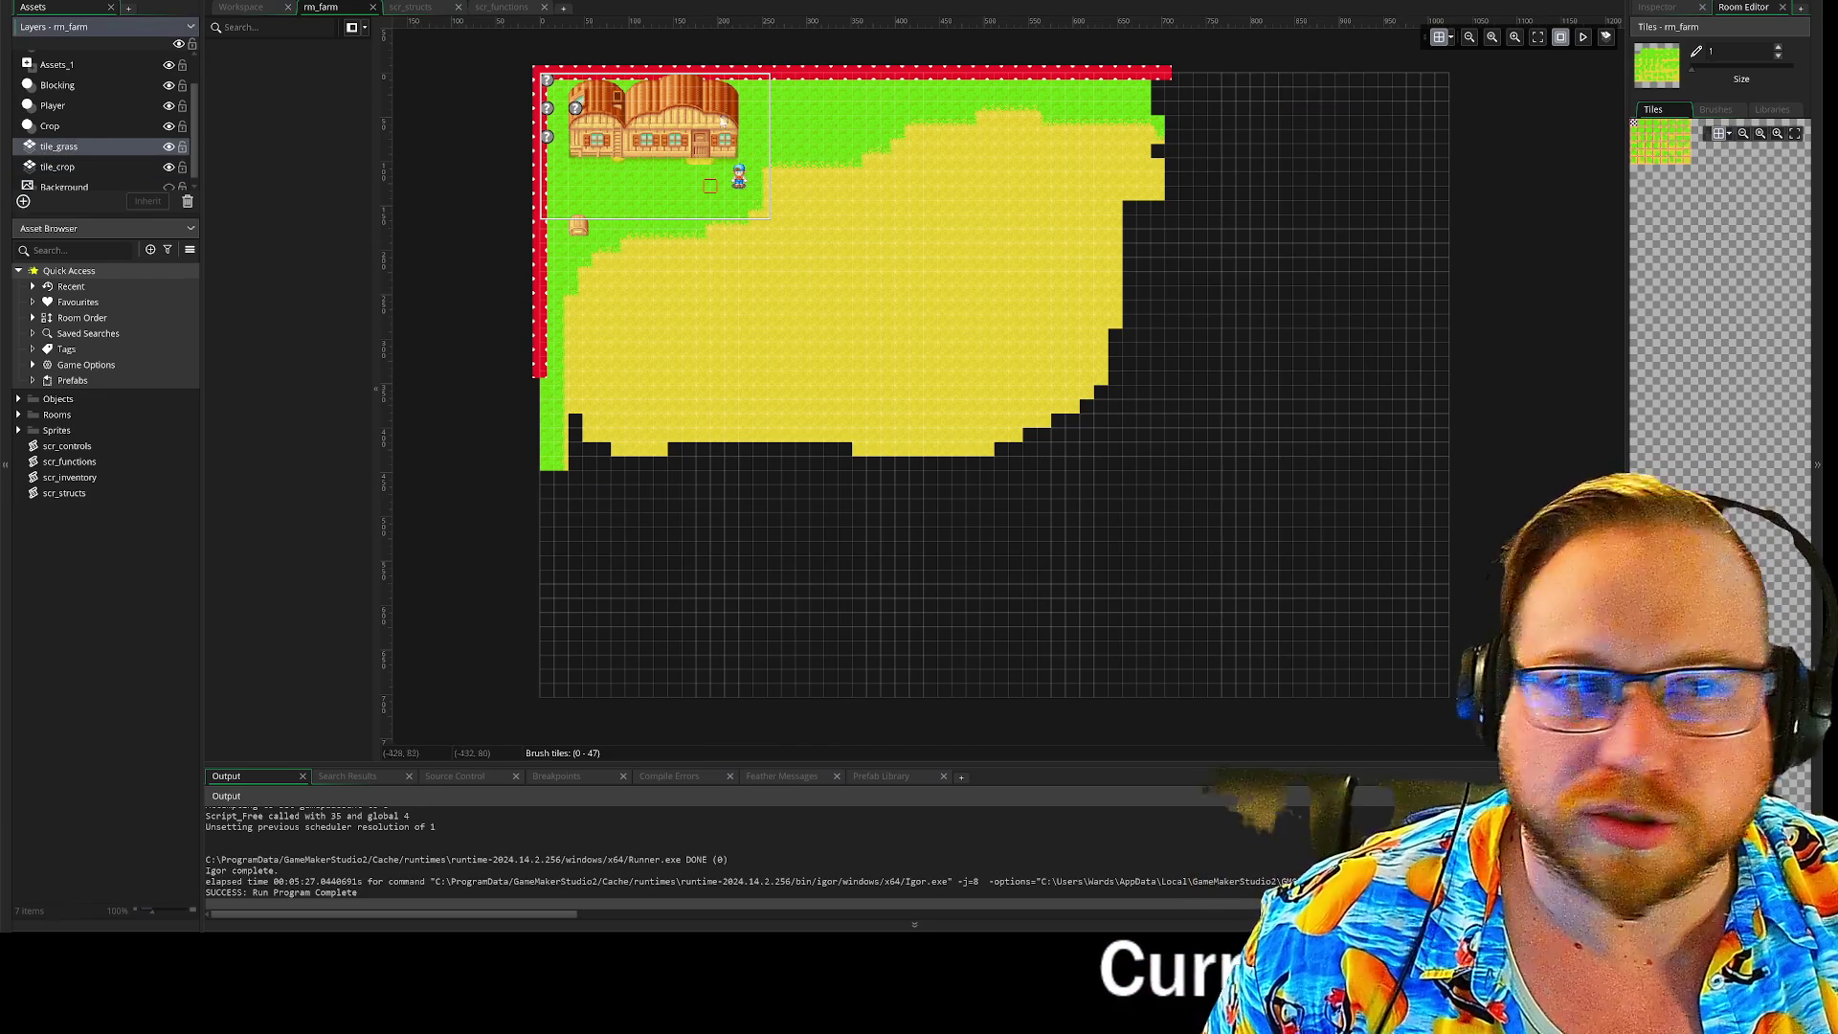
Step: Pick the at_grass auto tile and paint grass around the field's lower-left area
click(1784, 111)
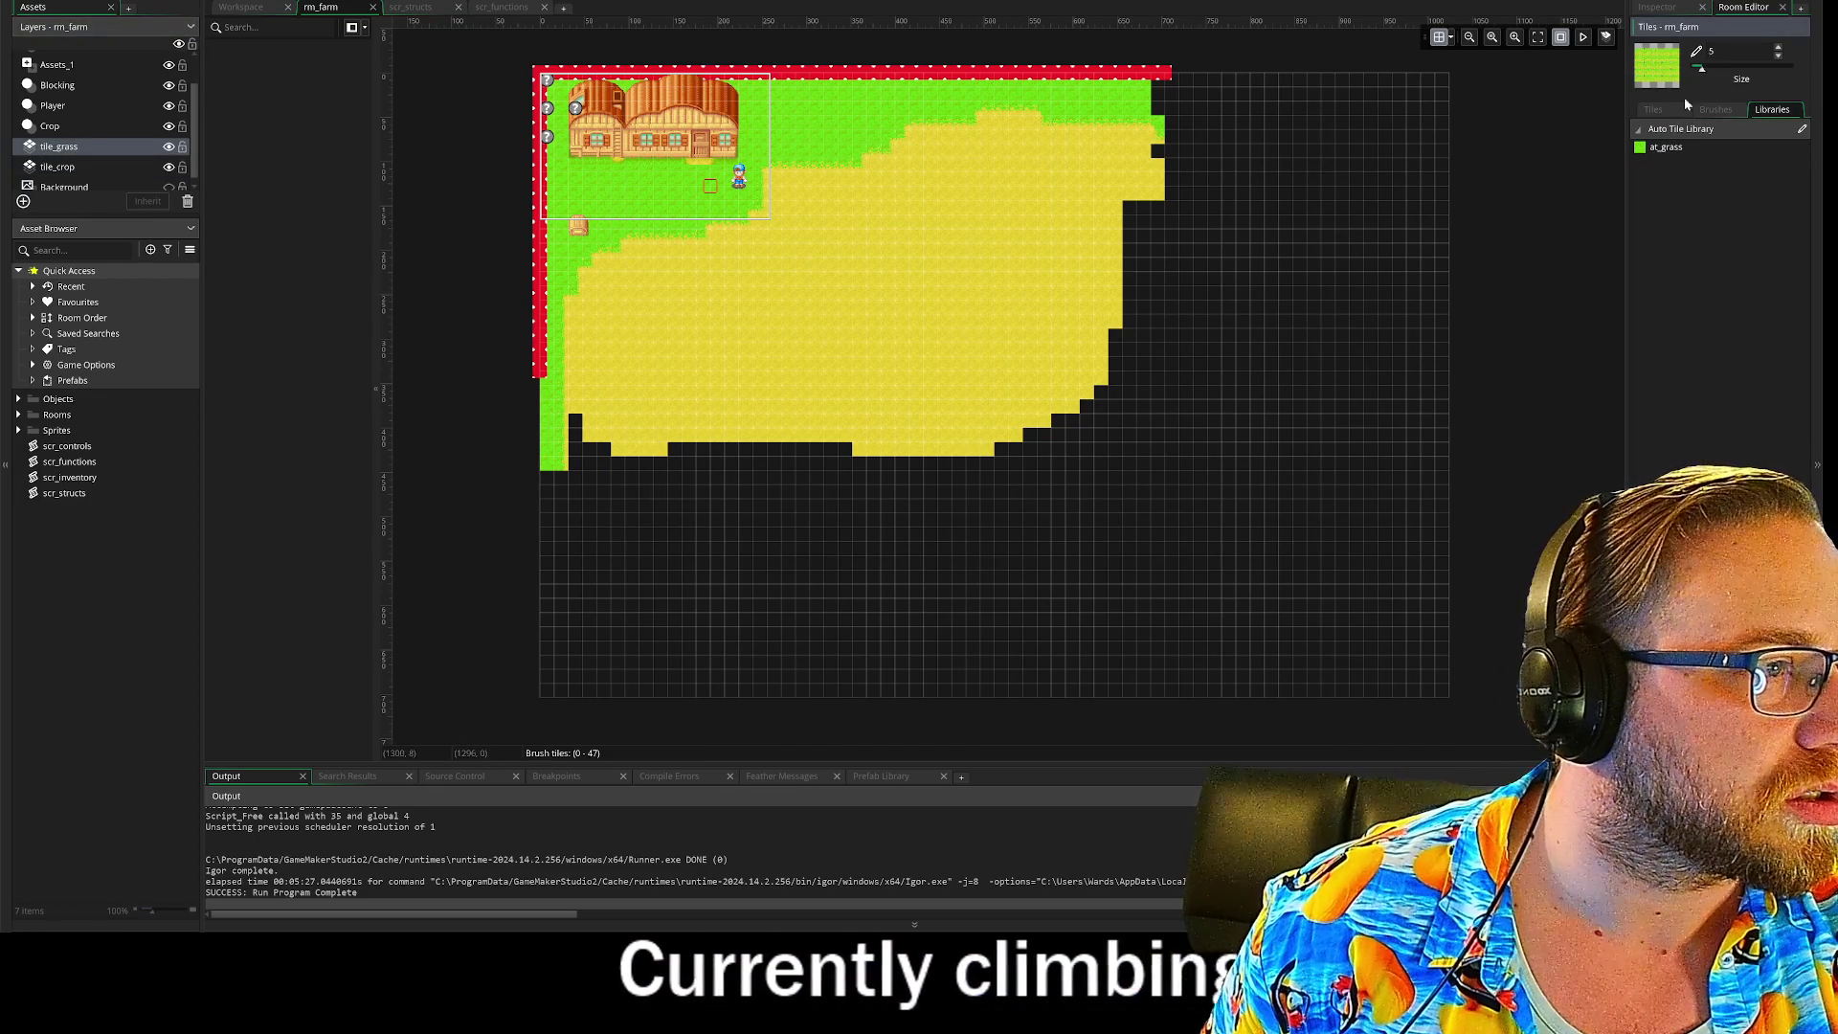
click(1666, 147)
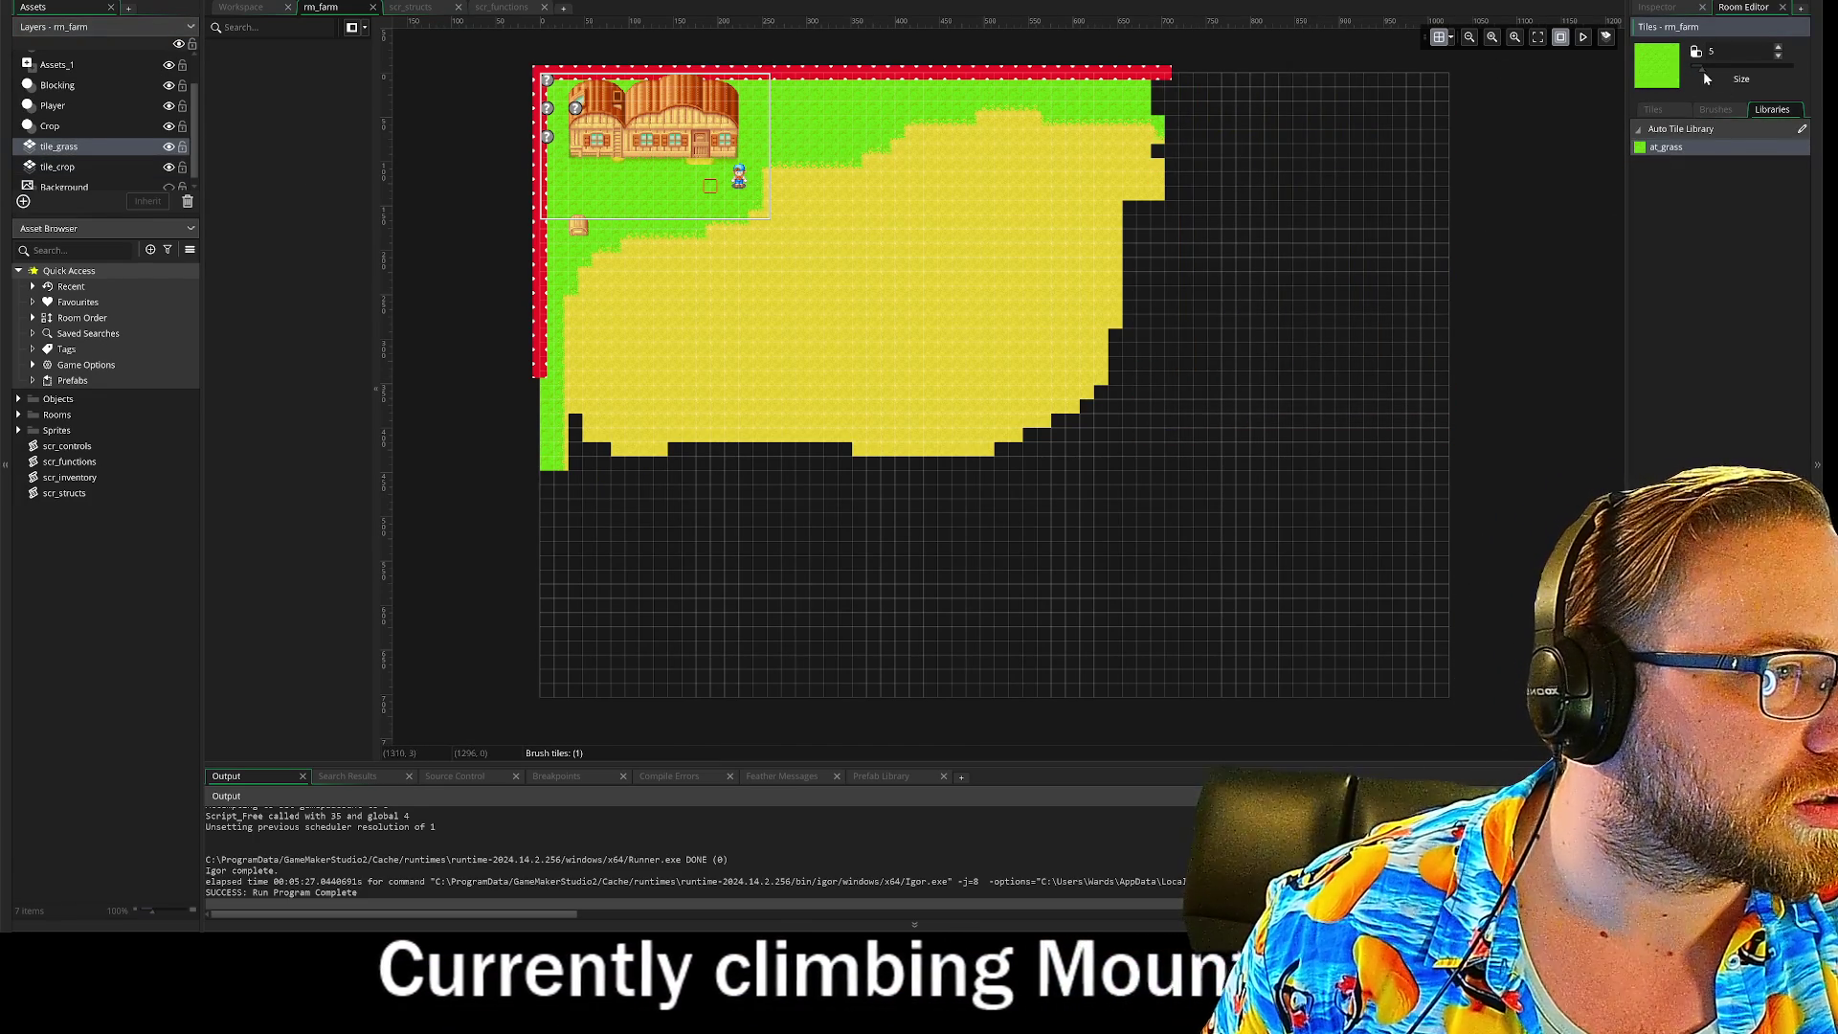
mouse_move(574, 436)
mouse_down()
mouse_move(669, 482)
mouse_move(1034, 464)
mouse_move(1123, 393)
mouse_move(1130, 115)
mouse_up()
right_click(780, 681)
mouse_move(770, 507)
mouse_down()
mouse_move(788, 517)
mouse_move(562, 492)
mouse_move(1116, 485)
mouse_up()
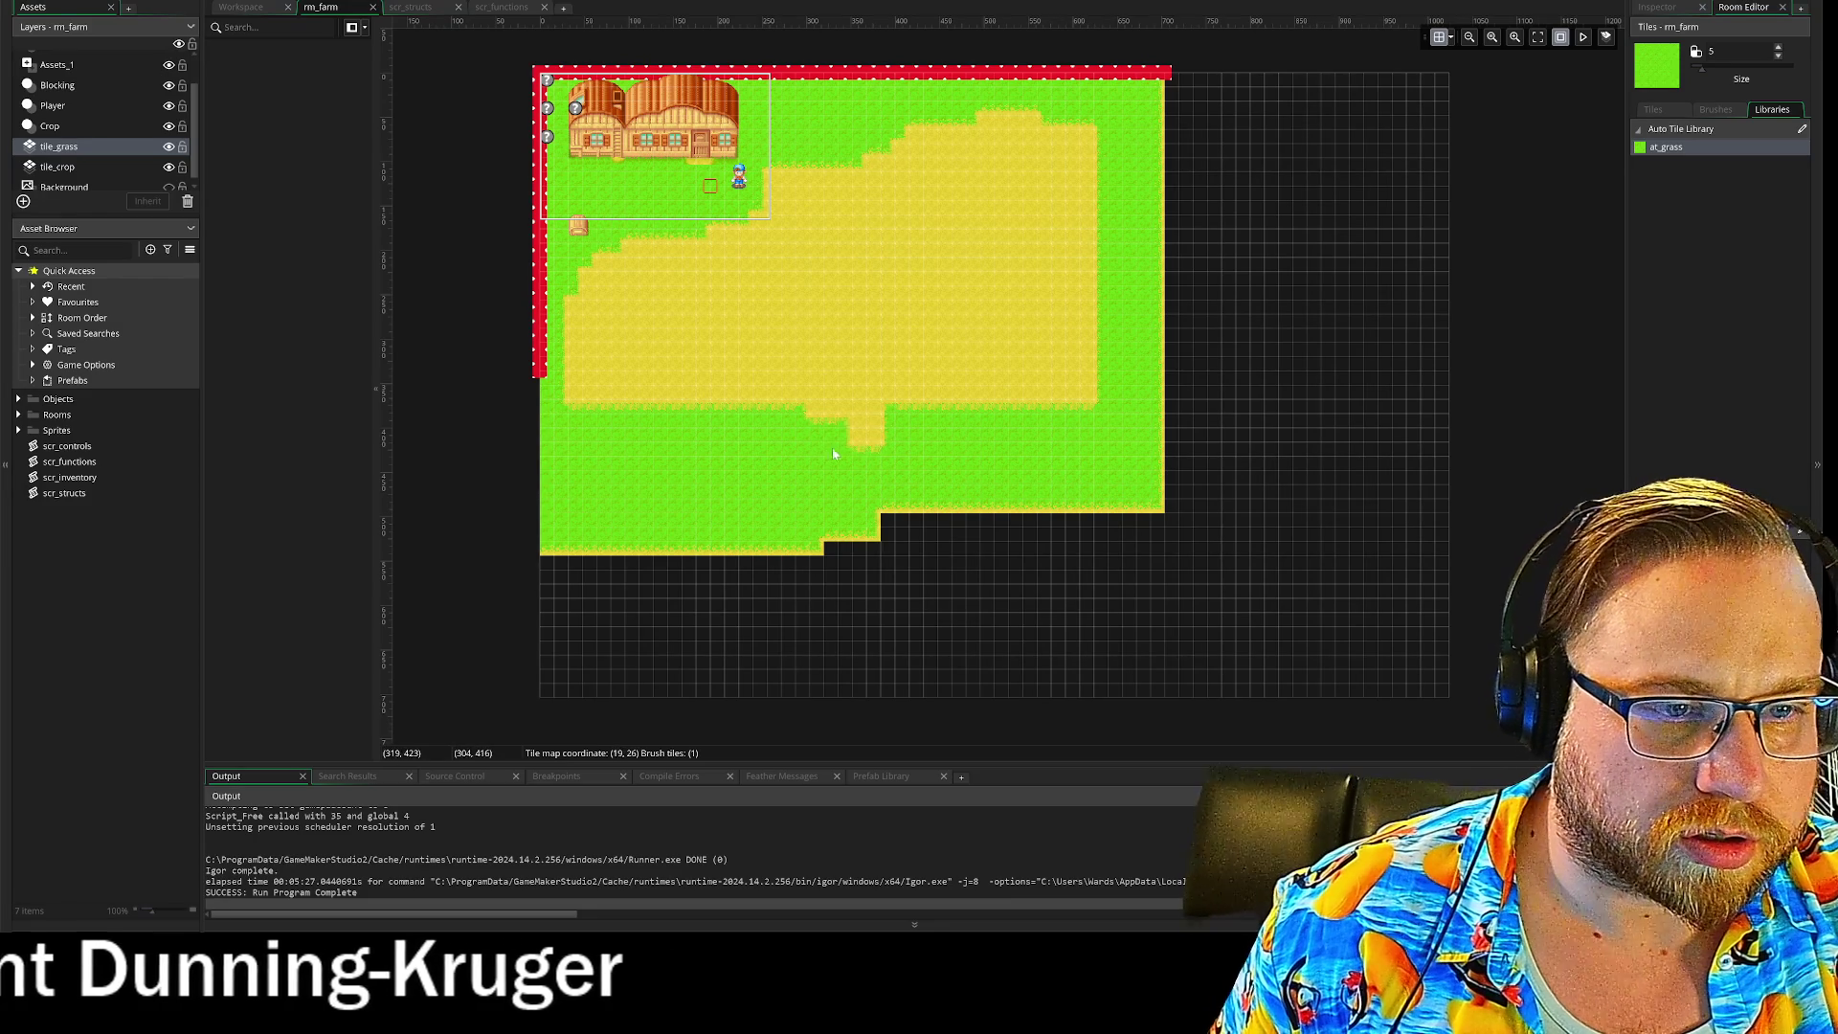
Step: Touch up the grass: add a patch on the right and erase stray tiles along the right and top
right_click(828, 440)
click(1015, 386)
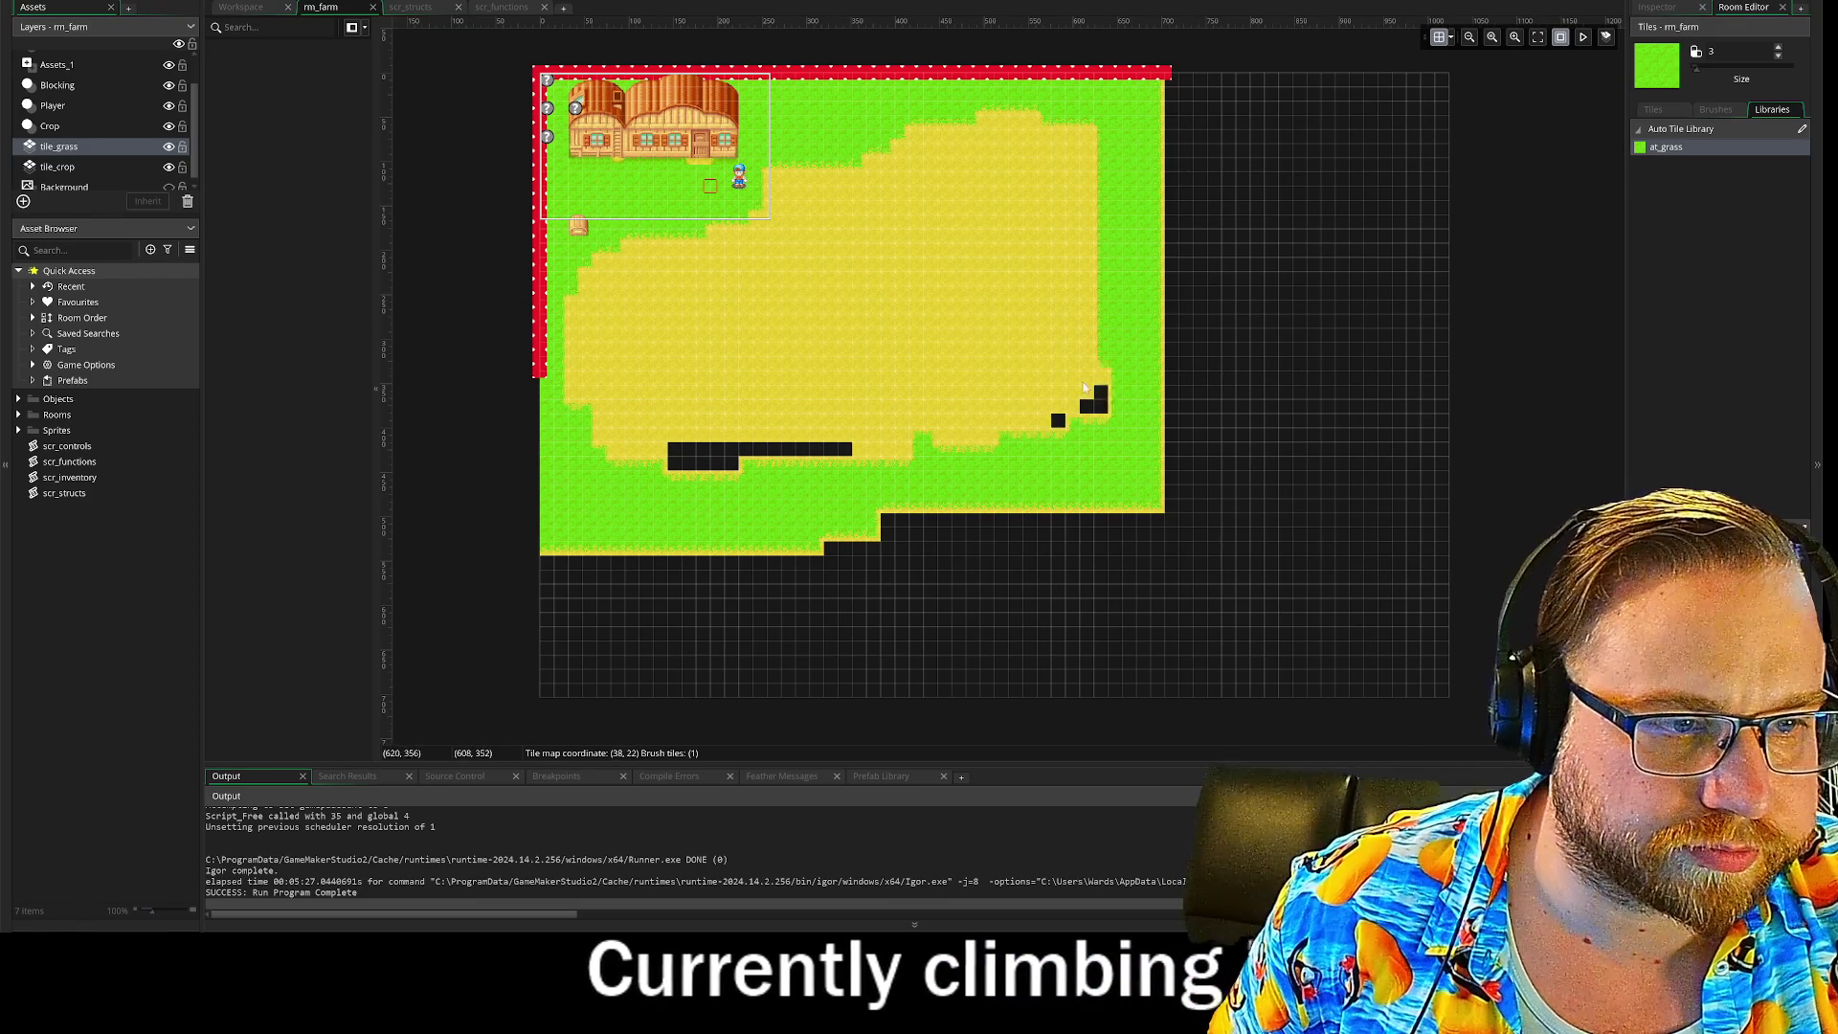
drag(1130, 257, 1130, 219)
drag(1121, 122, 1039, 122)
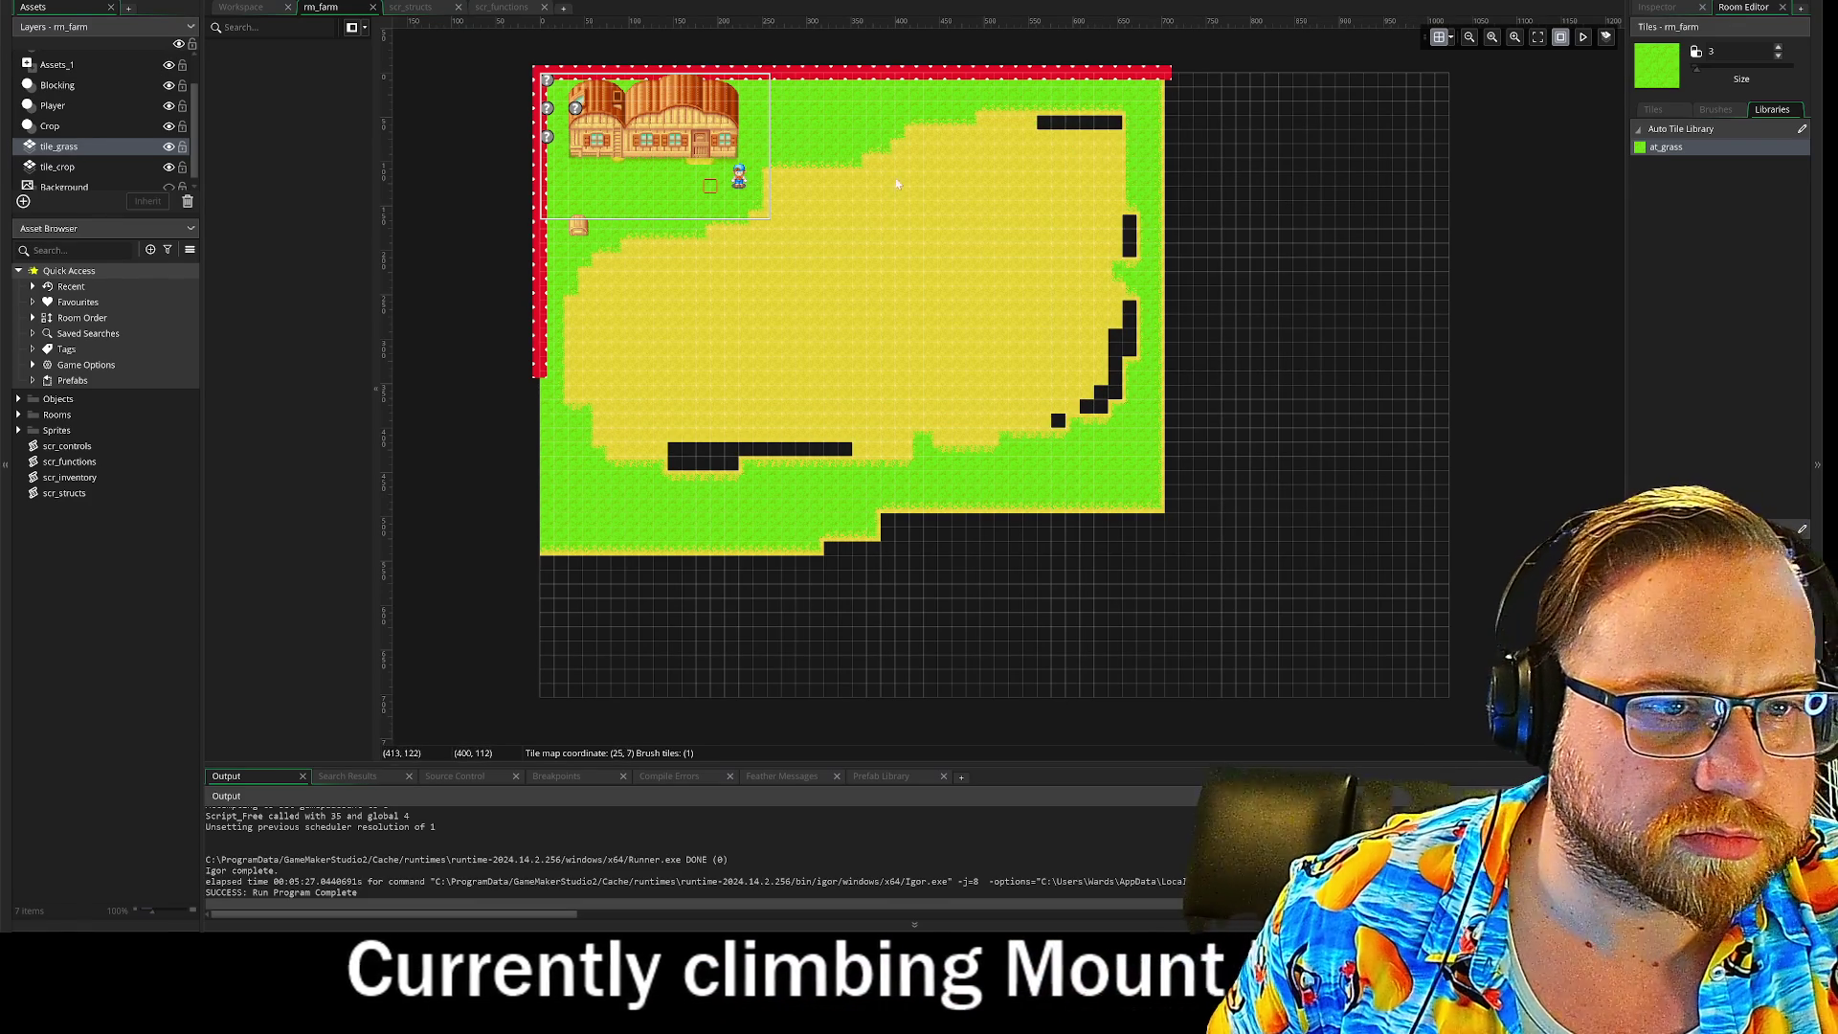
click(852, 168)
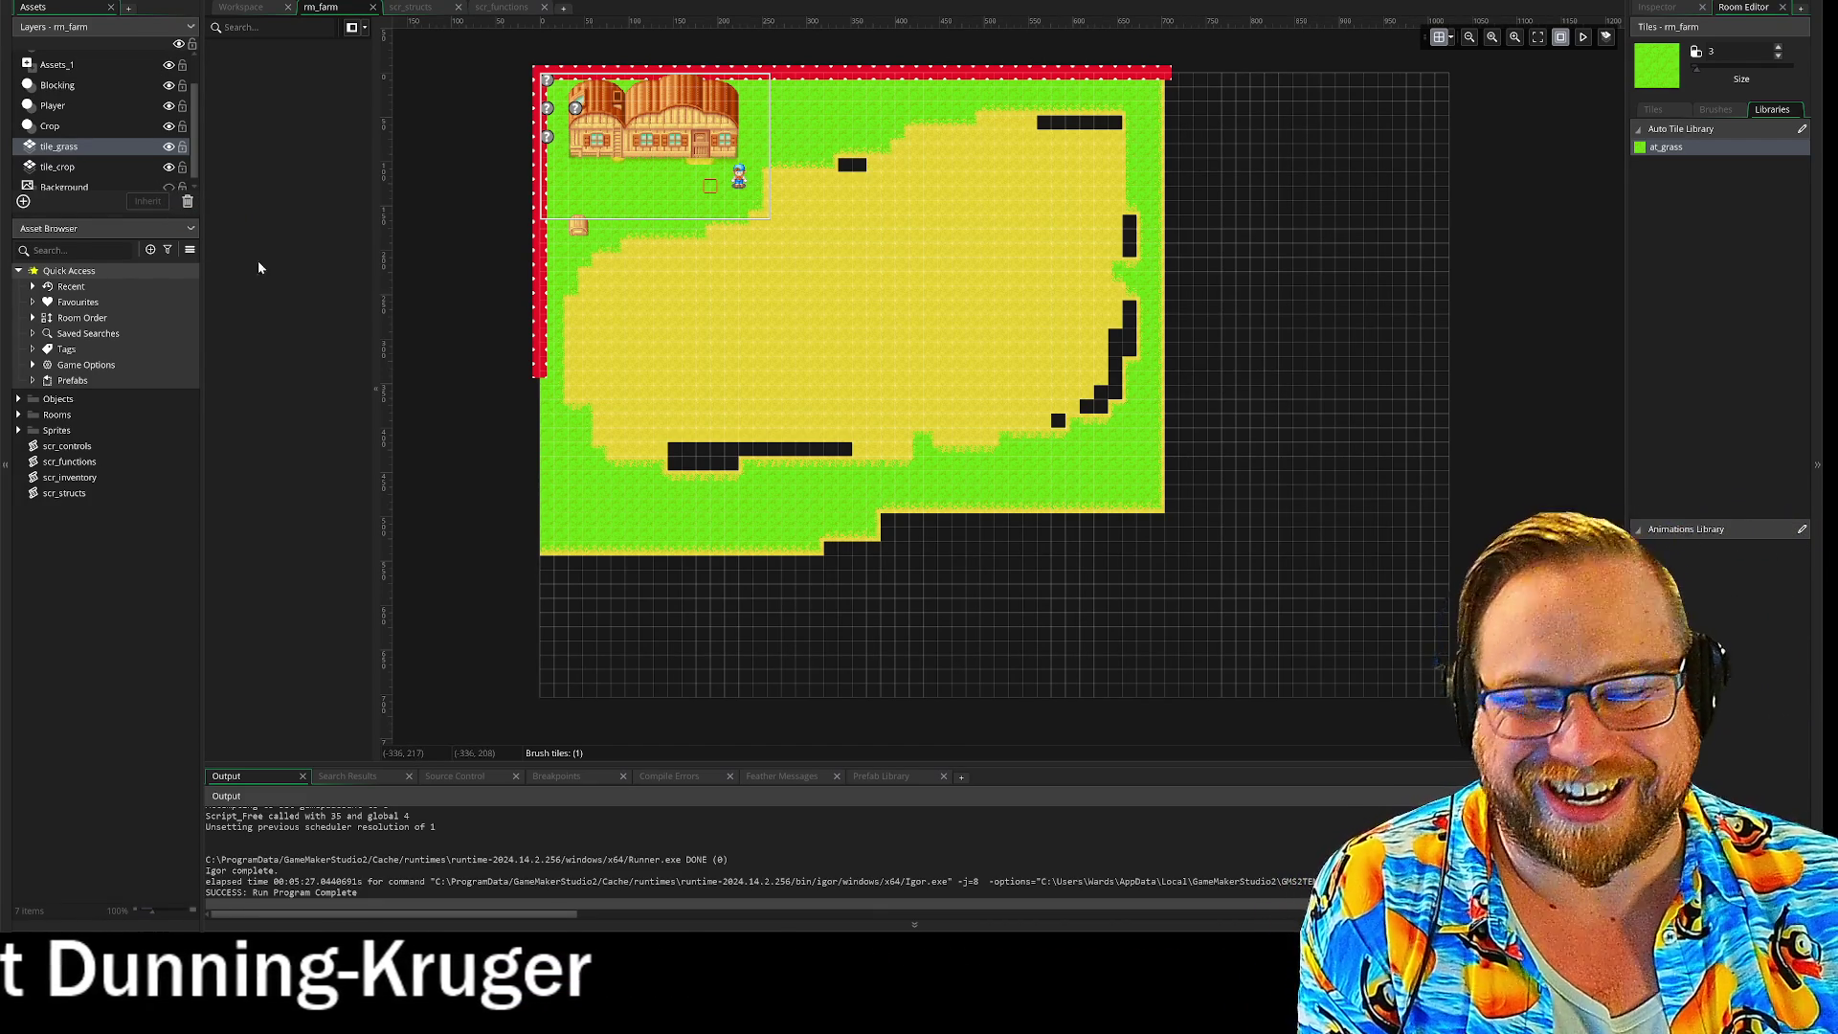
Step: Paint yellow crop tiles over the field's black gaps, then hide the crop layer to inspect the grass
click(40, 166)
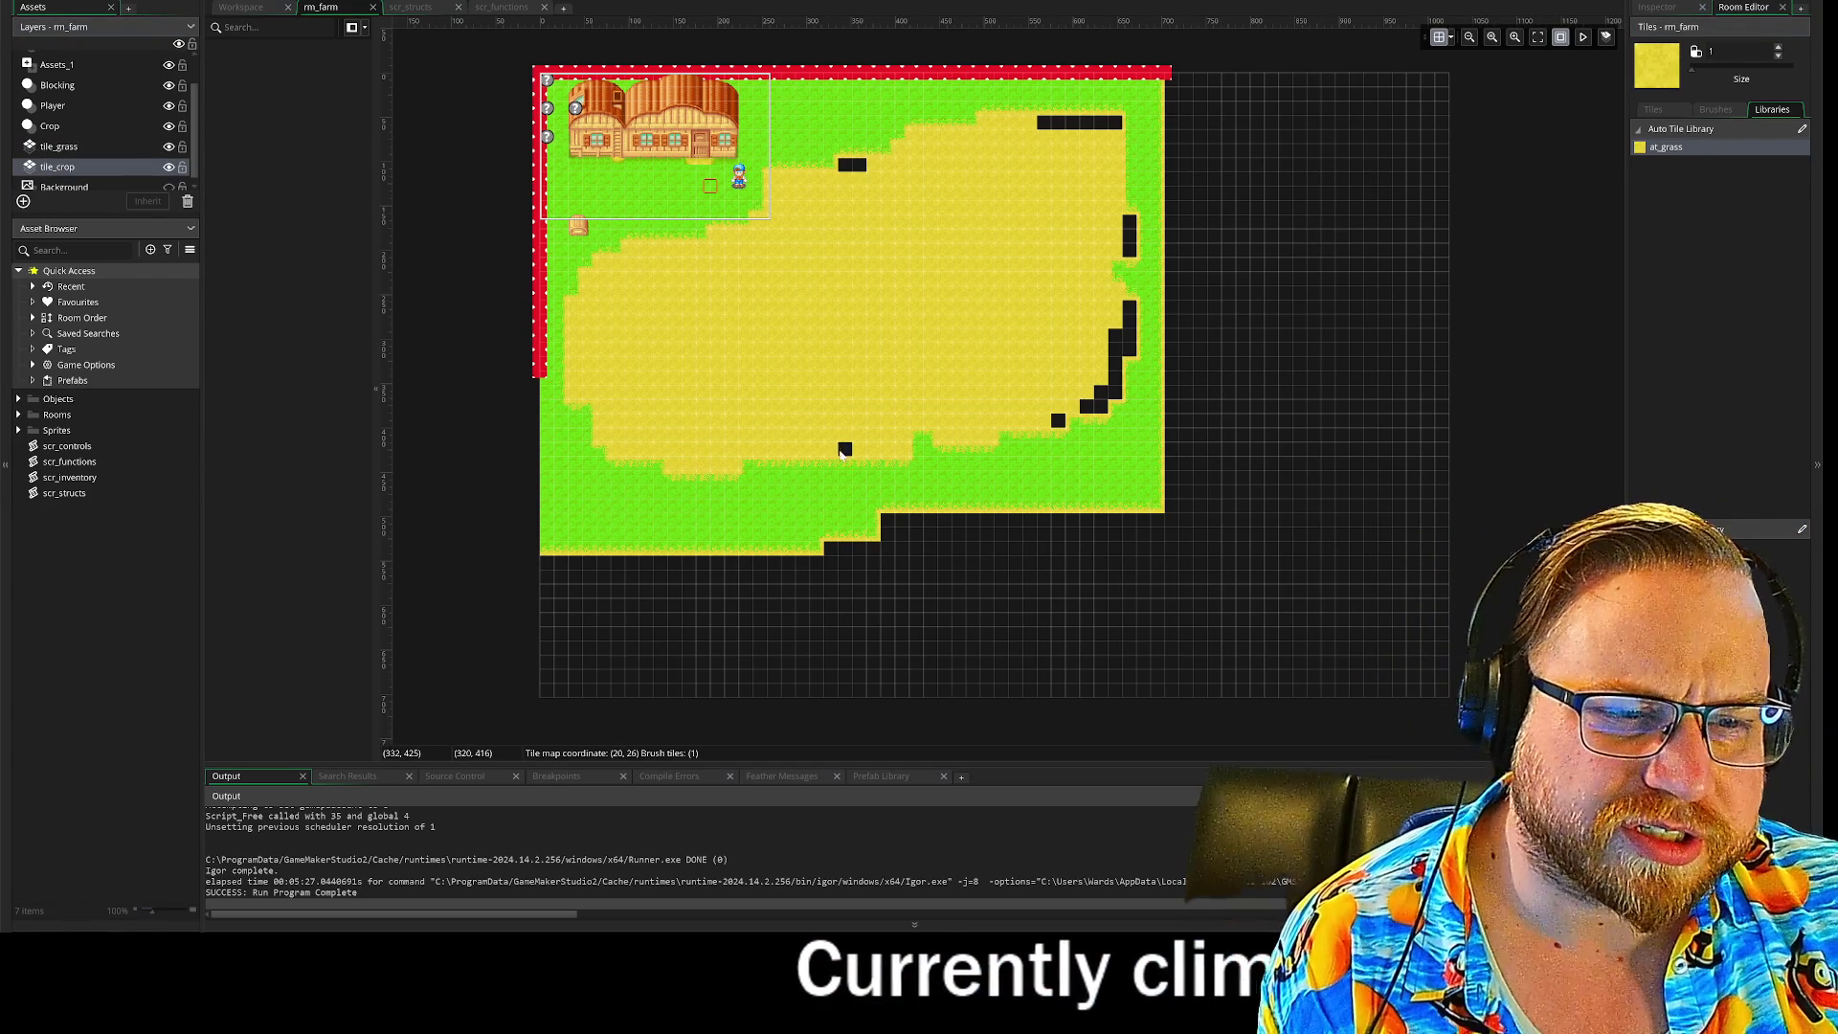
mouse_move(1109, 401)
mouse_down()
mouse_move(1128, 331)
mouse_move(1105, 220)
mouse_move(1118, 143)
mouse_move(1039, 123)
mouse_move(845, 165)
mouse_up()
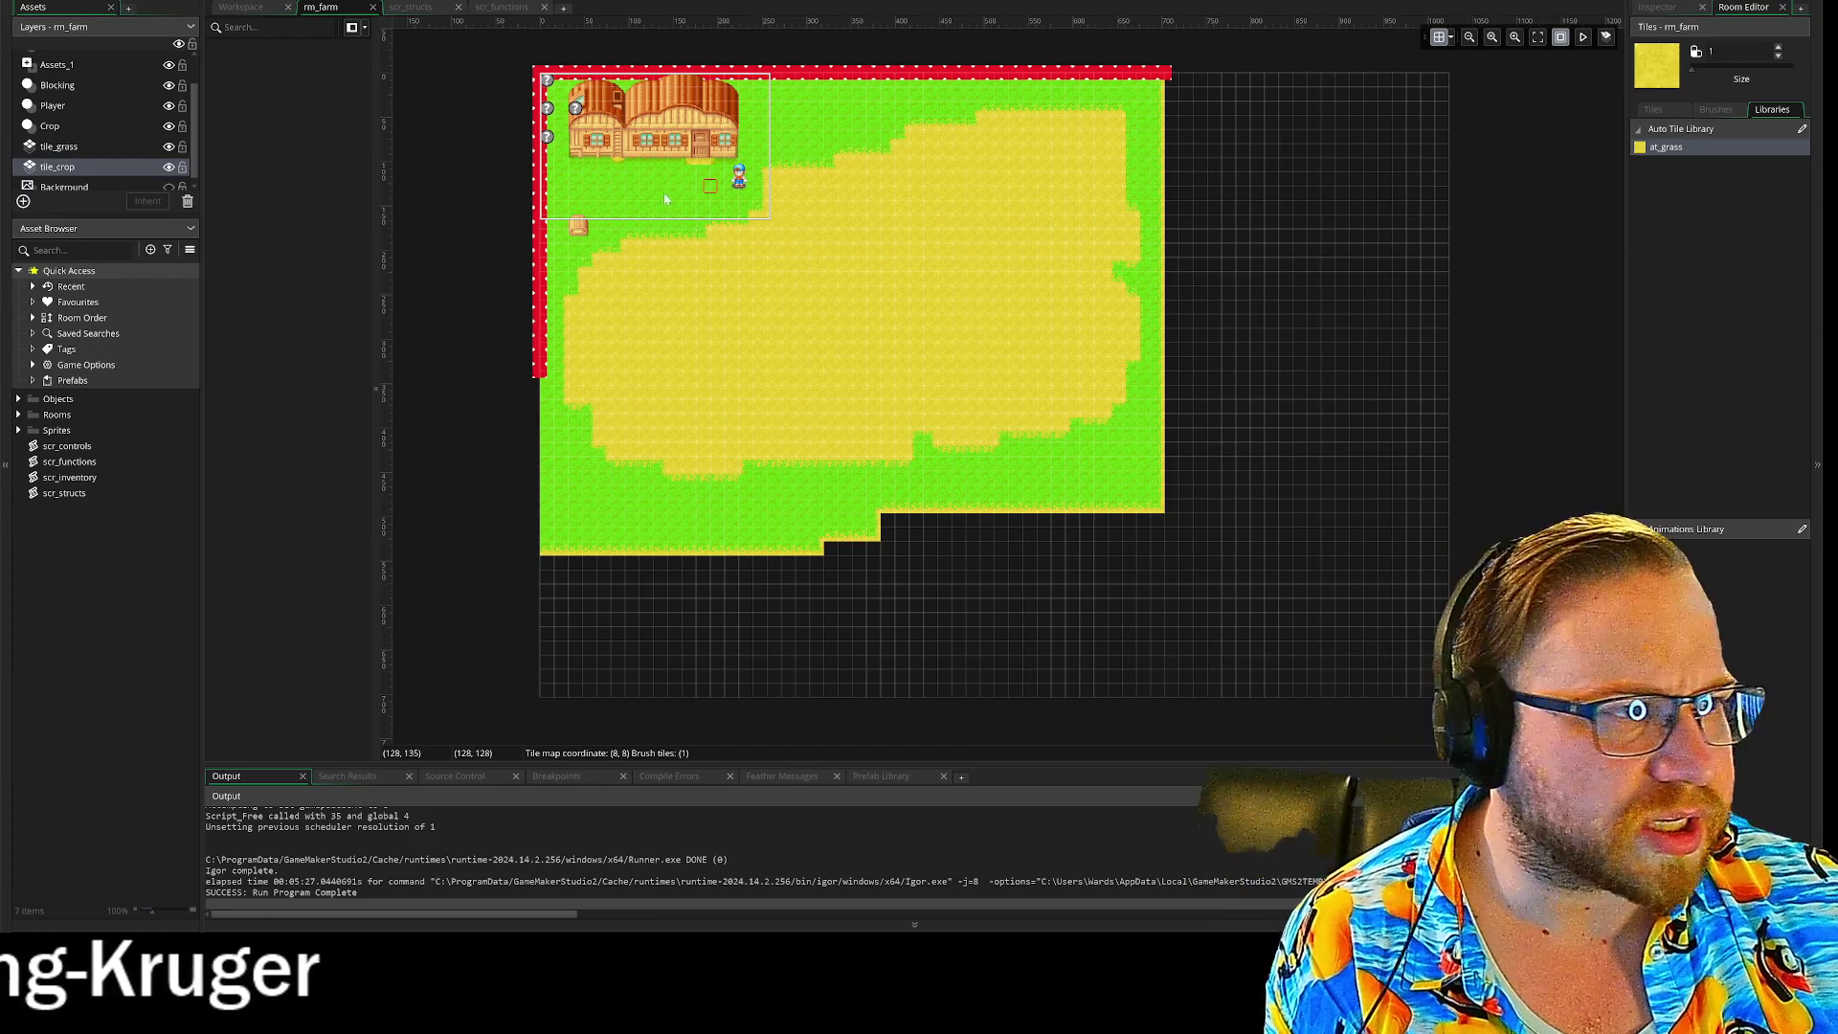
click(32, 145)
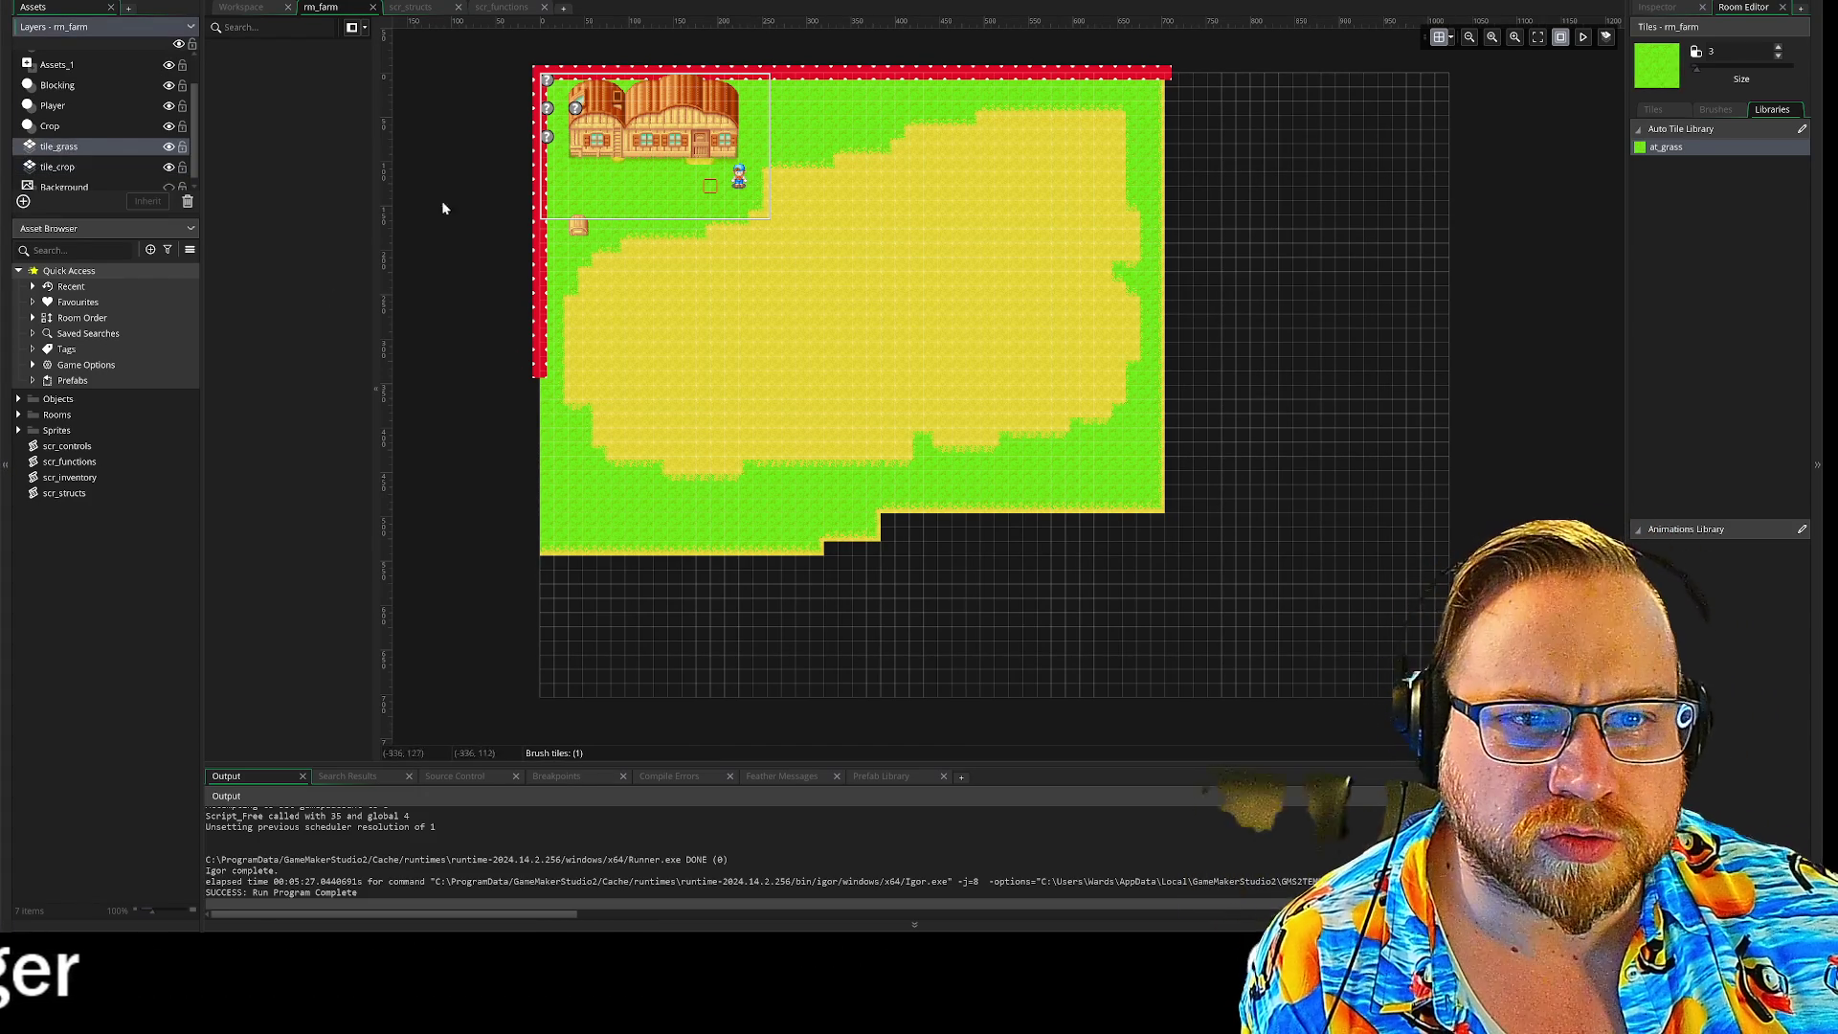
click(170, 166)
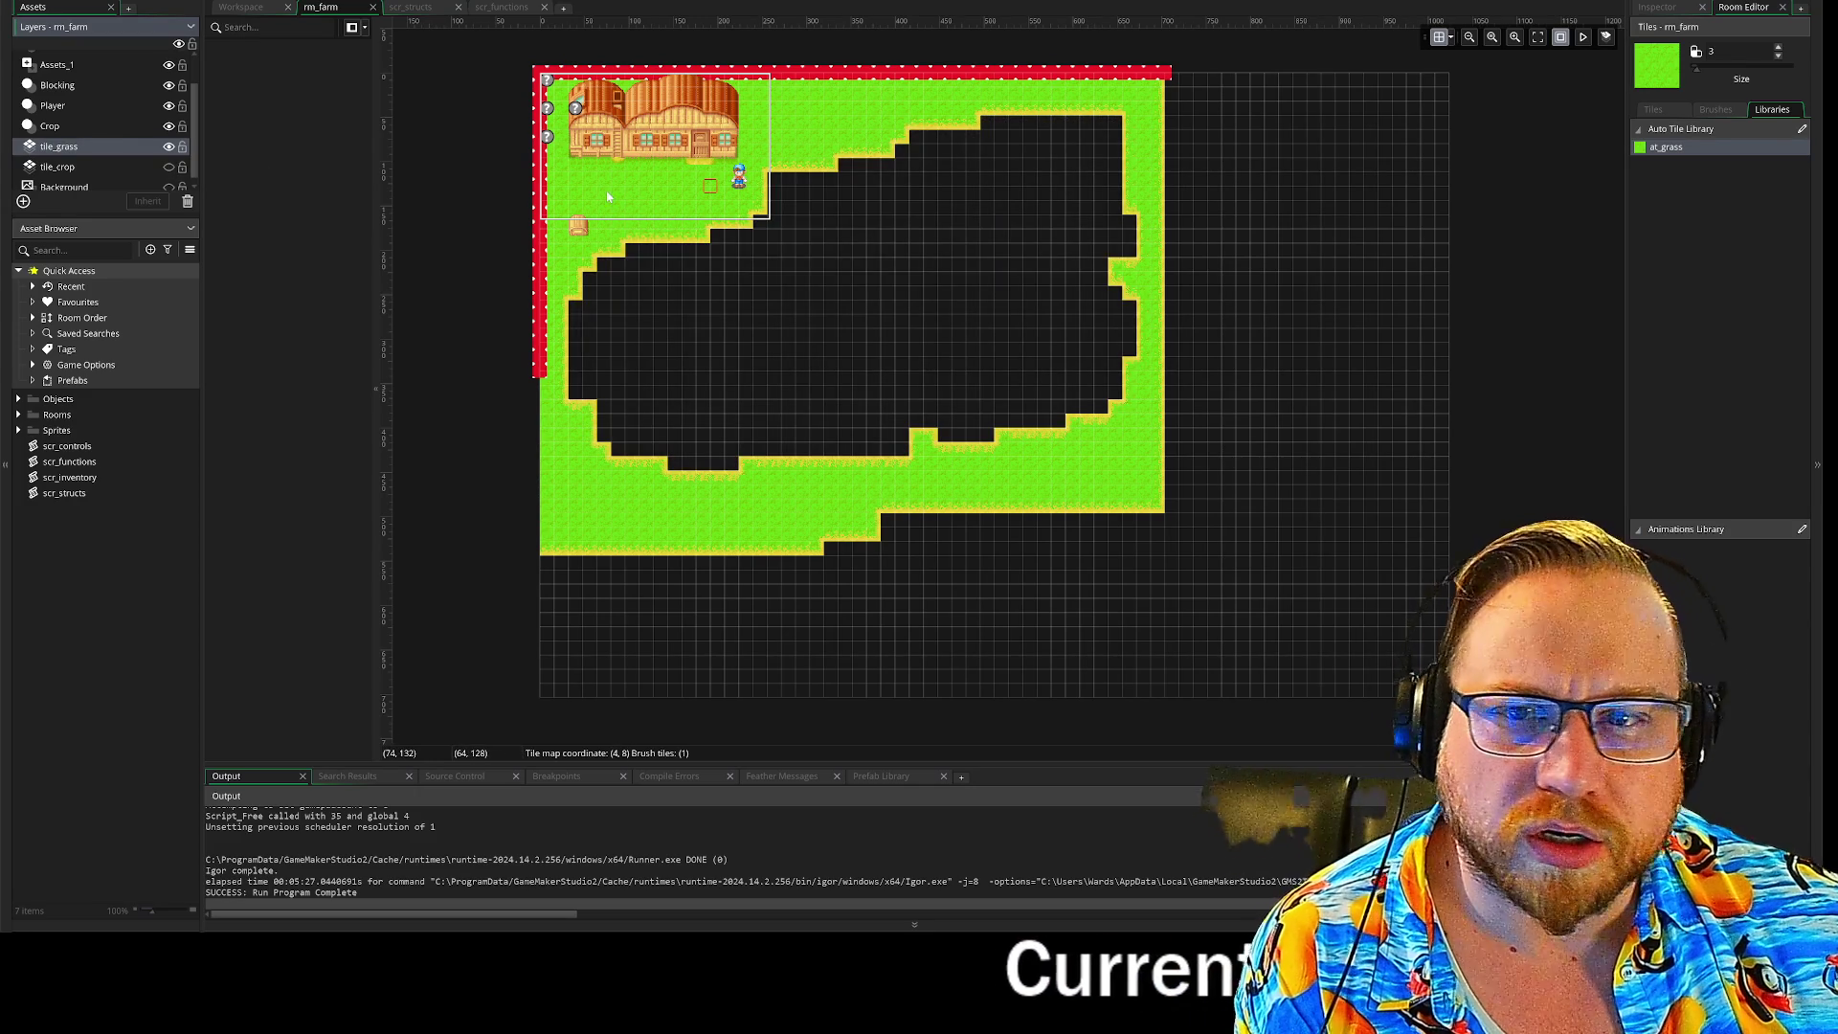
Step: With only tile_crop visible, fill the last missing crop patch, then re-show tile_grass
click(57, 168)
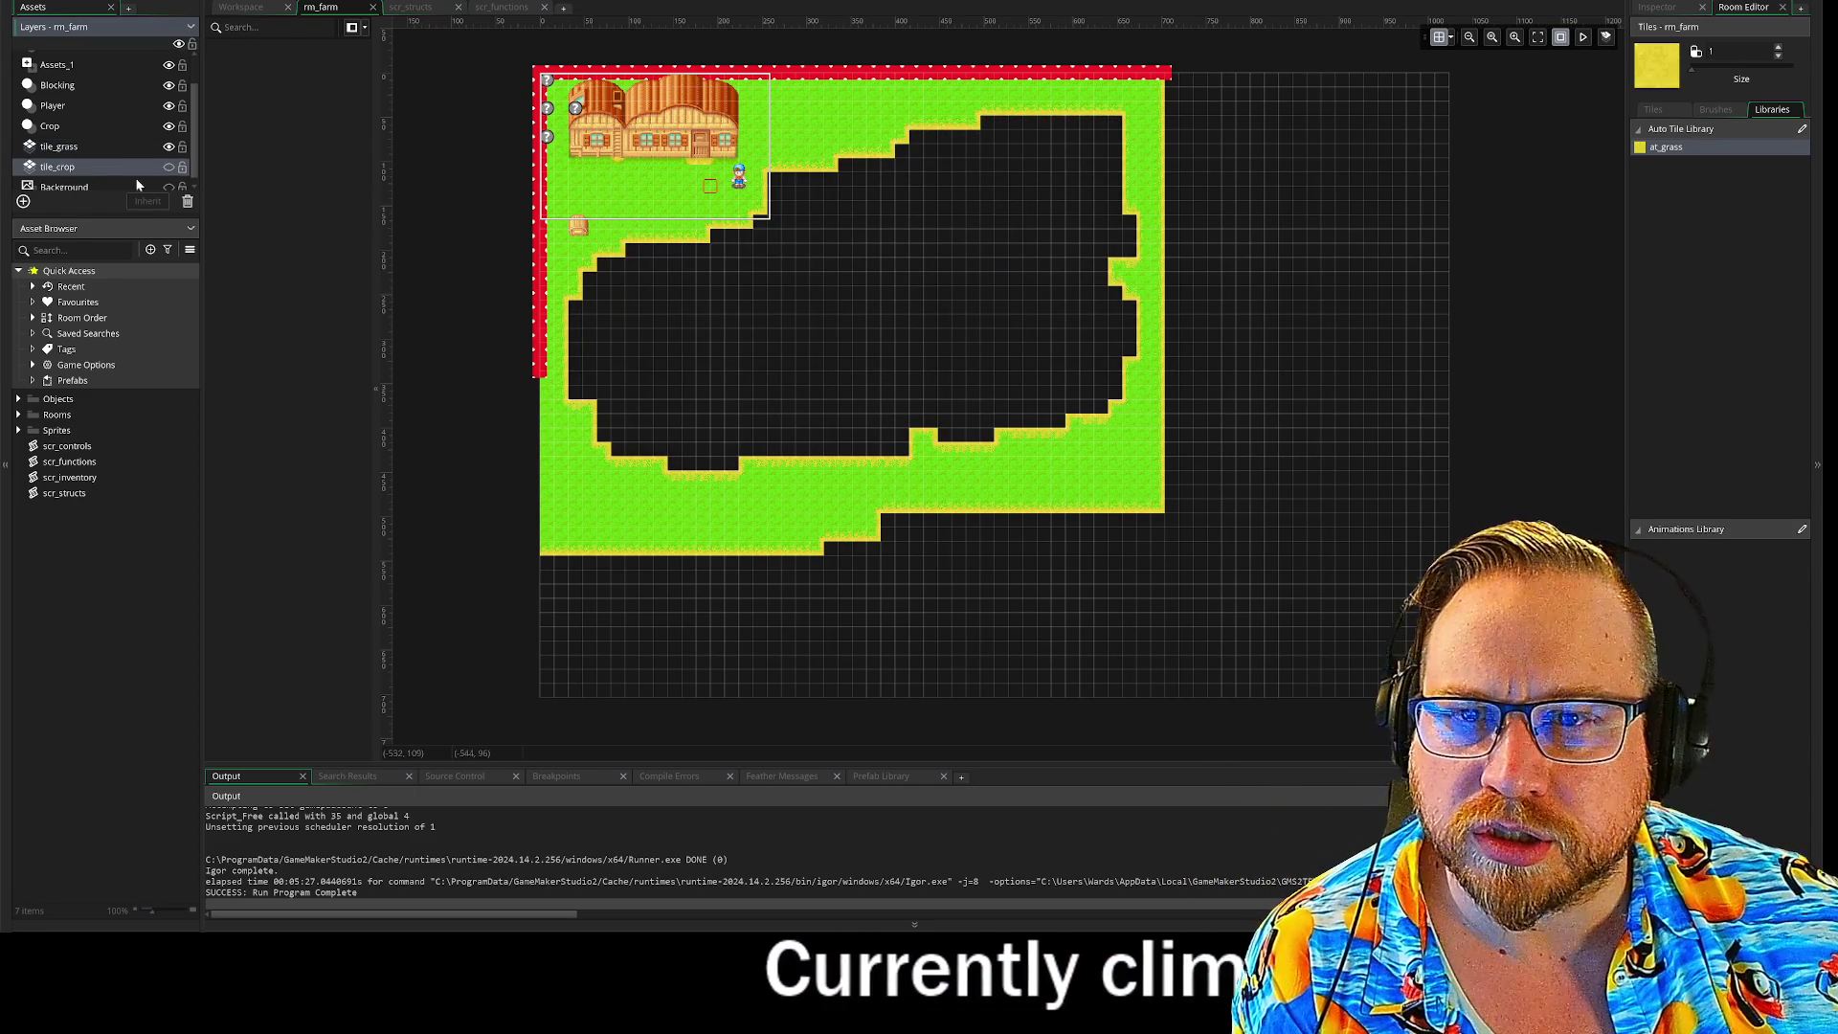
click(170, 167)
click(169, 146)
mouse_move(604, 207)
mouse_down()
mouse_move(649, 196)
mouse_move(601, 211)
mouse_move(649, 217)
mouse_move(601, 178)
mouse_move(640, 189)
mouse_up()
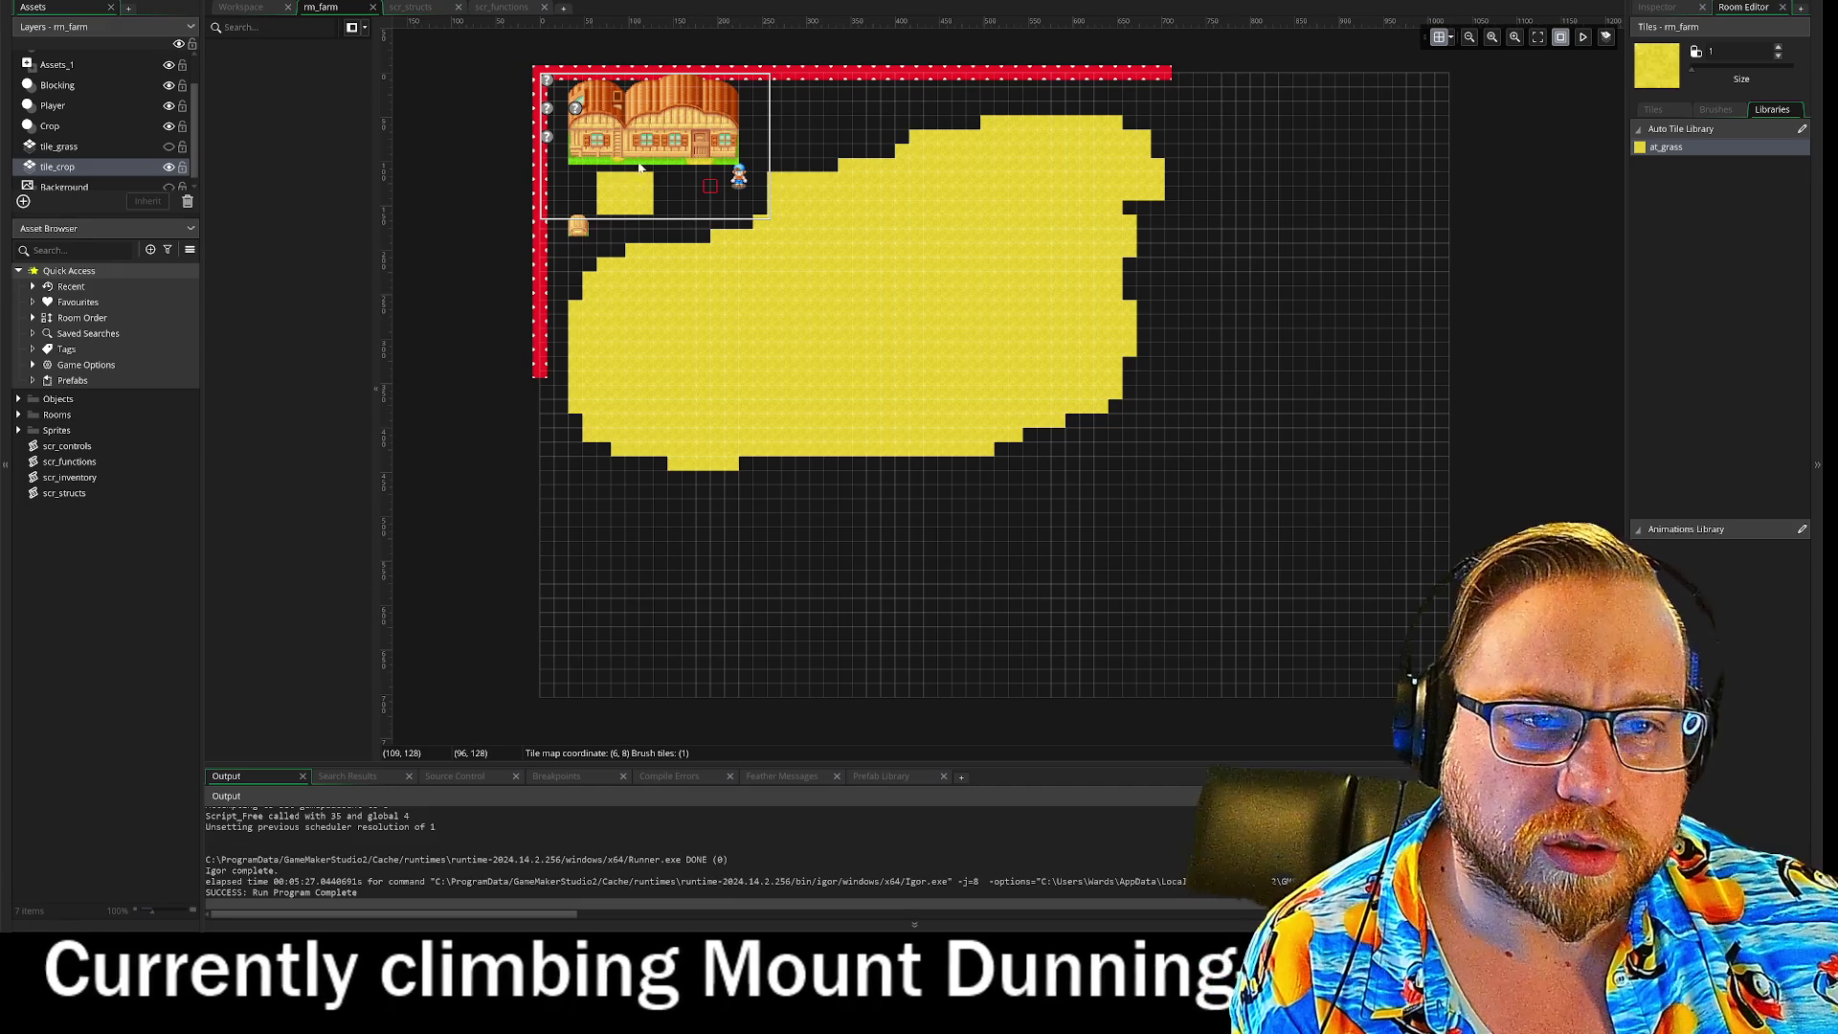
click(170, 146)
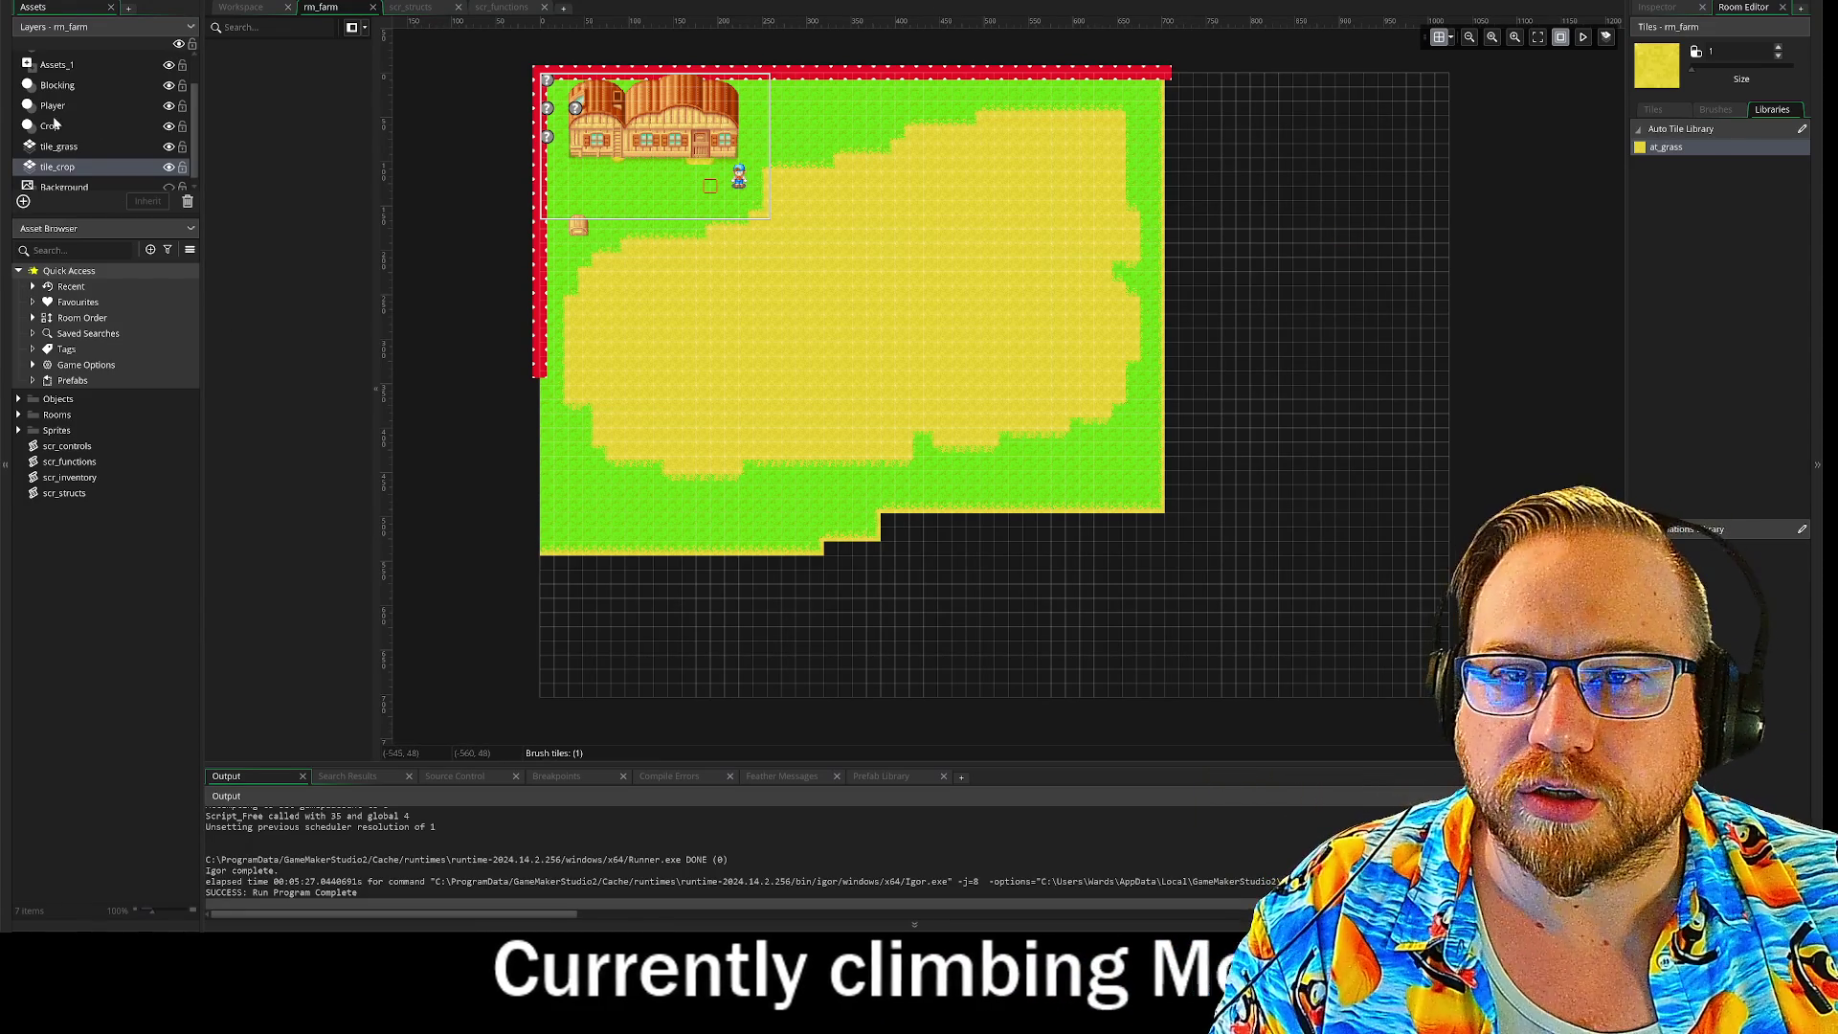
Step: Stretch the left obj_box_red column to the bottom and place a copy along the right edge
click(58, 85)
click(539, 373)
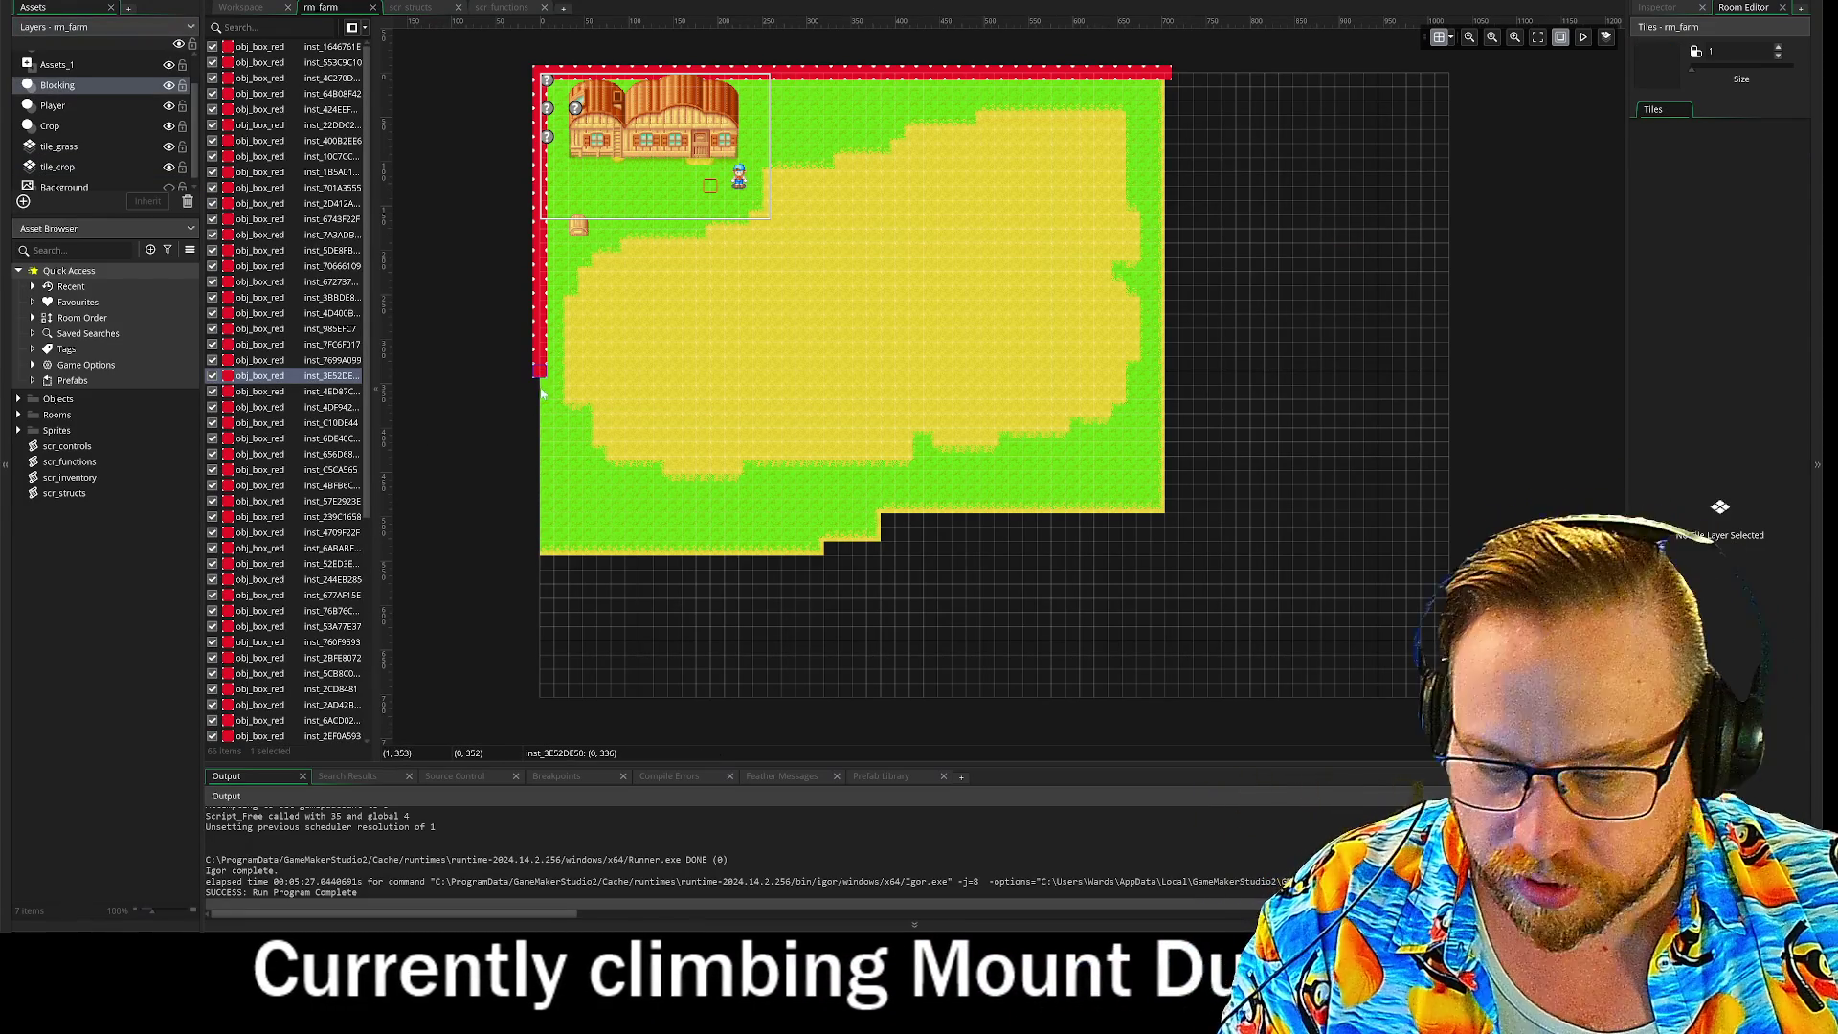
drag(542, 393, 551, 581)
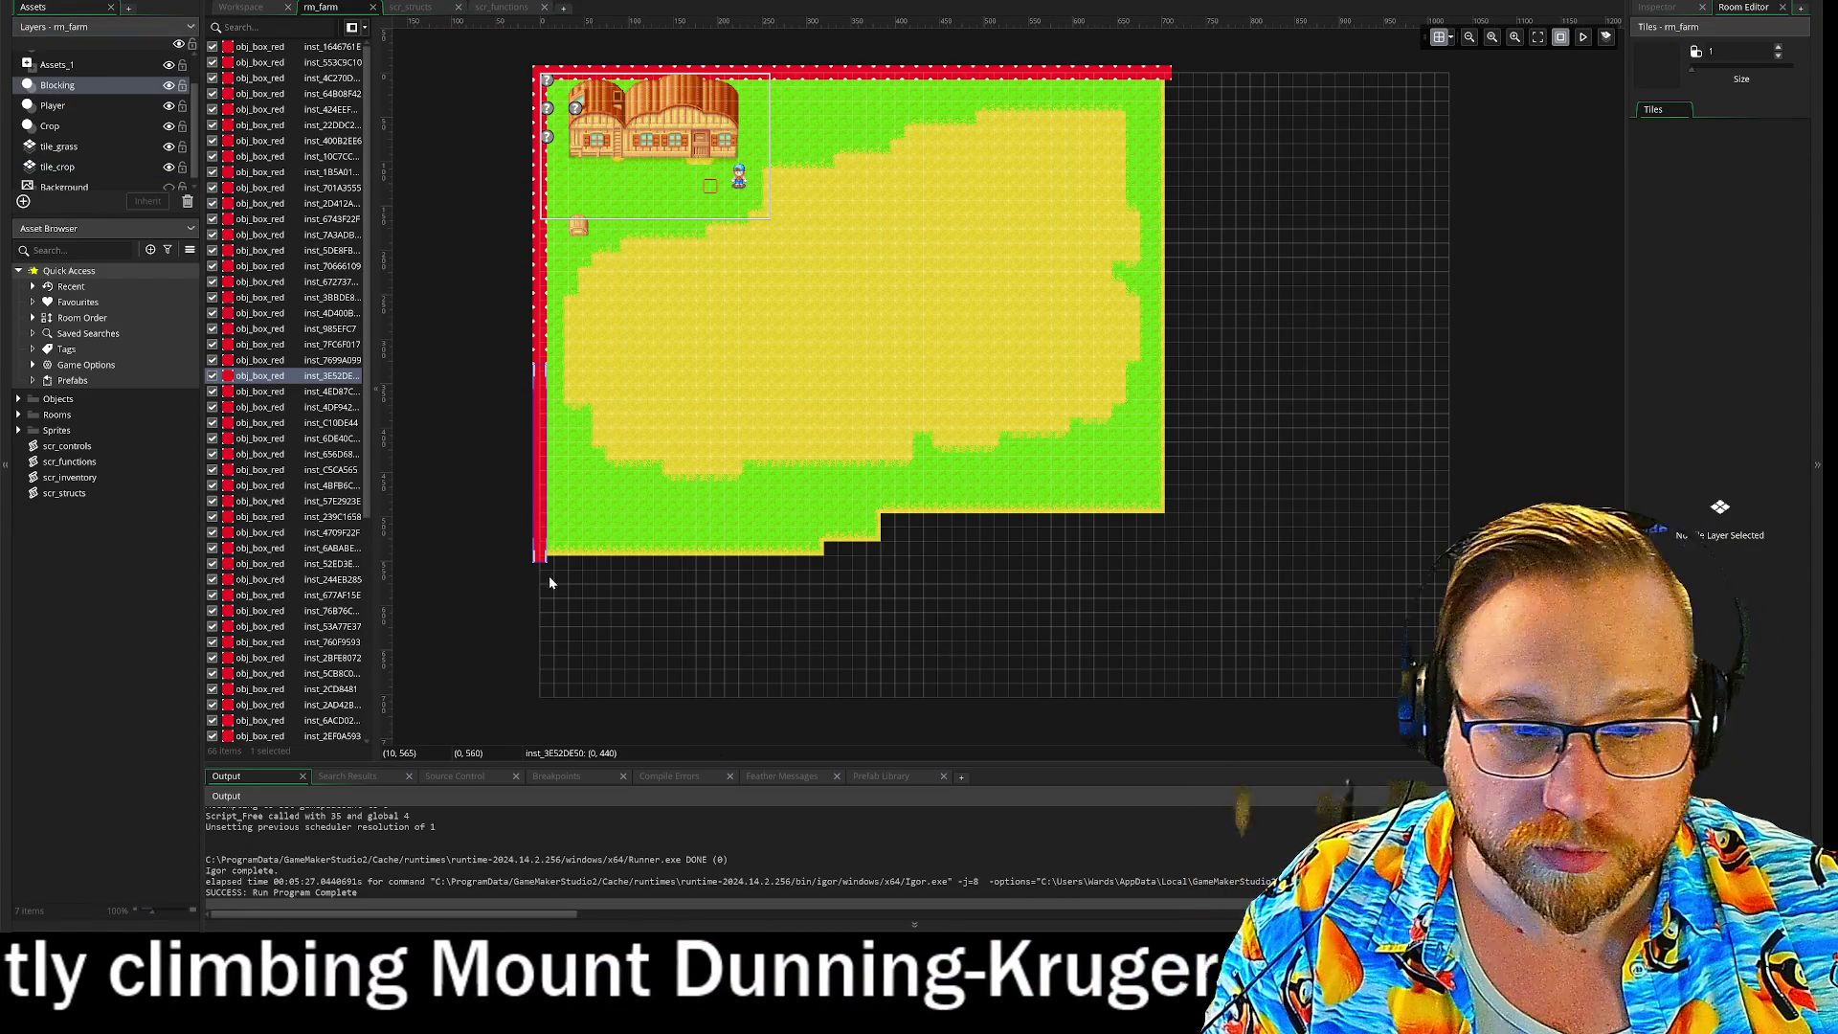
key(ctrl+c)
key(ctrl+v)
mouse_move(1289, 178)
mouse_down()
mouse_move(1160, 220)
mouse_move(1144, 249)
mouse_move(1157, 527)
mouse_up()
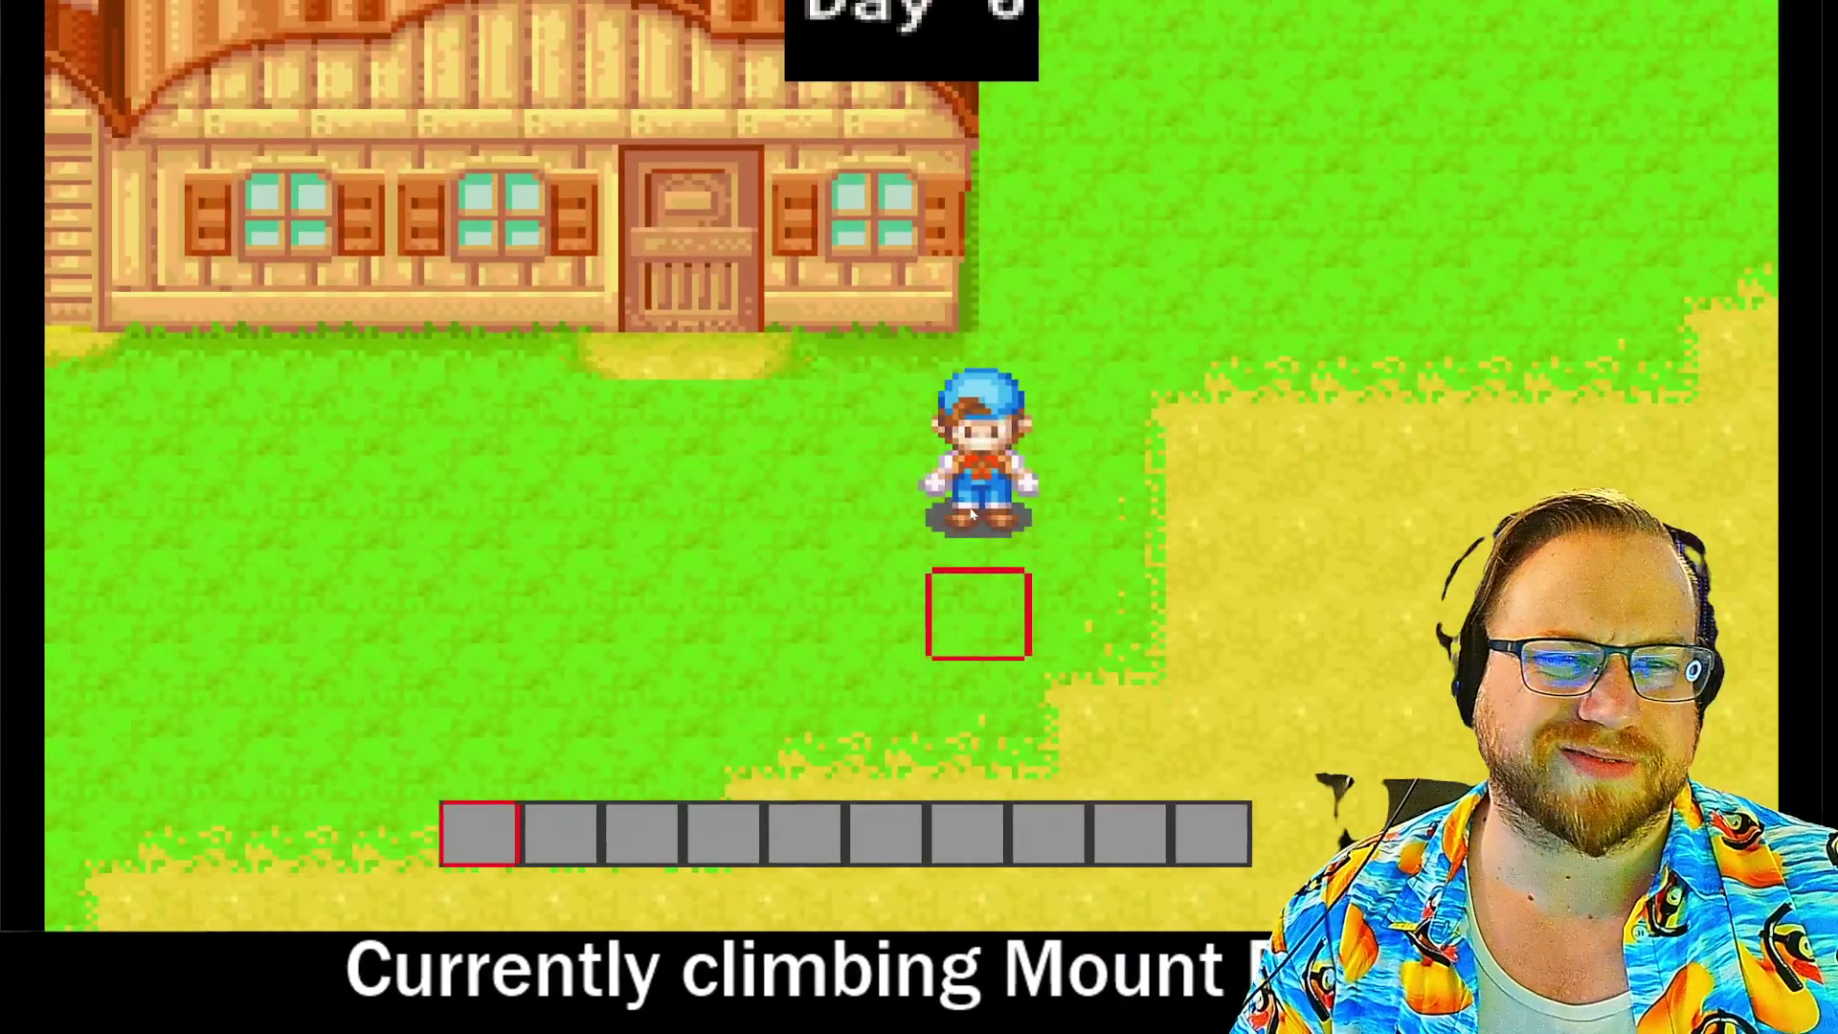
Step: Start the game, check the inventory, and till the first two grass tiles with the hoe
key(Left)
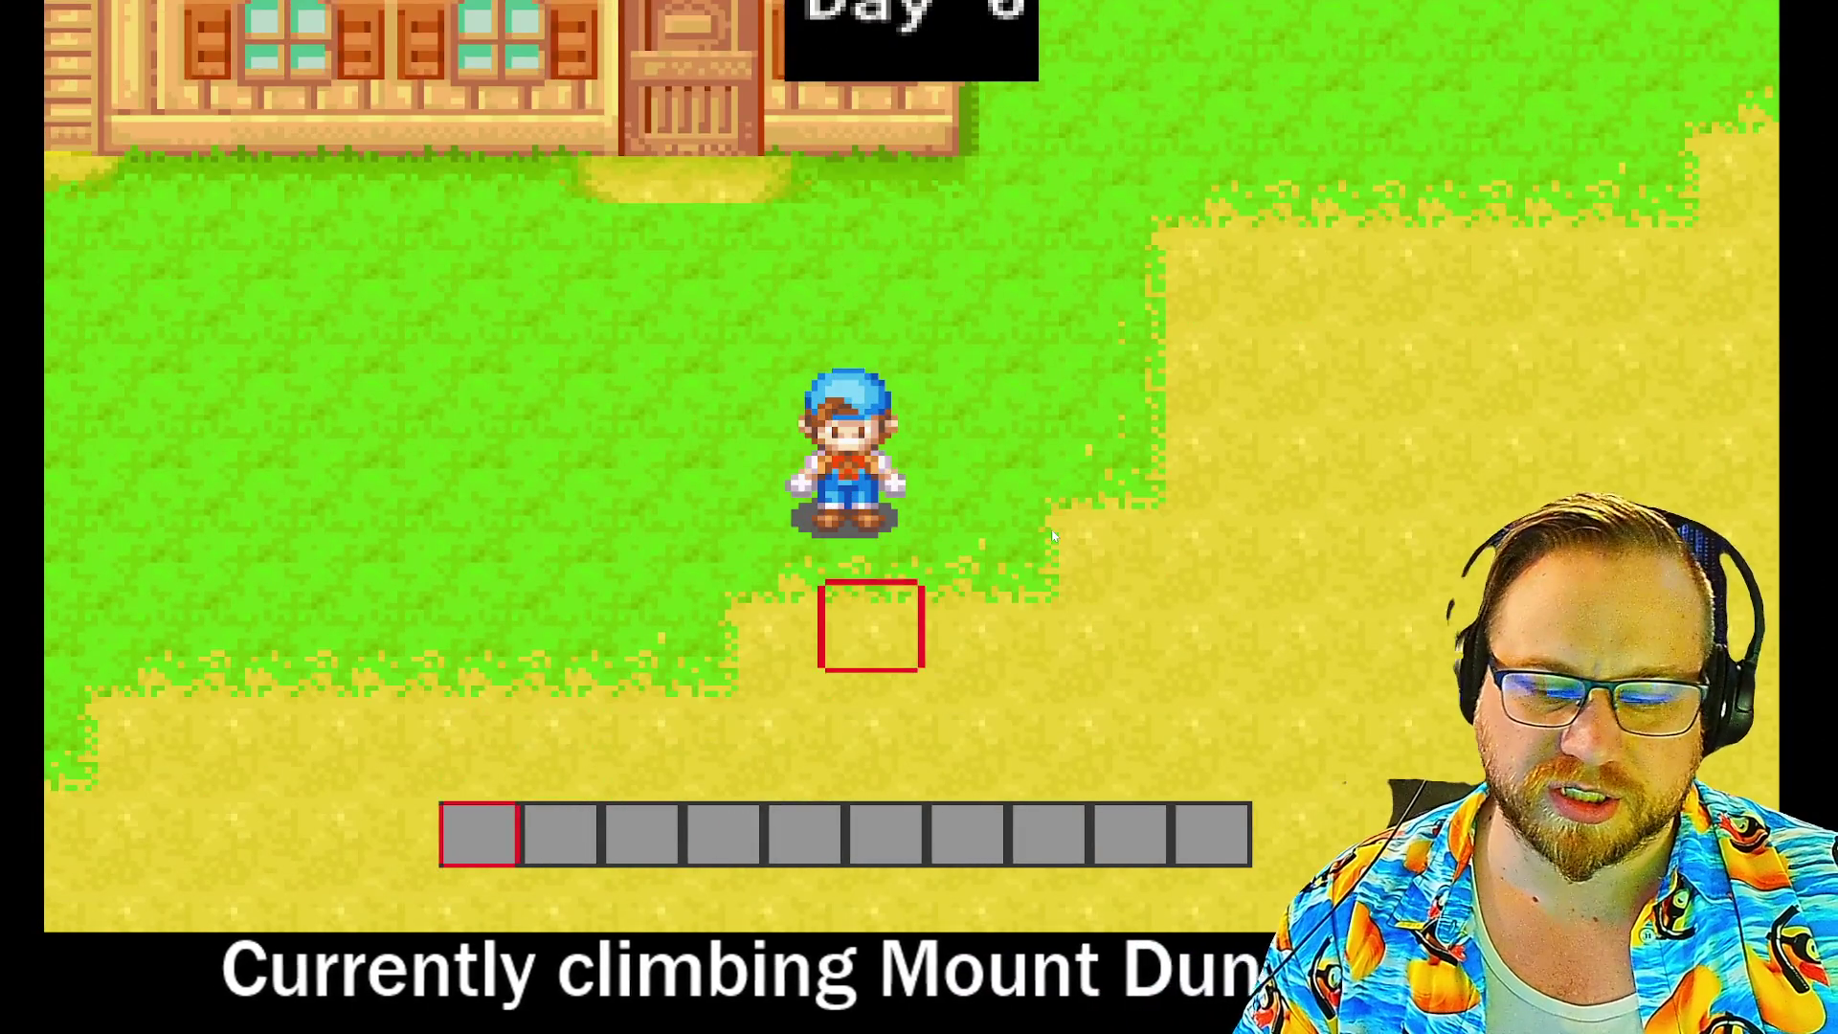
key(Up)
key(Left)
key(i)
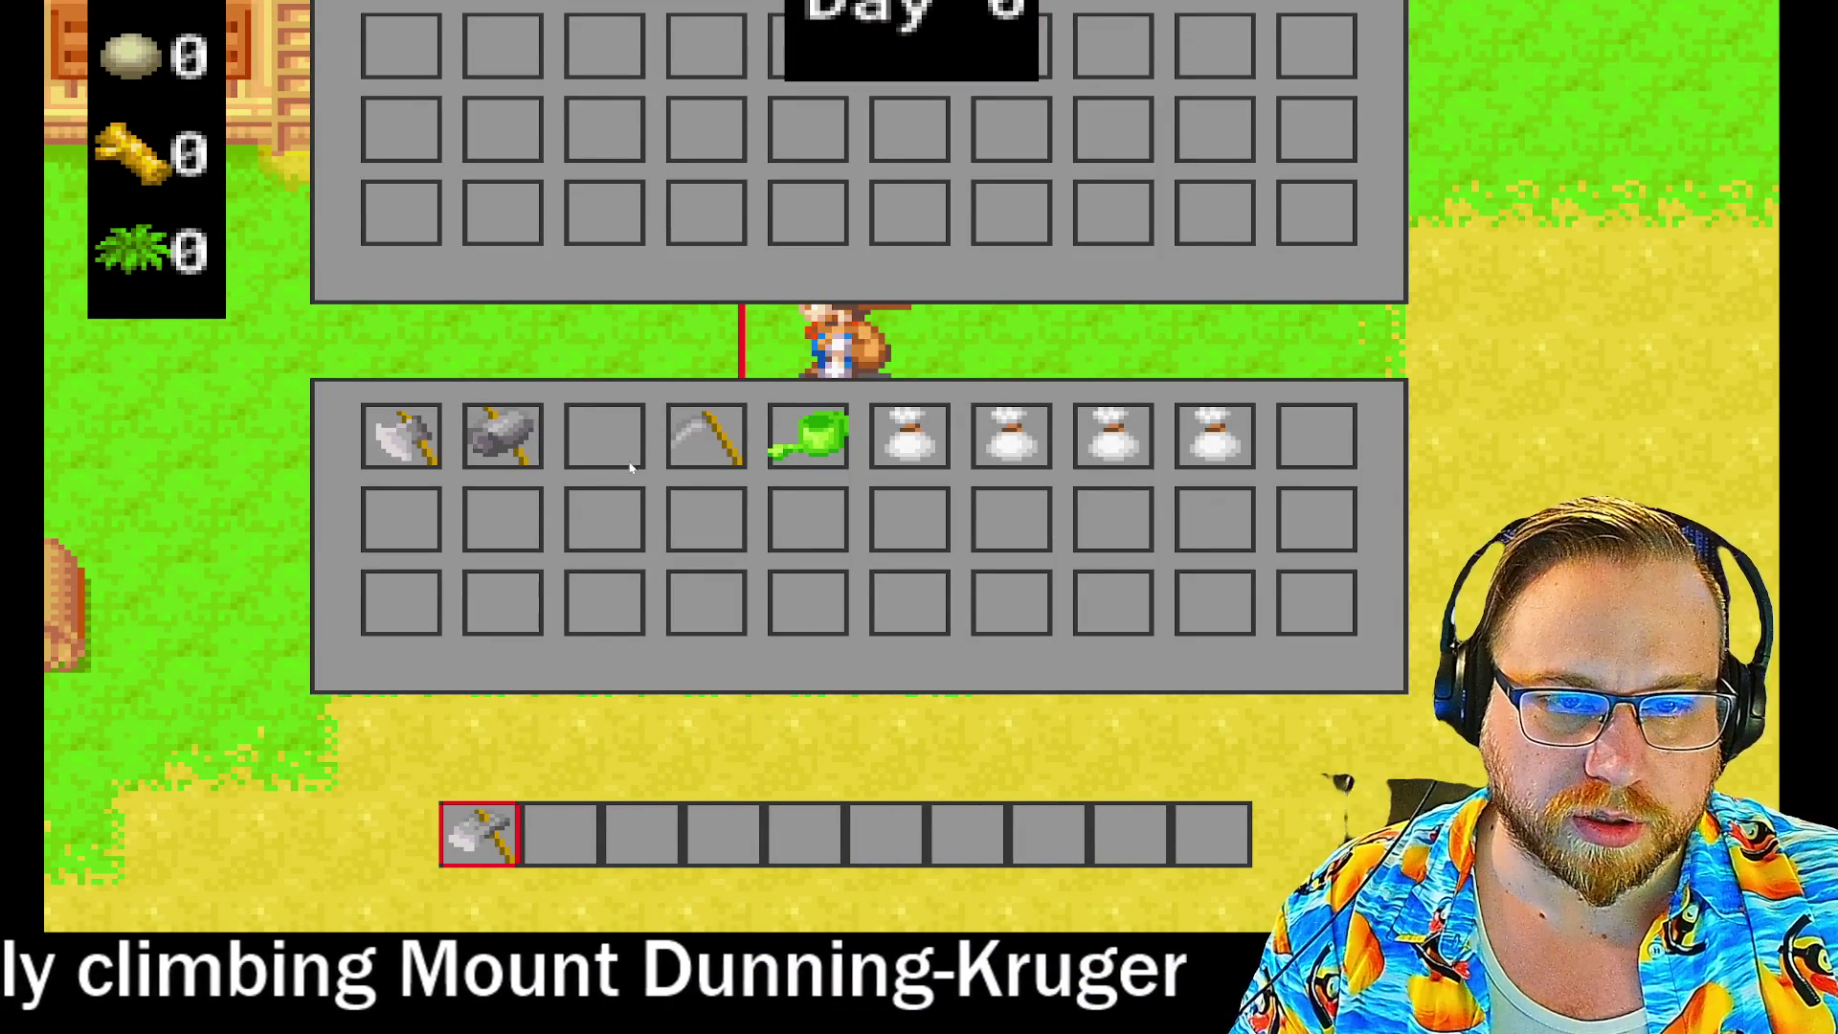
key(i)
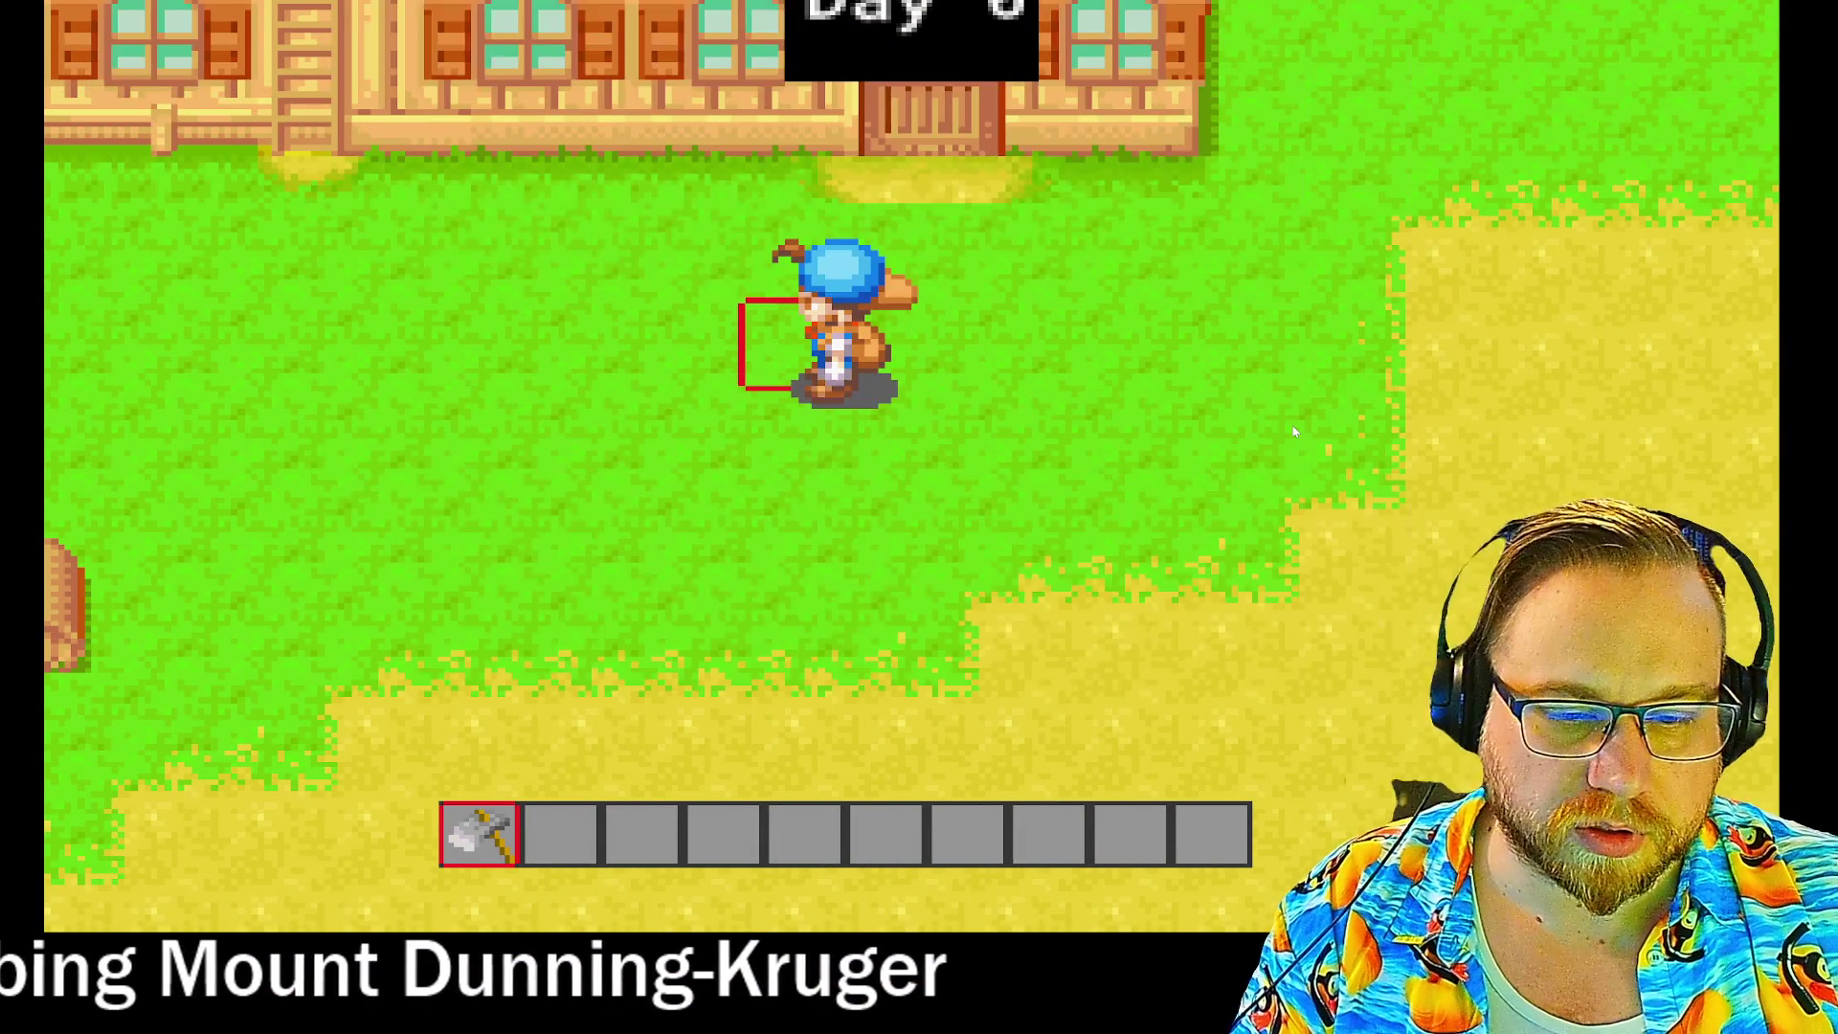
key(Left)
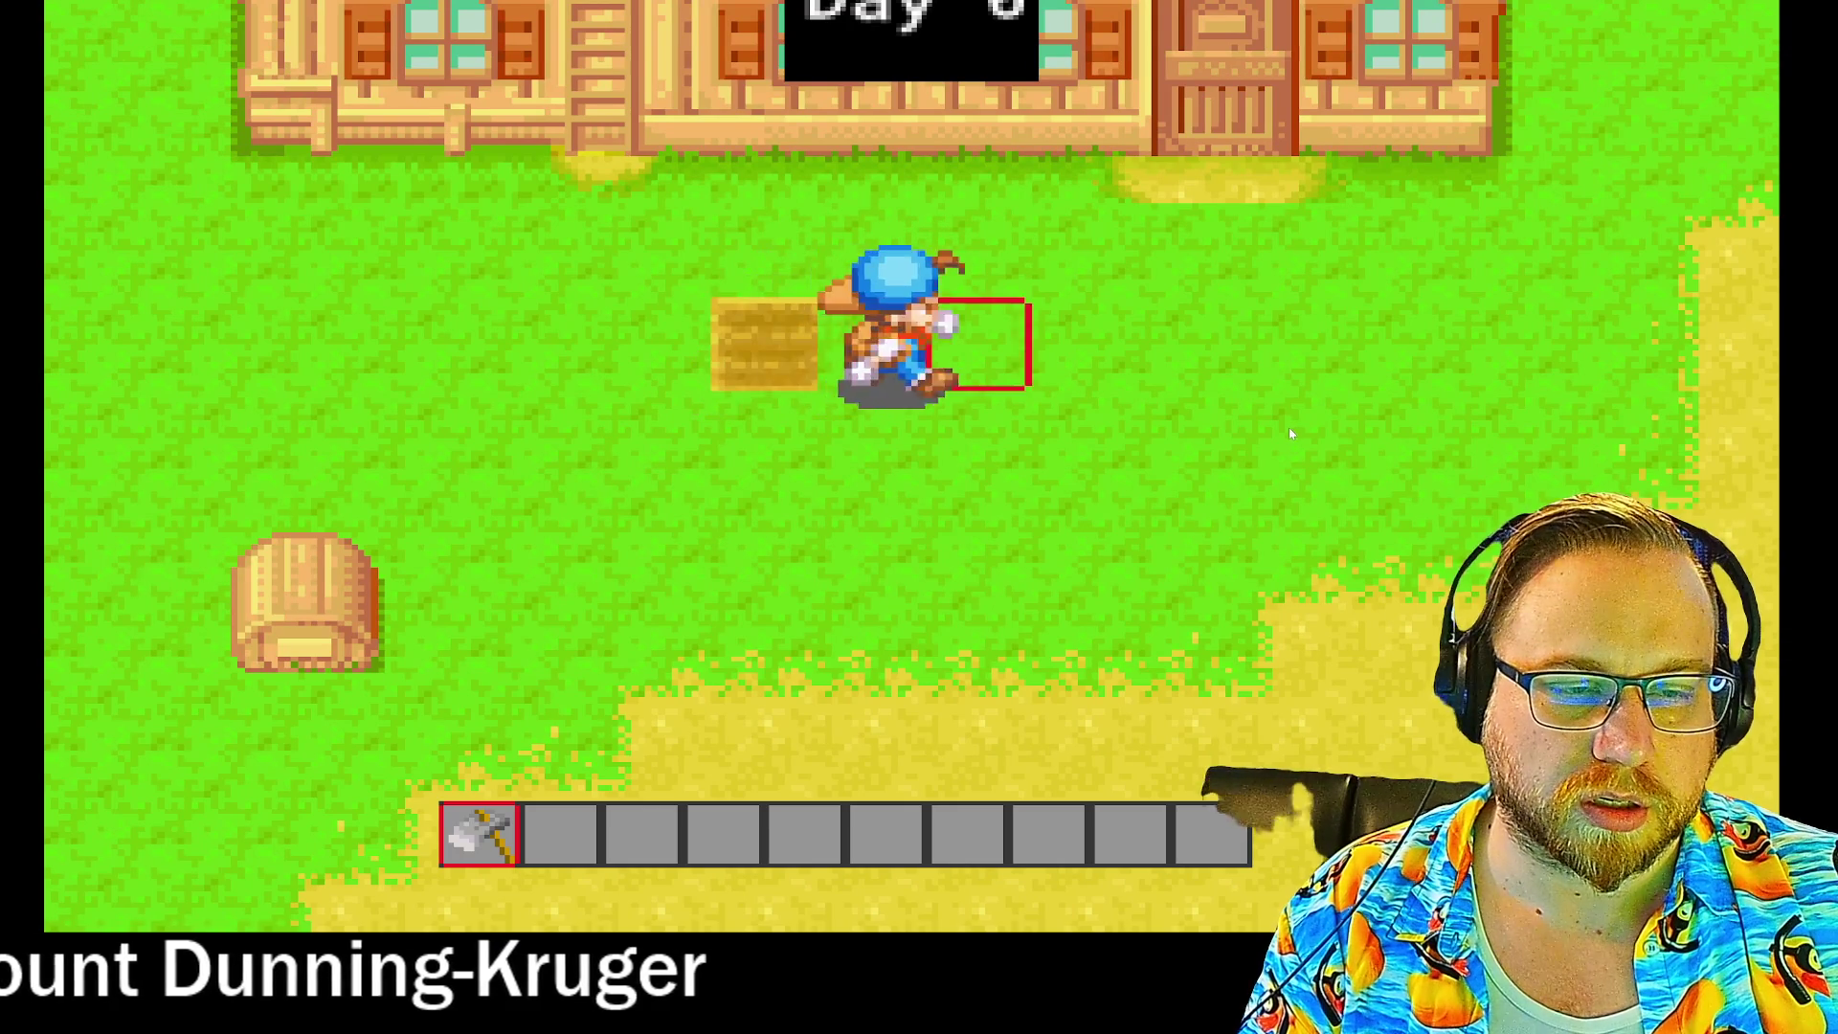
key(Left)
key(Up)
key(Left)
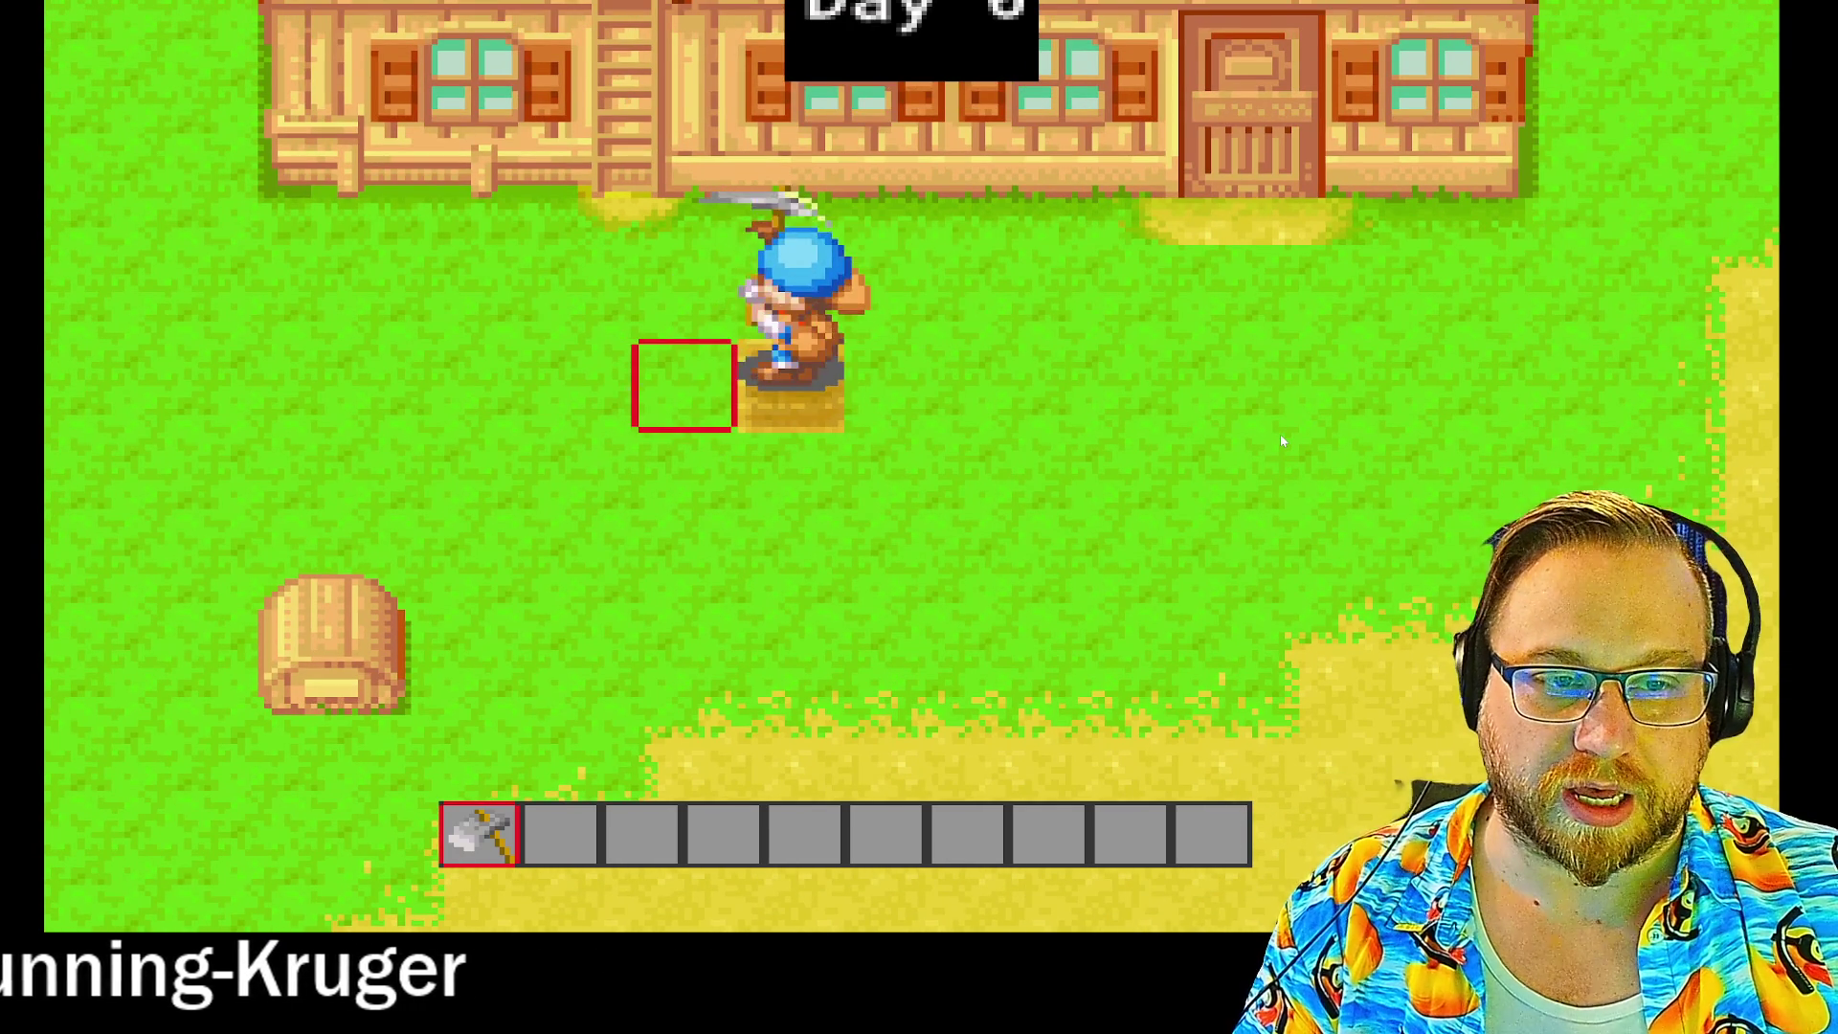
key(Right)
key(Down)
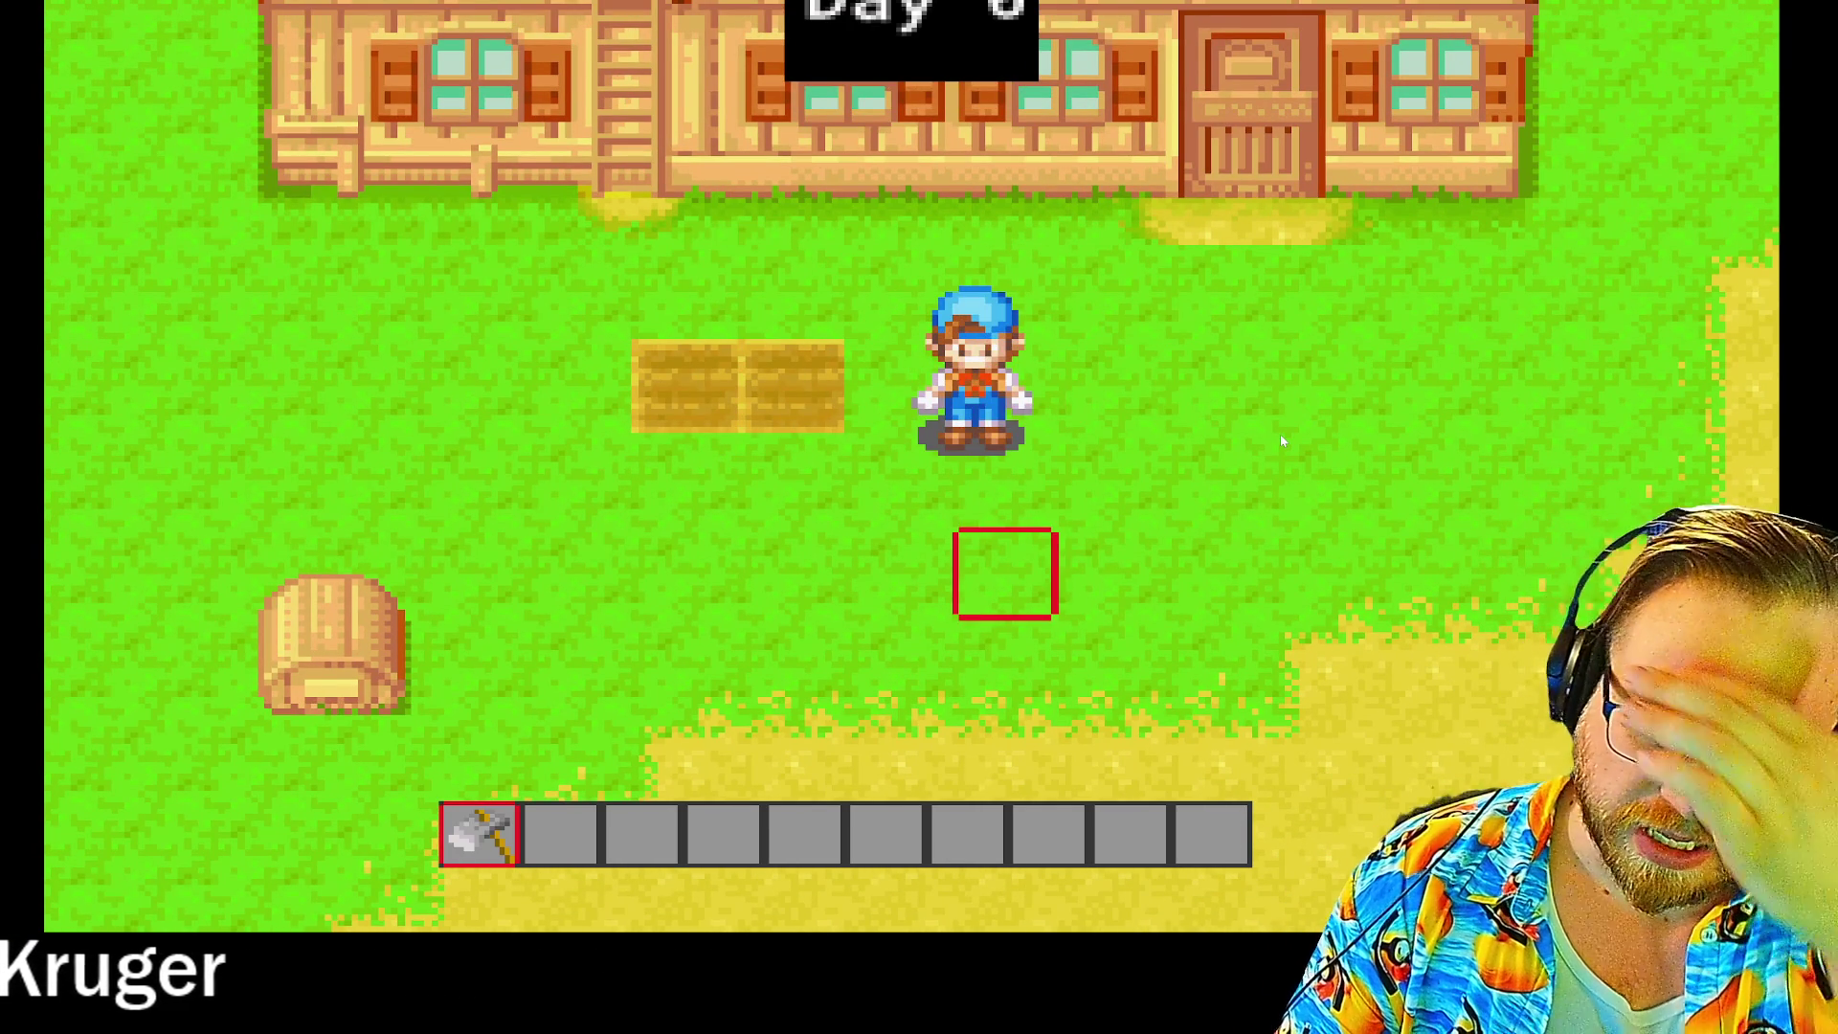
key(Up)
key(Left)
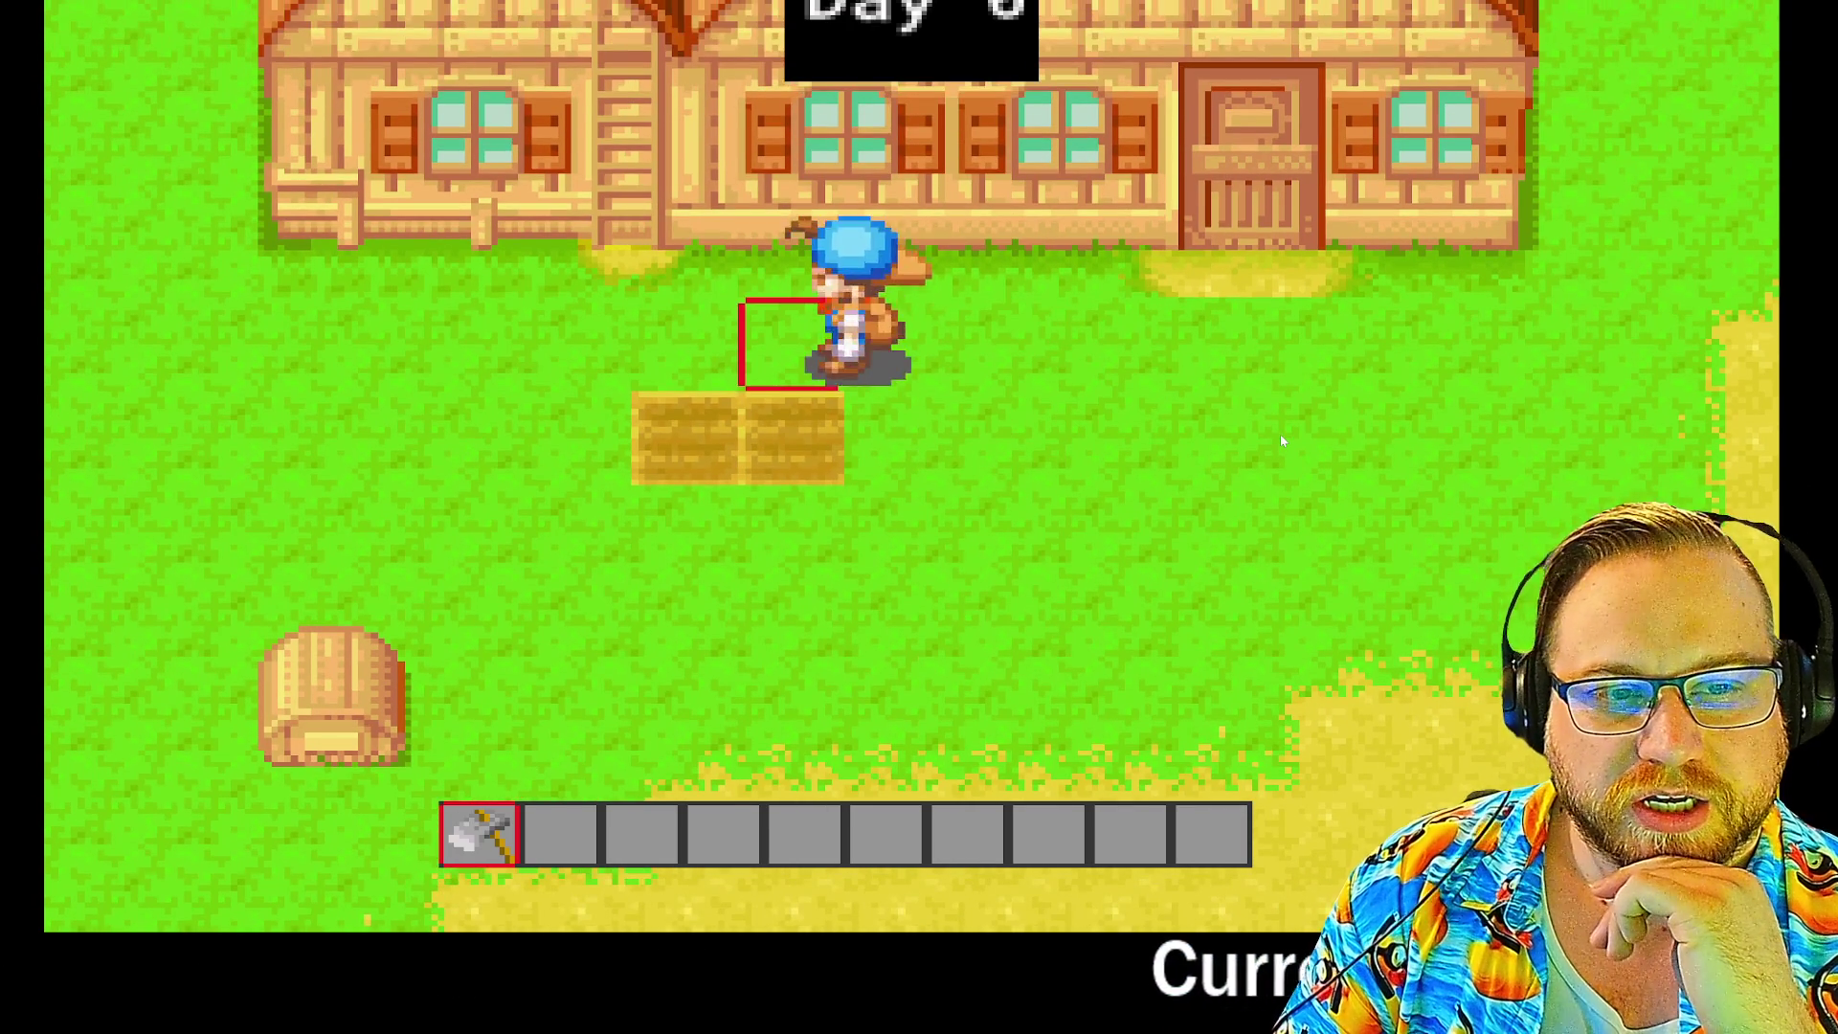
key(Right)
key(Down)
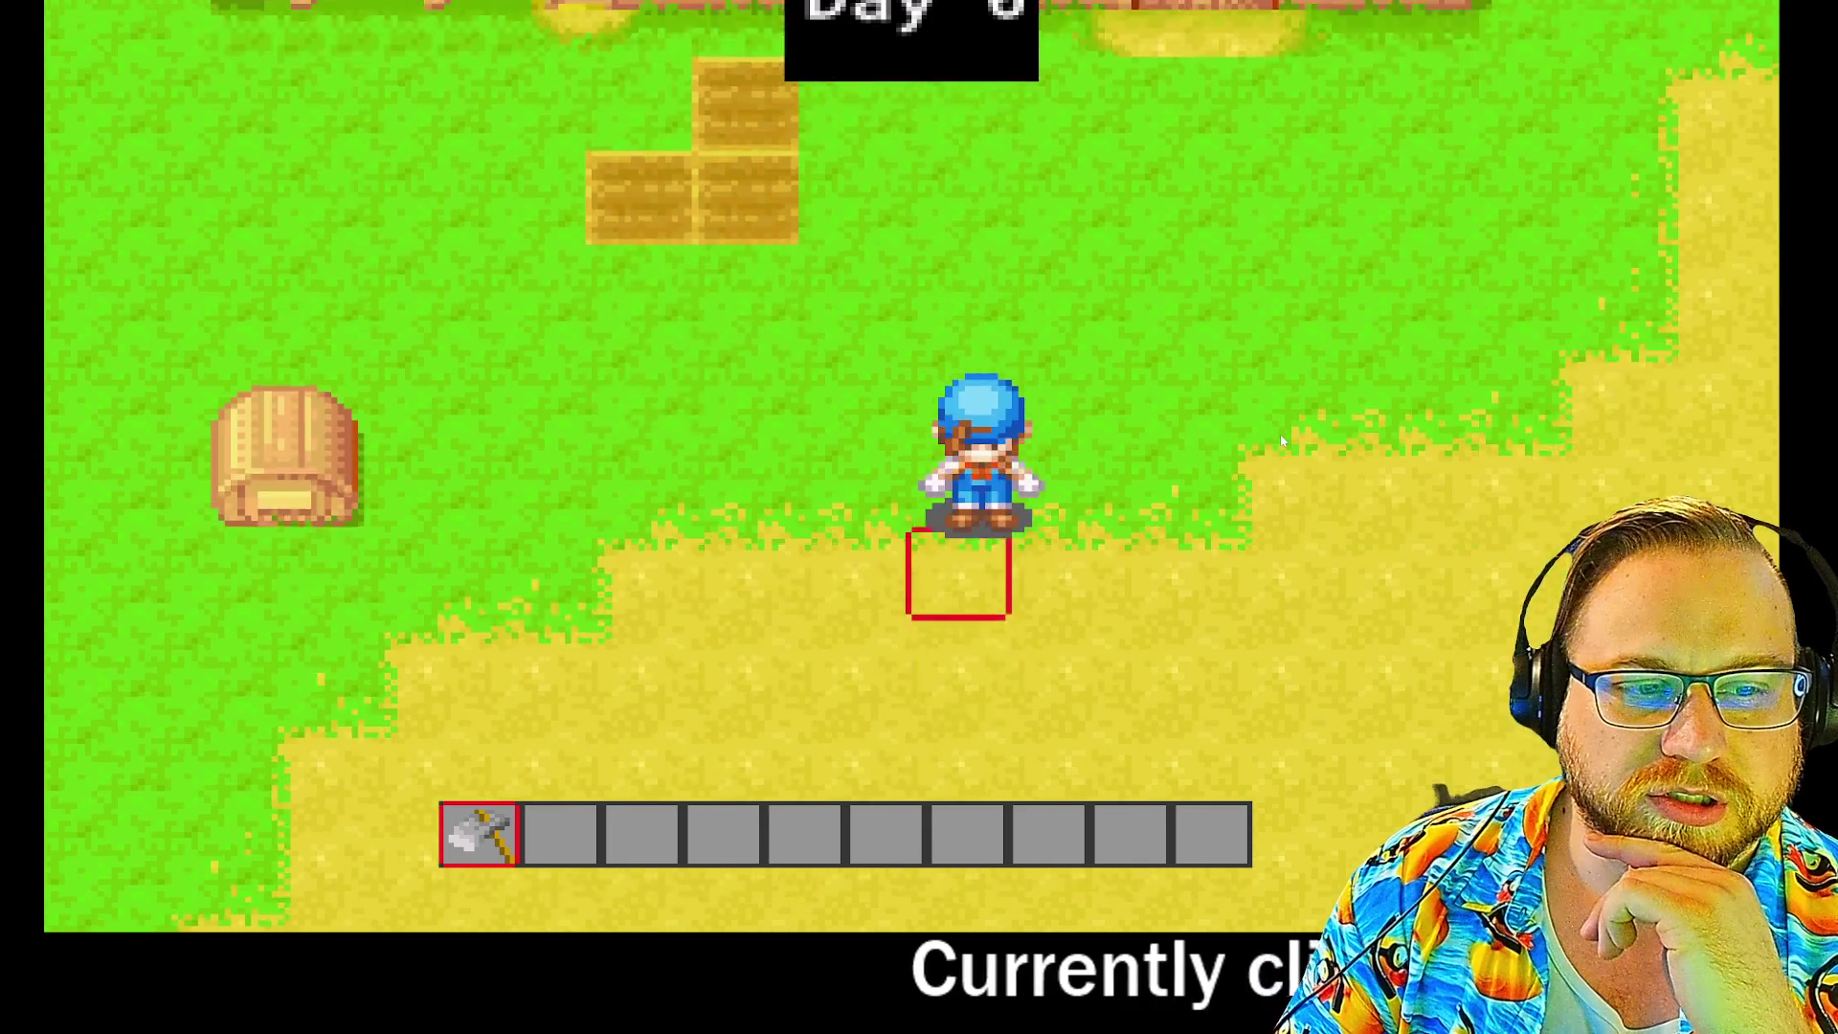
key(Right)
key(Down)
key(Up)
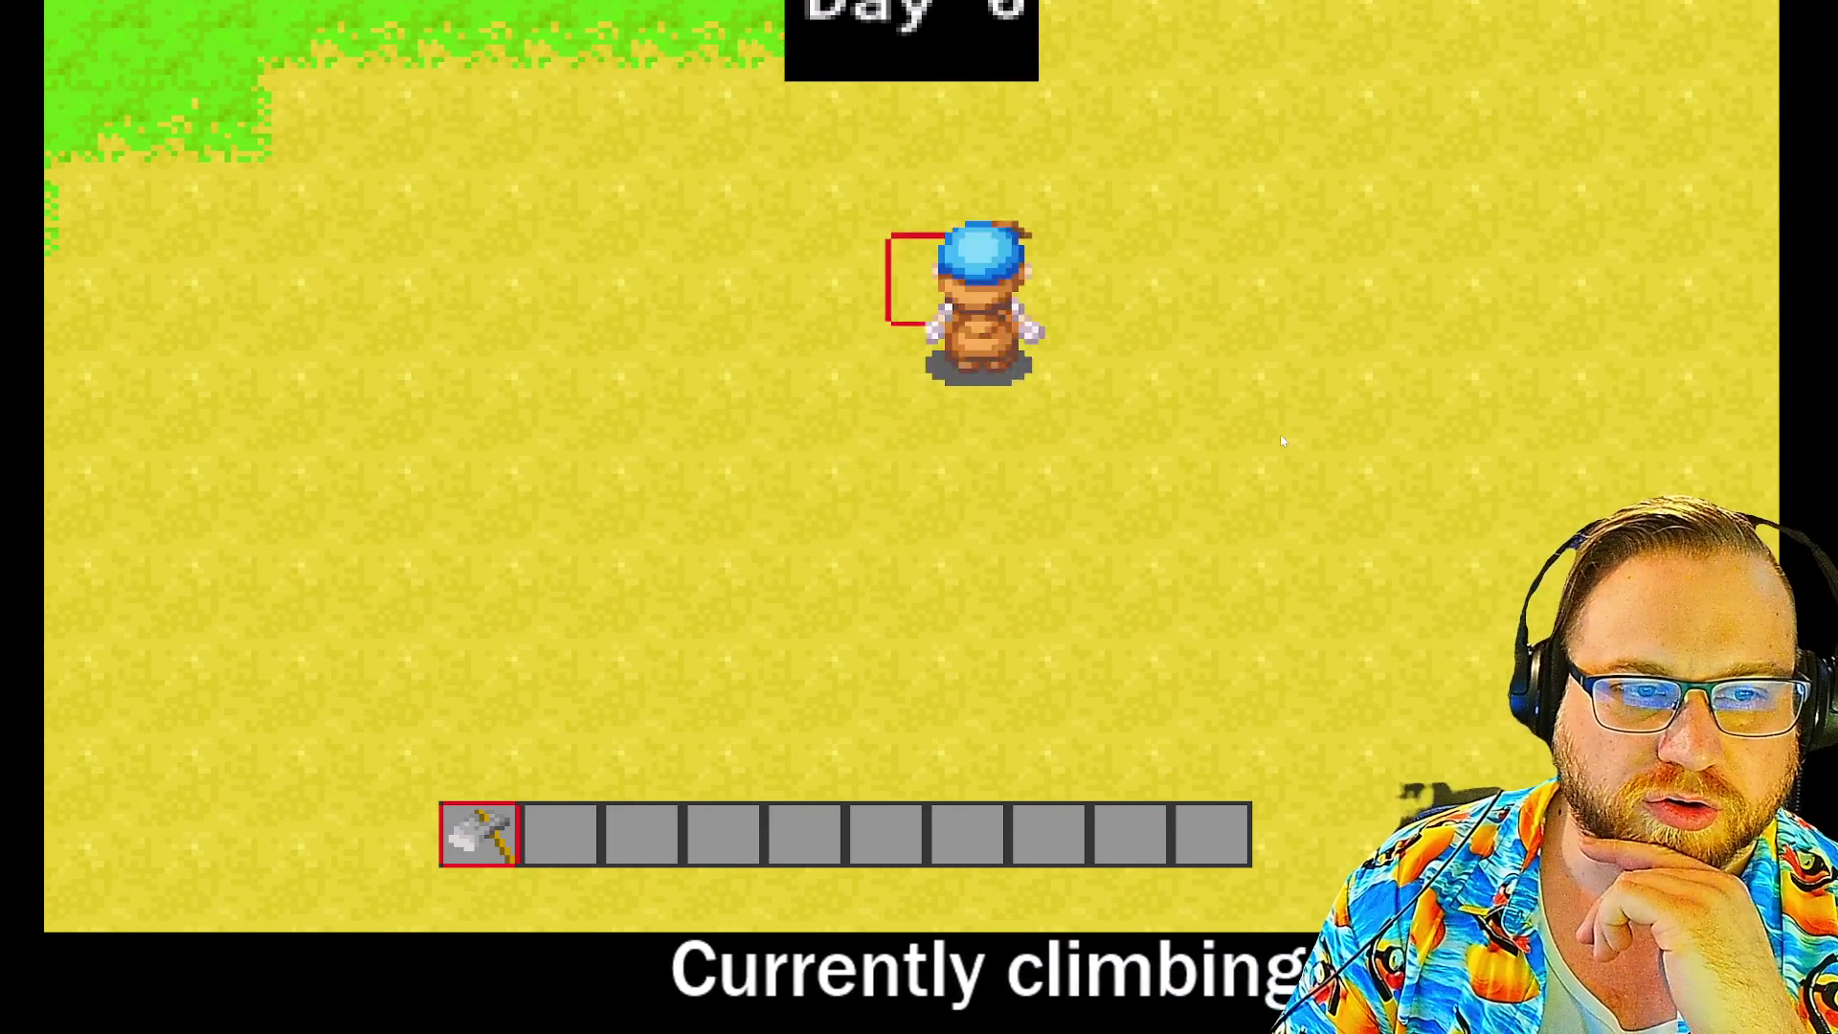
key(Left)
key(Down)
Step: Till the remaining tiles to complete the 2x2 soil patch
key(space)
key(Up)
key(Left)
key(Right)
key(Left)
key(space)
key(Left)
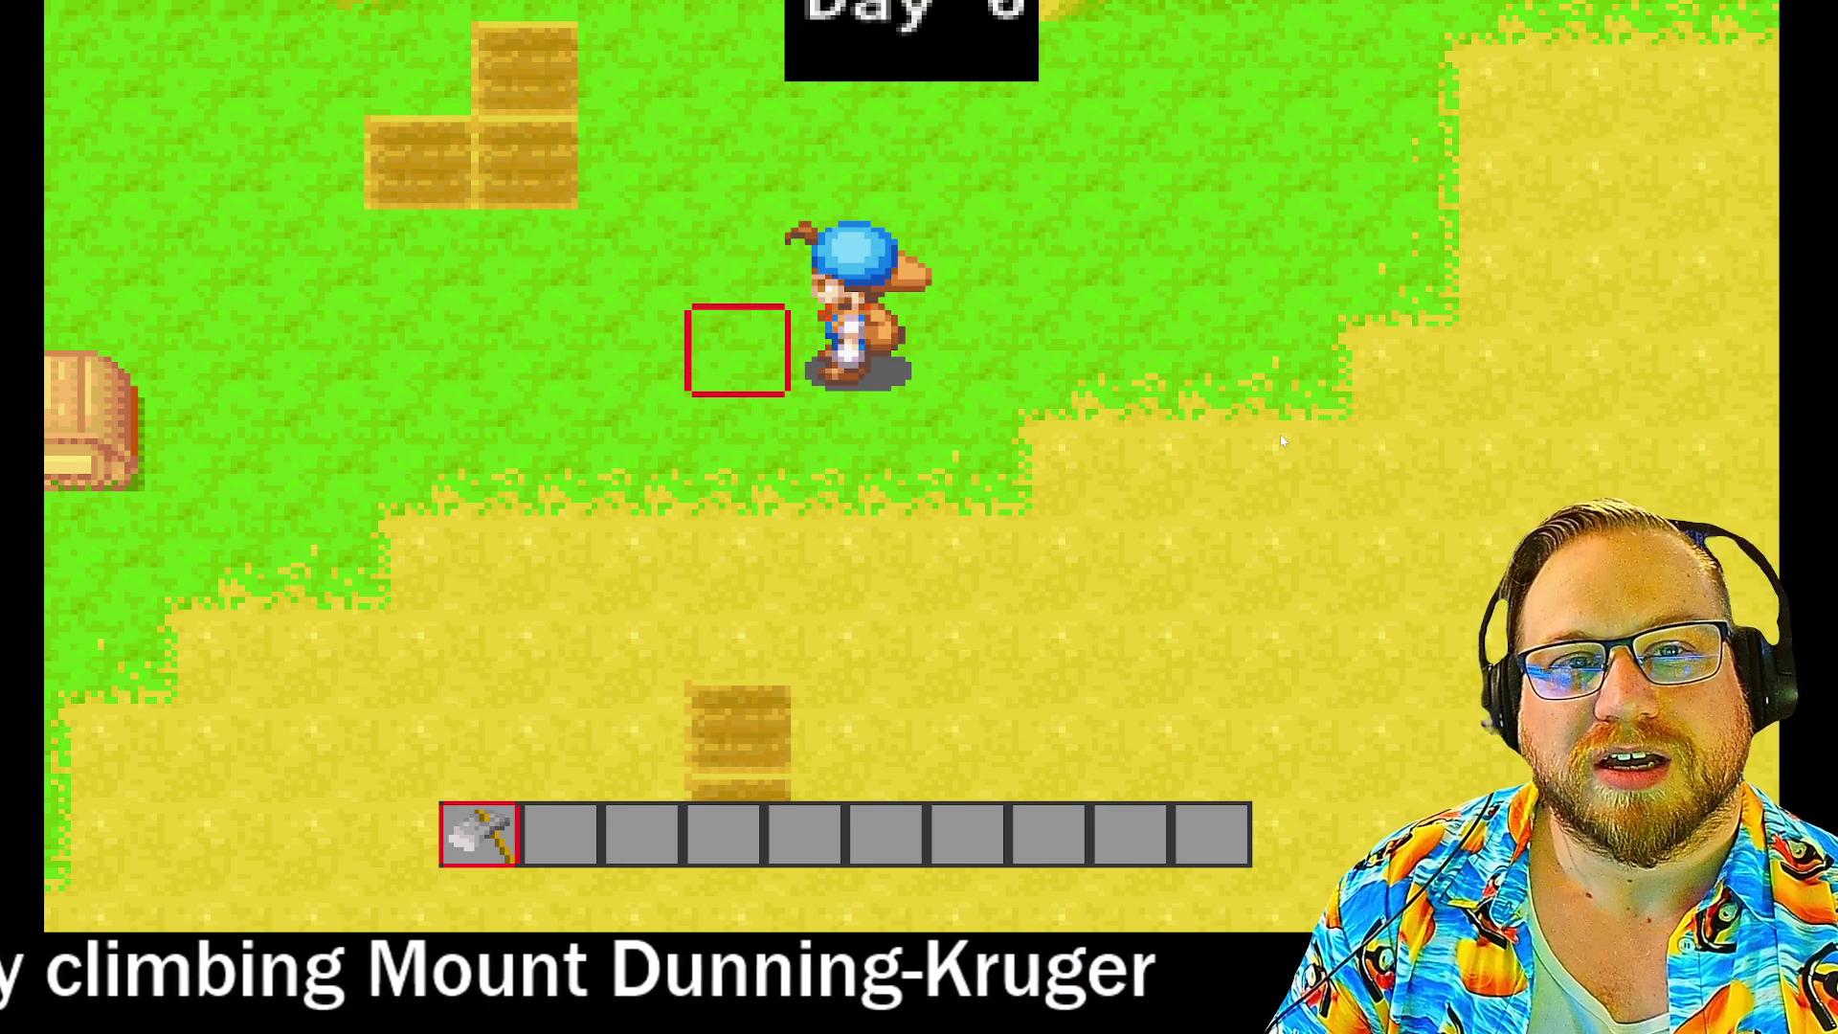
key(space)
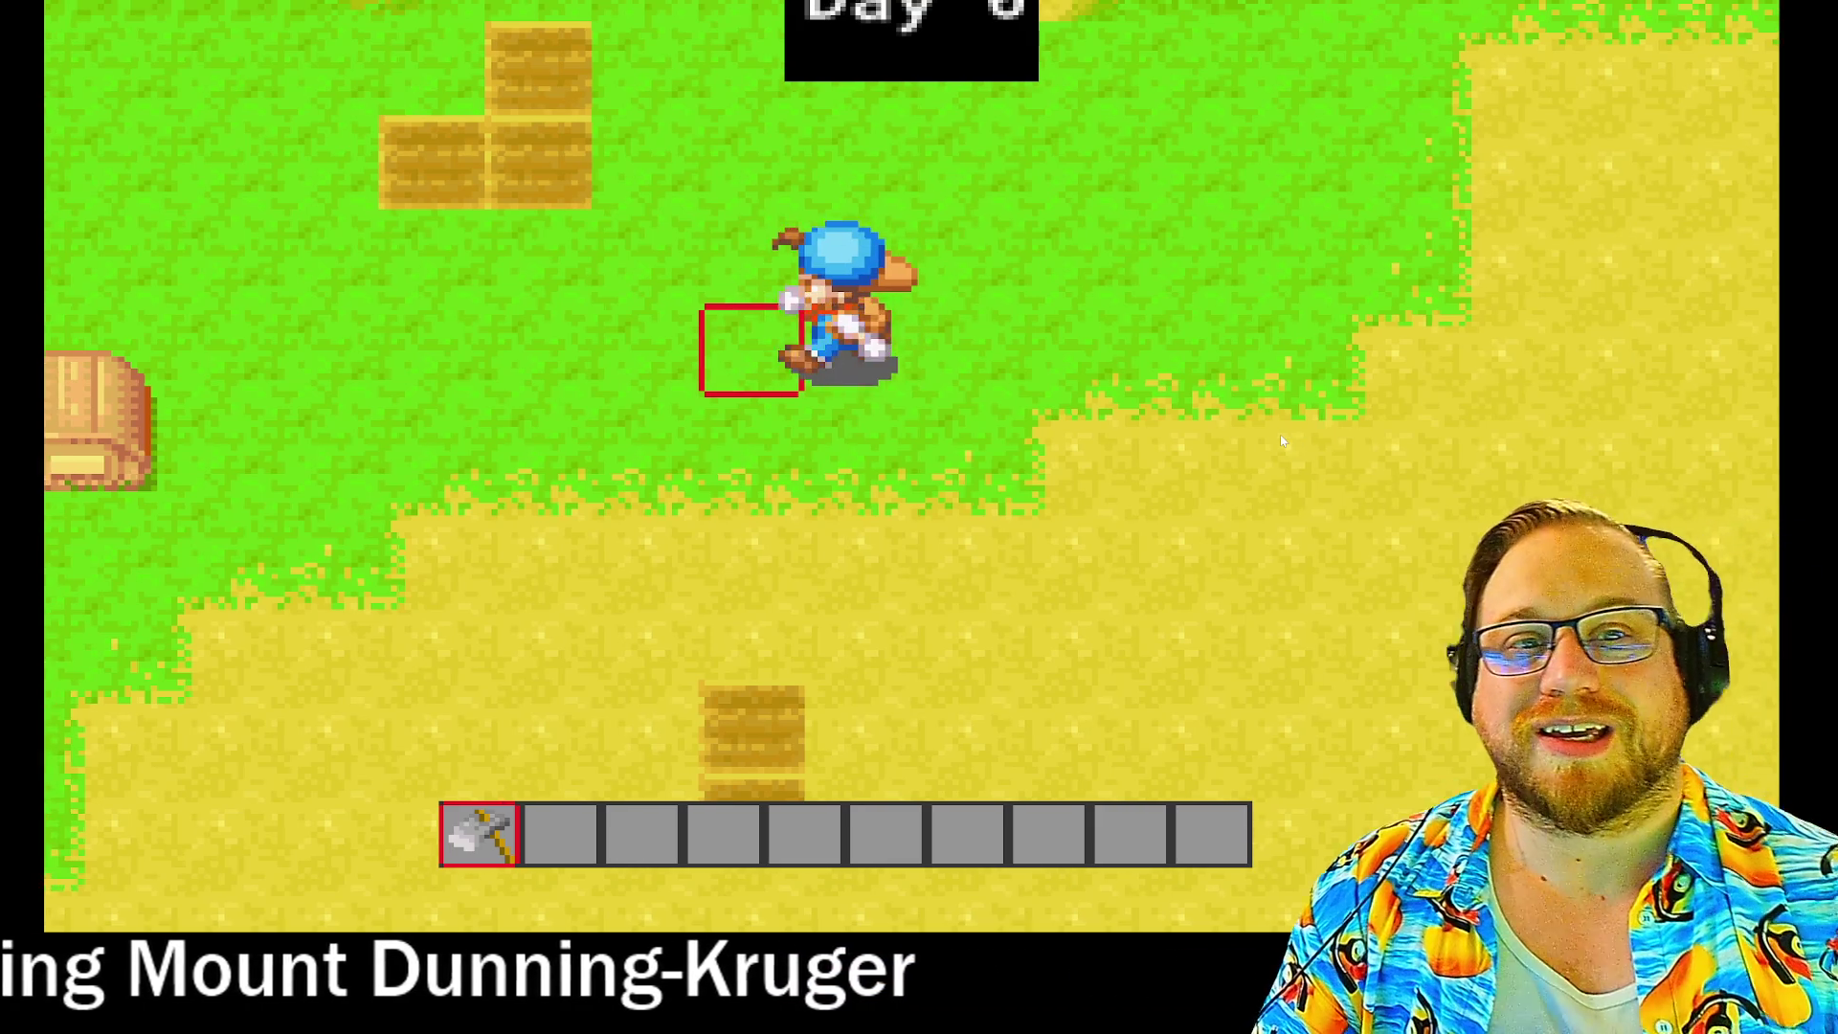
key(Up)
key(Left)
key(Up)
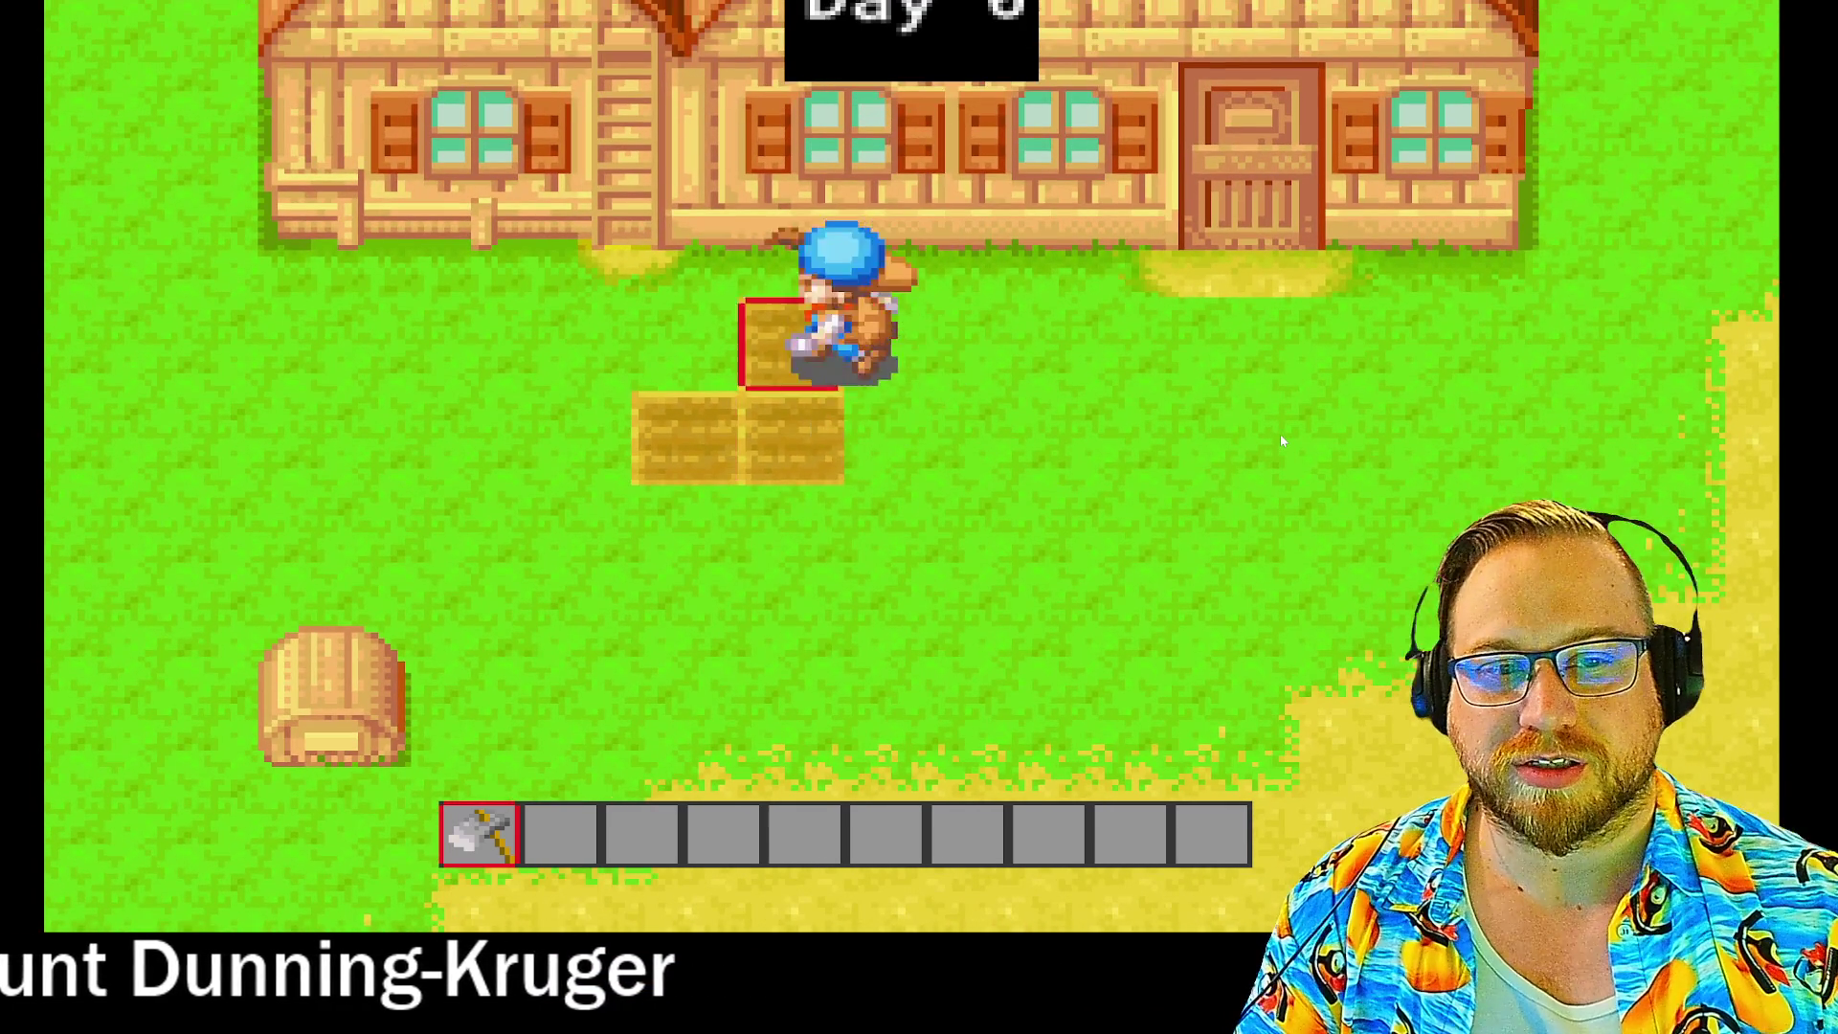
key(Right)
key(Left)
key(space)
Step: Till the next grass tiles beside the patch, including the tile to the farmer's left
key(Right)
key(Down)
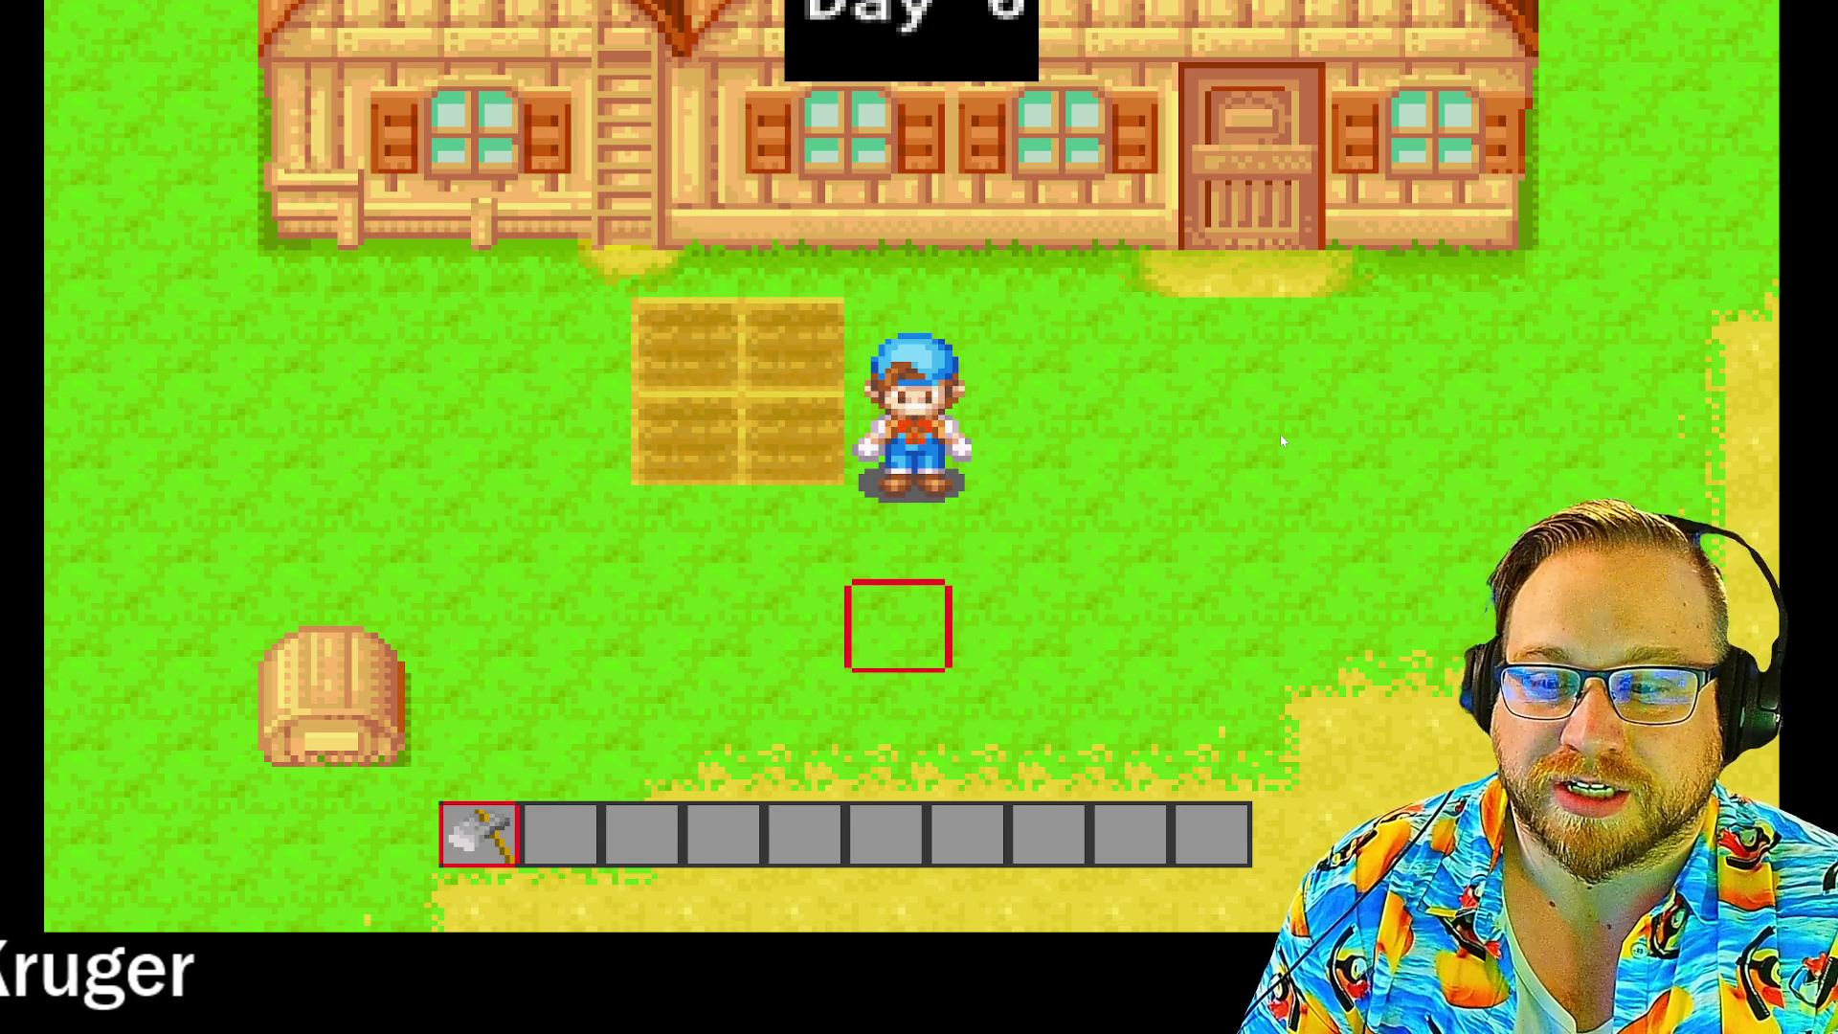
key(Right)
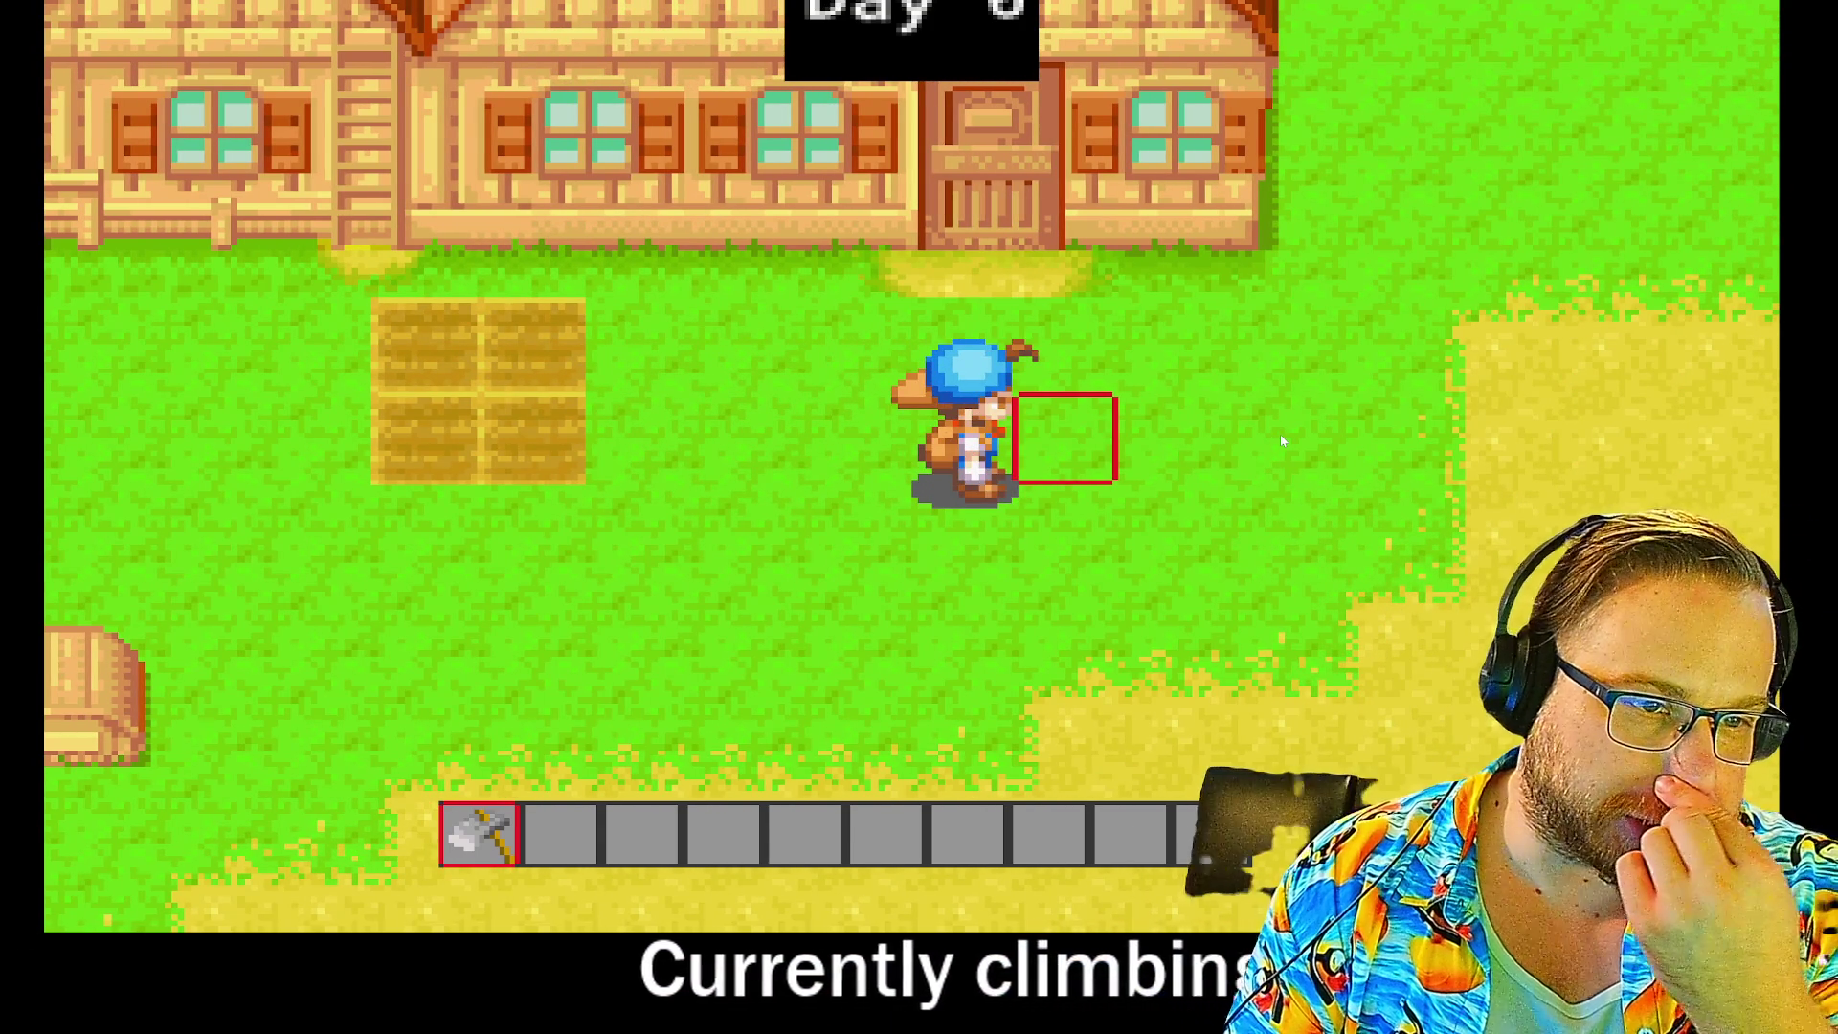
key(Left)
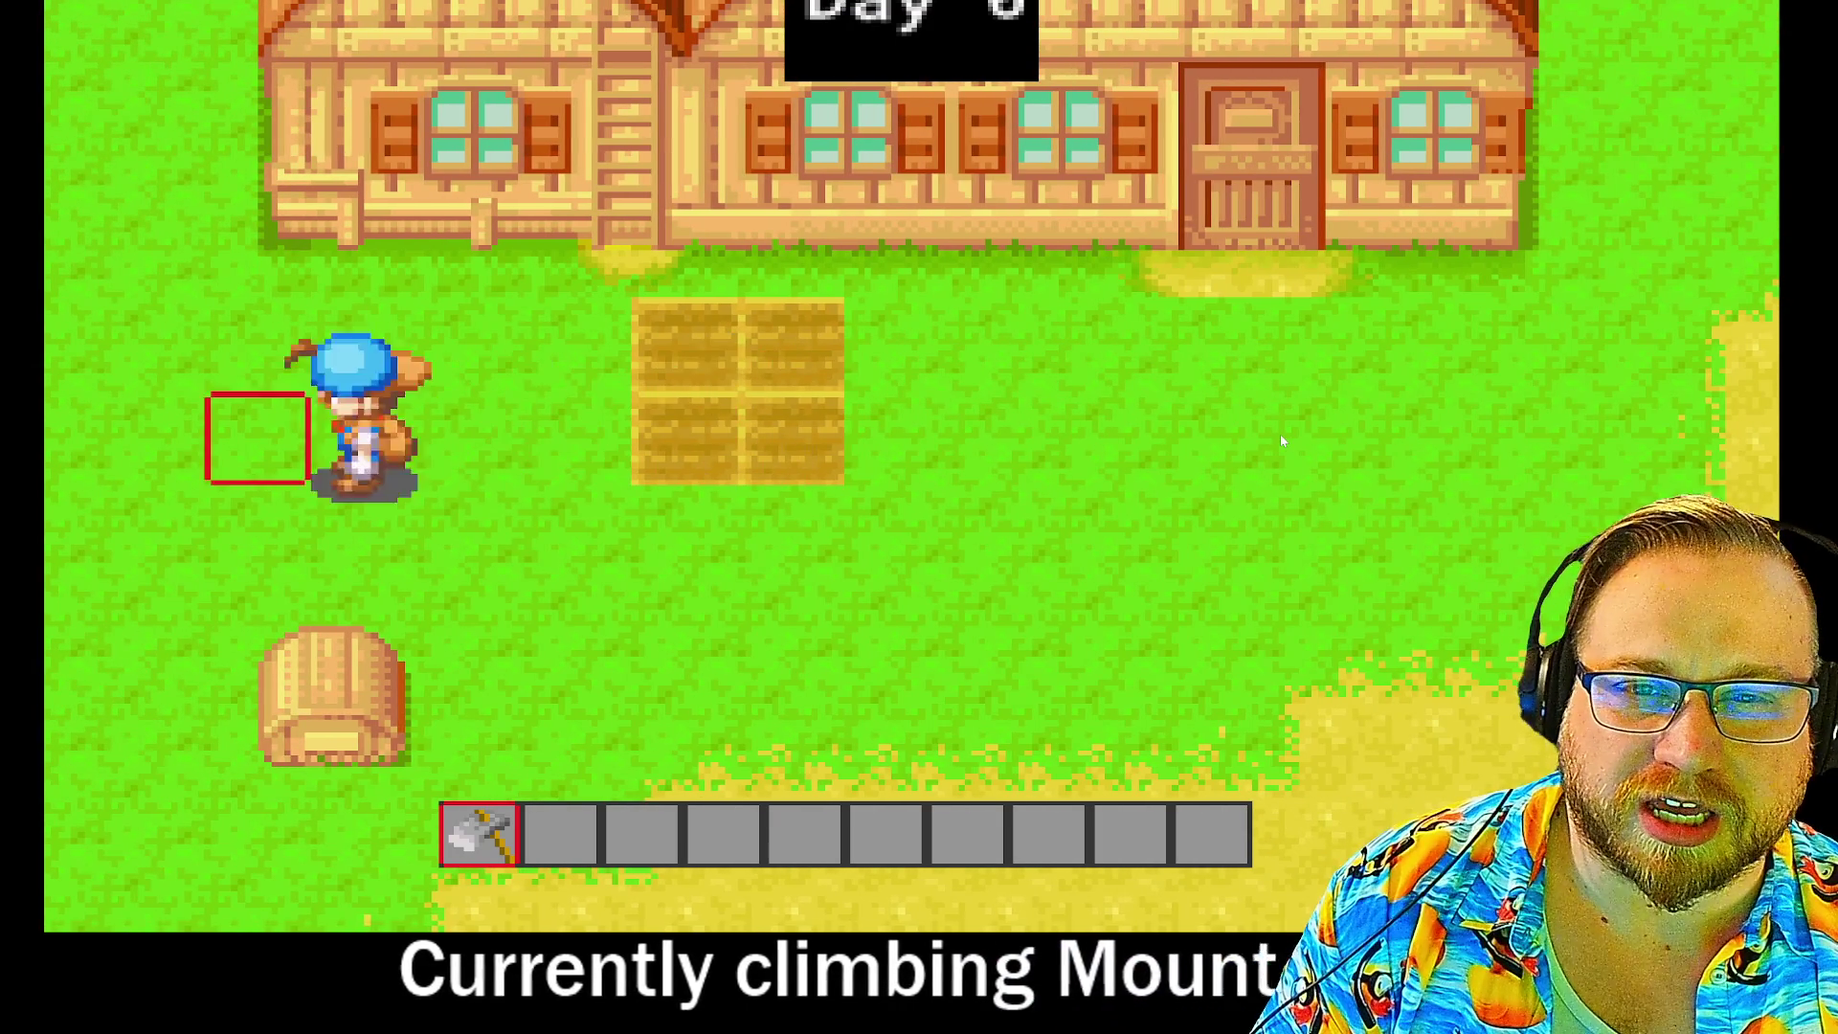
key(Up)
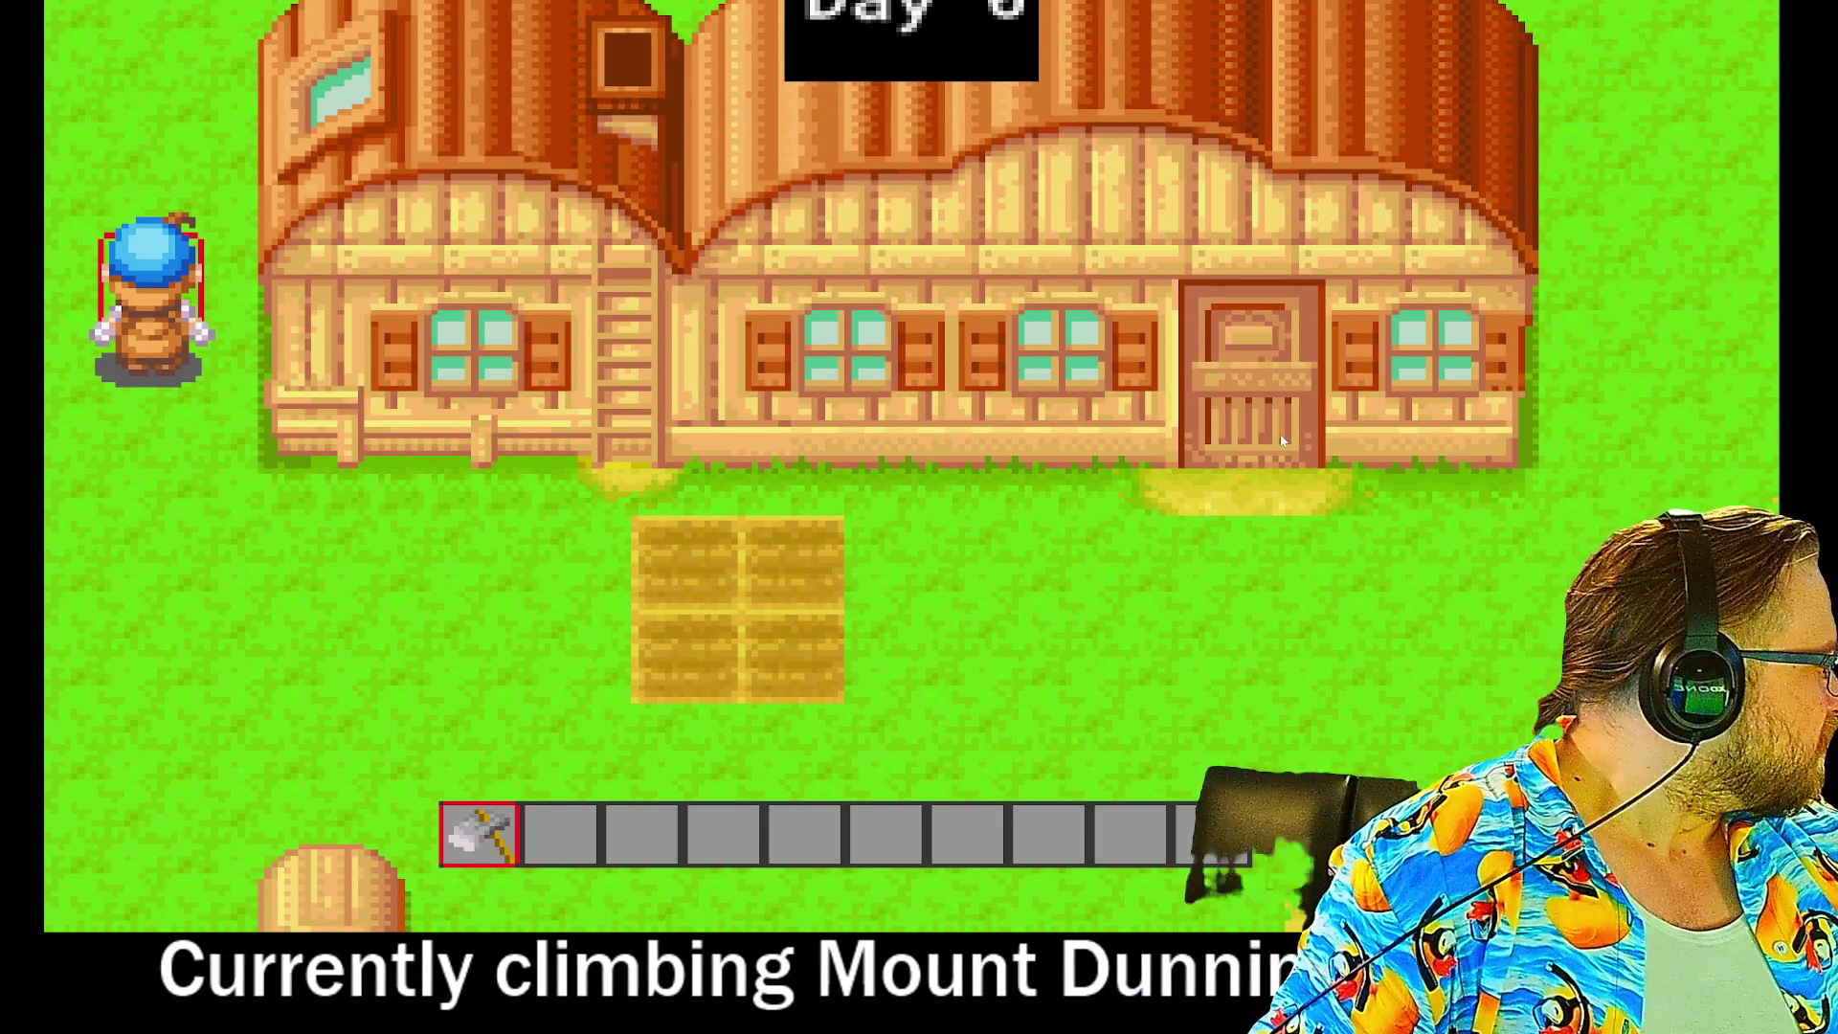
key(Up)
key(space)
key(Down)
key(Right)
key(Up)
key(space)
key(Left)
key(Up)
key(Right)
key(space)
key(Right)
key(Left)
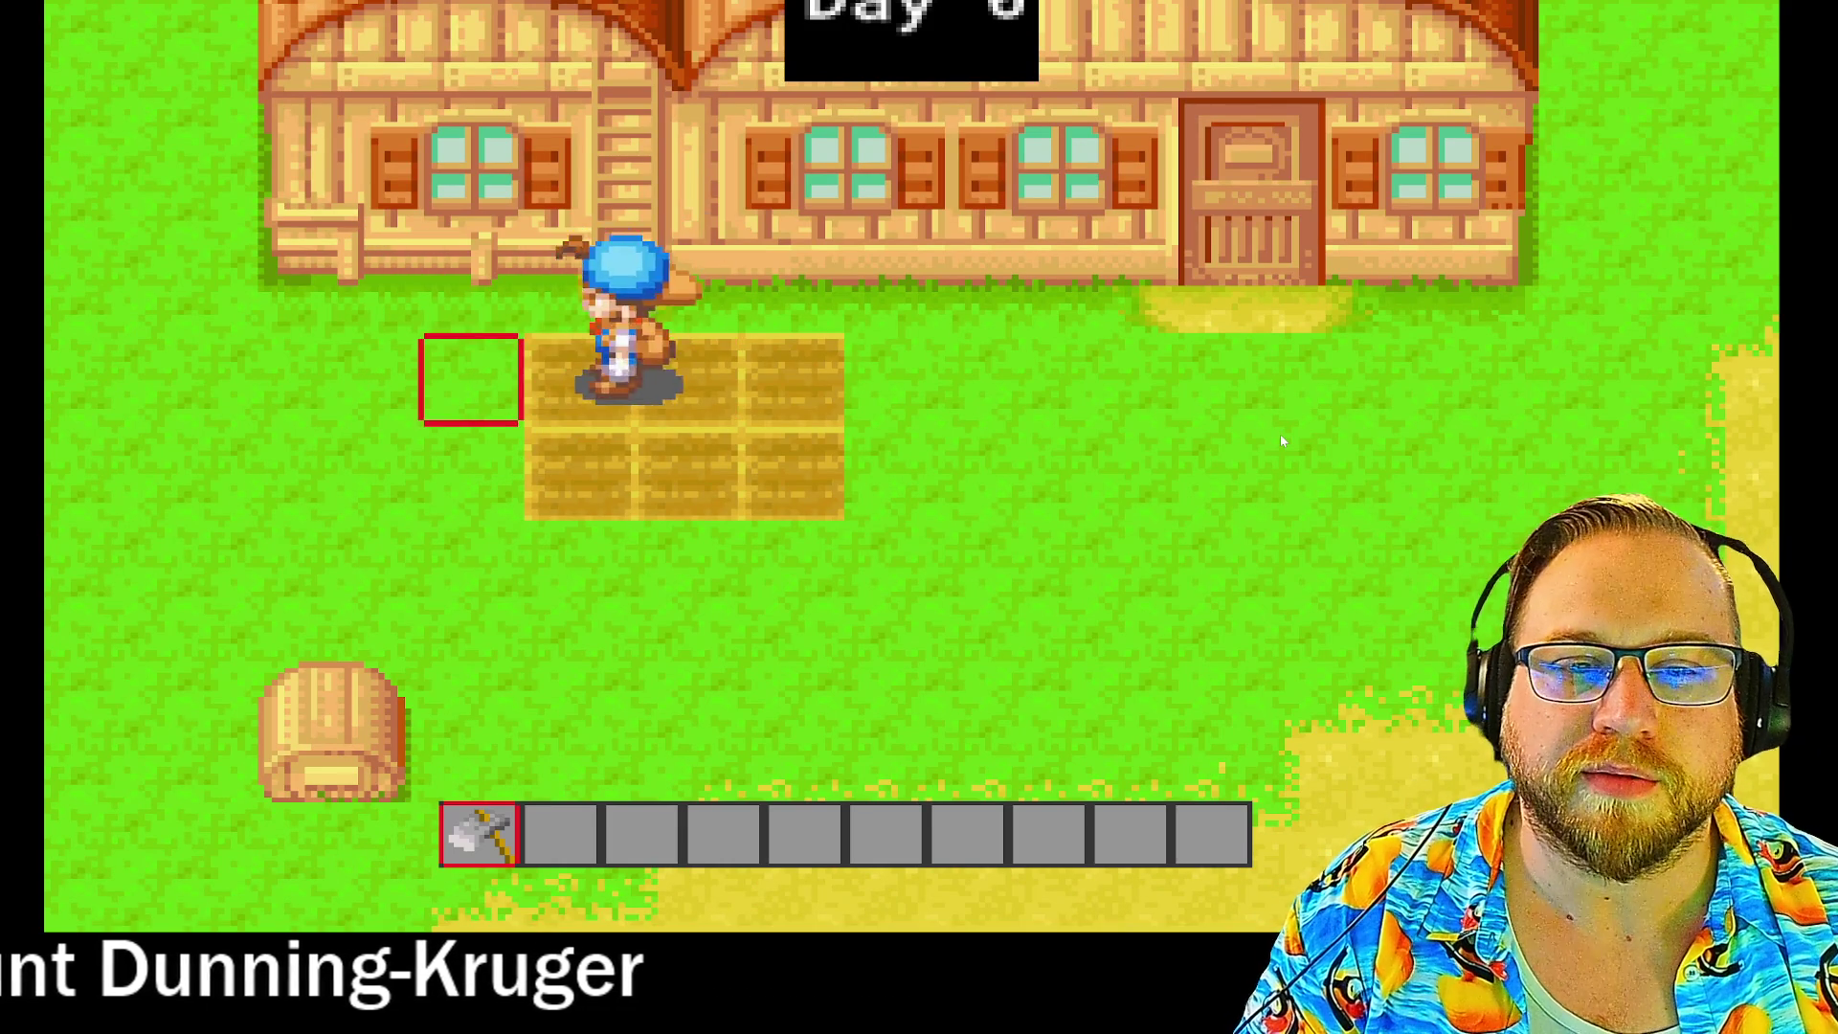
key(space)
Step: Till the bottom row down to its leftmost tile, then walk the farmer right past the plot
key(Down)
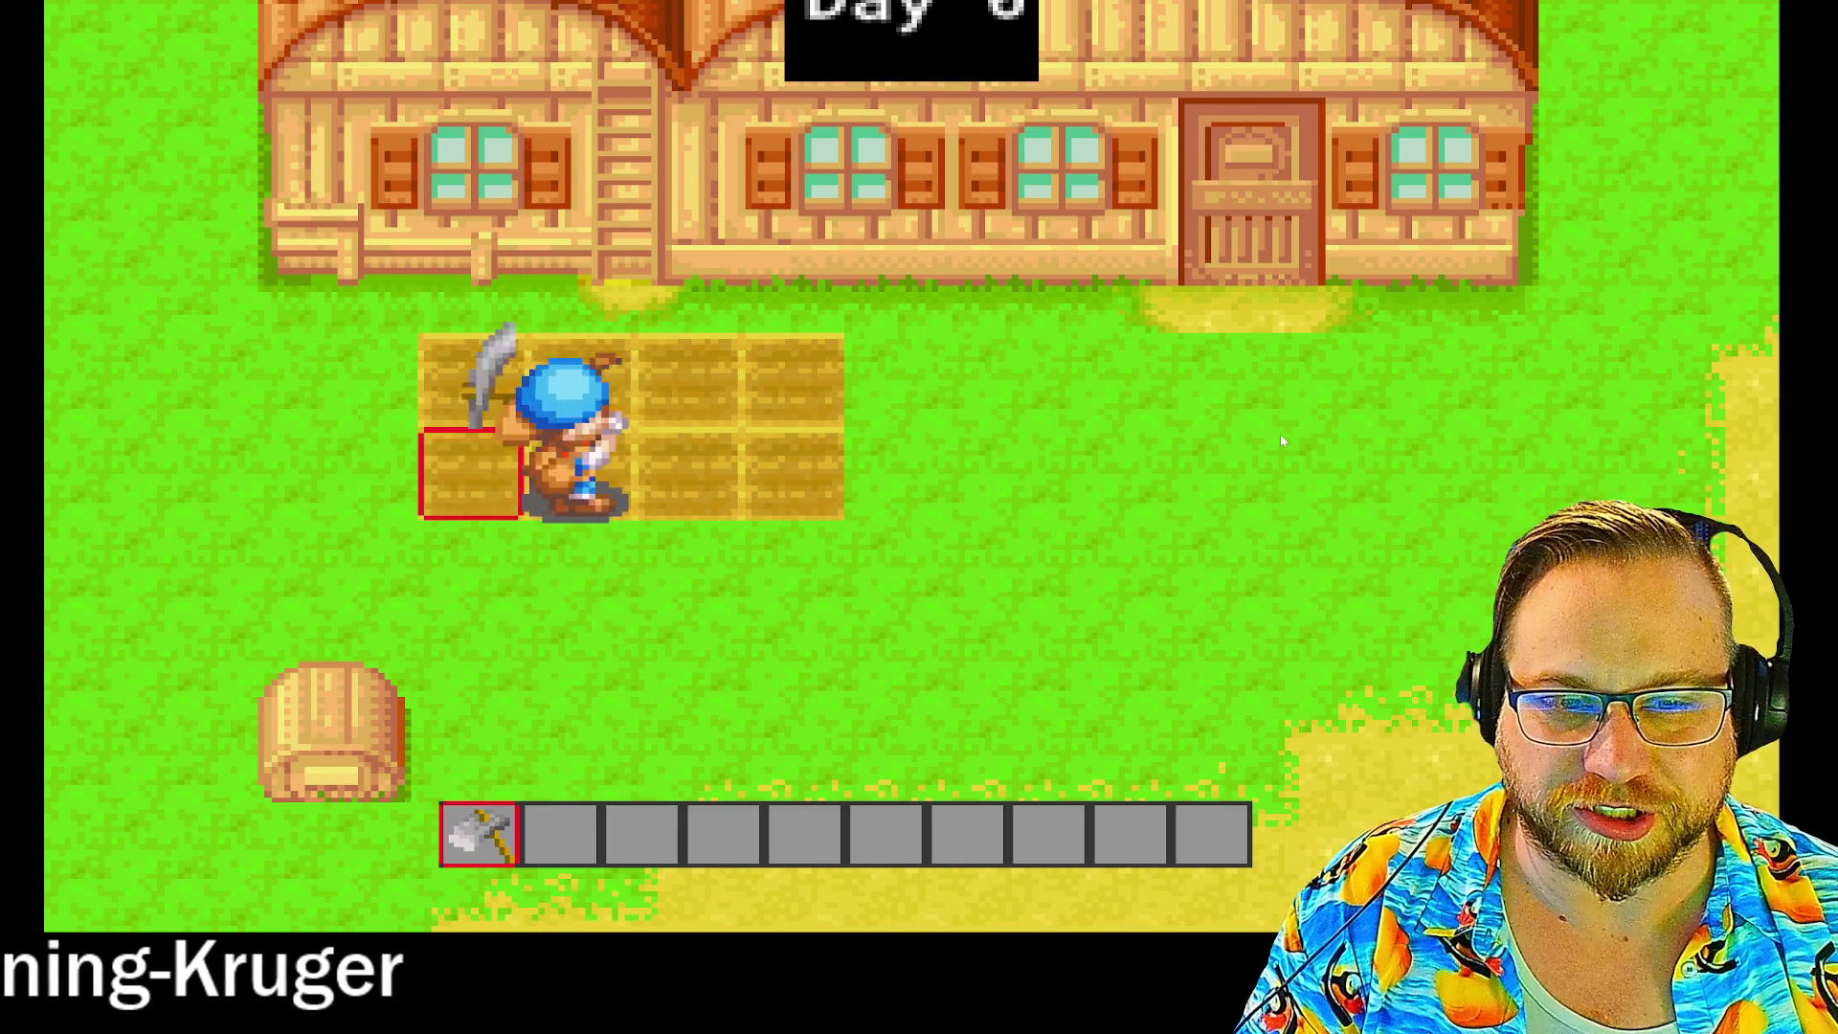
key(space)
key(Down)
key(Right)
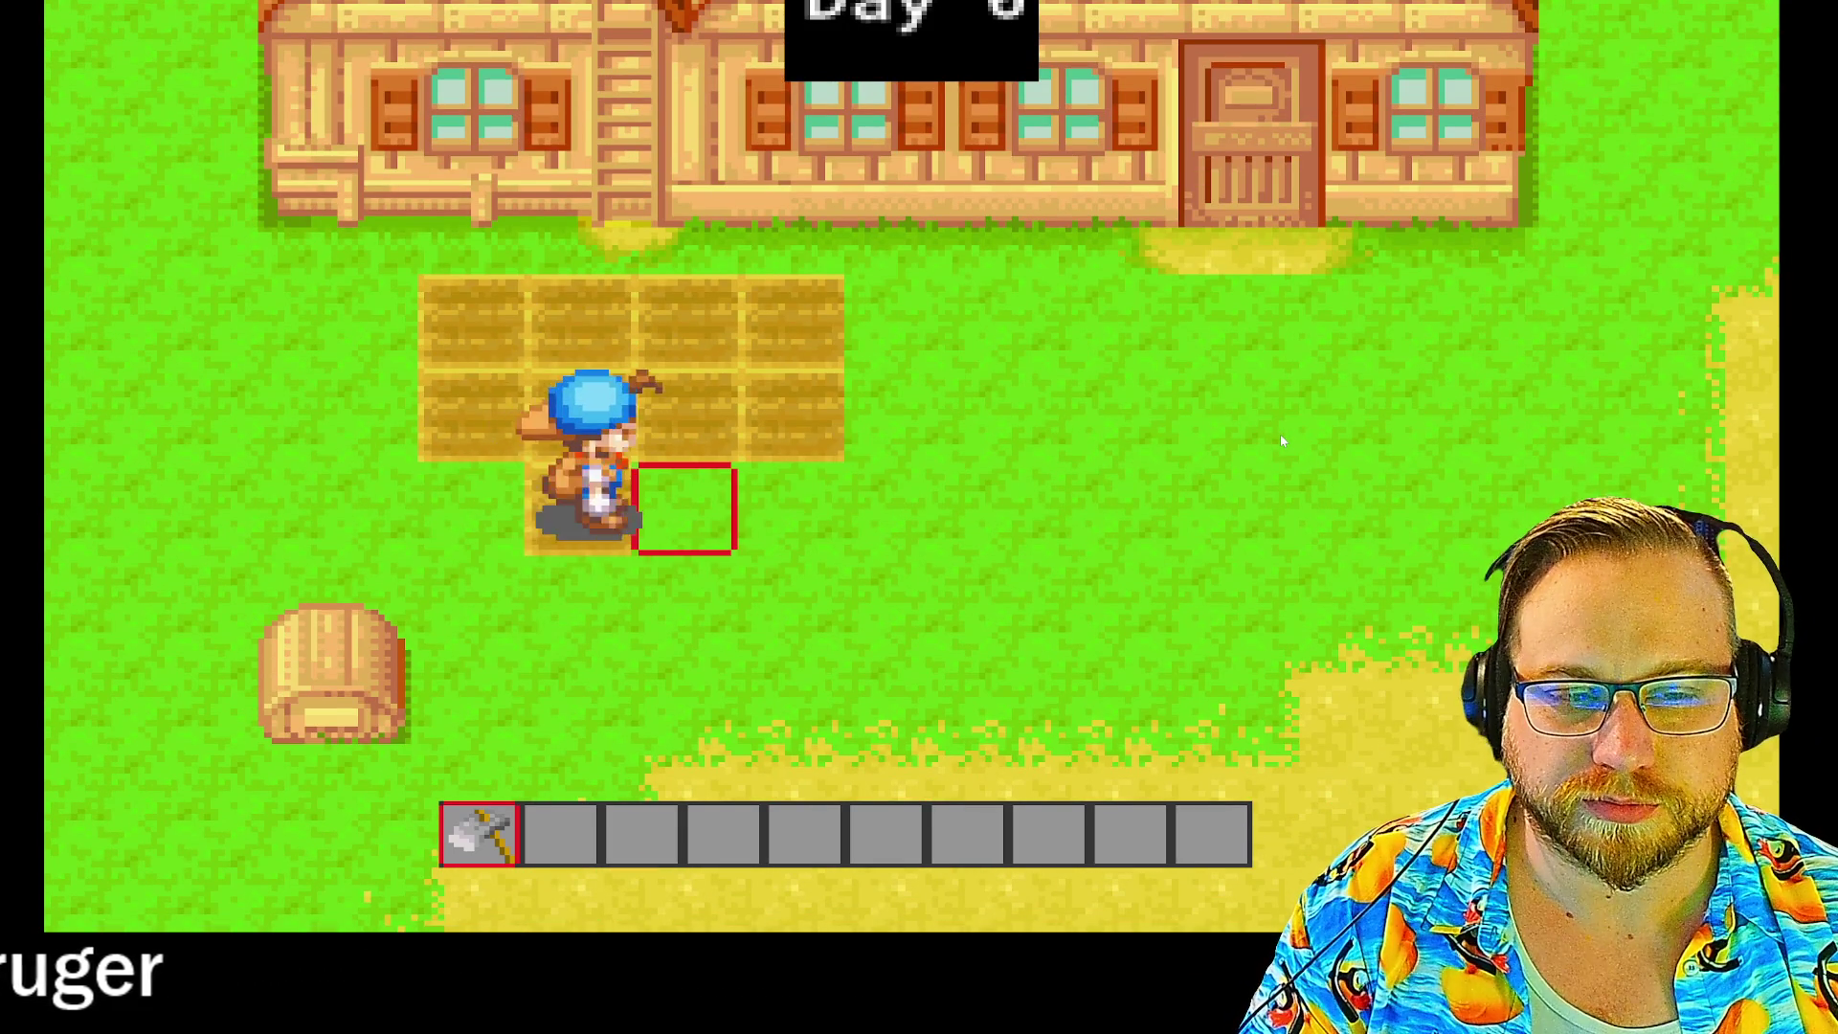
key(Right)
key(Left)
key(space)
key(Right)
key(Right)
key(Right)
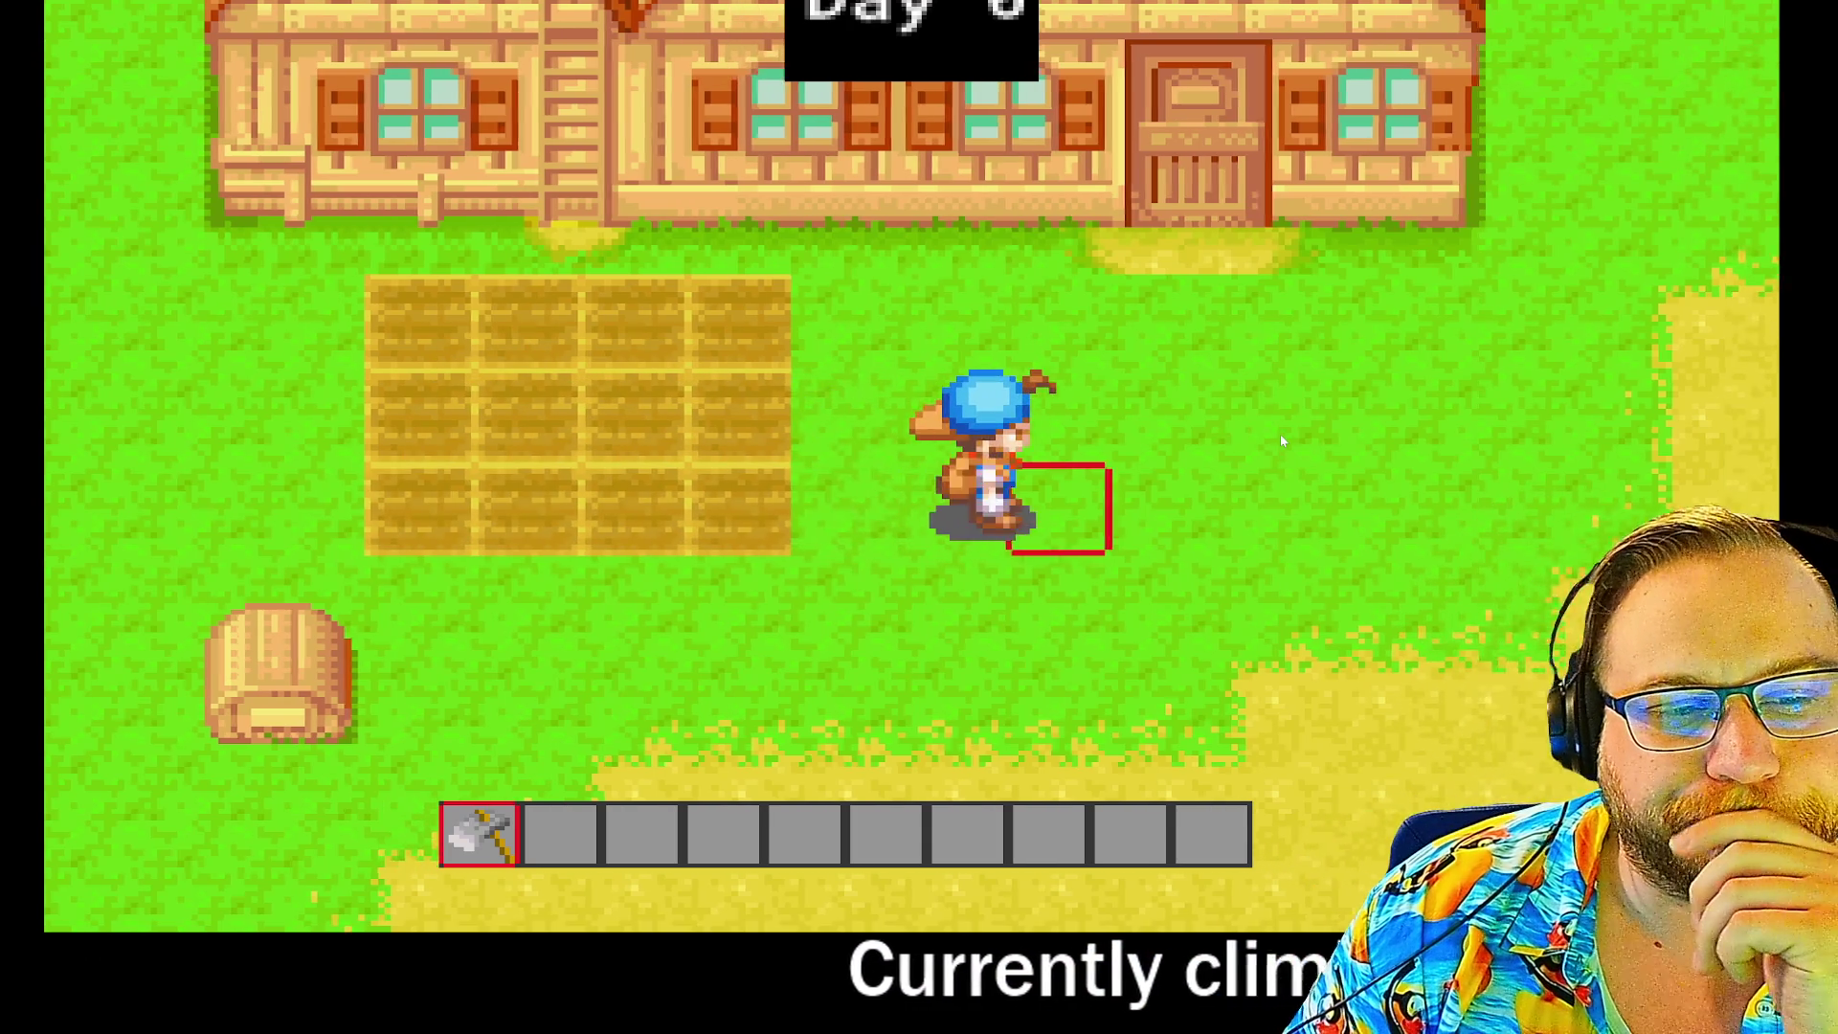
key(Up)
key(Left)
key(space)
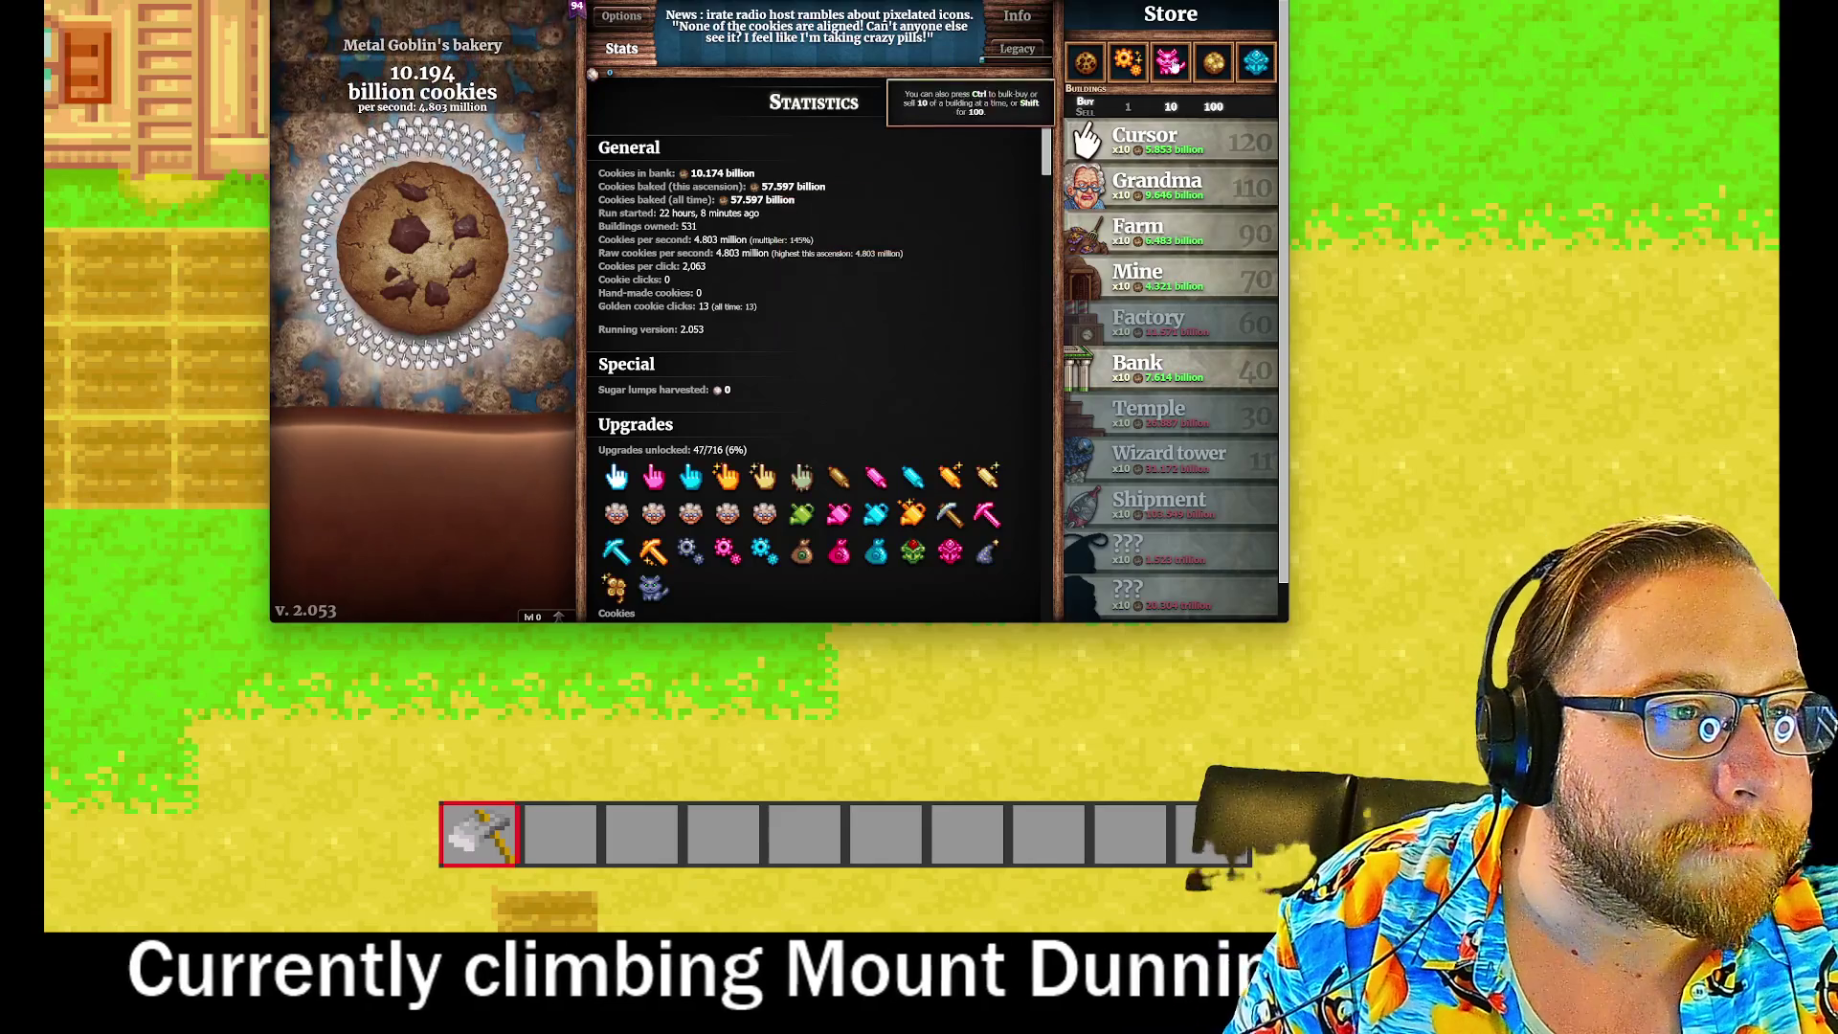
Step: Buy ten Banks from the Store at x10, reaching 50 Banks in total
mouse_move(1173, 63)
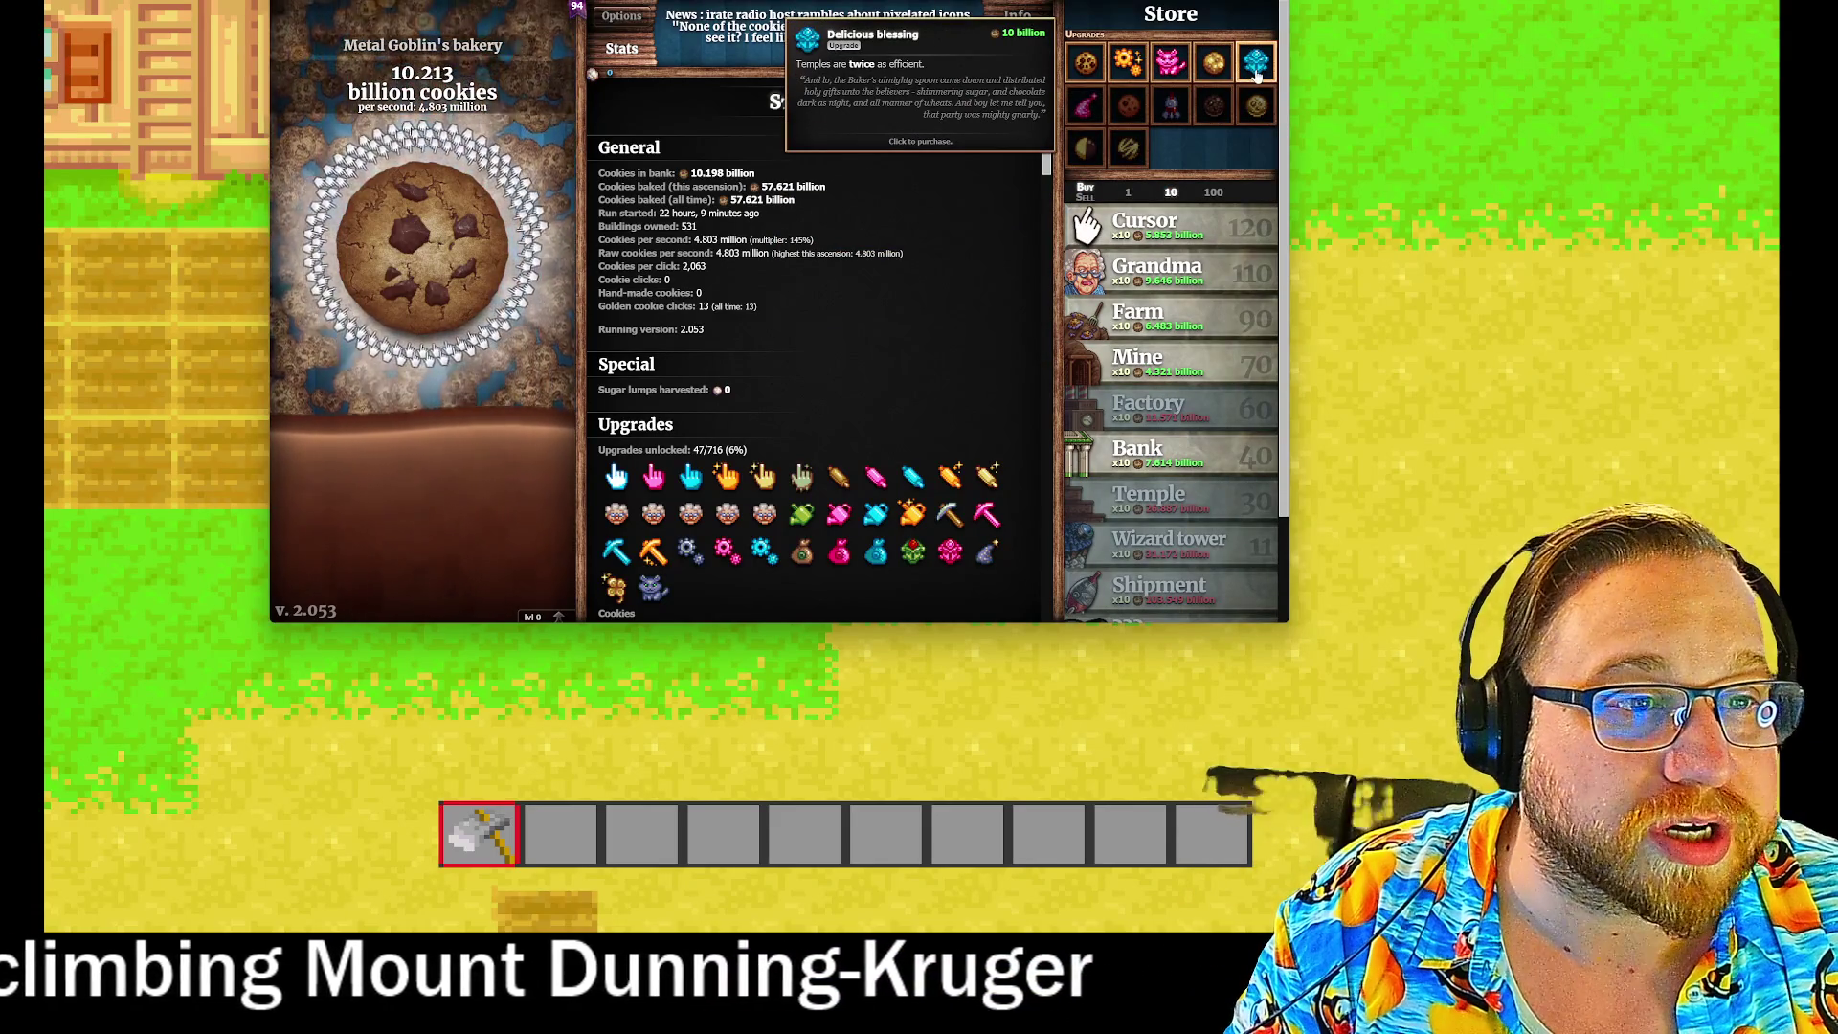
mouse_move(1172, 422)
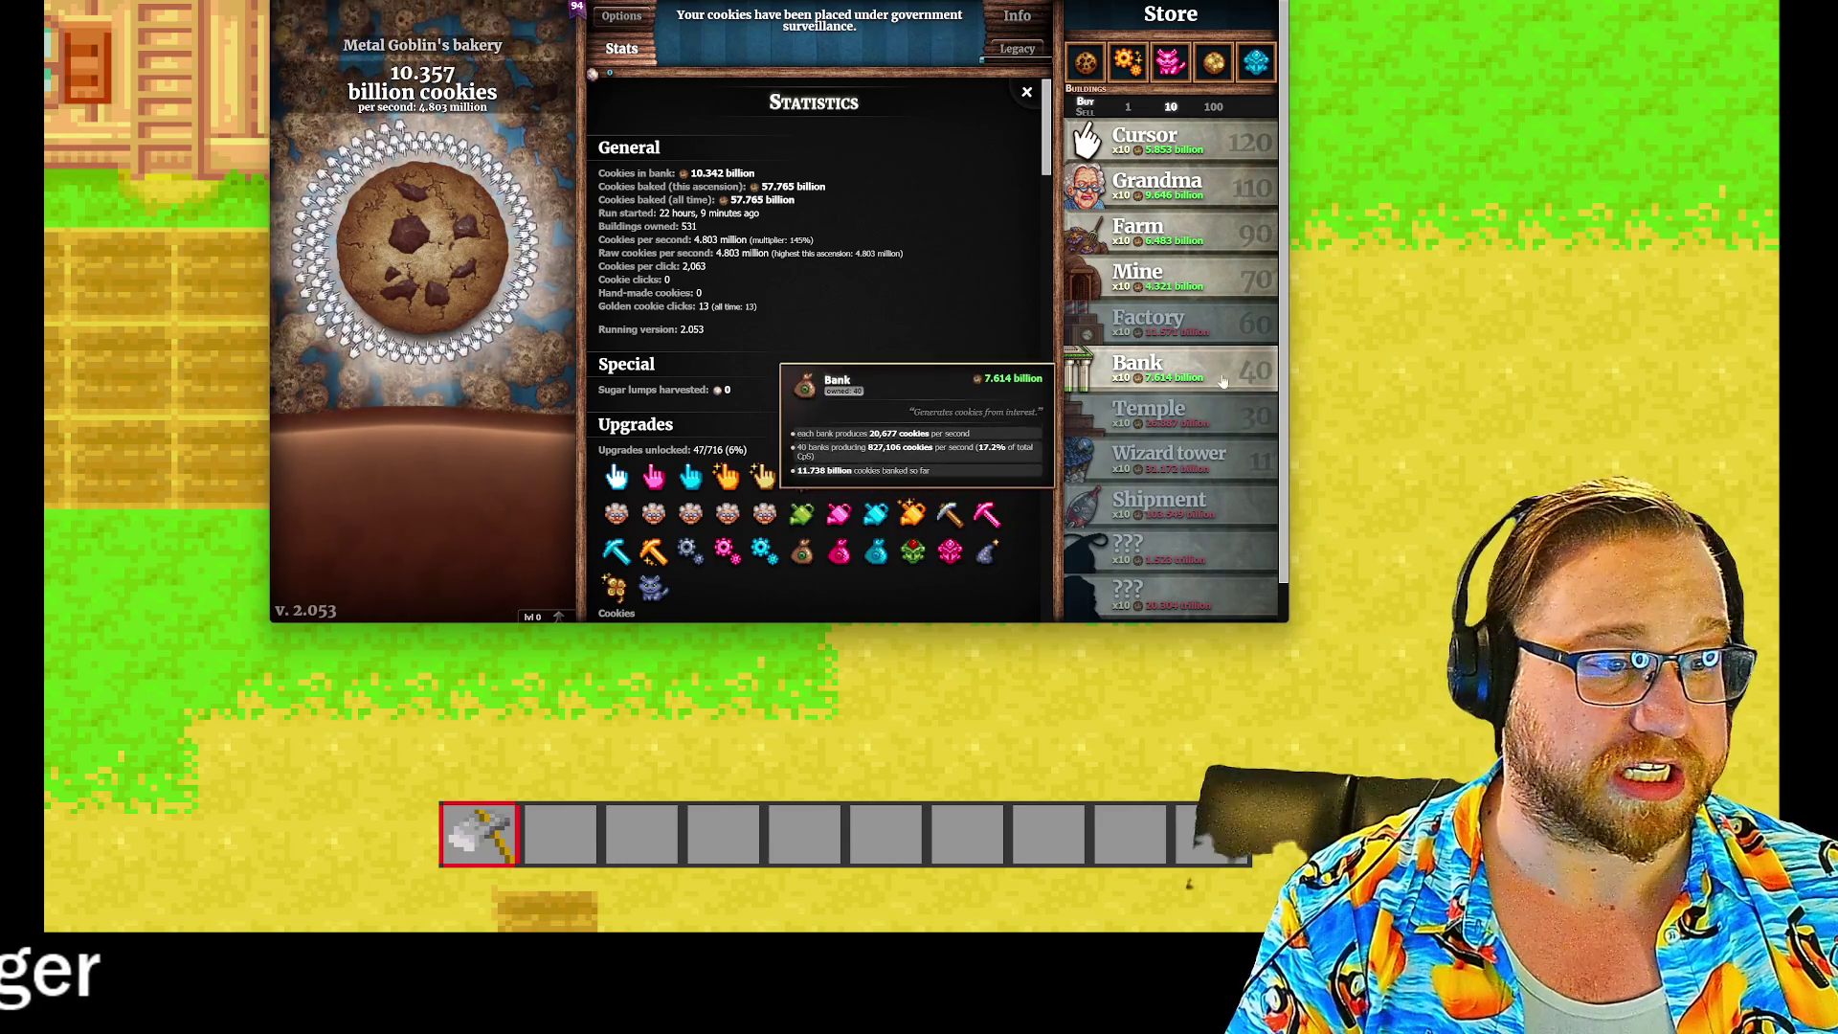
click(1223, 381)
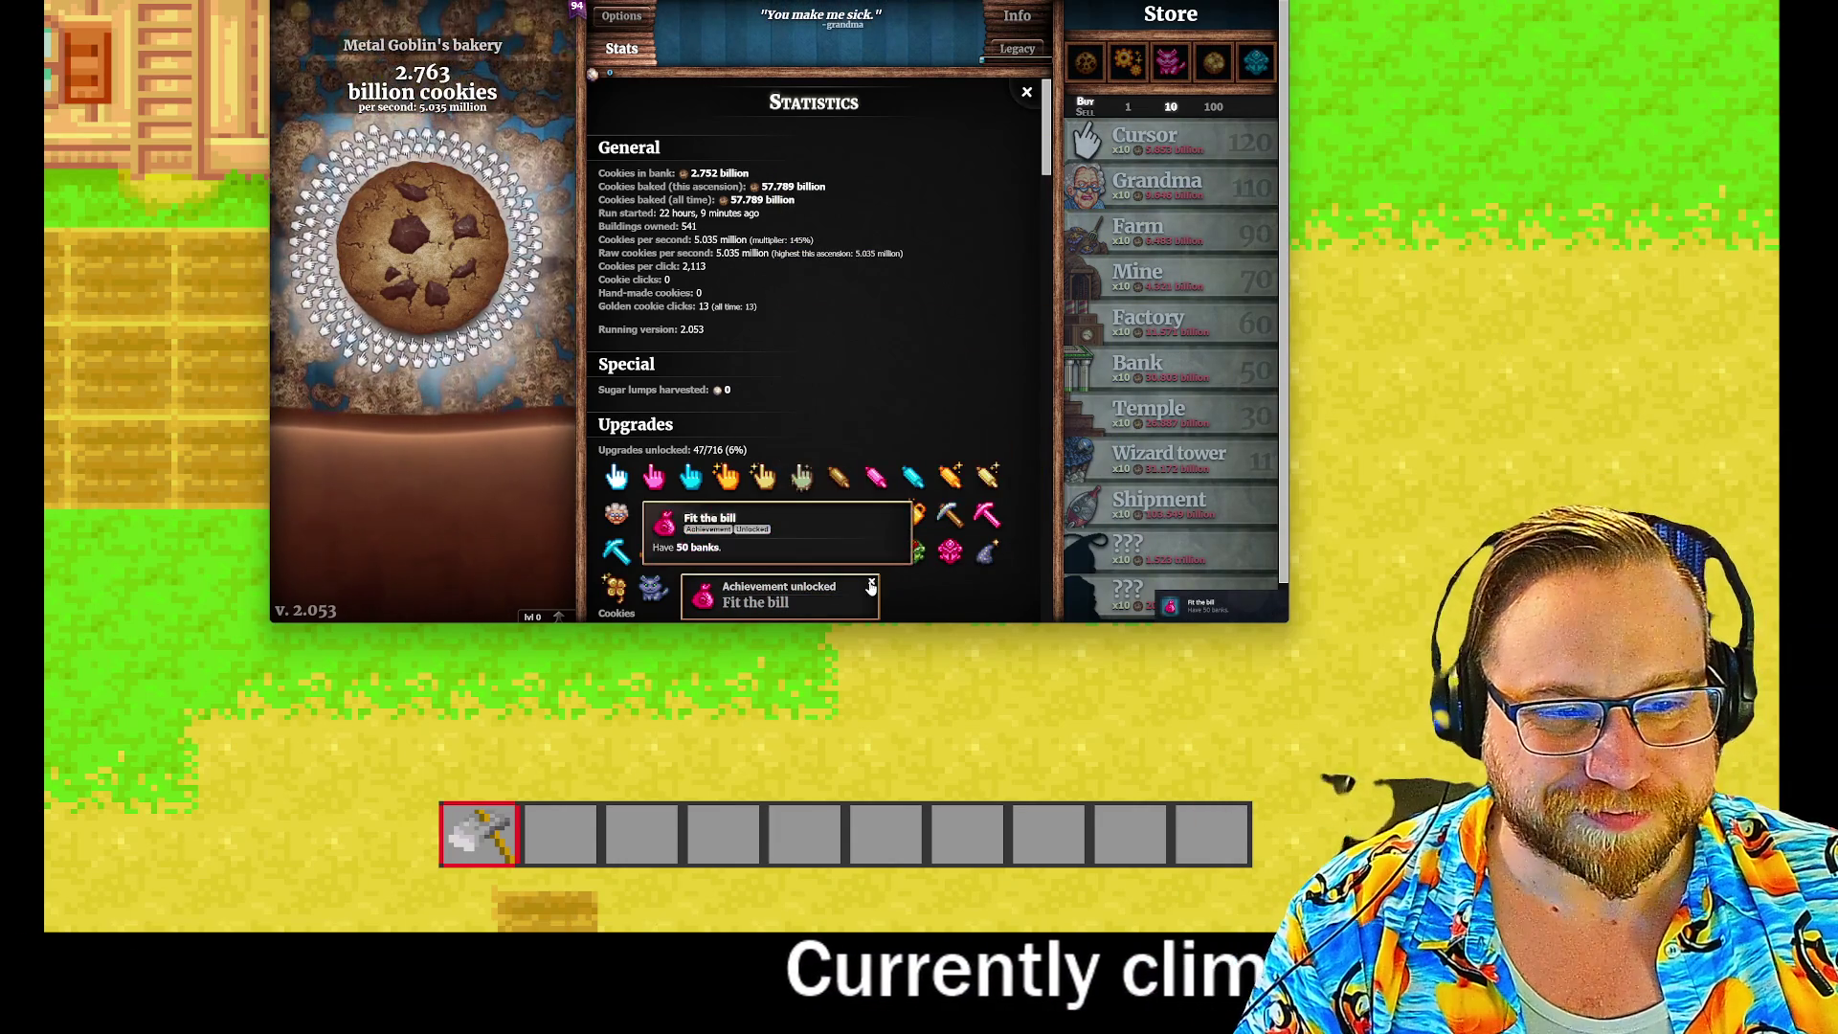
Step: Close the Fit the bill achievement popup
click(872, 585)
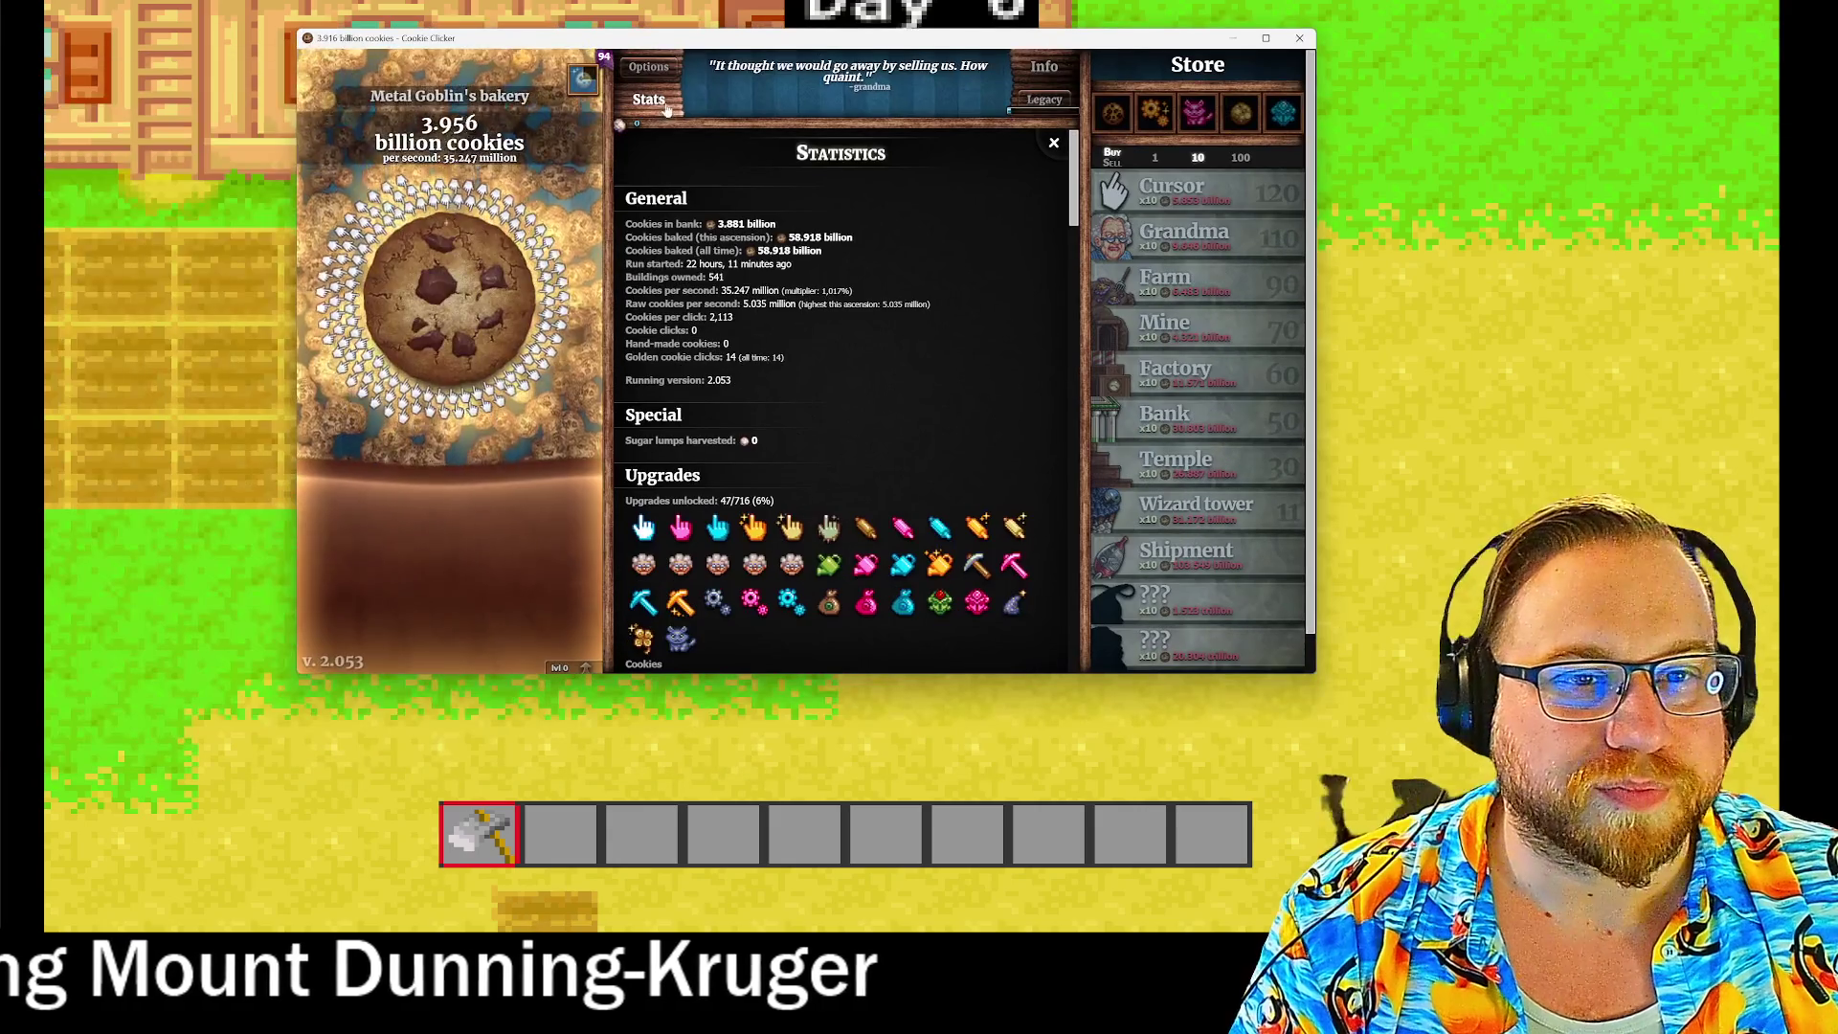
Step: Close Statistics and buy ten Mines for a total of 80
click(650, 100)
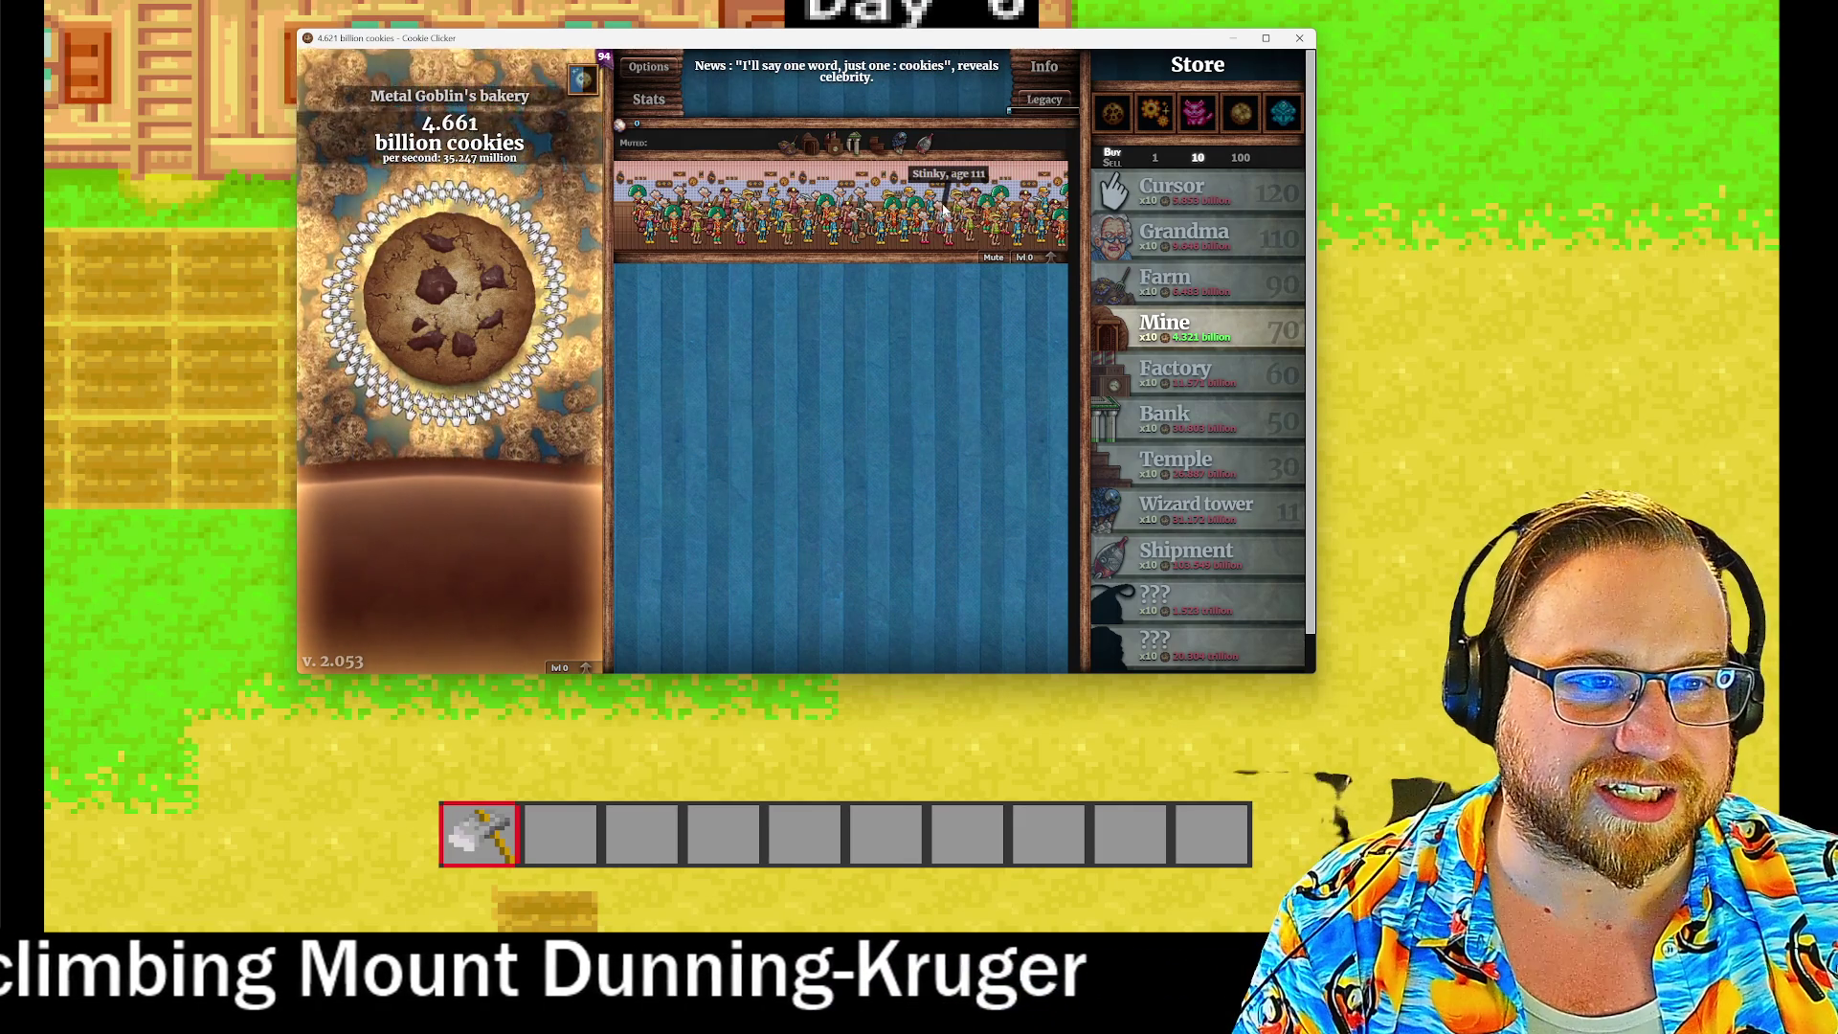
click(1178, 327)
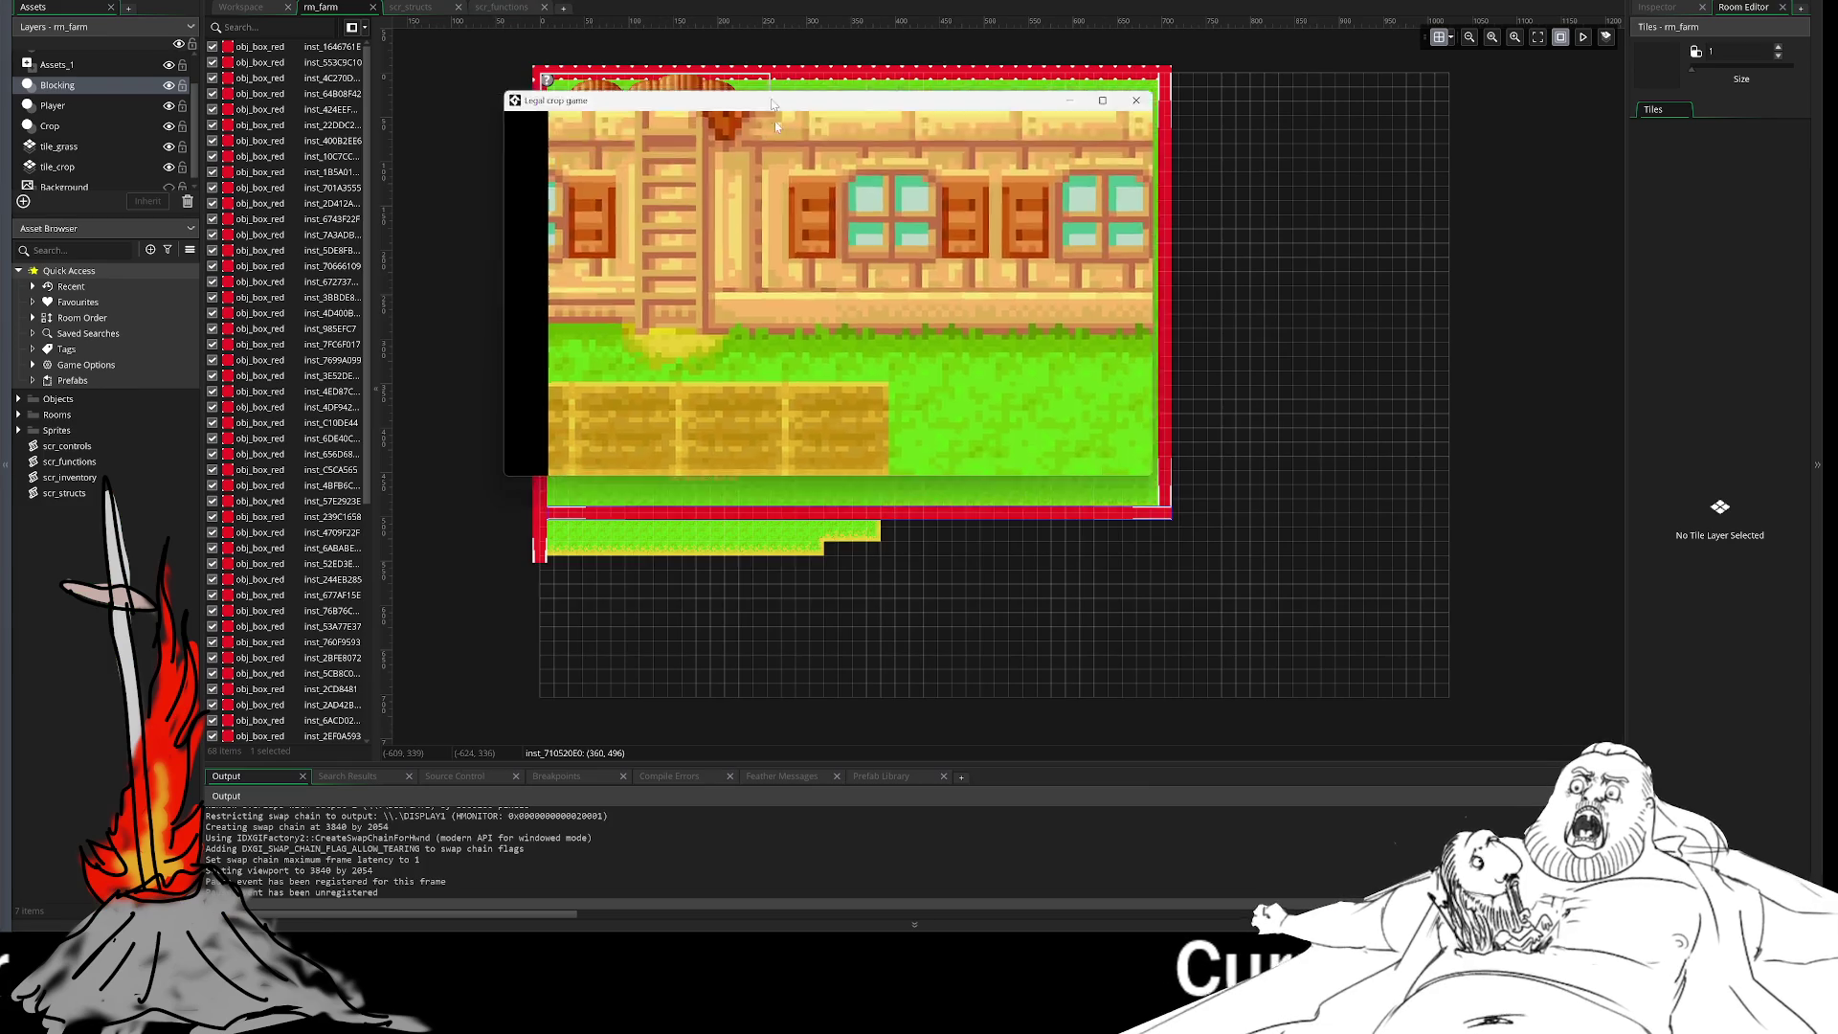
Step: Move the running game window aside and switch back to the GameMaker IDE tabs
mouse_move(772, 93)
mouse_down()
mouse_move(760, 419)
mouse_move(945, 123)
mouse_move(1065, 102)
mouse_up()
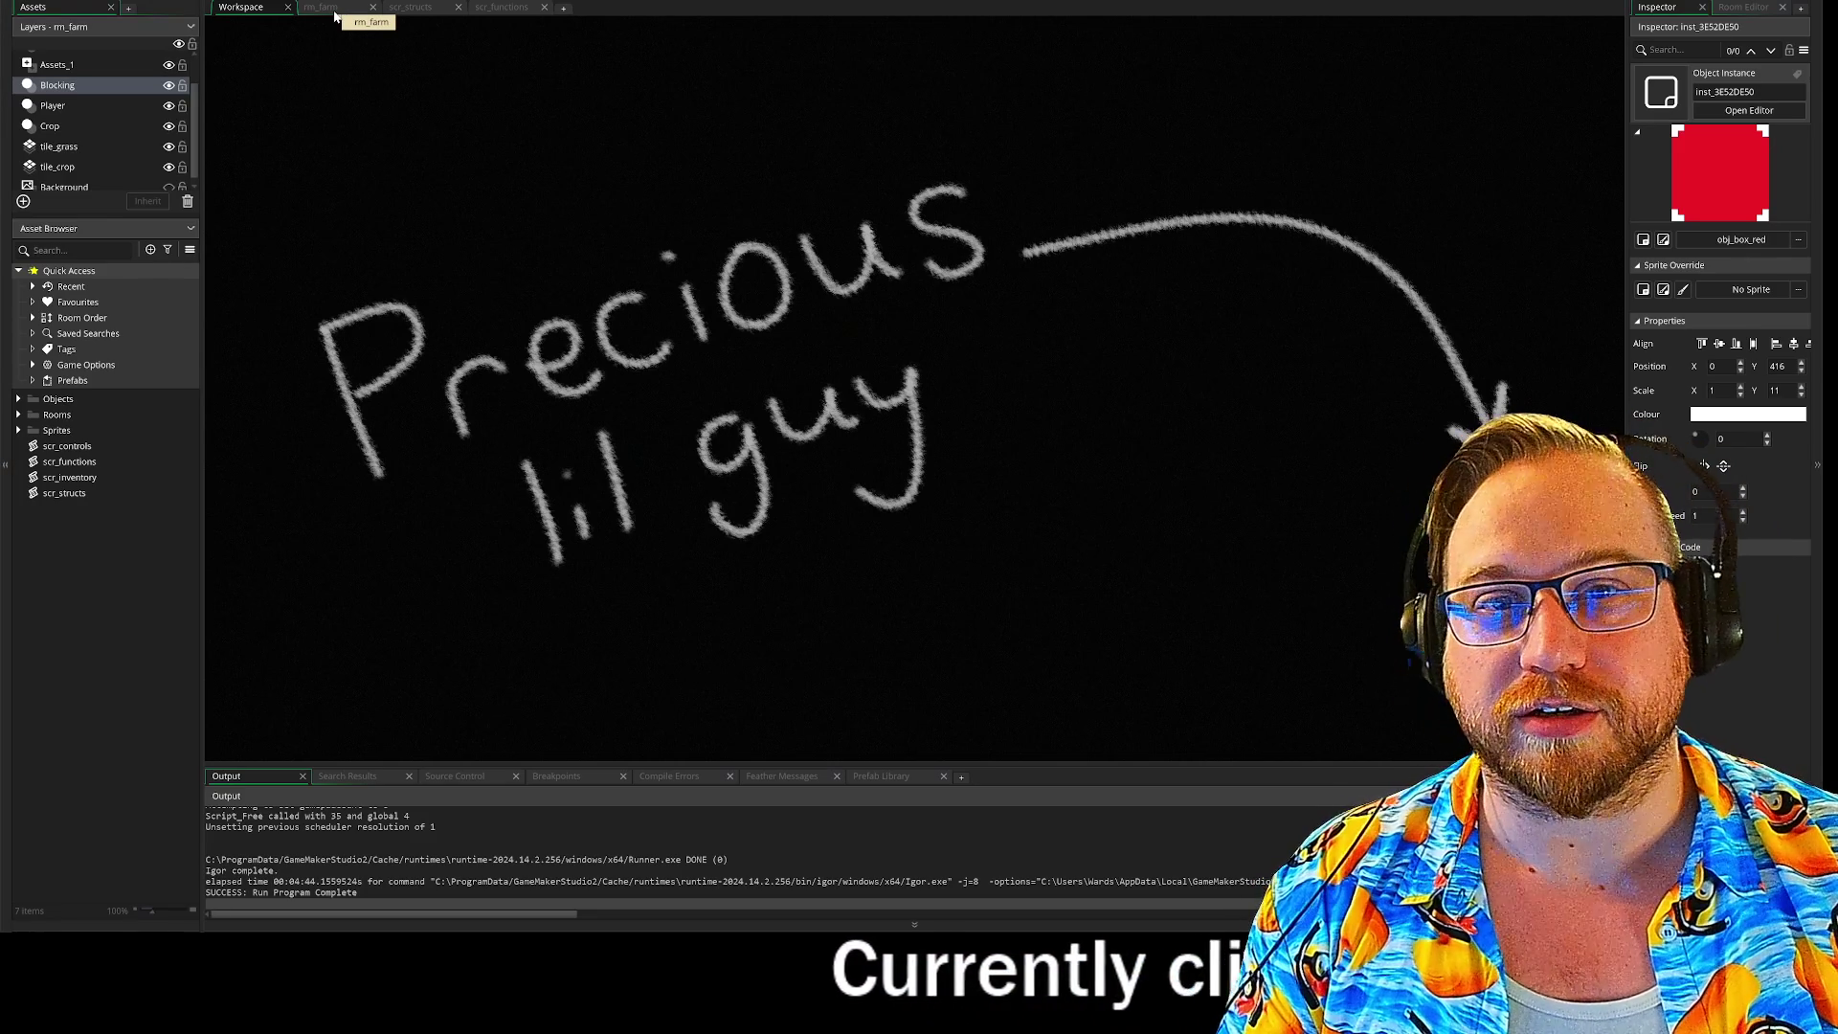
click(336, 15)
Step: Glance at the scr_structs and scr_functions scripts, then bring up the rm_farm room editor
click(411, 7)
click(465, 8)
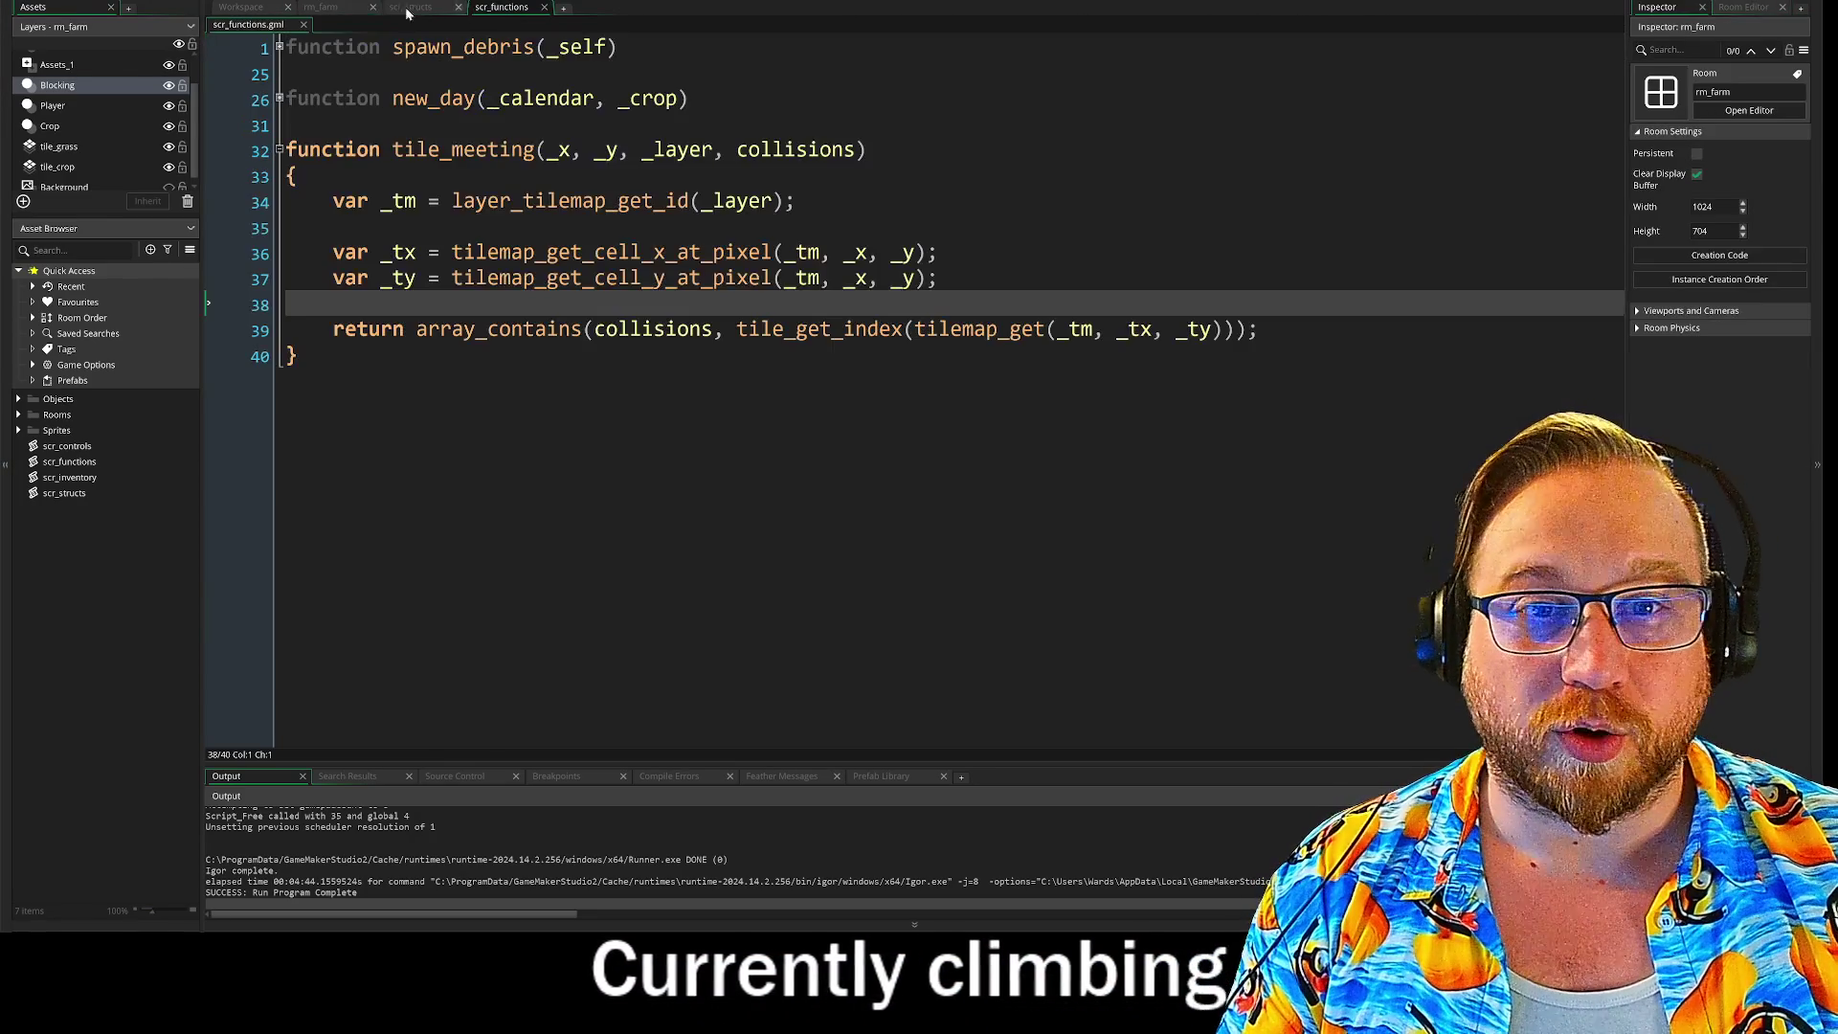
click(333, 10)
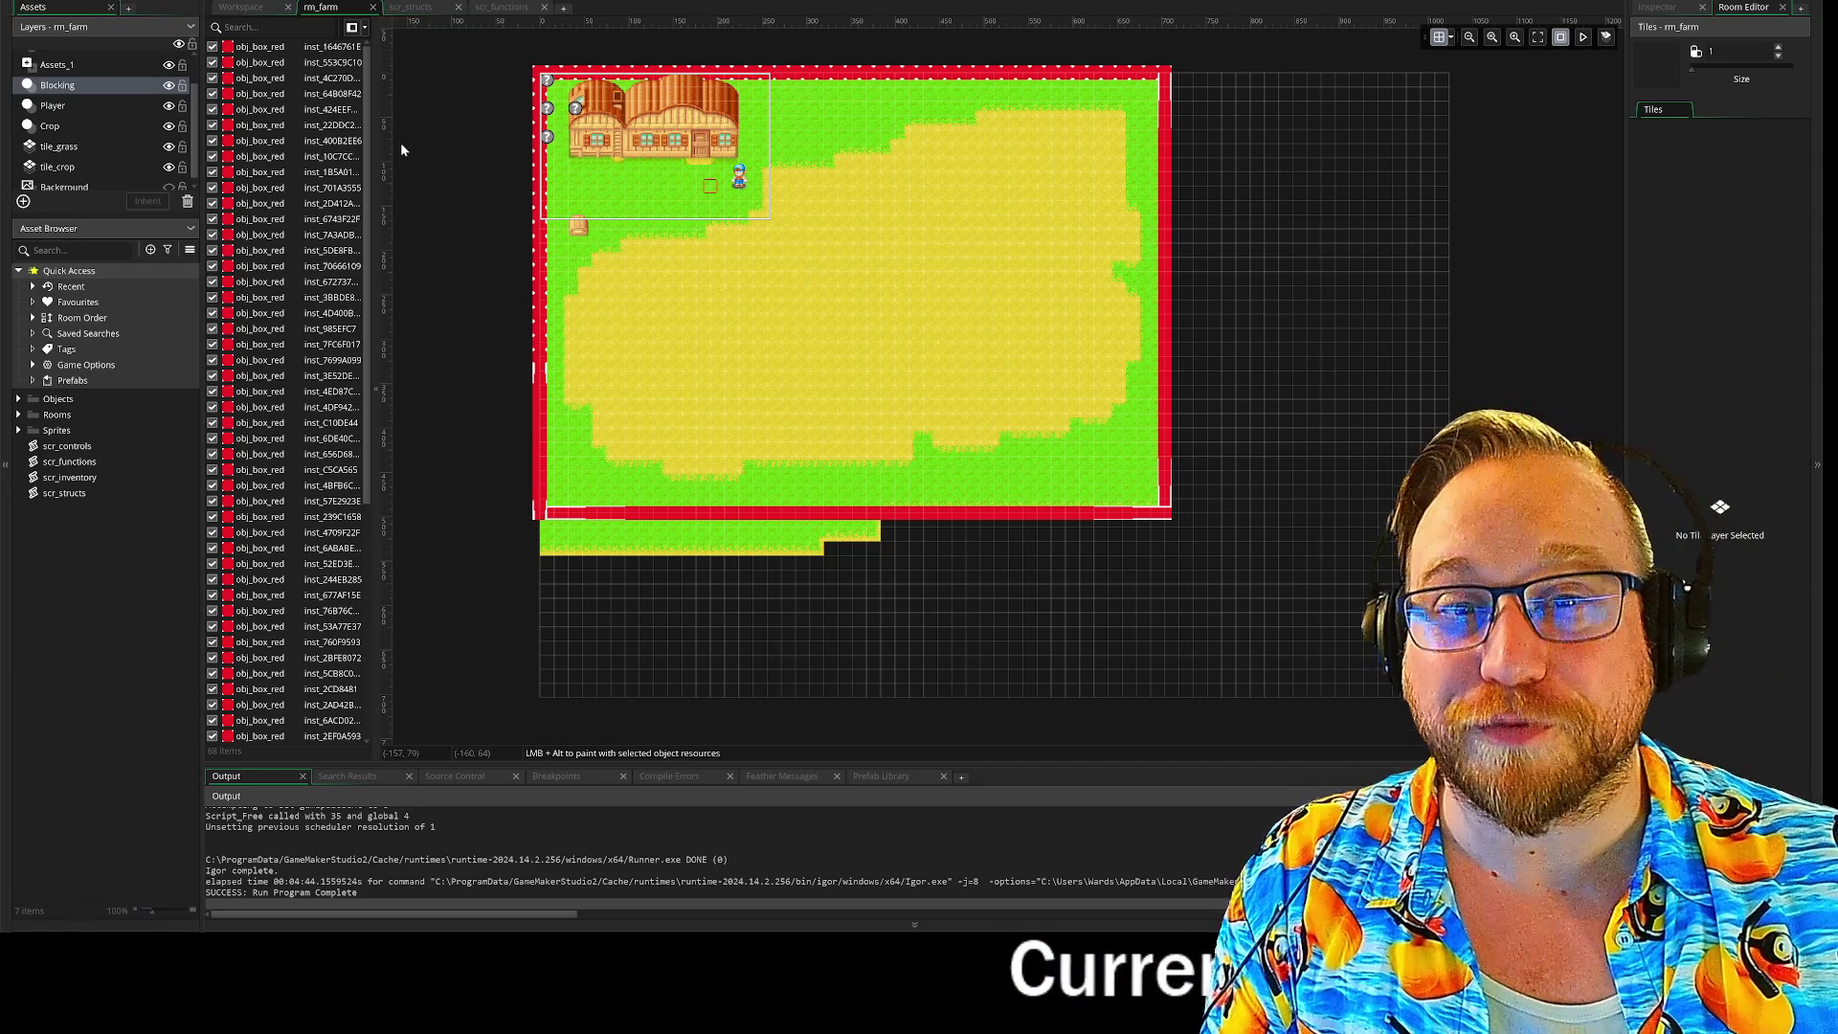
Step: Switch to the Workspace tab showing the Precious lil guy drawing
click(243, 10)
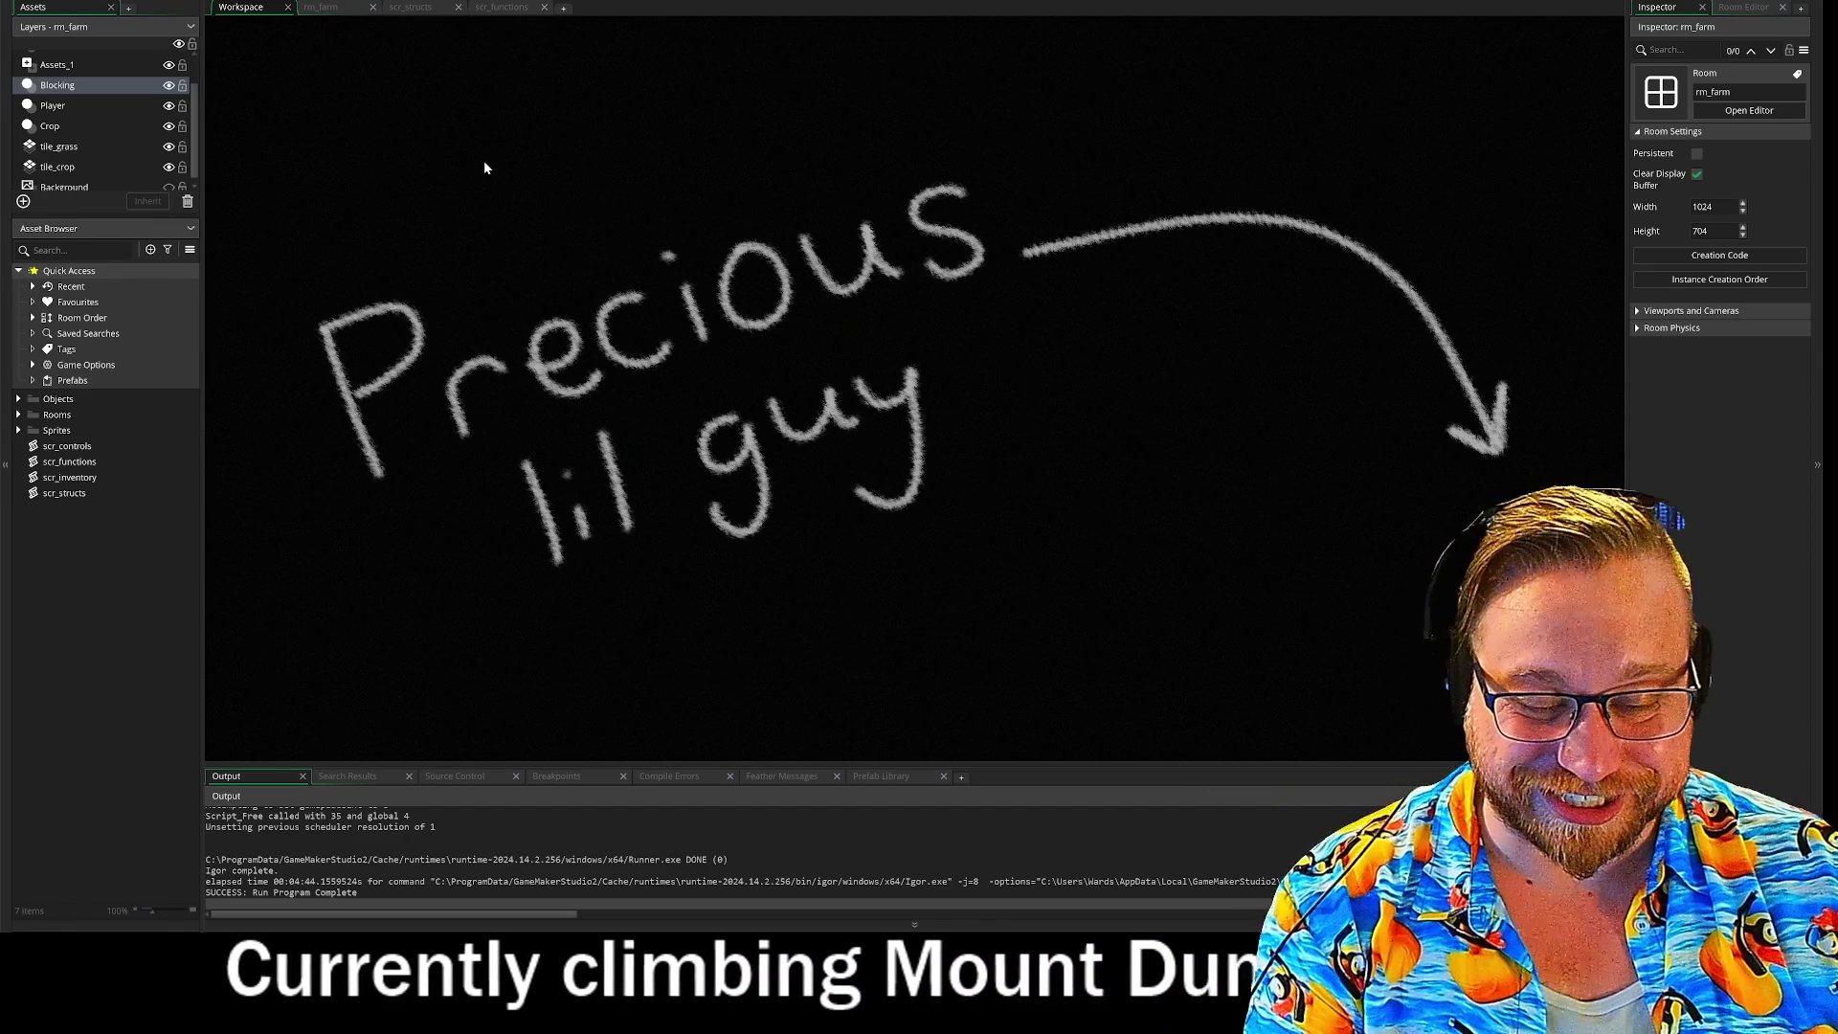
Step: Expand Objects and the Object - Director folder, then open obj_calendar
click(18, 399)
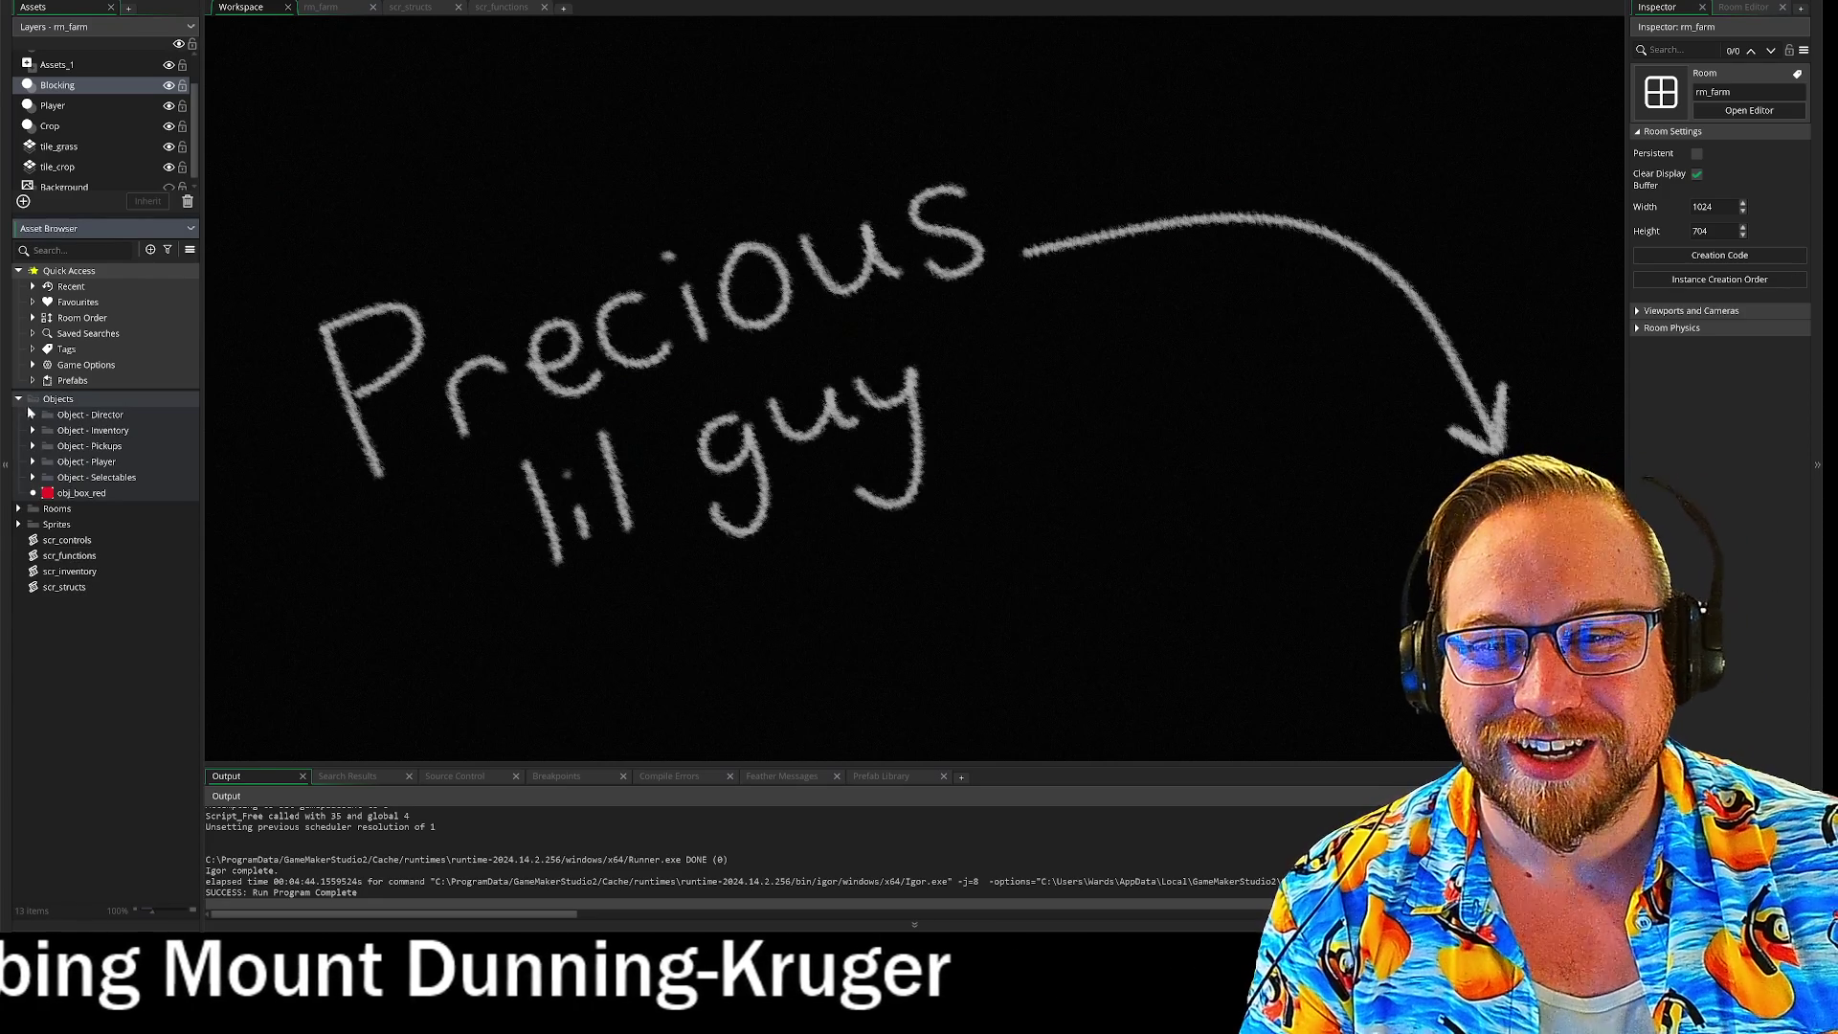
click(18, 400)
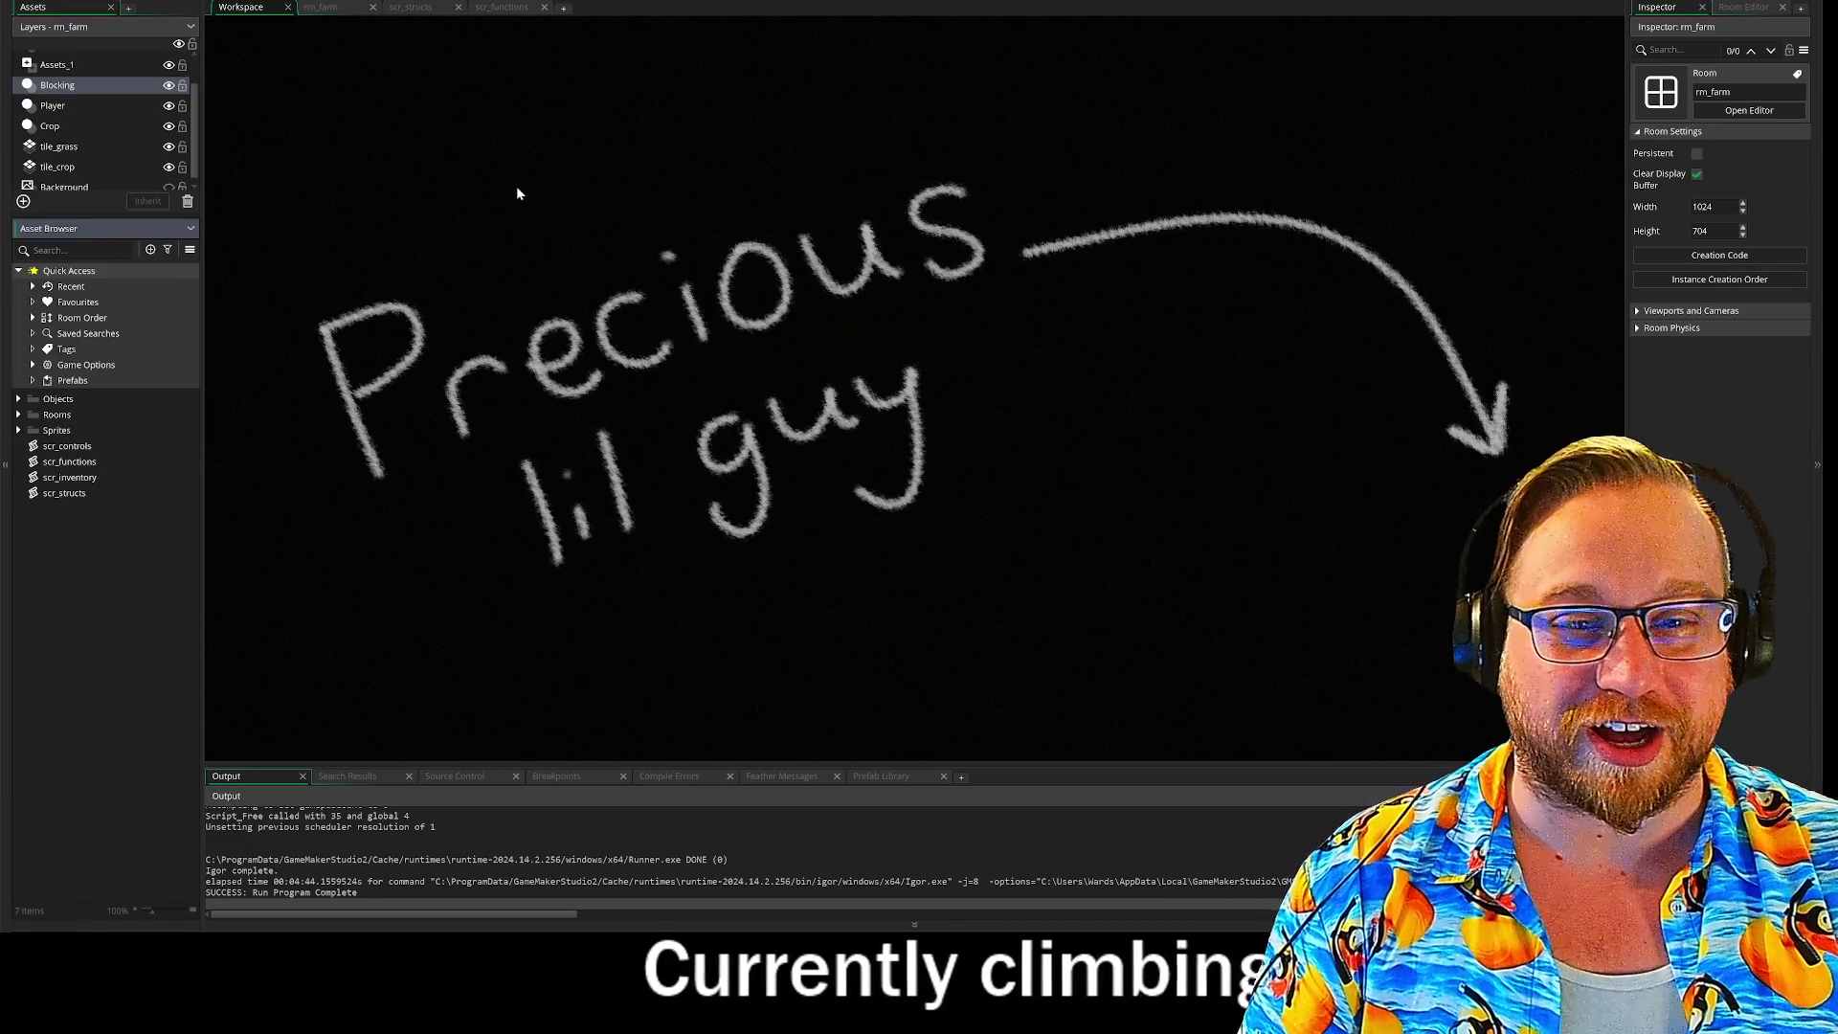
click(18, 398)
click(33, 414)
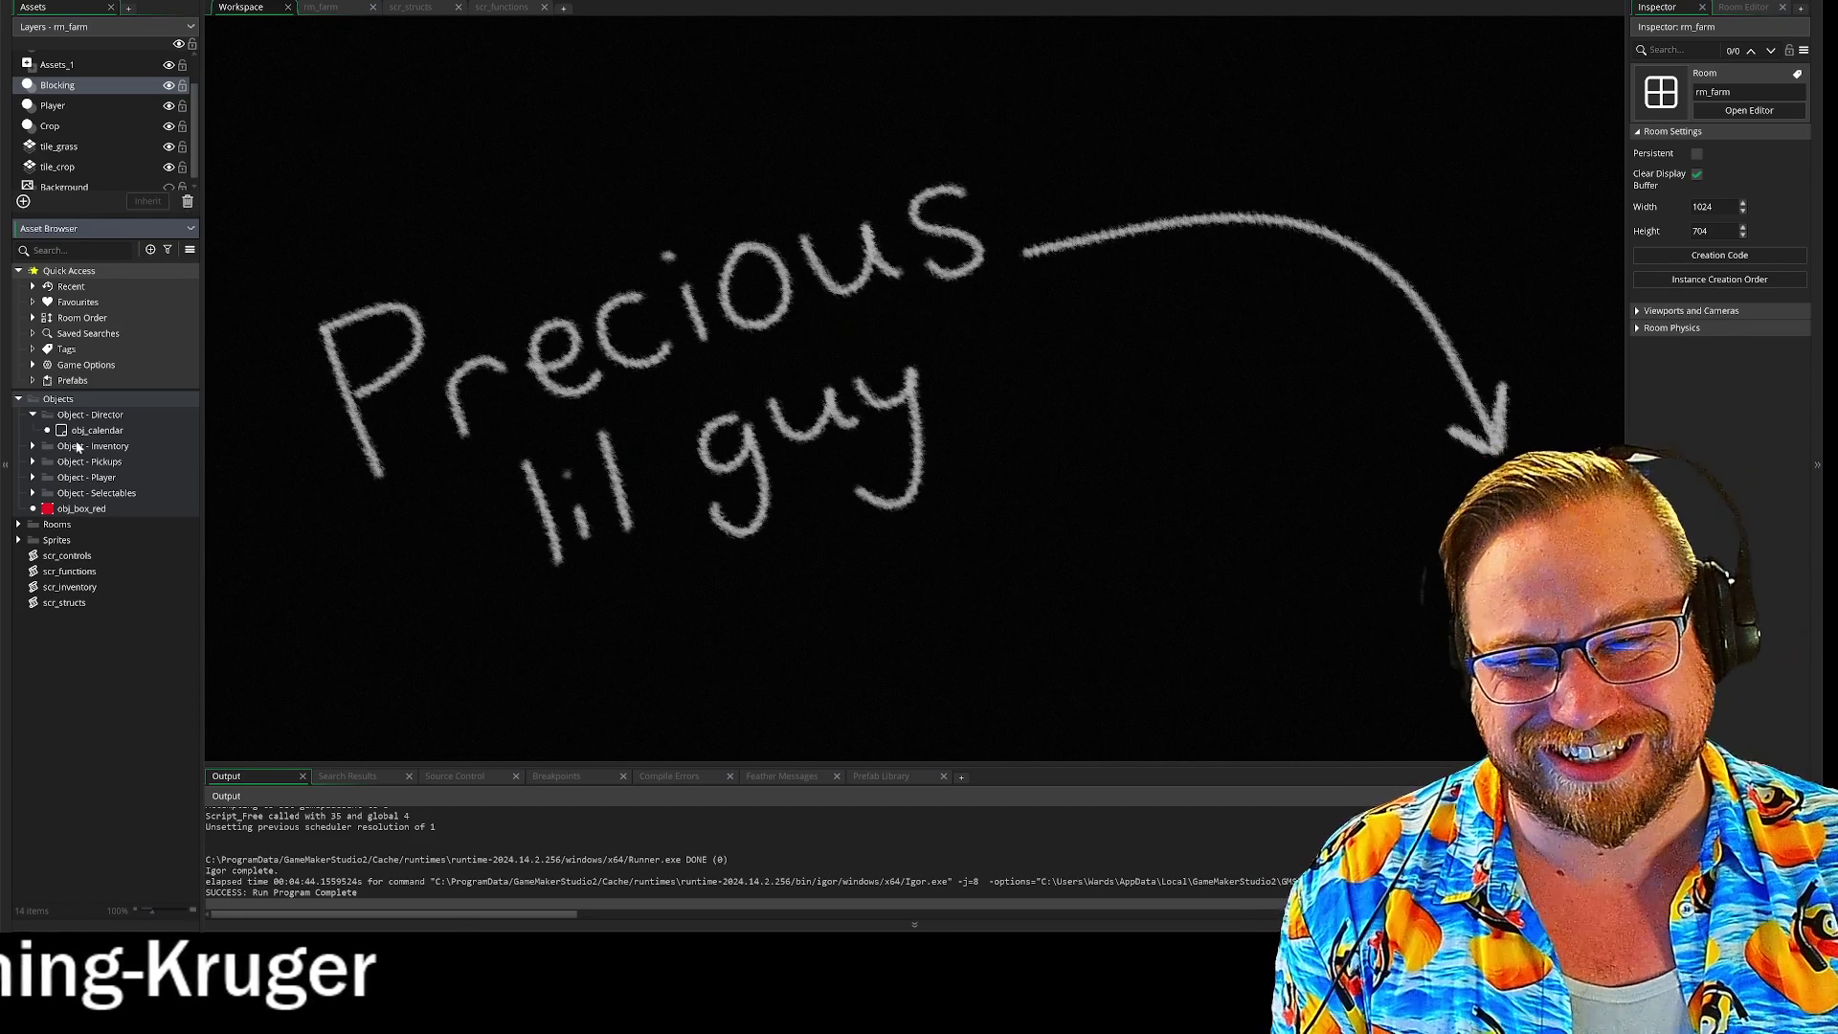
double_click(79, 433)
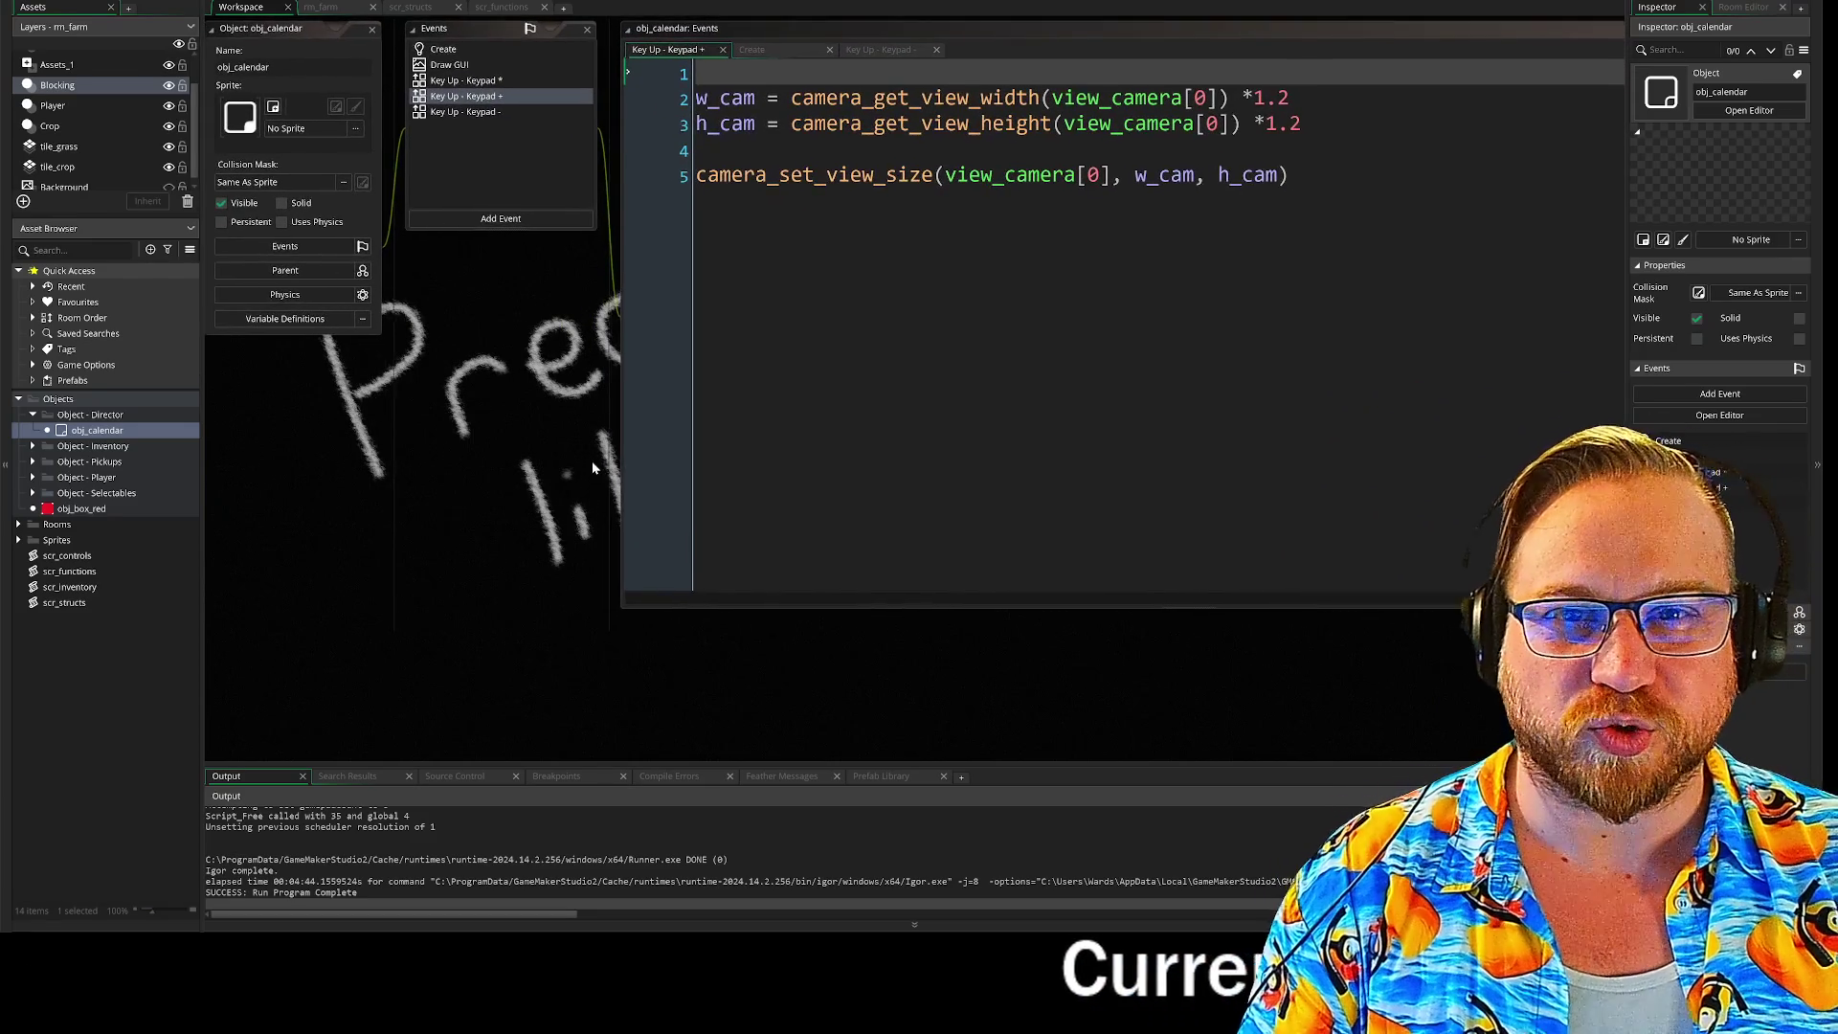
Step: Review obj_calendar's Keypad + zoom code, then expand the Inventory group and open obj_inventory's Draw GUI
click(1578, 352)
drag(369, 425, 552, 425)
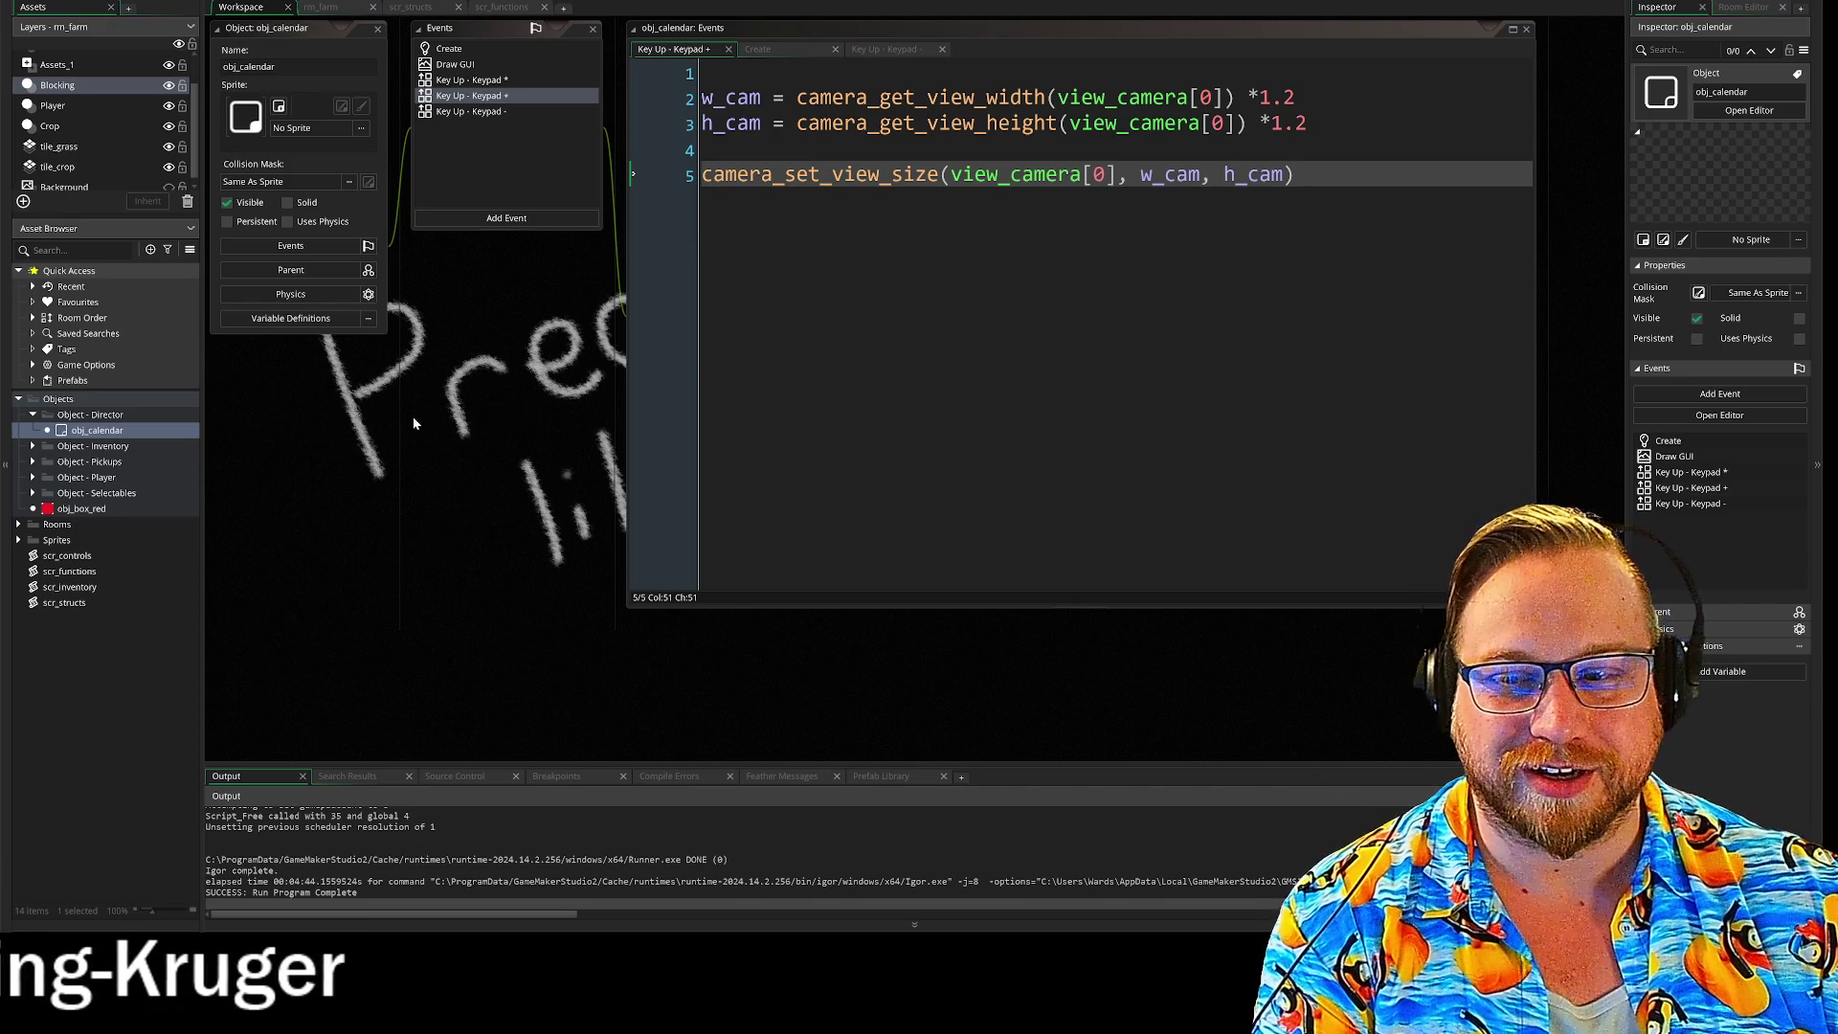
click(33, 446)
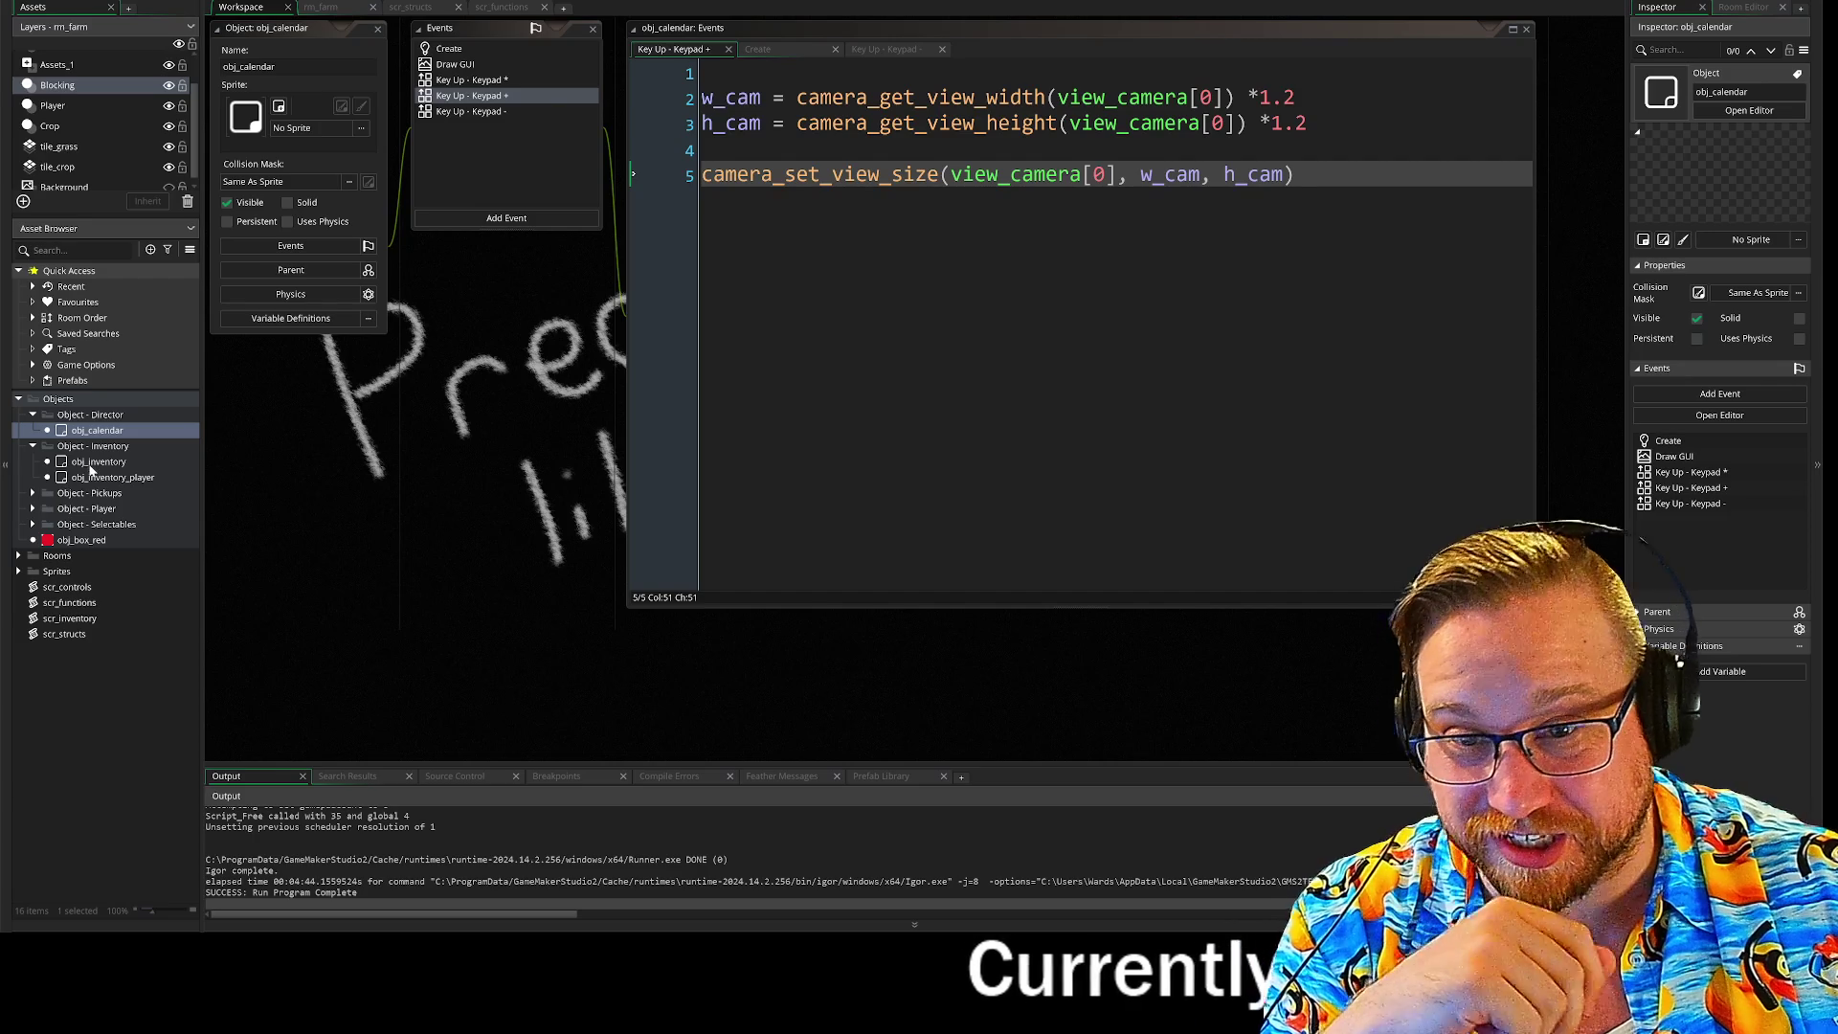
double_click(96, 462)
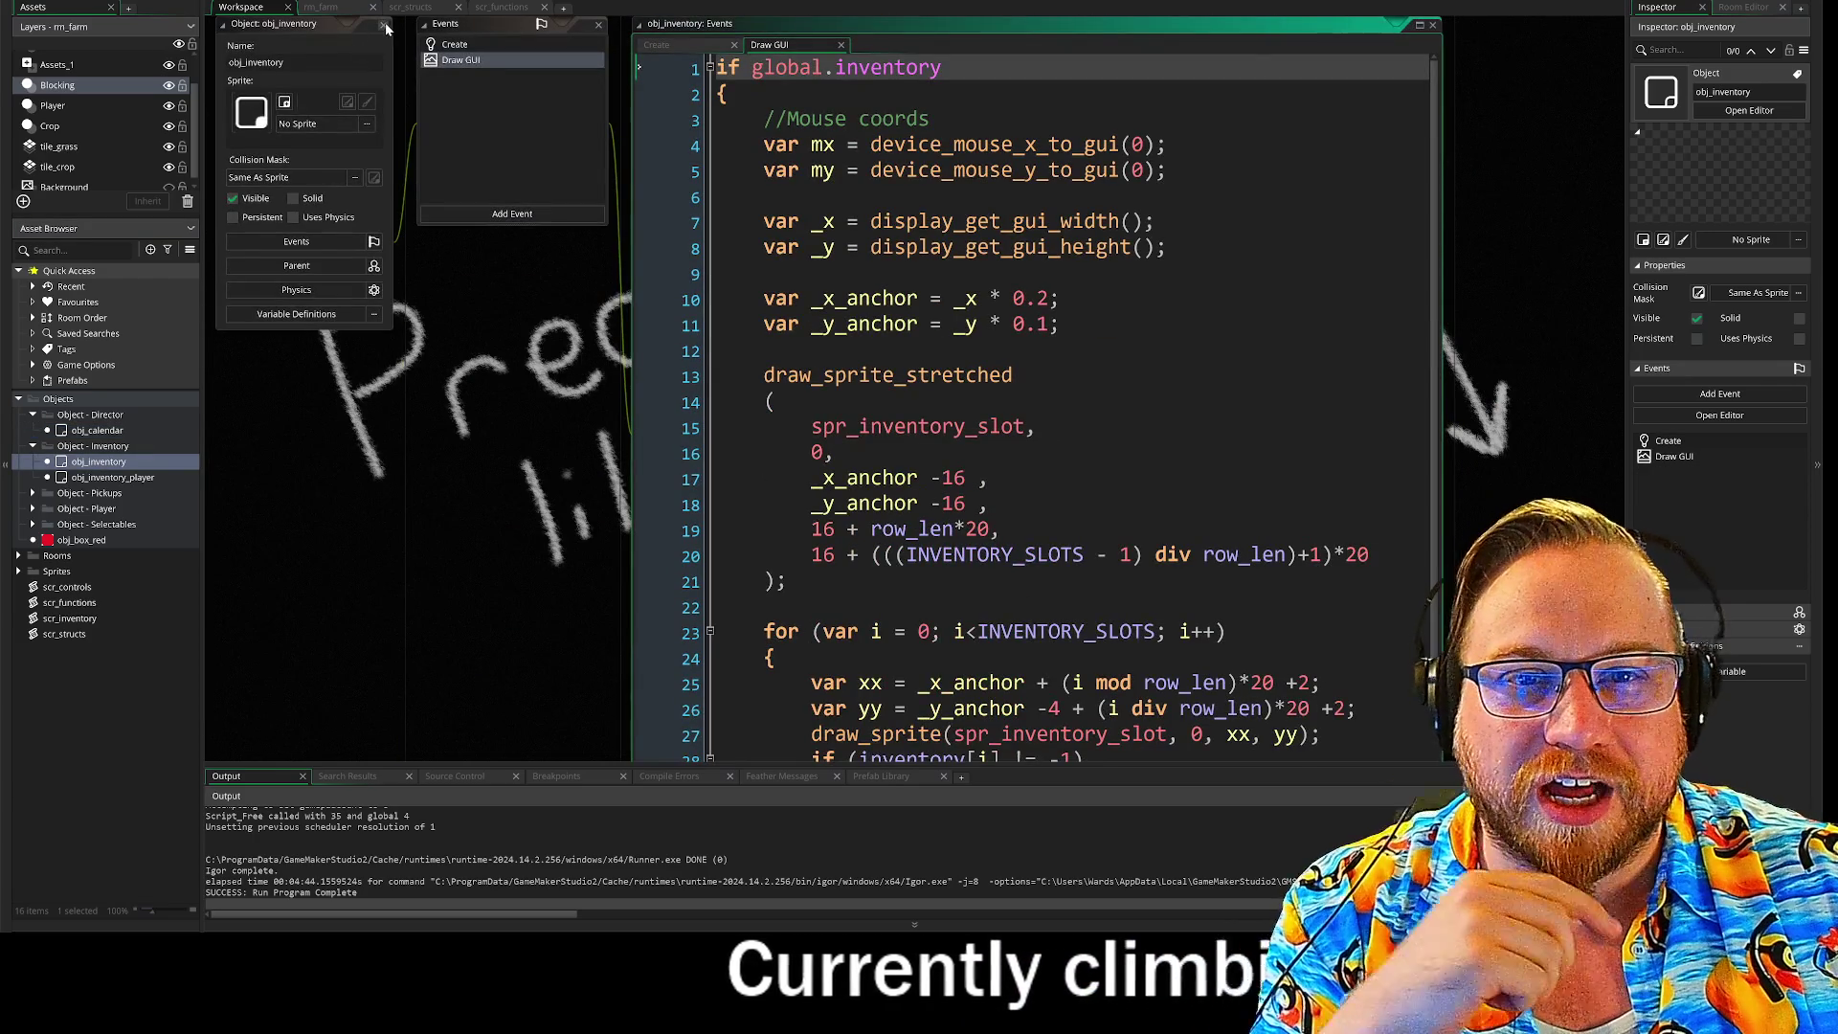
Step: Close the obj_inventory editors, run the farm game and enlarge its window
click(384, 24)
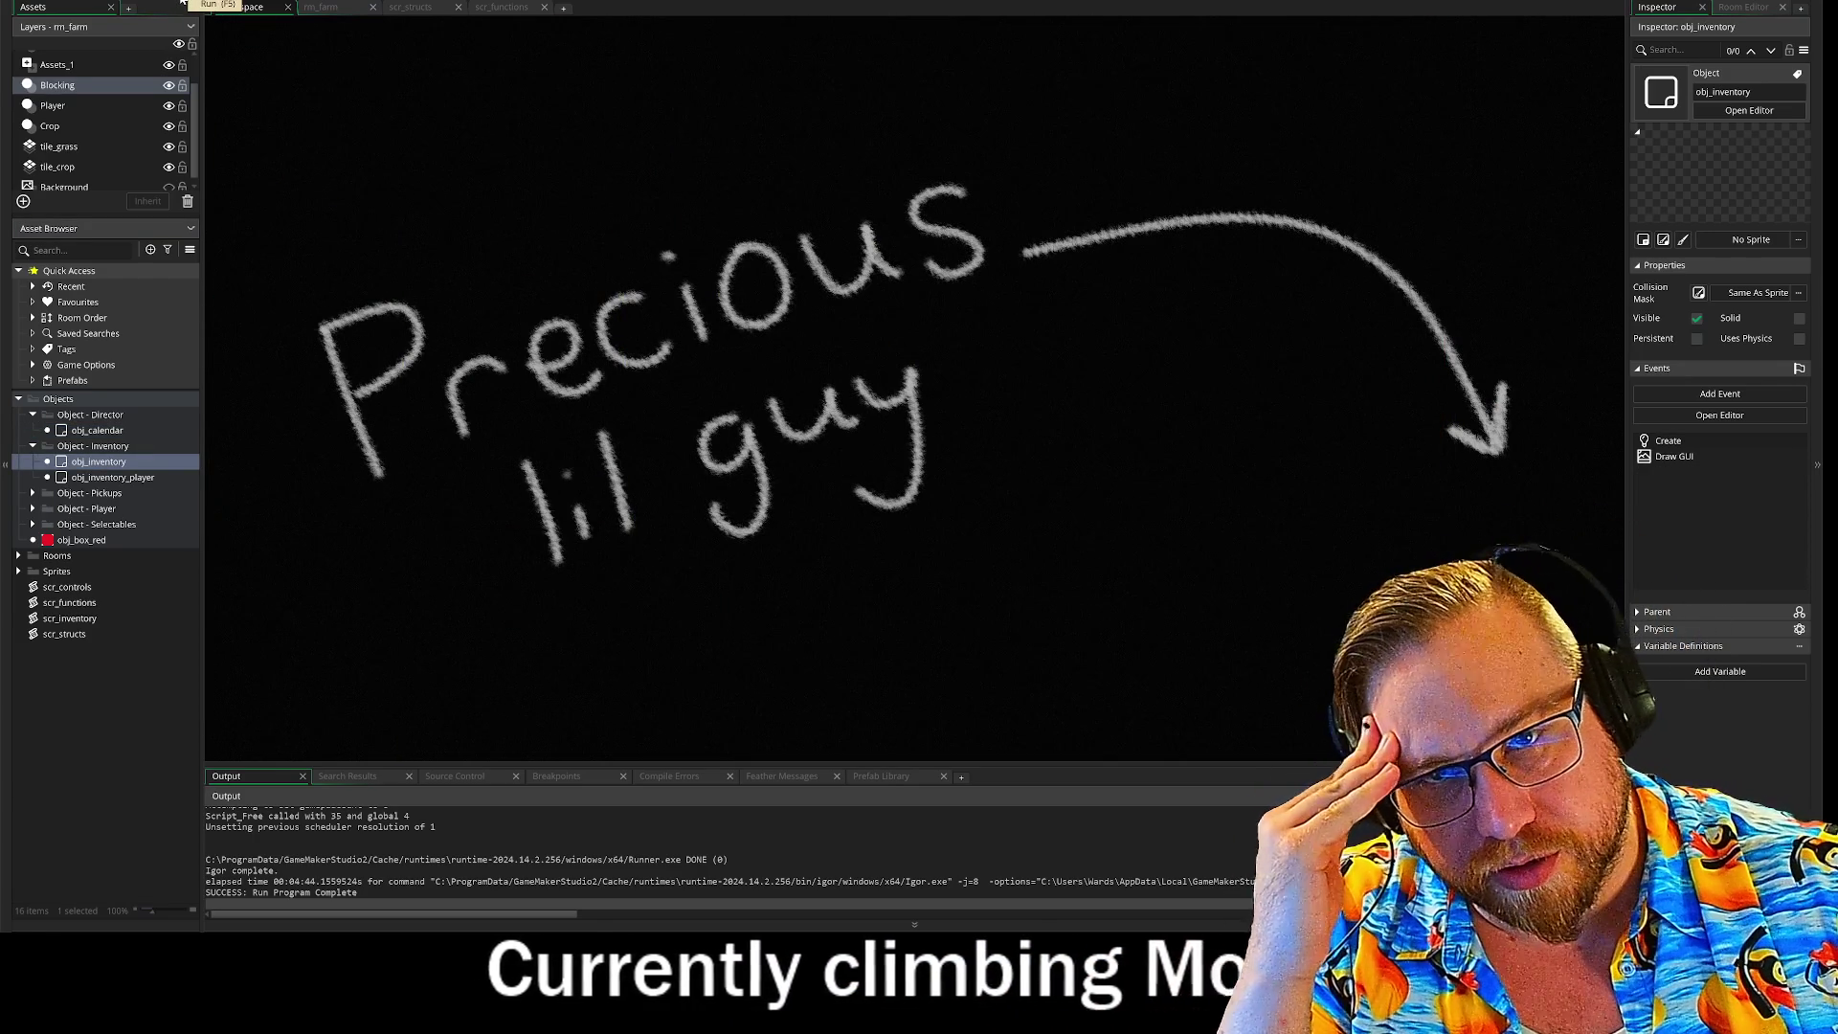
click(182, 3)
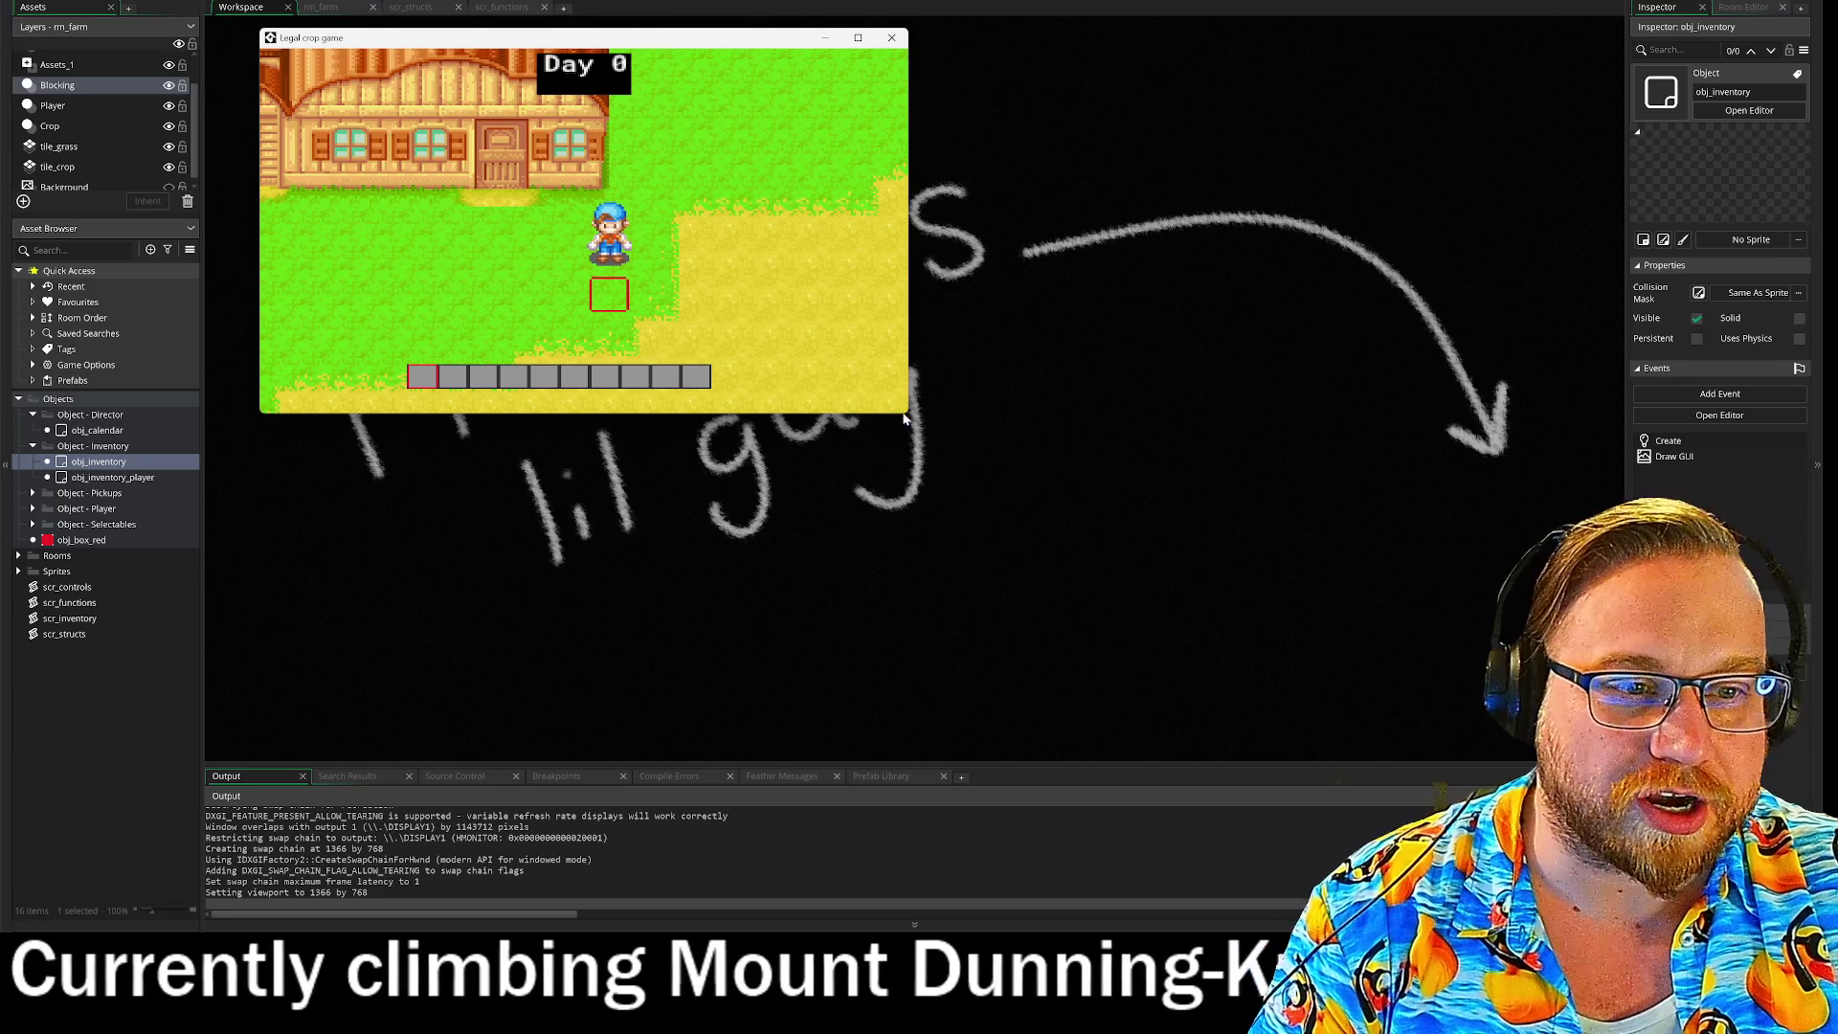
drag(905, 419, 1354, 721)
Step: Walk the farmer around, open the inventory and move the axe into the first hotbar slot
key(d)
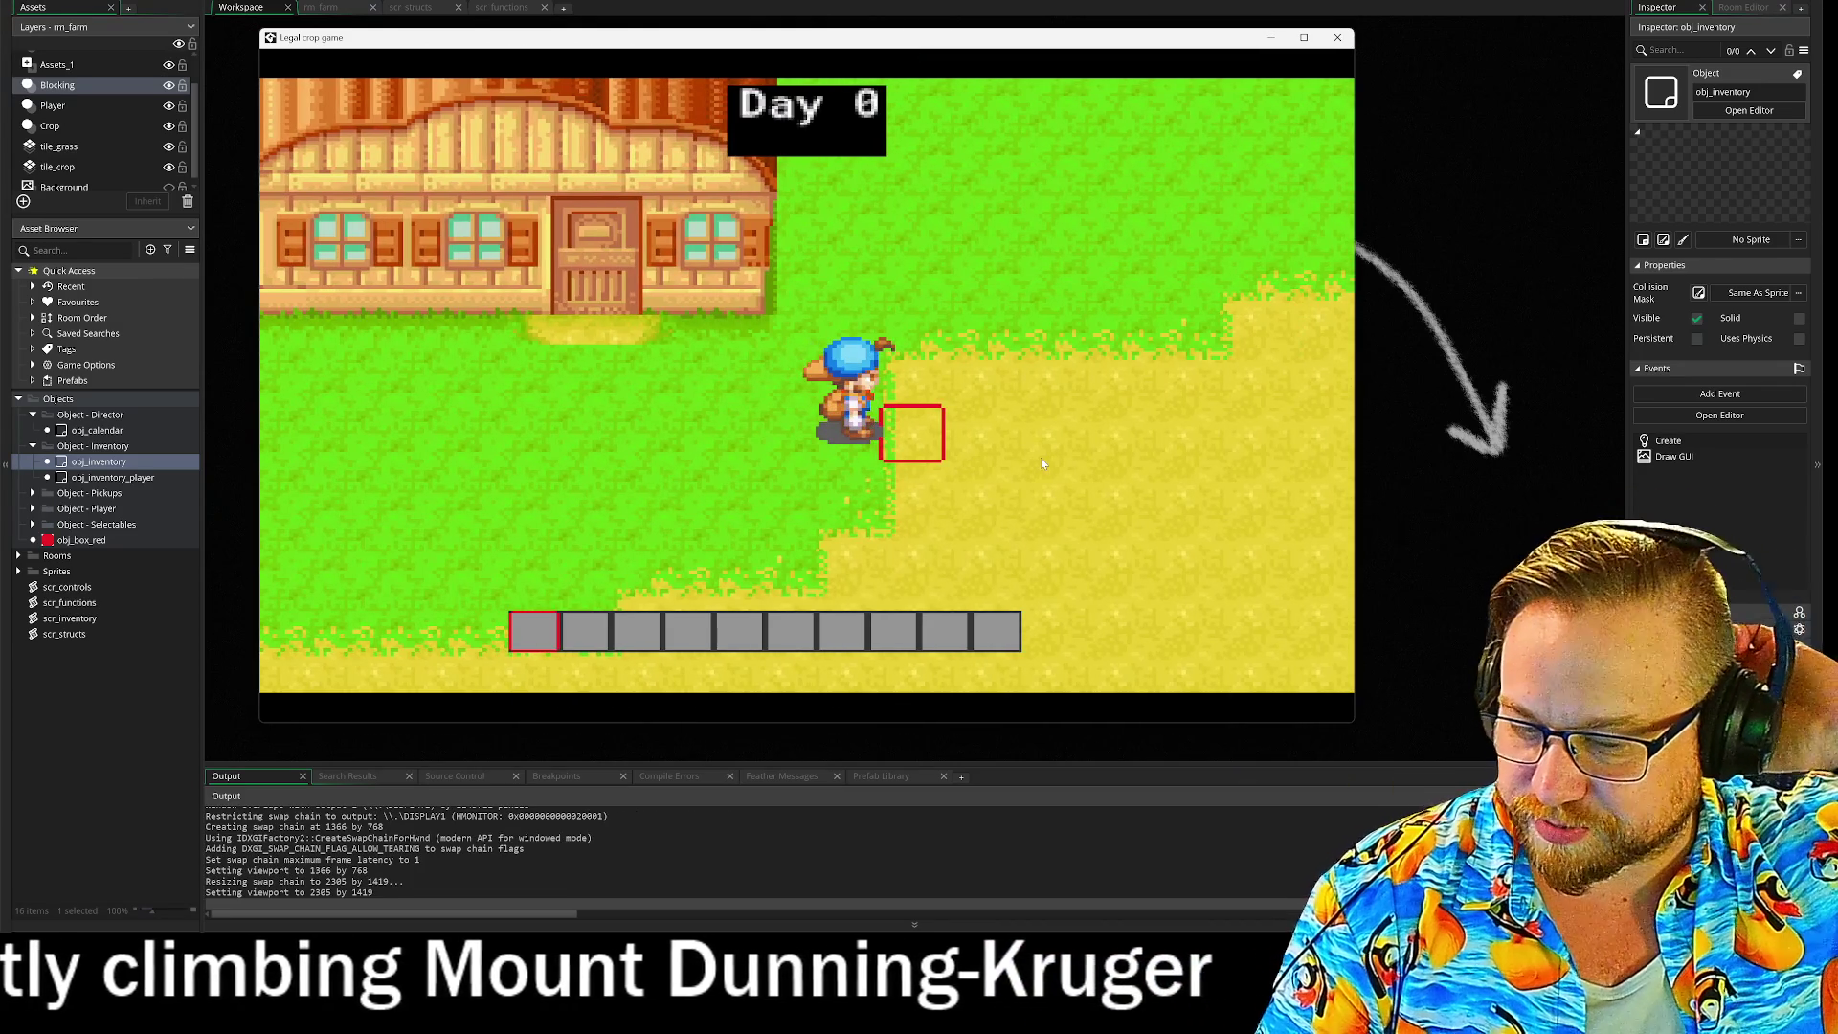
key(a)
key(d)
key(i)
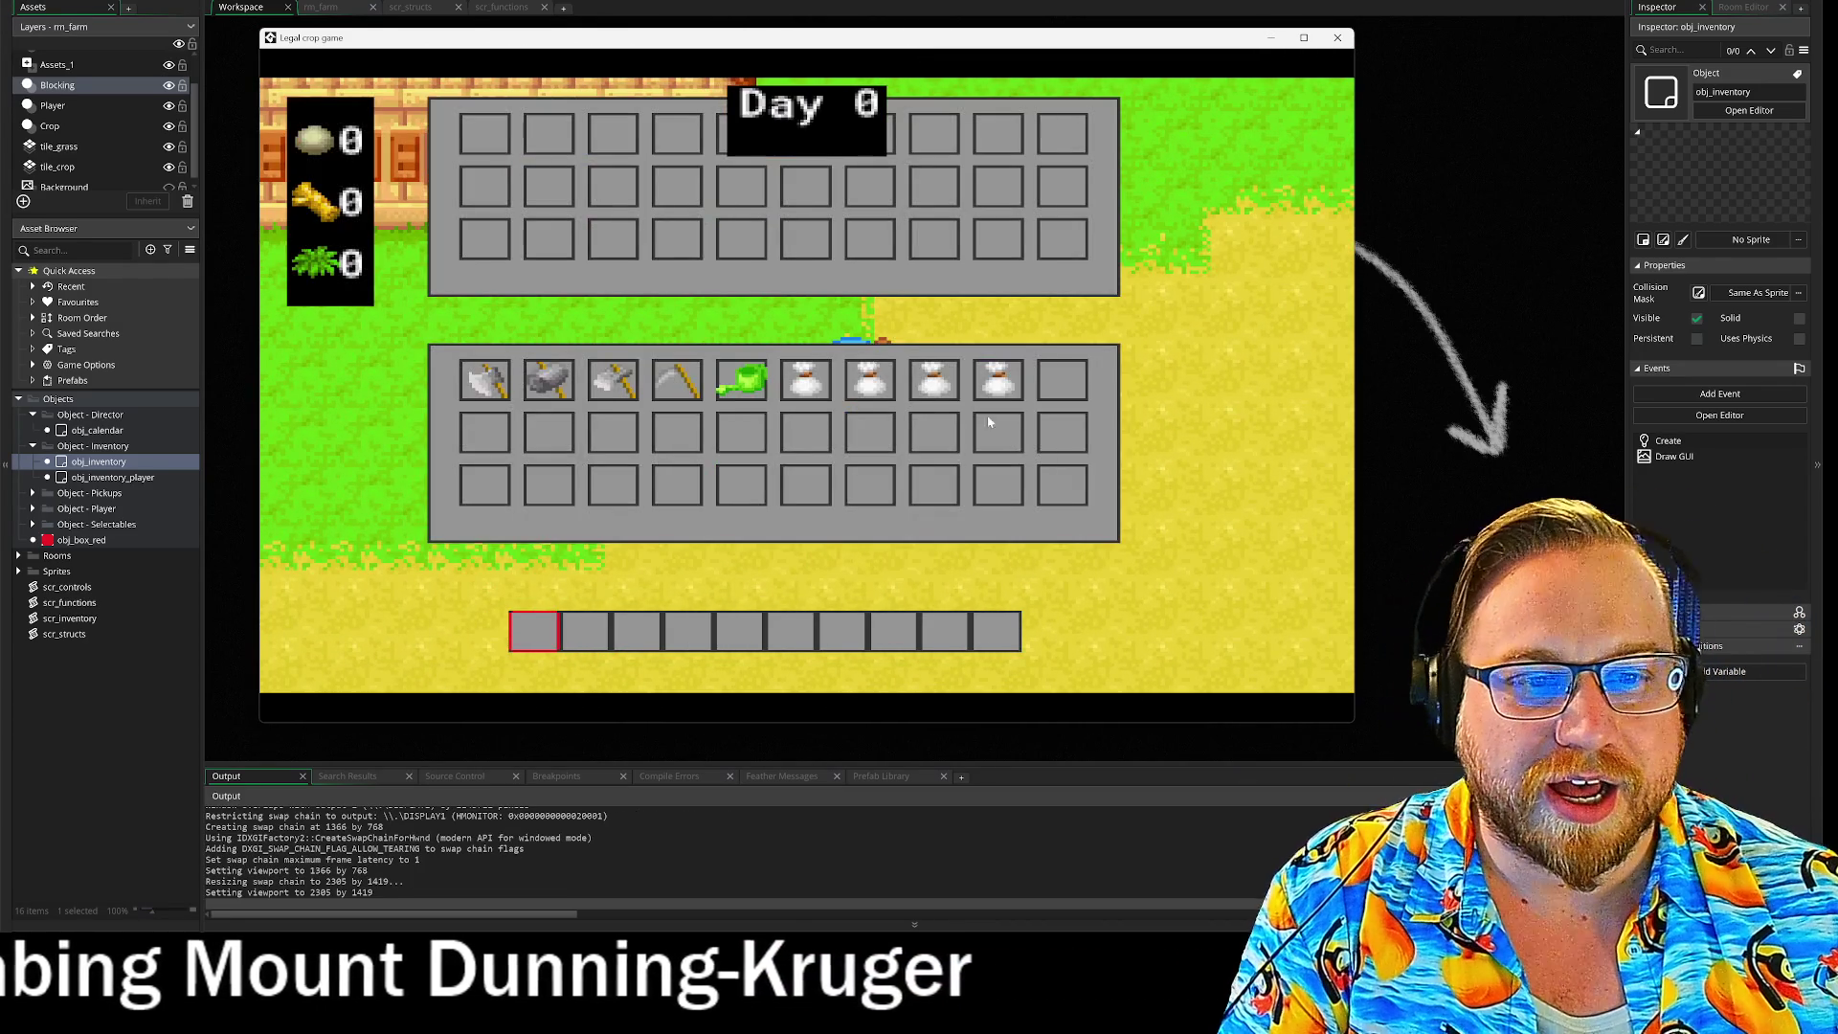
click(613, 380)
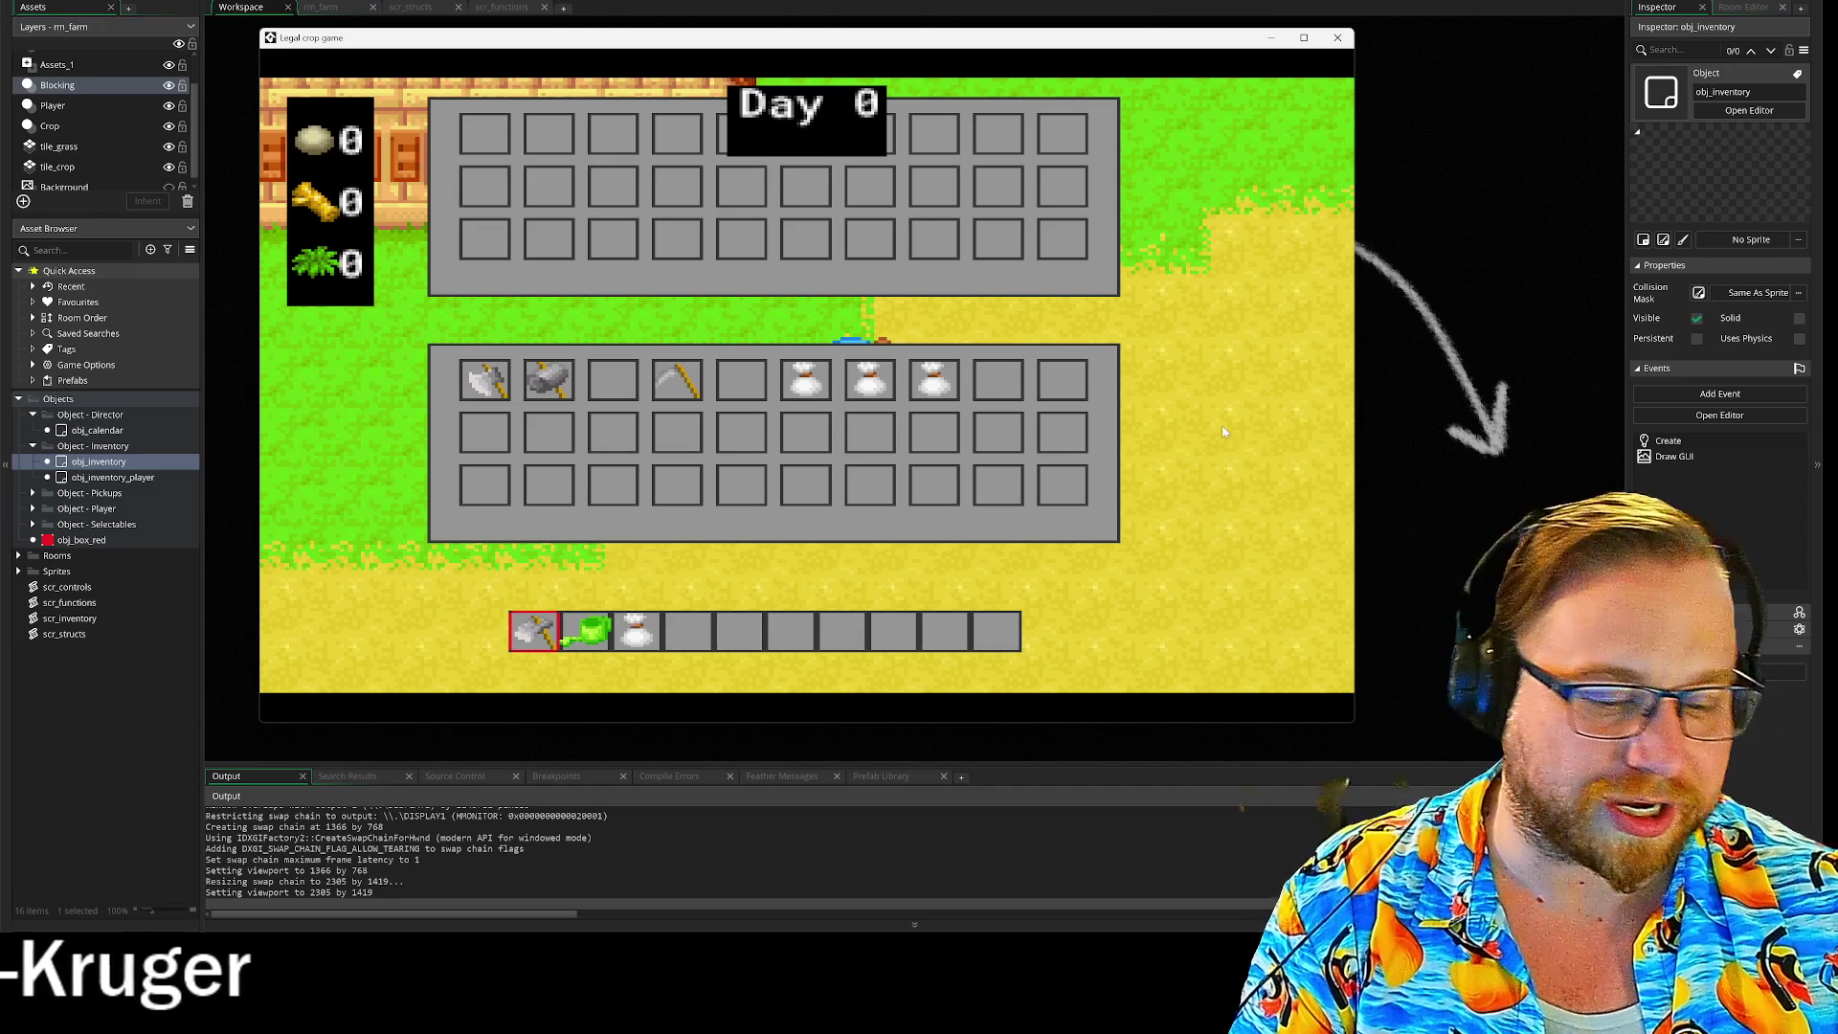
Step: Close the inventory, walk the farmer to the tilled plot and plant a seed
key(i)
key(a)
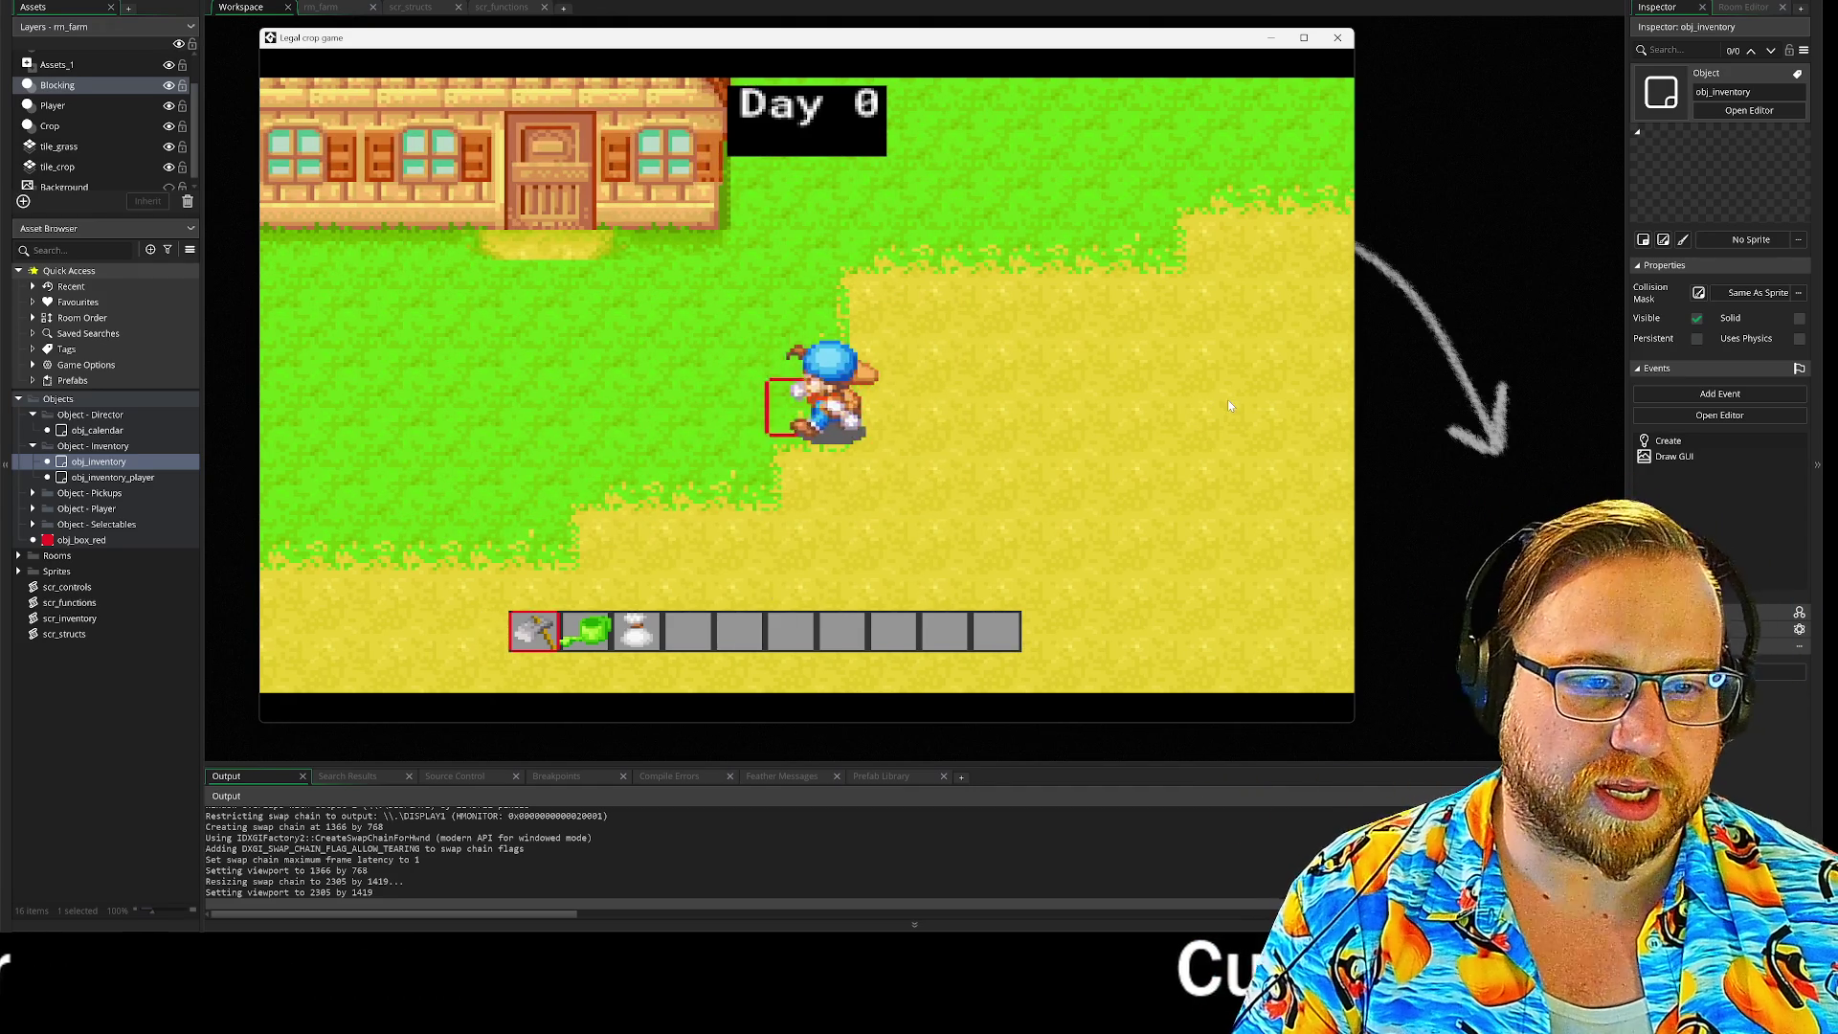
key(w)
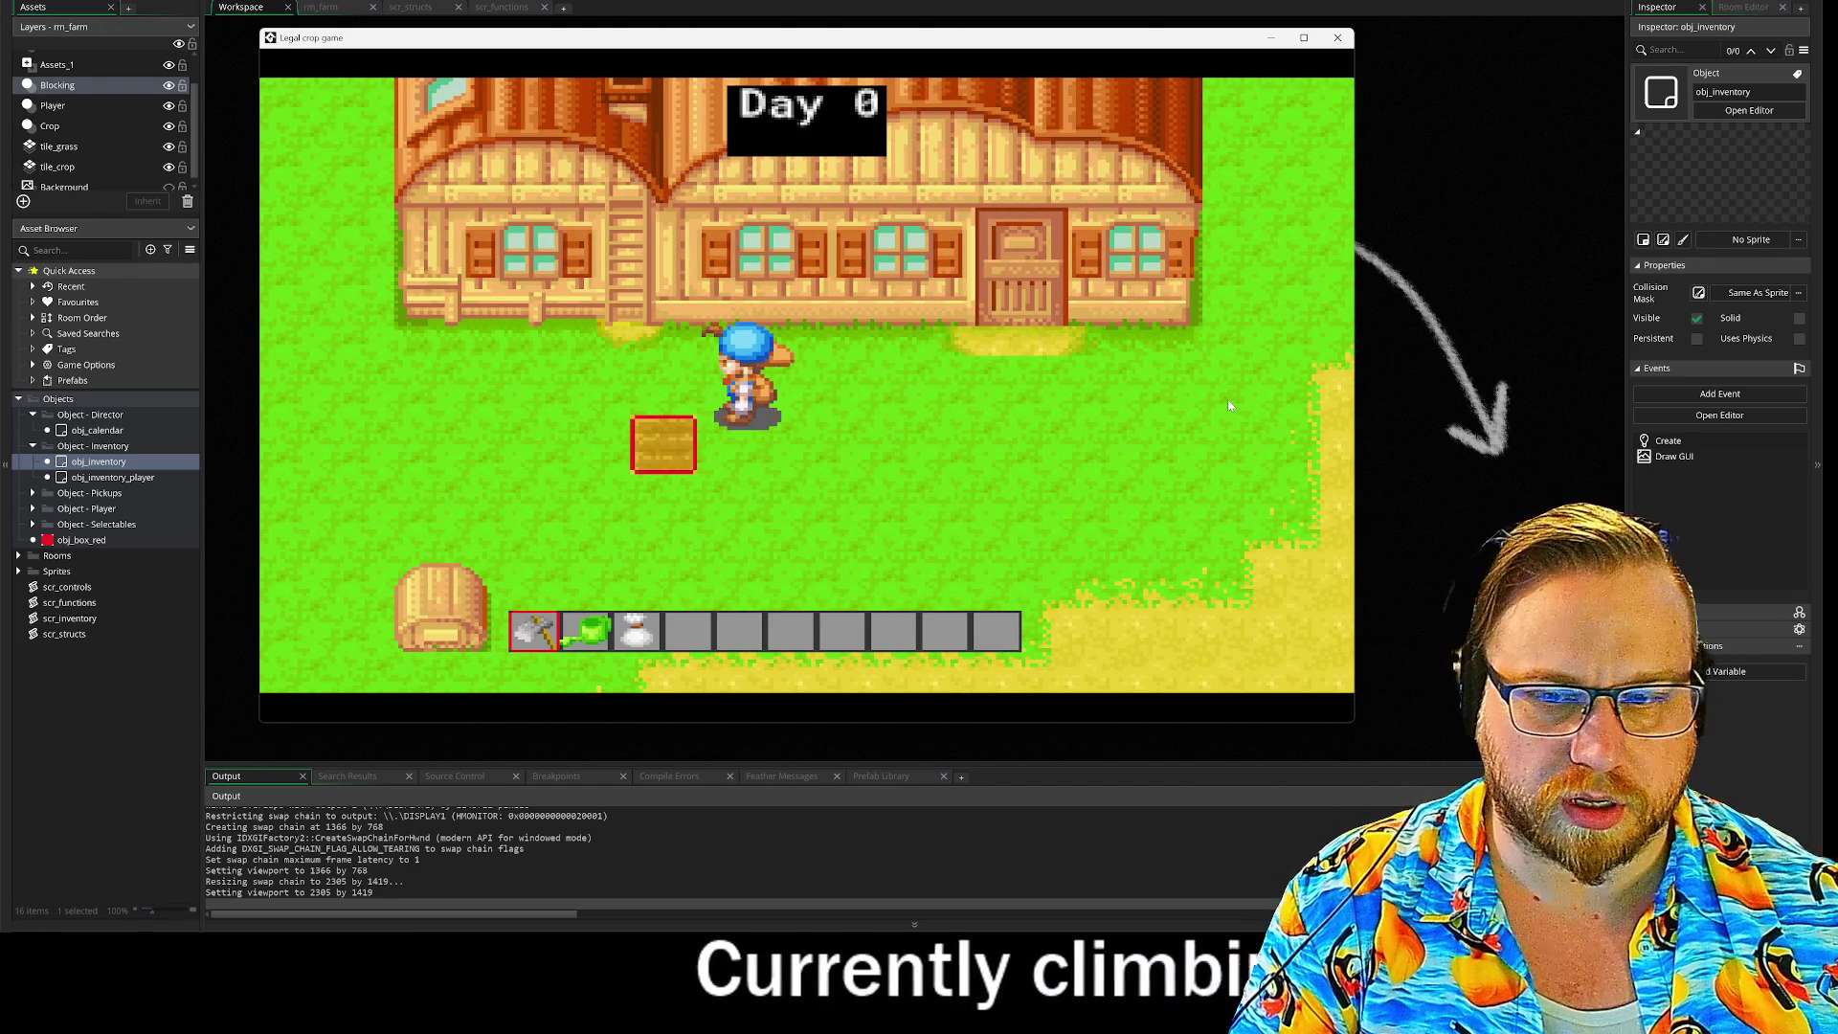
key(d)
key(s)
key(d)
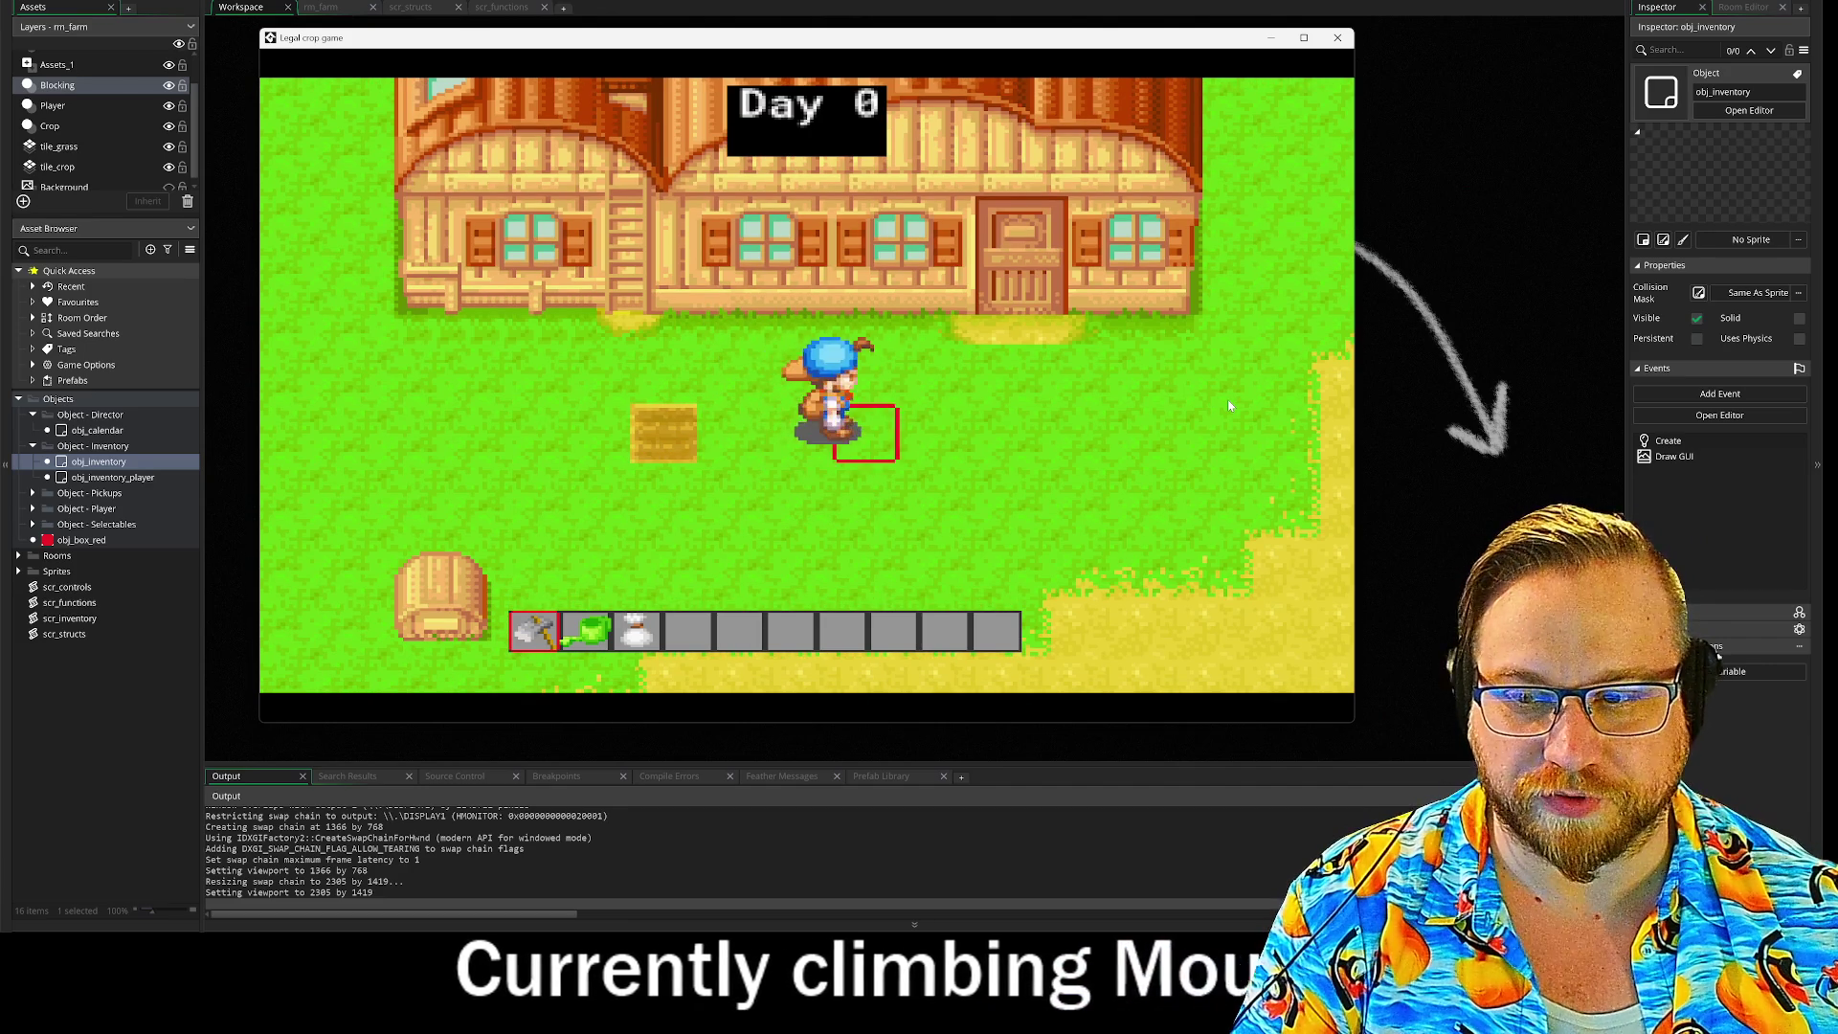
key(a)
scroll(1229, 406, down, 1)
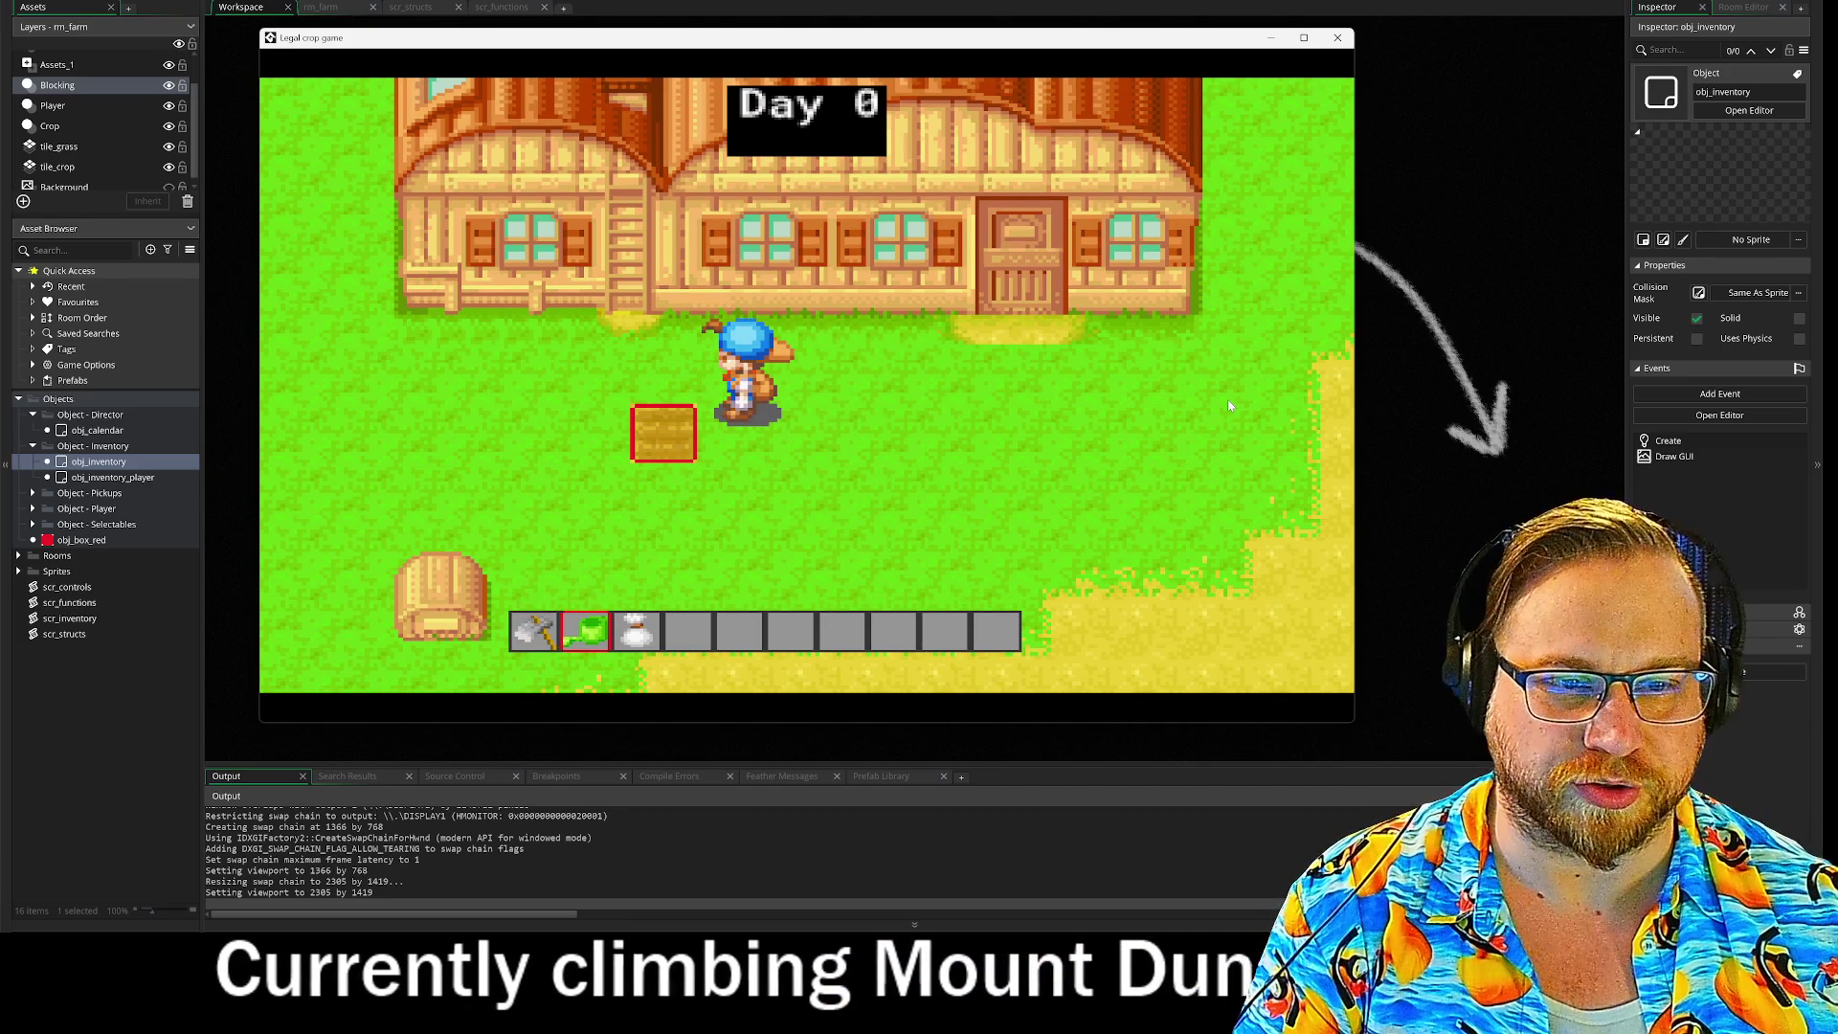
scroll(1229, 406, down, 1)
click(1229, 406)
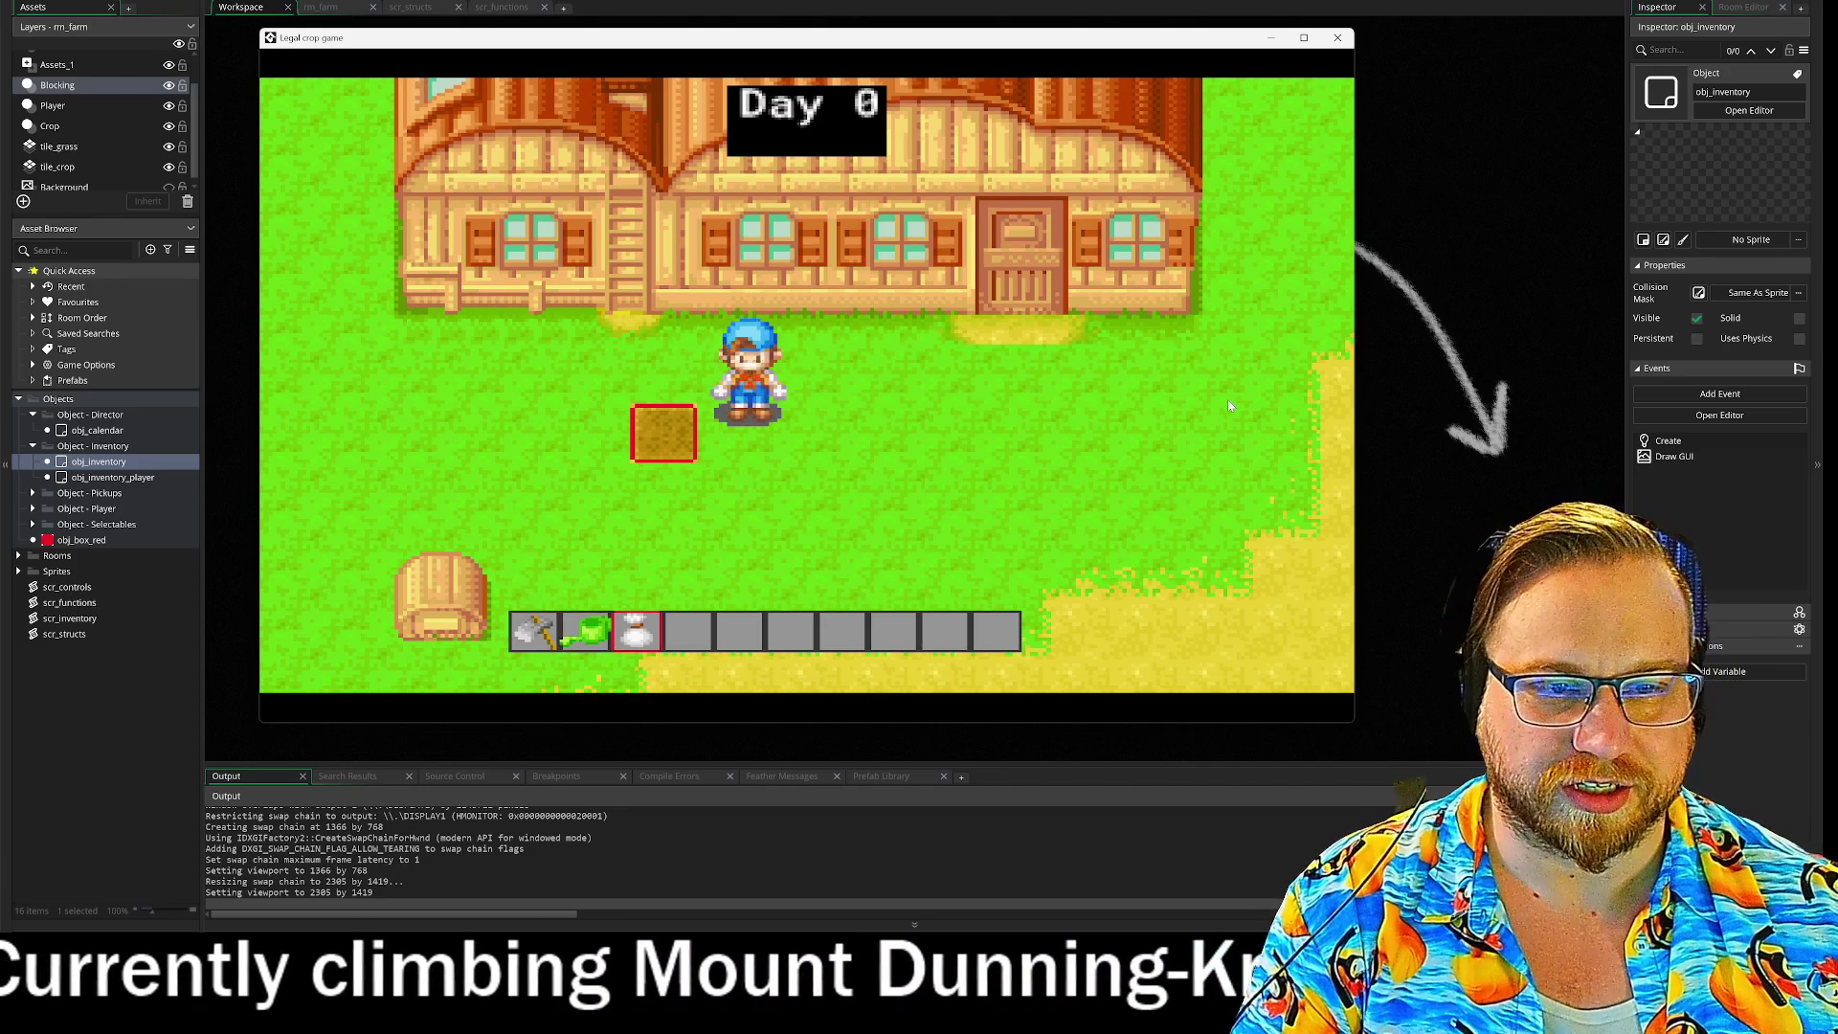
Step: Advance the days until the seedling grows into a ripe tomato on Day 5
key(d)
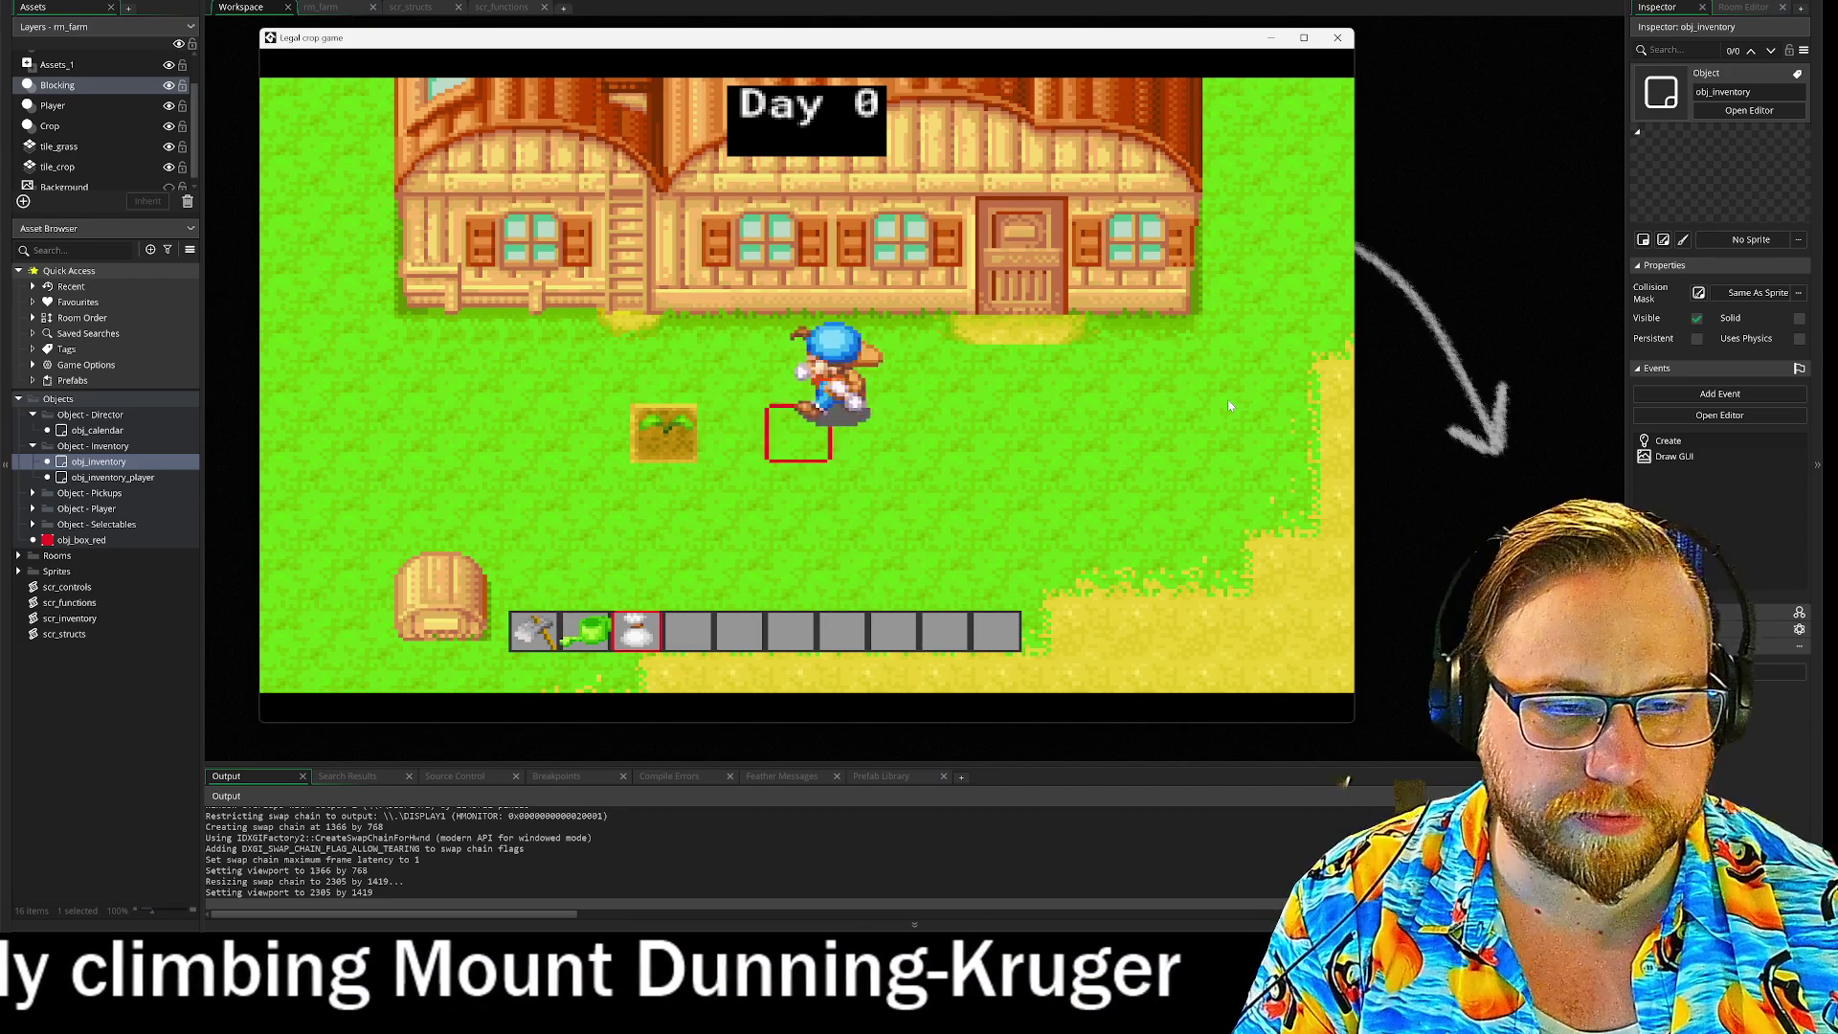
key(a)
key(space)
key(d)
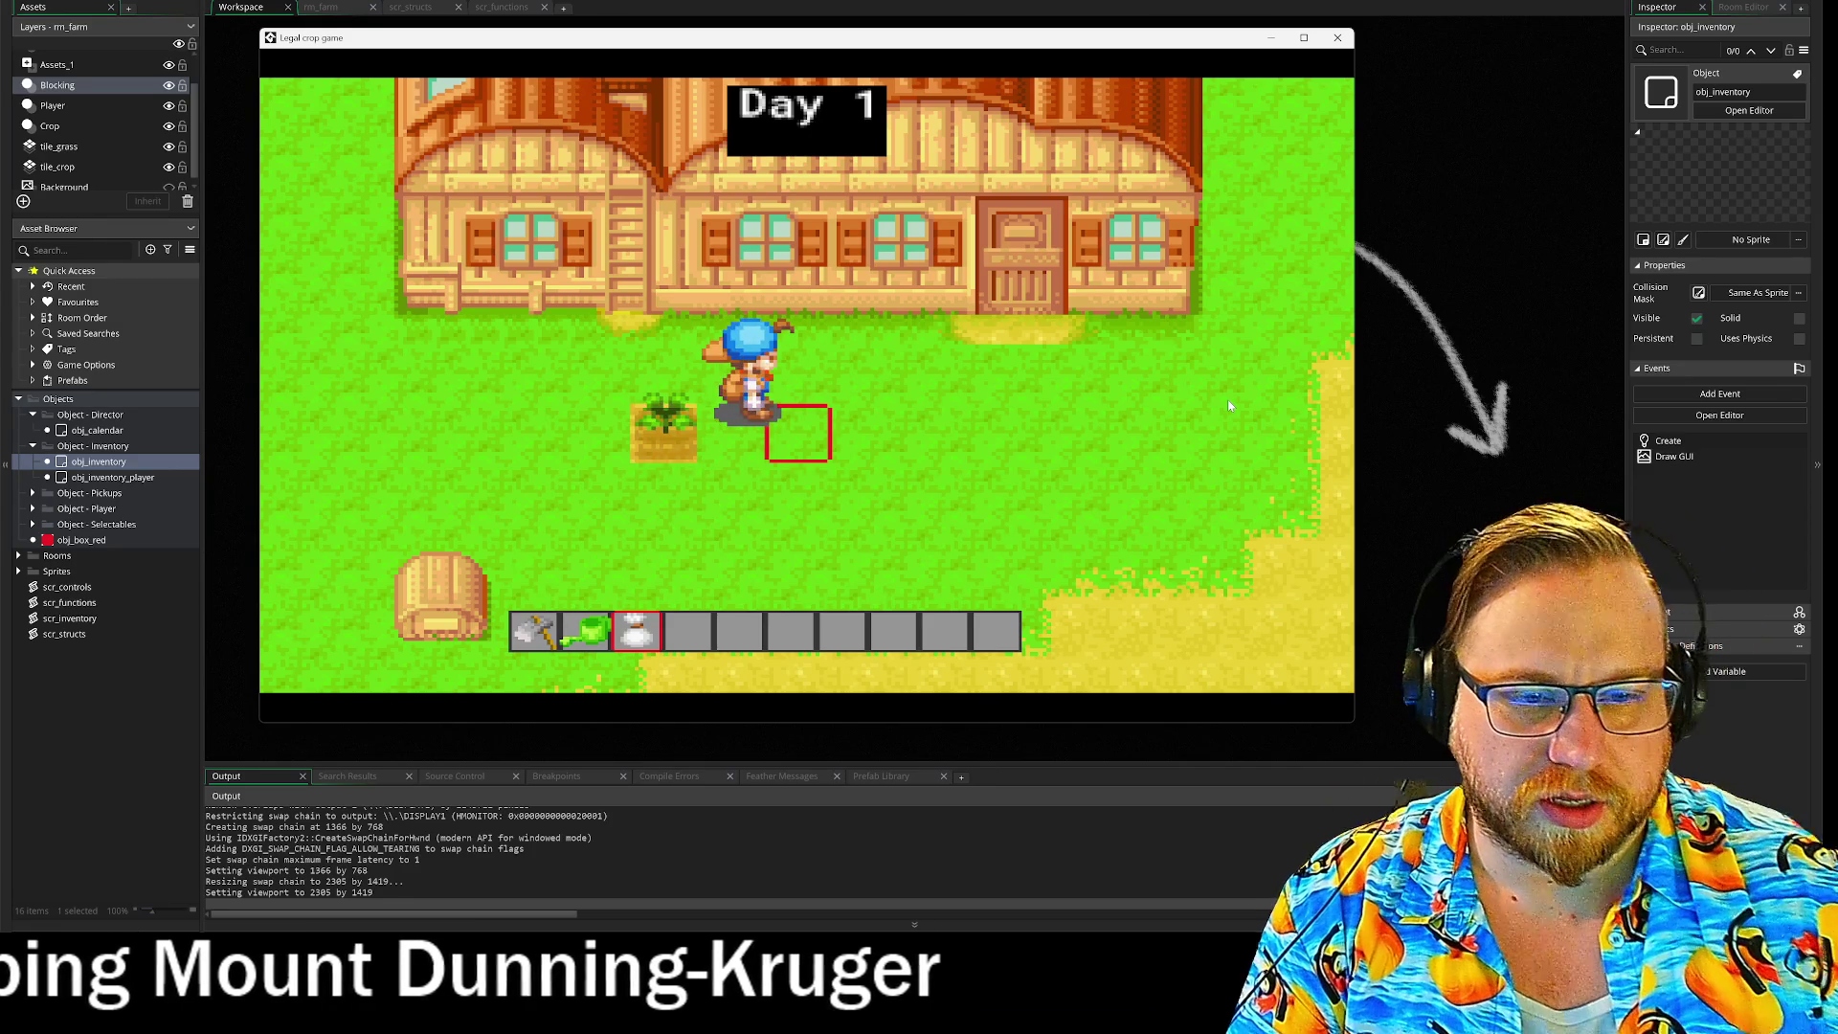
key(a)
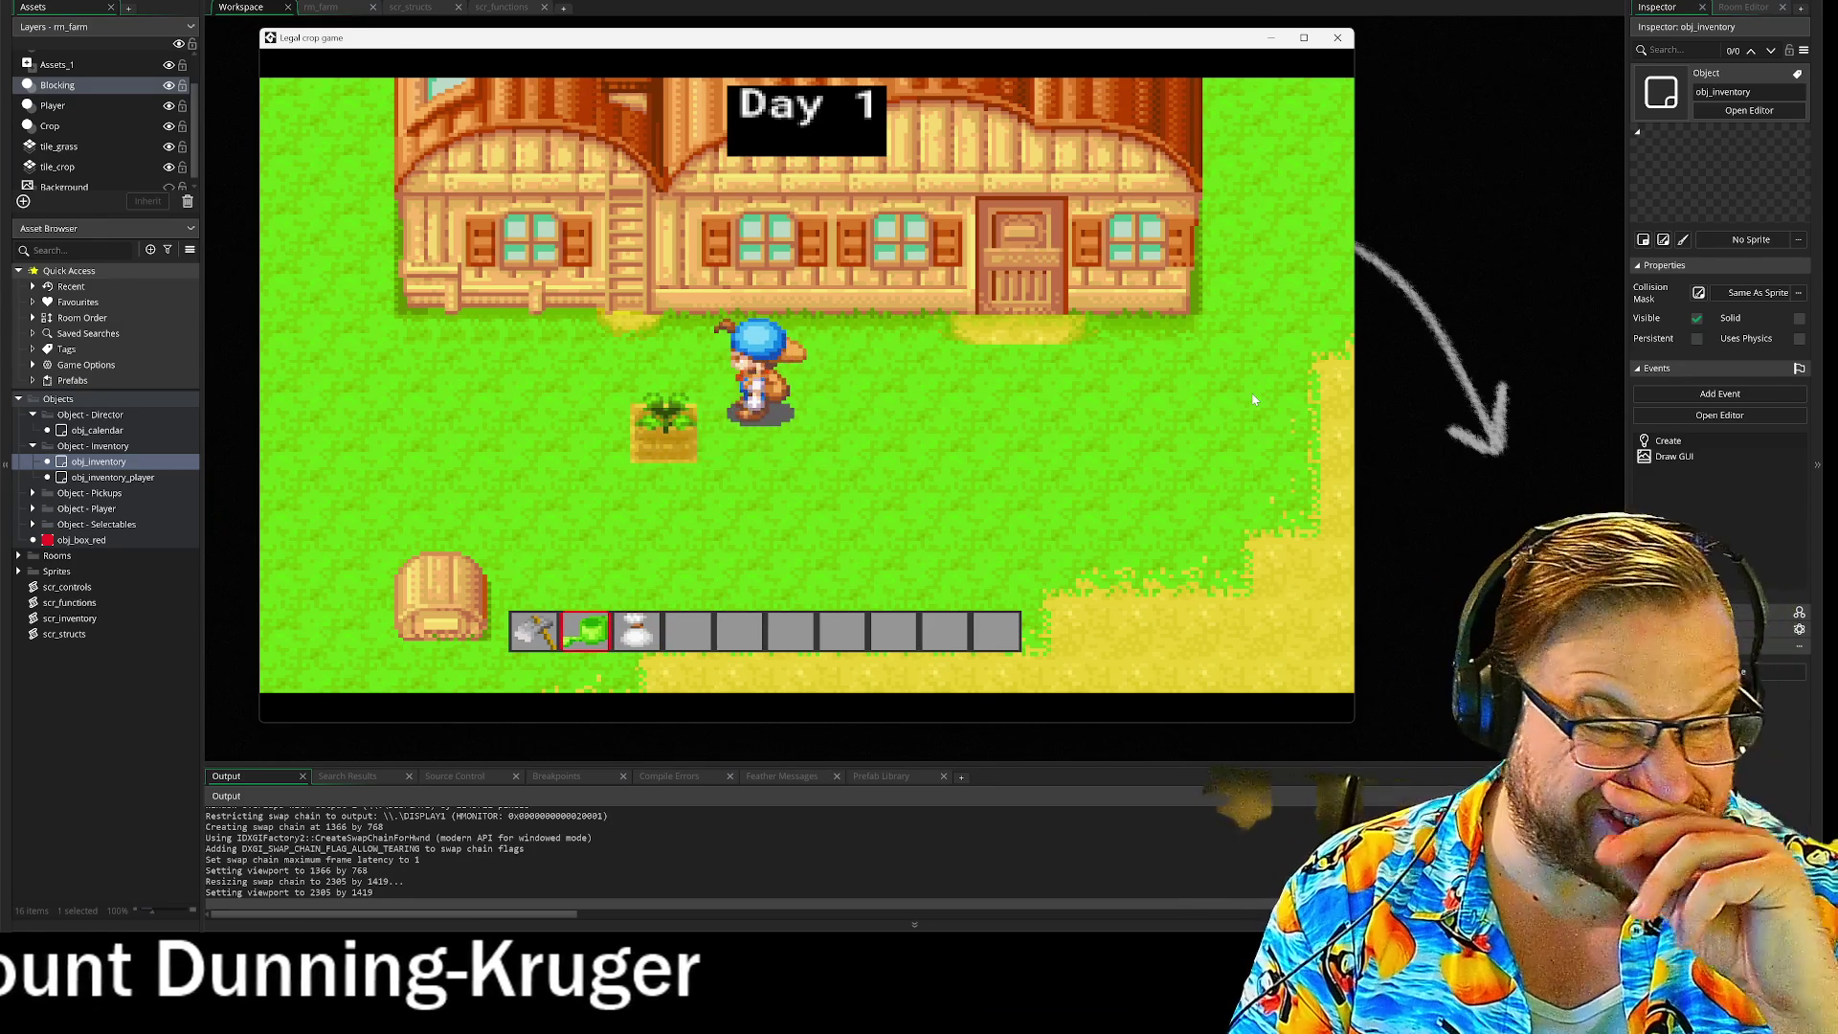
scroll(1254, 400, up, 1)
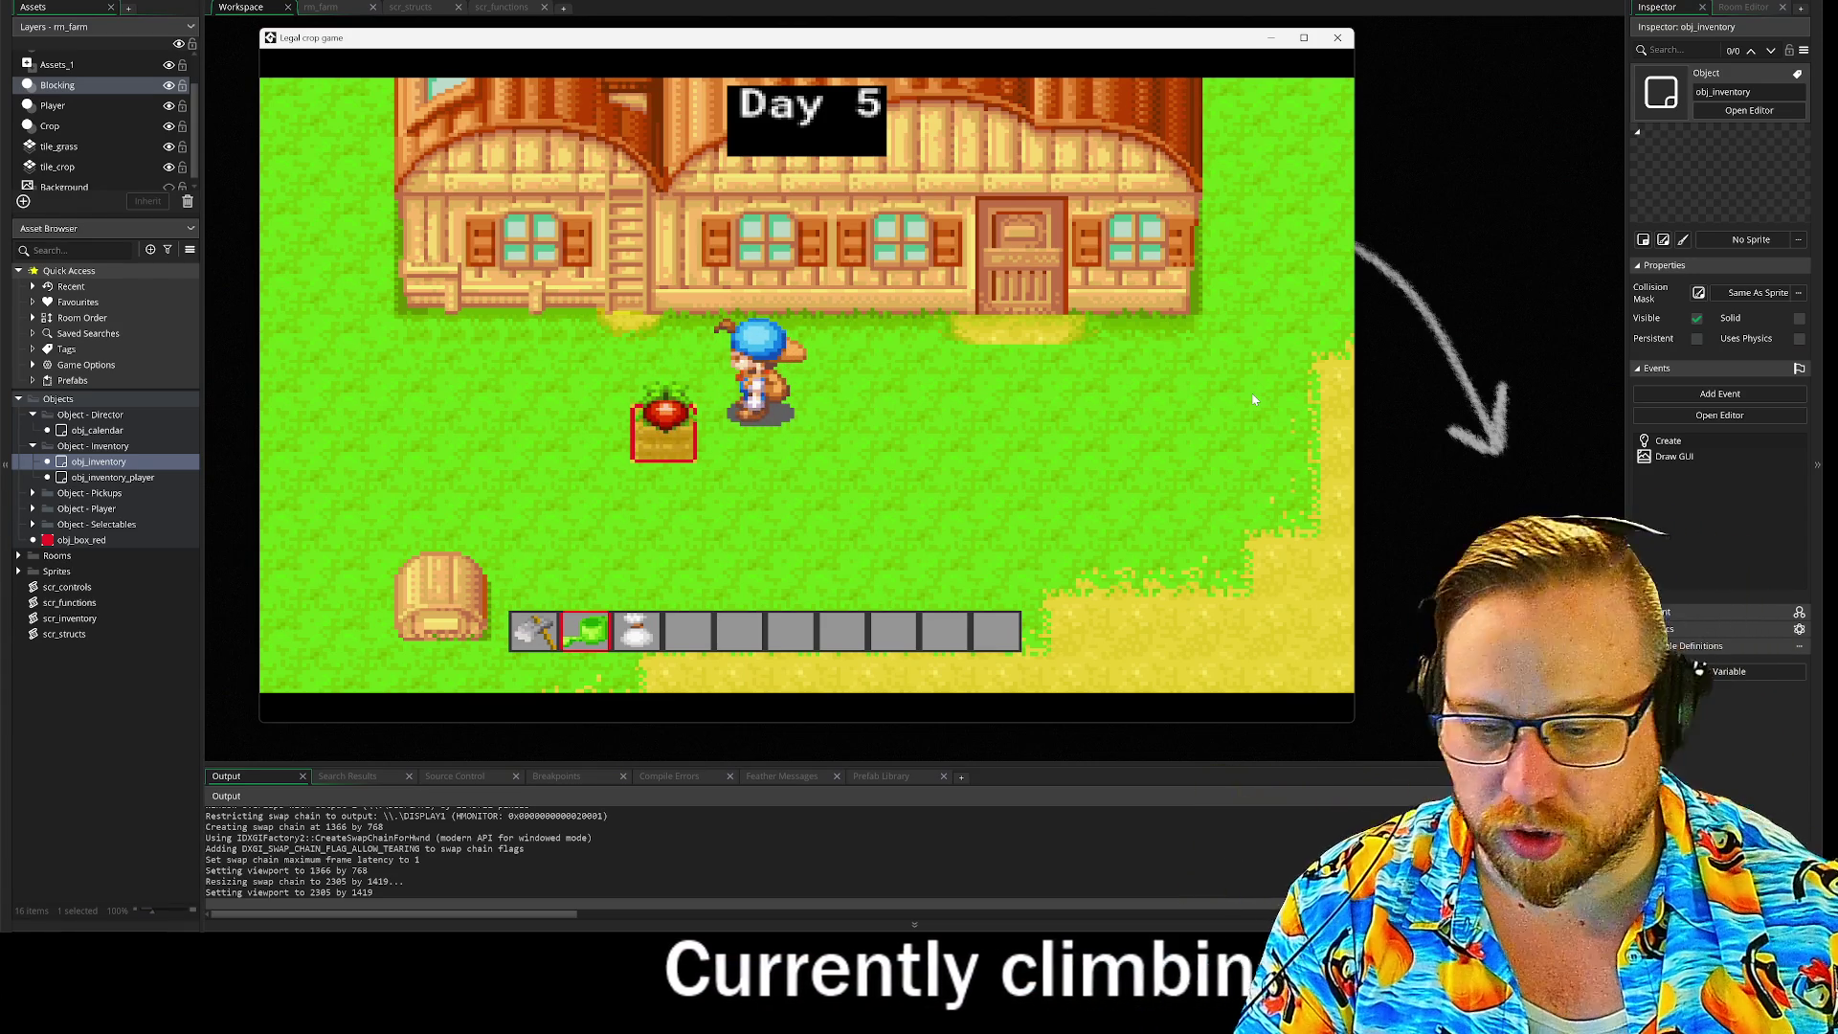
scroll(1246, 410, down, 2)
Step: Harvest the ripe tomato to trigger the obj_player Step error, then abort the run
key(s)
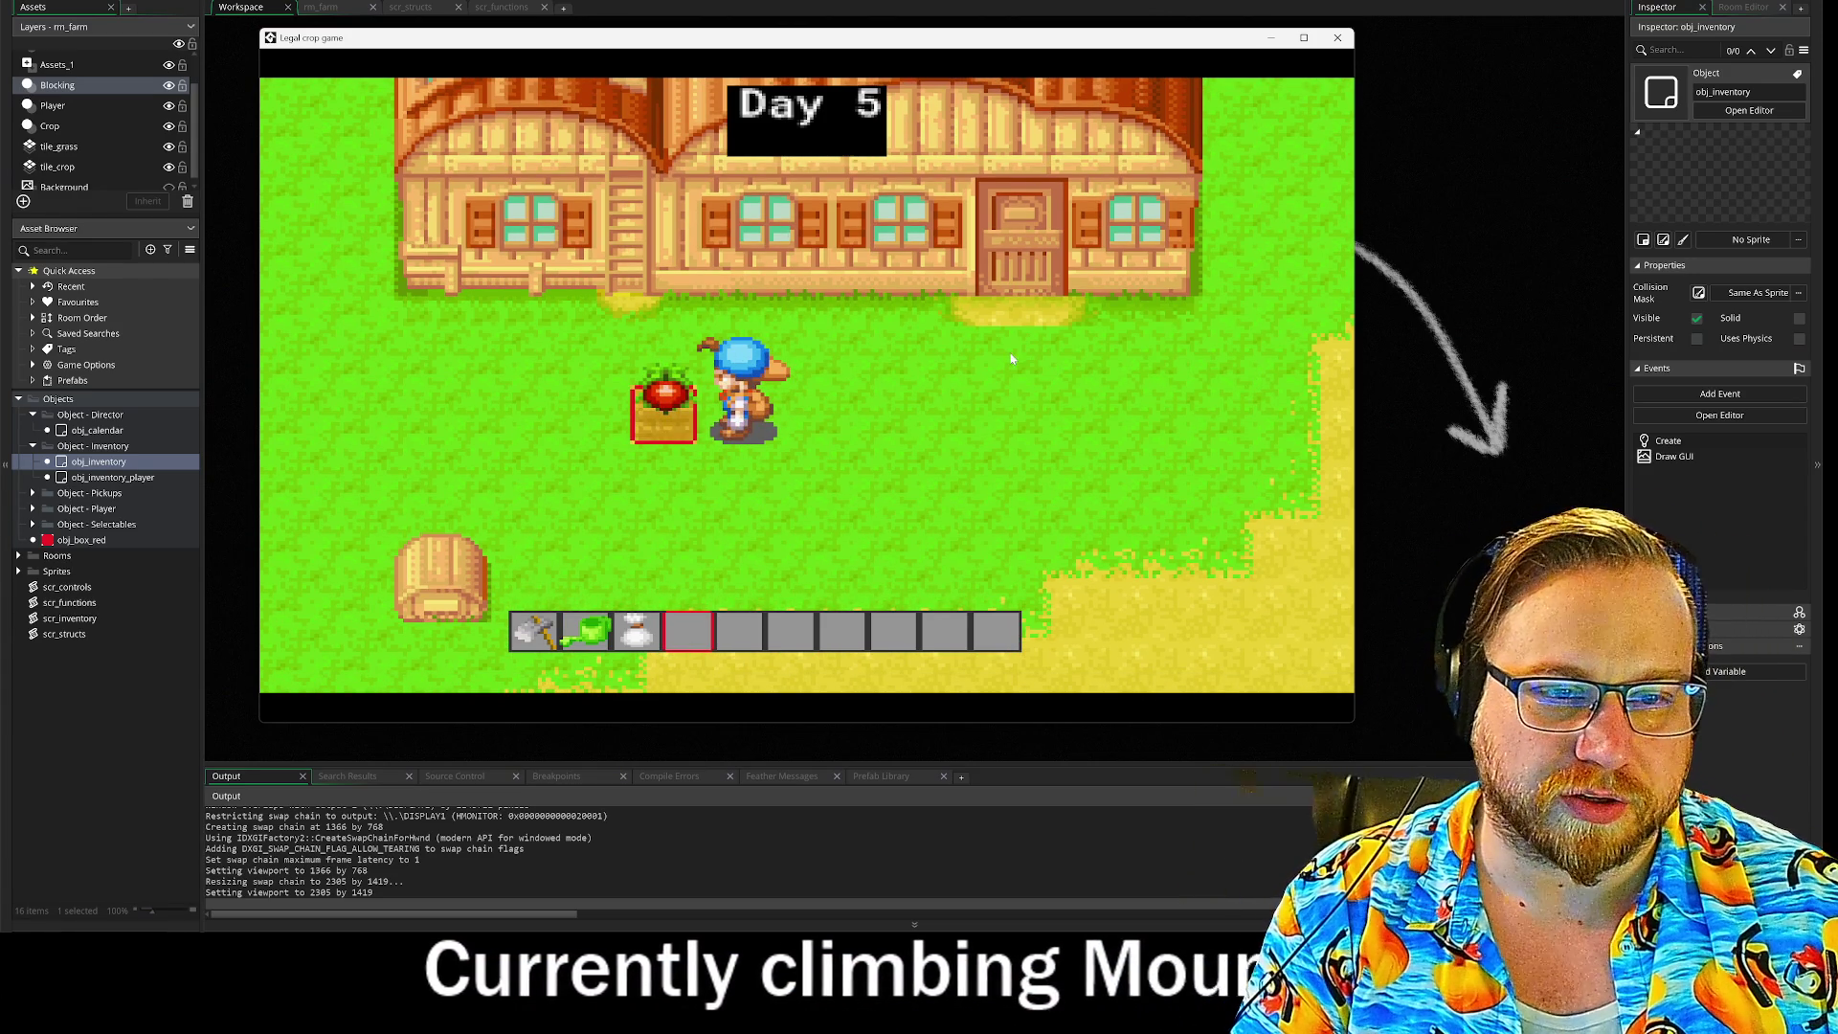
click(652, 404)
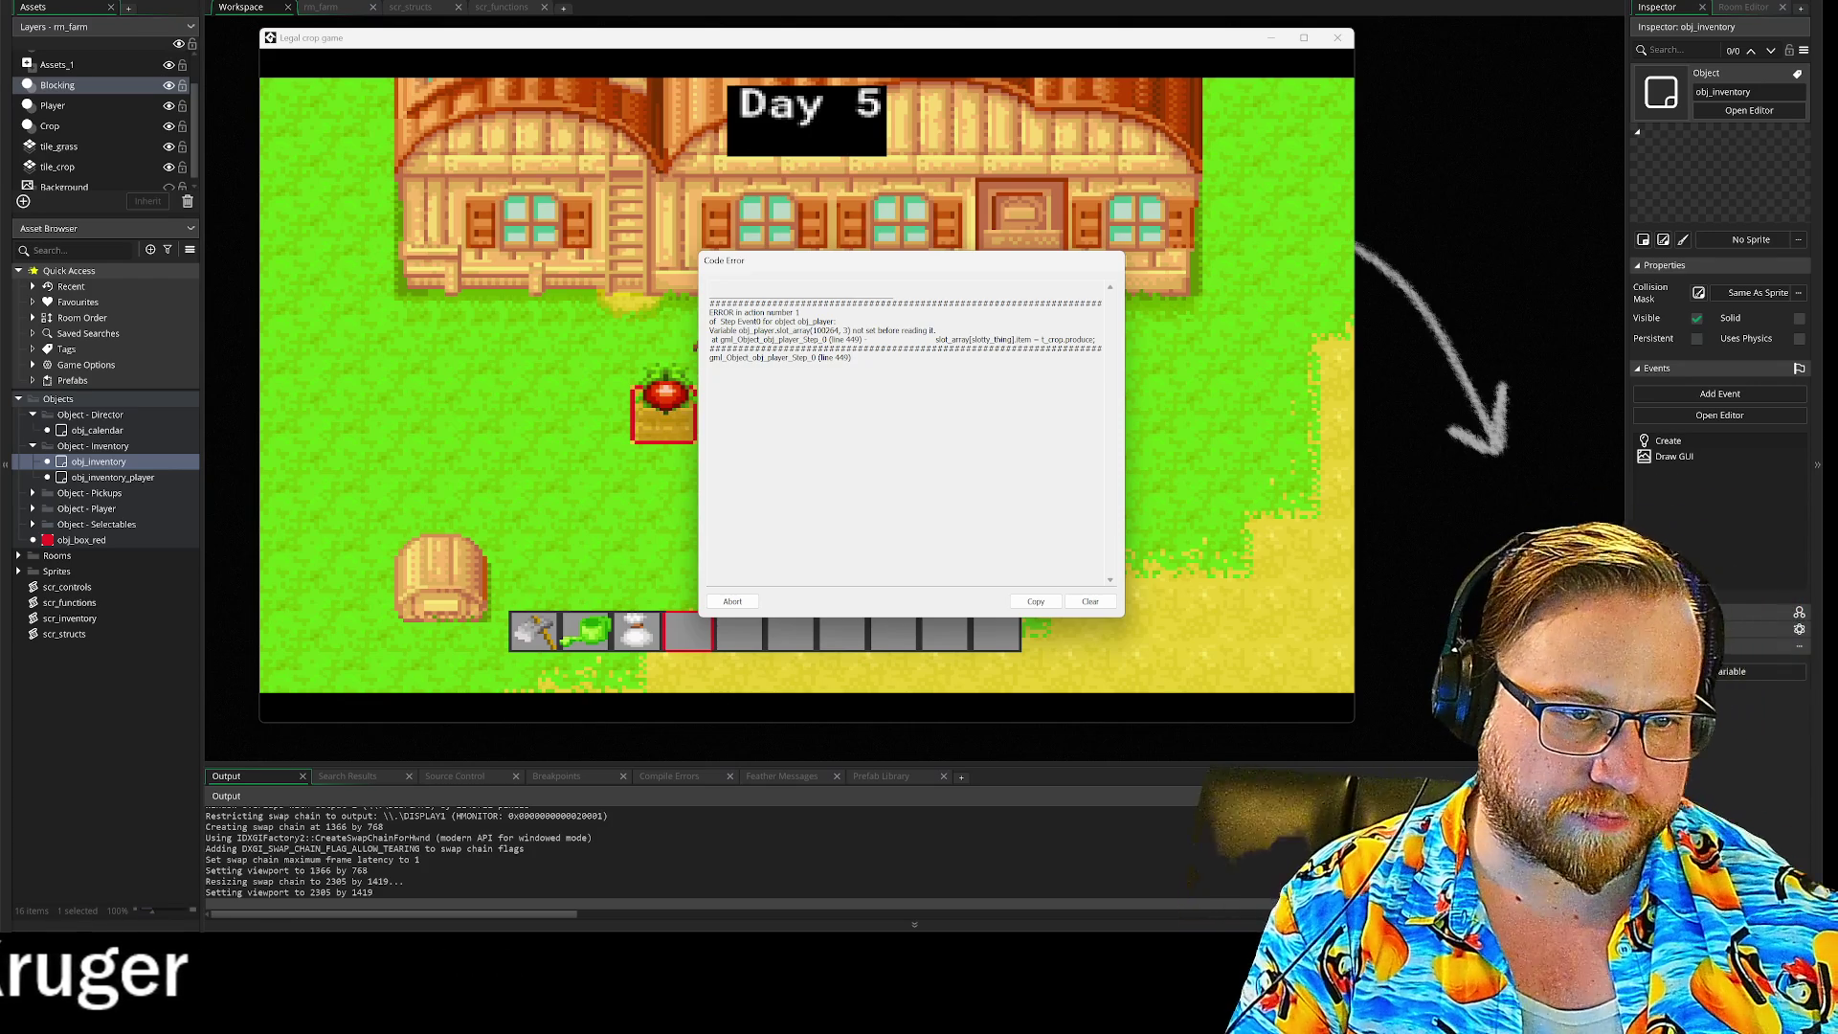
click(751, 603)
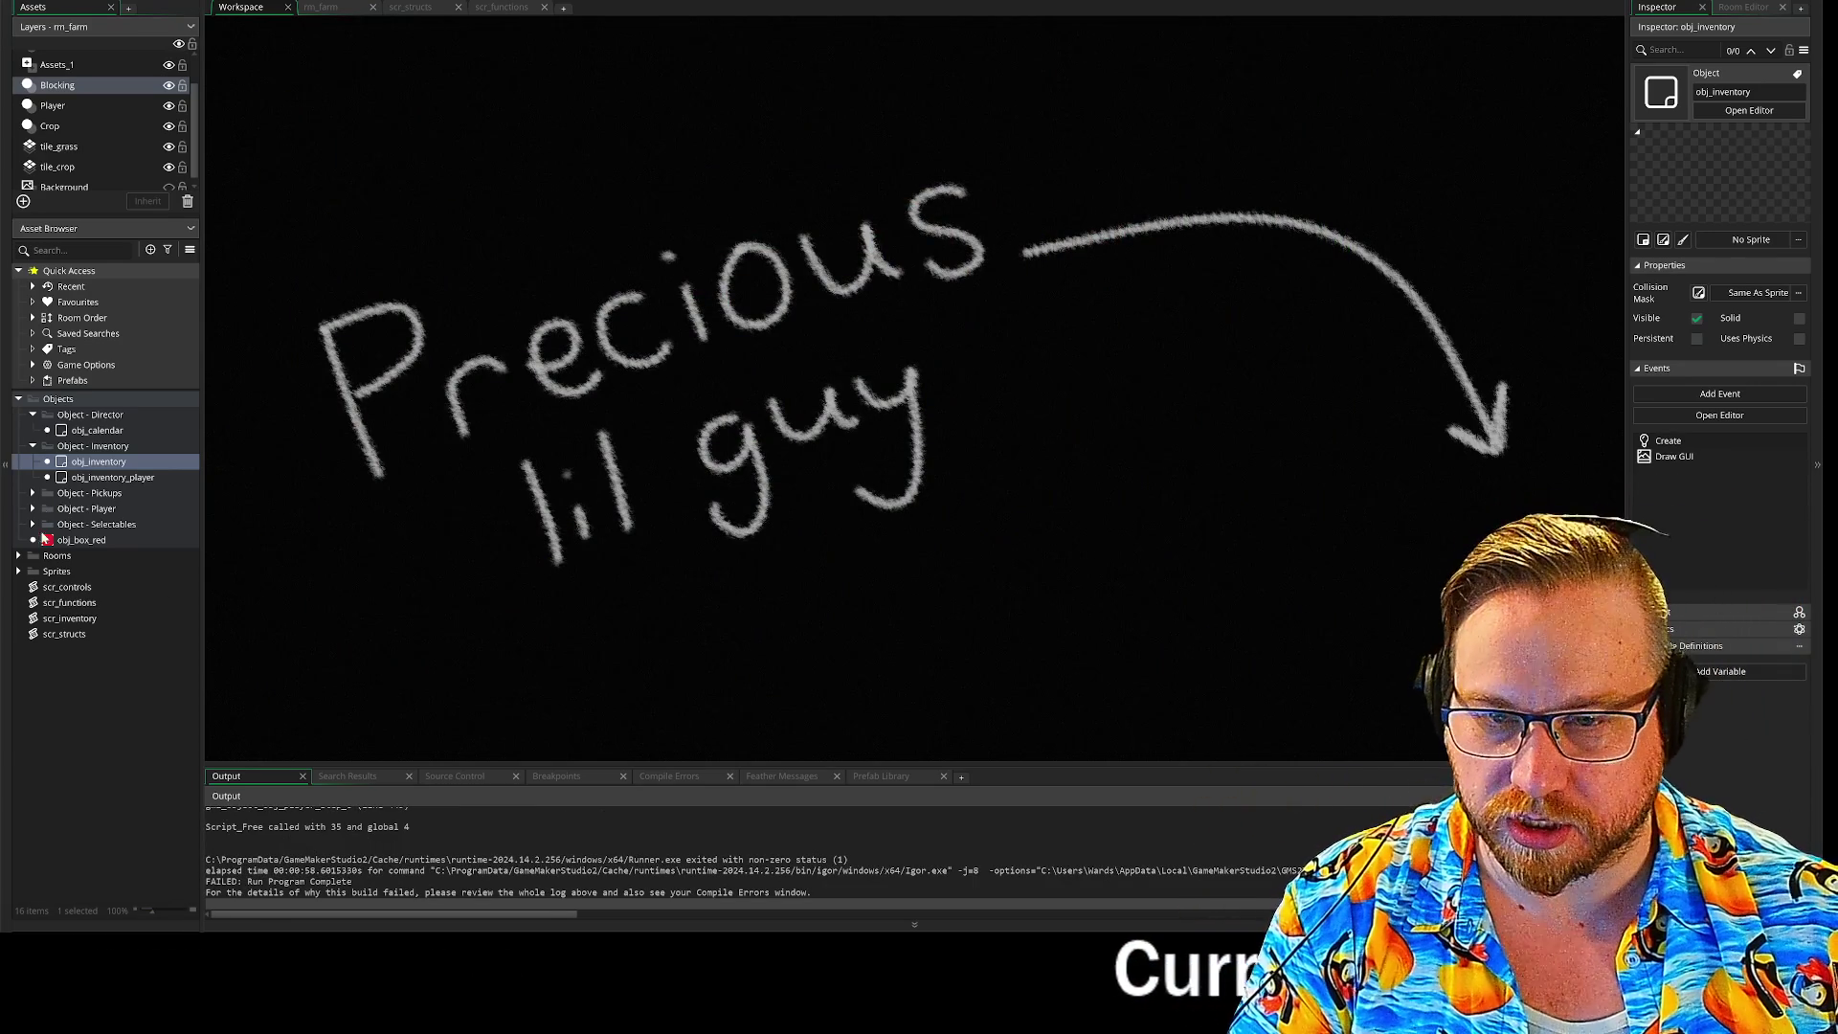
click(33, 510)
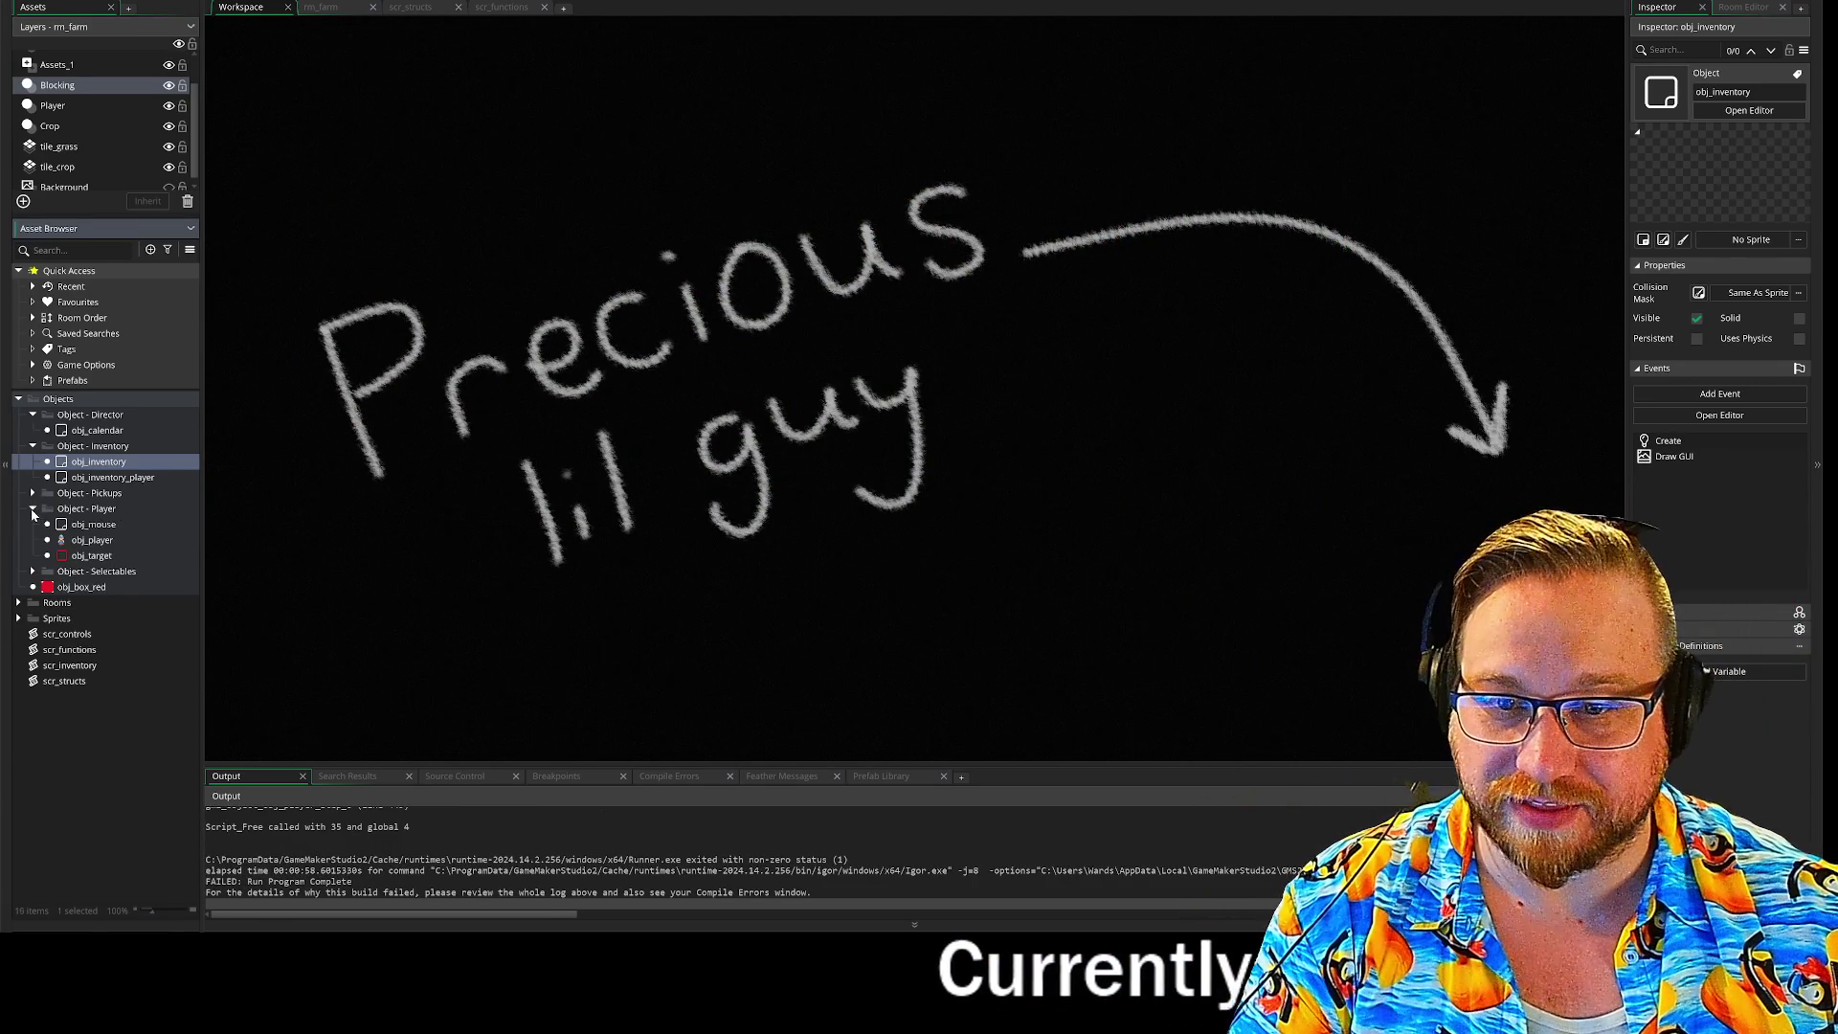
double_click(73, 541)
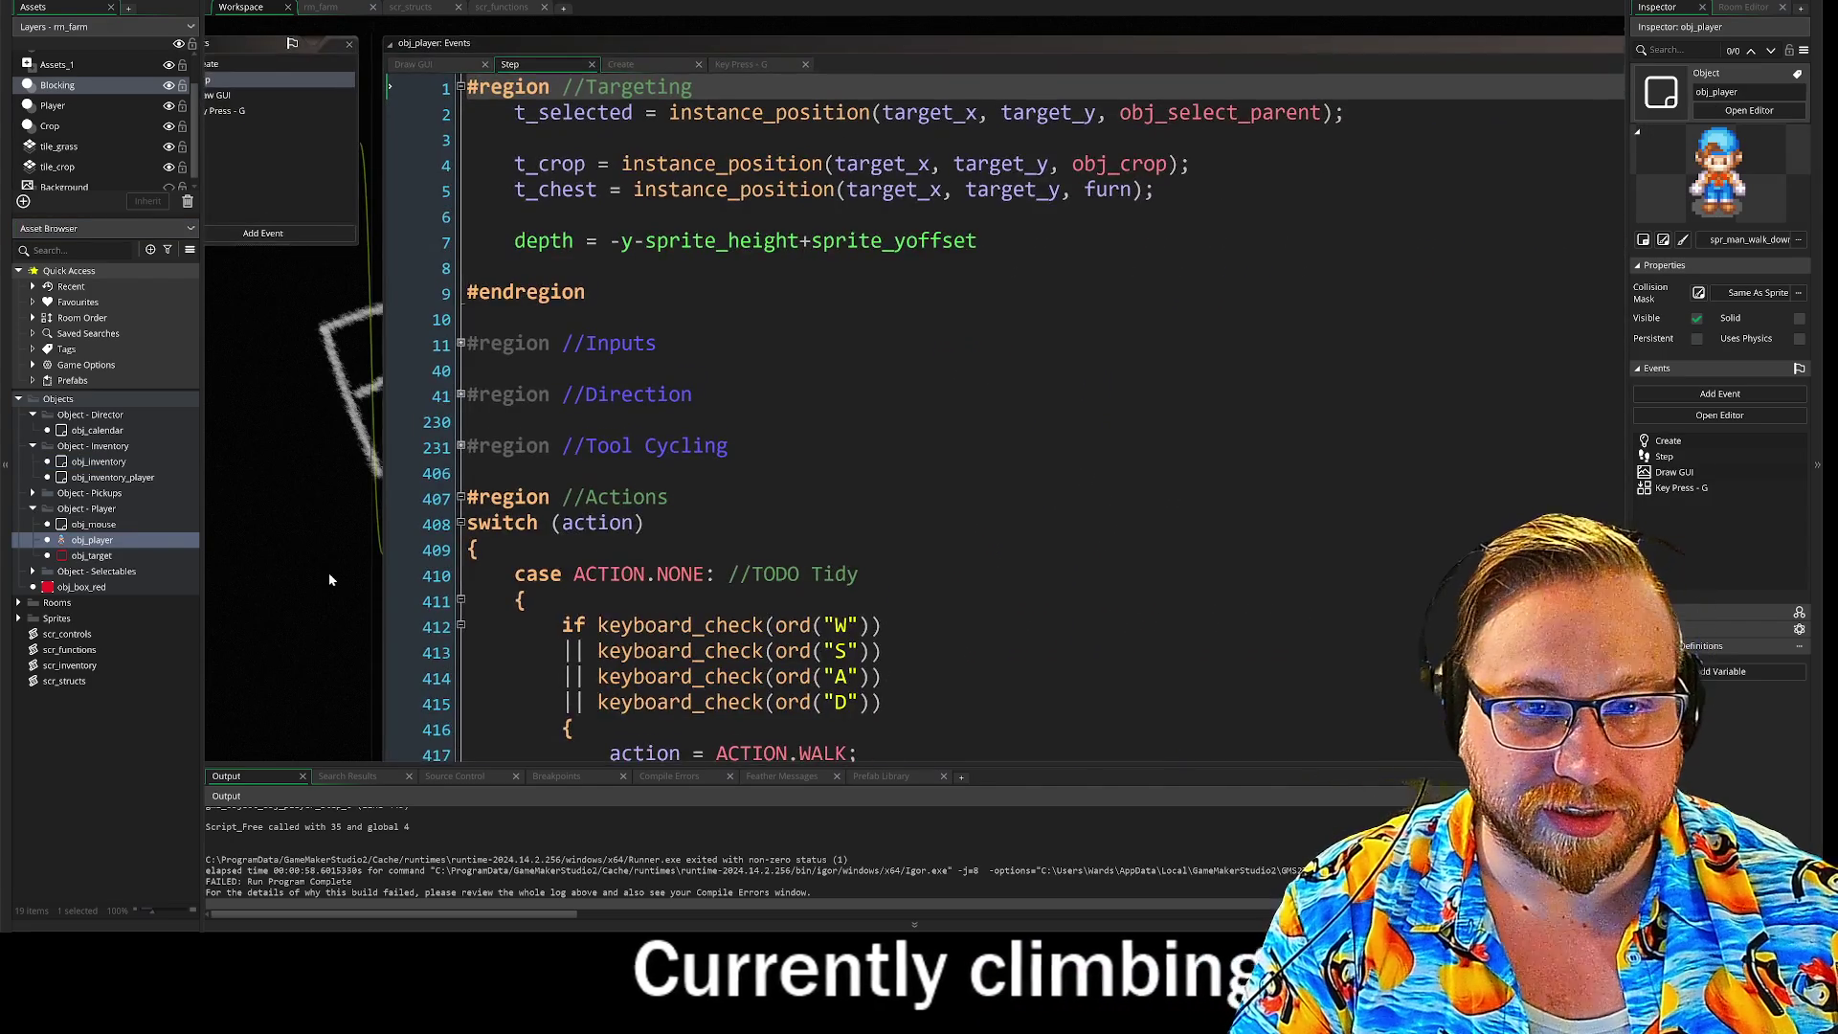
scroll(325, 583, down, 5)
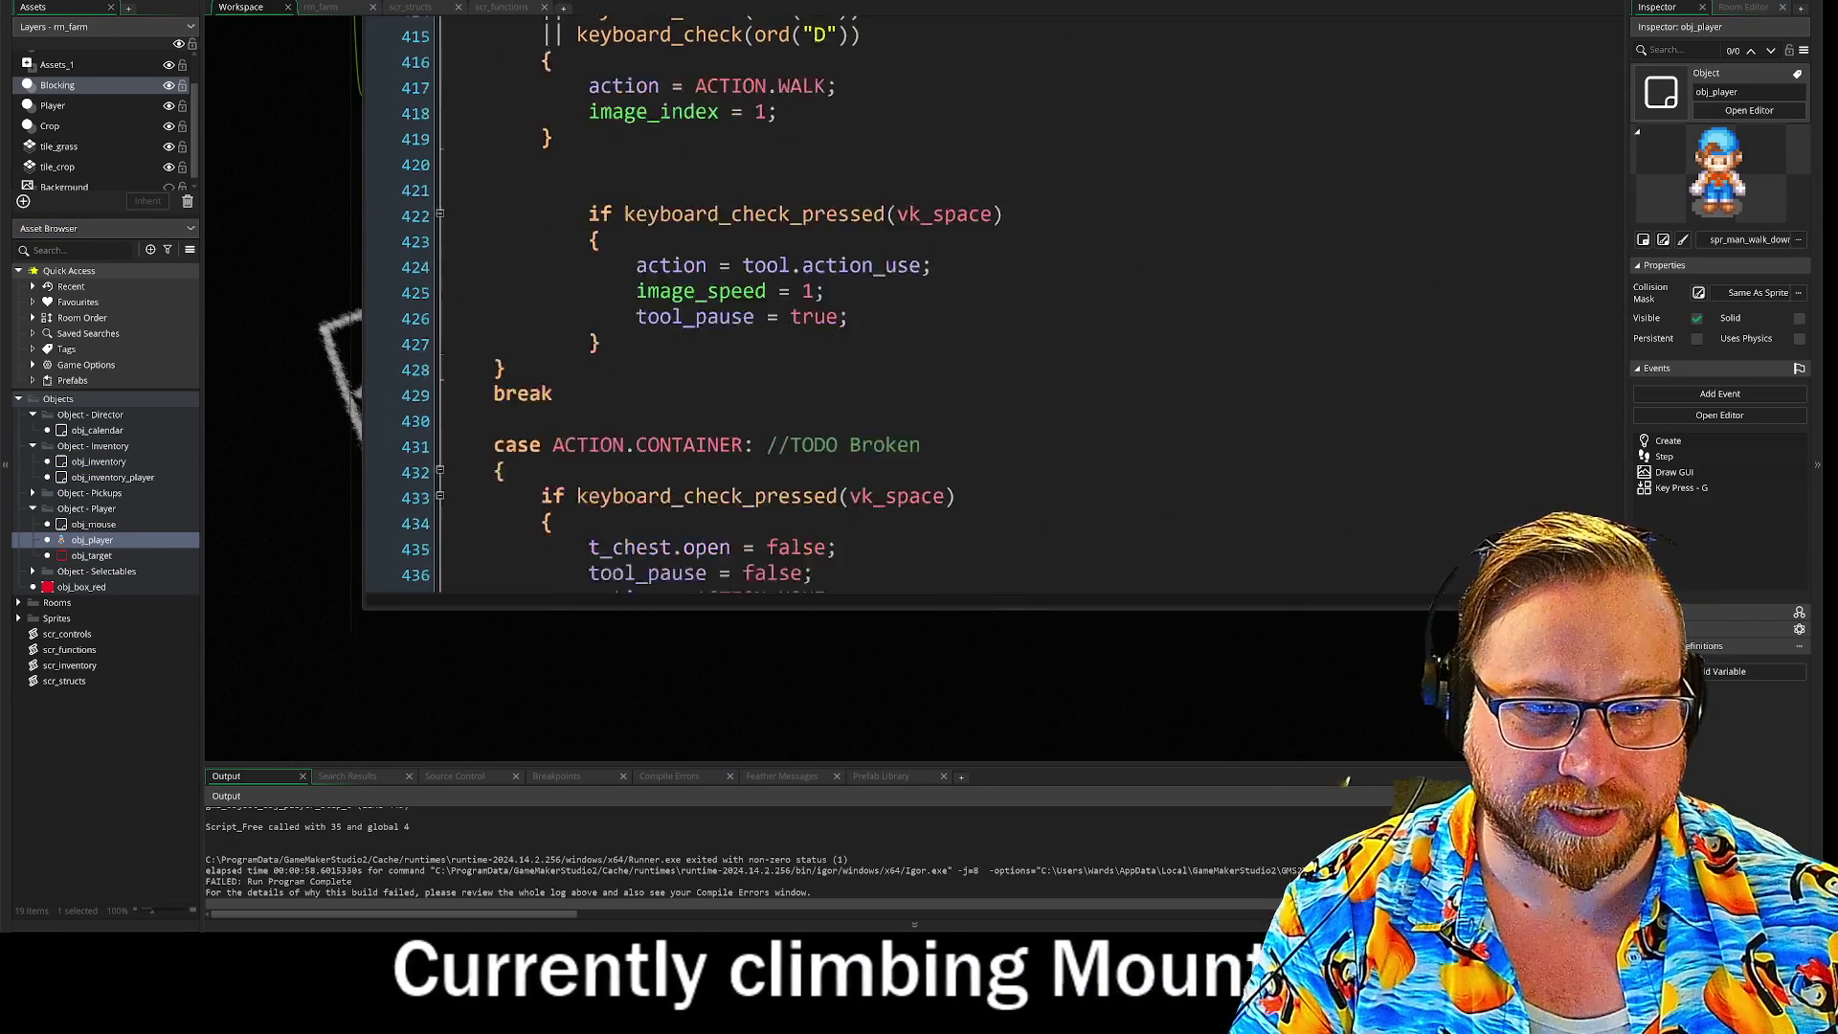
scroll(895, 580, down, 5)
scroll(915, 594, down, 3)
drag(345, 320, 335, 345)
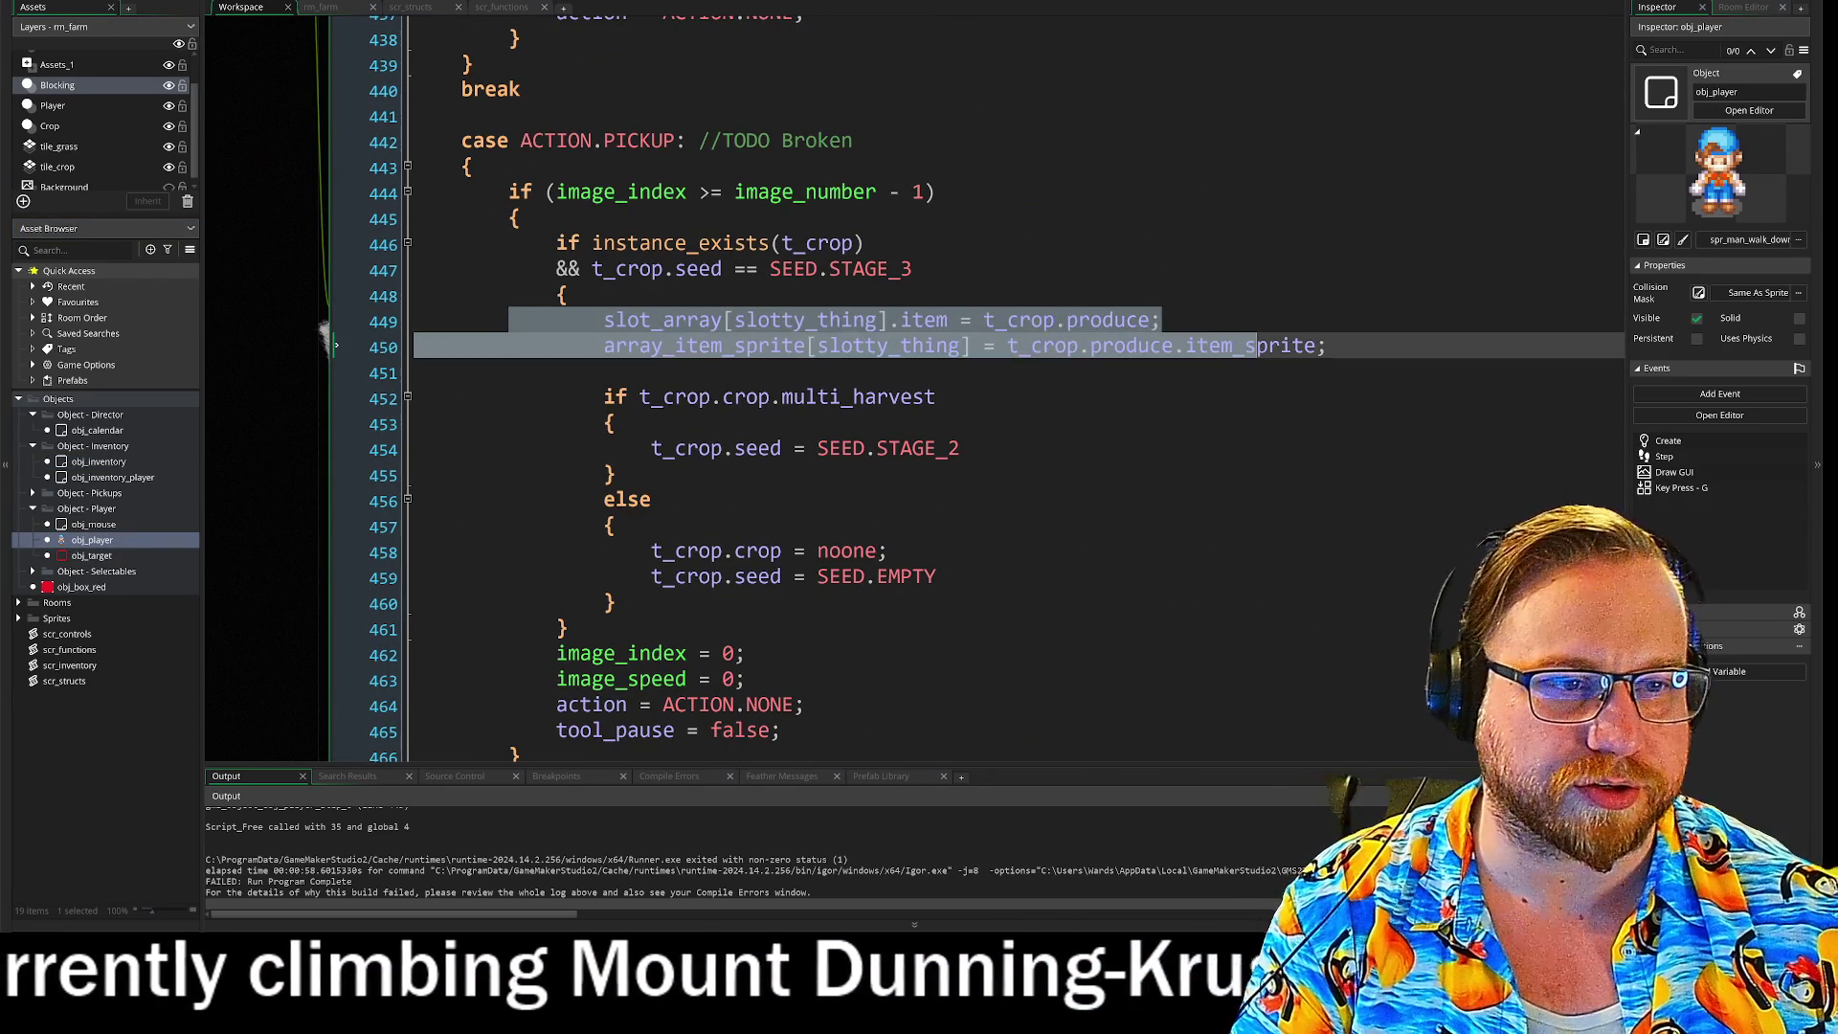
click(335, 344)
click(335, 320)
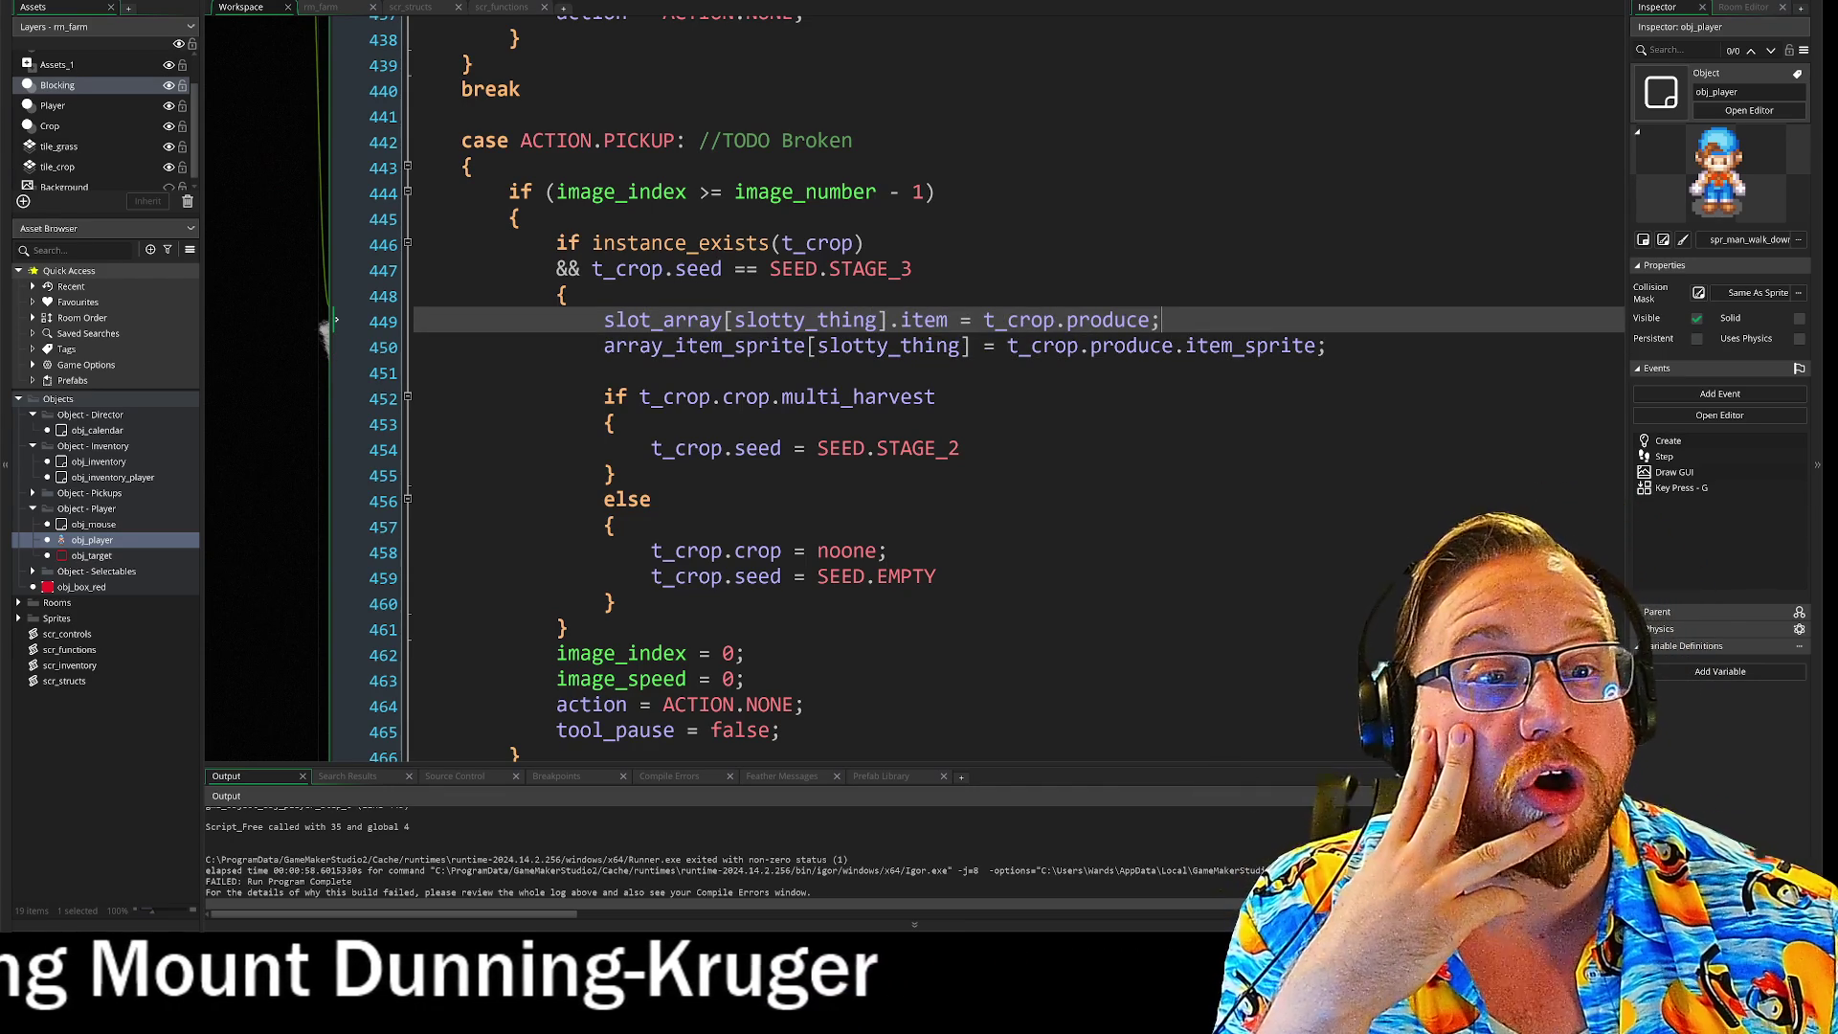
click(335, 242)
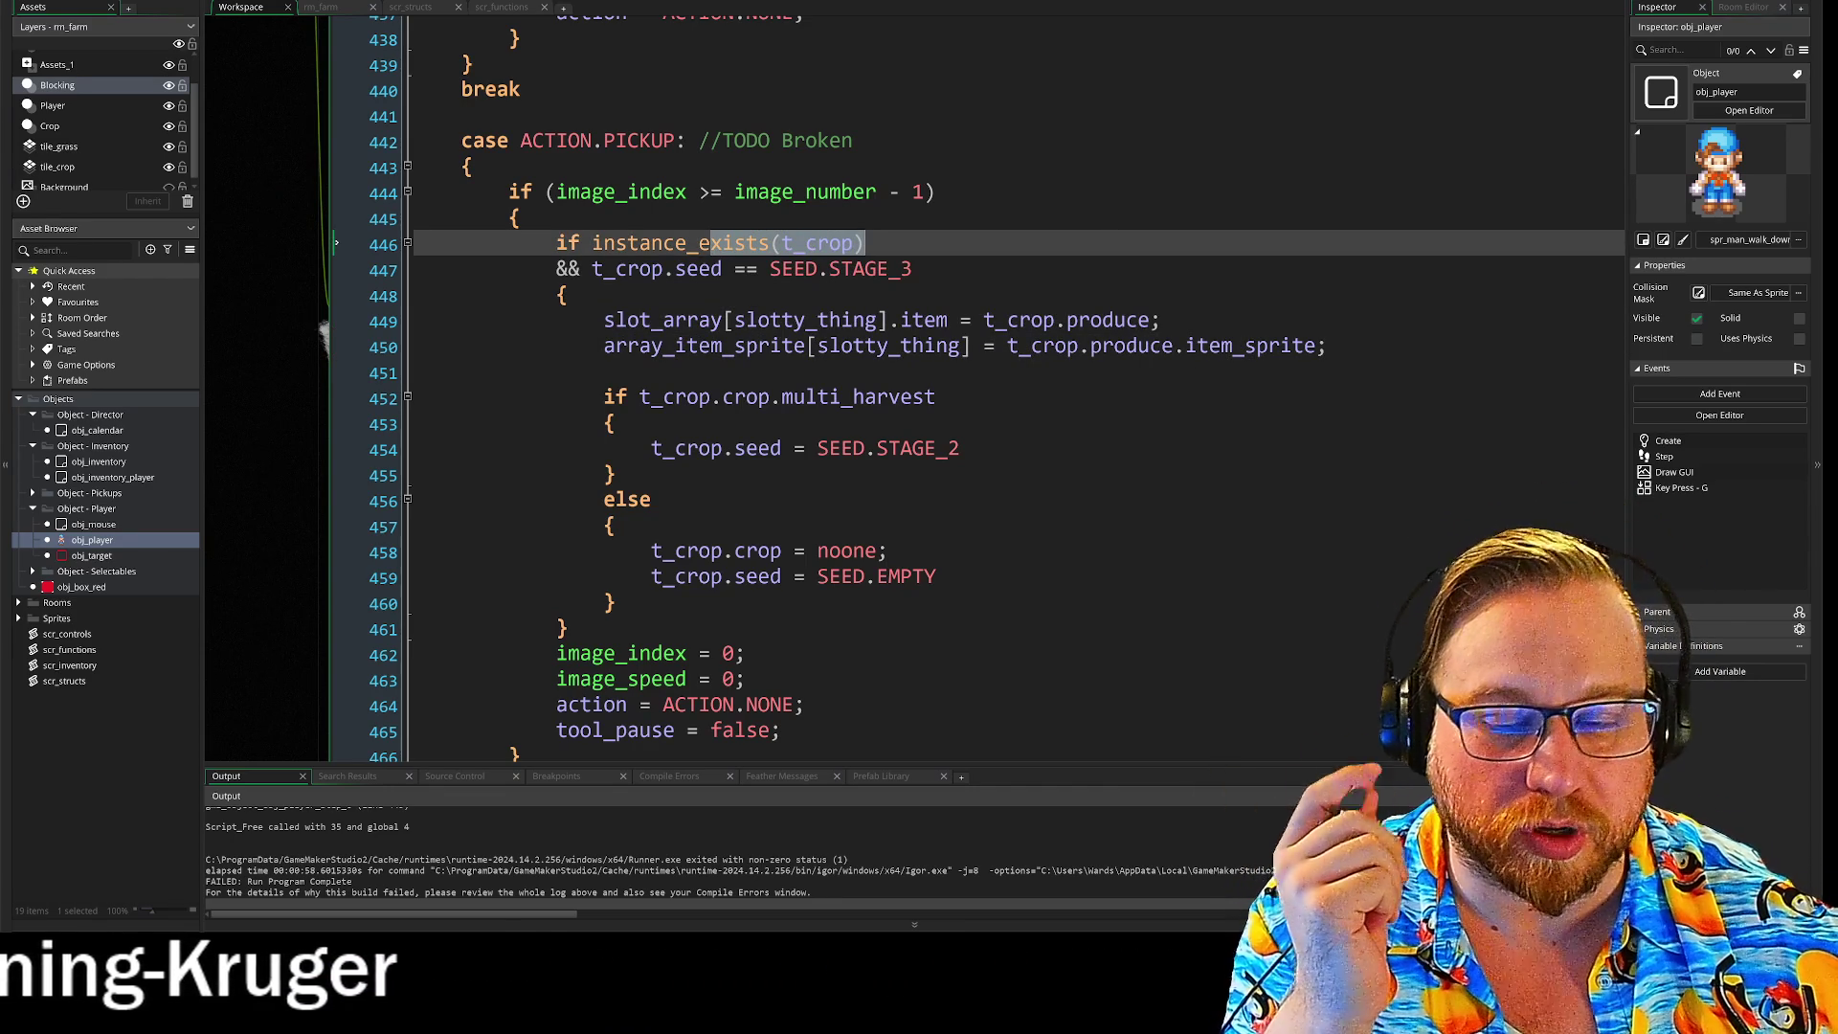
scroll(670, 383, up, 2)
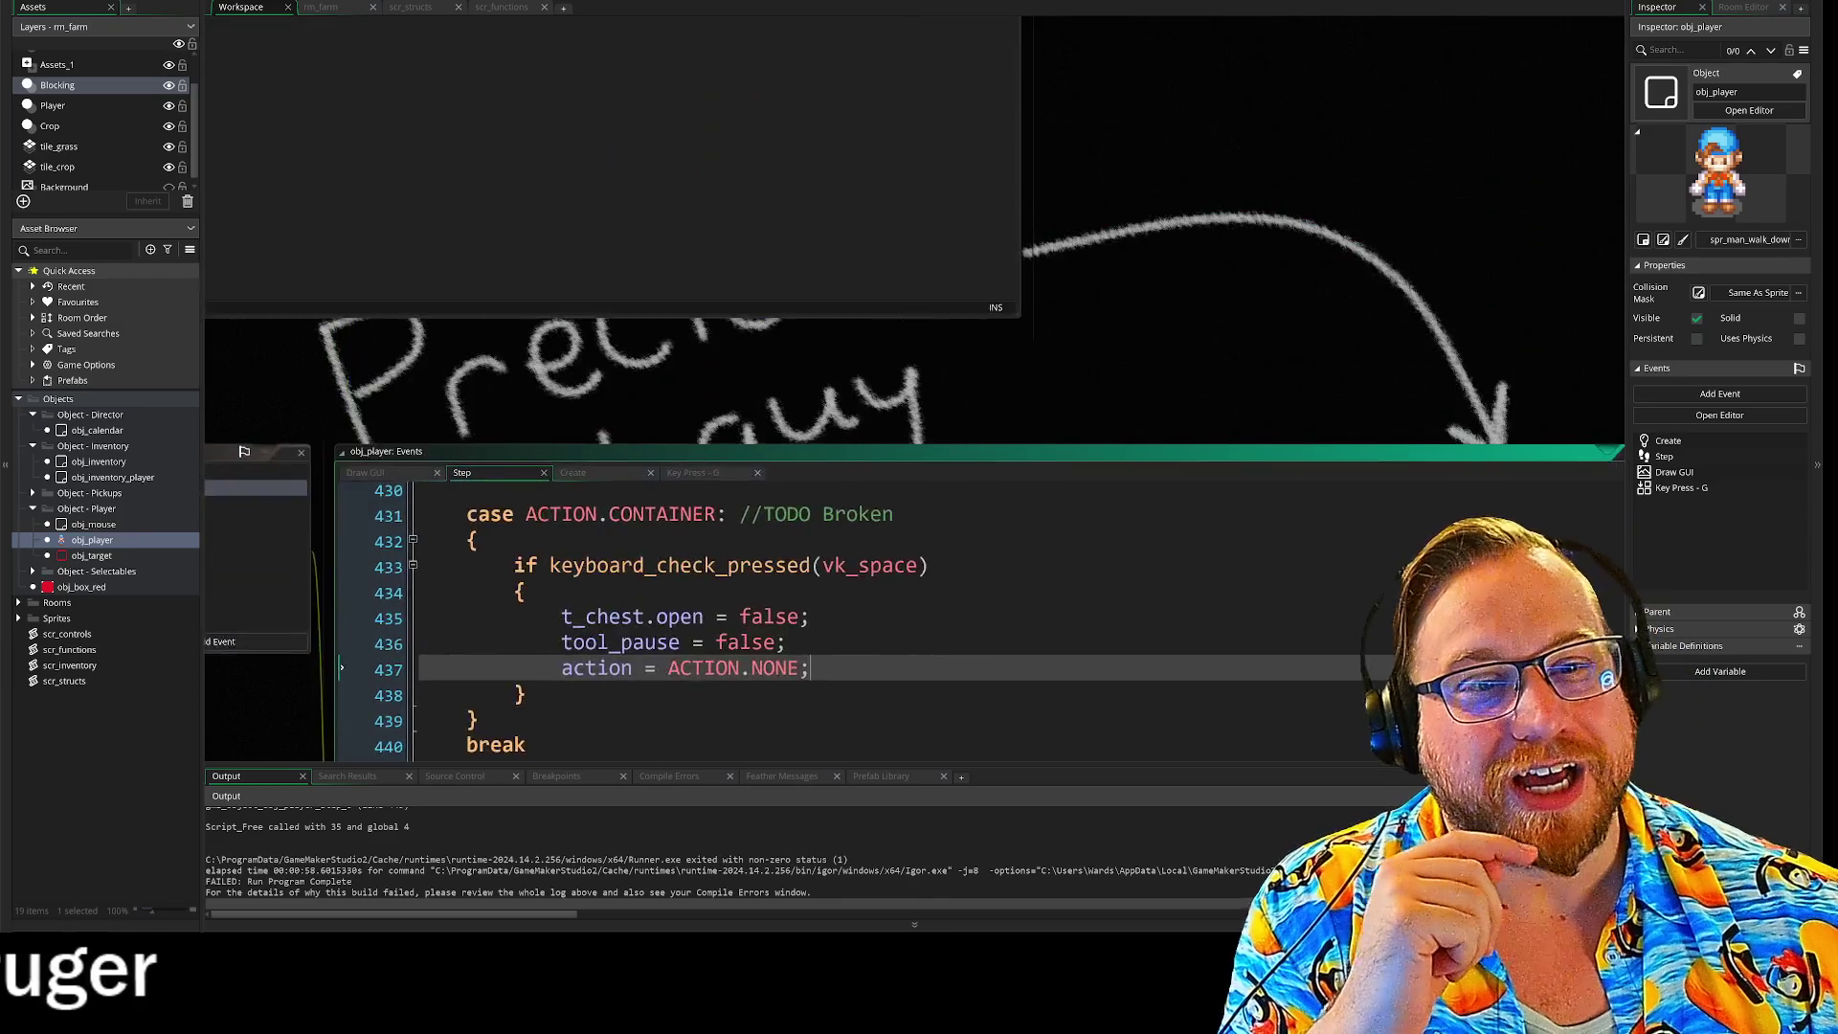
click(389, 128)
scroll(389, 128, up, 12)
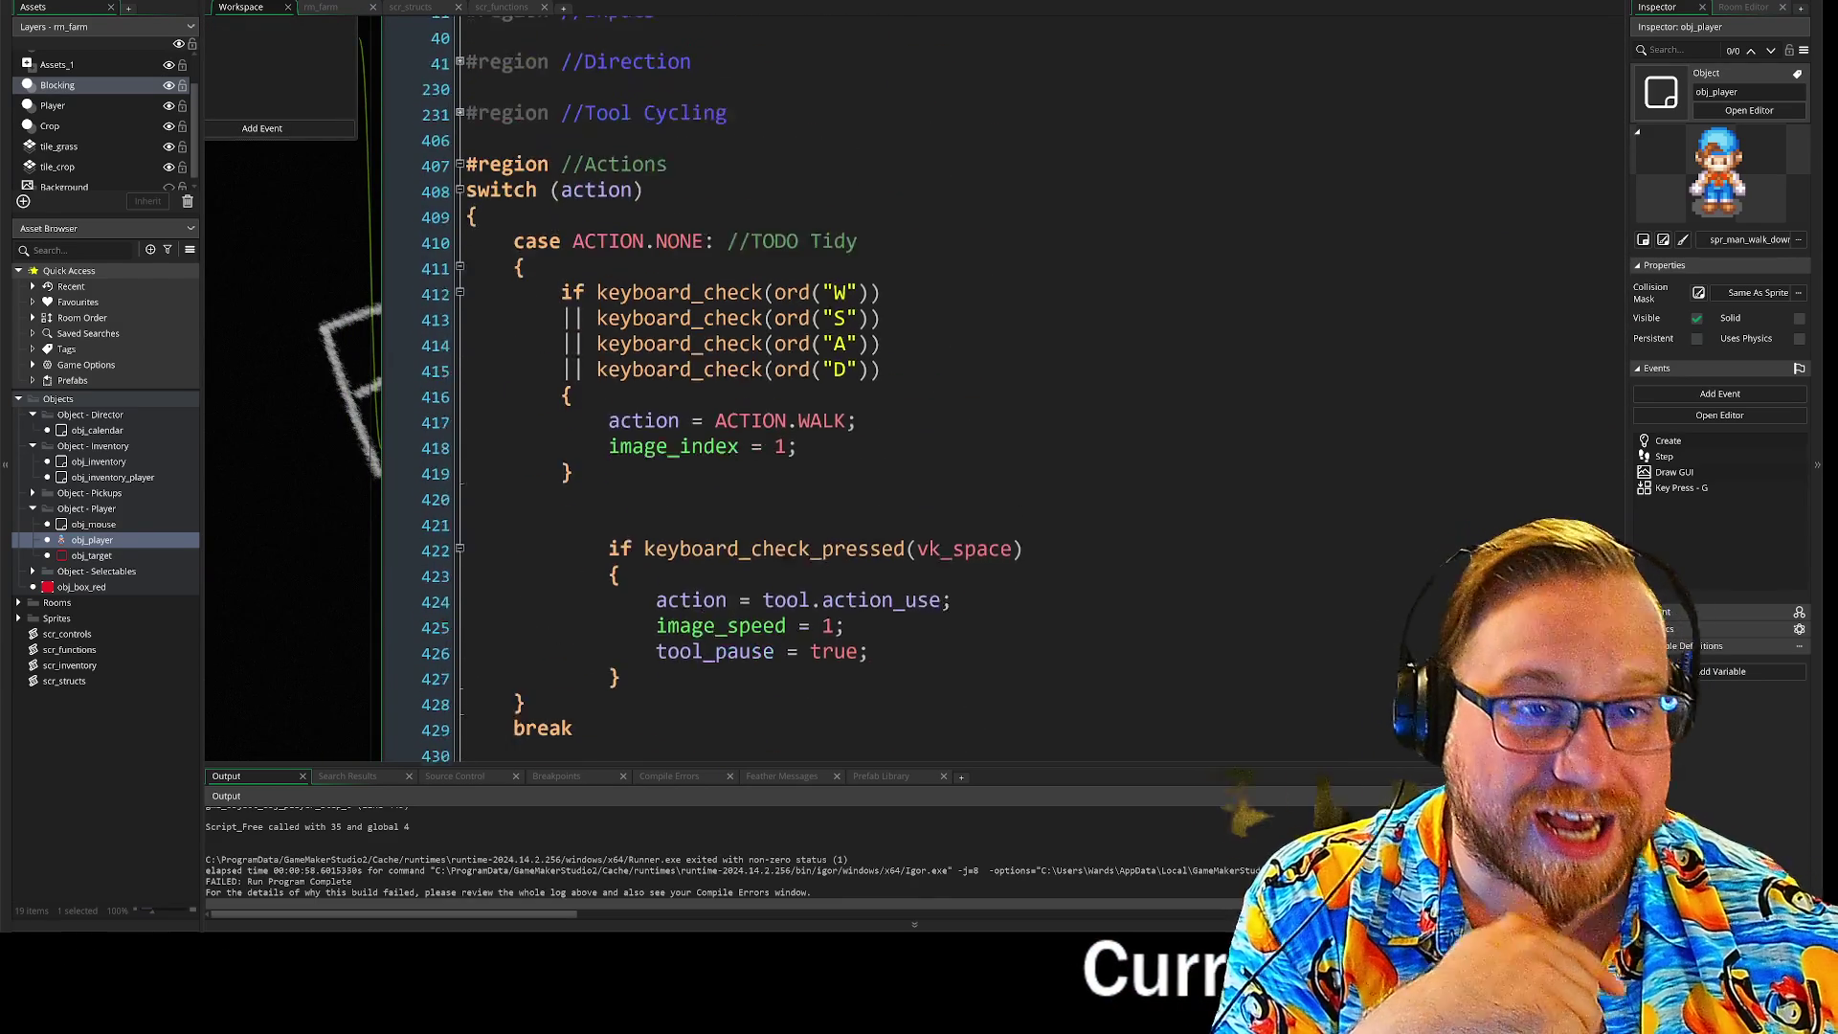
scroll(389, 128, up, 4)
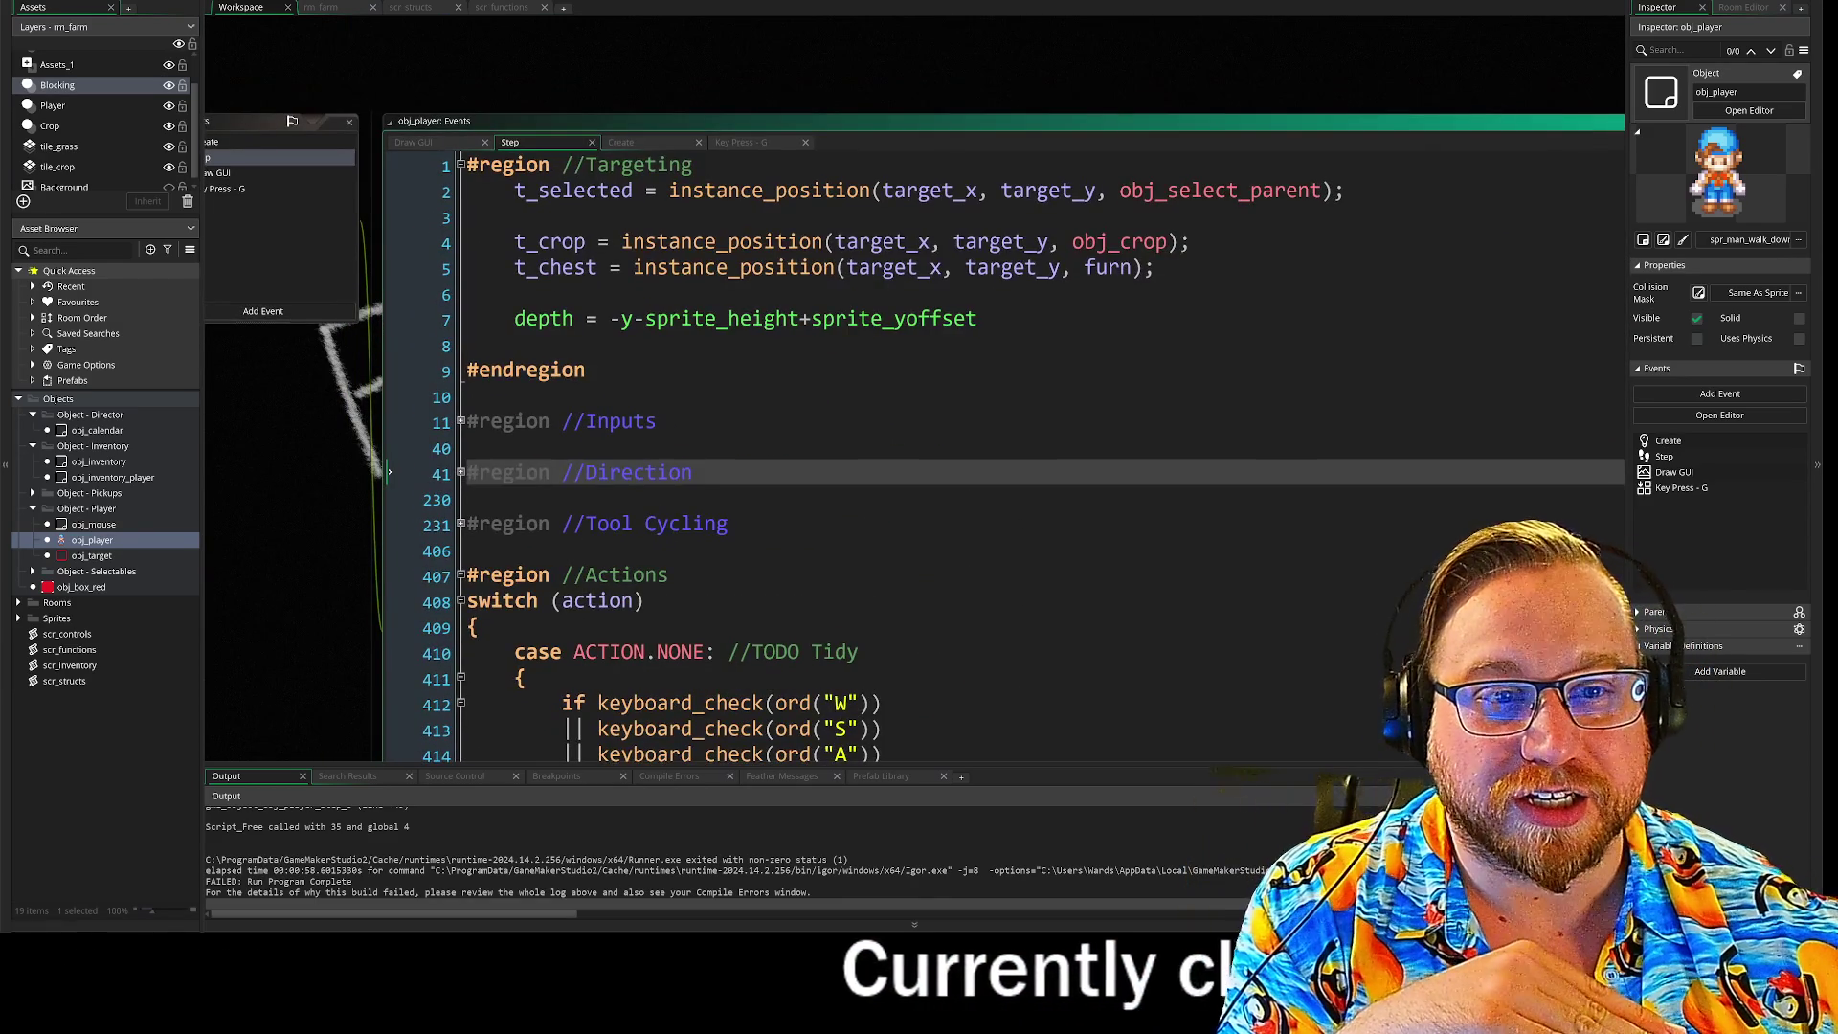
drag(1073, 242, 389, 241)
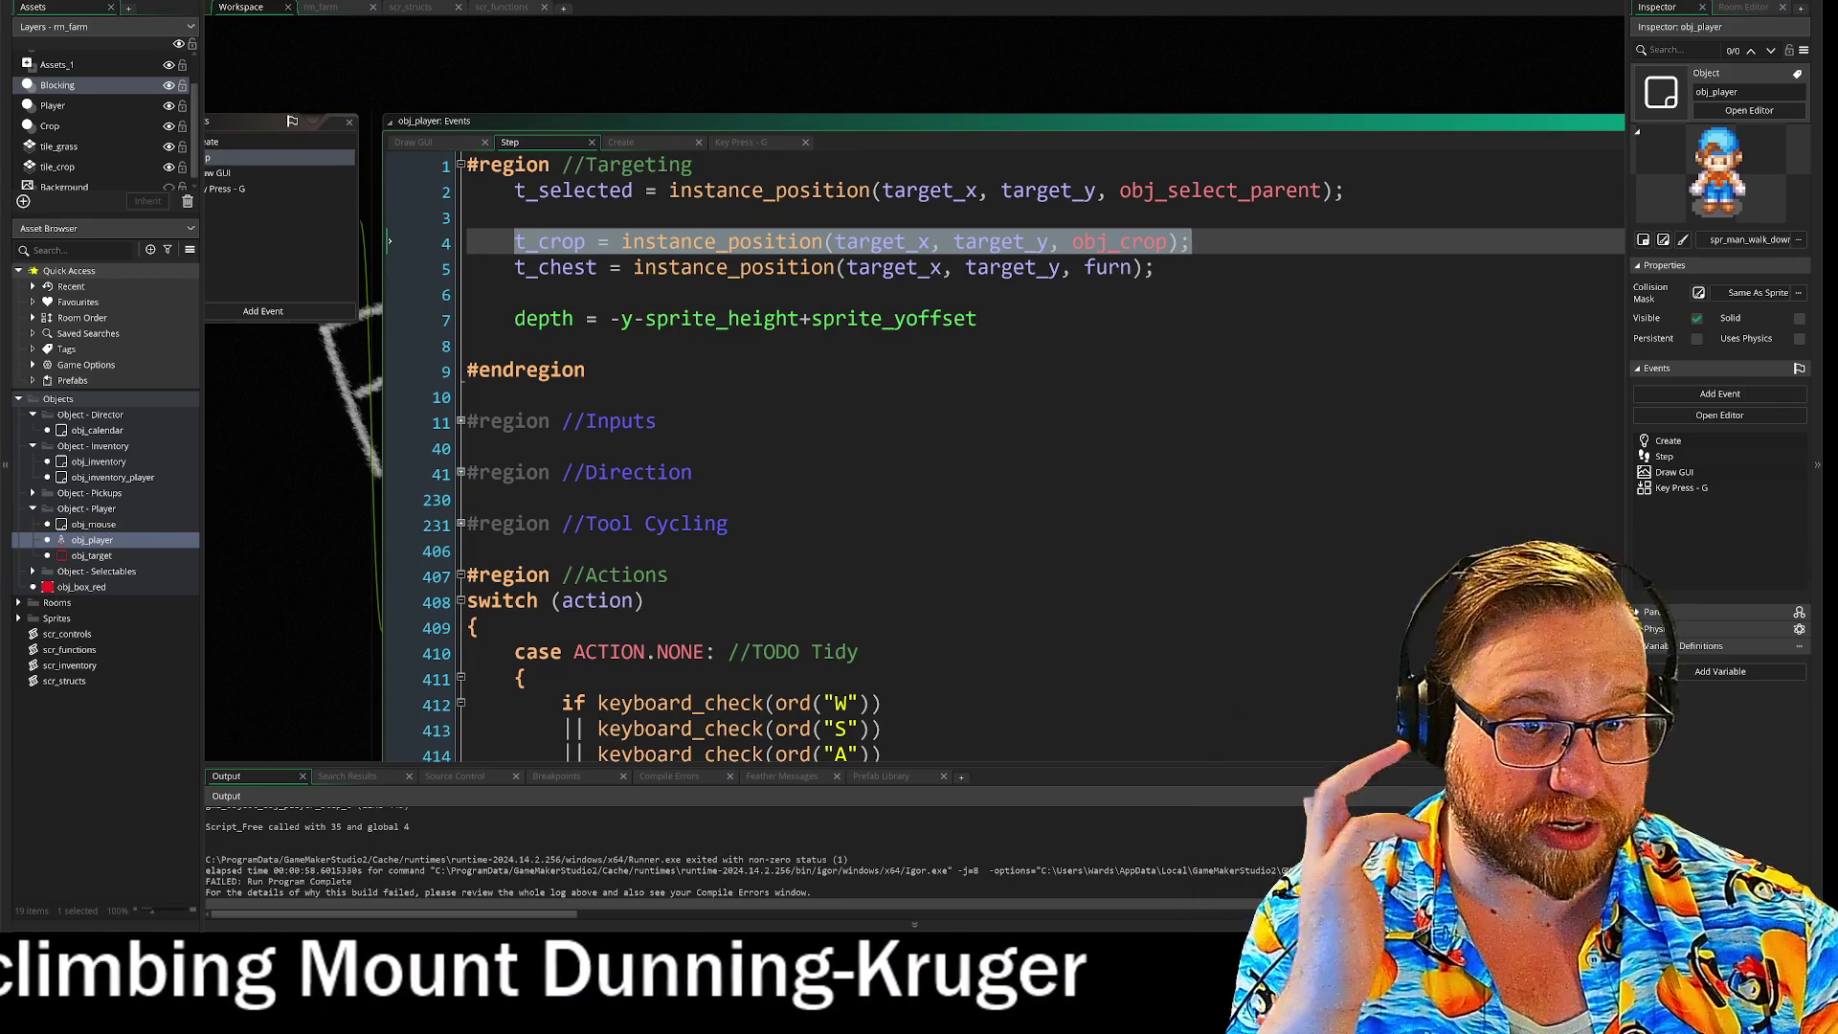
scroll(957, 450, down, 8)
scroll(958, 450, down, 5)
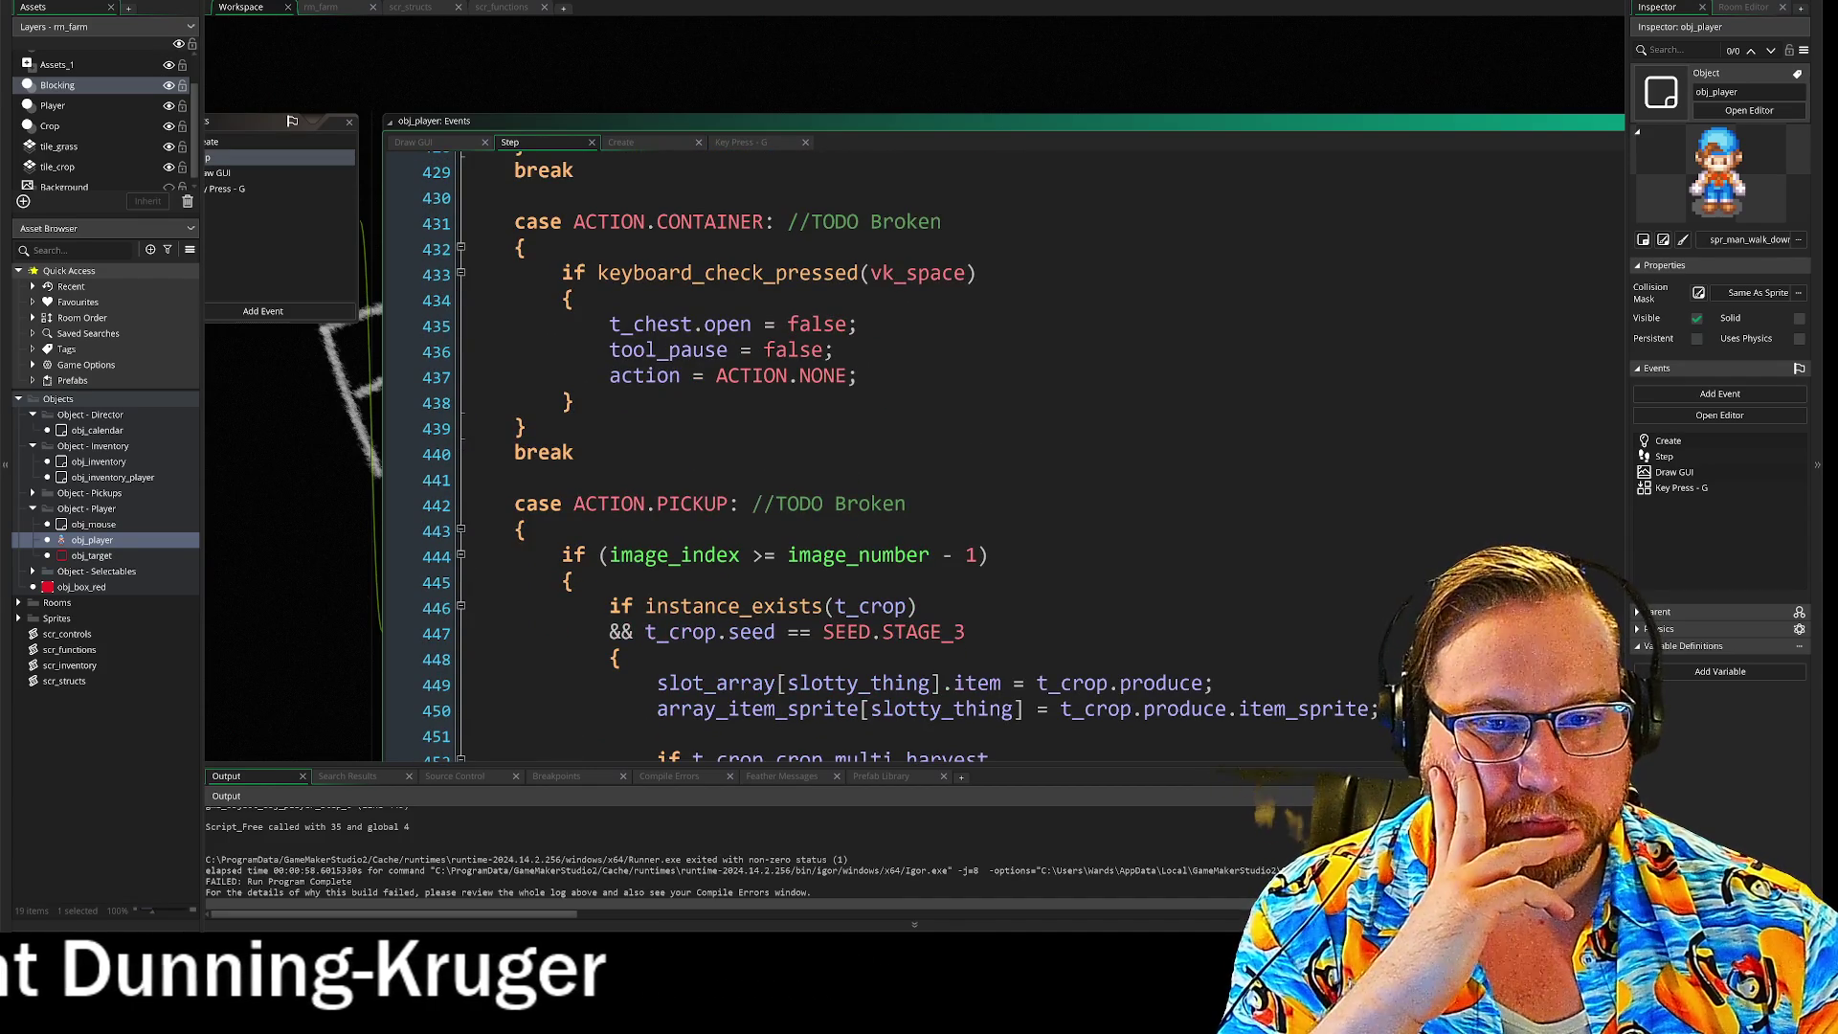
scroll(958, 450, down, 10)
scroll(958, 450, up, 6)
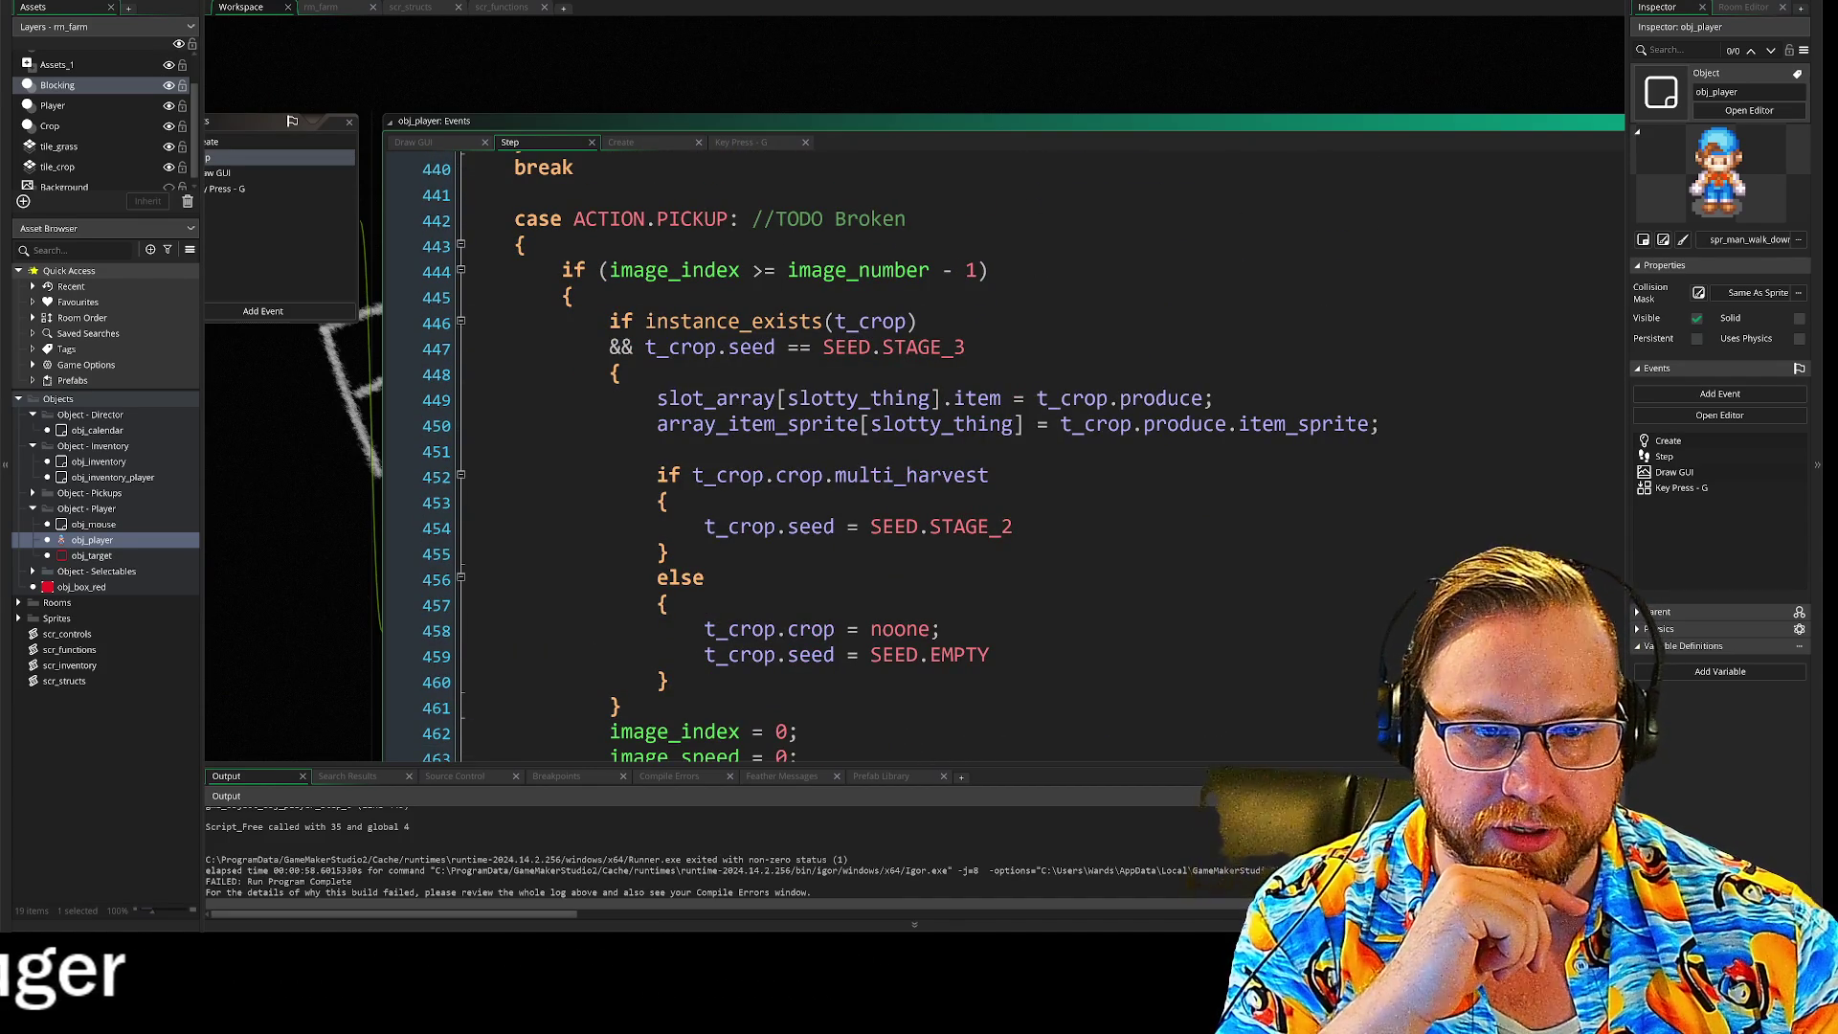
drag(609, 398, 881, 399)
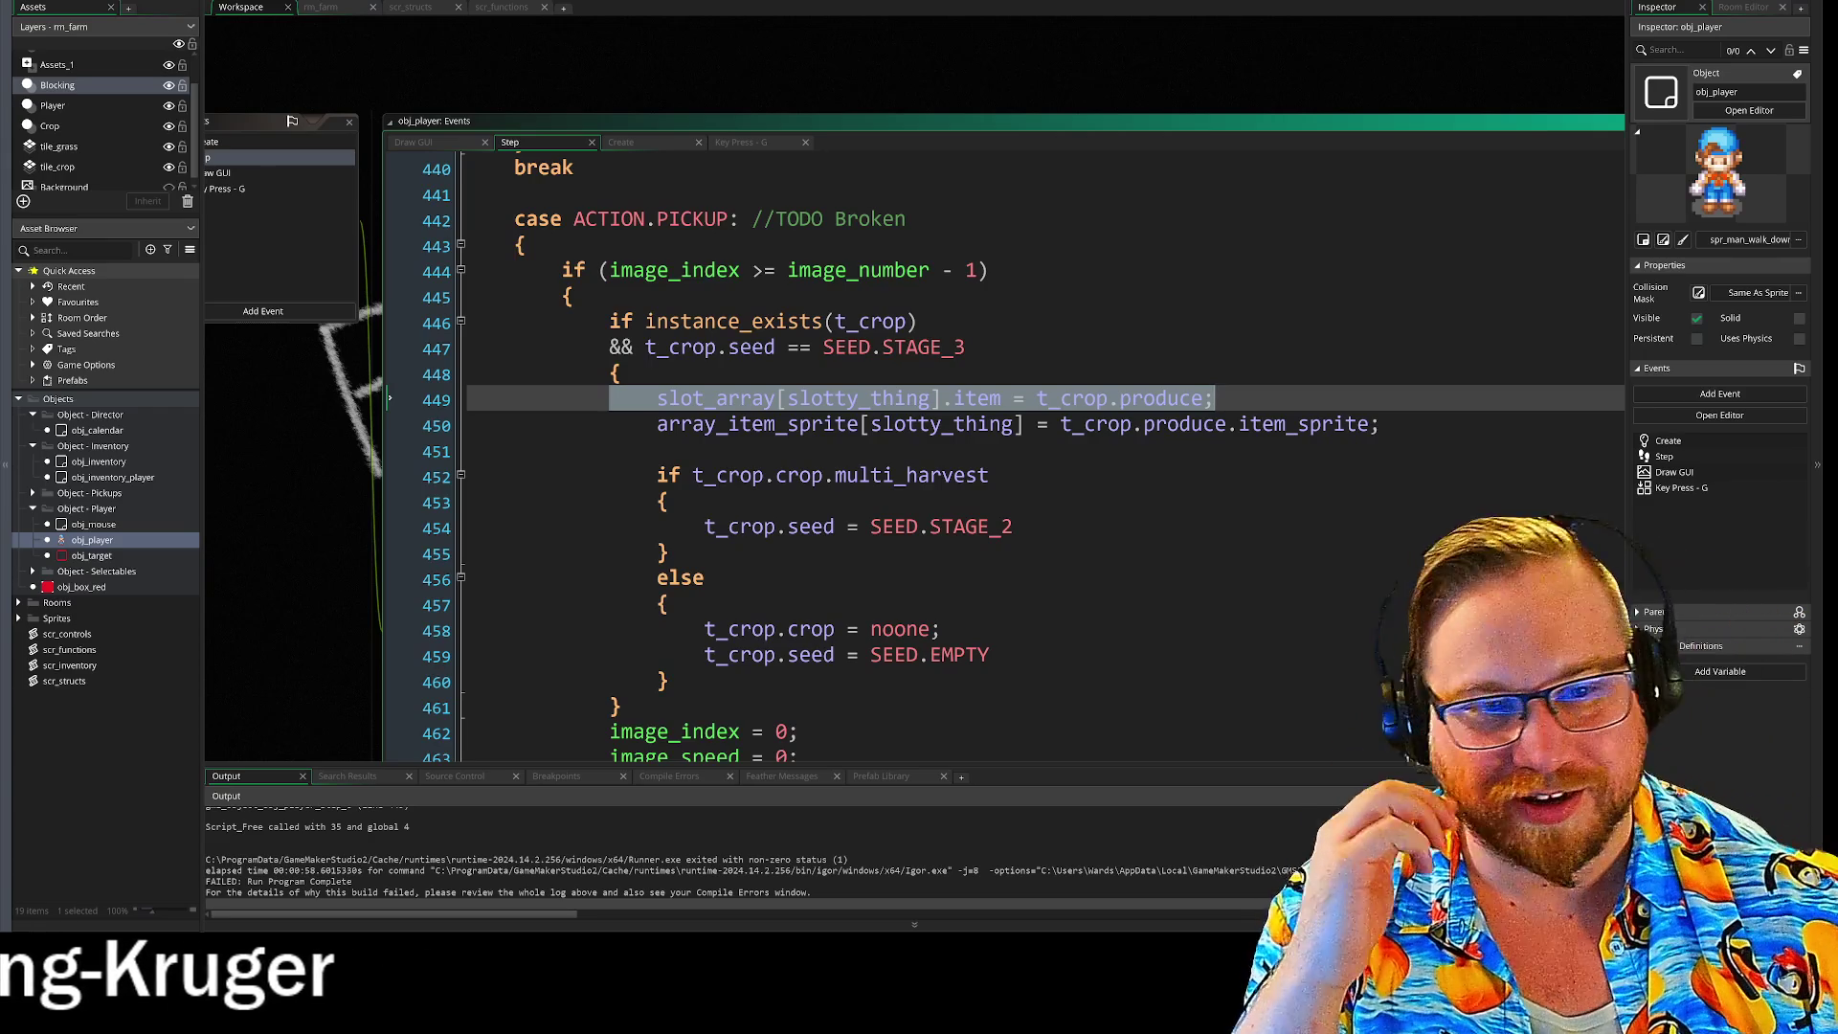
click(658, 450)
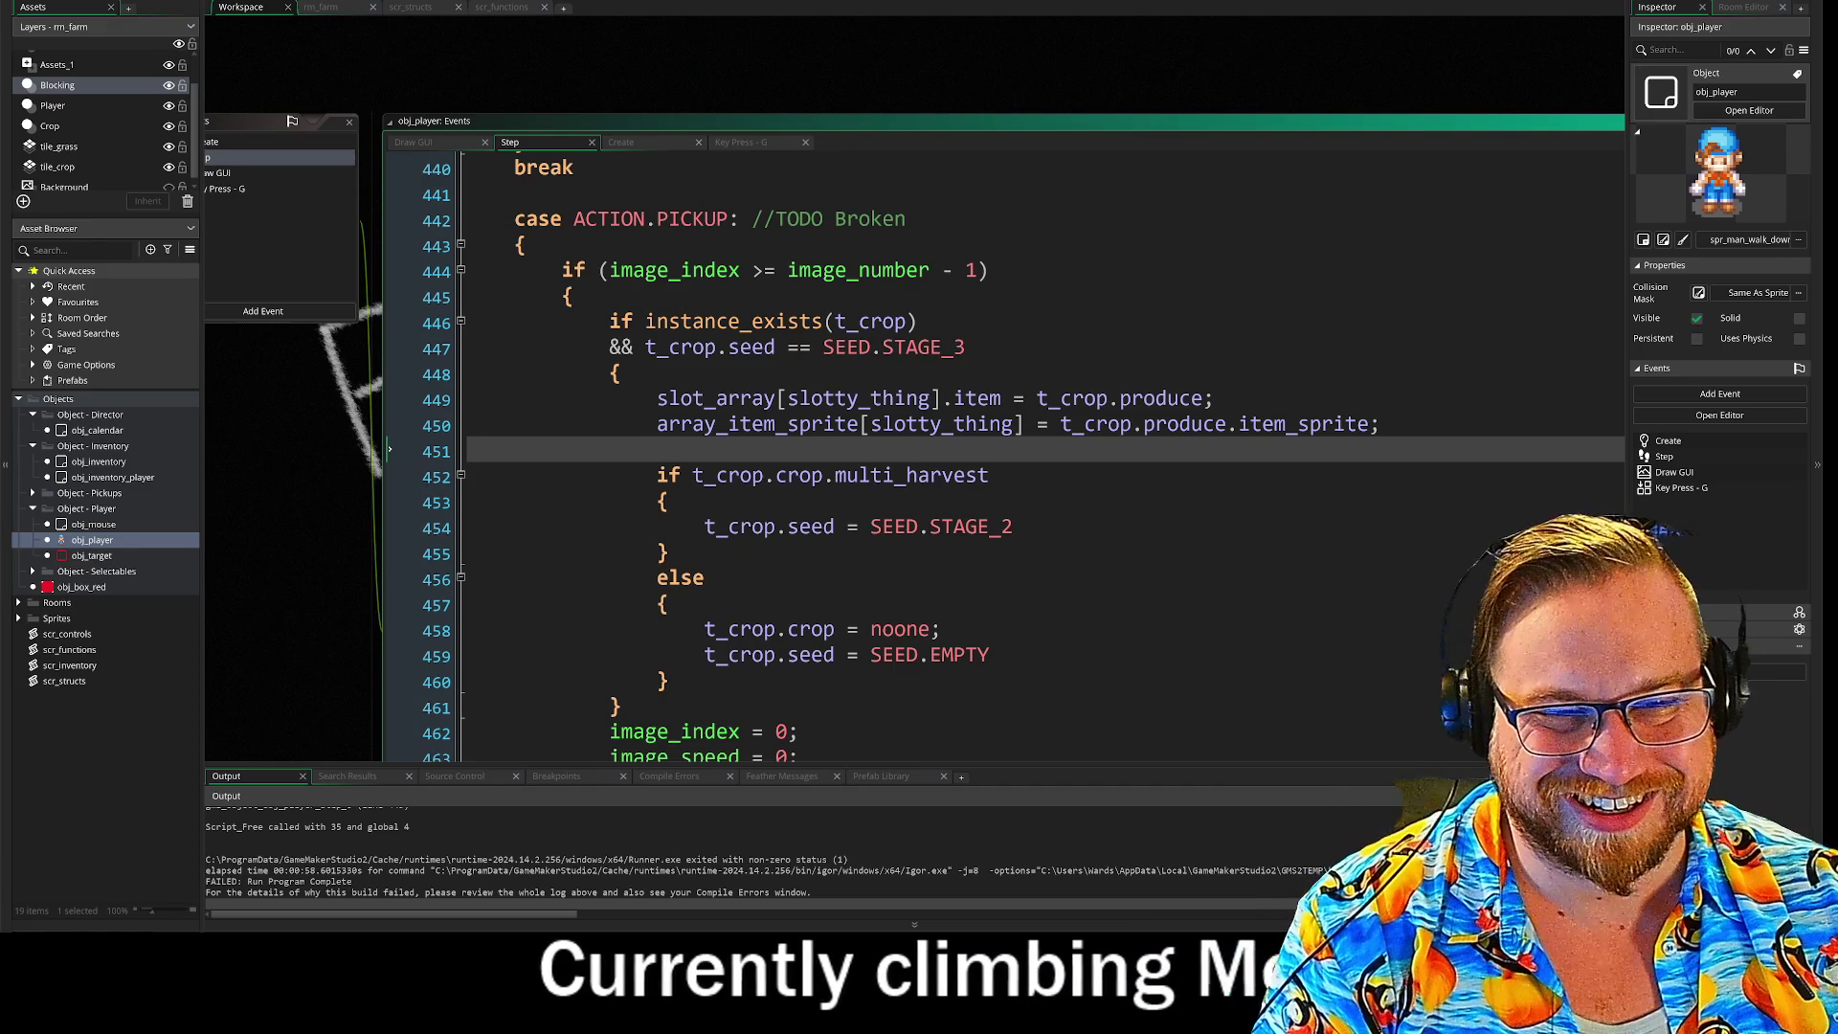
drag(658, 399, 1216, 398)
click(1215, 399)
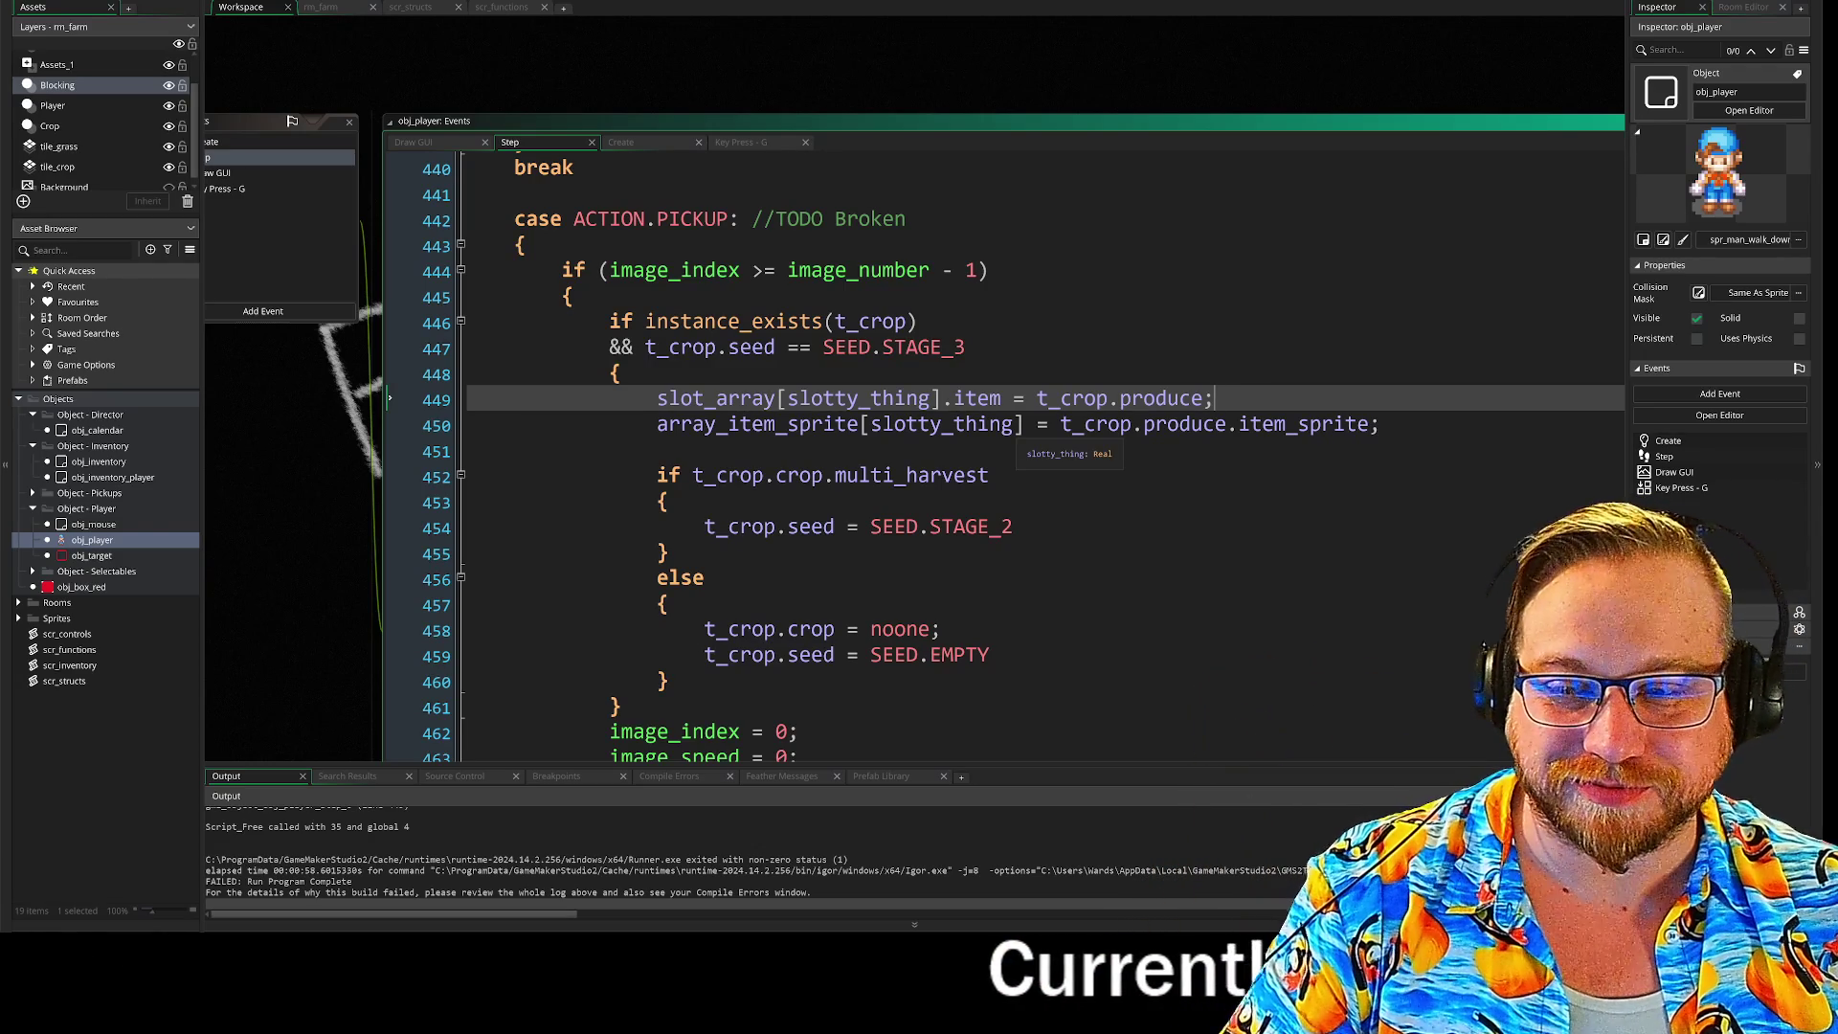
mouse_move(1101, 427)
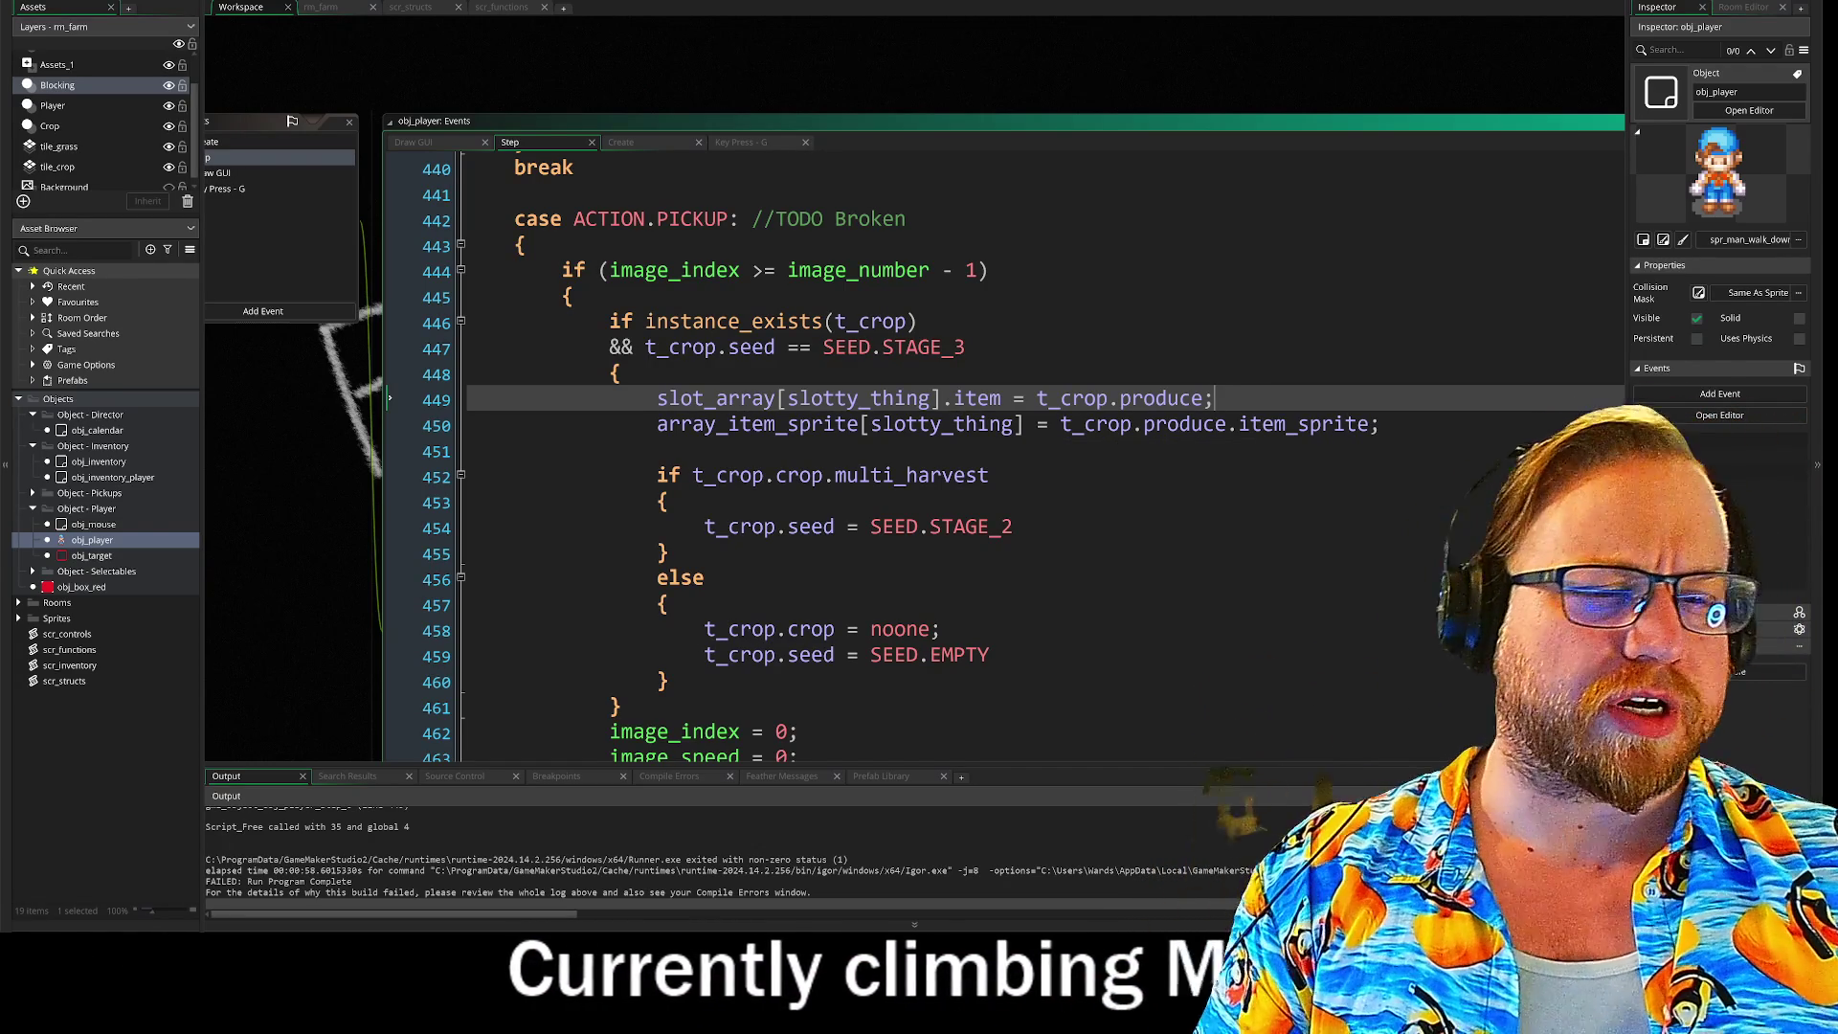
drag(657, 398, 1034, 398)
click(1214, 399)
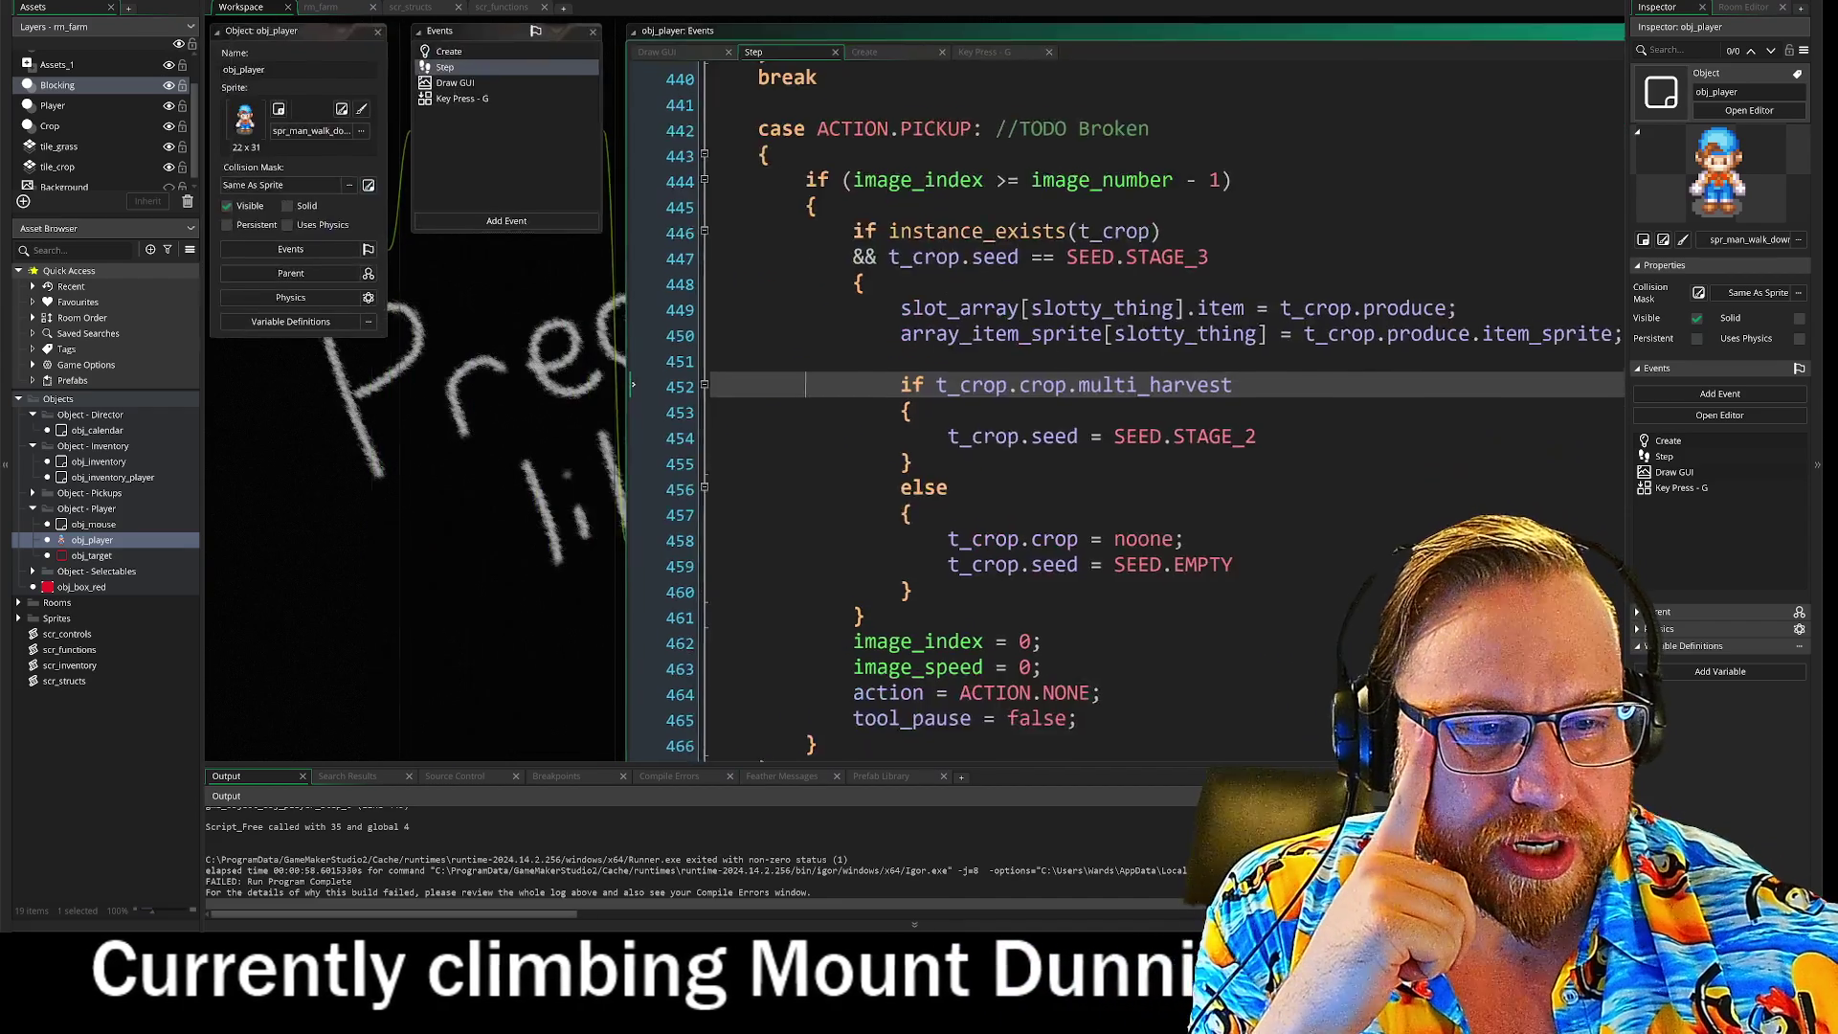
click(991, 476)
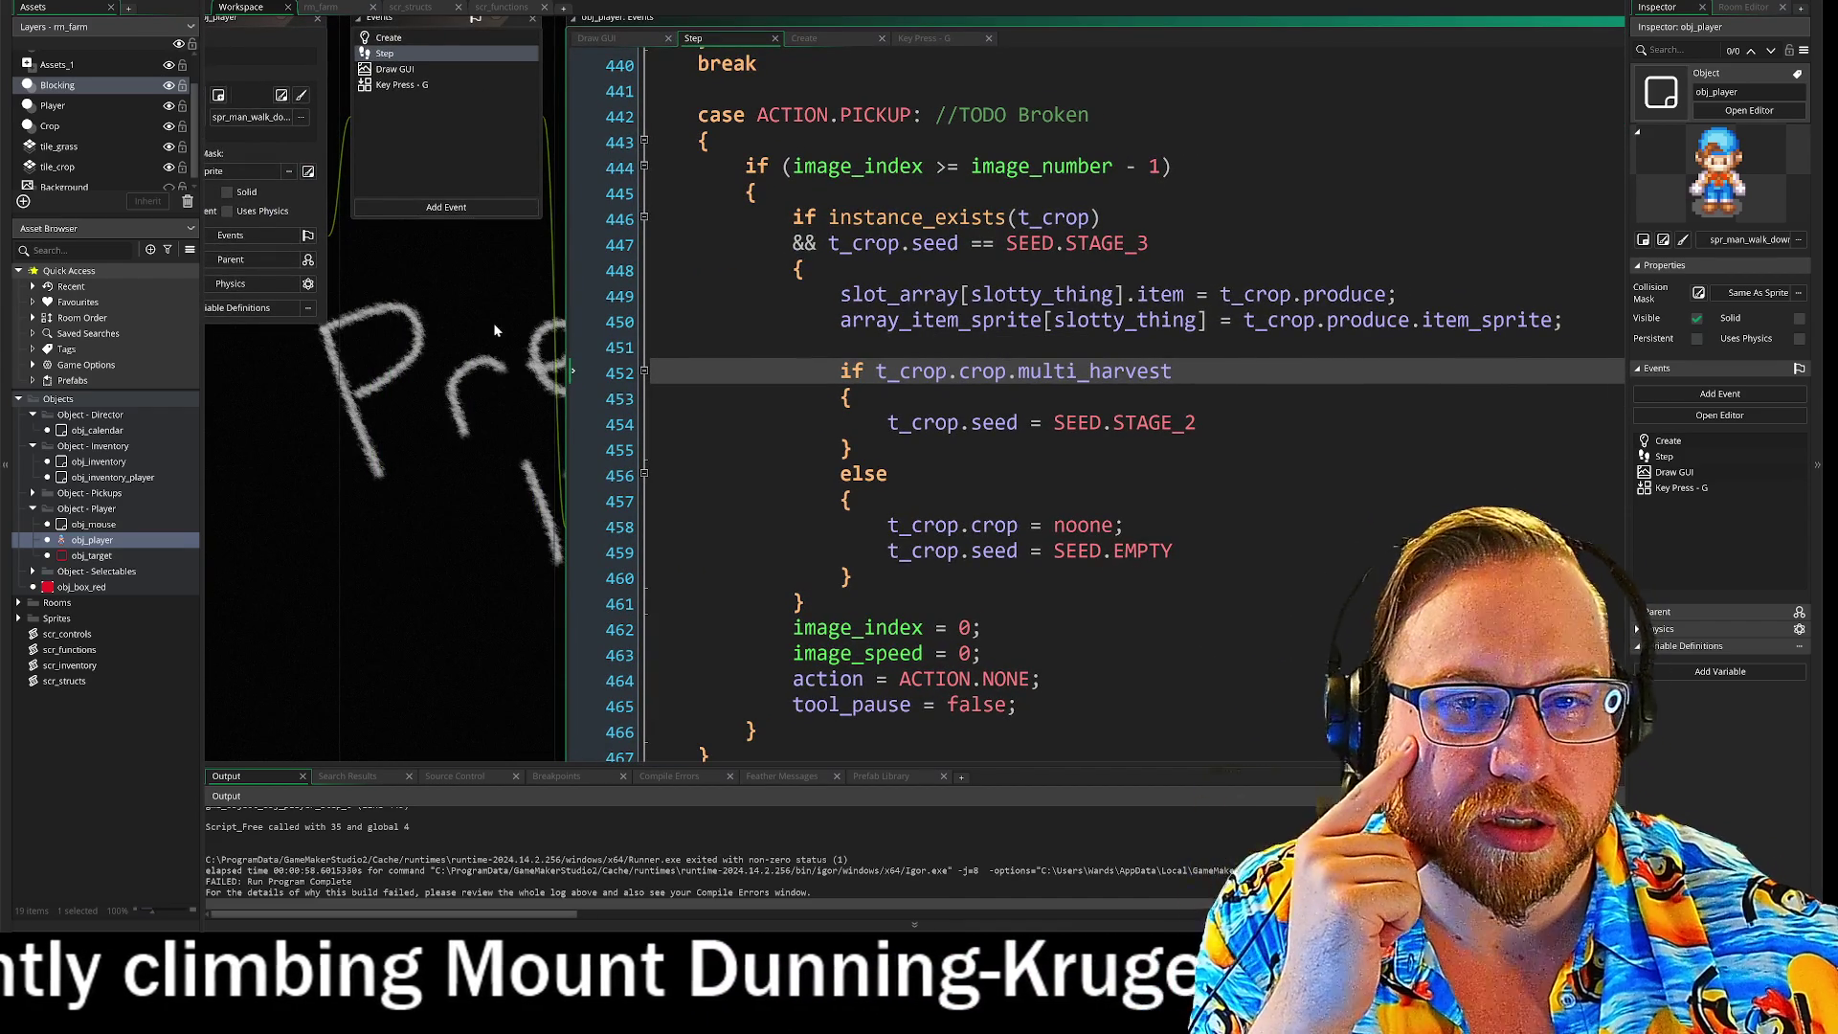
drag(493, 419, 372, 428)
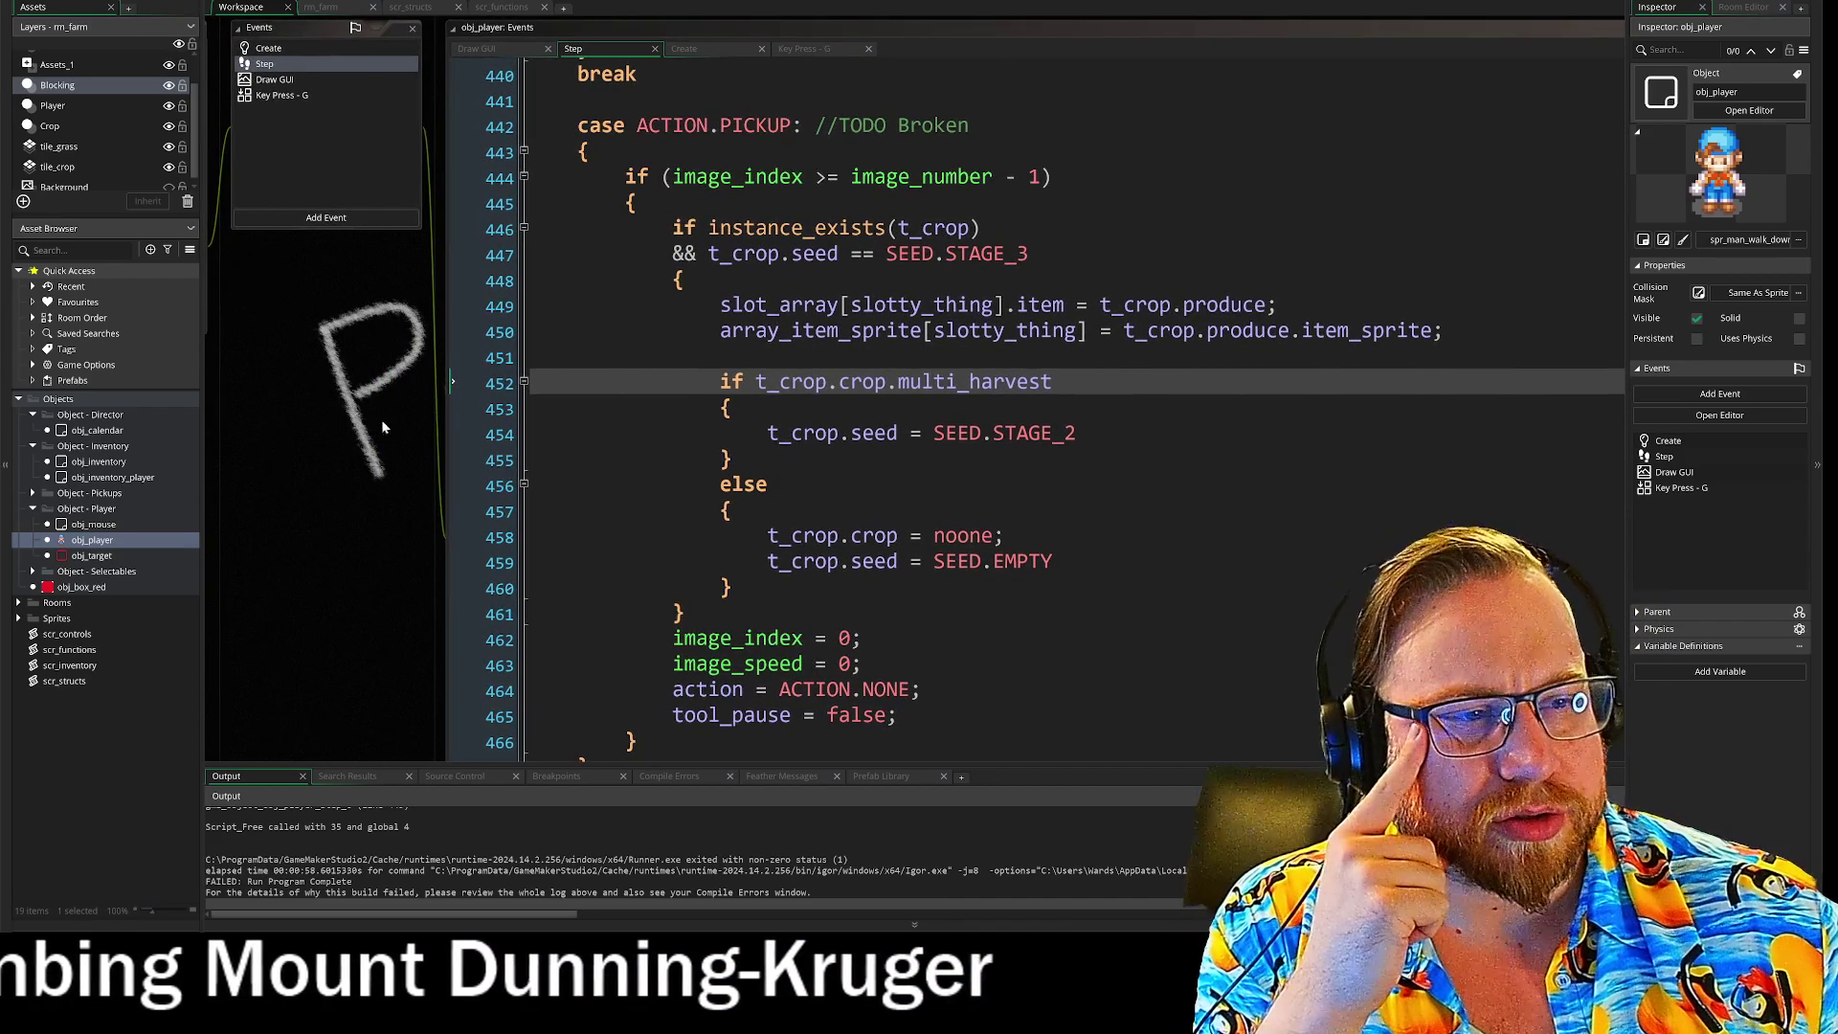
mouse_move(815, 305)
mouse_down()
mouse_move(1111, 304)
mouse_move(1043, 306)
mouse_up()
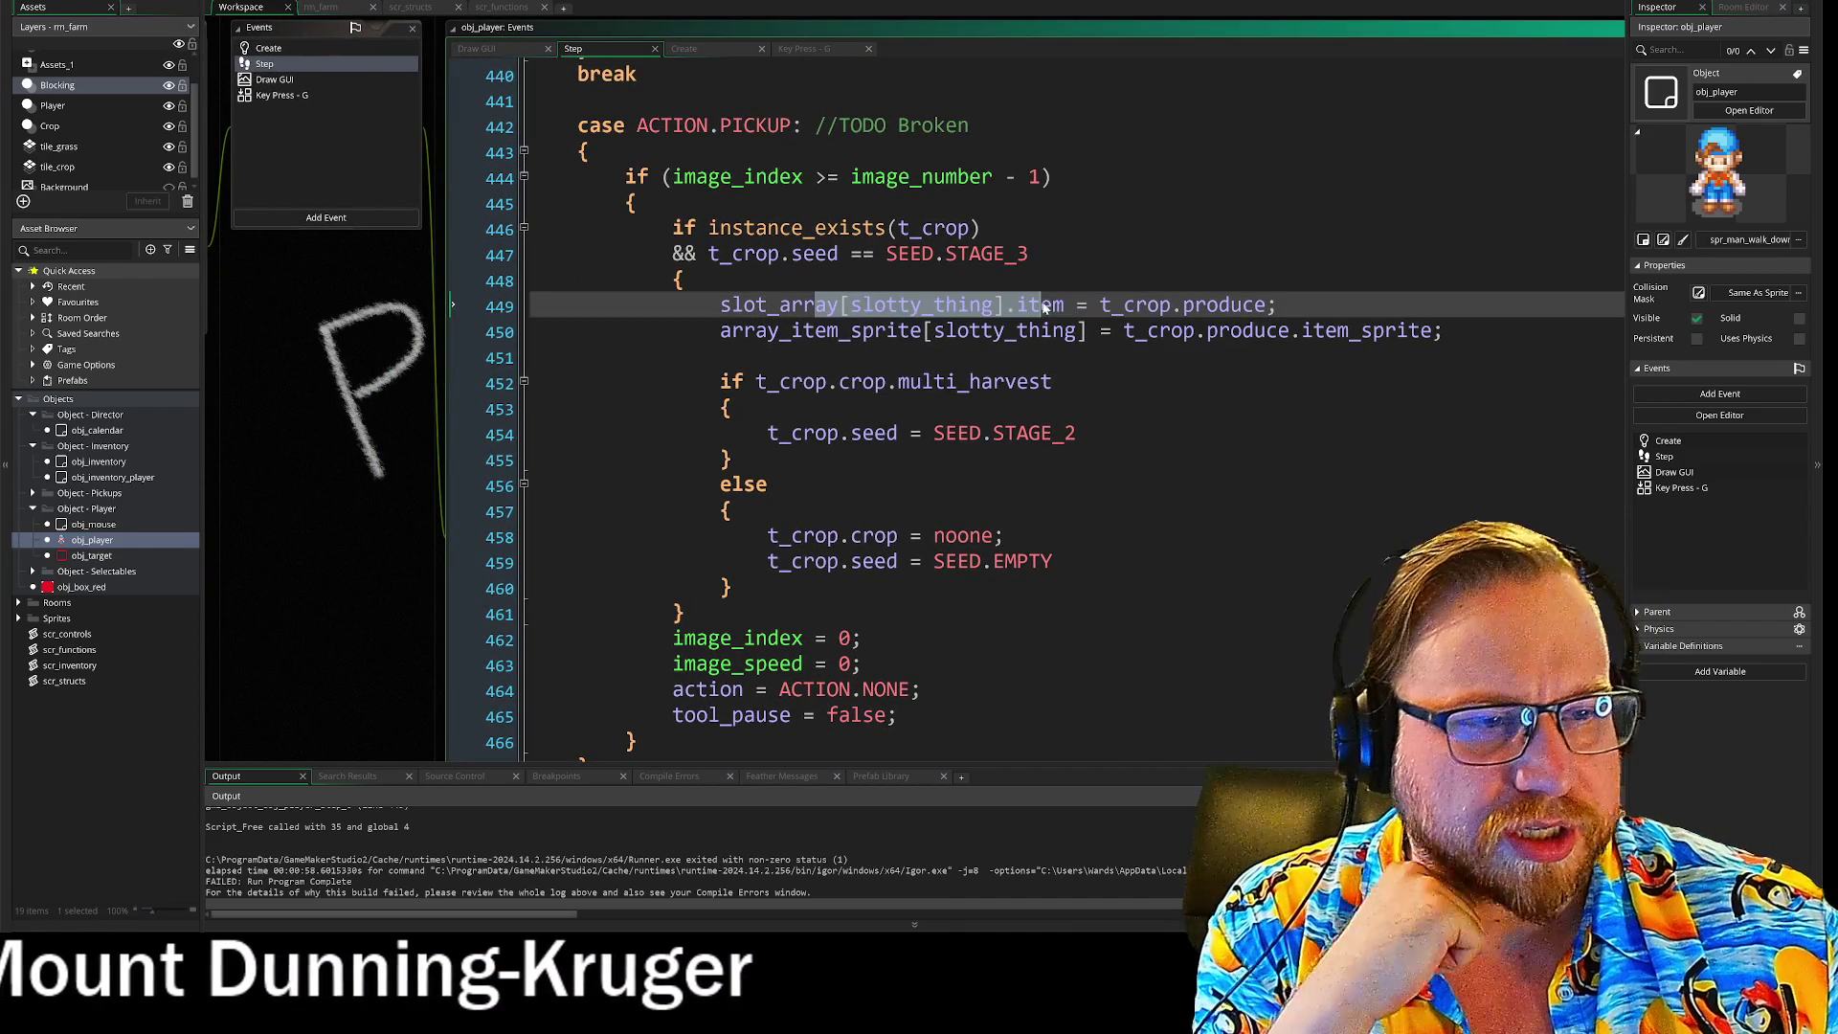
click(1042, 304)
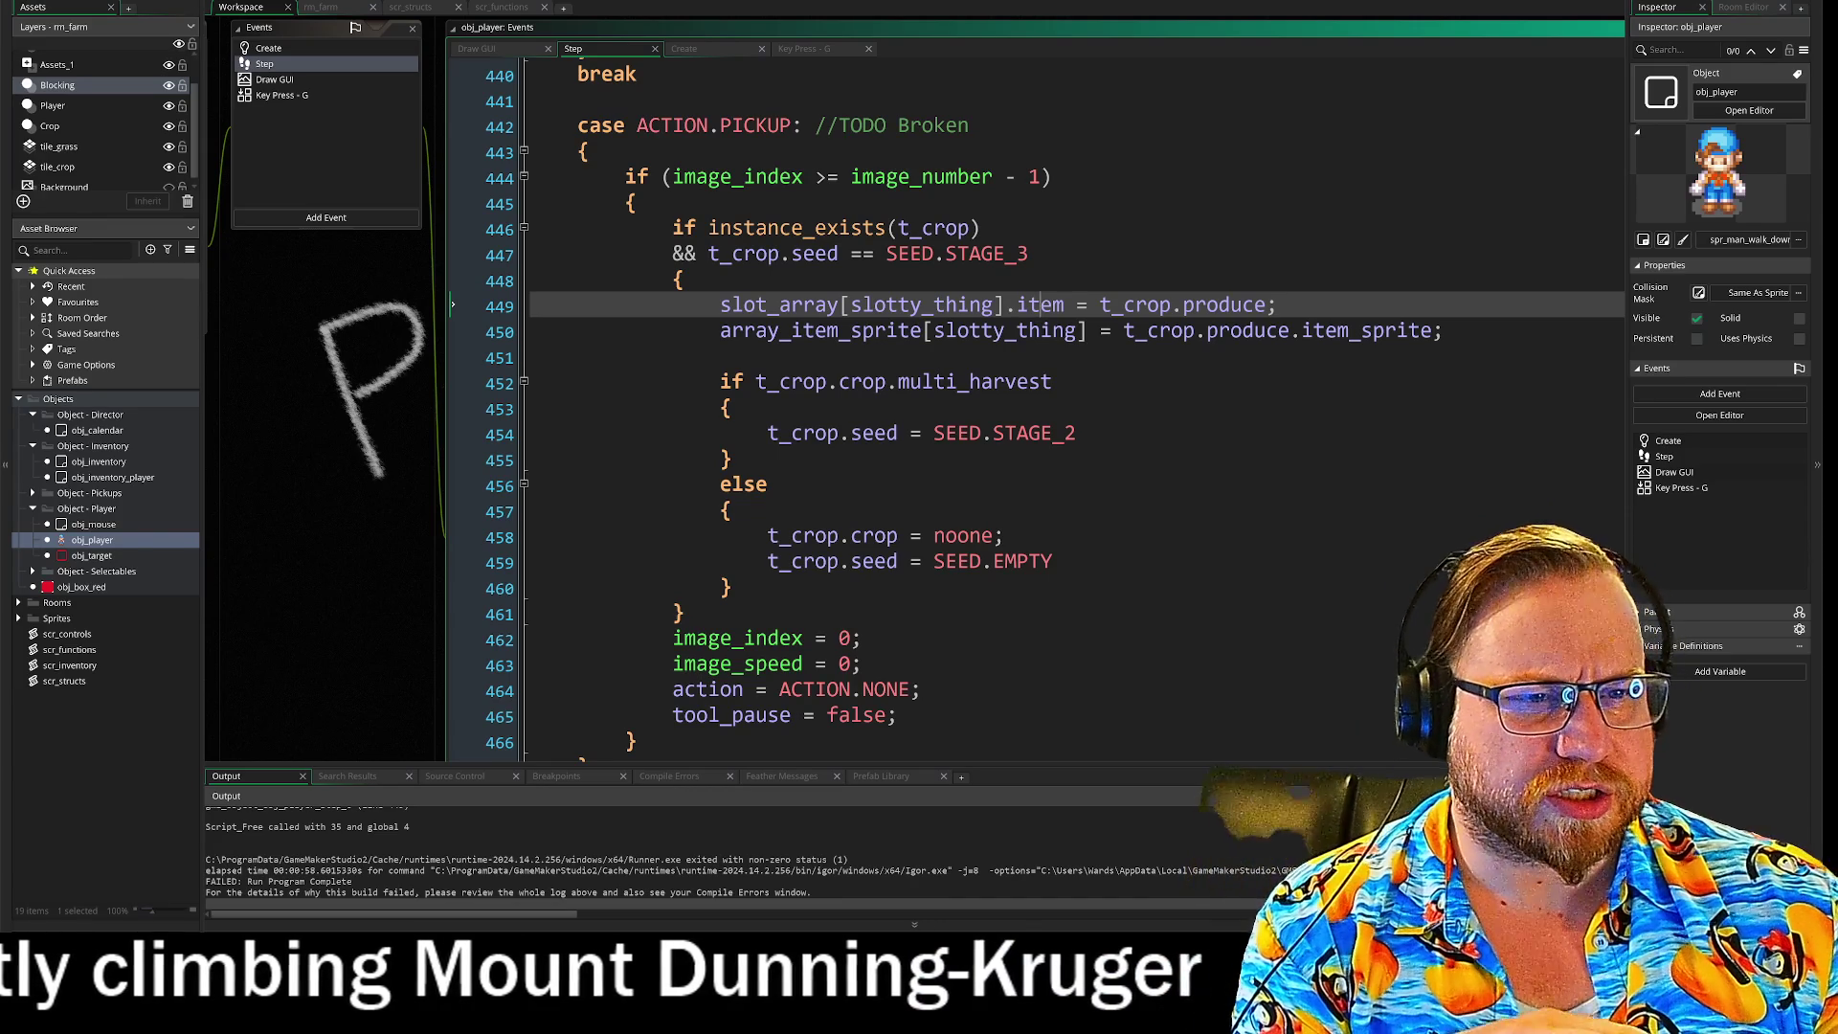
mouse_move(805, 305)
mouse_down()
mouse_move(720, 305)
mouse_move(1065, 304)
mouse_up()
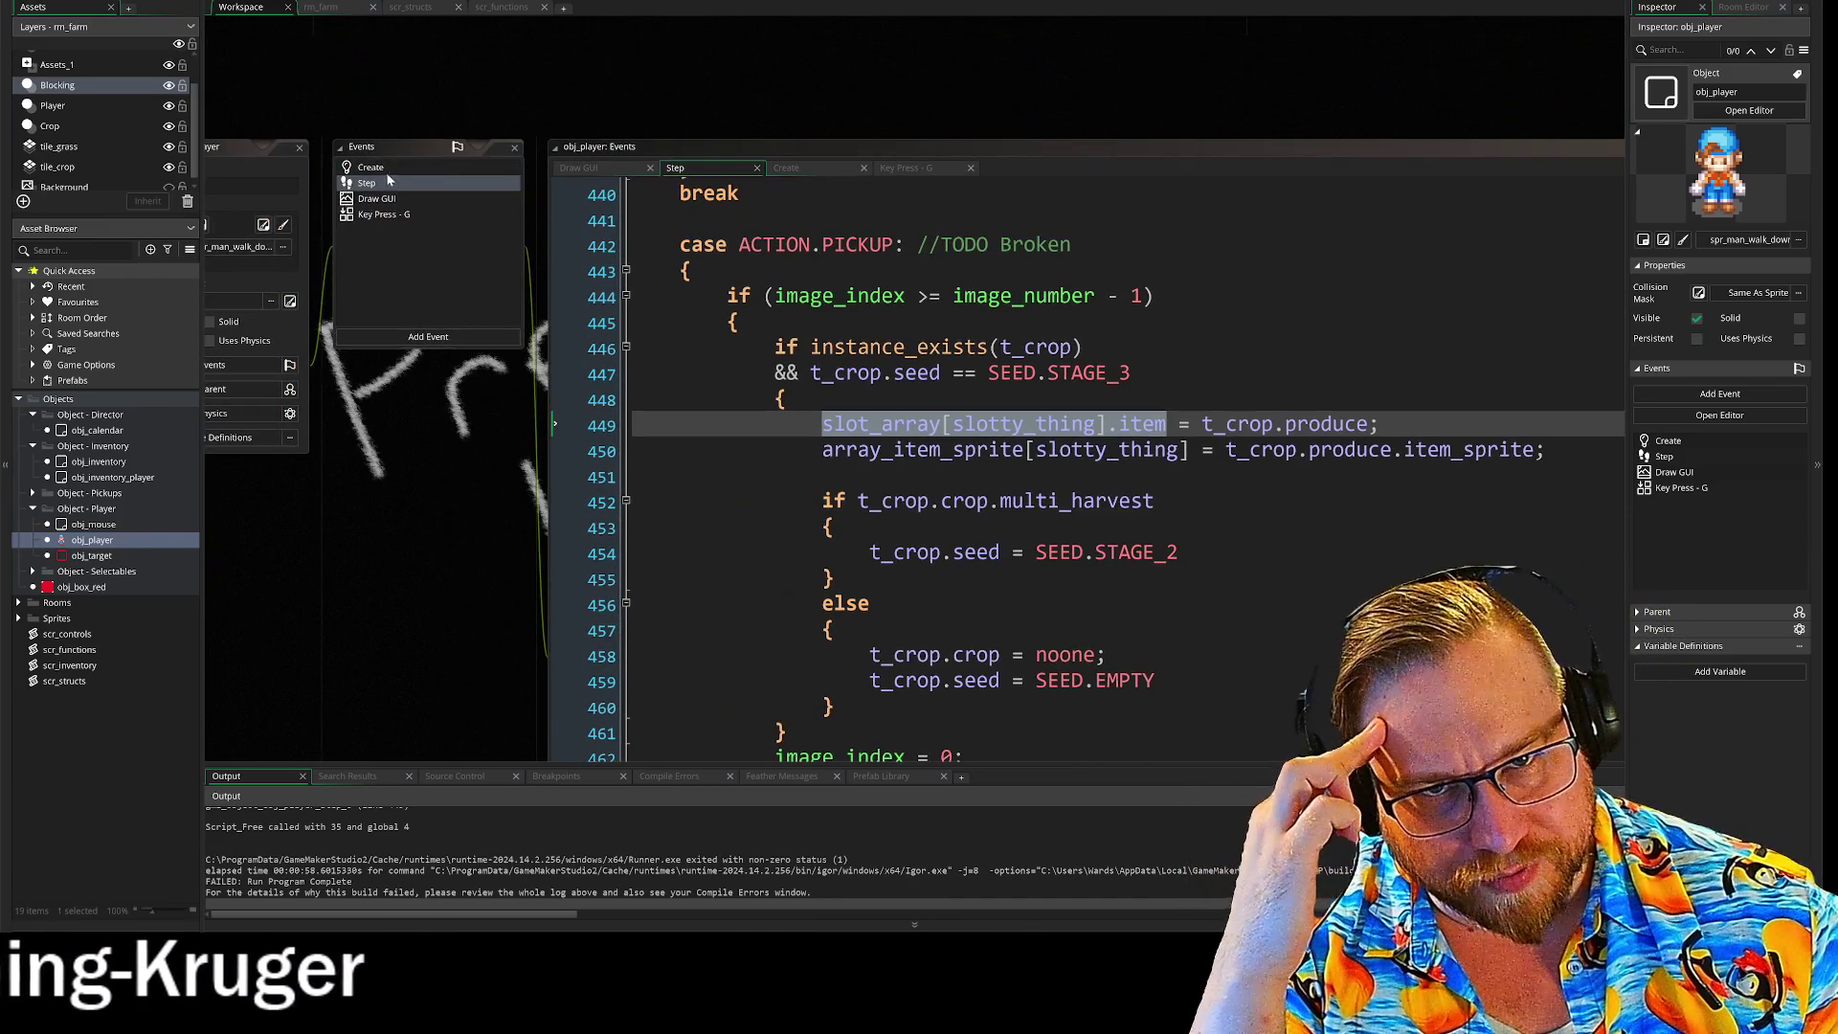
Step: Open obj_player's Create event and unfold the Resource Structs and Inventory Structs regions
click(383, 169)
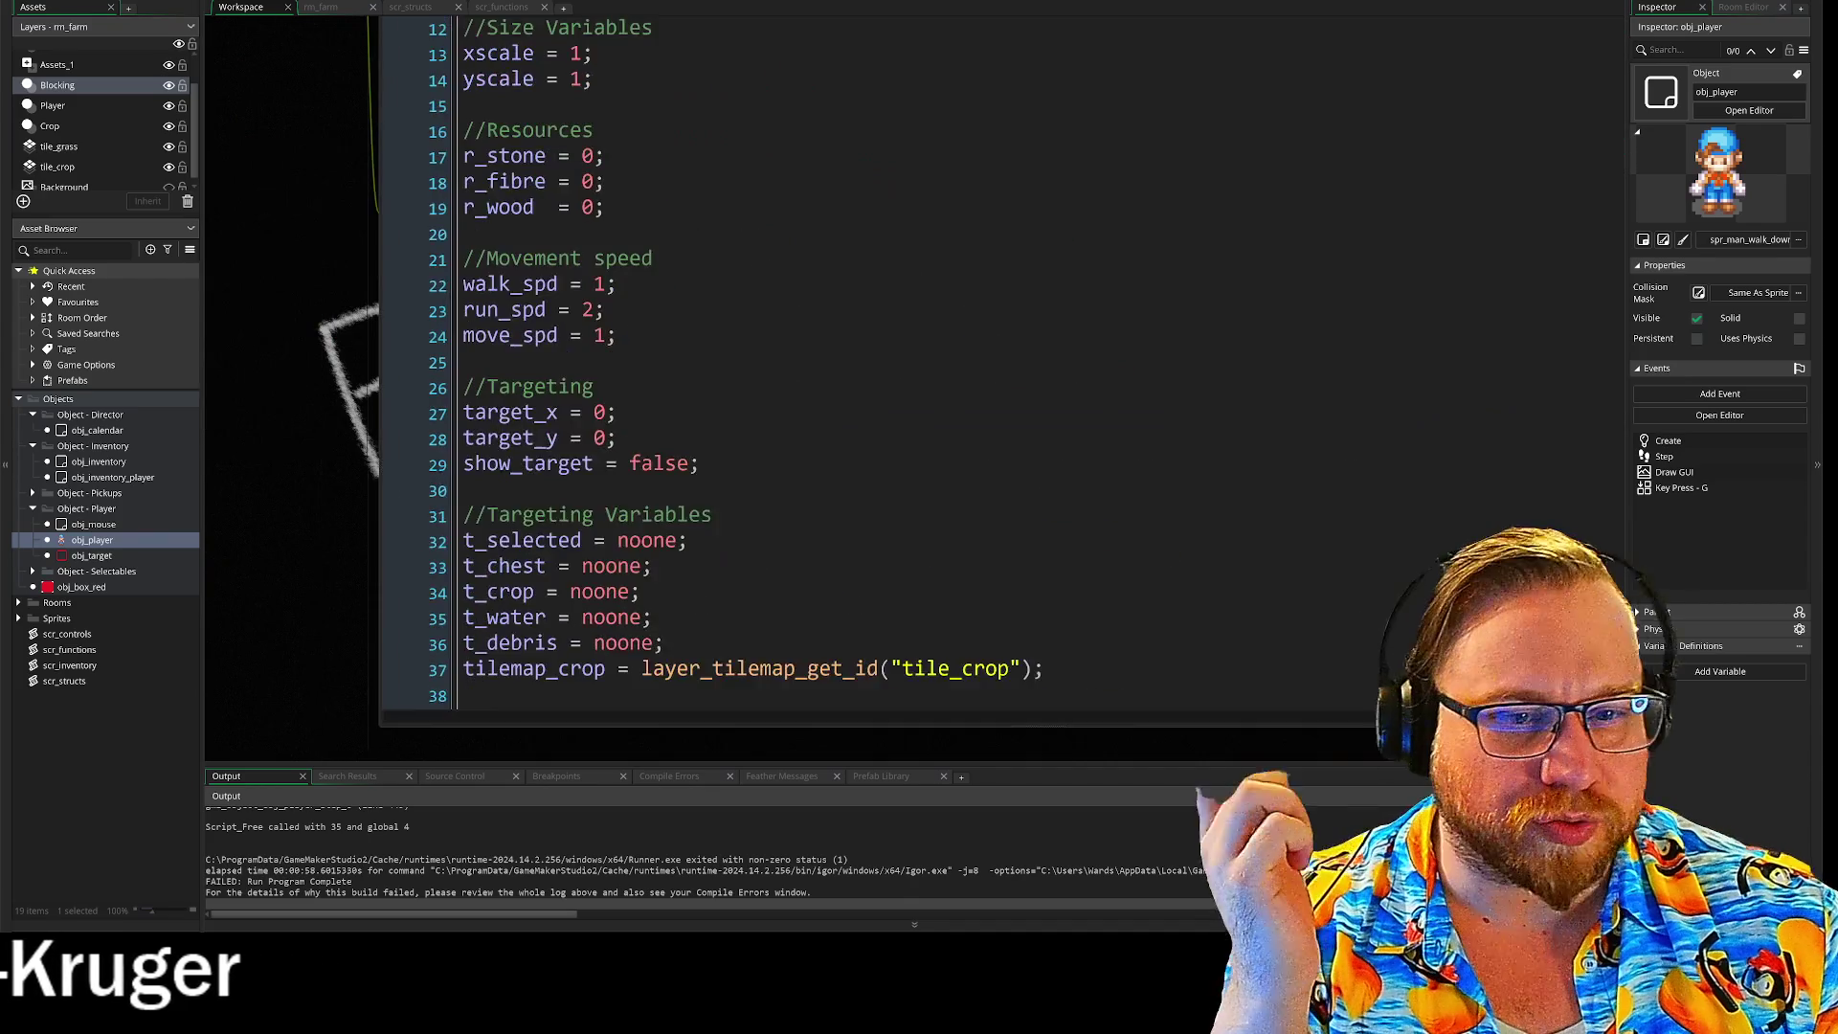
scroll(397, 287, down, 7)
scroll(728, 362, down, 14)
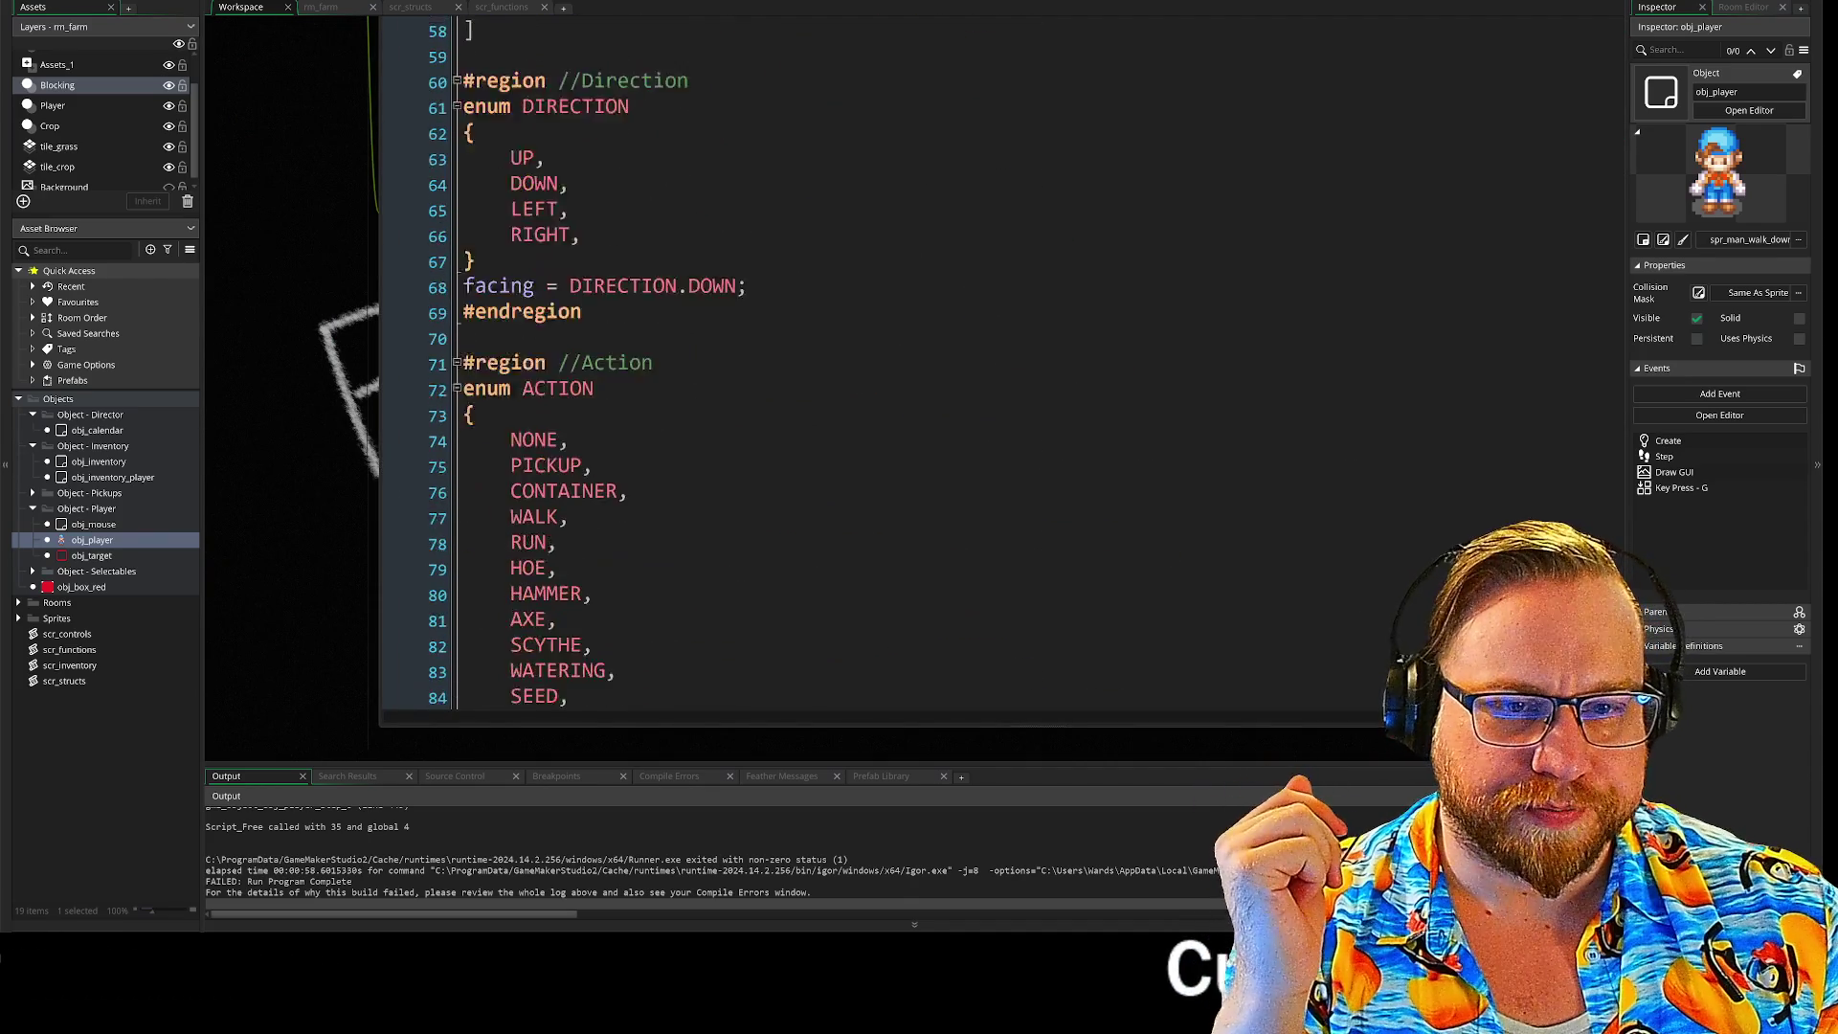
scroll(642, 364, down, 9)
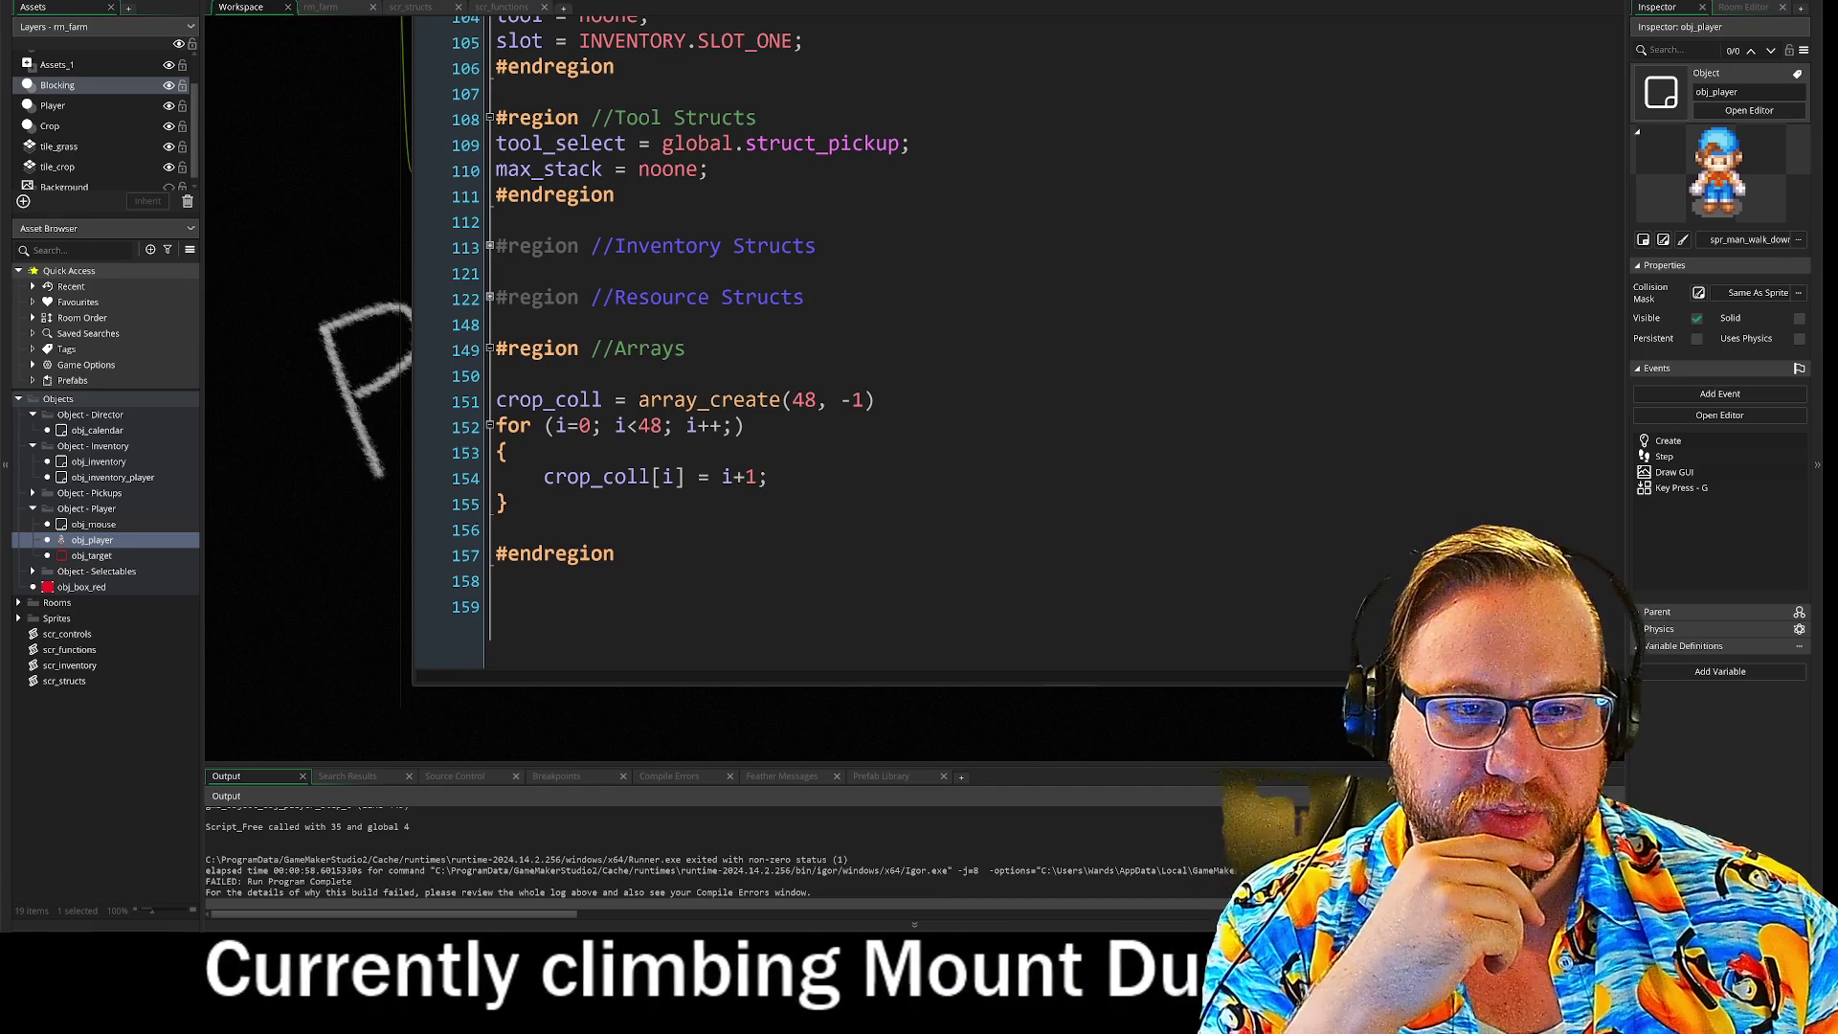
click(489, 297)
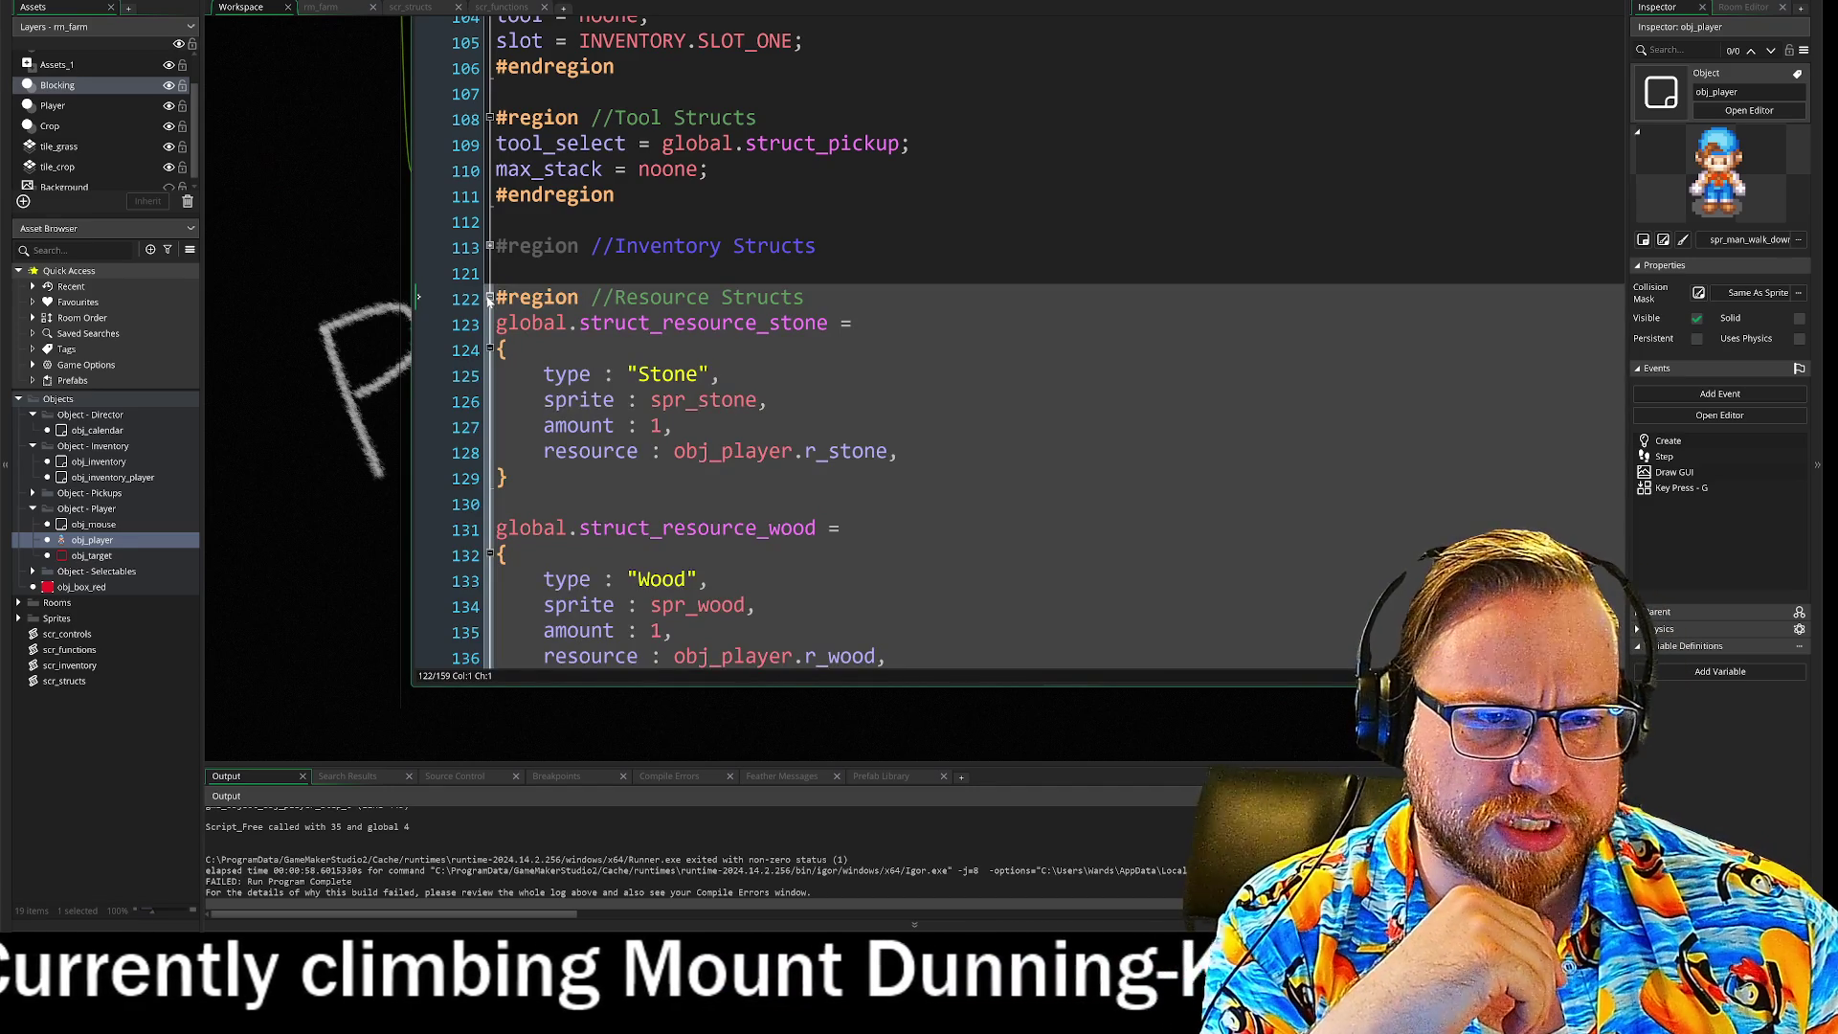
click(489, 247)
scroll(1015, 344, down, 2)
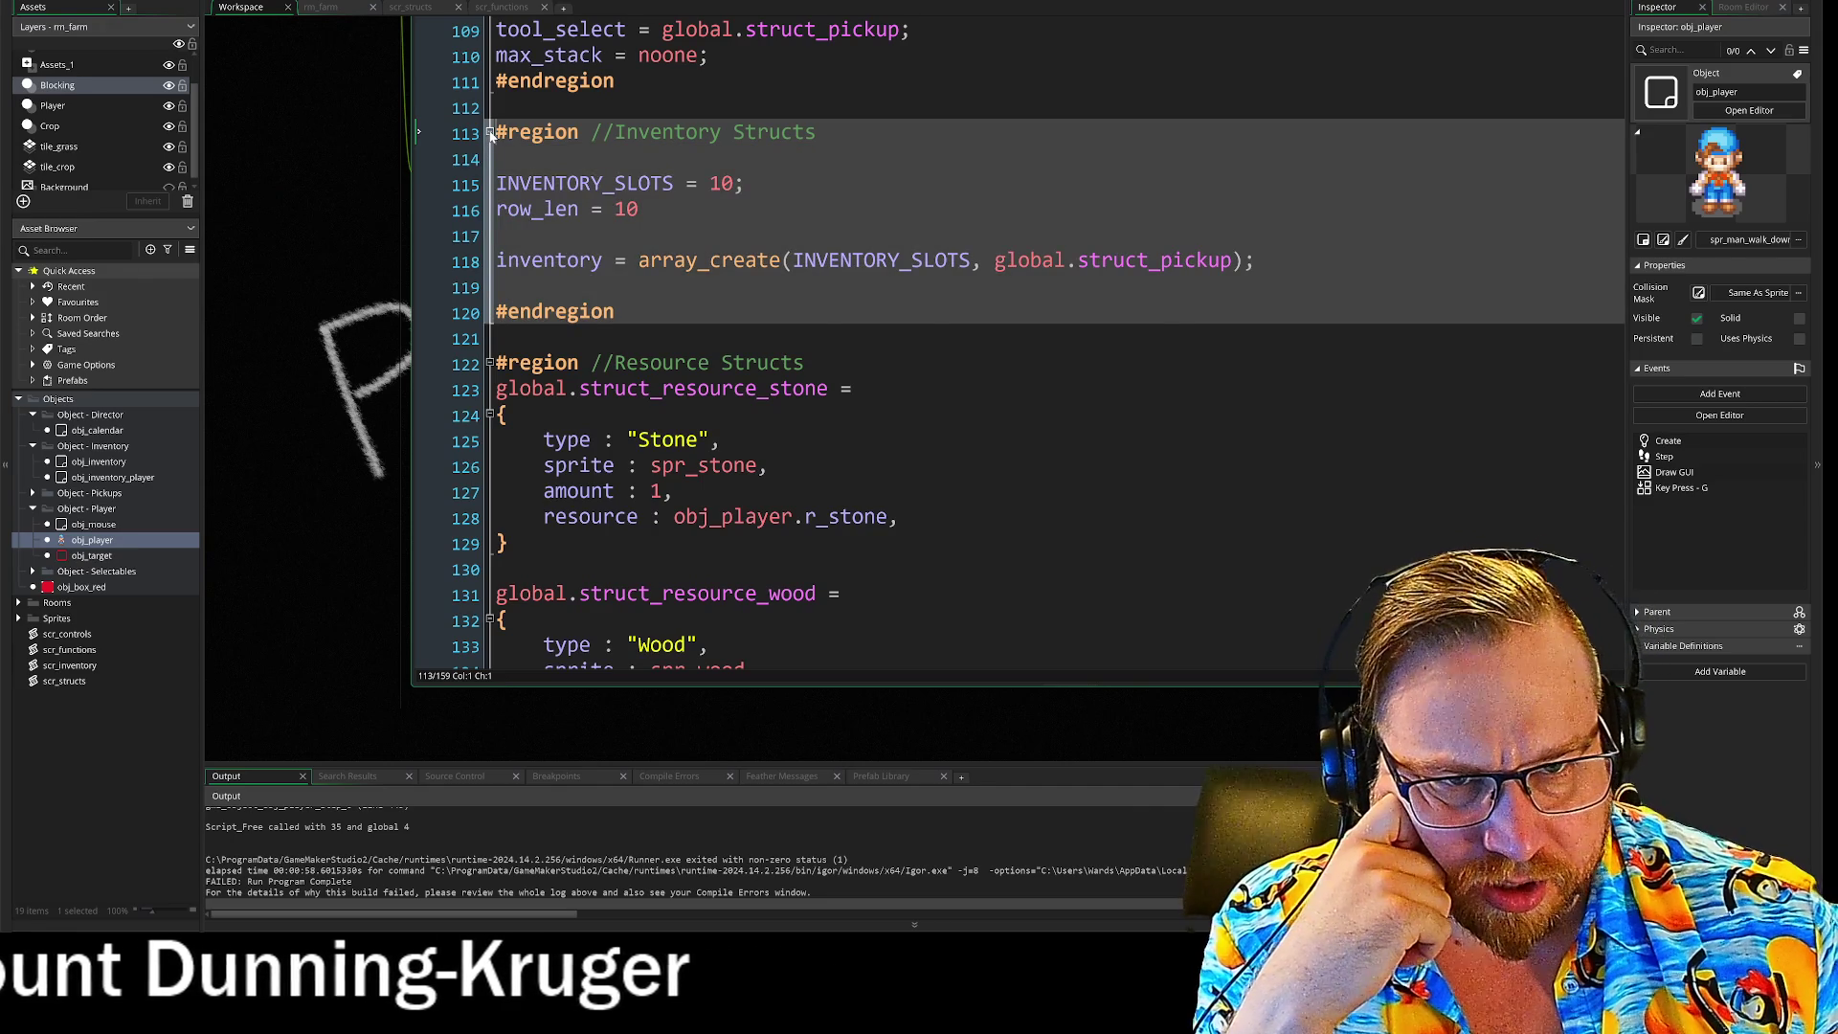
scroll(1015, 345, up, 3)
scroll(1038, 342, down, 10)
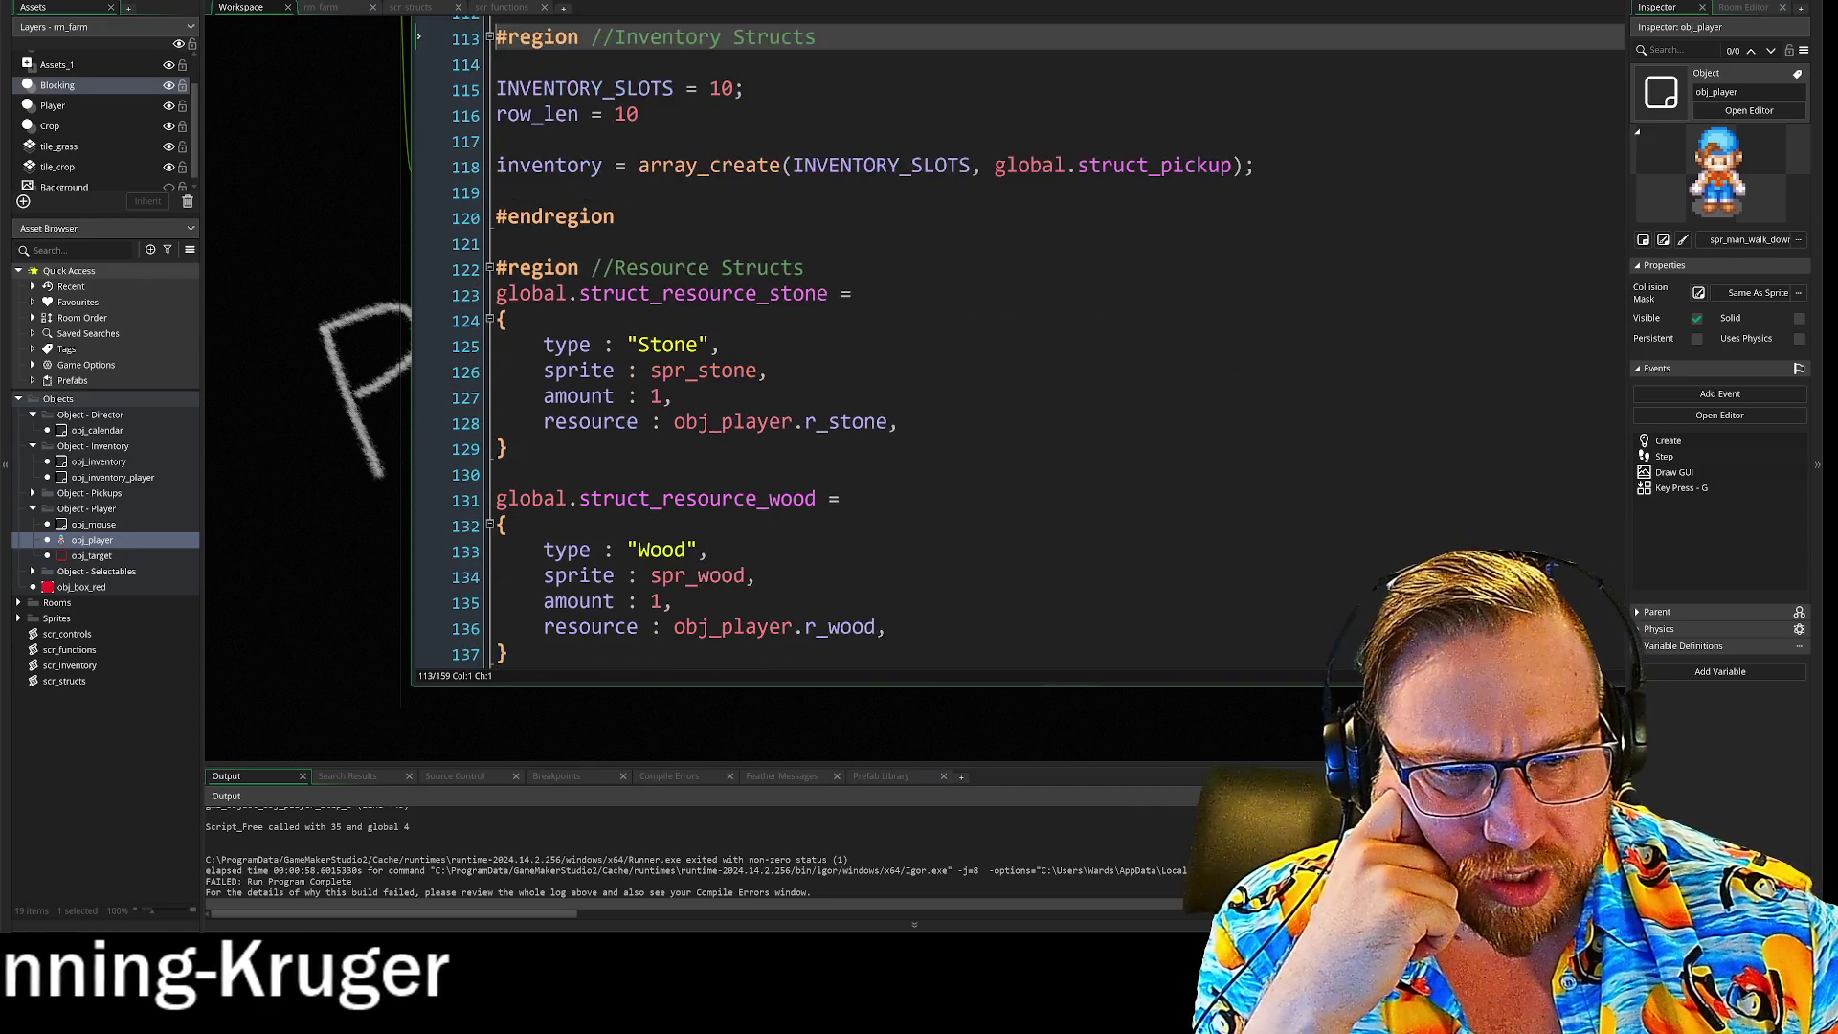
scroll(418, 184, up, 9)
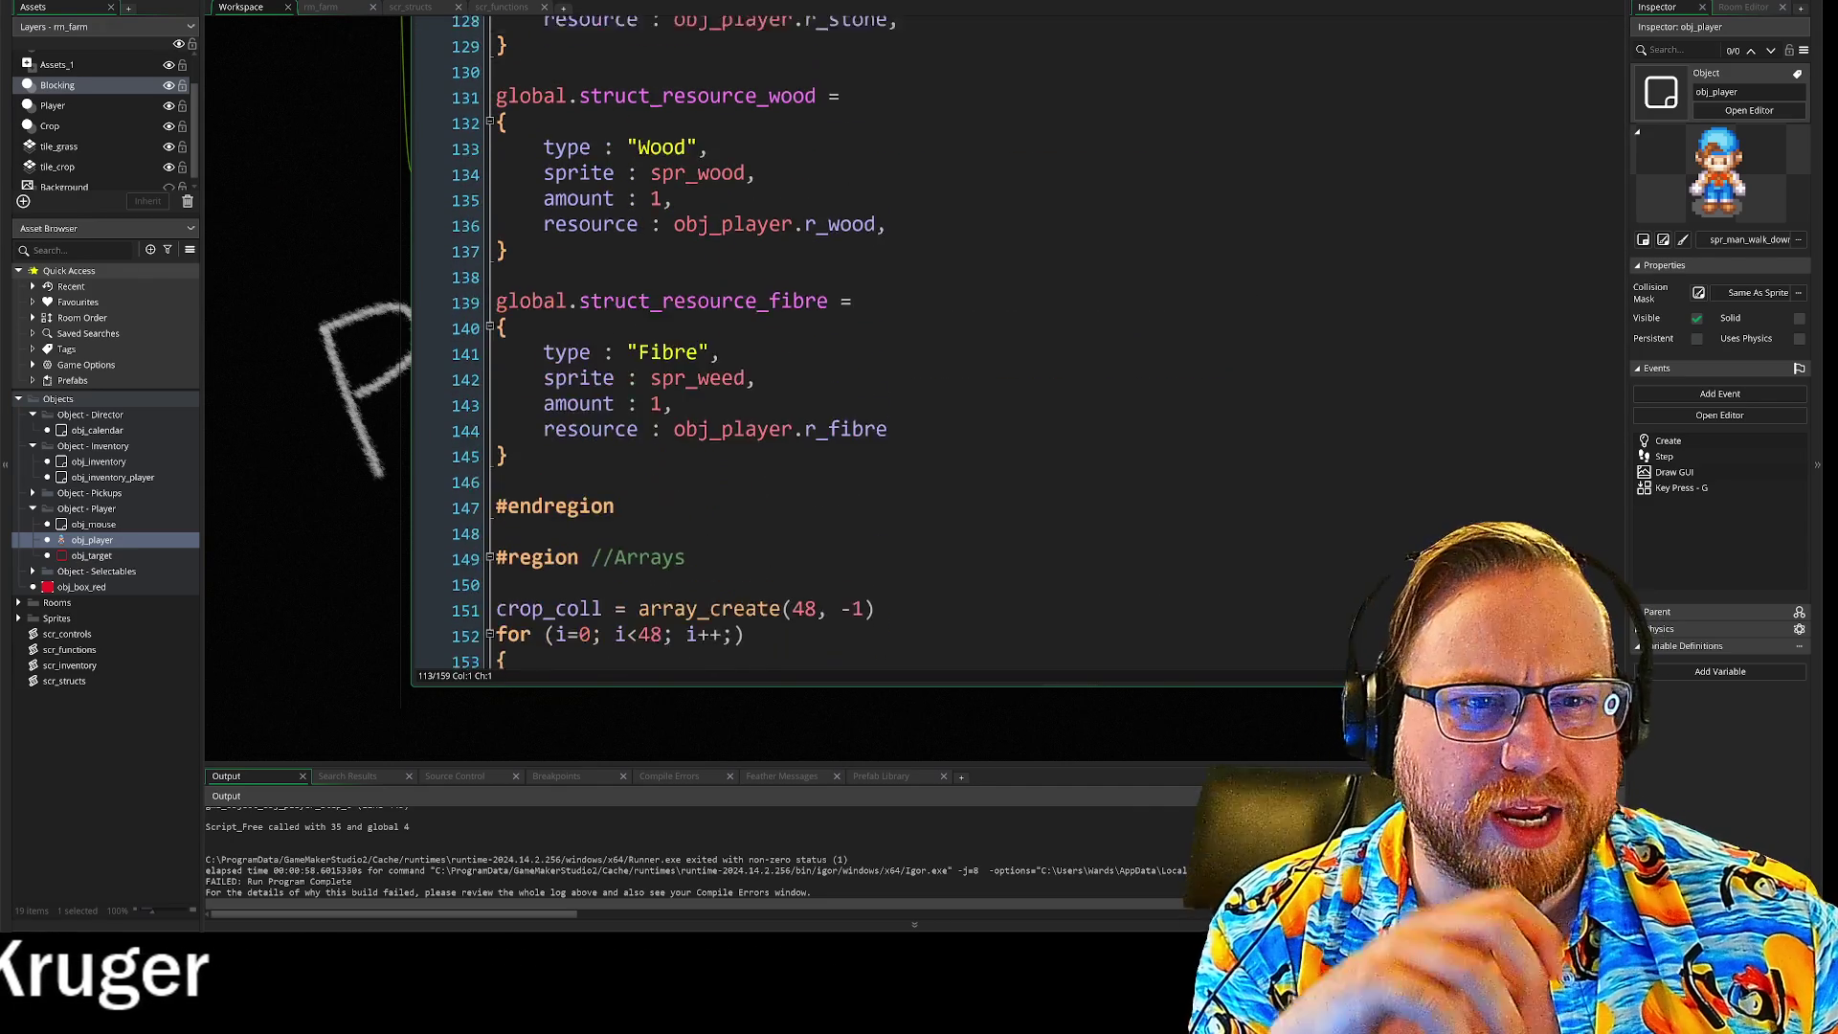
Step: Examine the inventory array definition, selecting the word inventory on line 118
click(518, 316)
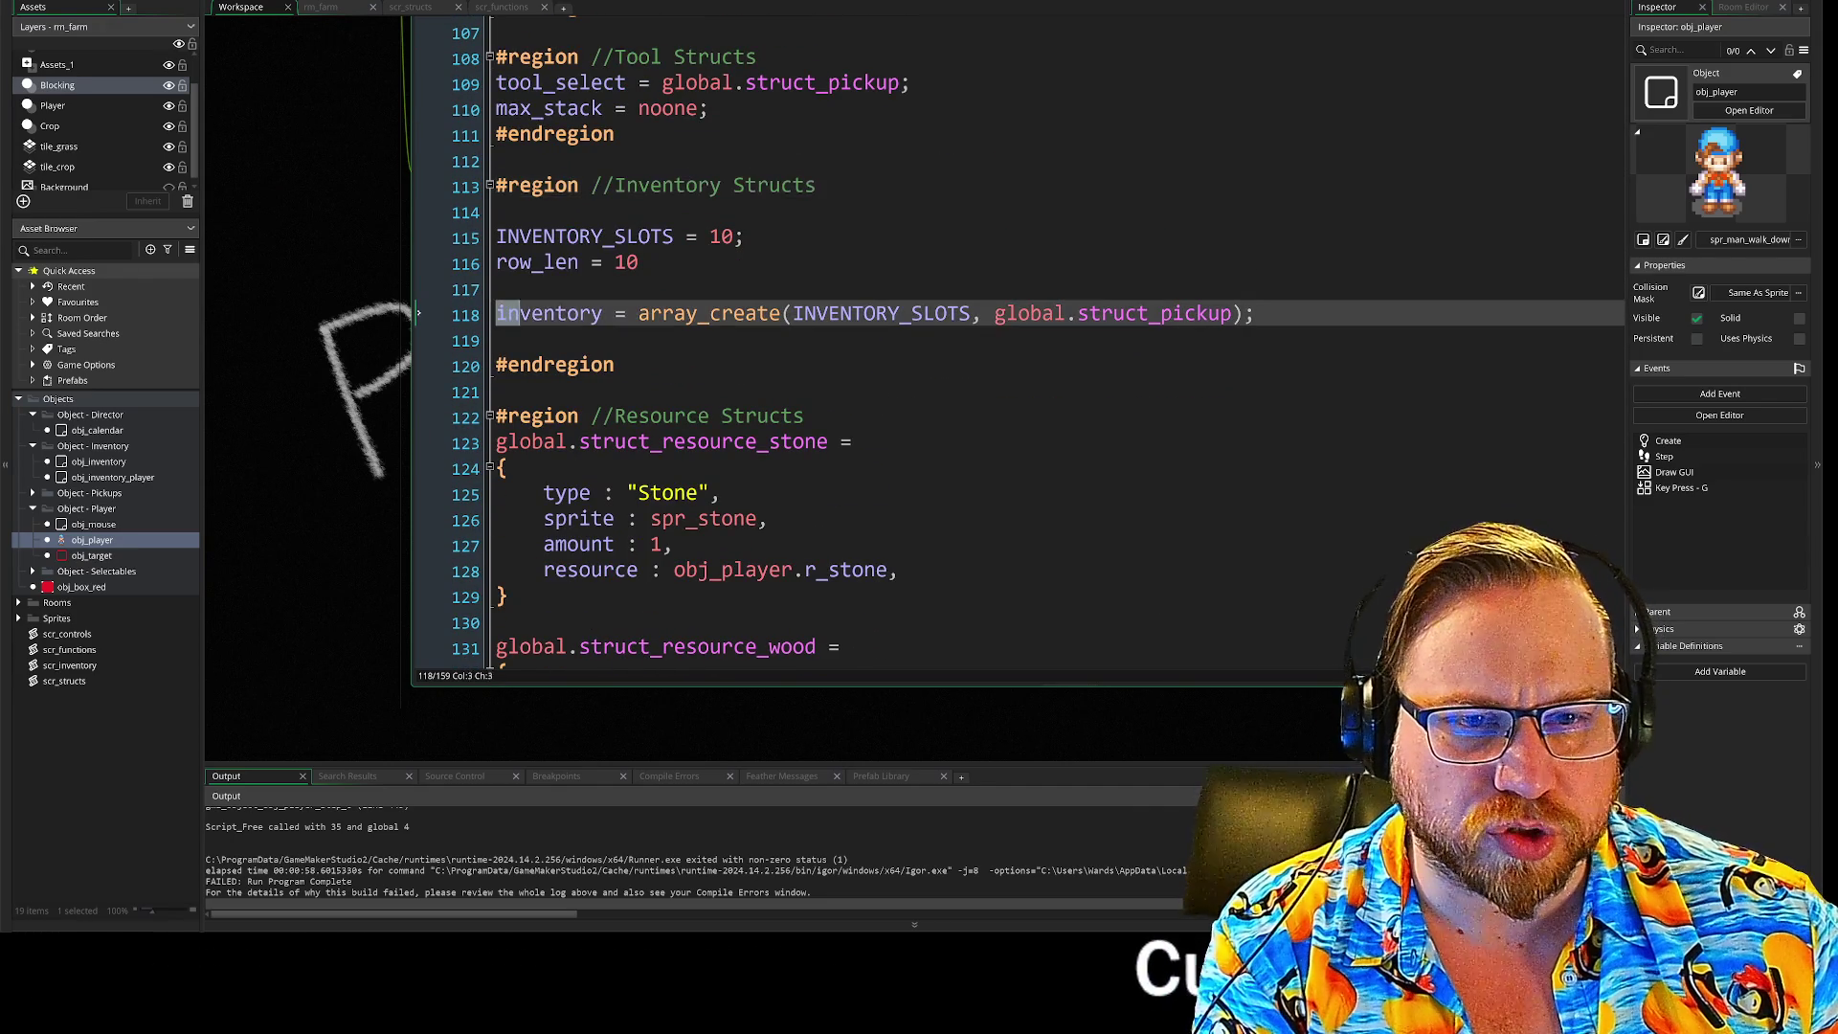
scroll(419, 313, up, 11)
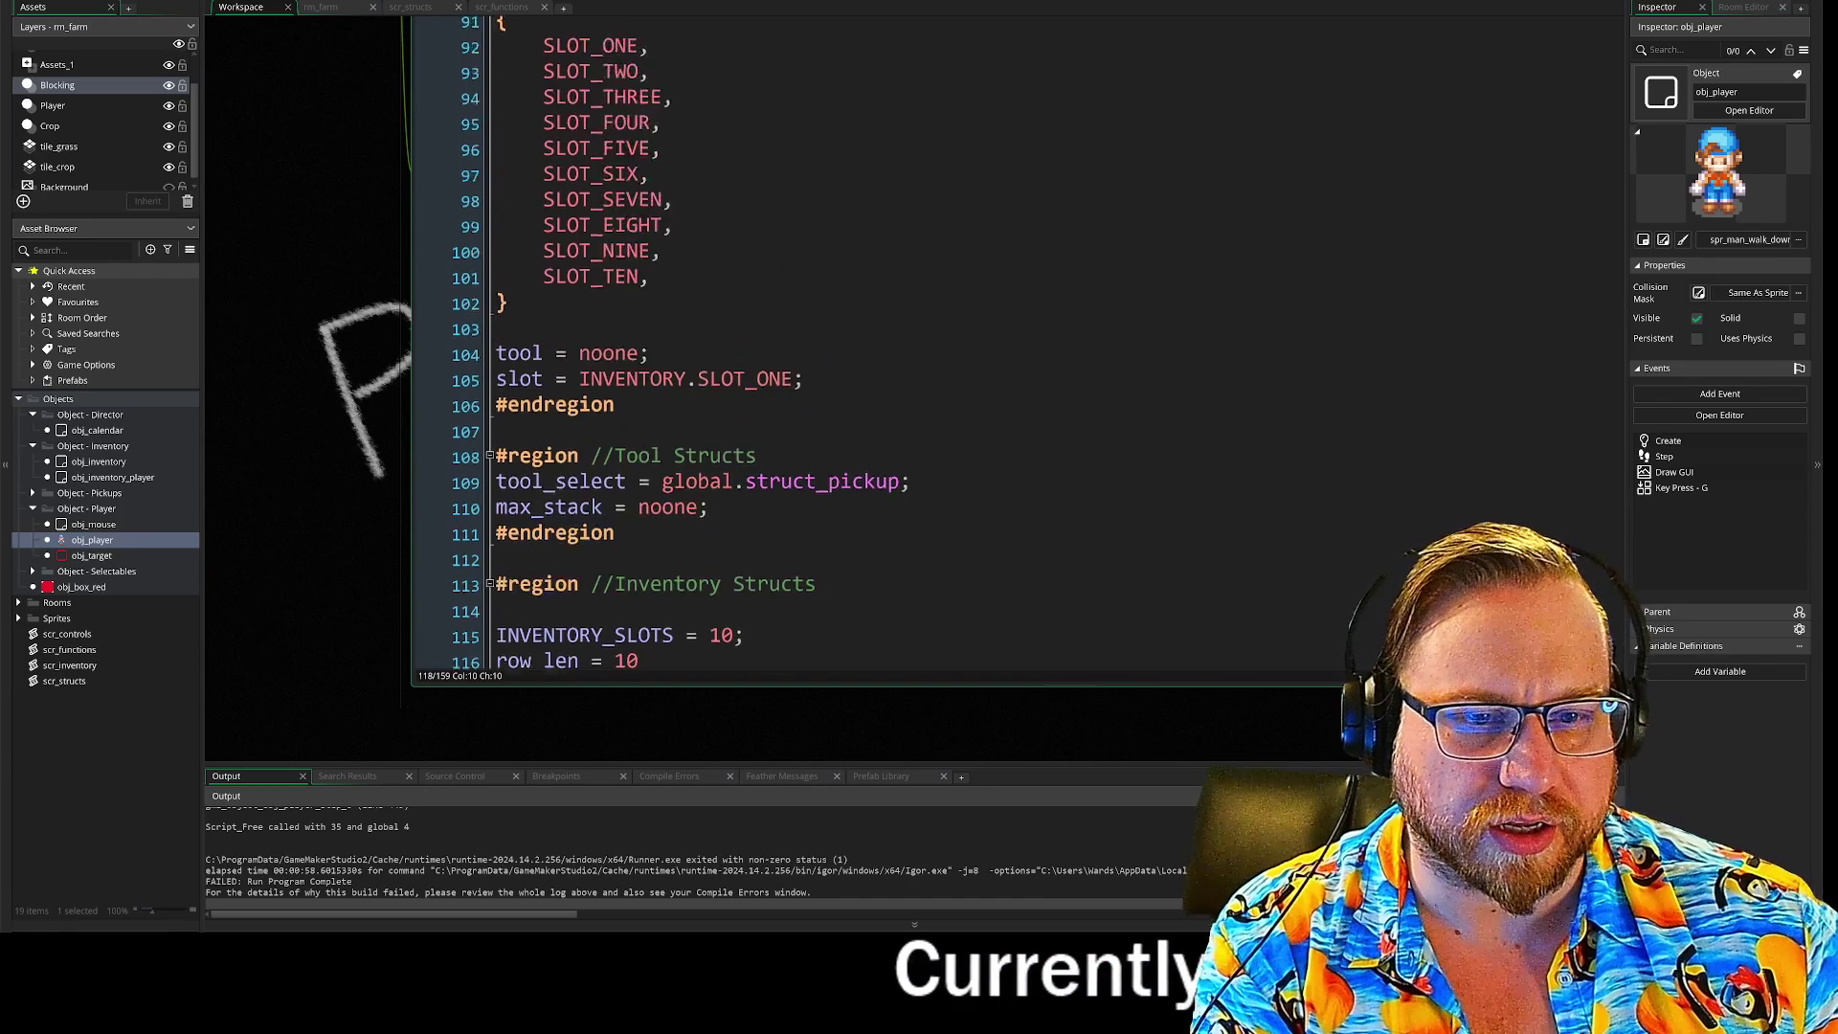
scroll(920, 345, up, 13)
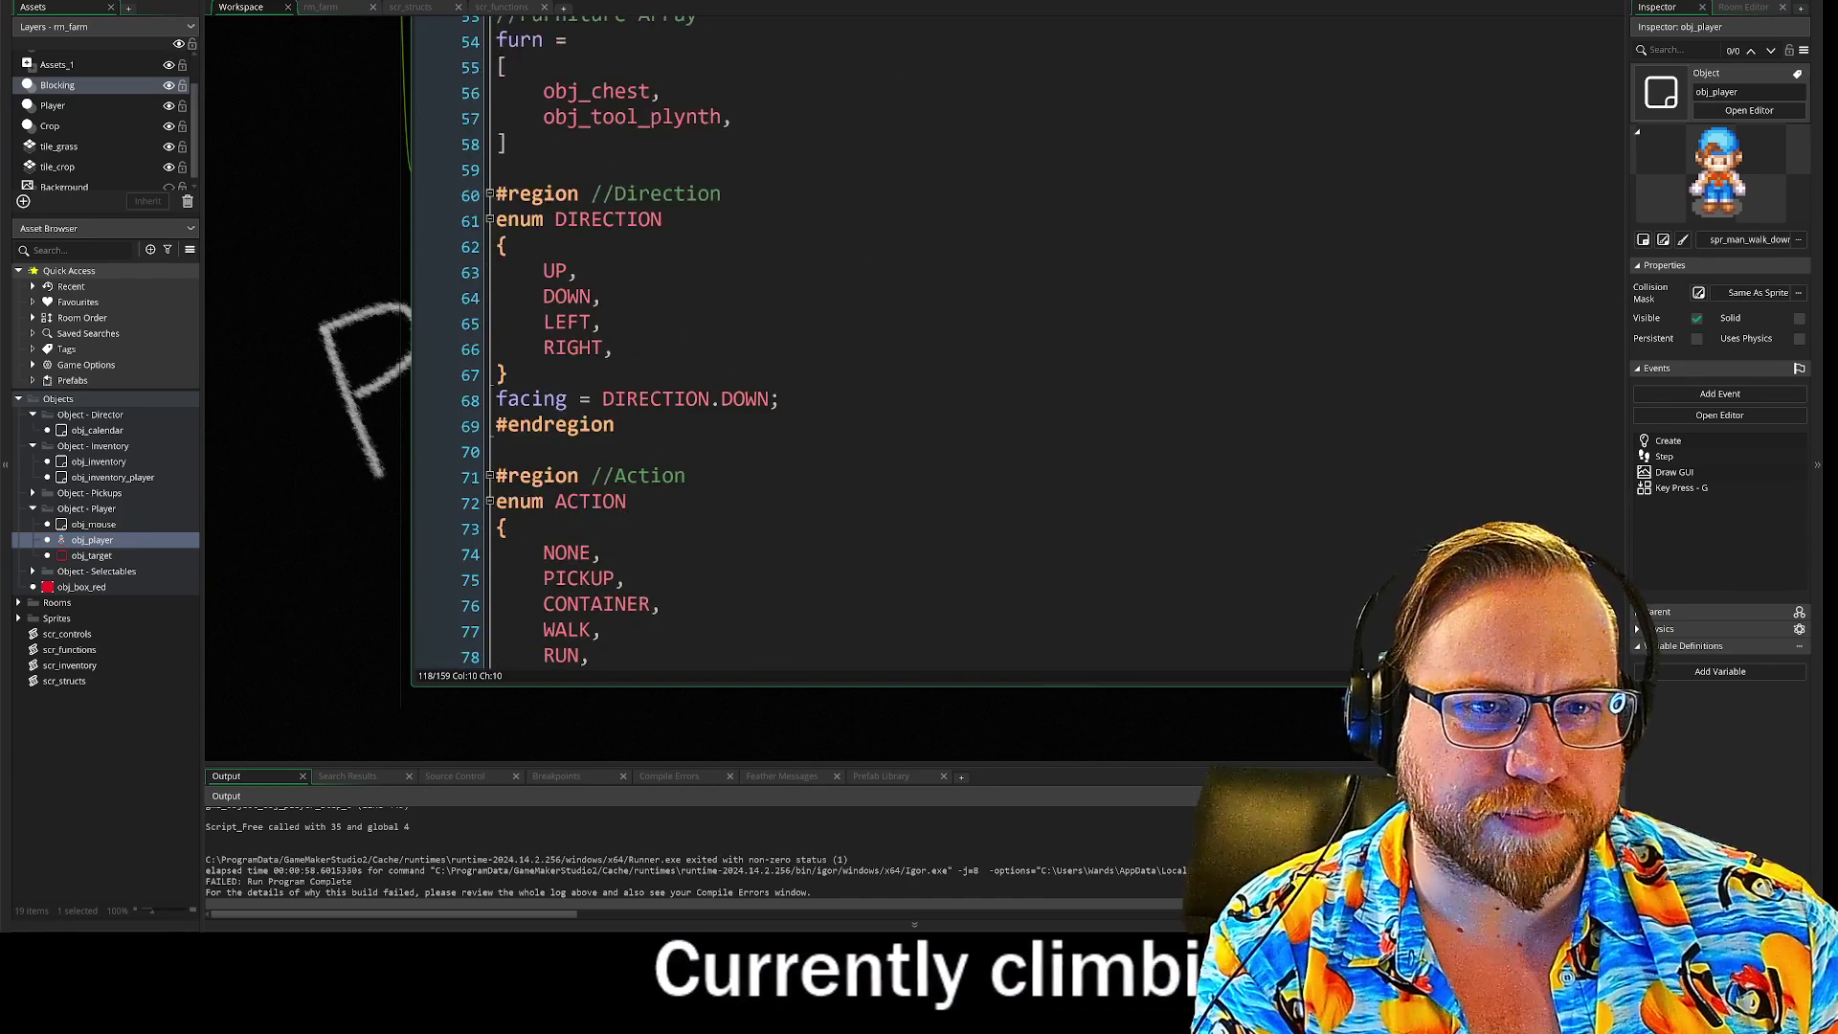
scroll(919, 345, up, 1)
scroll(920, 344, up, 1)
scroll(920, 345, up, 4)
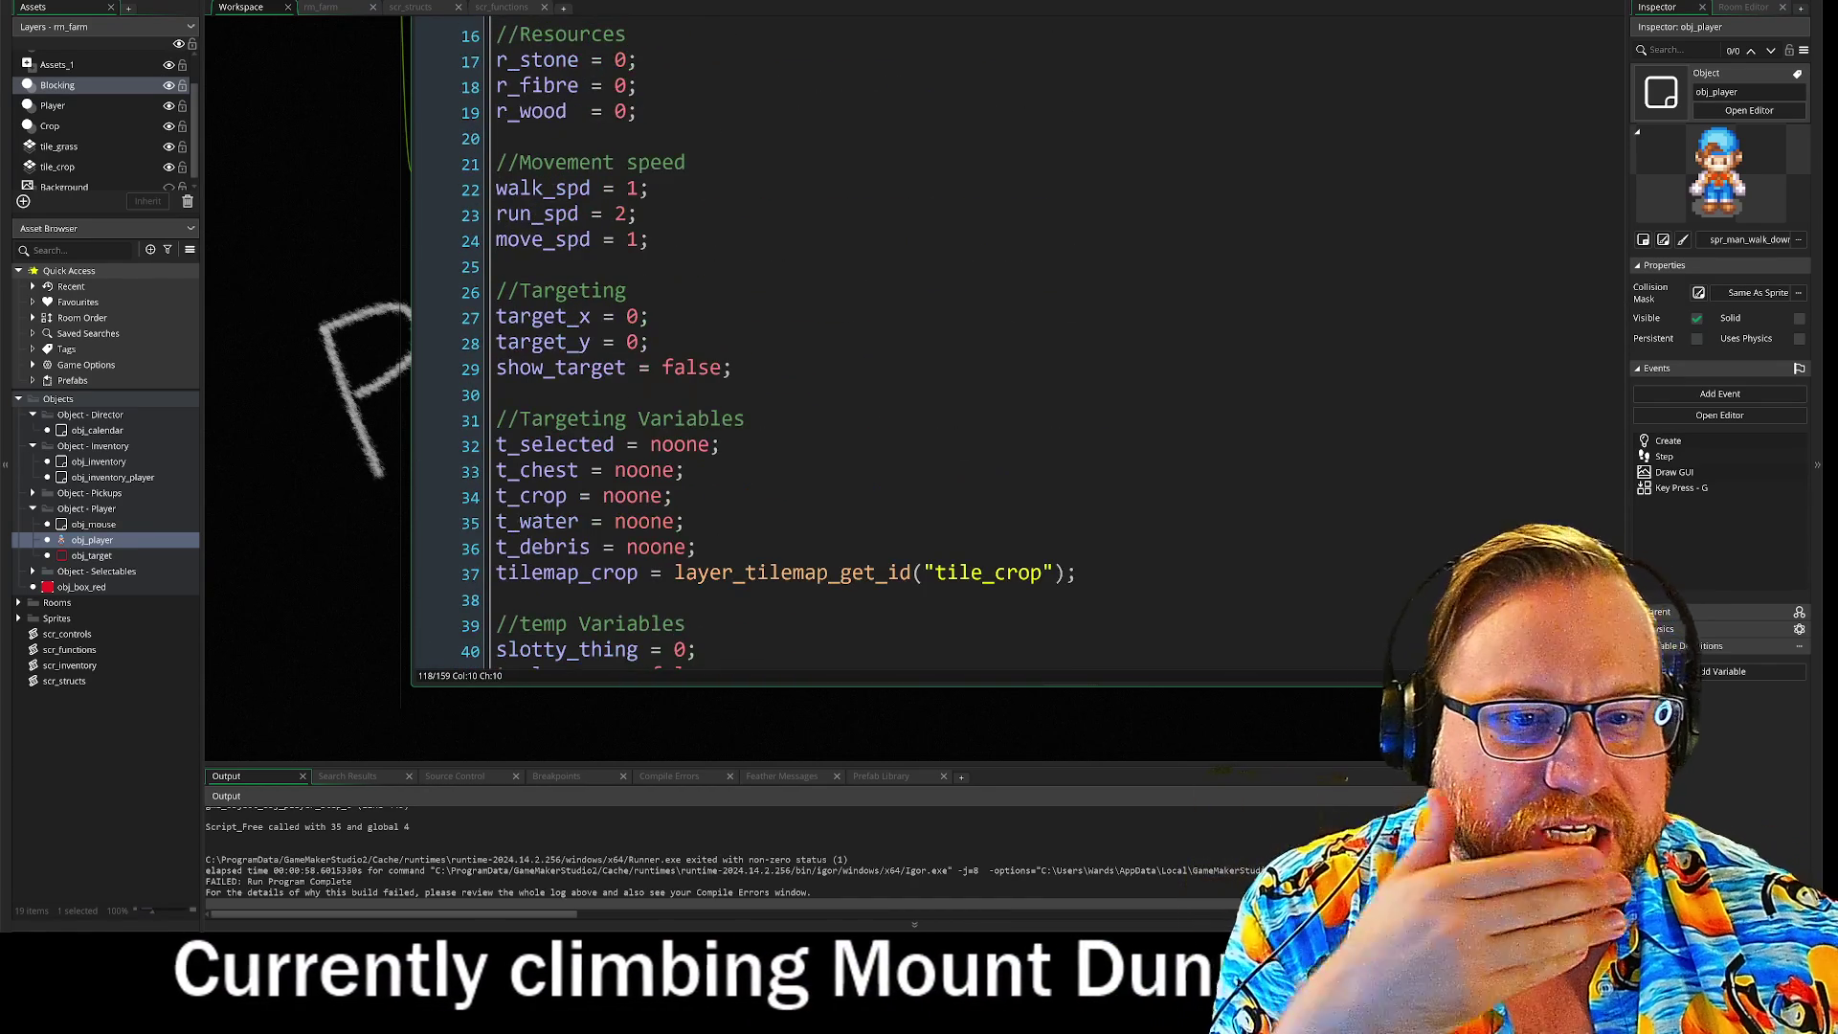
scroll(919, 345, up, 1)
click(651, 243)
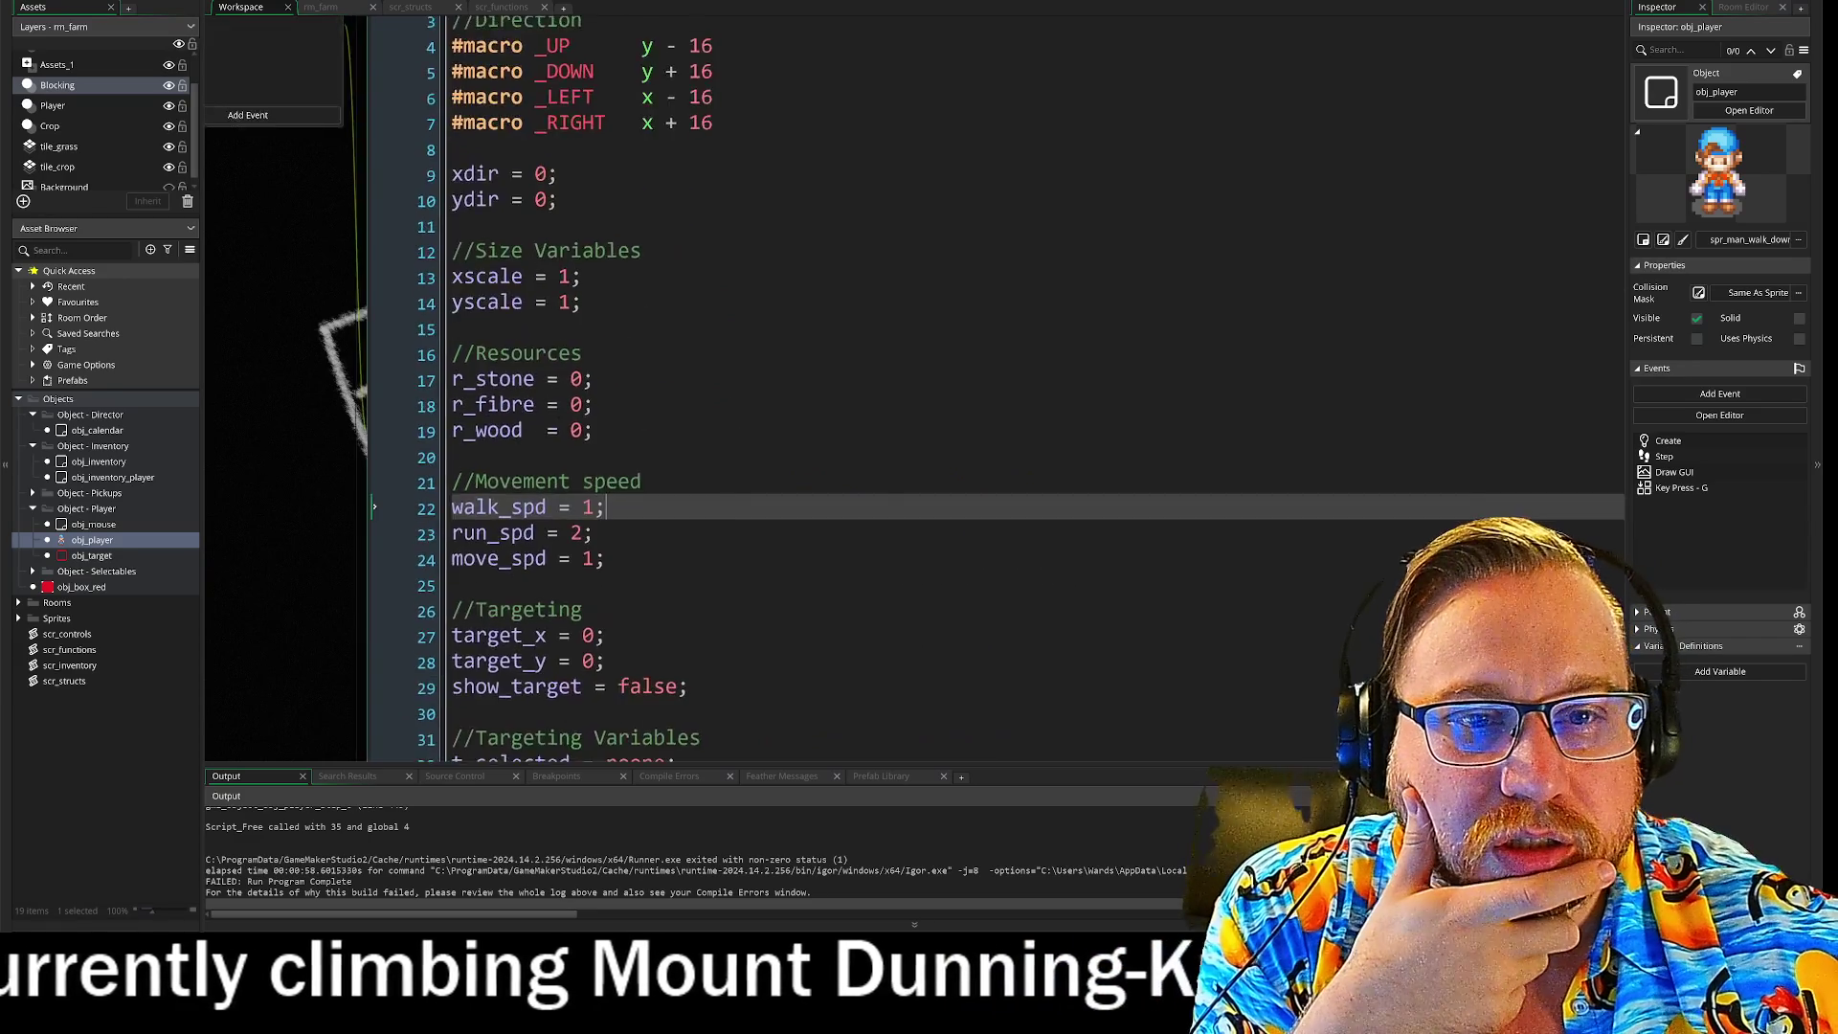
scroll(882, 391, down, 10)
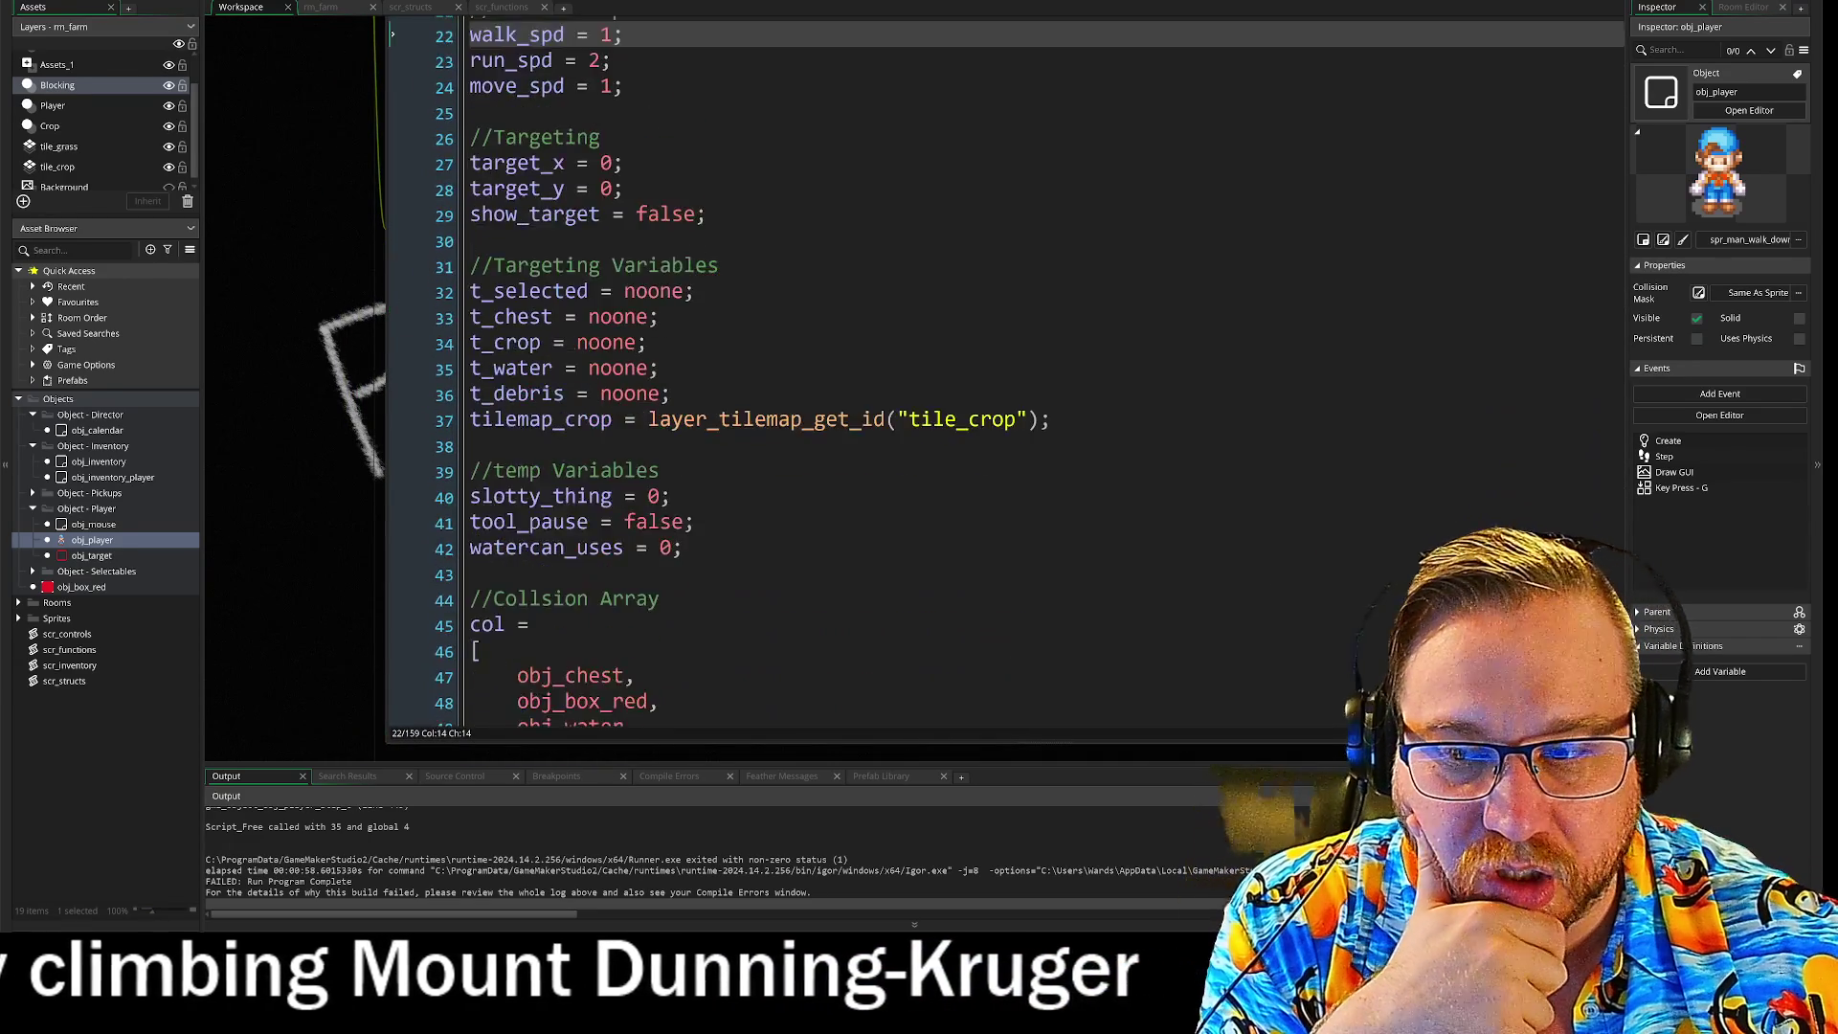
scroll(910, 373, down, 8)
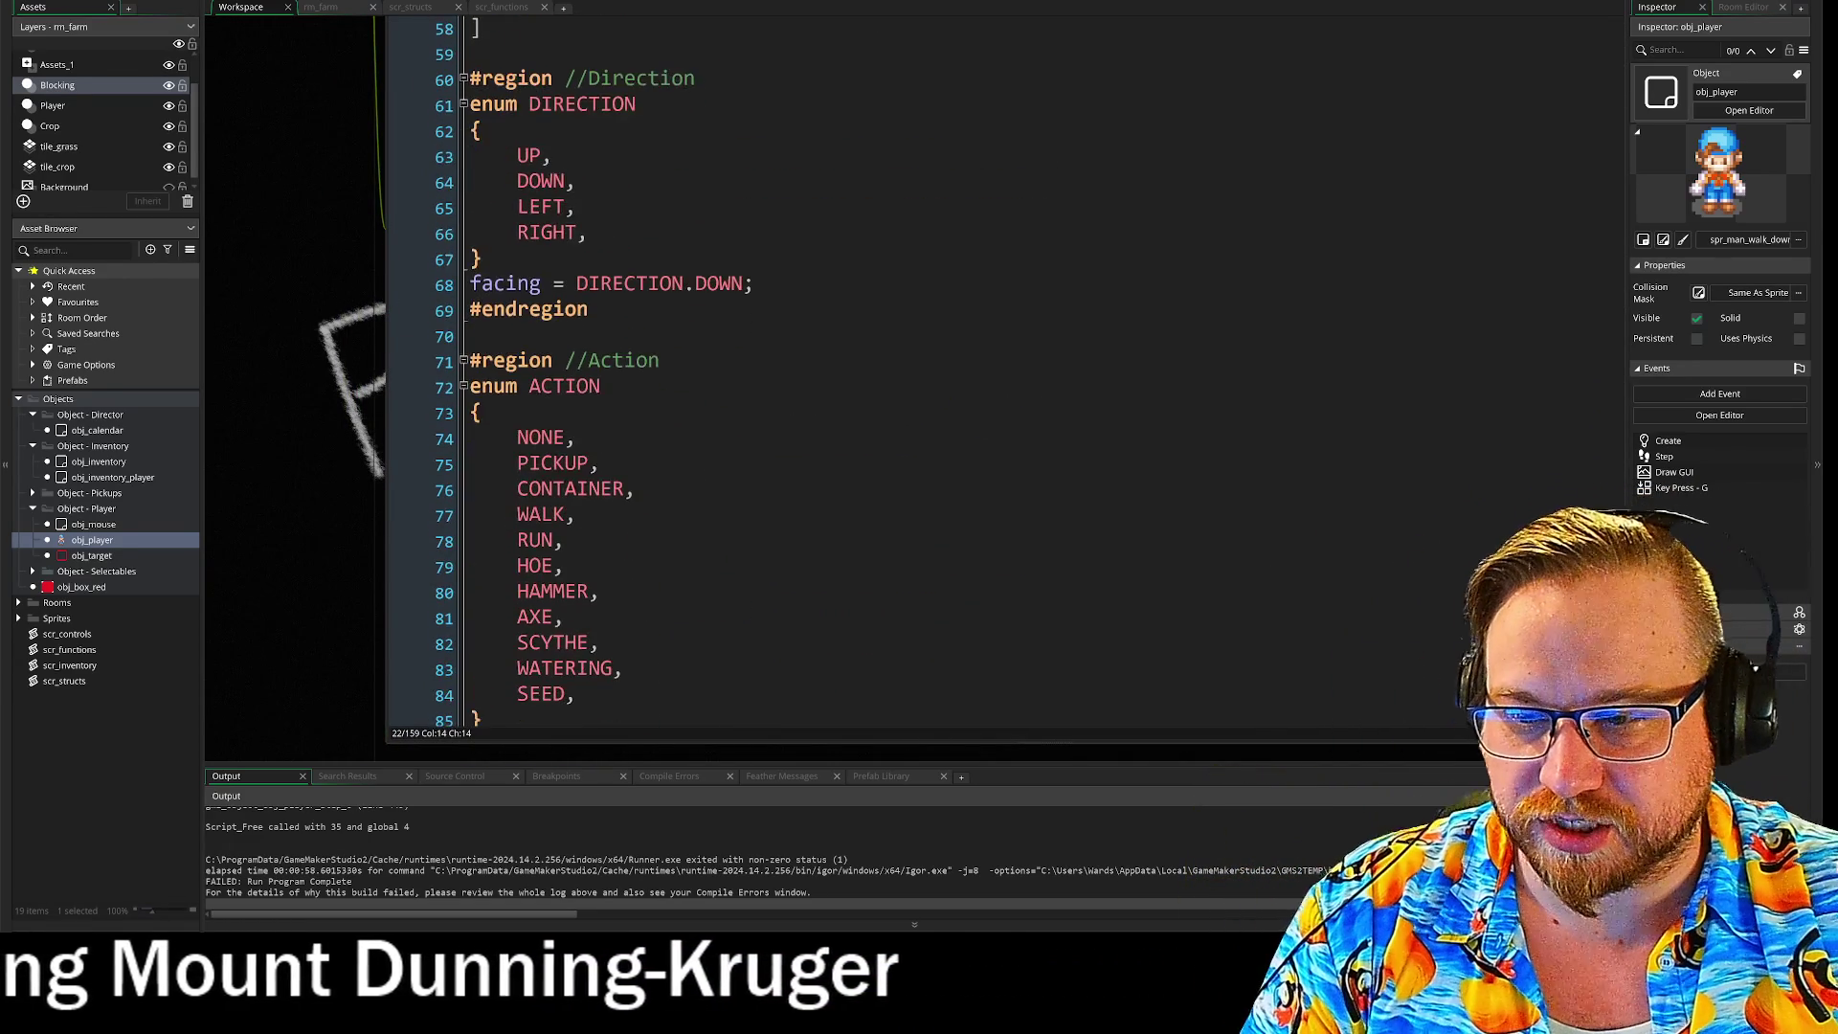
scroll(909, 373, down, 4)
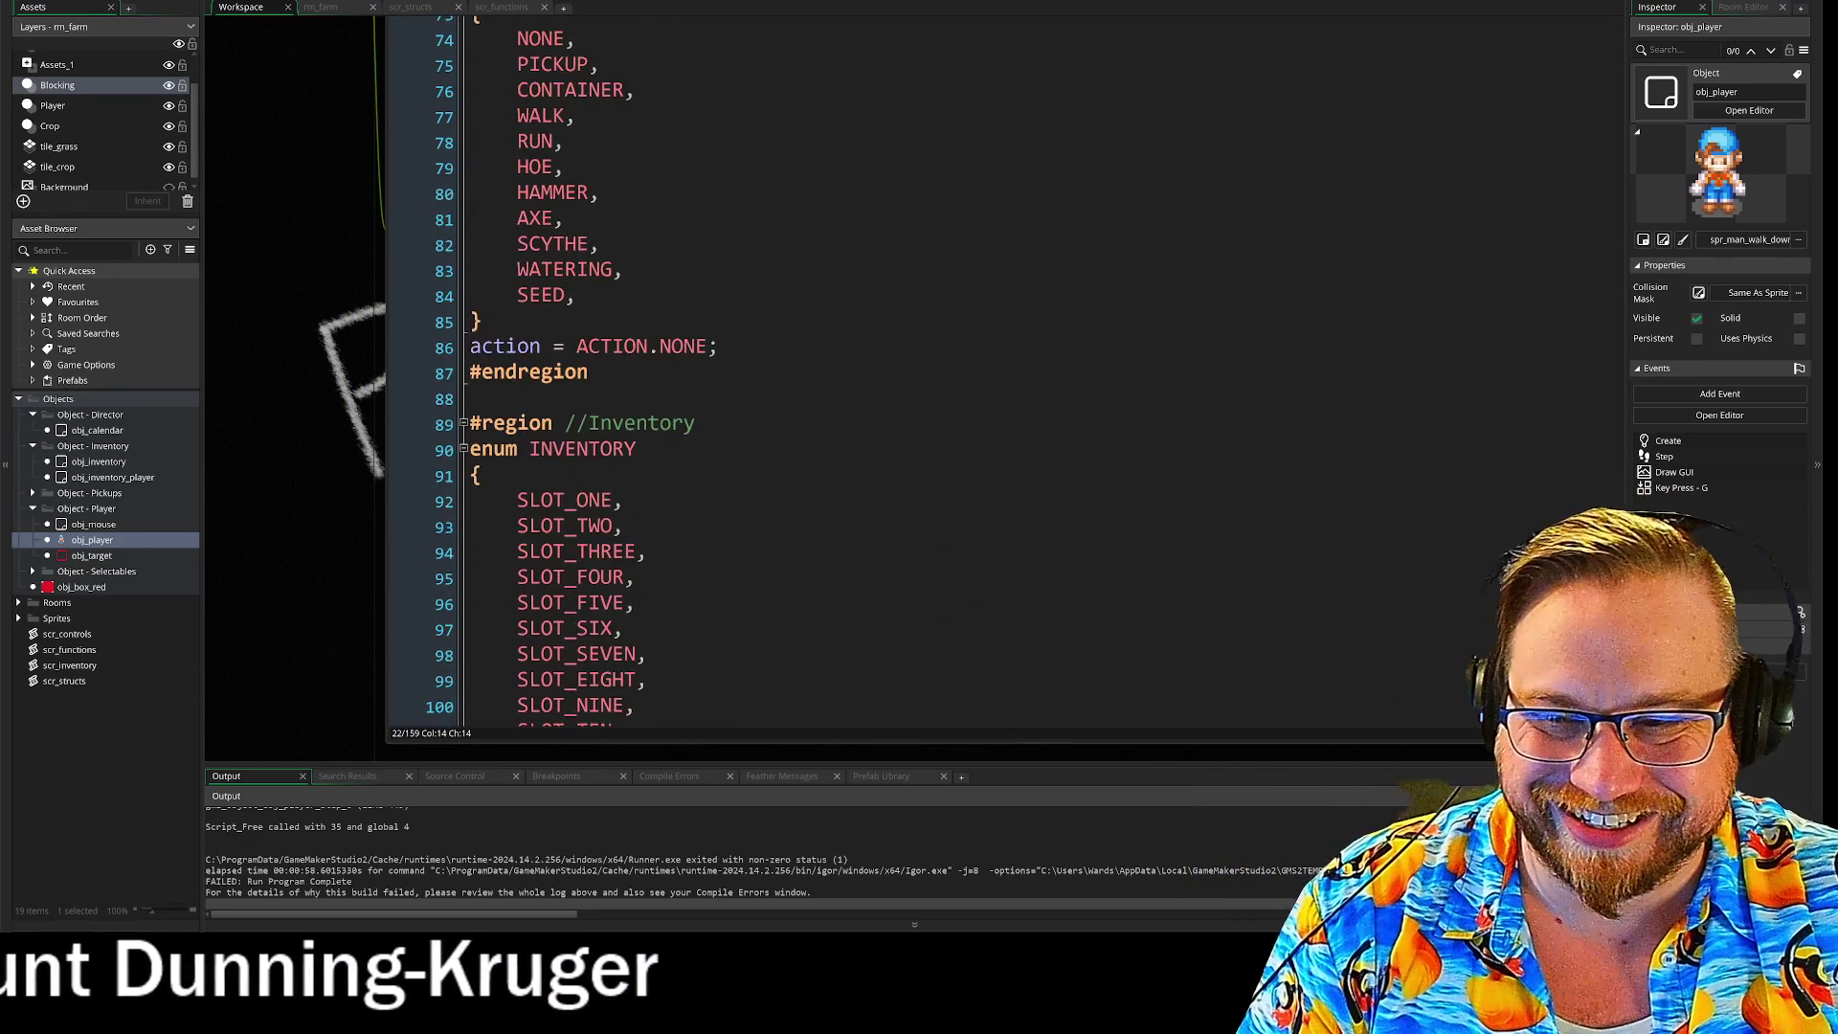
scroll(881, 440, down, 8)
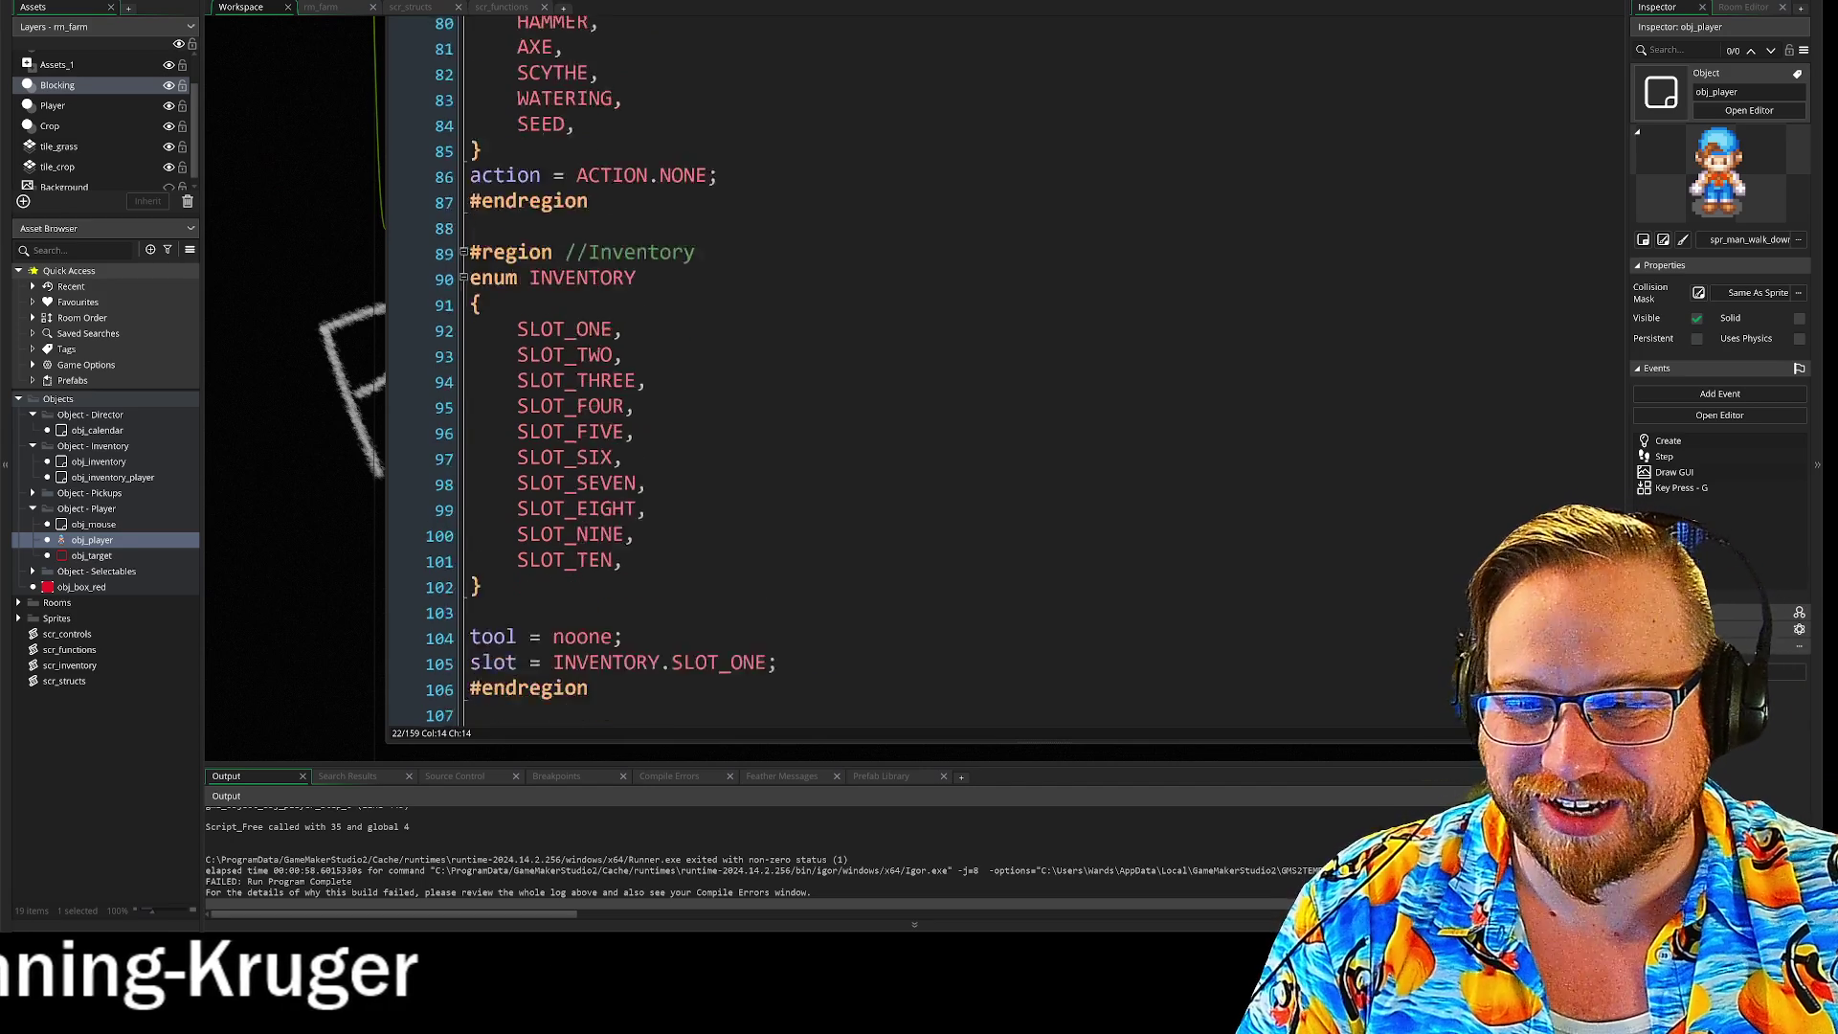
scroll(881, 440, down, 1)
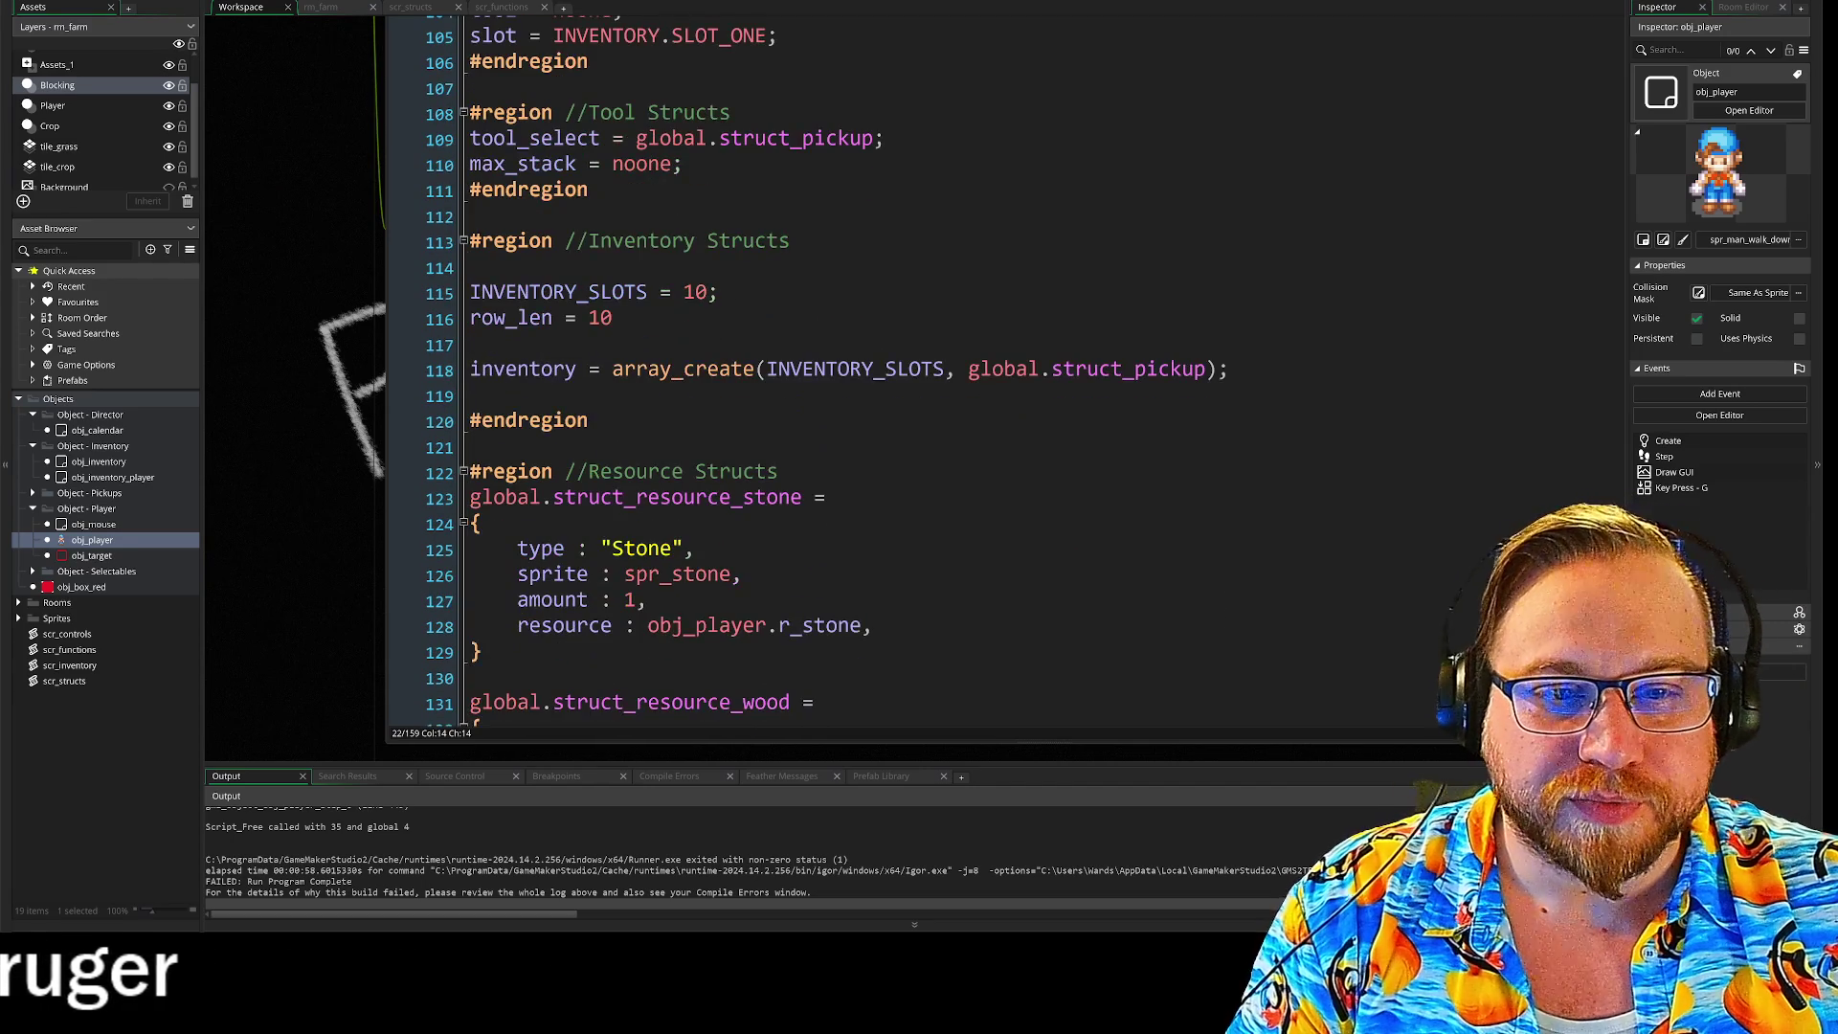
double_click(523, 369)
scroll(217, 246, up, 5)
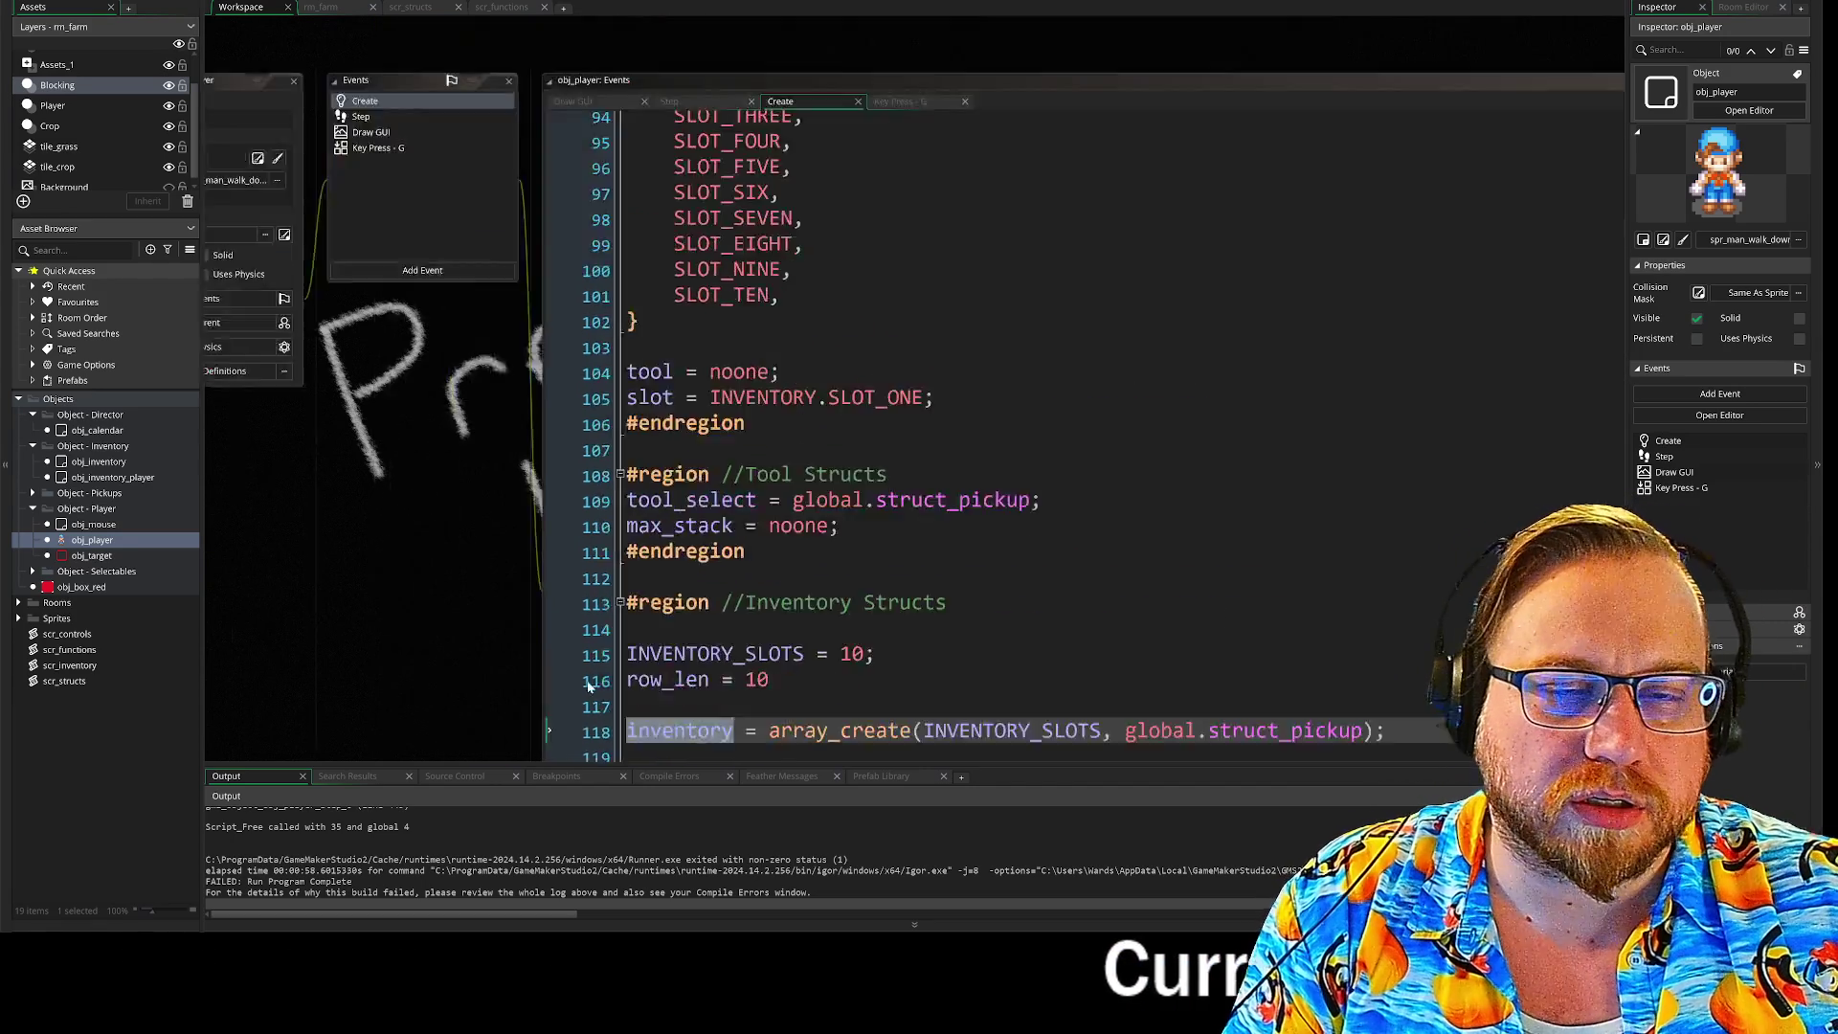
Step: Return to the Step event's pickup code and examine slot_array on line 449
click(461, 263)
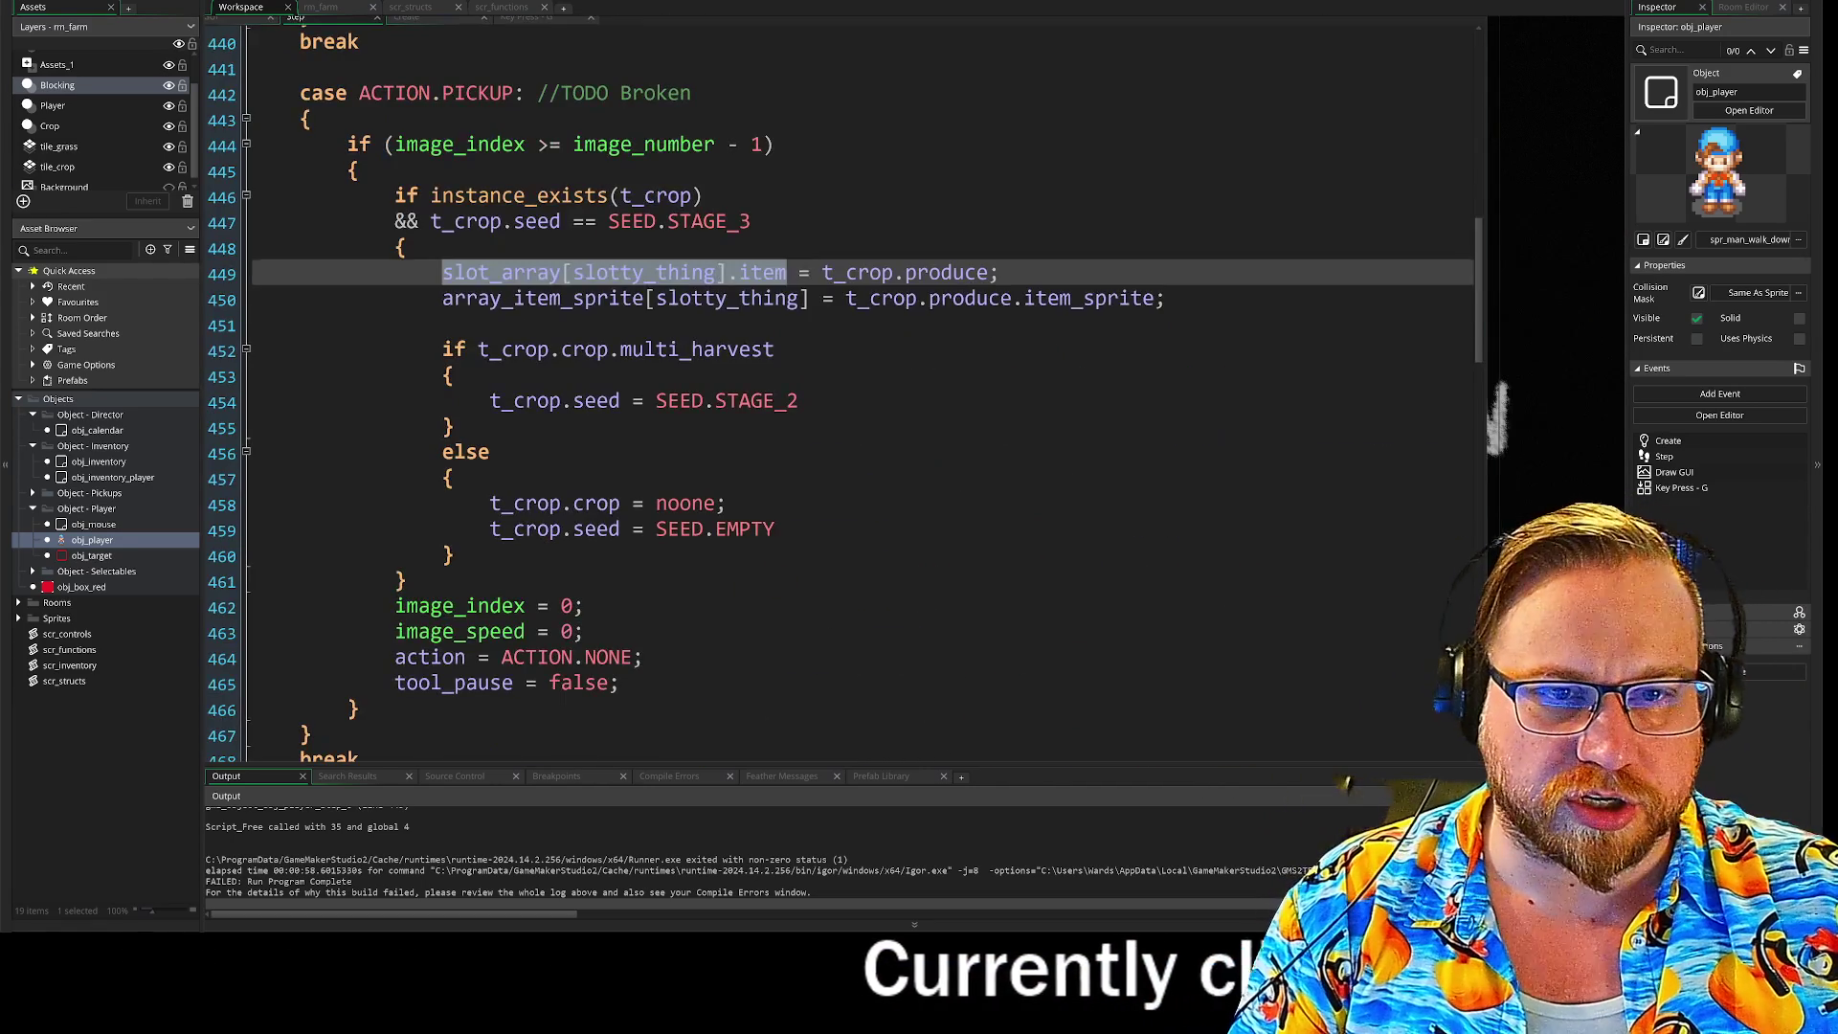
drag(442, 273, 515, 272)
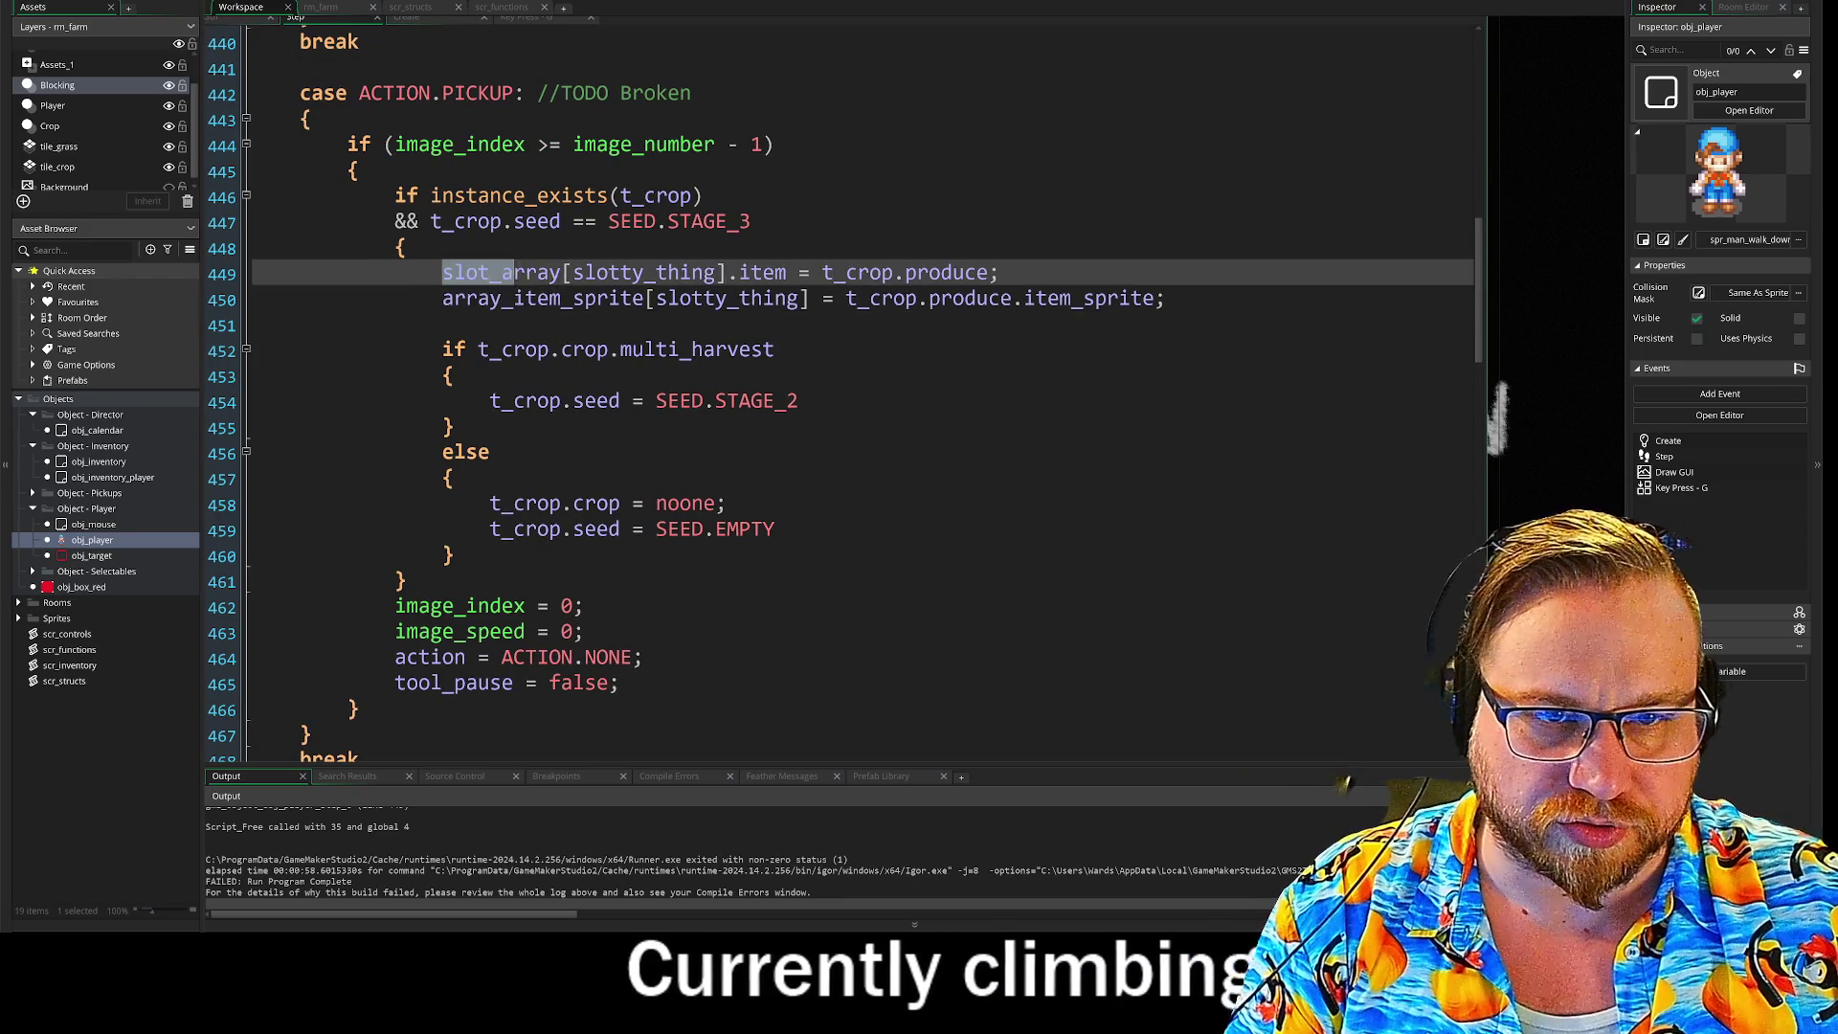
click(525, 273)
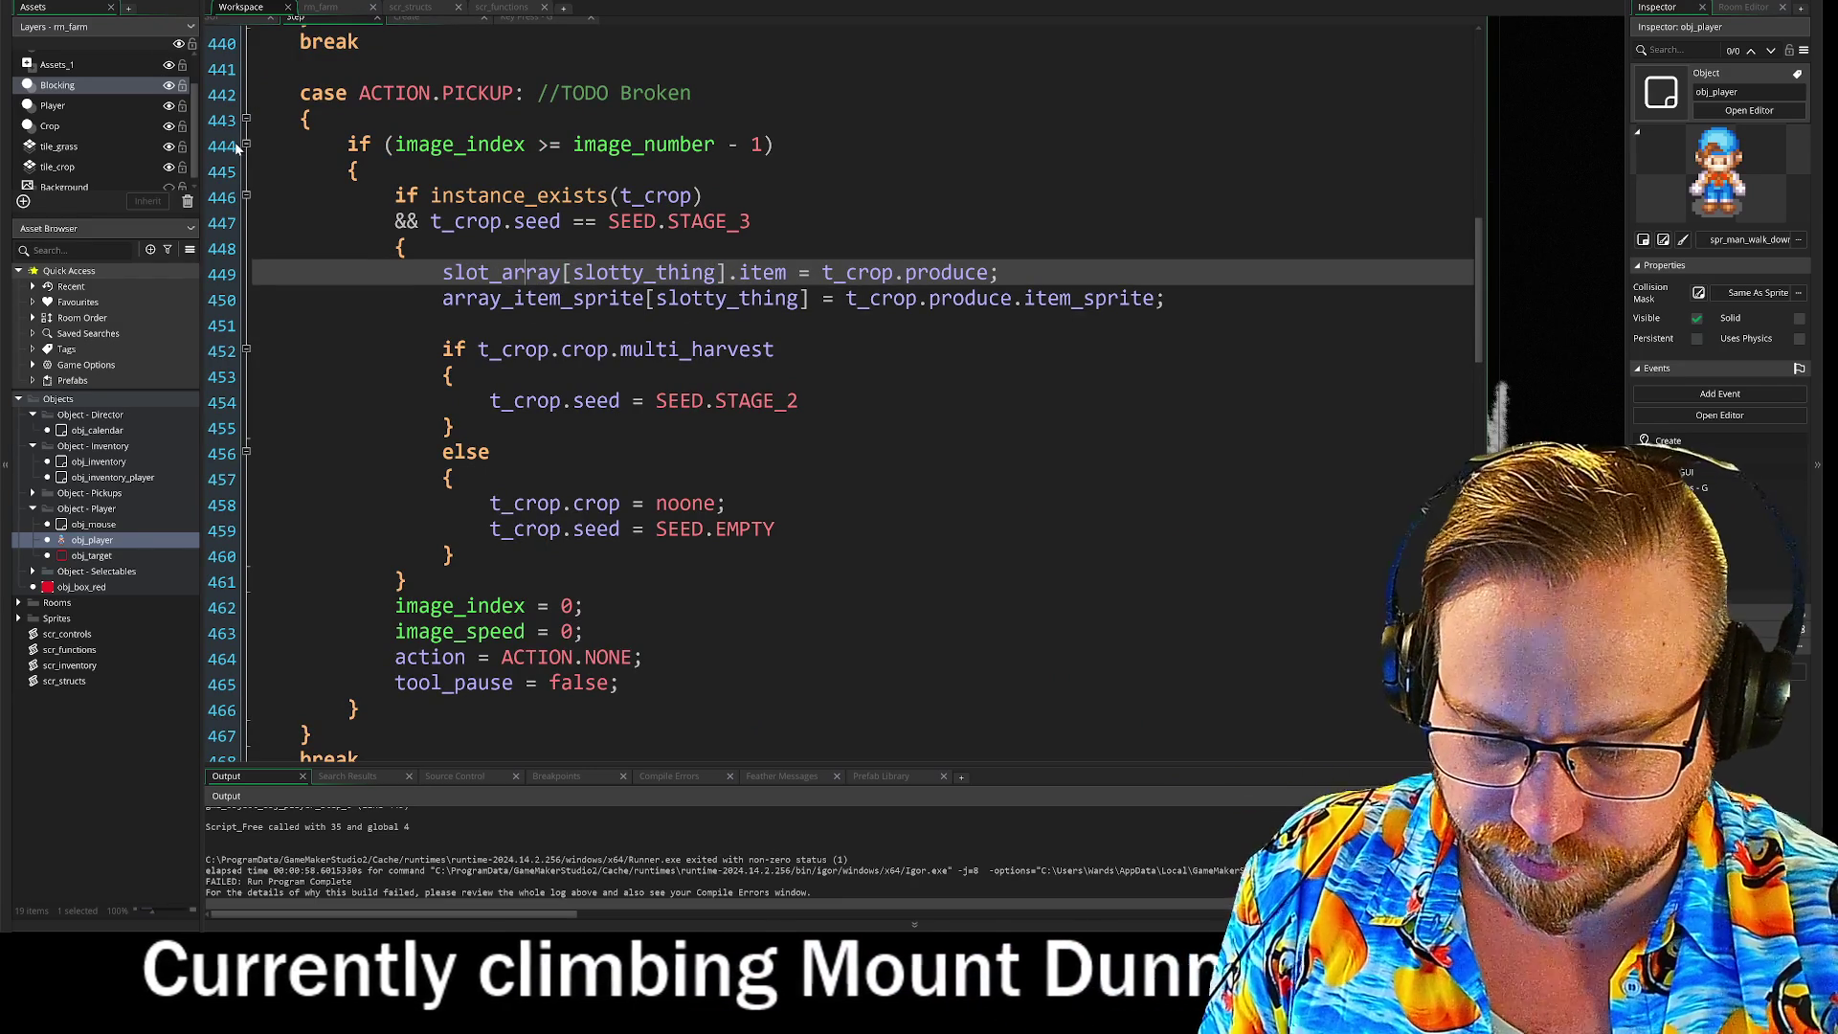
Step: Search the project for slot_array, finding matches in obj_player and obj_tool_plynth Step events
key(ctrl+f)
text(SLOT_ARRAY)
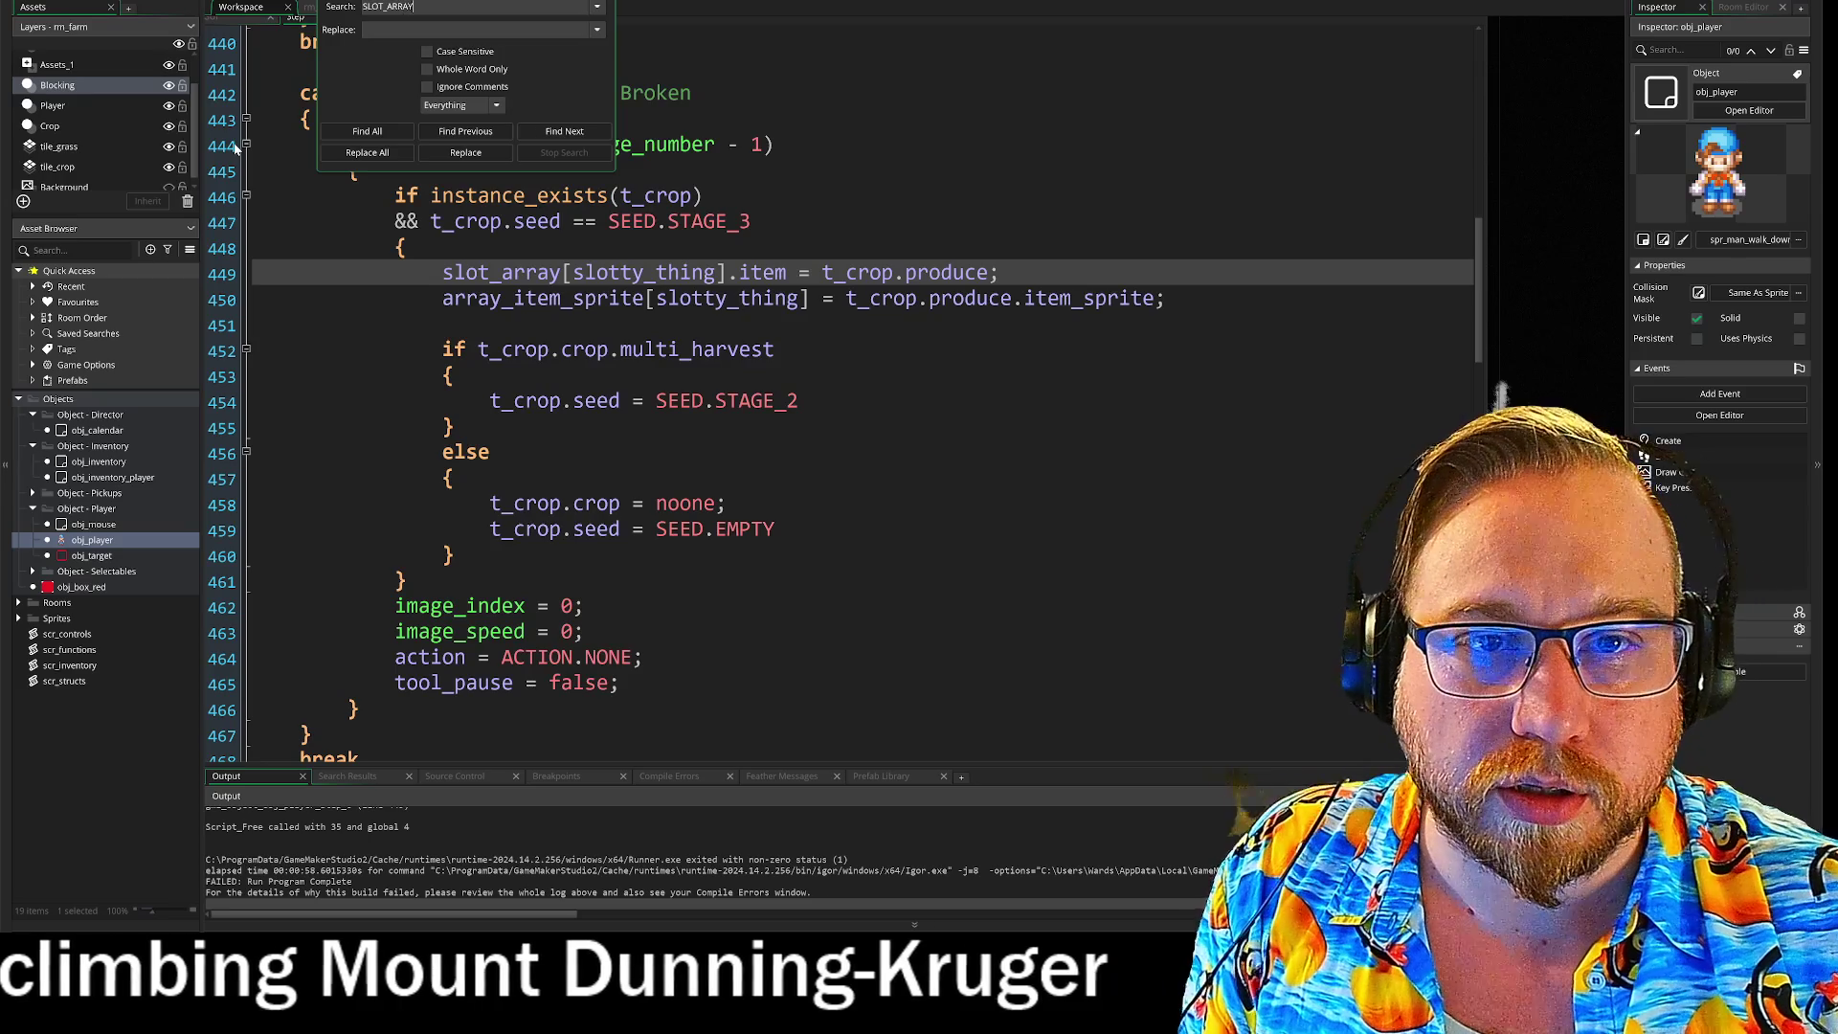
key(BackSpace)
key(BackSpace)
key(BackSpace)
text(slot_array)
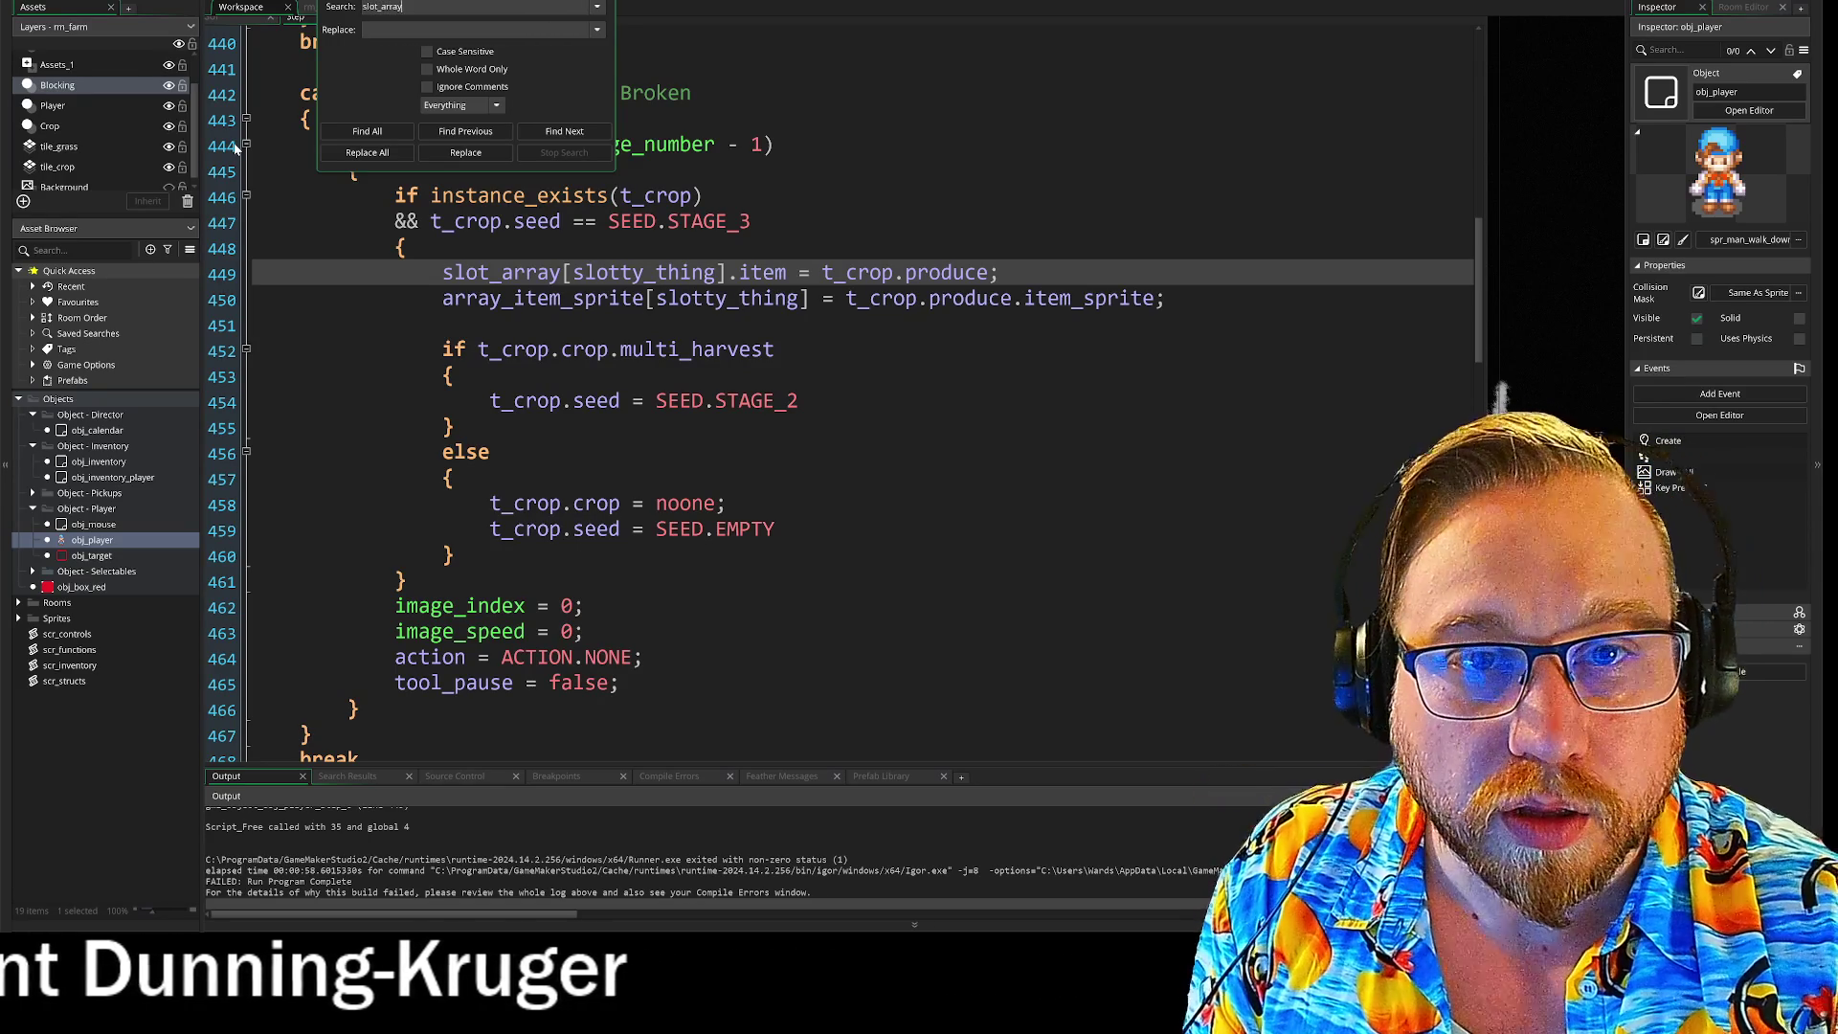
key(Return)
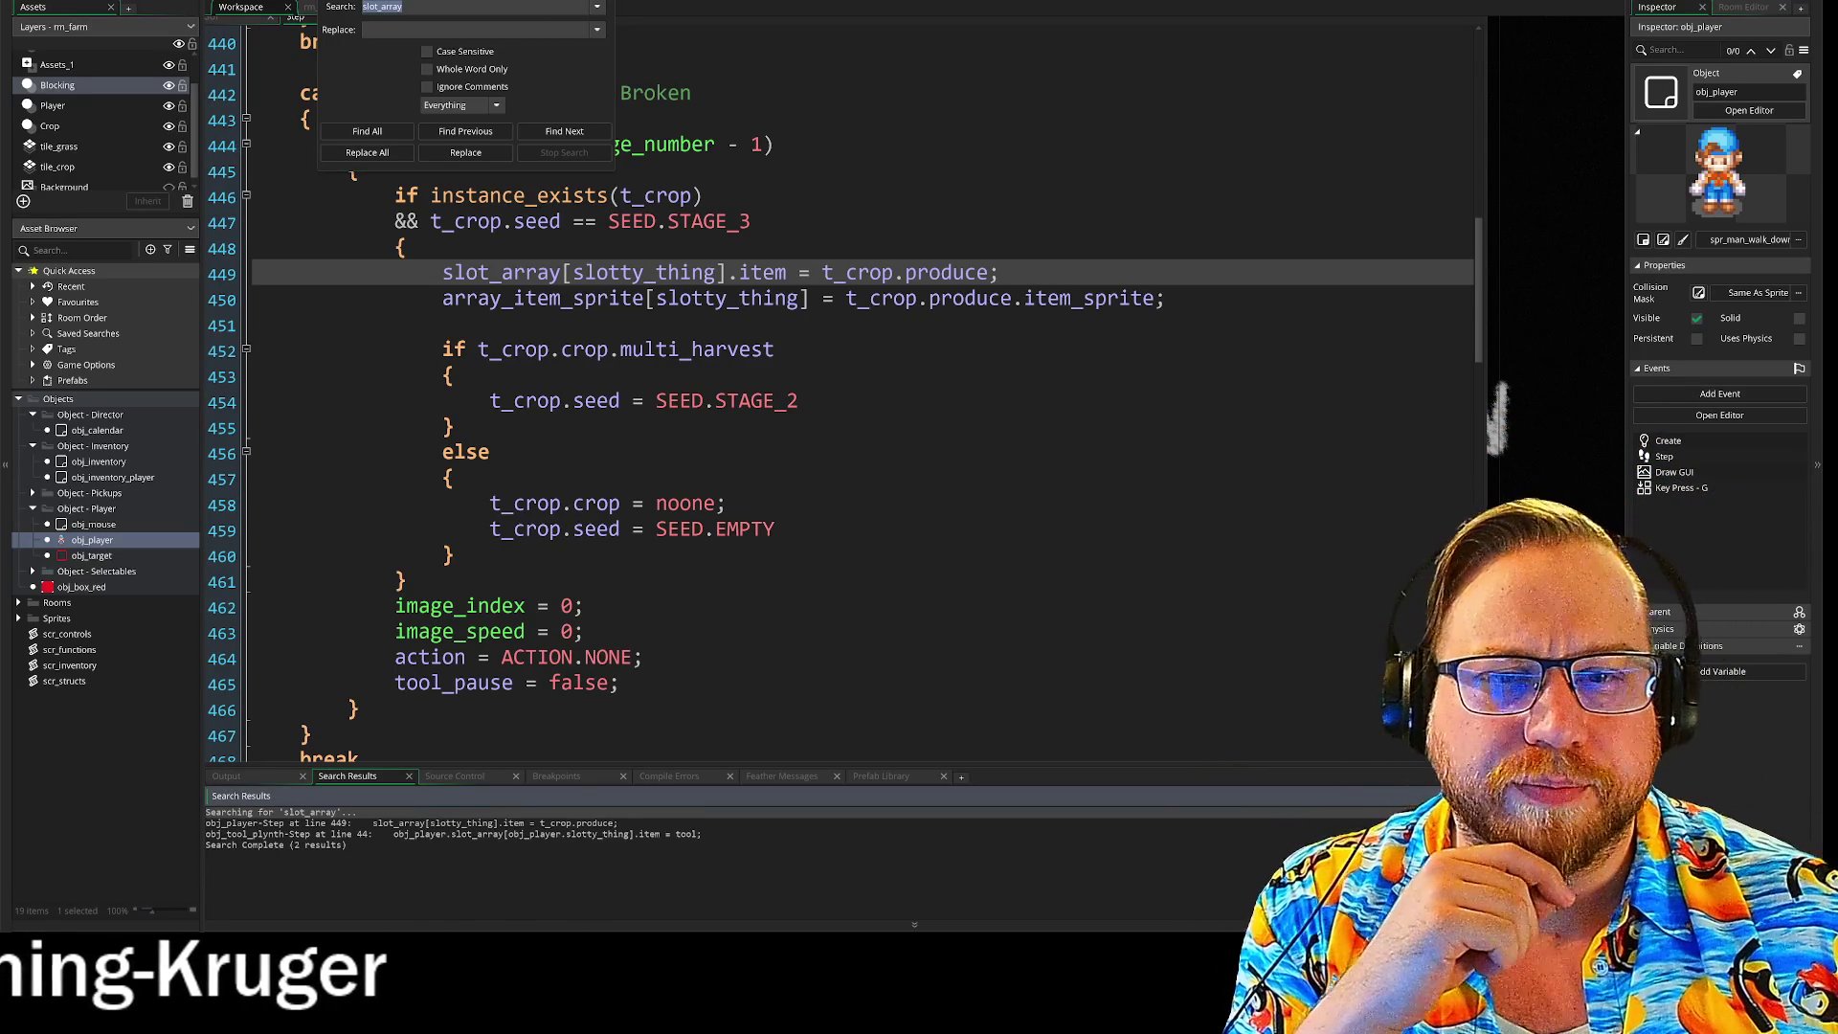
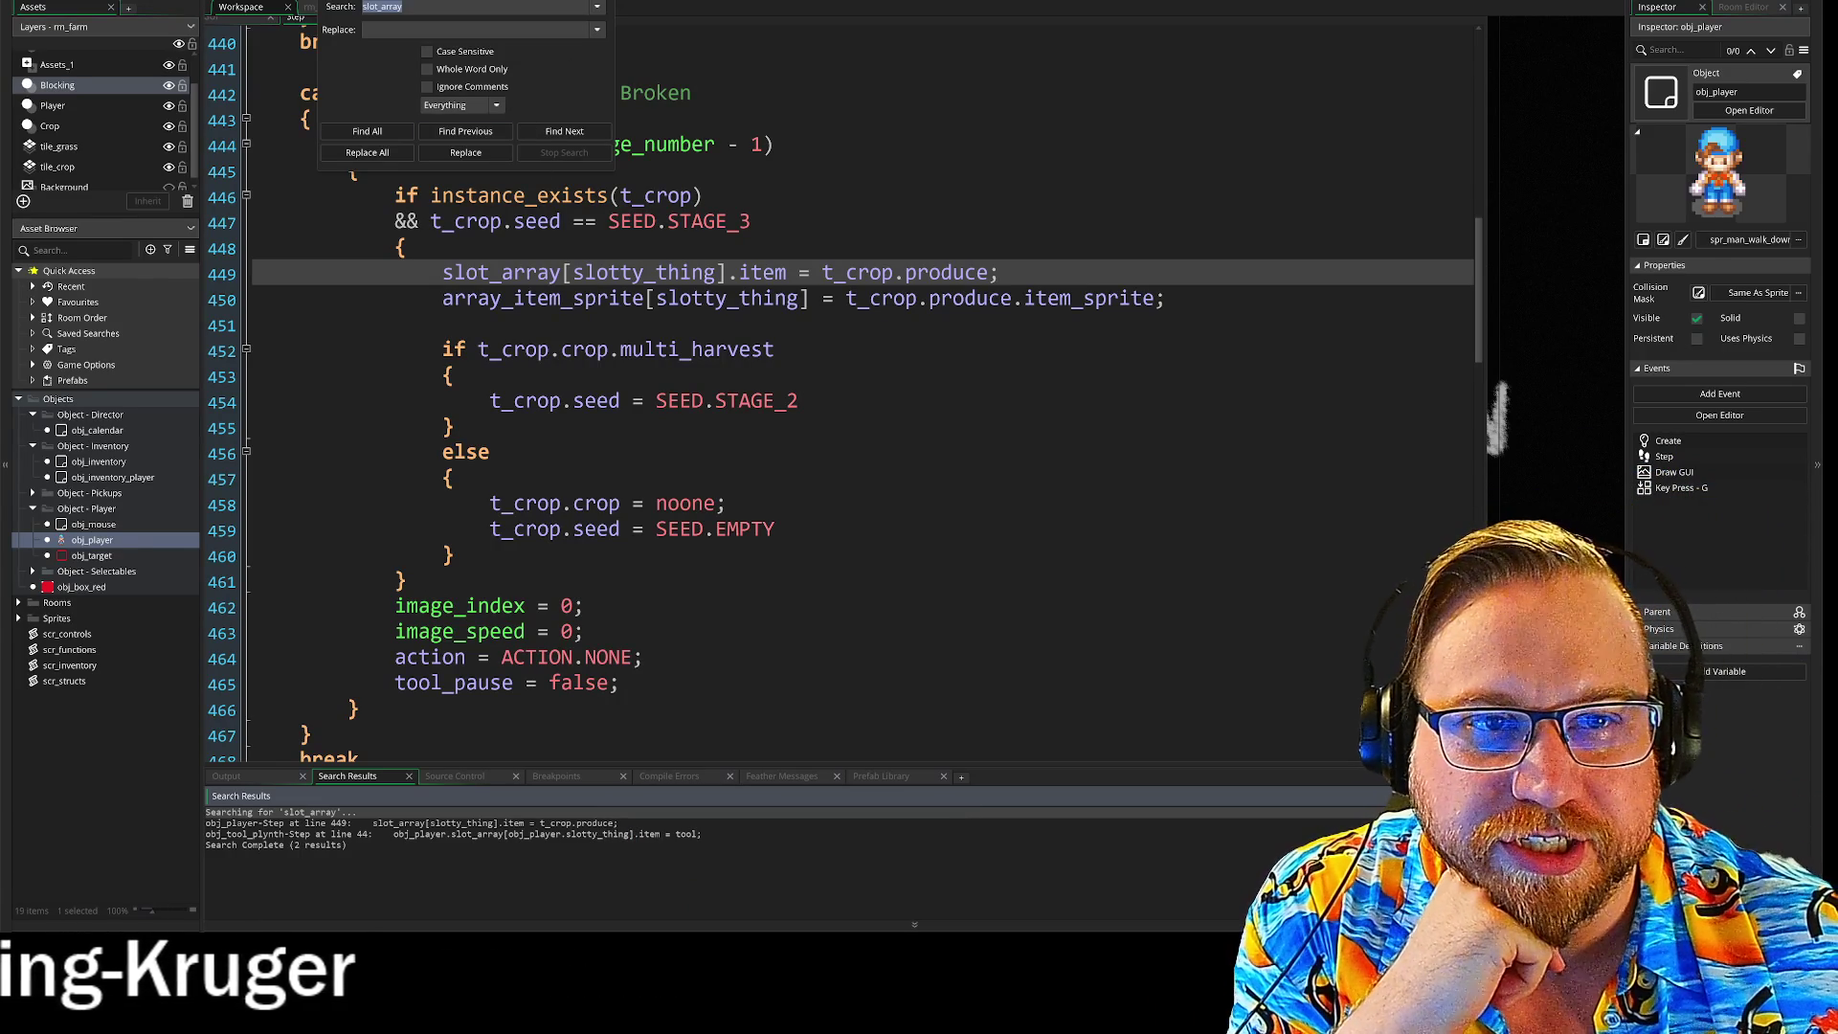
Step: Dismiss the find and replace box and move to the multi-harvest check code on line 453
key(Escape)
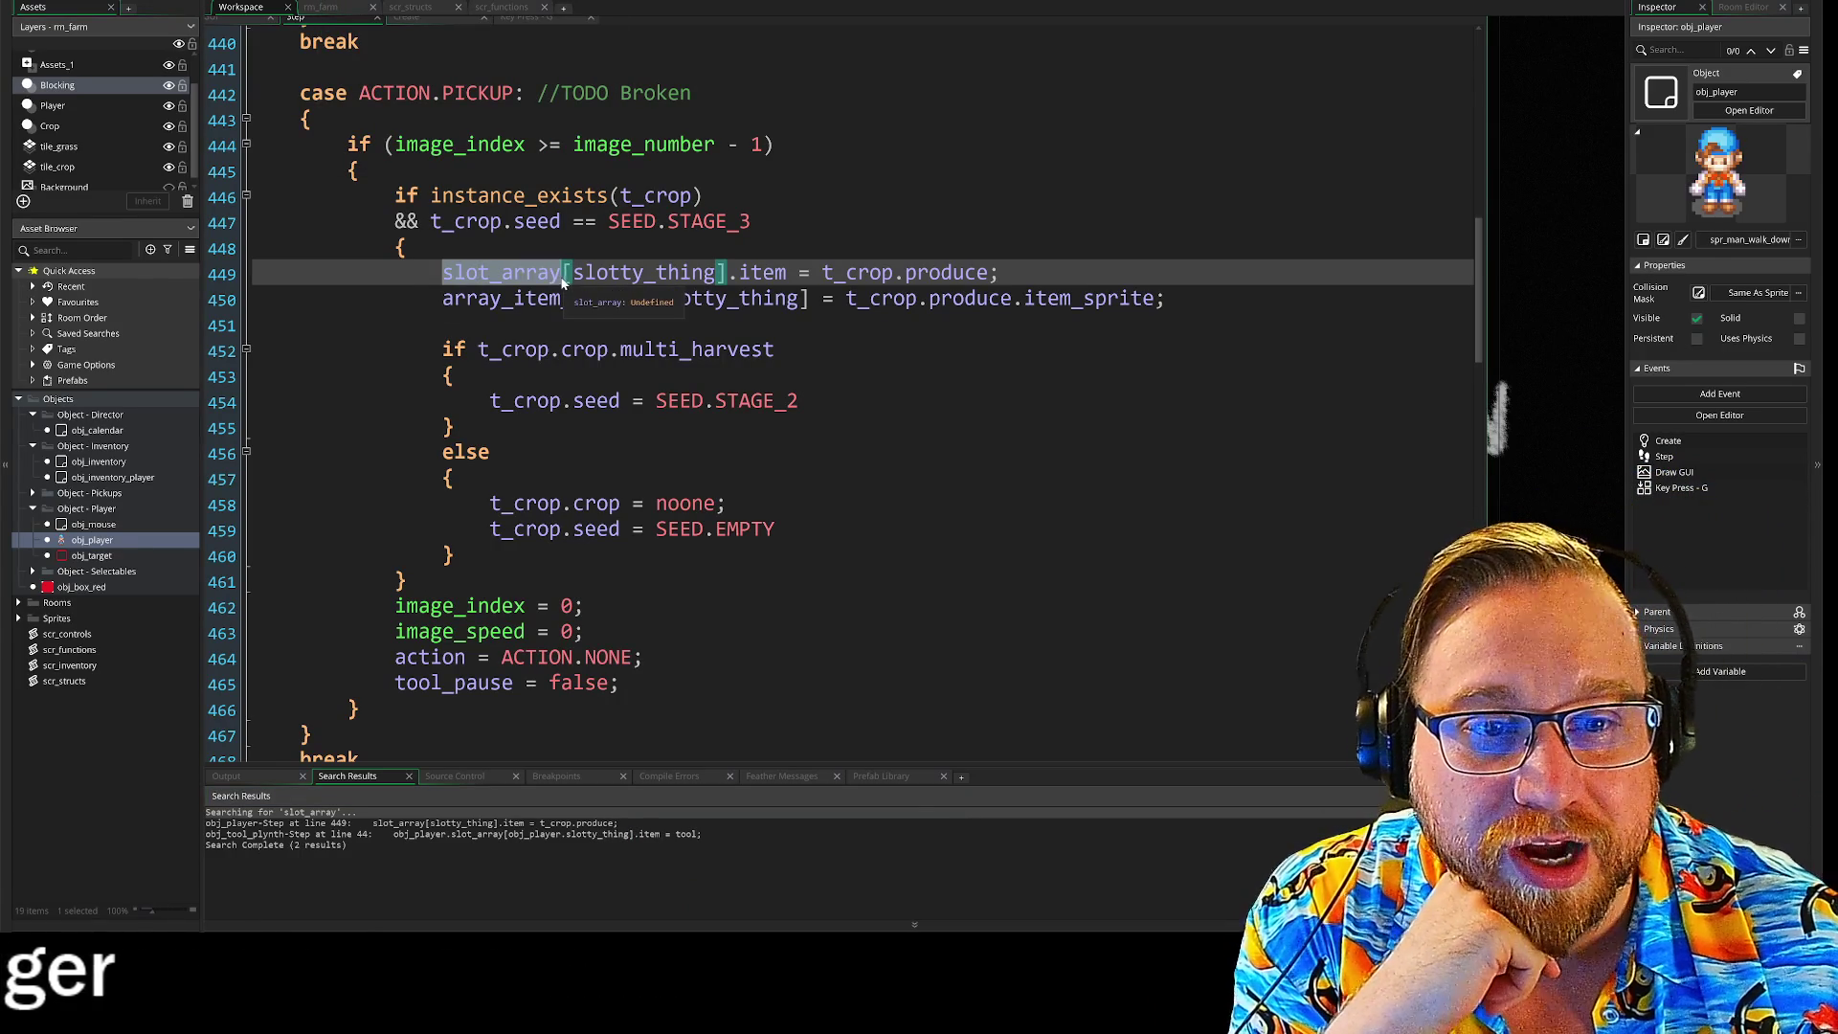
click(450, 377)
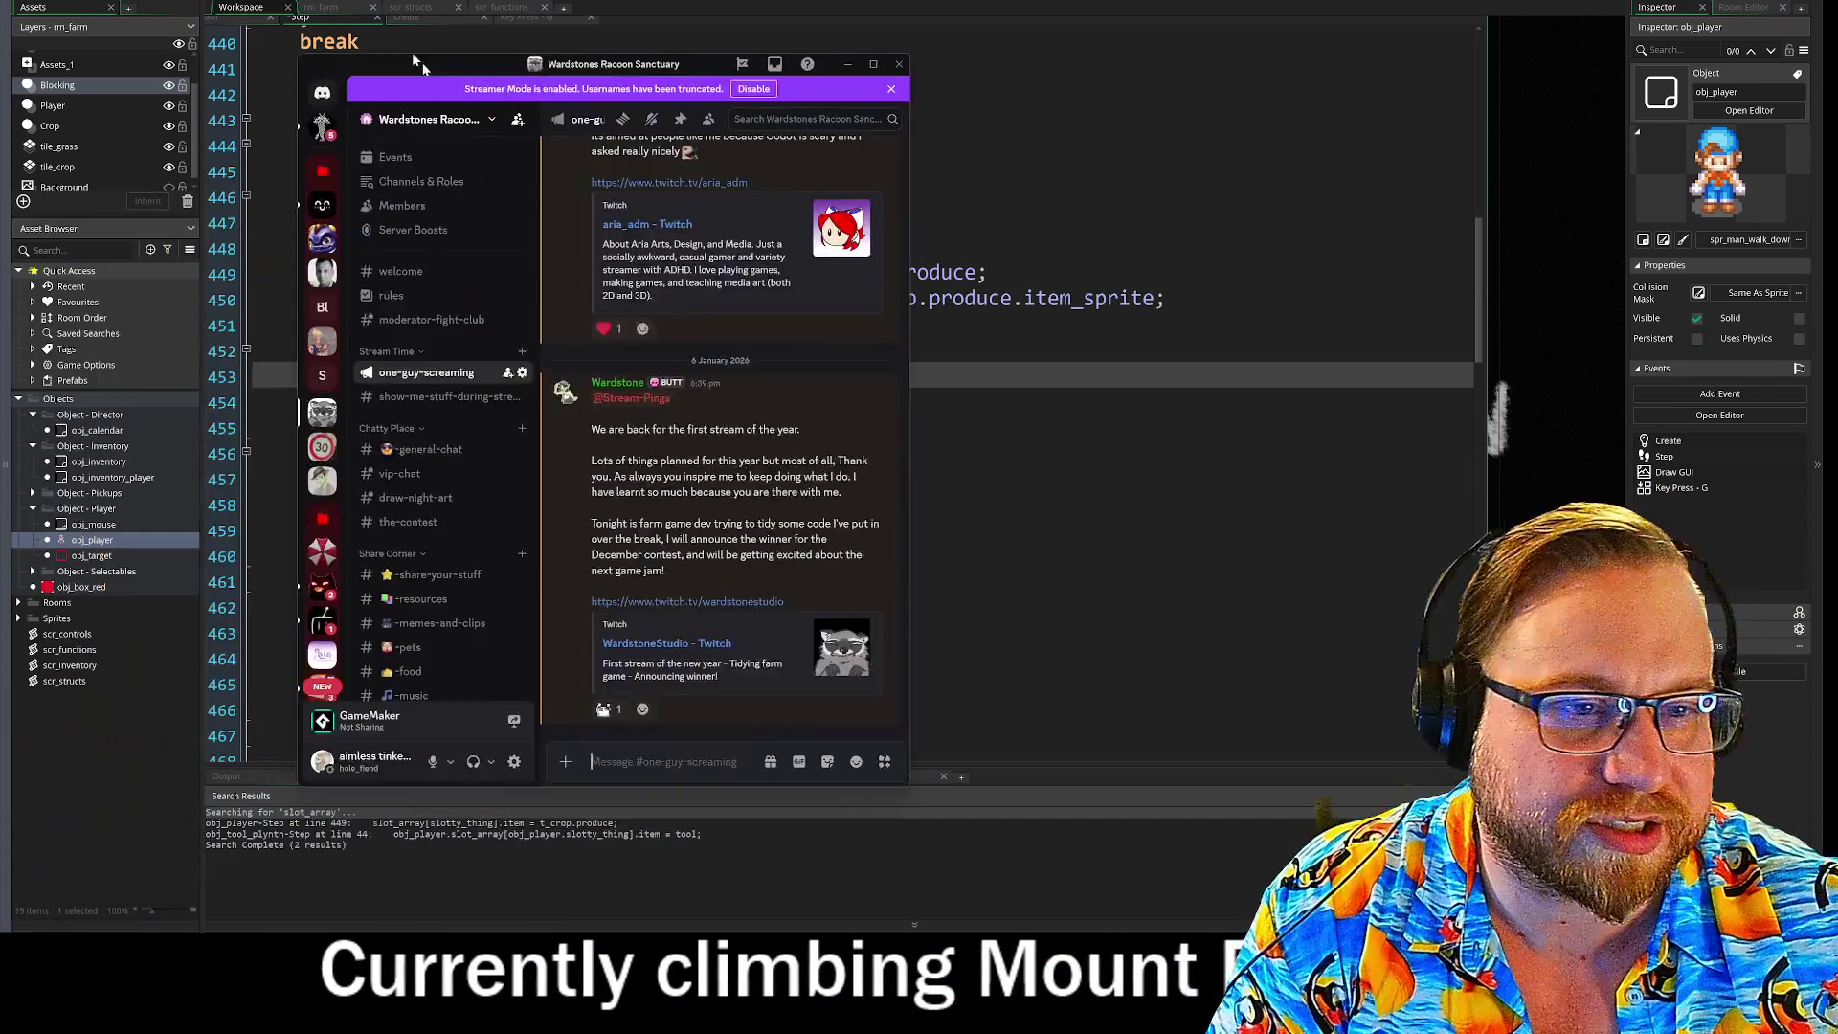
drag(535, 111, 233, 5)
drag(678, 699, 1044, 855)
scroll(706, 670, up, 10)
scroll(702, 676, down, 3)
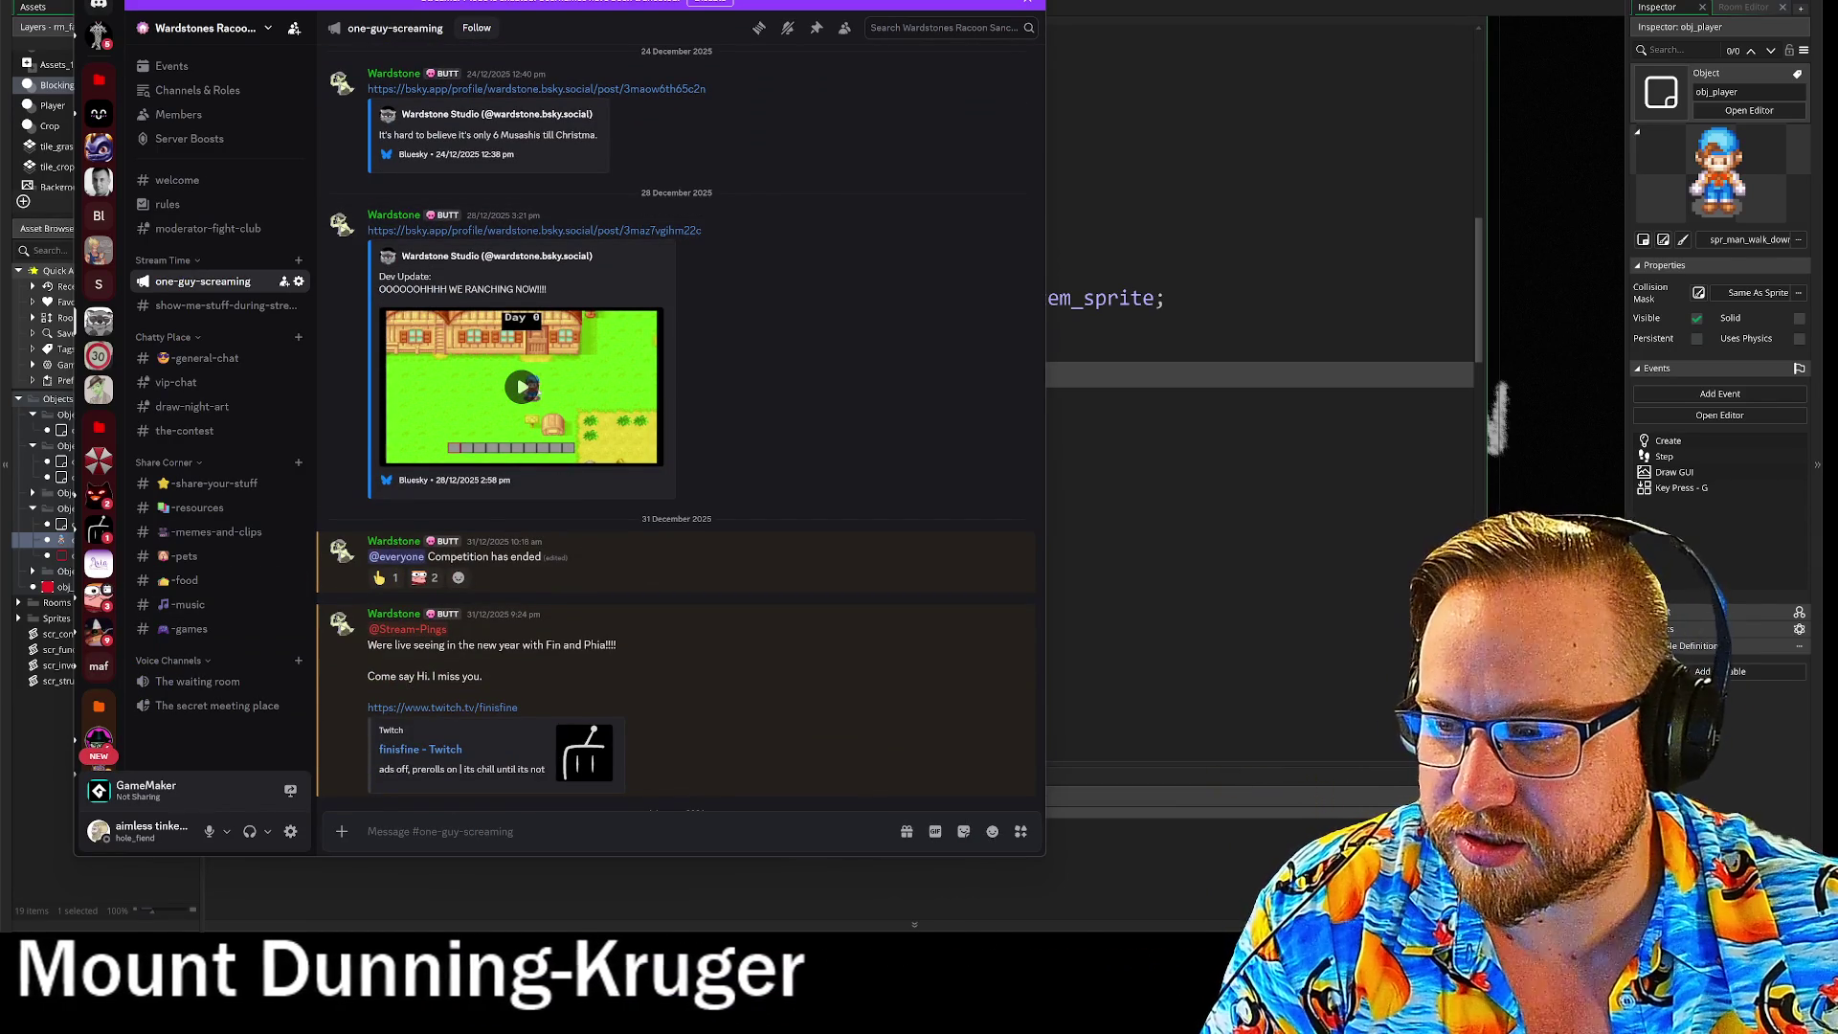
click(522, 386)
click(655, 456)
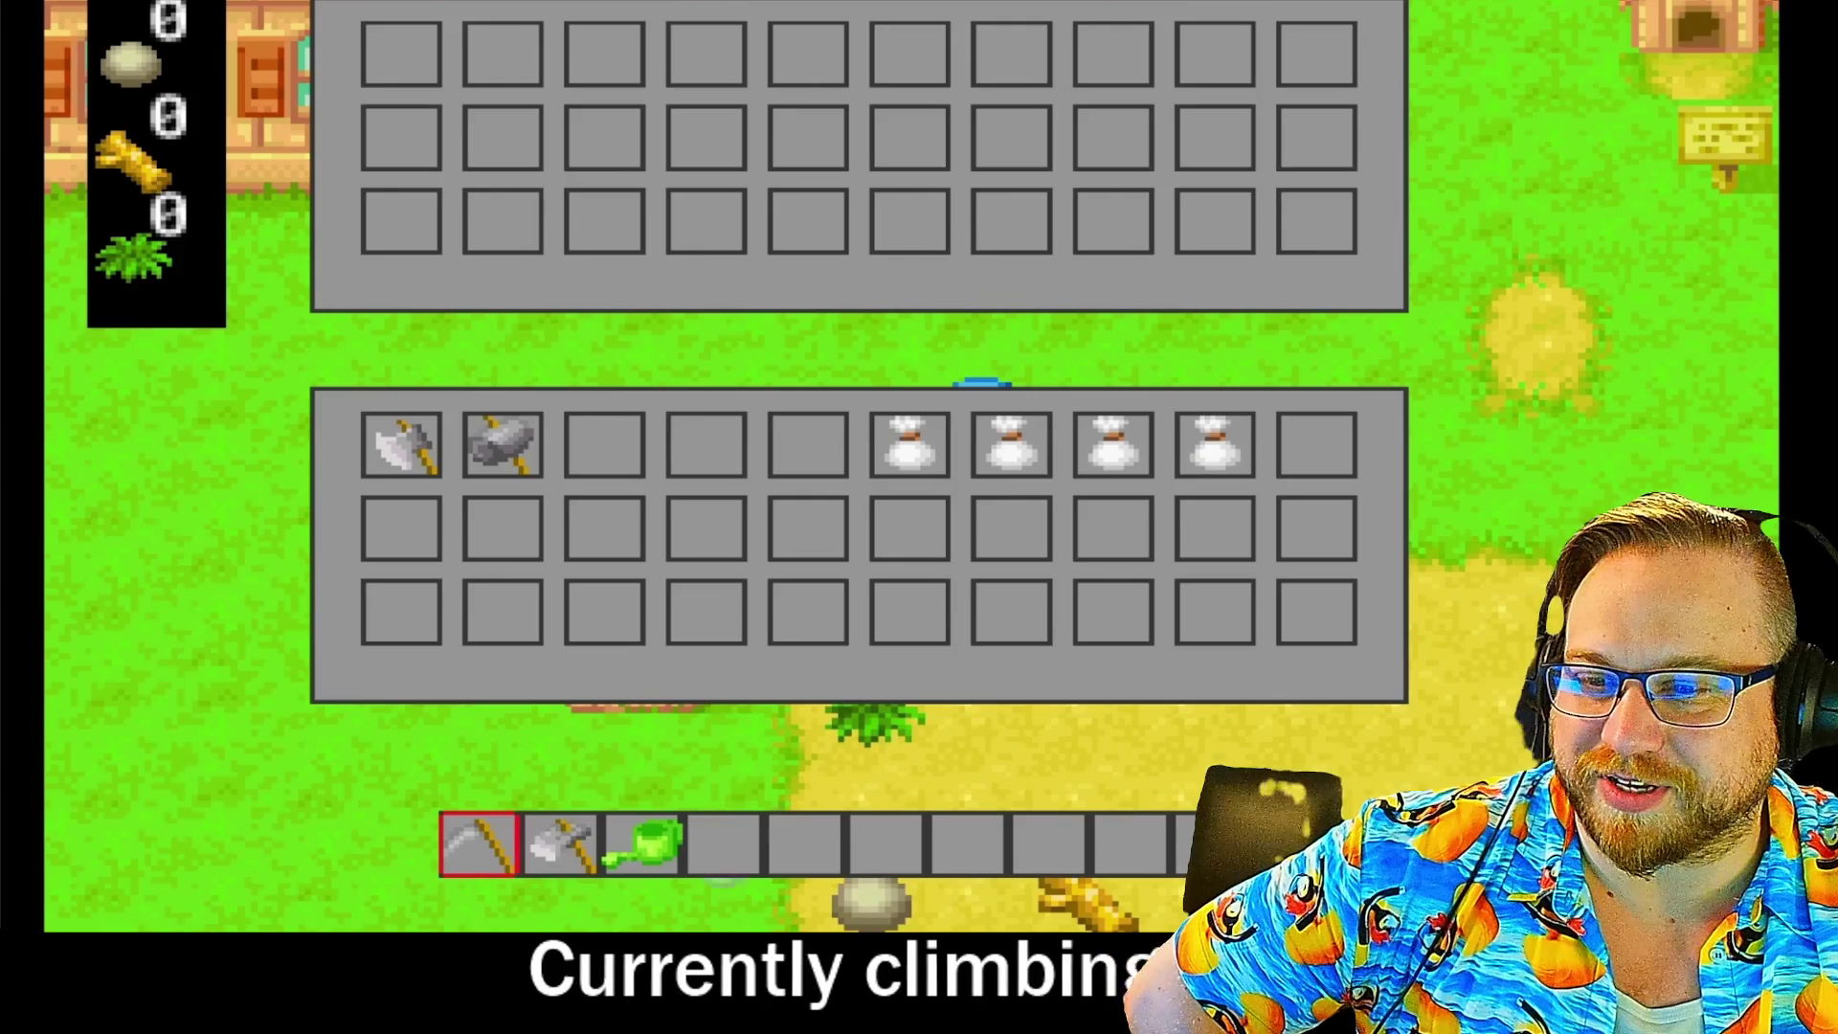
key(e)
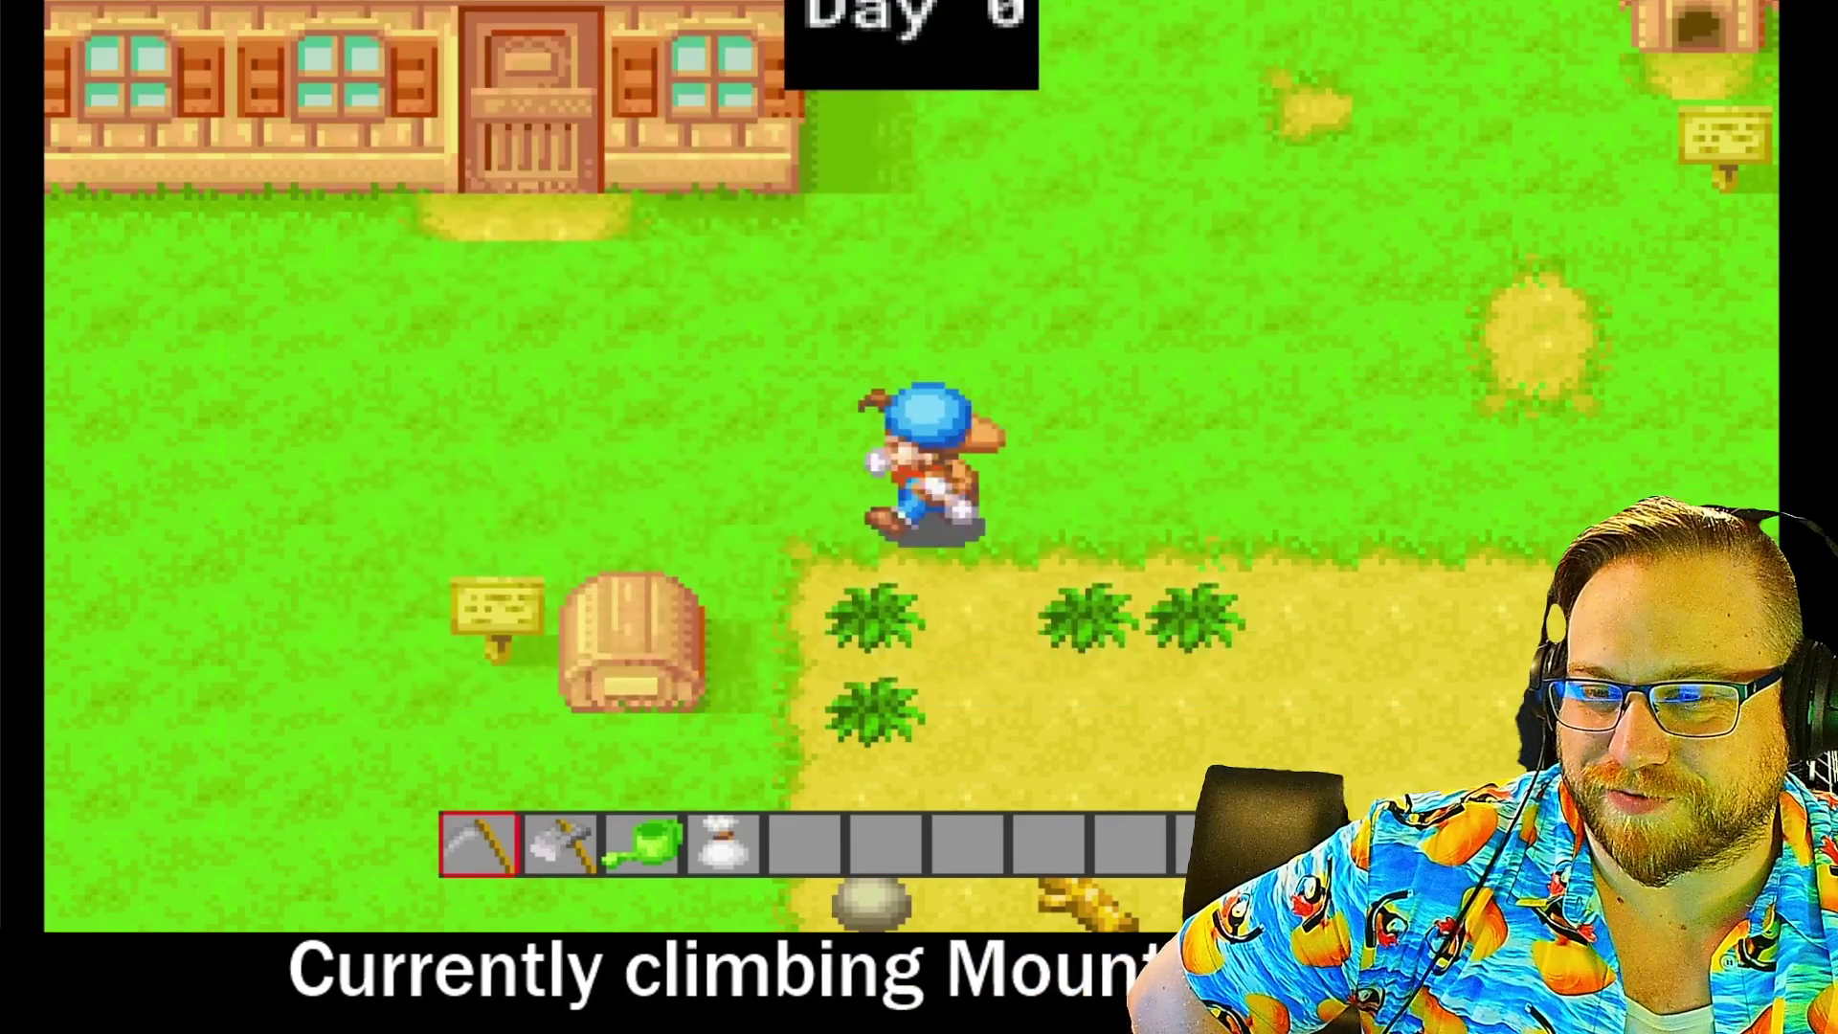
key(space)
key(s)
key(space)
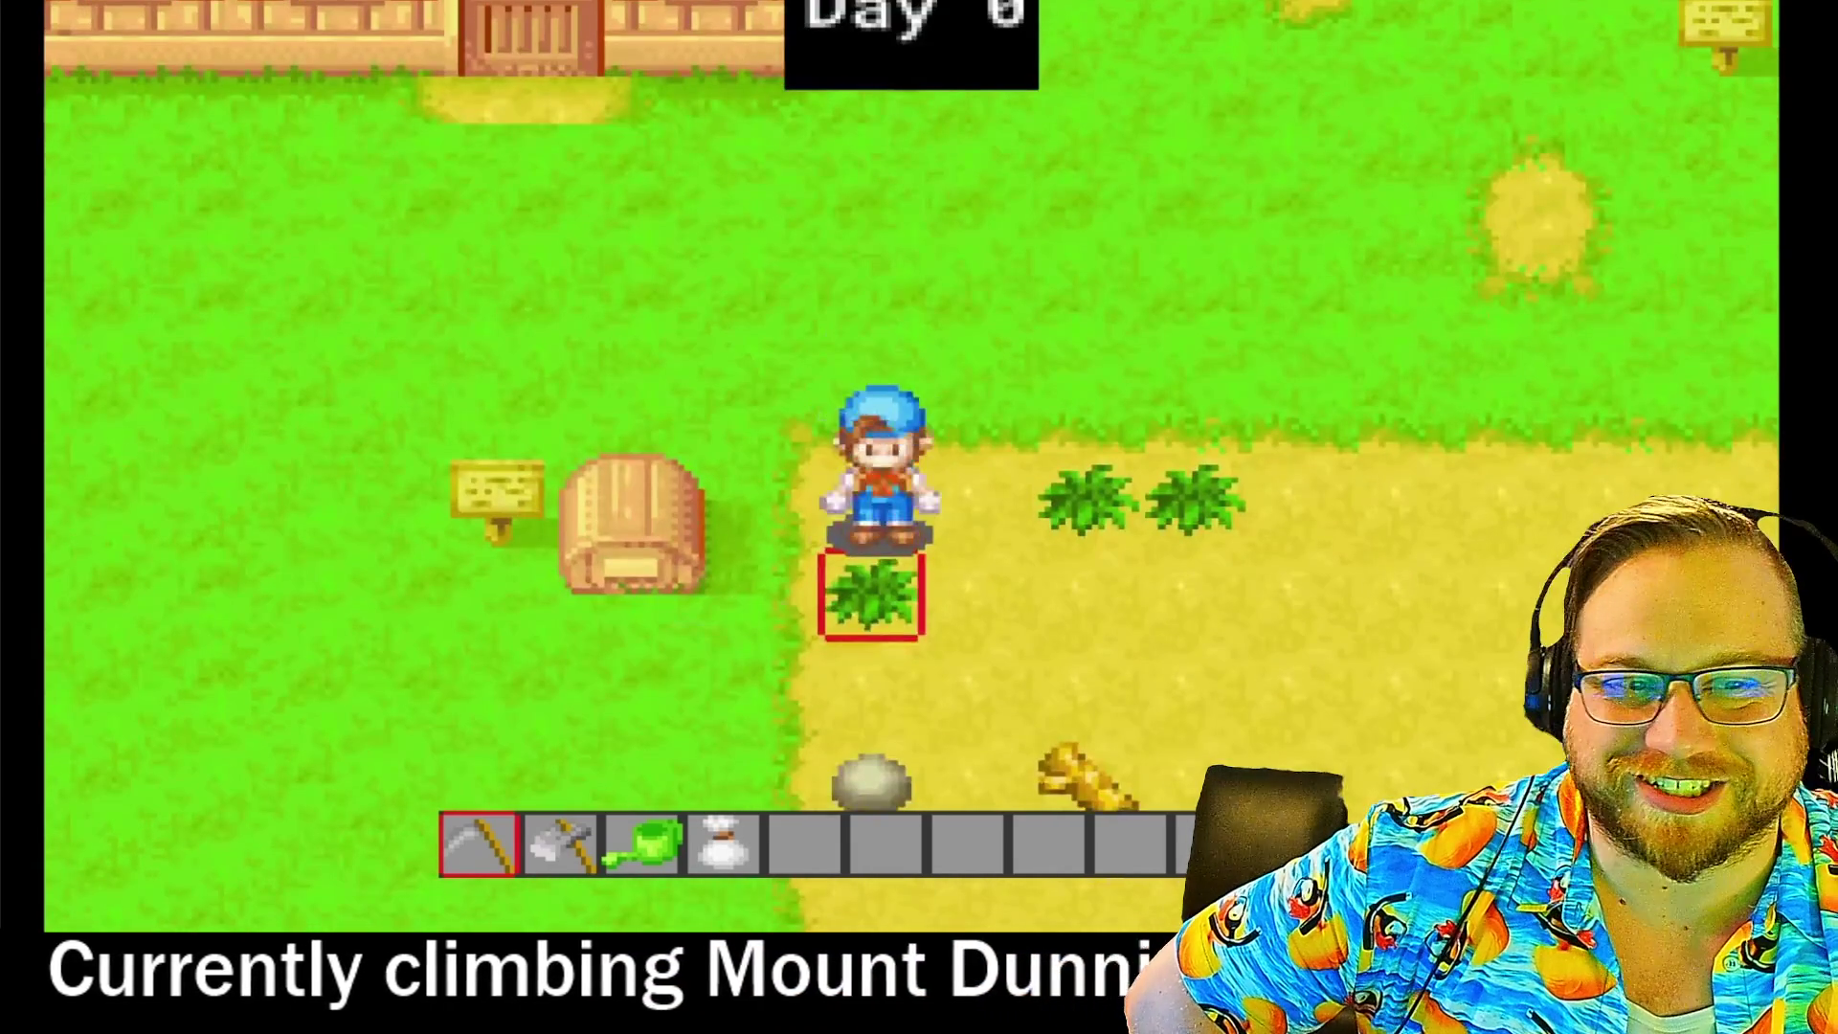
key(d)
key(space)
key(d)
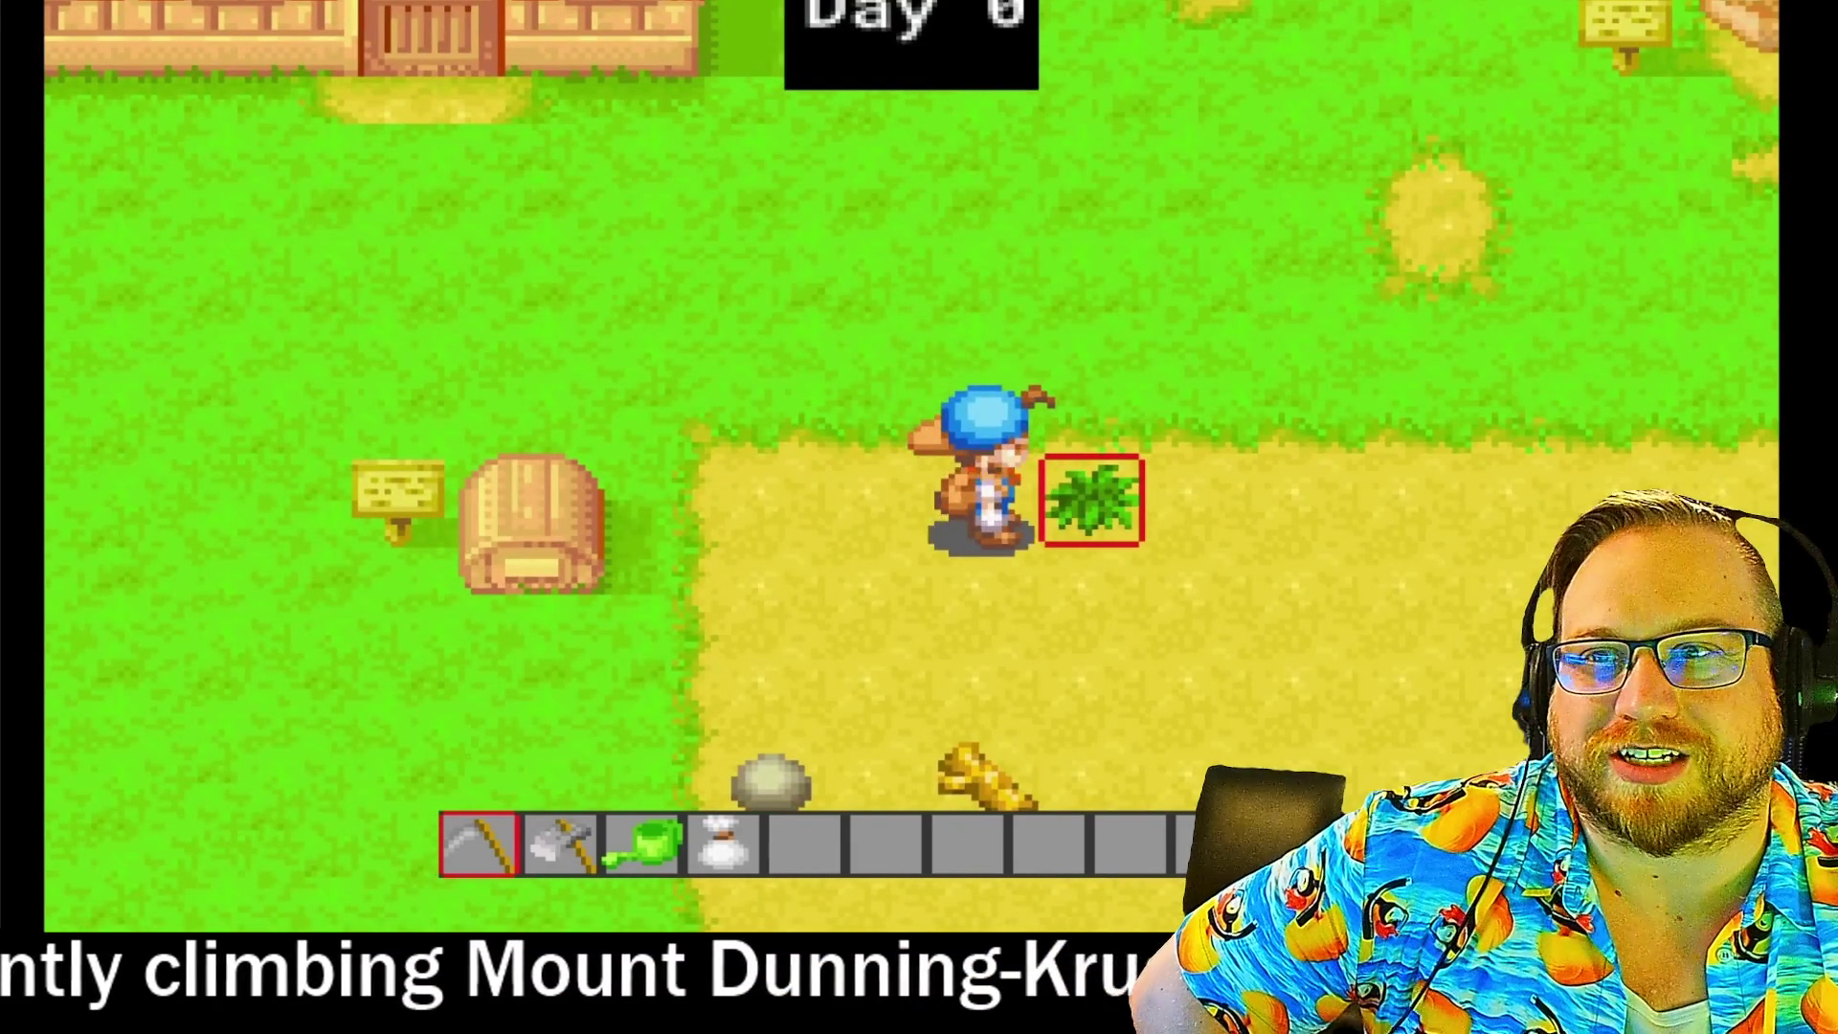
key(a)
key(space)
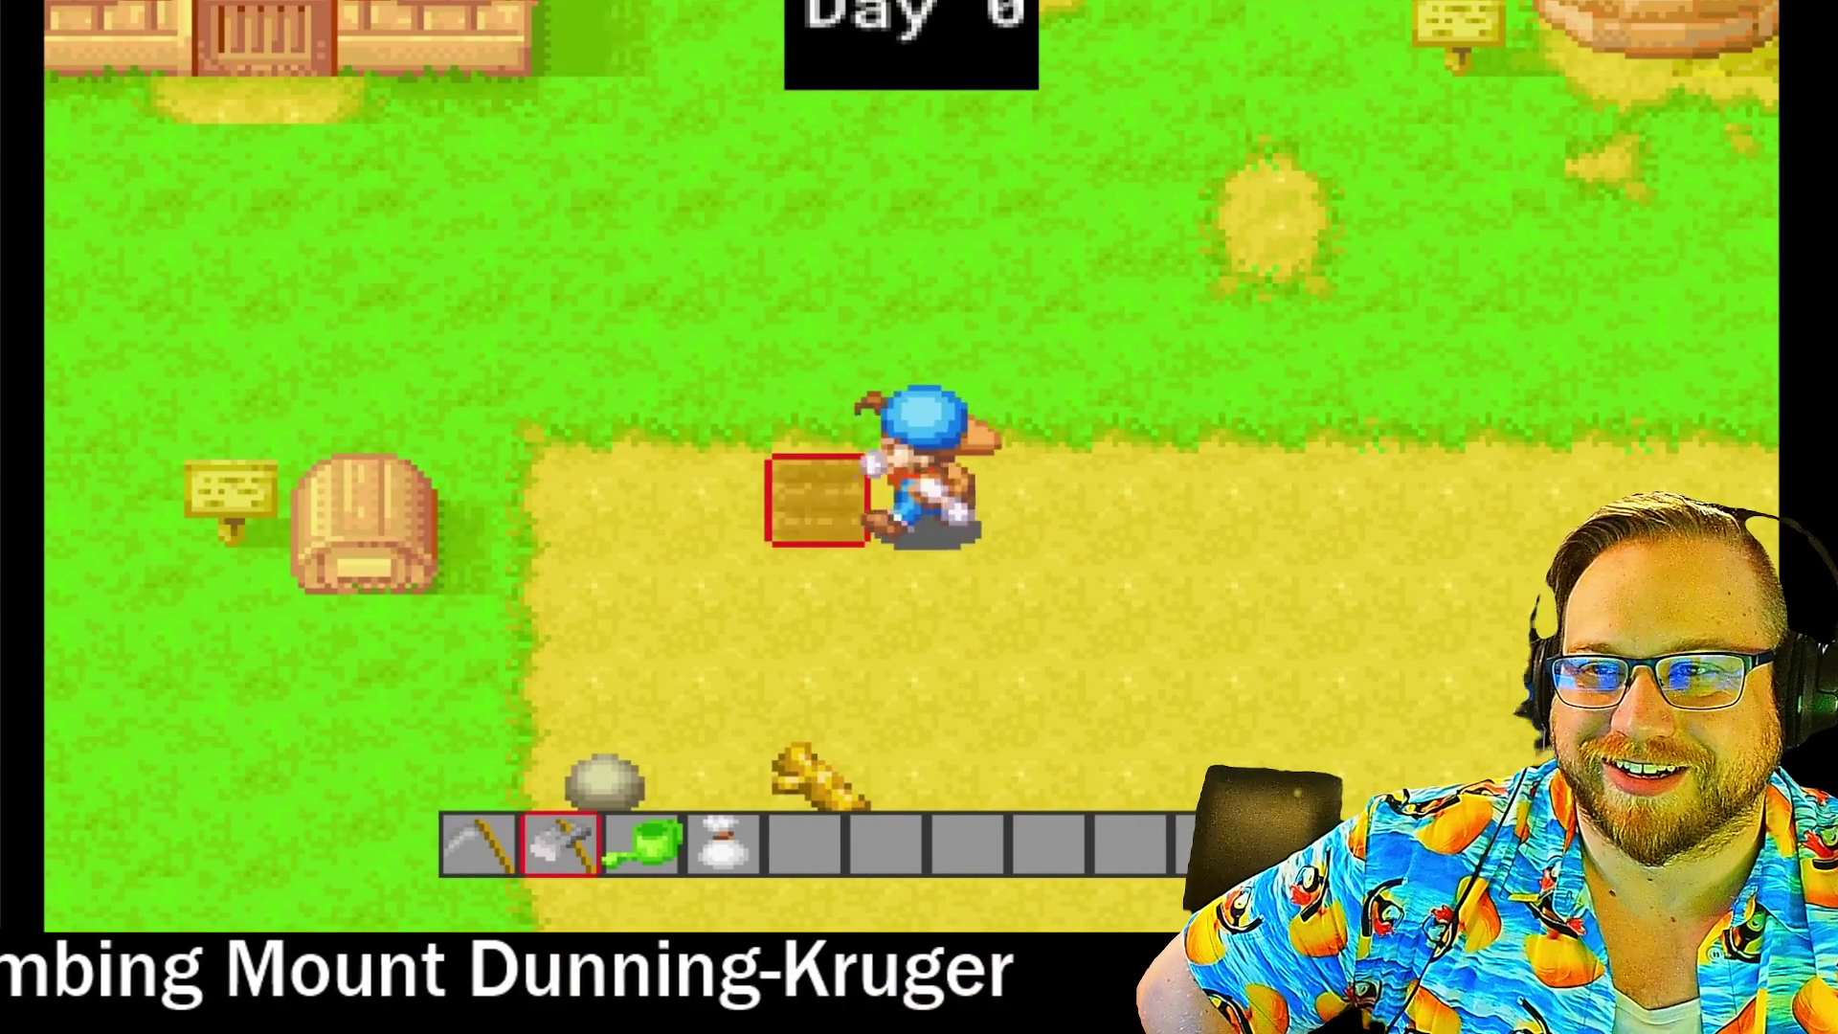
key(2)
key(a)
key(space)
key(a)
key(space)
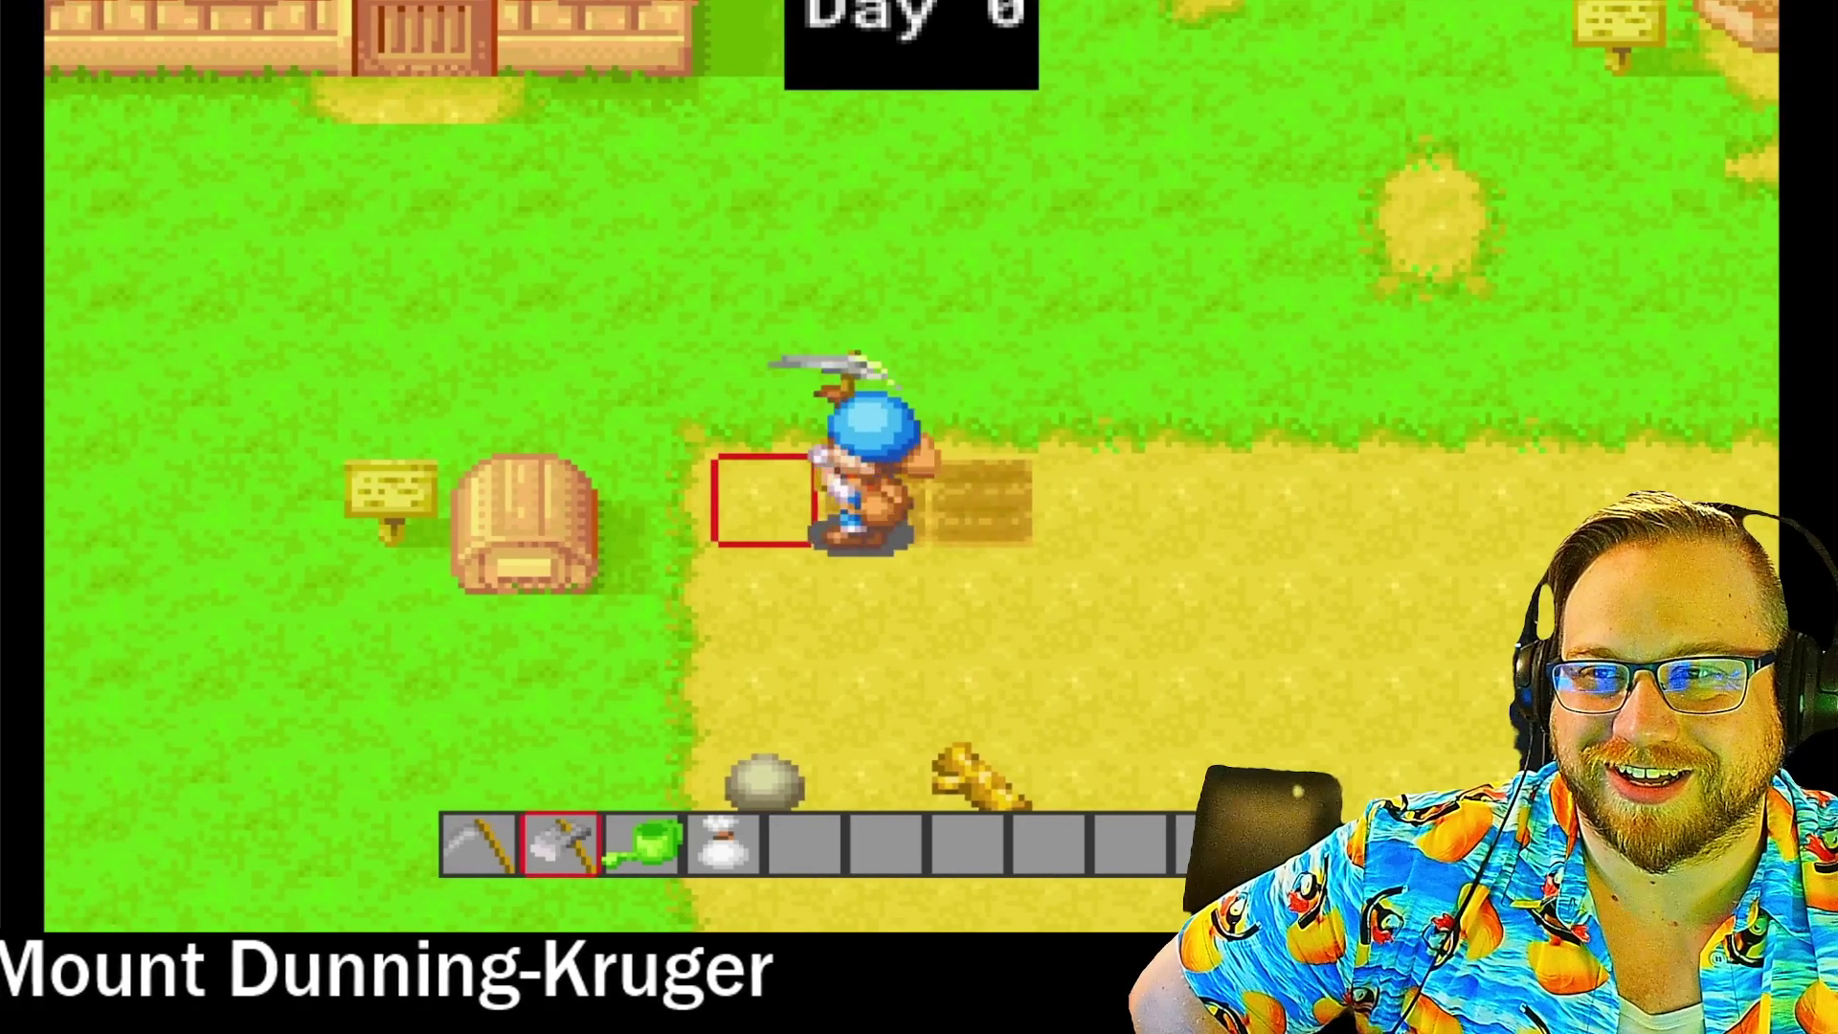
key(a)
key(a)
key(d)
key(3)
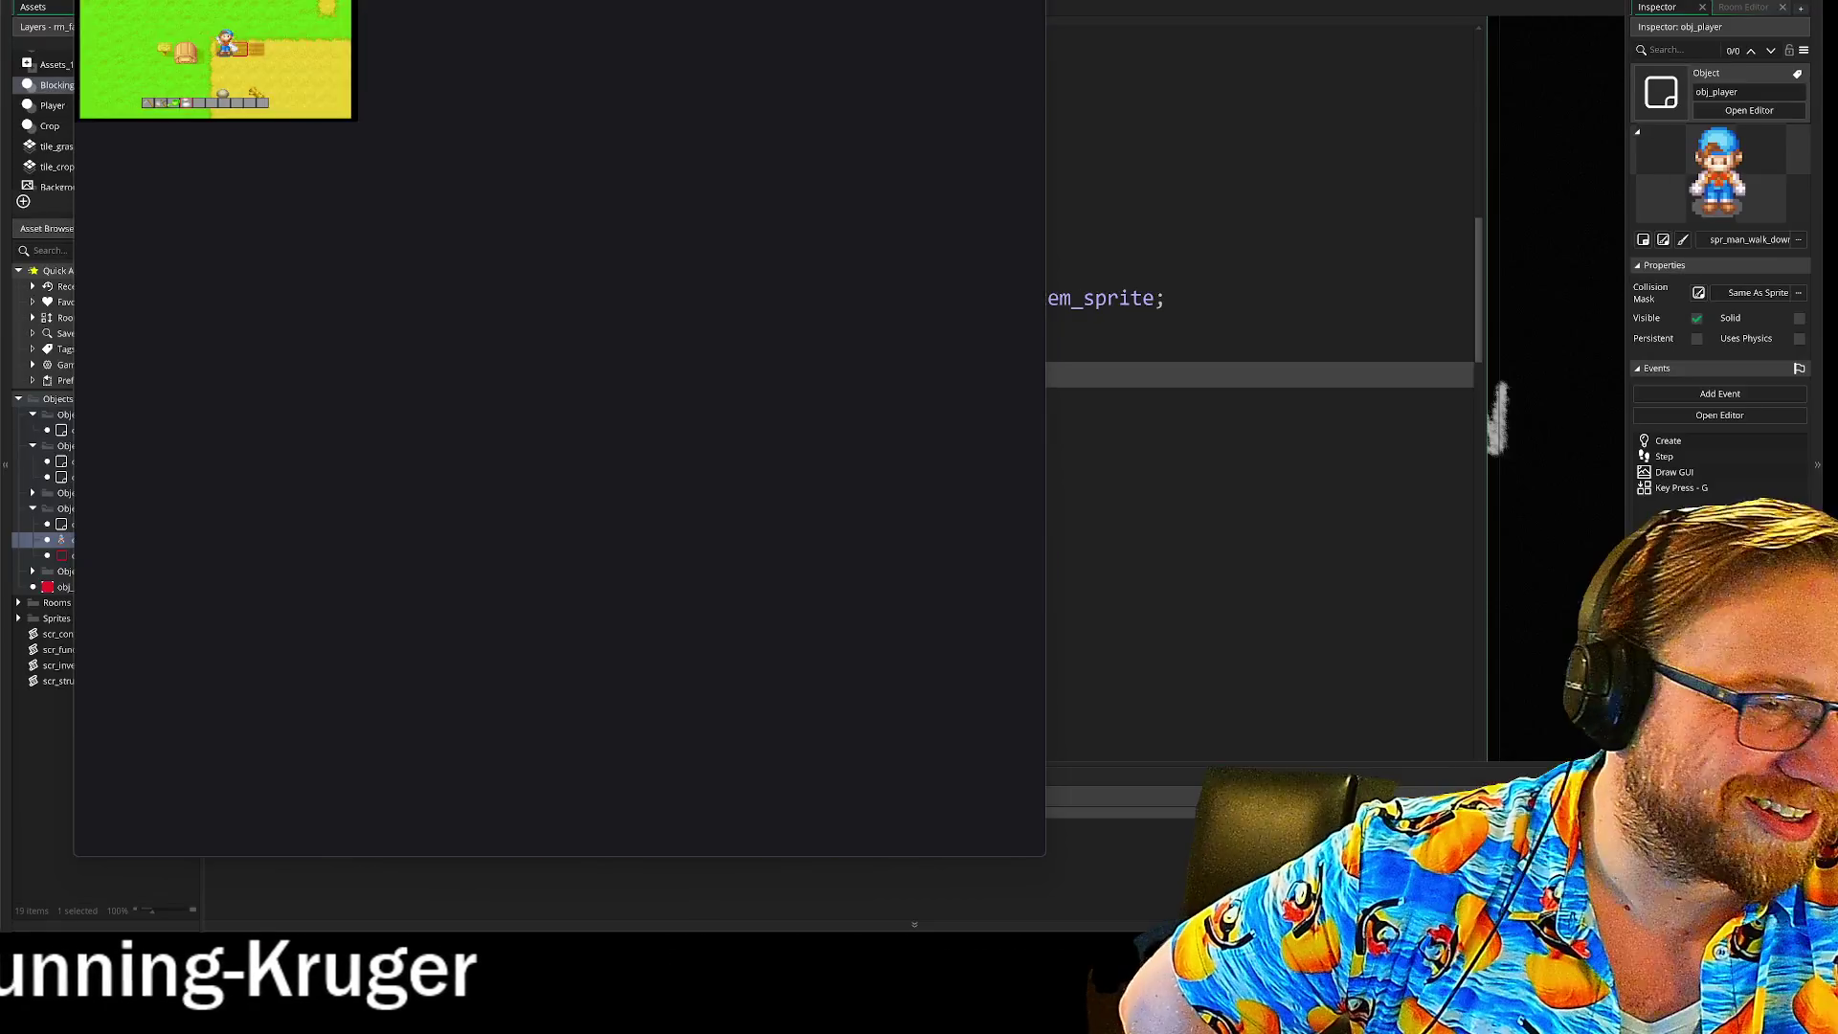
key(alt+Tab)
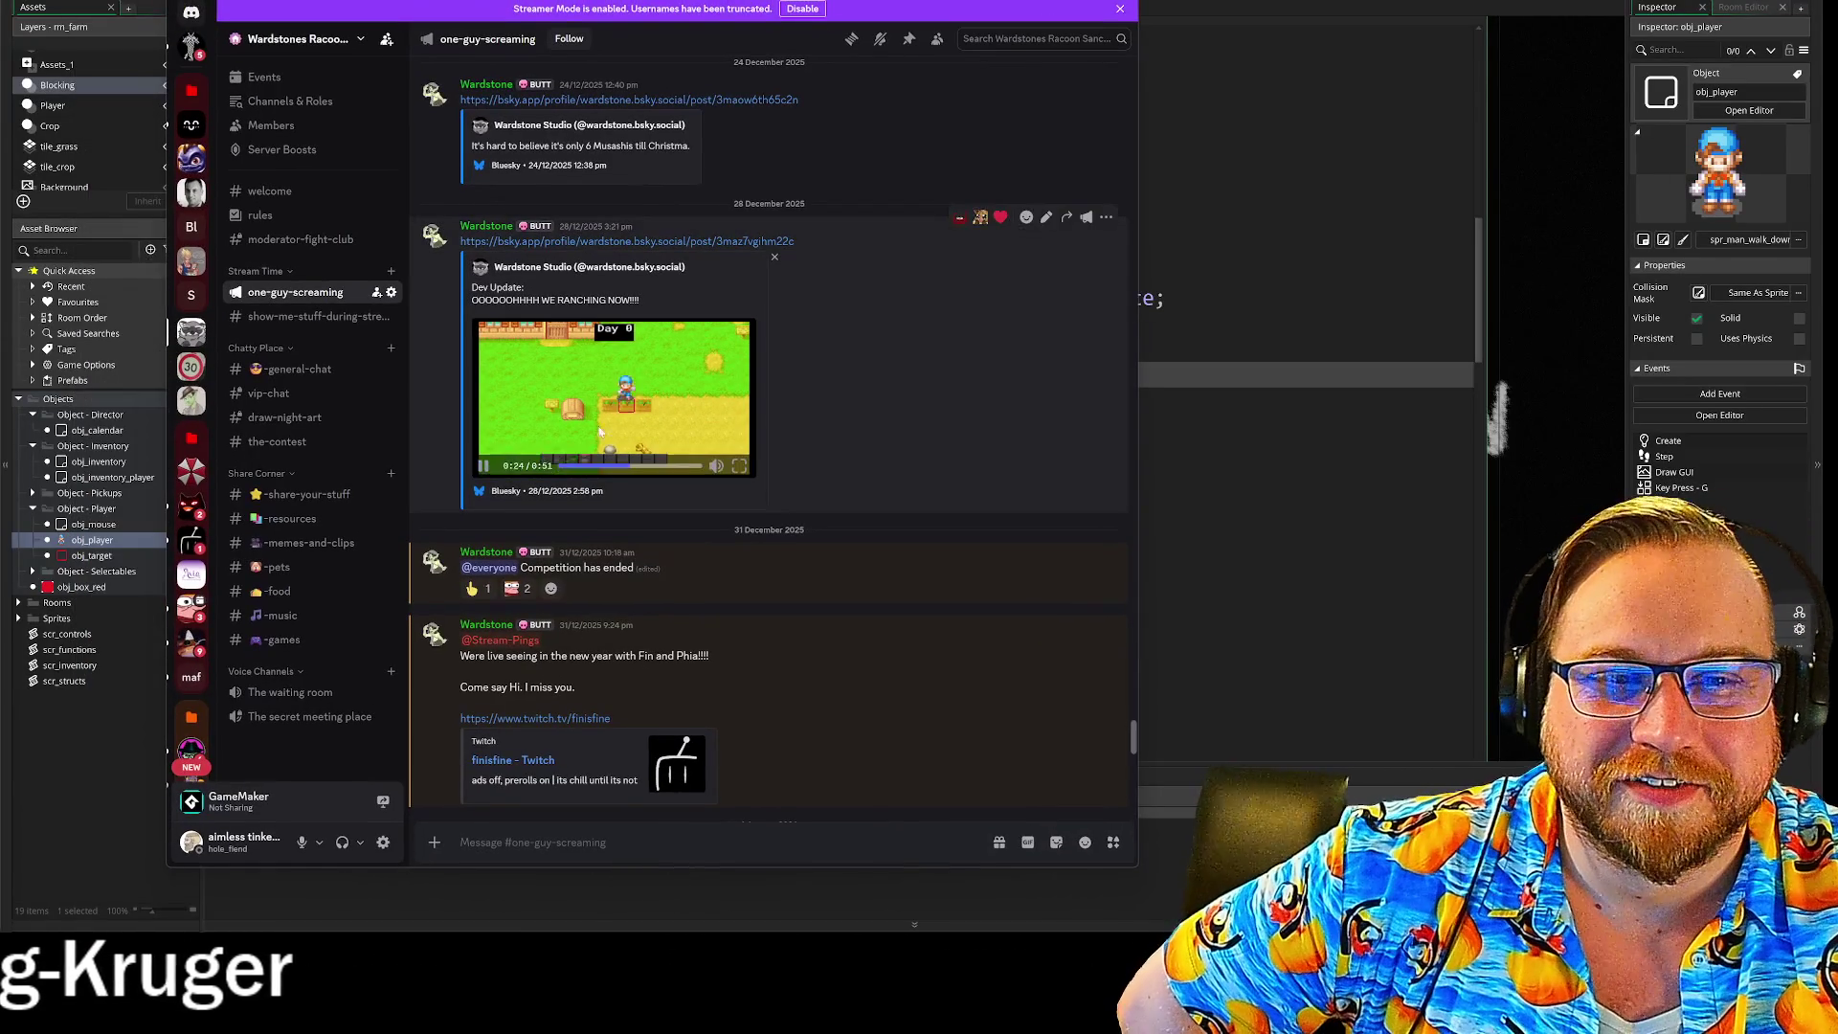
click(482, 467)
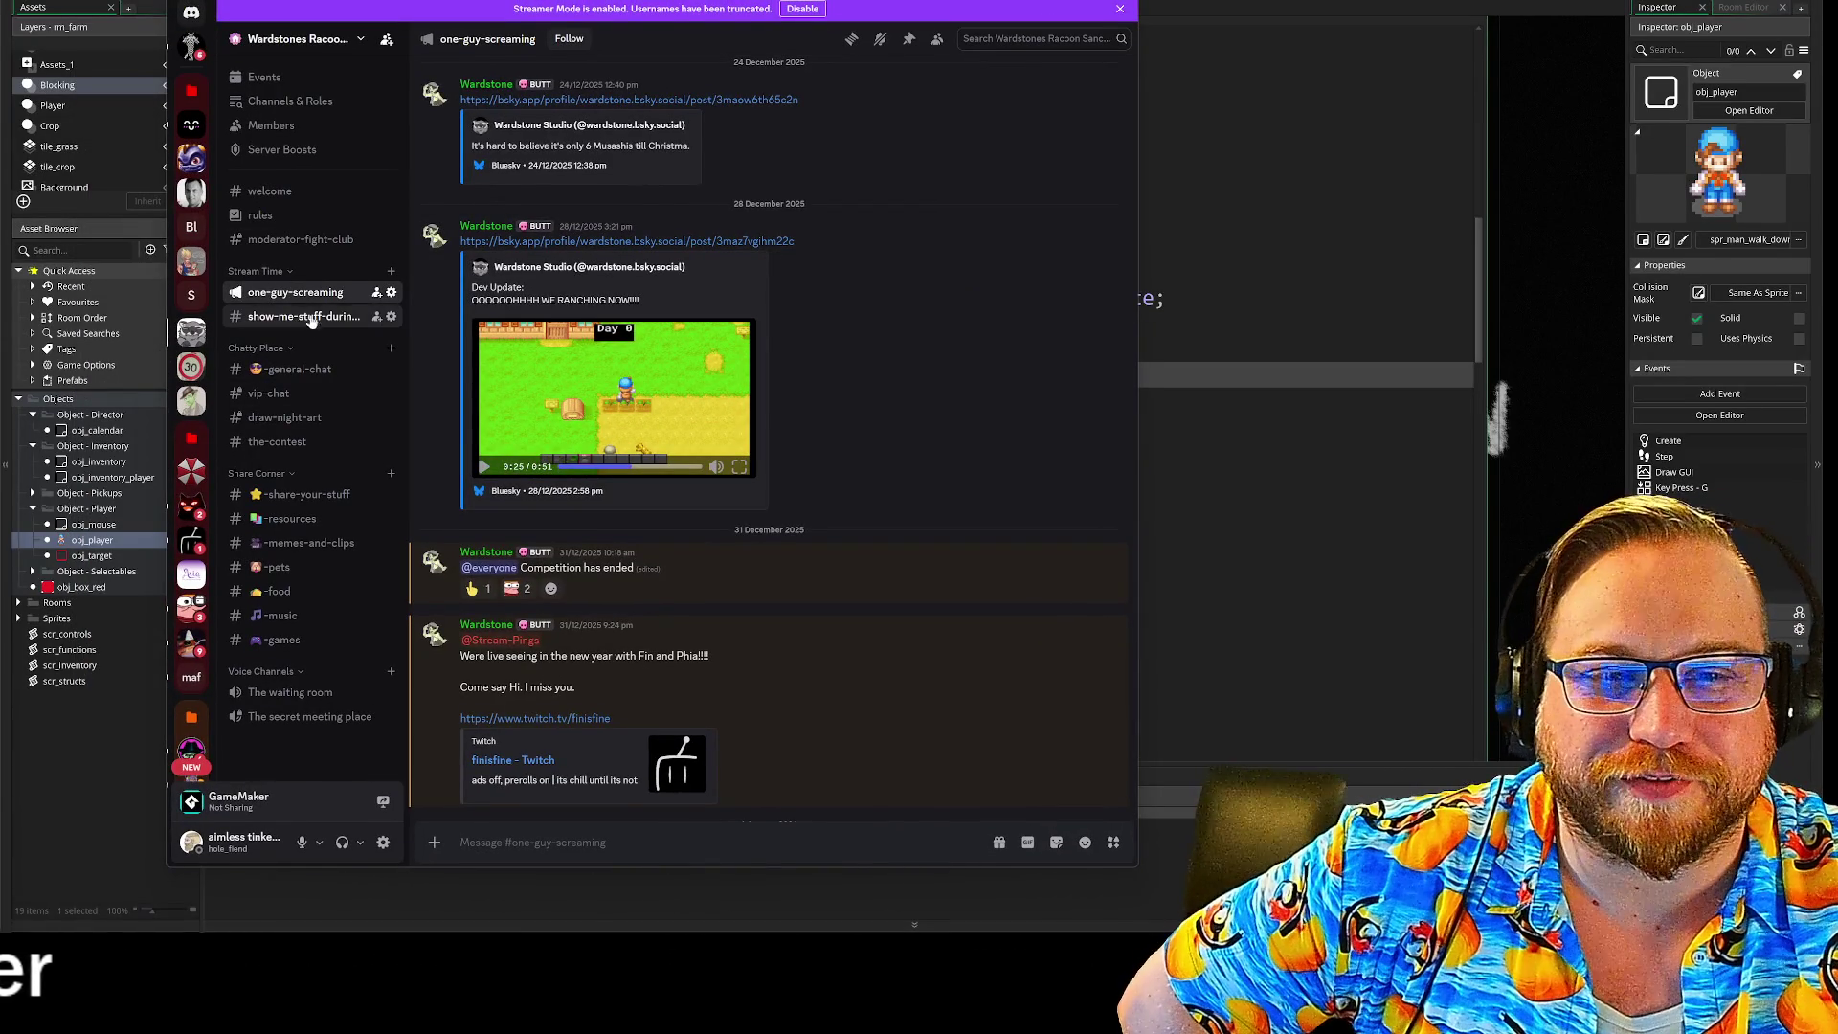
click(303, 316)
key(alt+Tab)
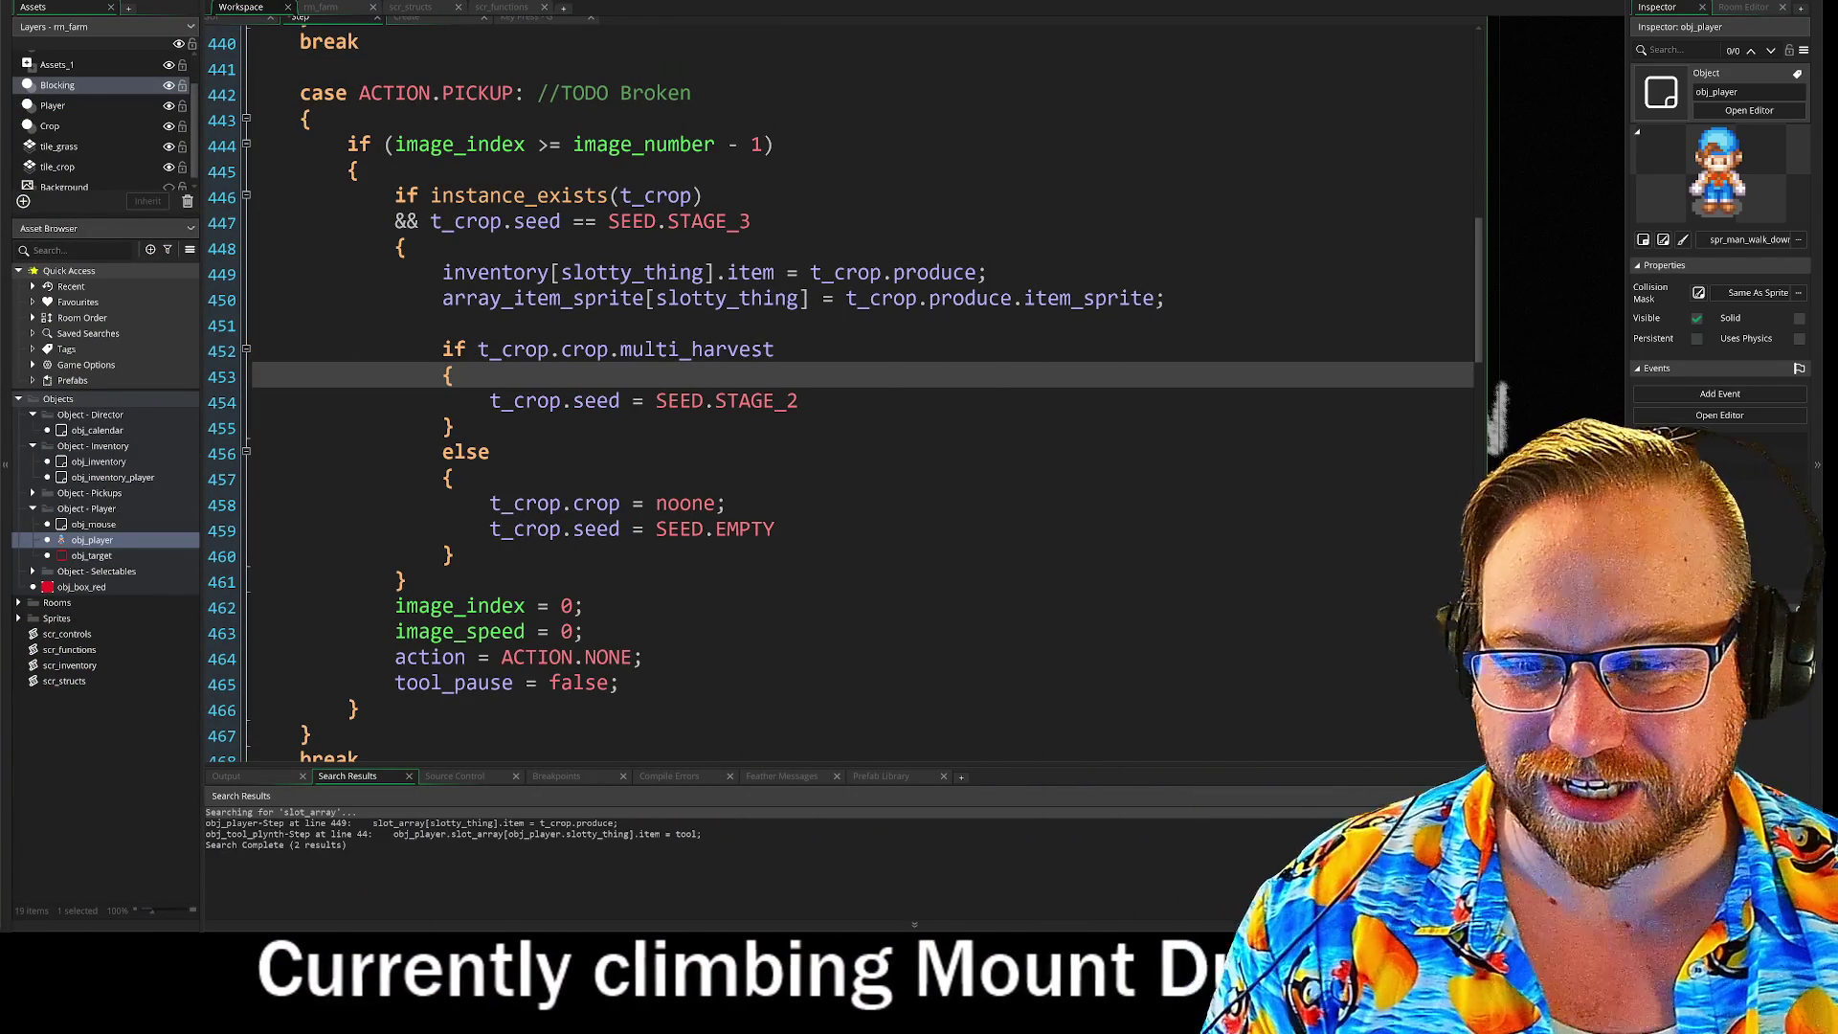
Step: Save the pickup change and run the farm game so it opens at Day 0
mouse_move(503, 400)
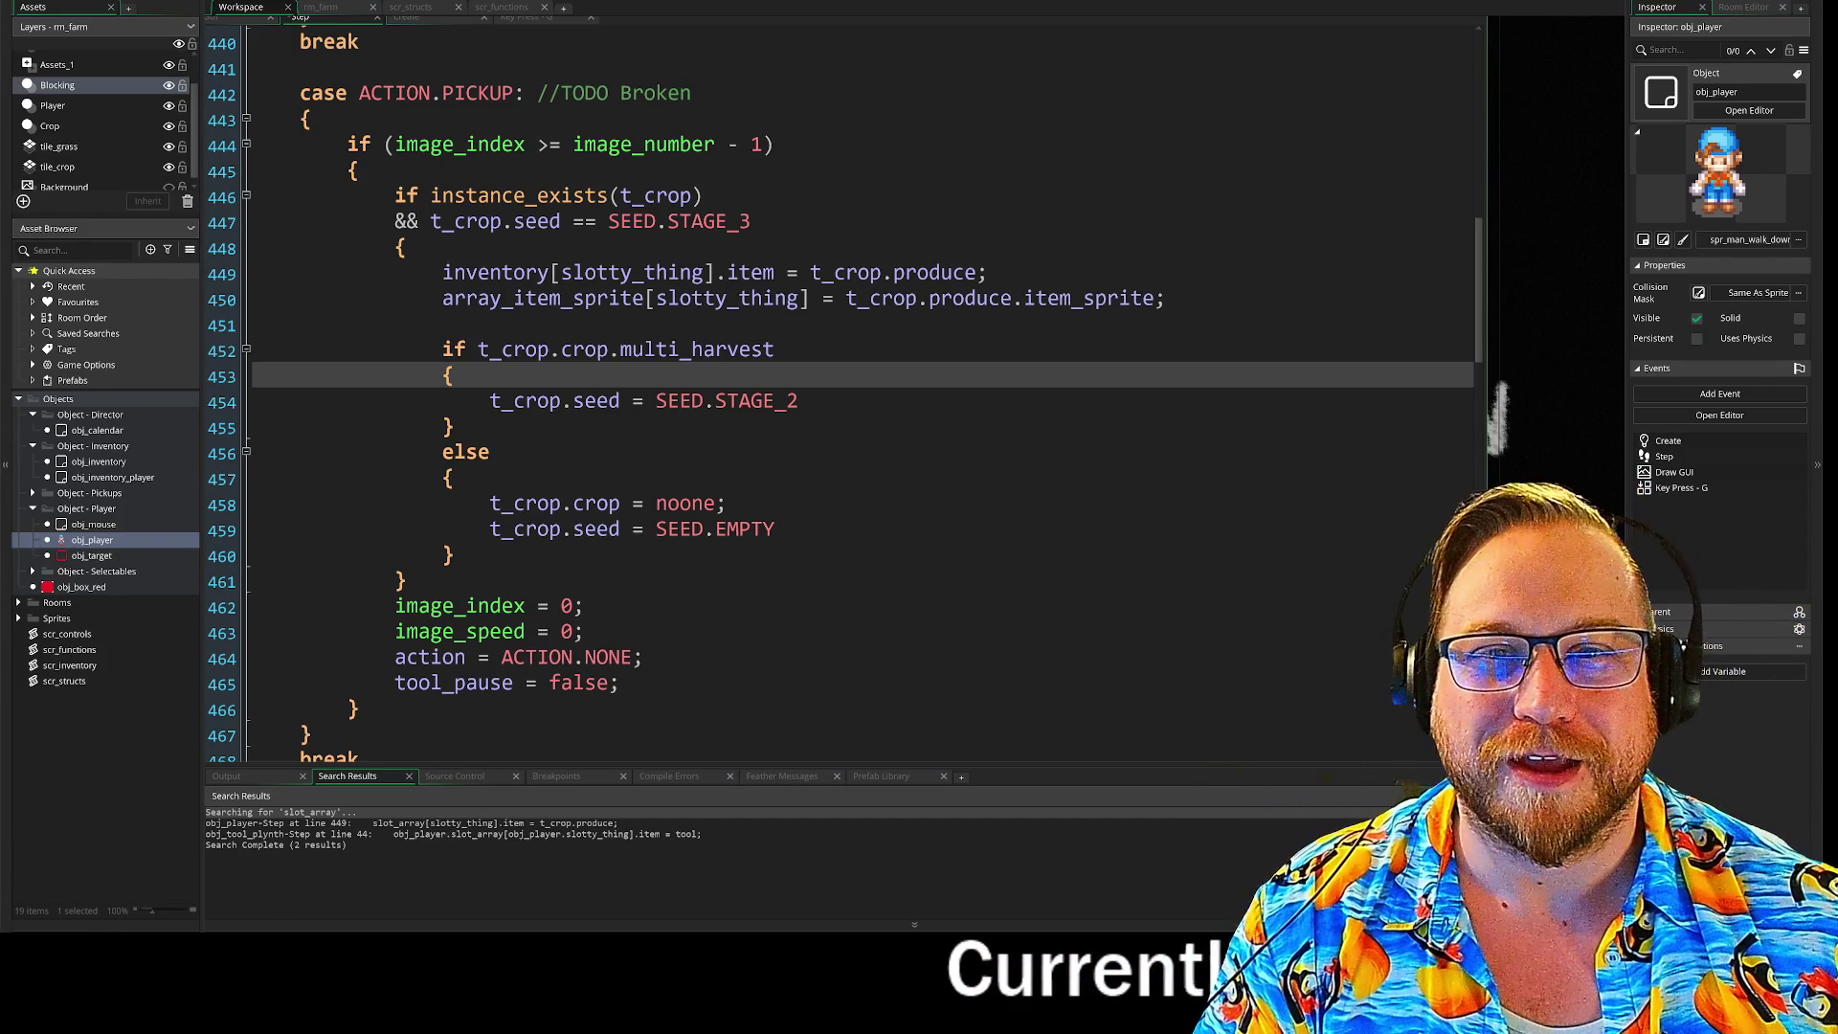
click(185, 3)
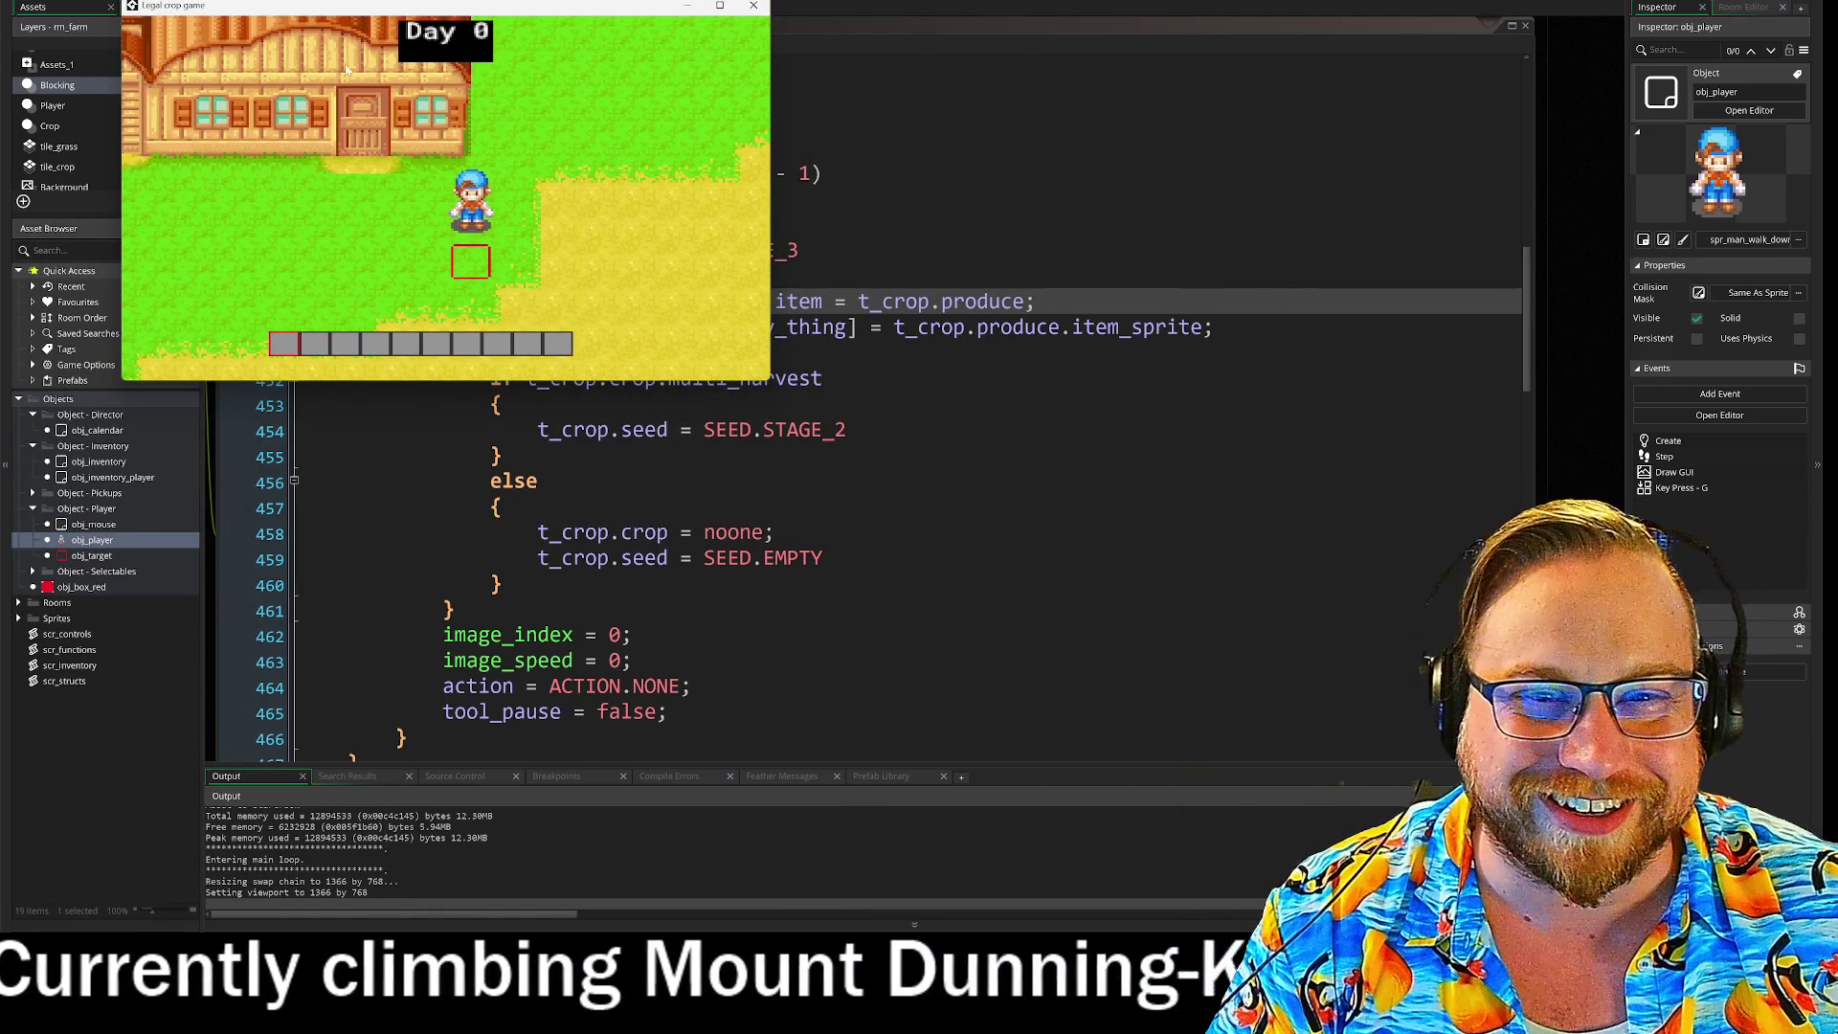
Step: Enlarge the game window and walk the farmer around the farmyard with WASD
drag(770, 381, 1382, 696)
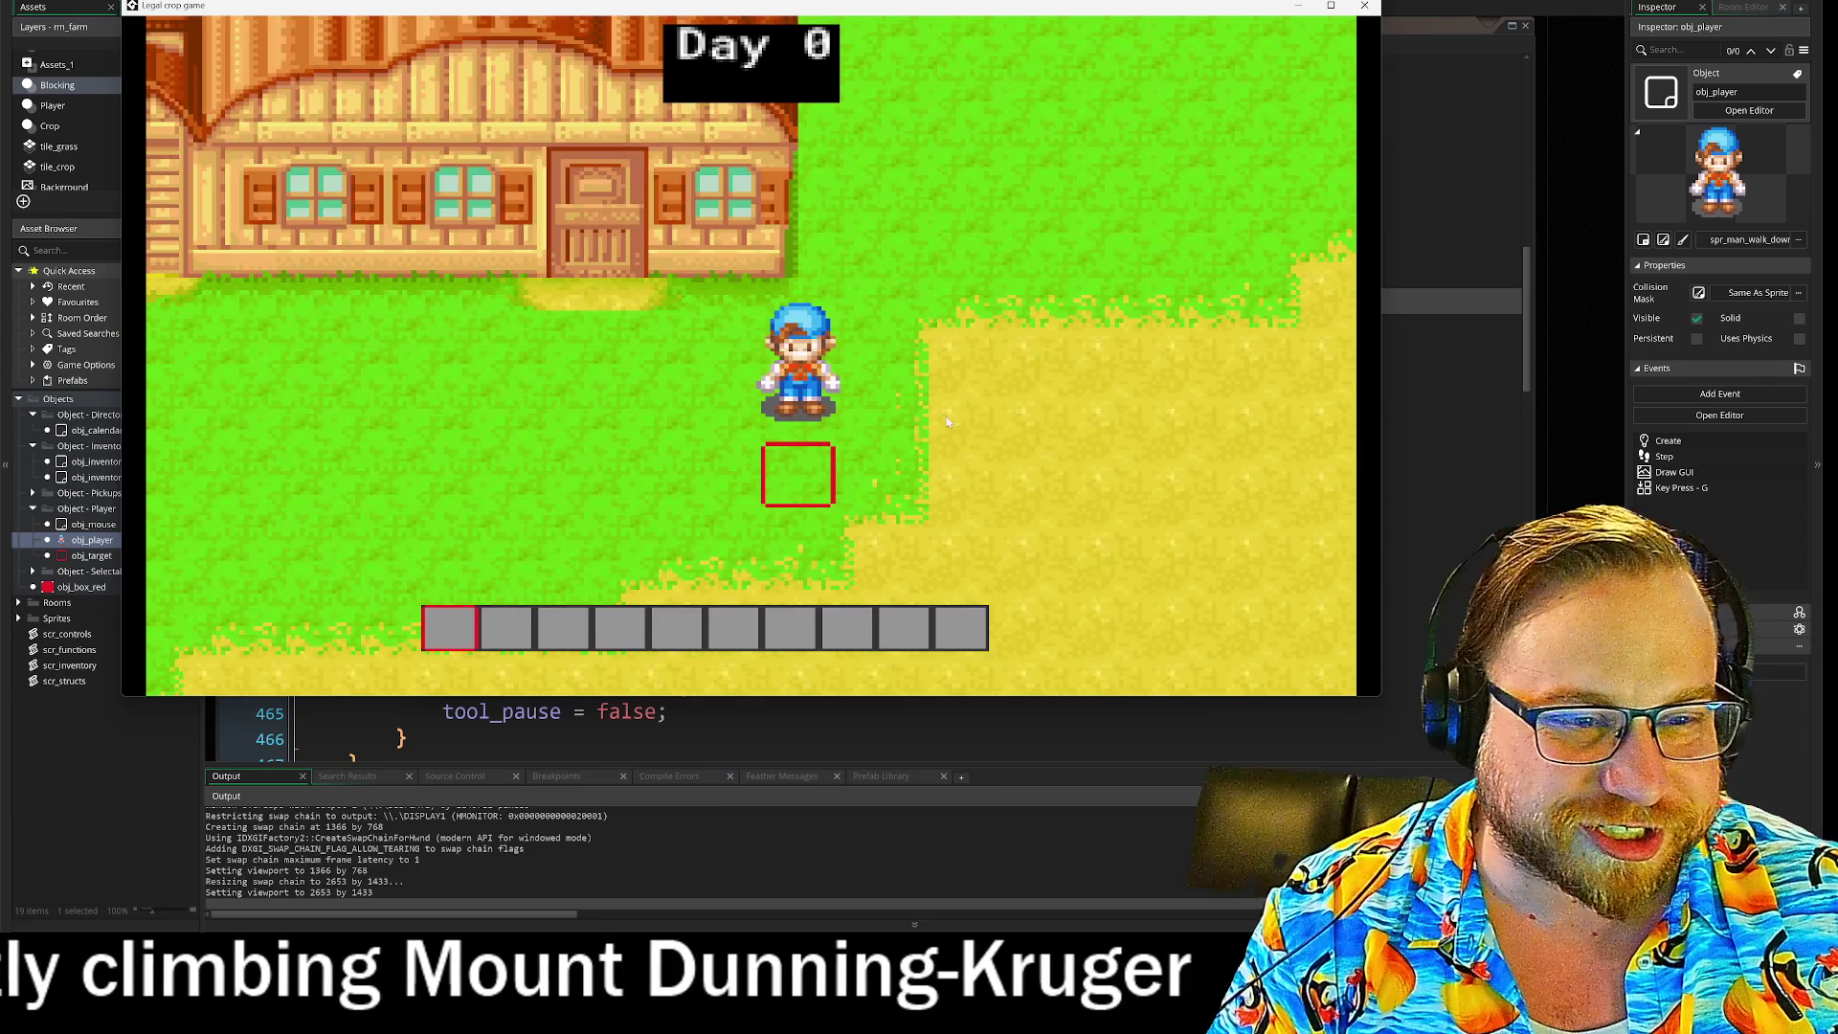
key(d)
key(w)
key(a)
key(s)
key(d)
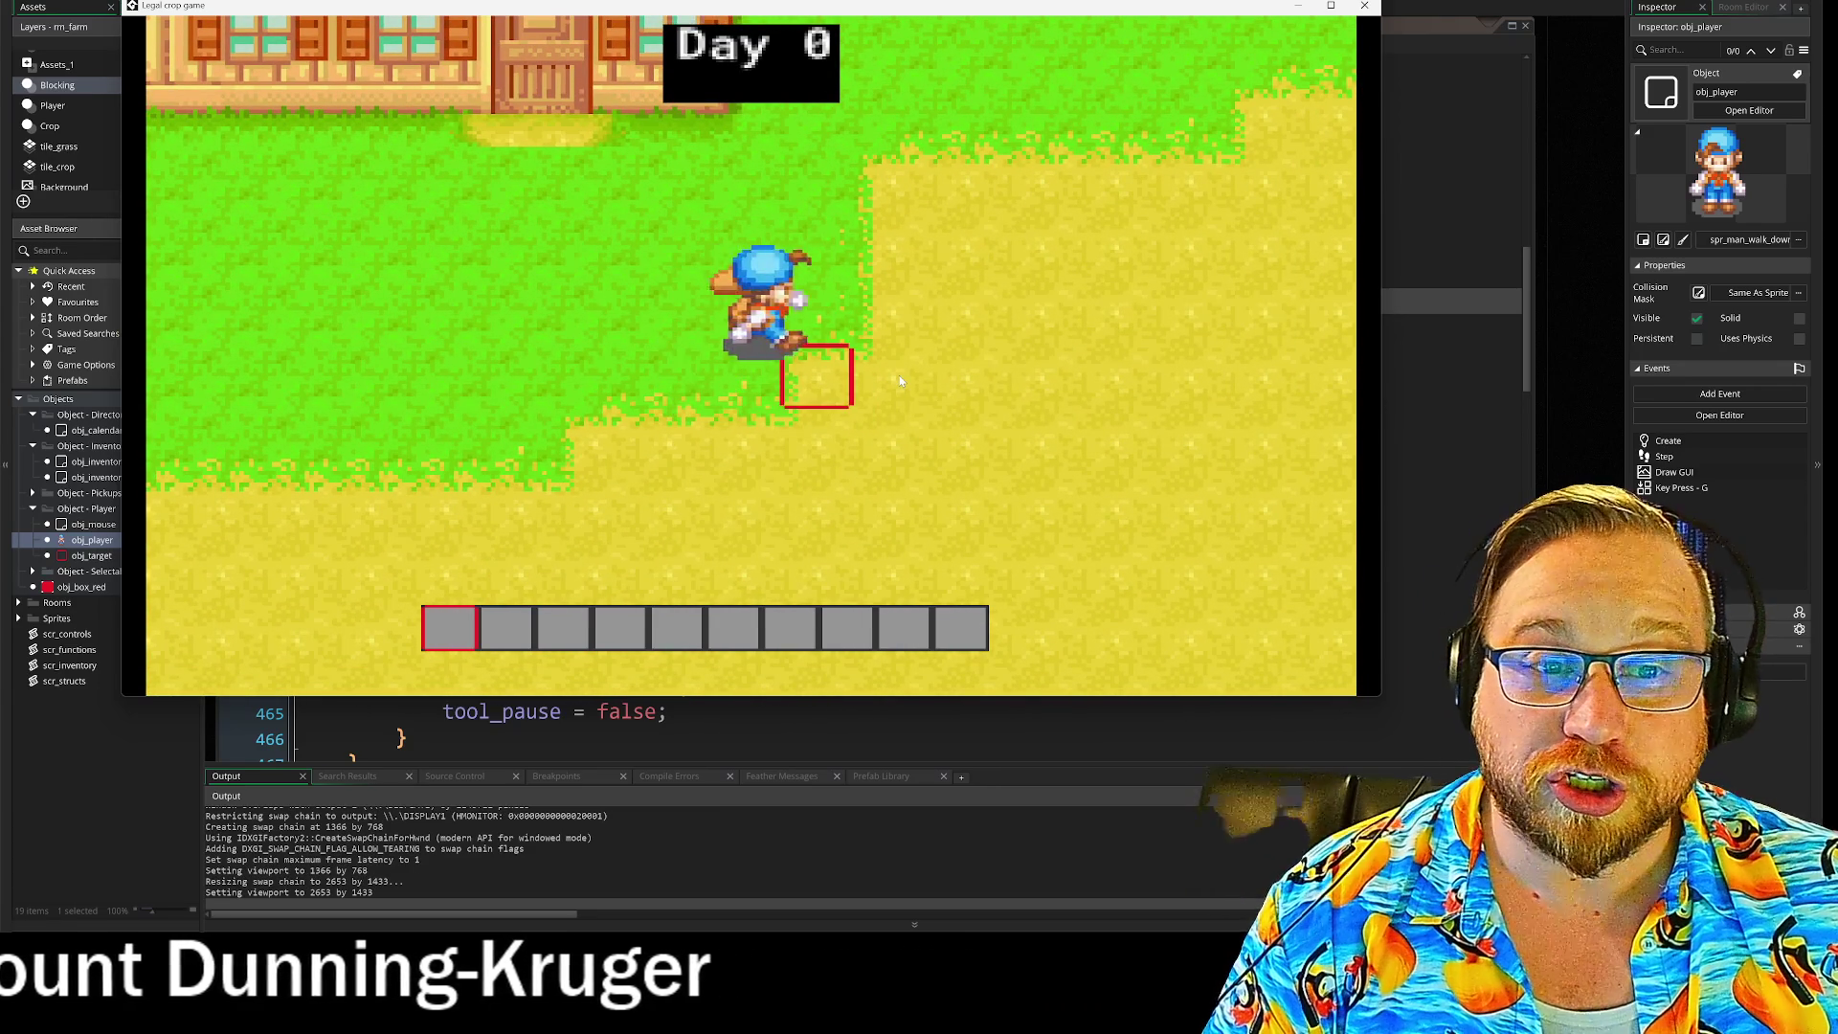
key(a)
key(w)
Step: Walk the farmer past the farmhouse door and down toward the soil
key(s)
key(a)
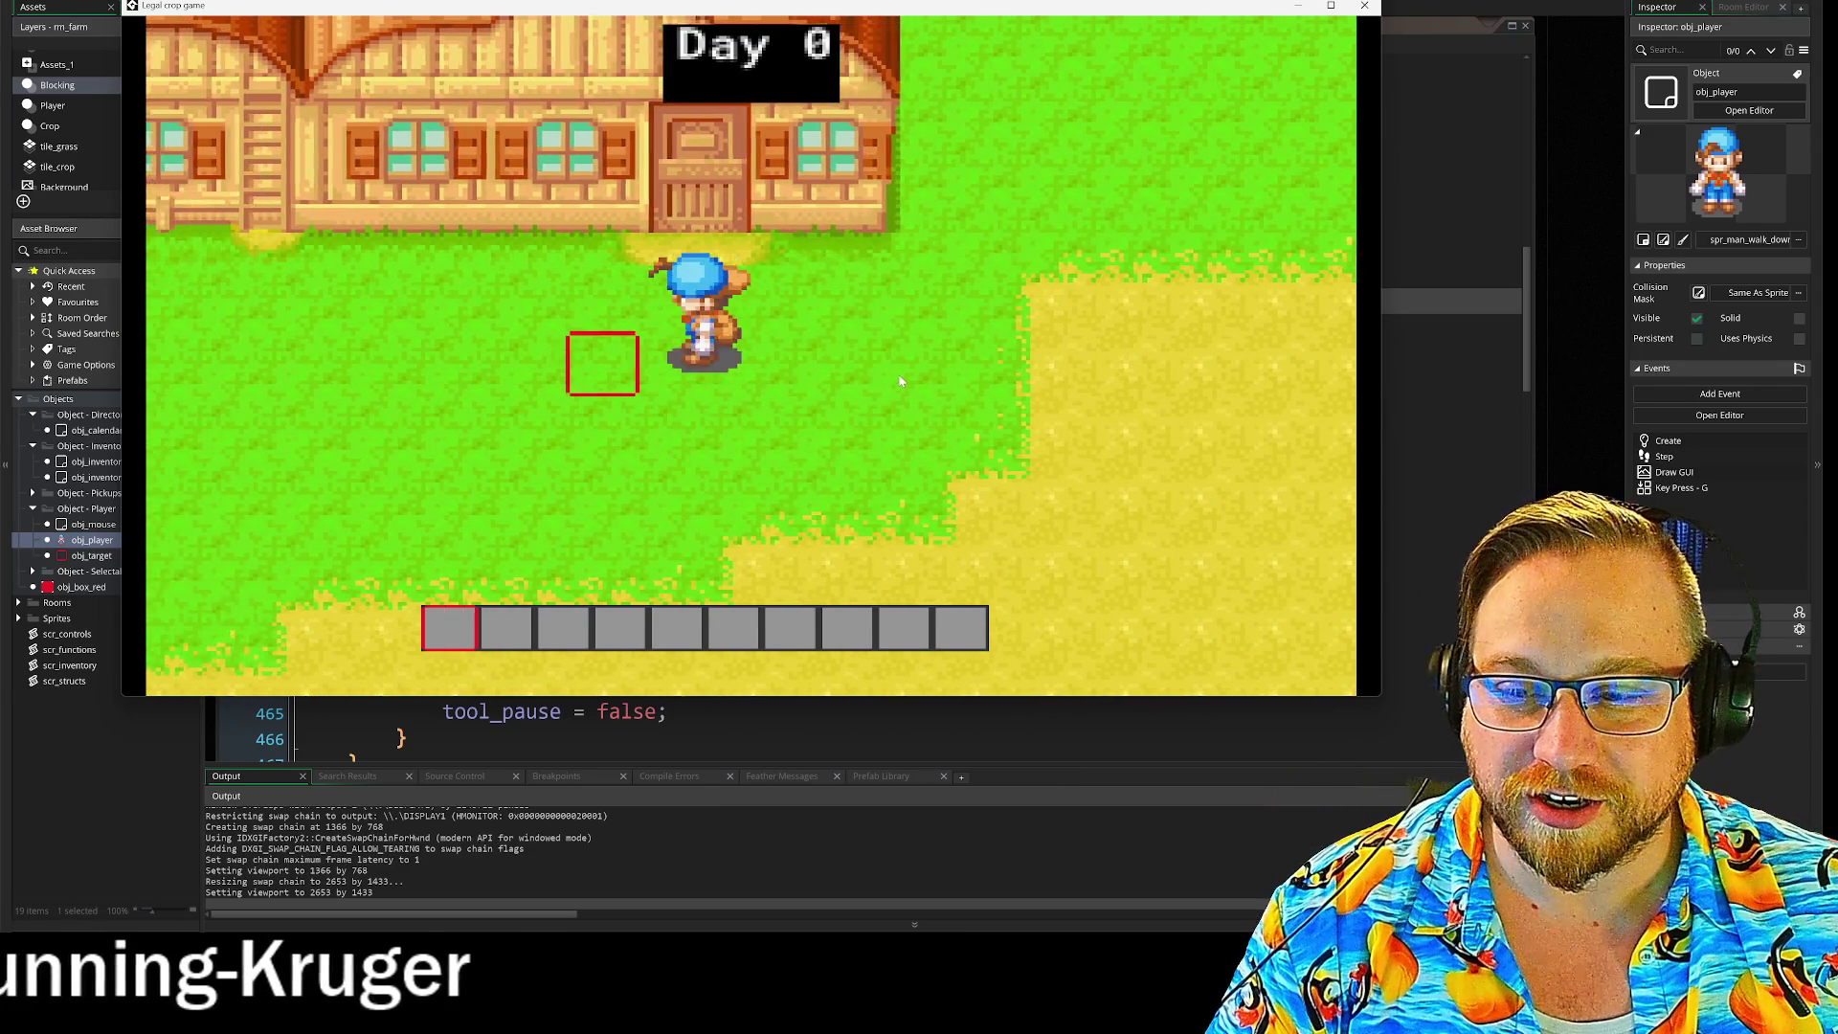
key(d)
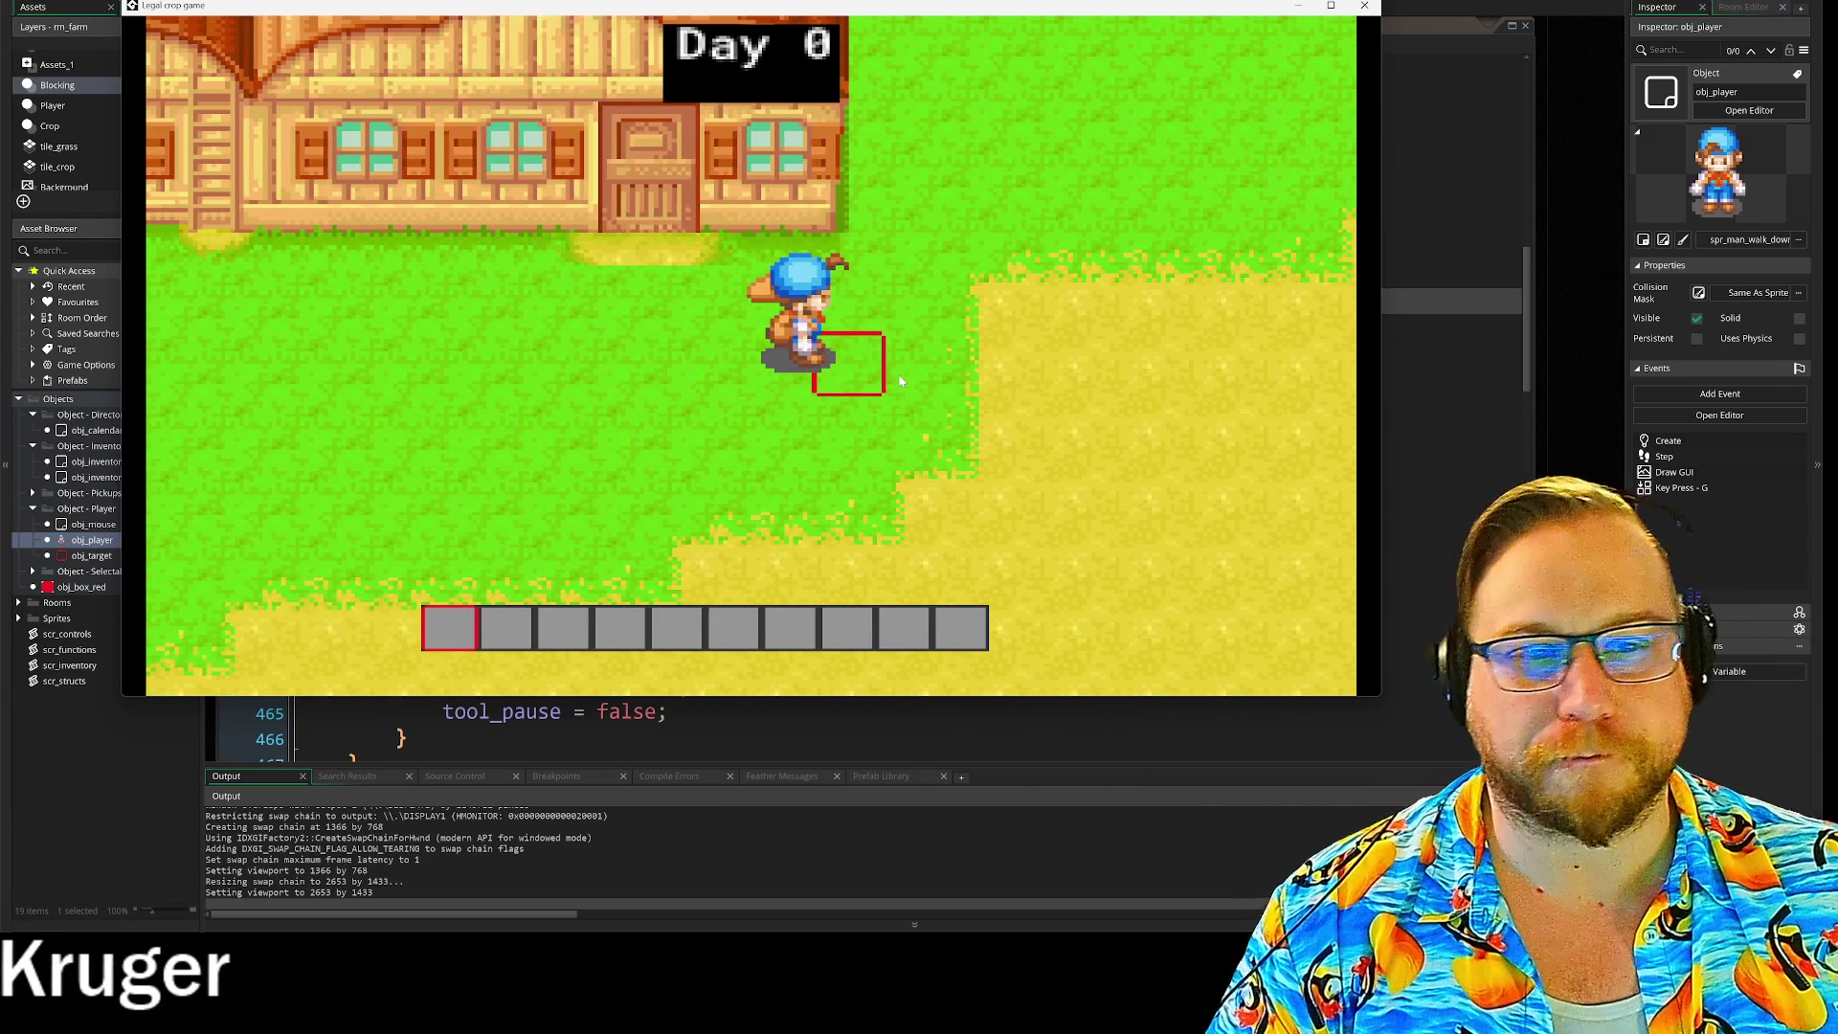
key(d)
key(w)
key(s)
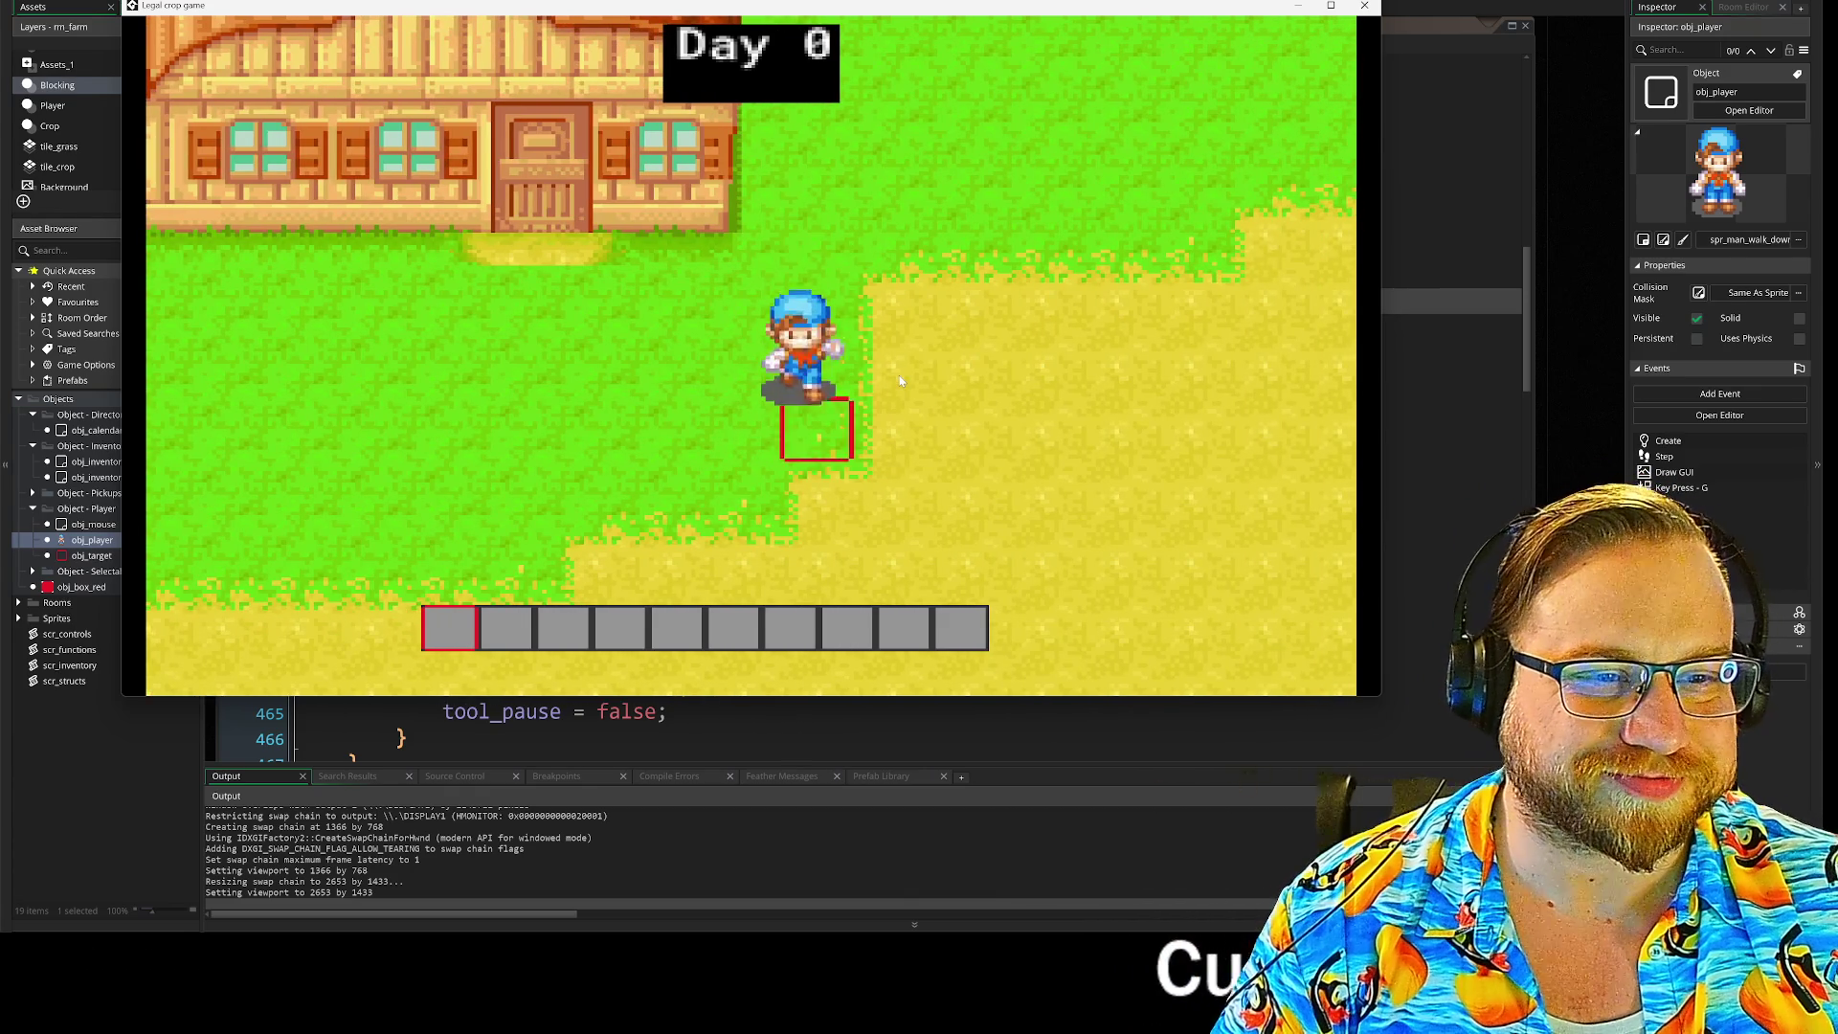
key(d)
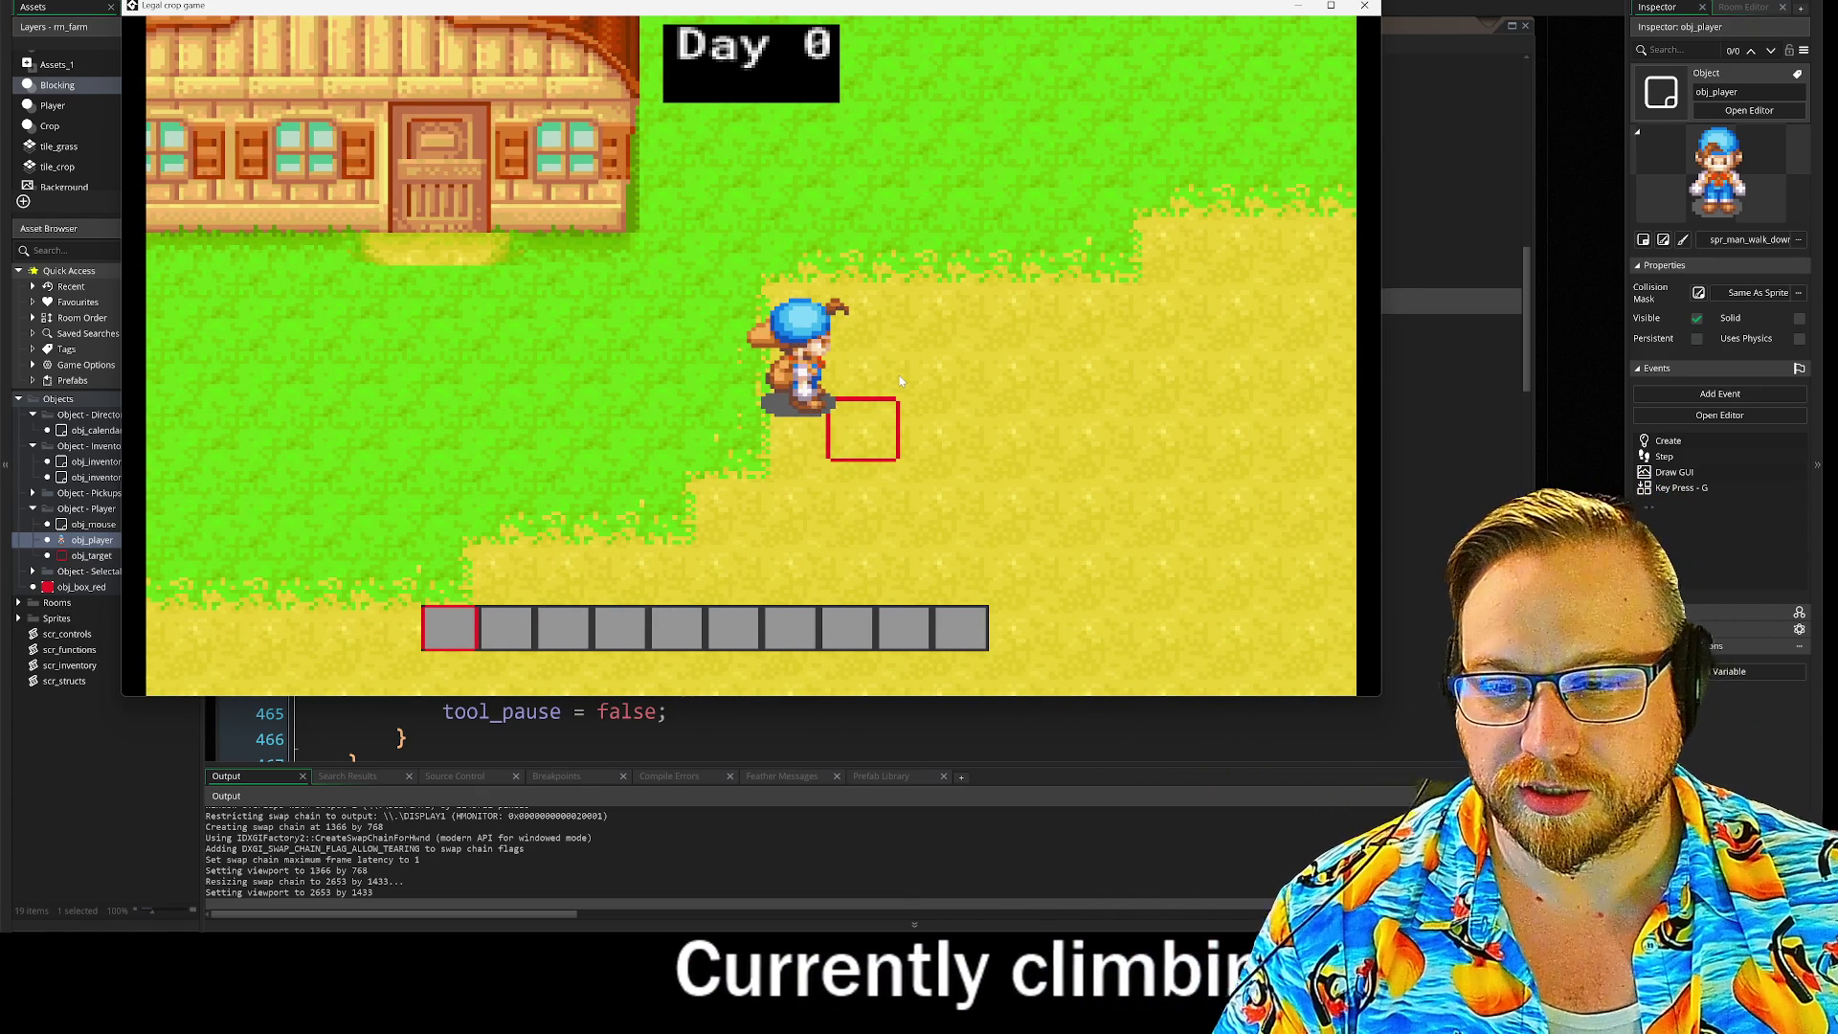
Step: Put the pickaxe, watering can and seed bag into hotbar slots 1, 2 and 3
key(i)
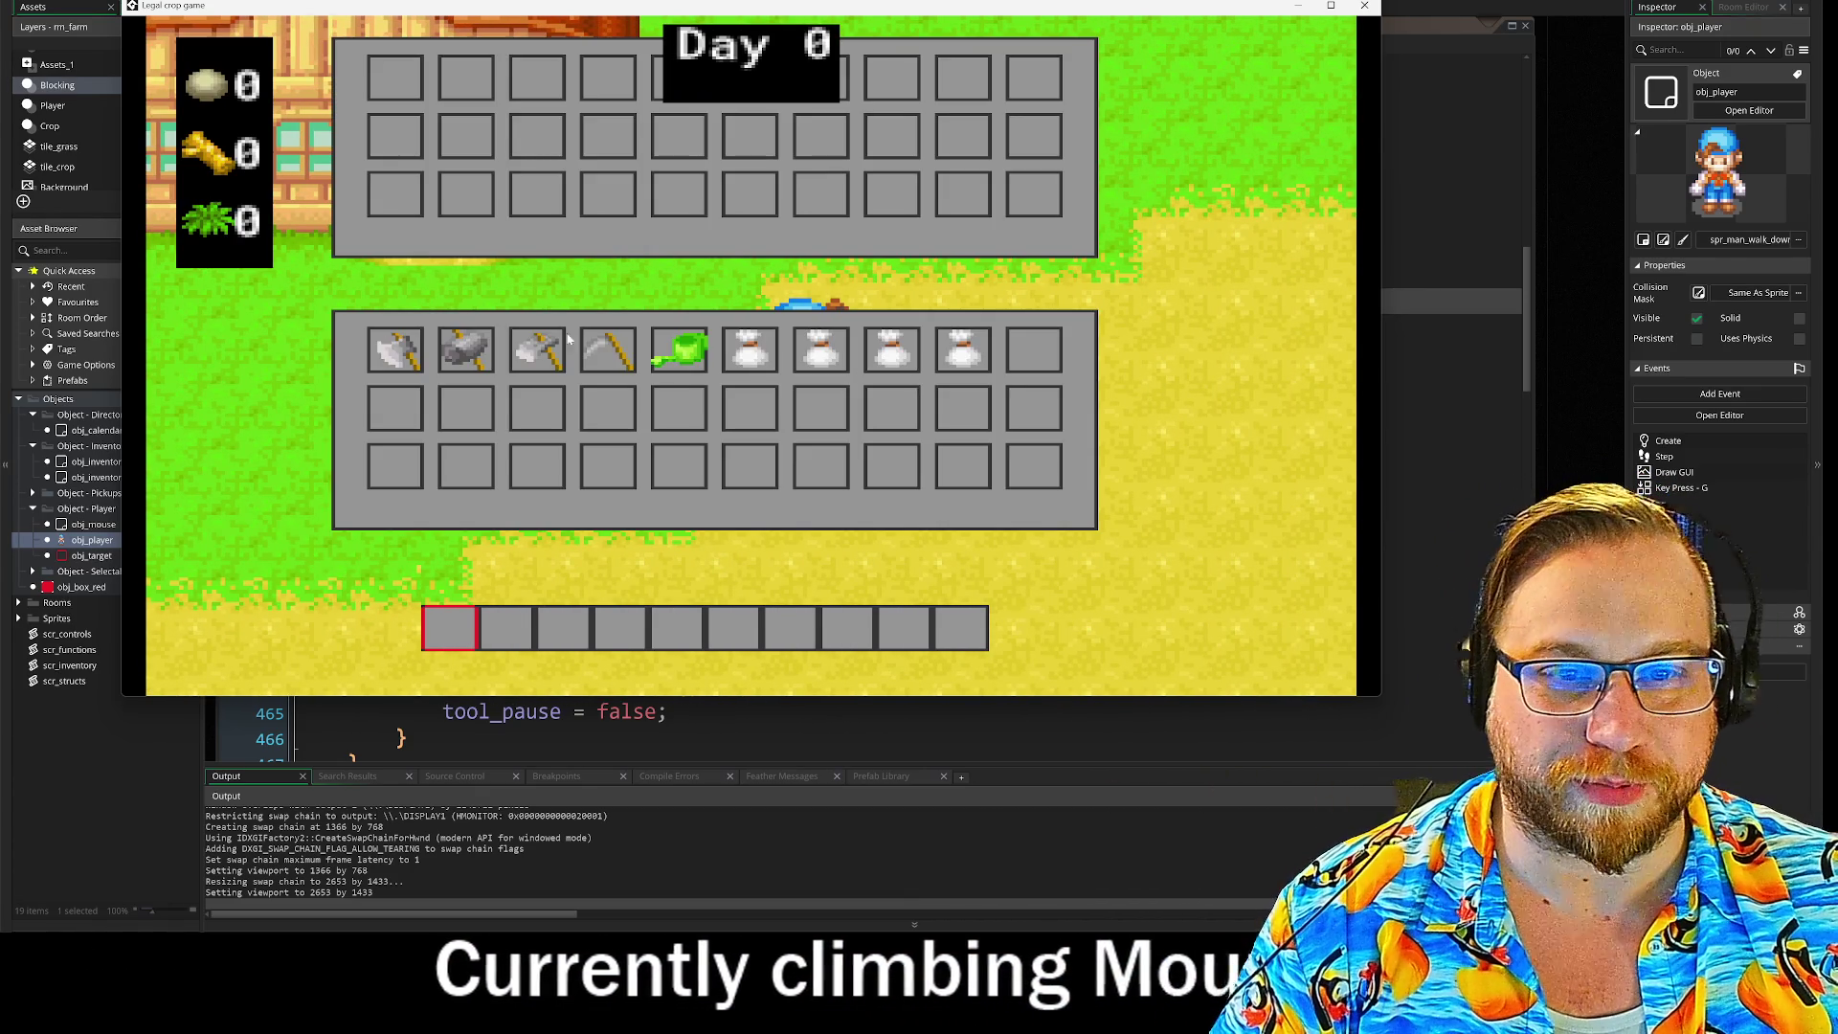
drag(537, 349, 450, 629)
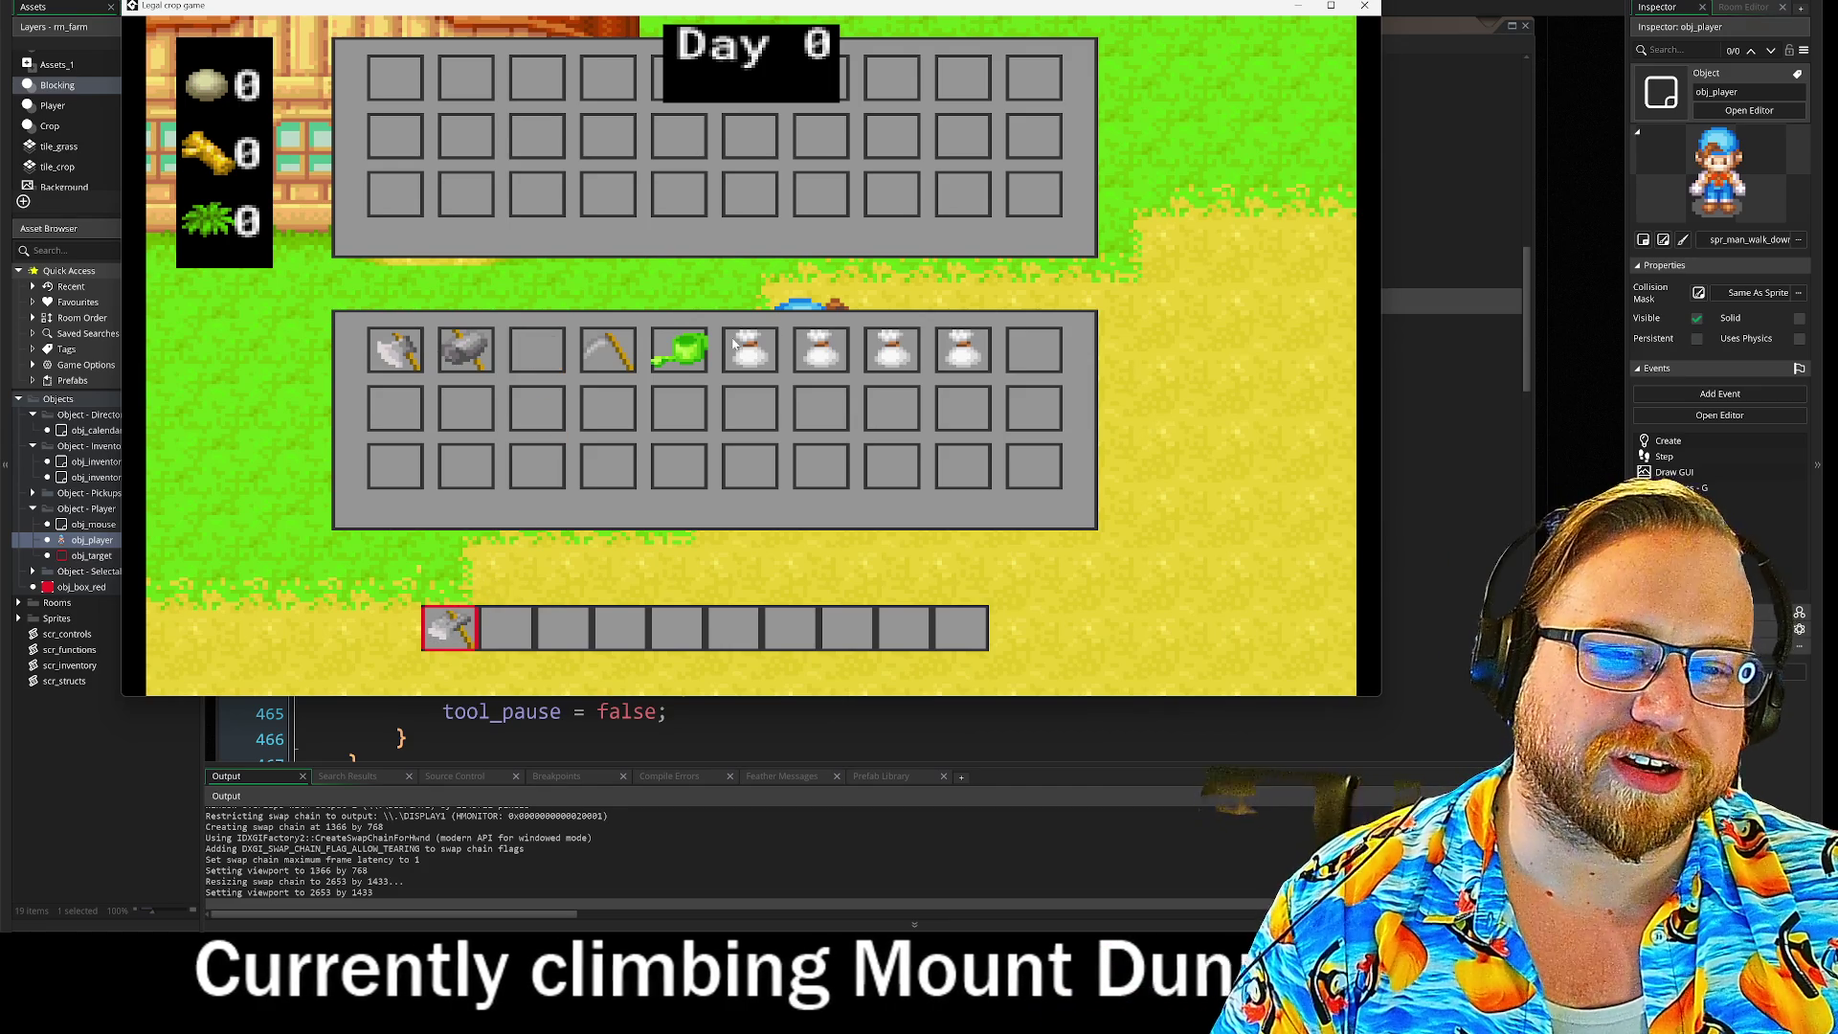
drag(679, 349, 508, 629)
mouse_move(961, 351)
mouse_down()
mouse_move(664, 613)
mouse_move(563, 629)
mouse_up()
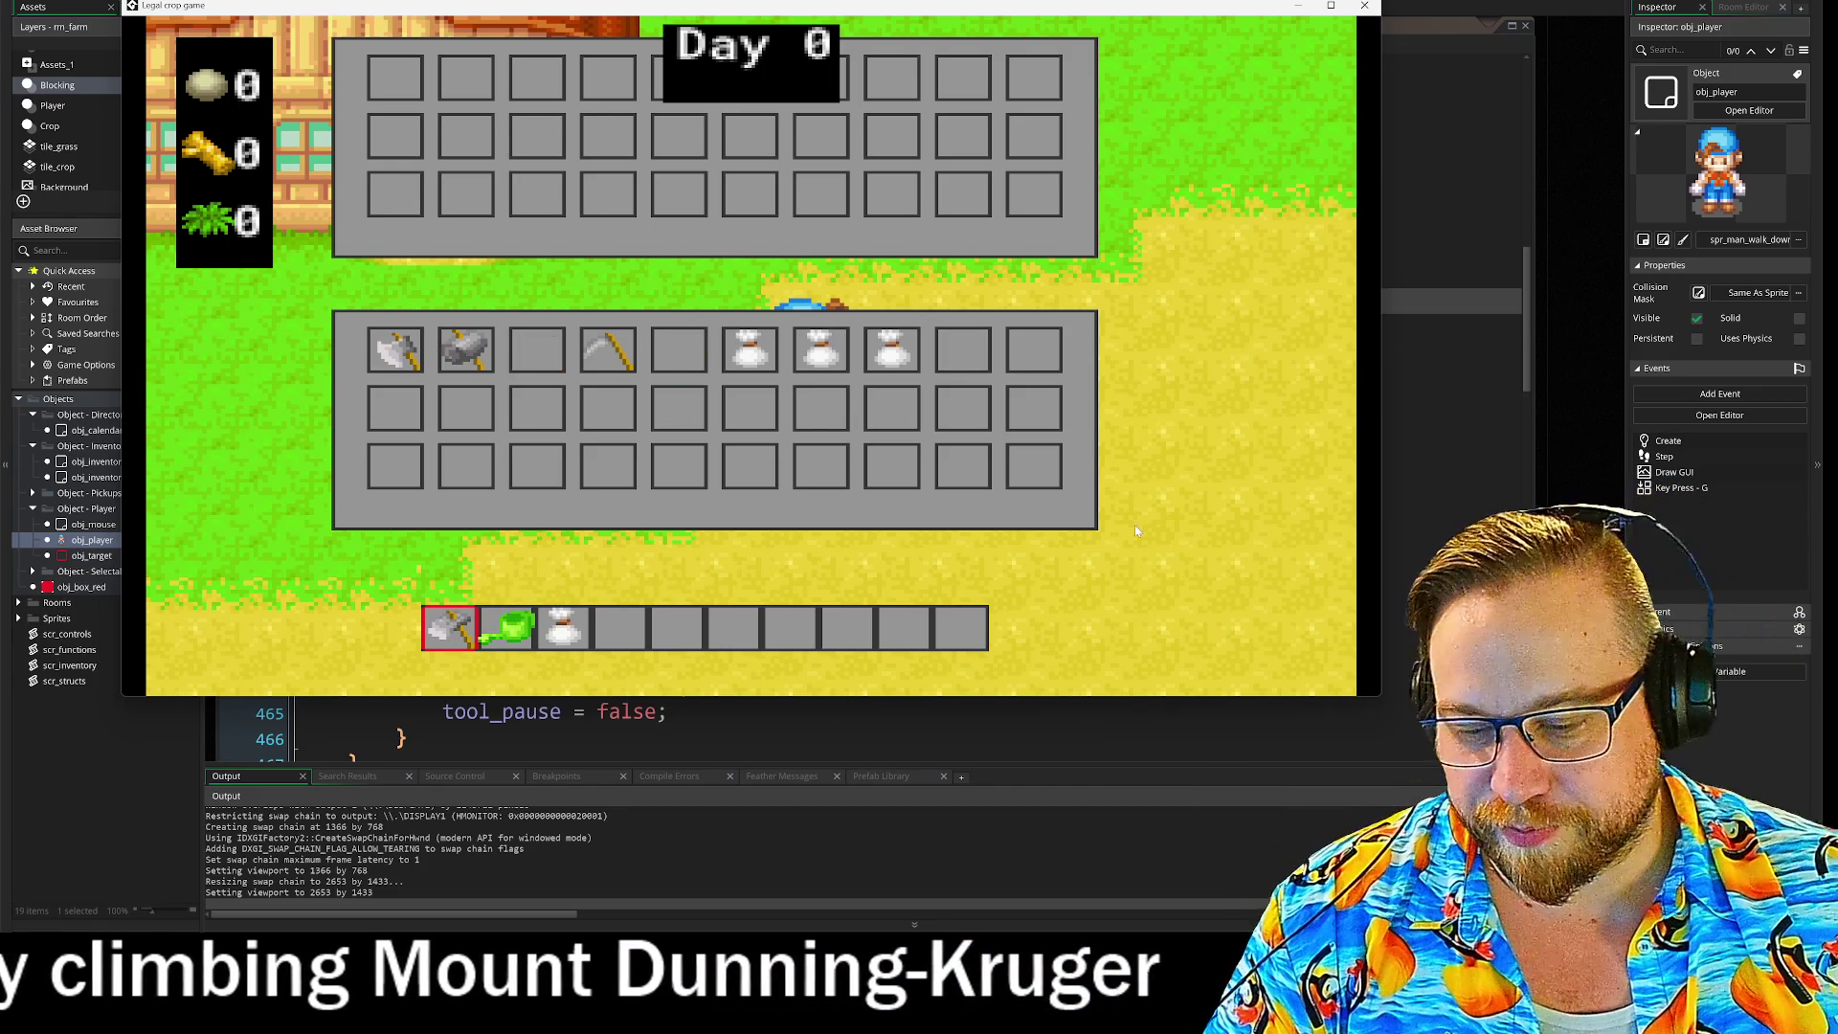
key(i)
Step: Till two soil tiles, then water both with the watering can
click(1126, 530)
key(a)
click(1126, 530)
key(2)
click(1126, 529)
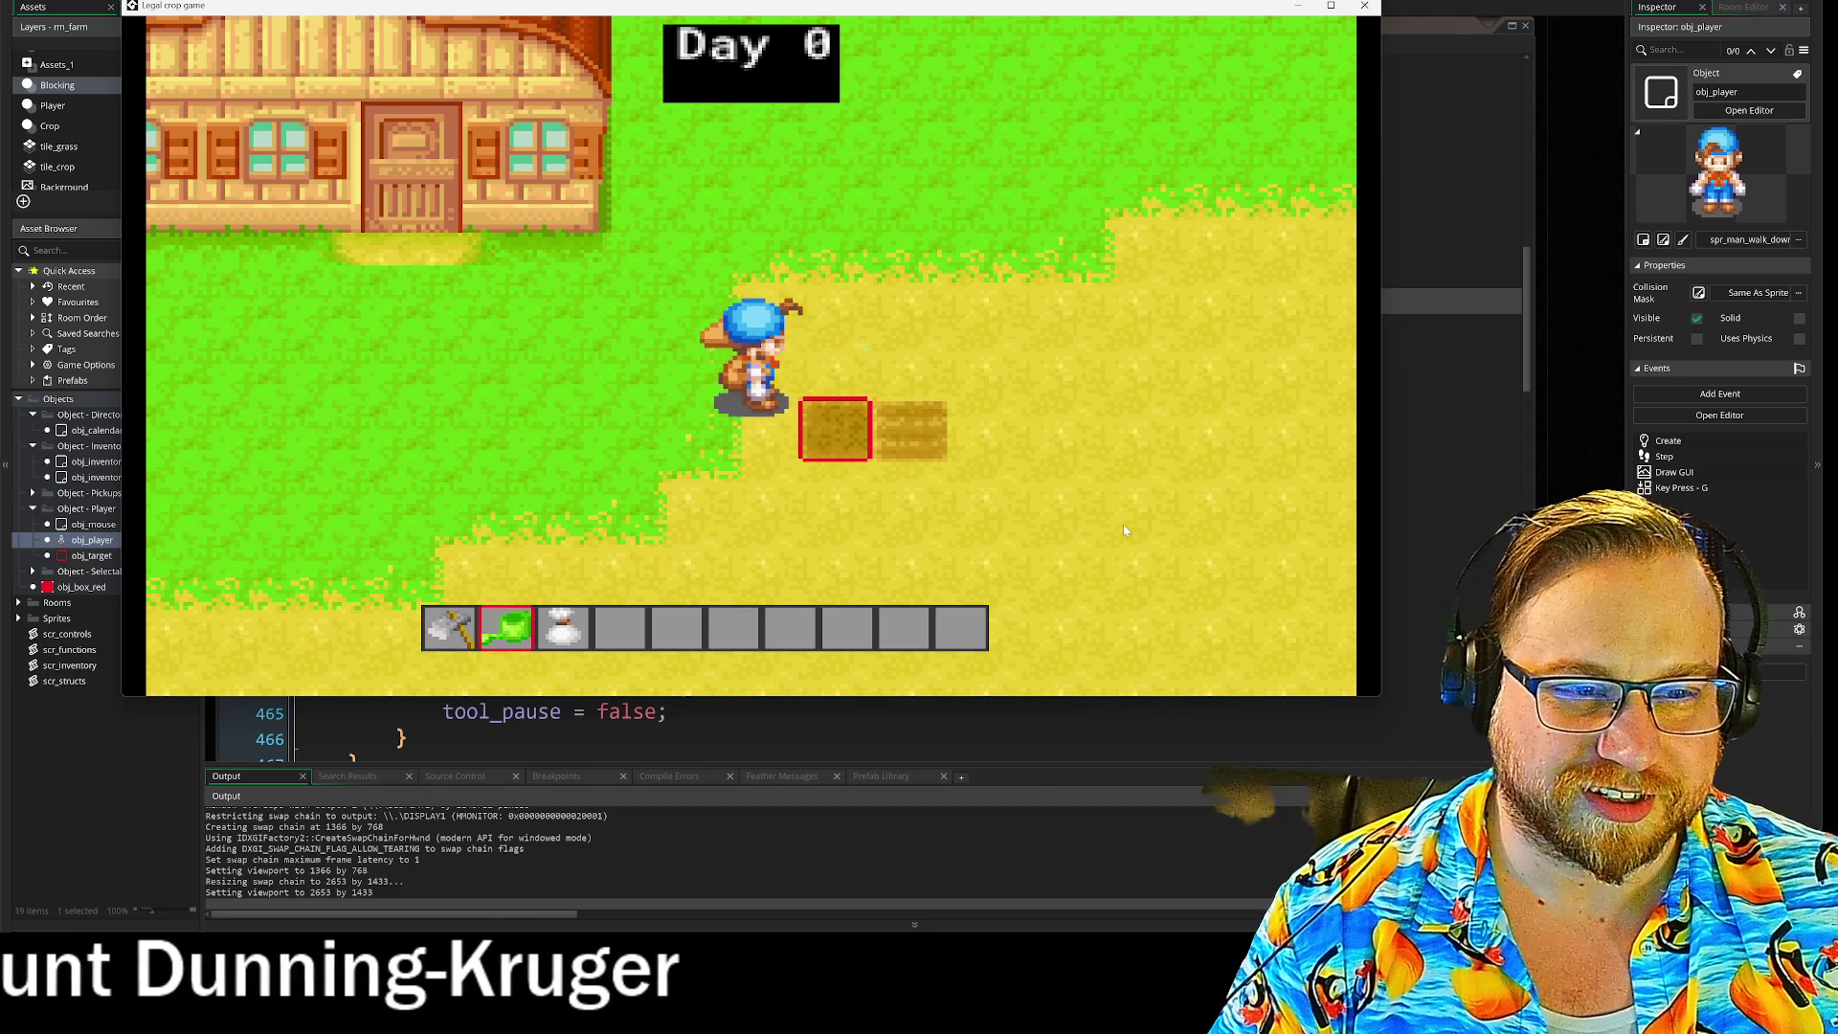
key(d)
click(1126, 529)
Step: Plant seeds from the seed bag in the tilled tiles, then leave the game paused
key(3)
key(a)
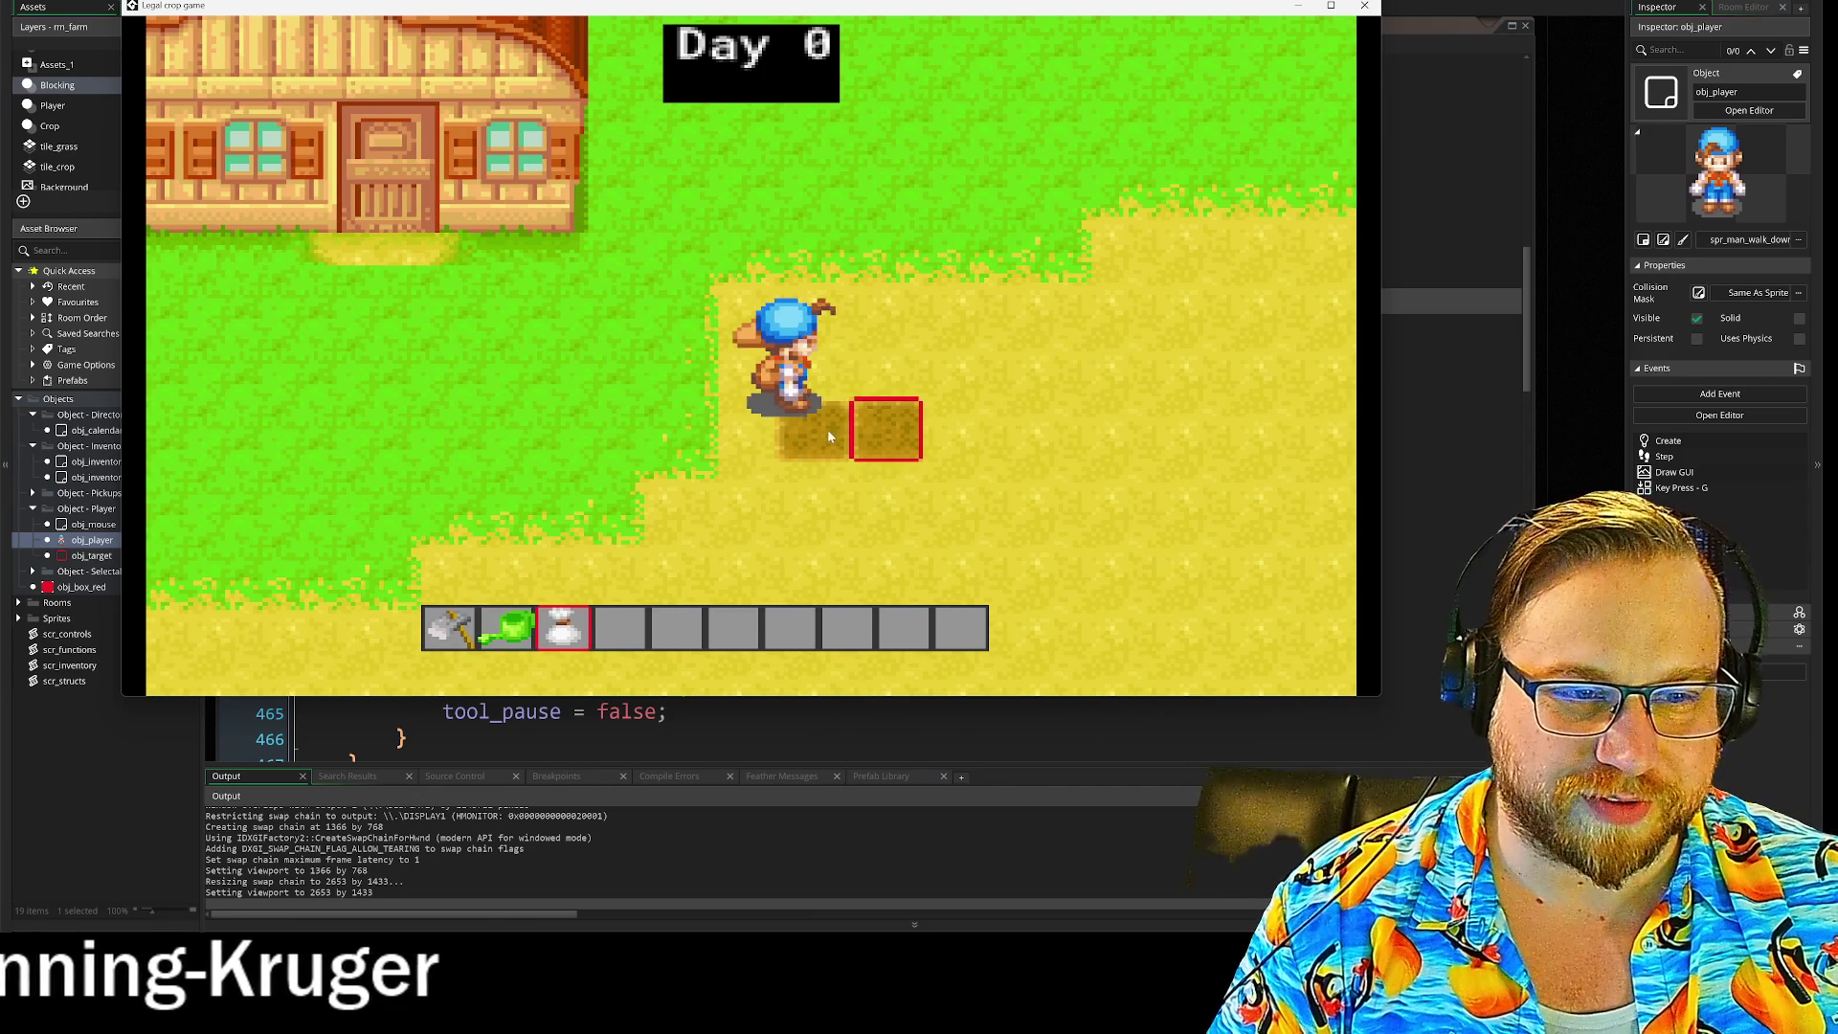
click(831, 442)
key(a)
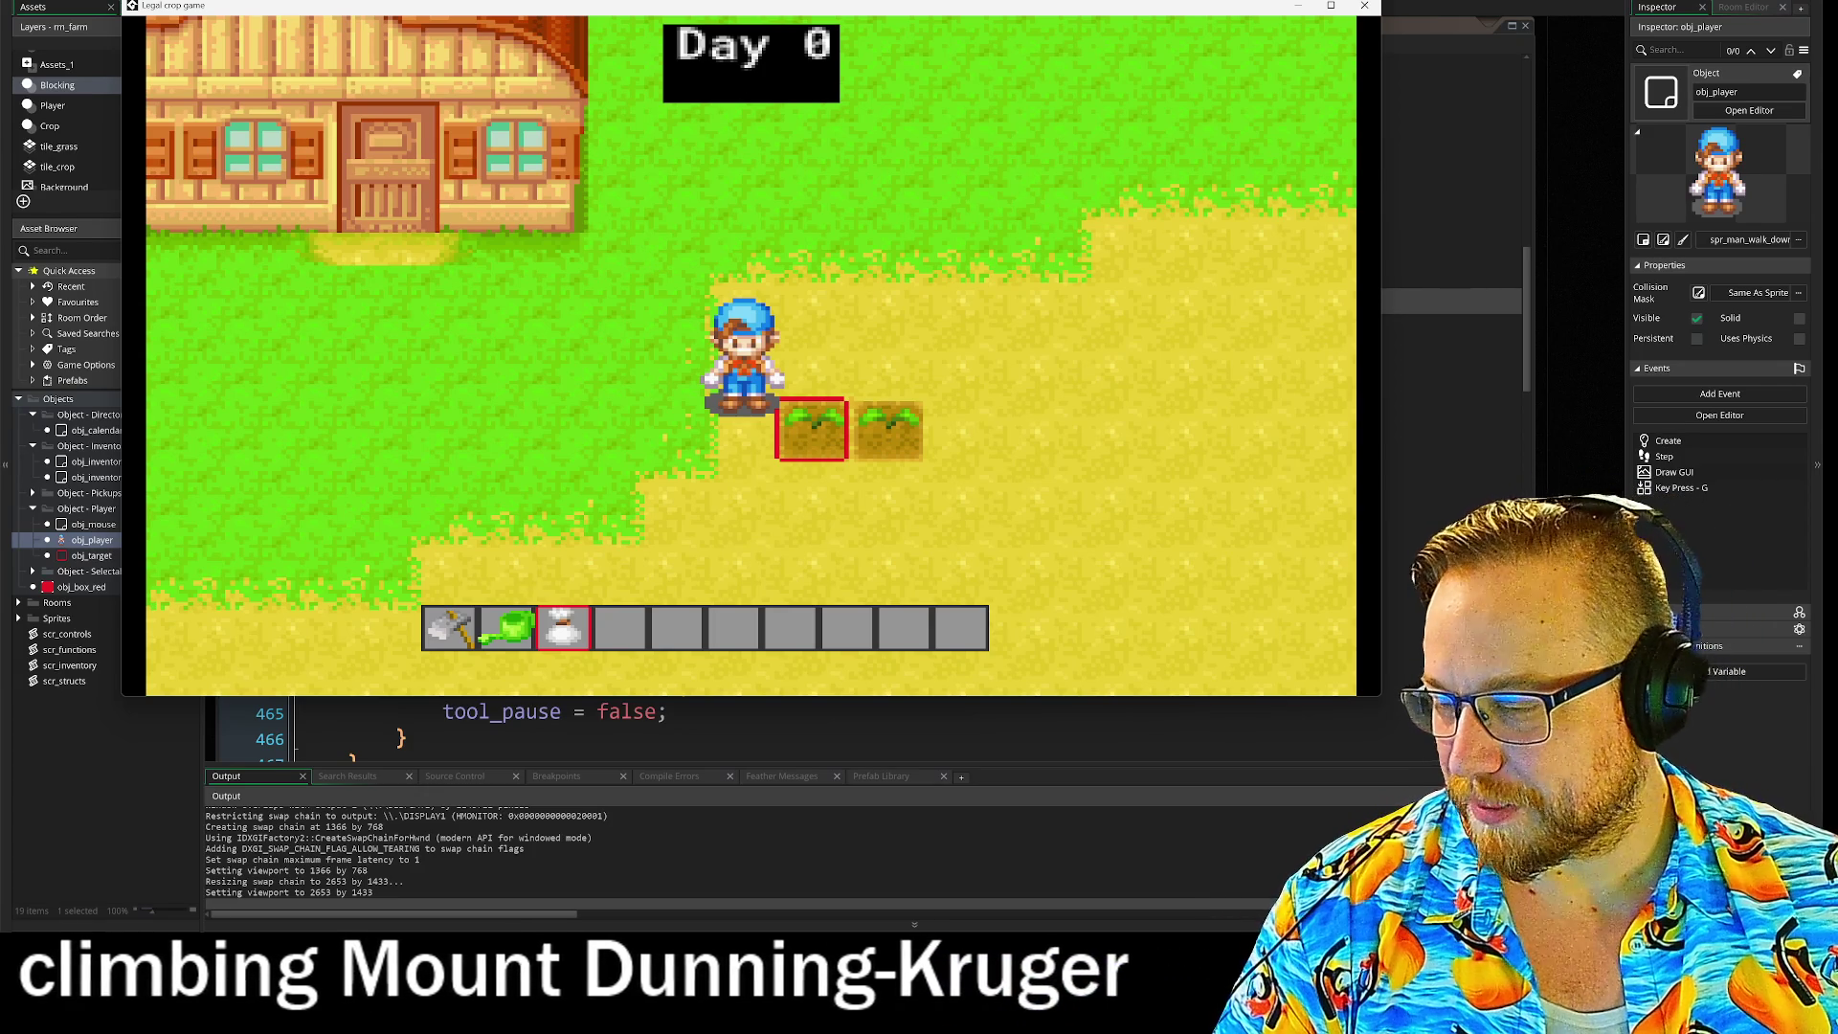
key(alt+Tab)
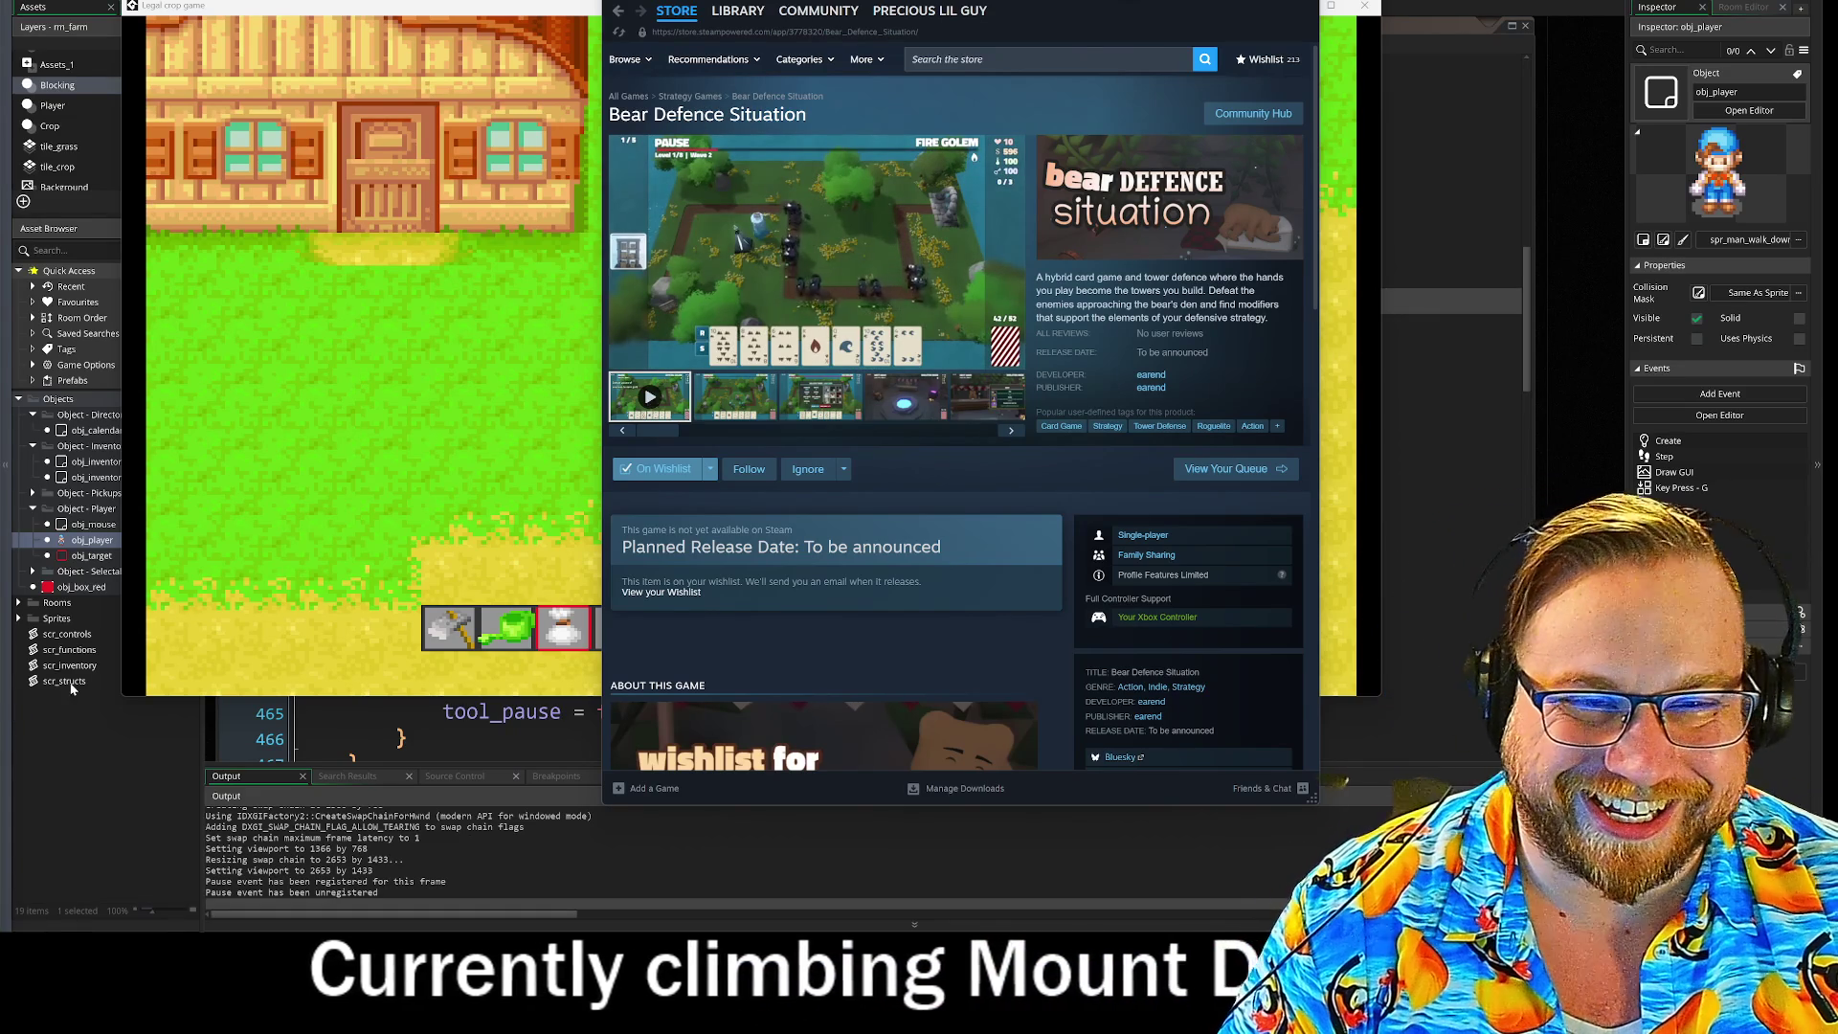
Step: Move the Steam window off the game and close the Bear Defence Situation store page
drag(1005, 5, 529, 19)
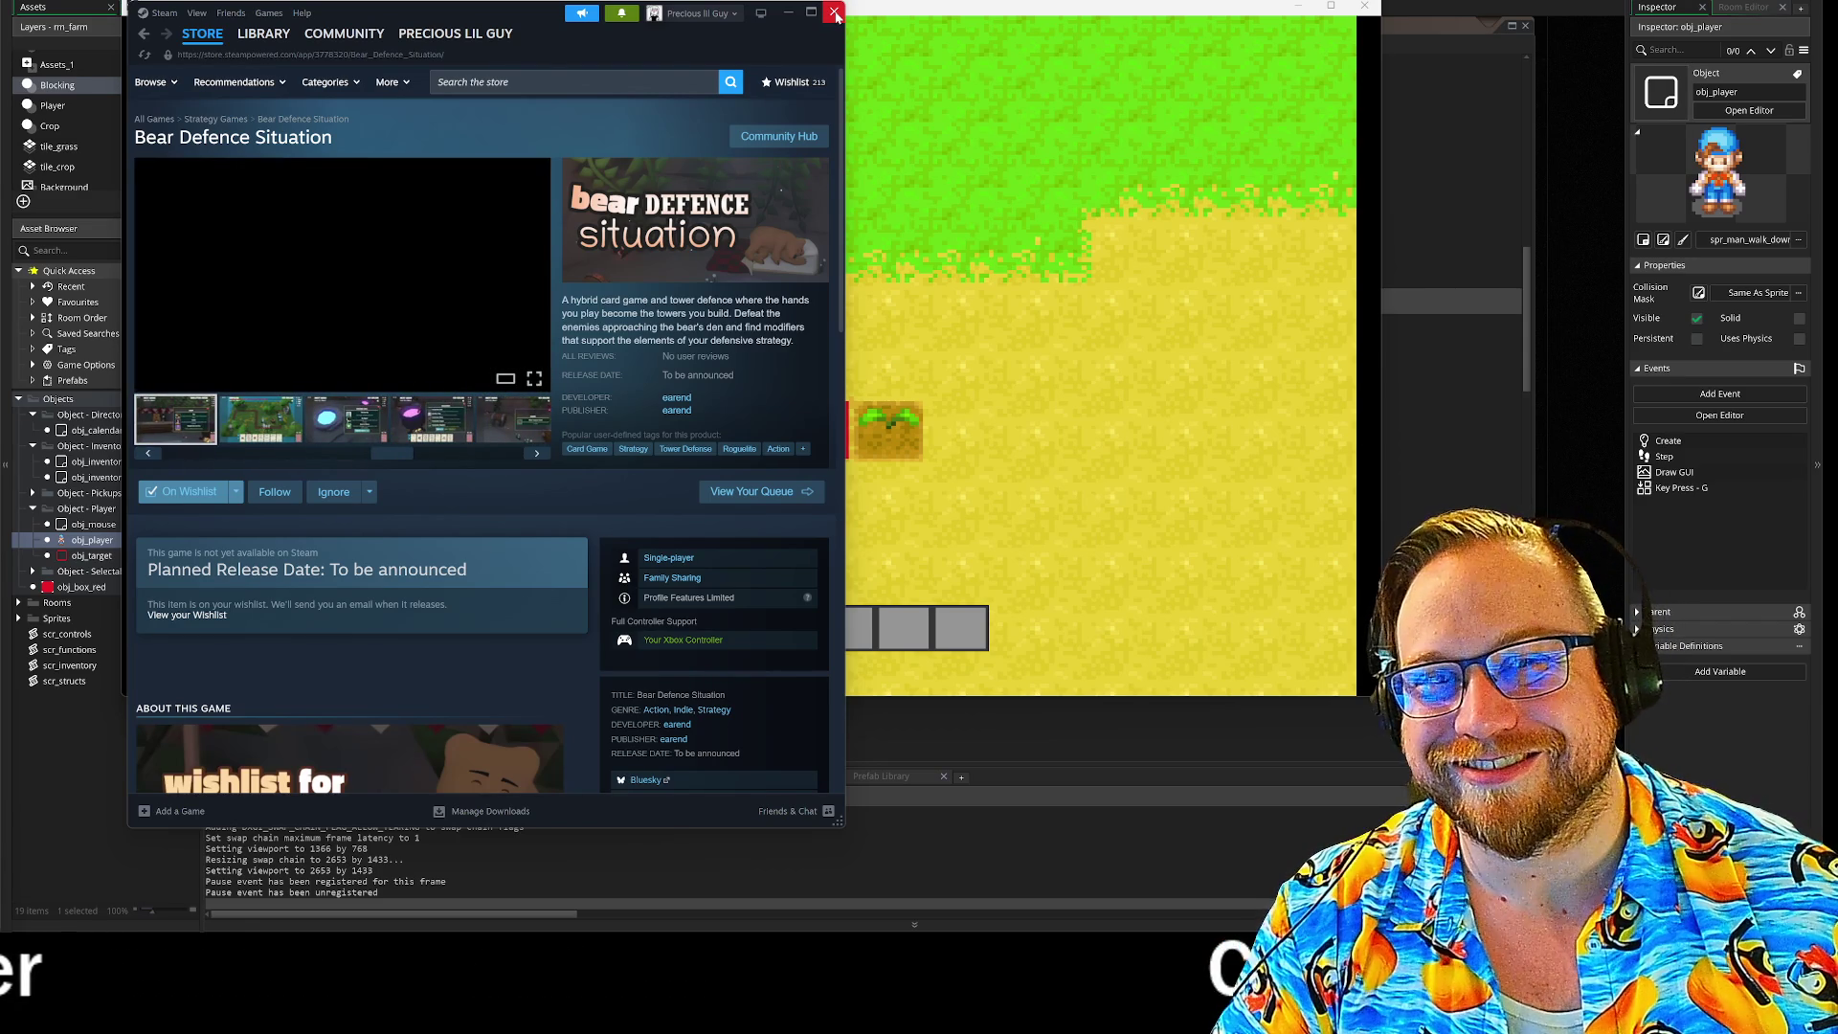
click(836, 16)
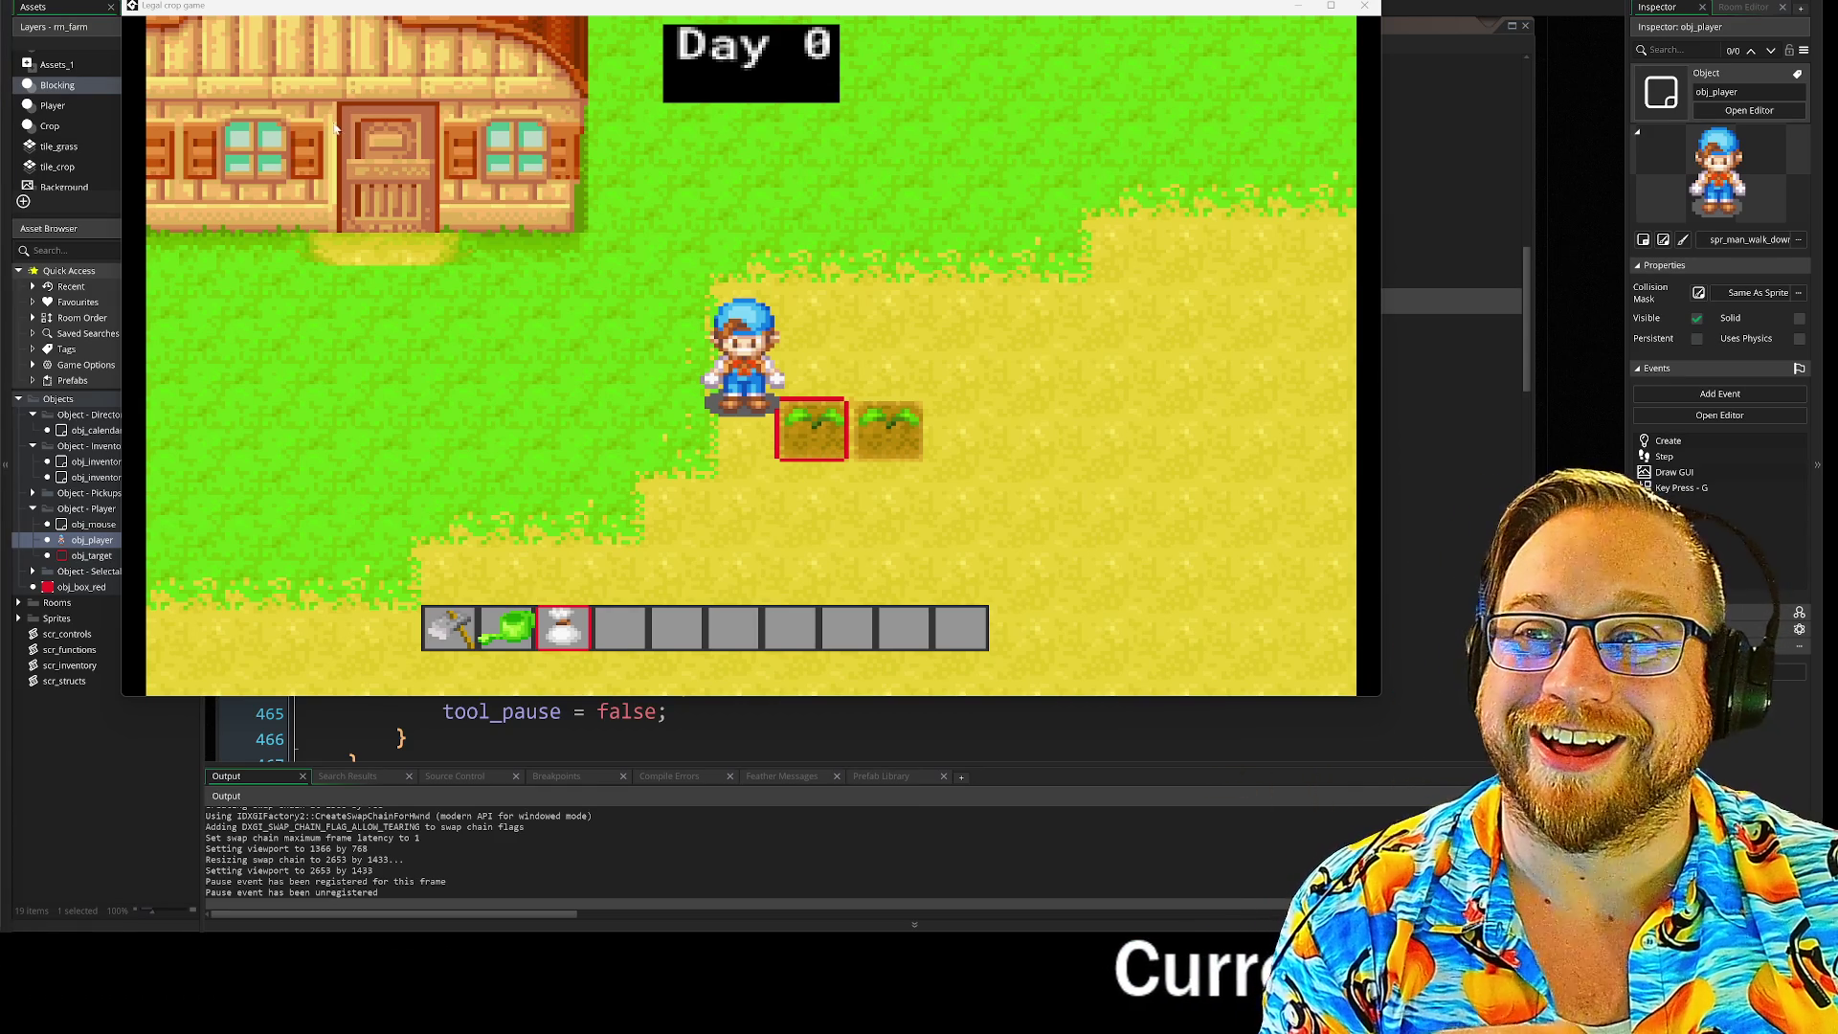
Step: Advance to Day 1 and water a crop with the watering can
mouse_move(504, 12)
mouse_down()
mouse_move(430, 26)
mouse_move(464, 13)
mouse_up()
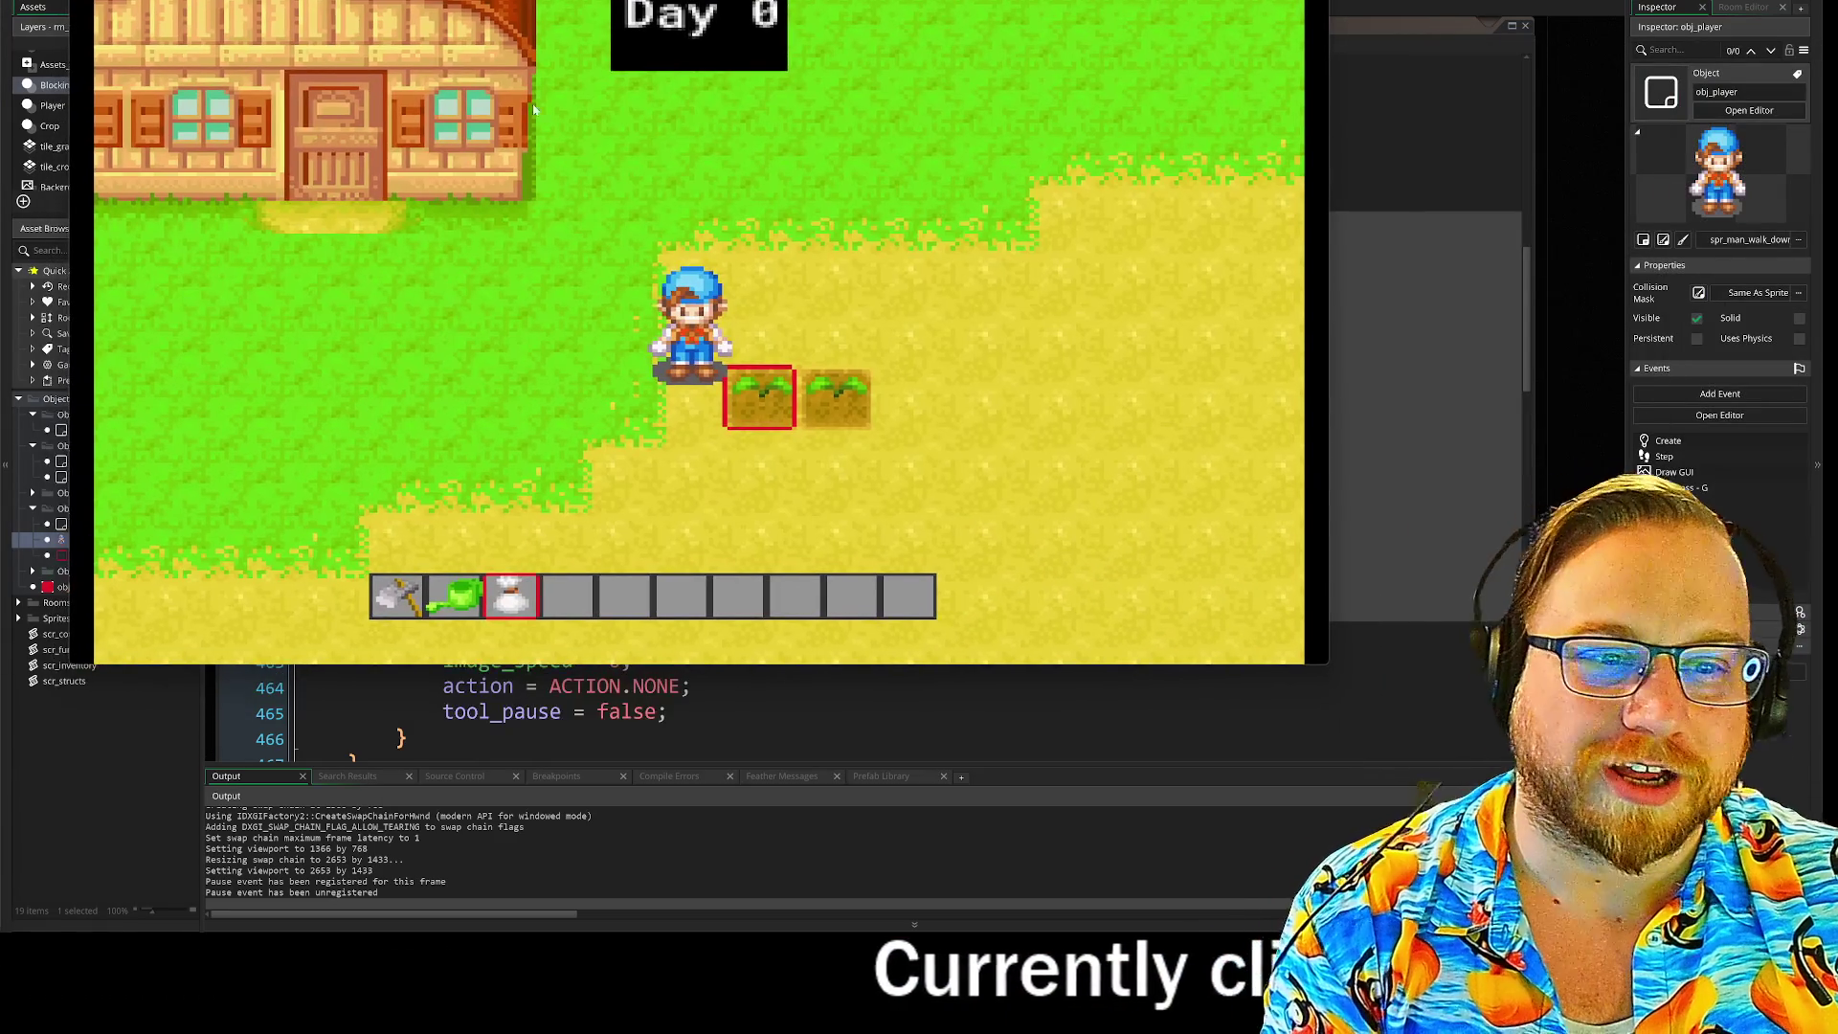
key(g)
key(a)
key(2)
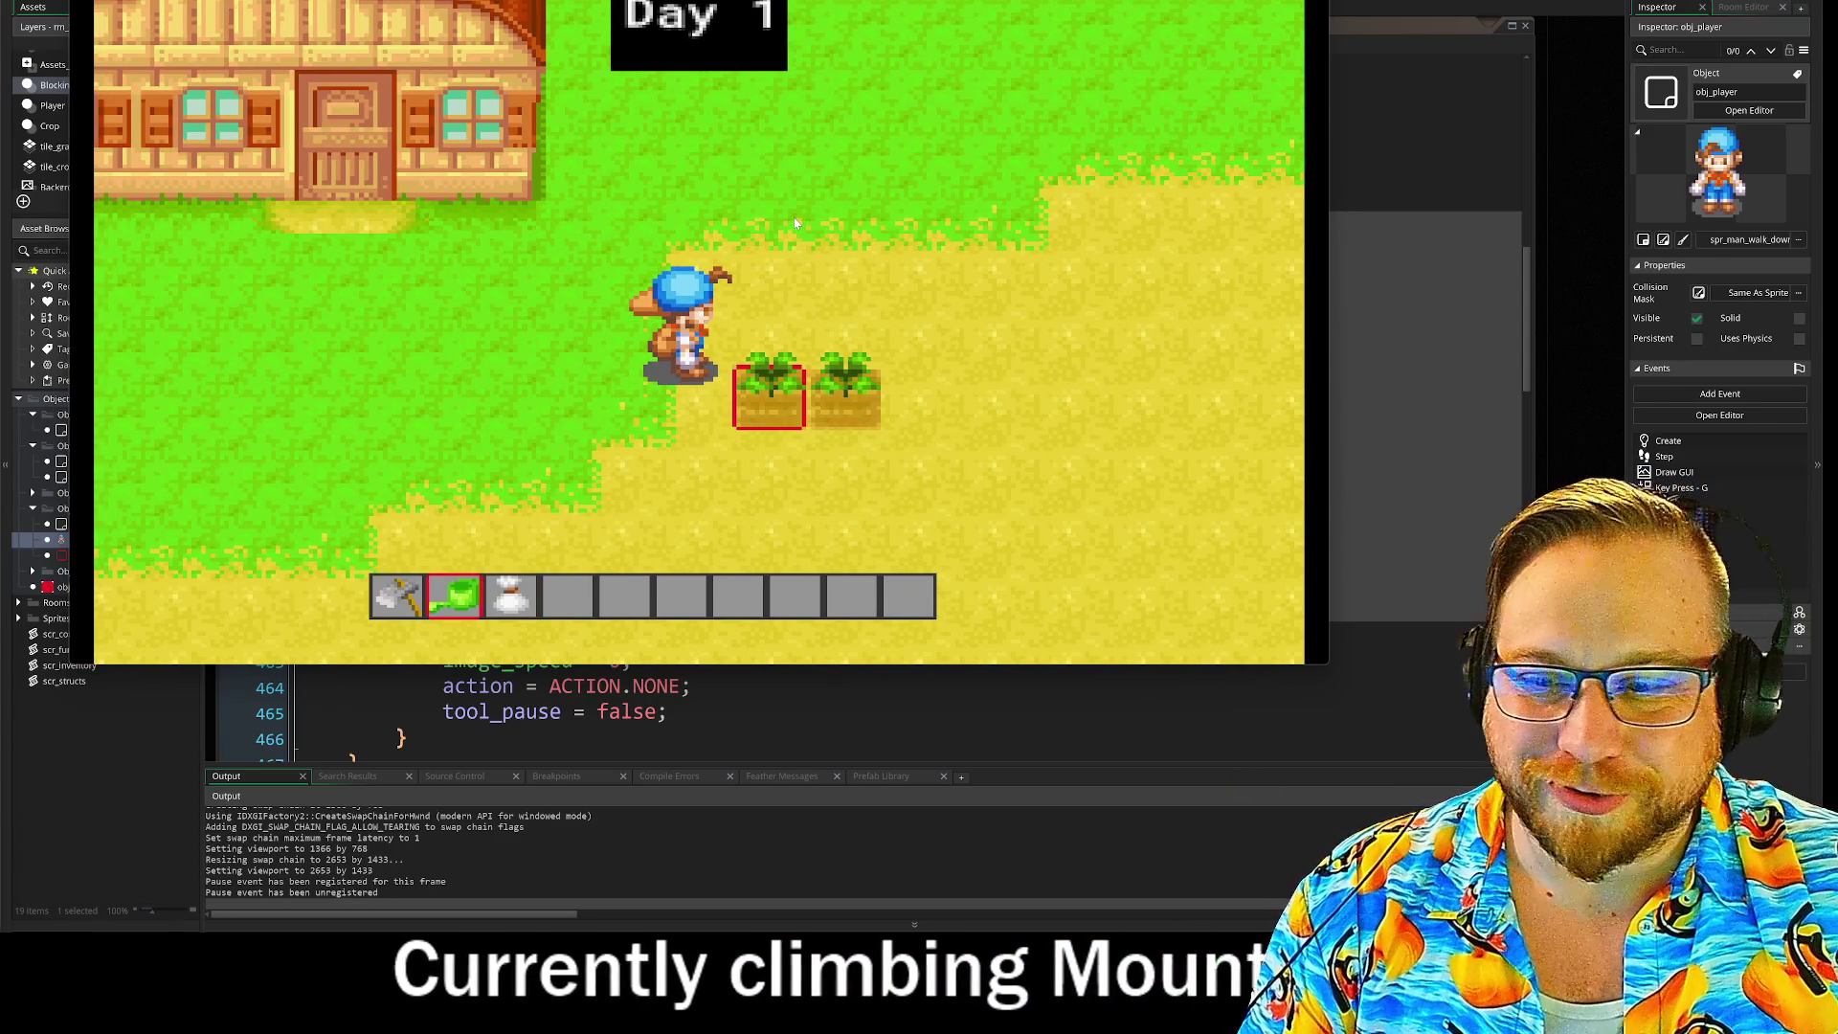
key(a)
key(d)
key(space)
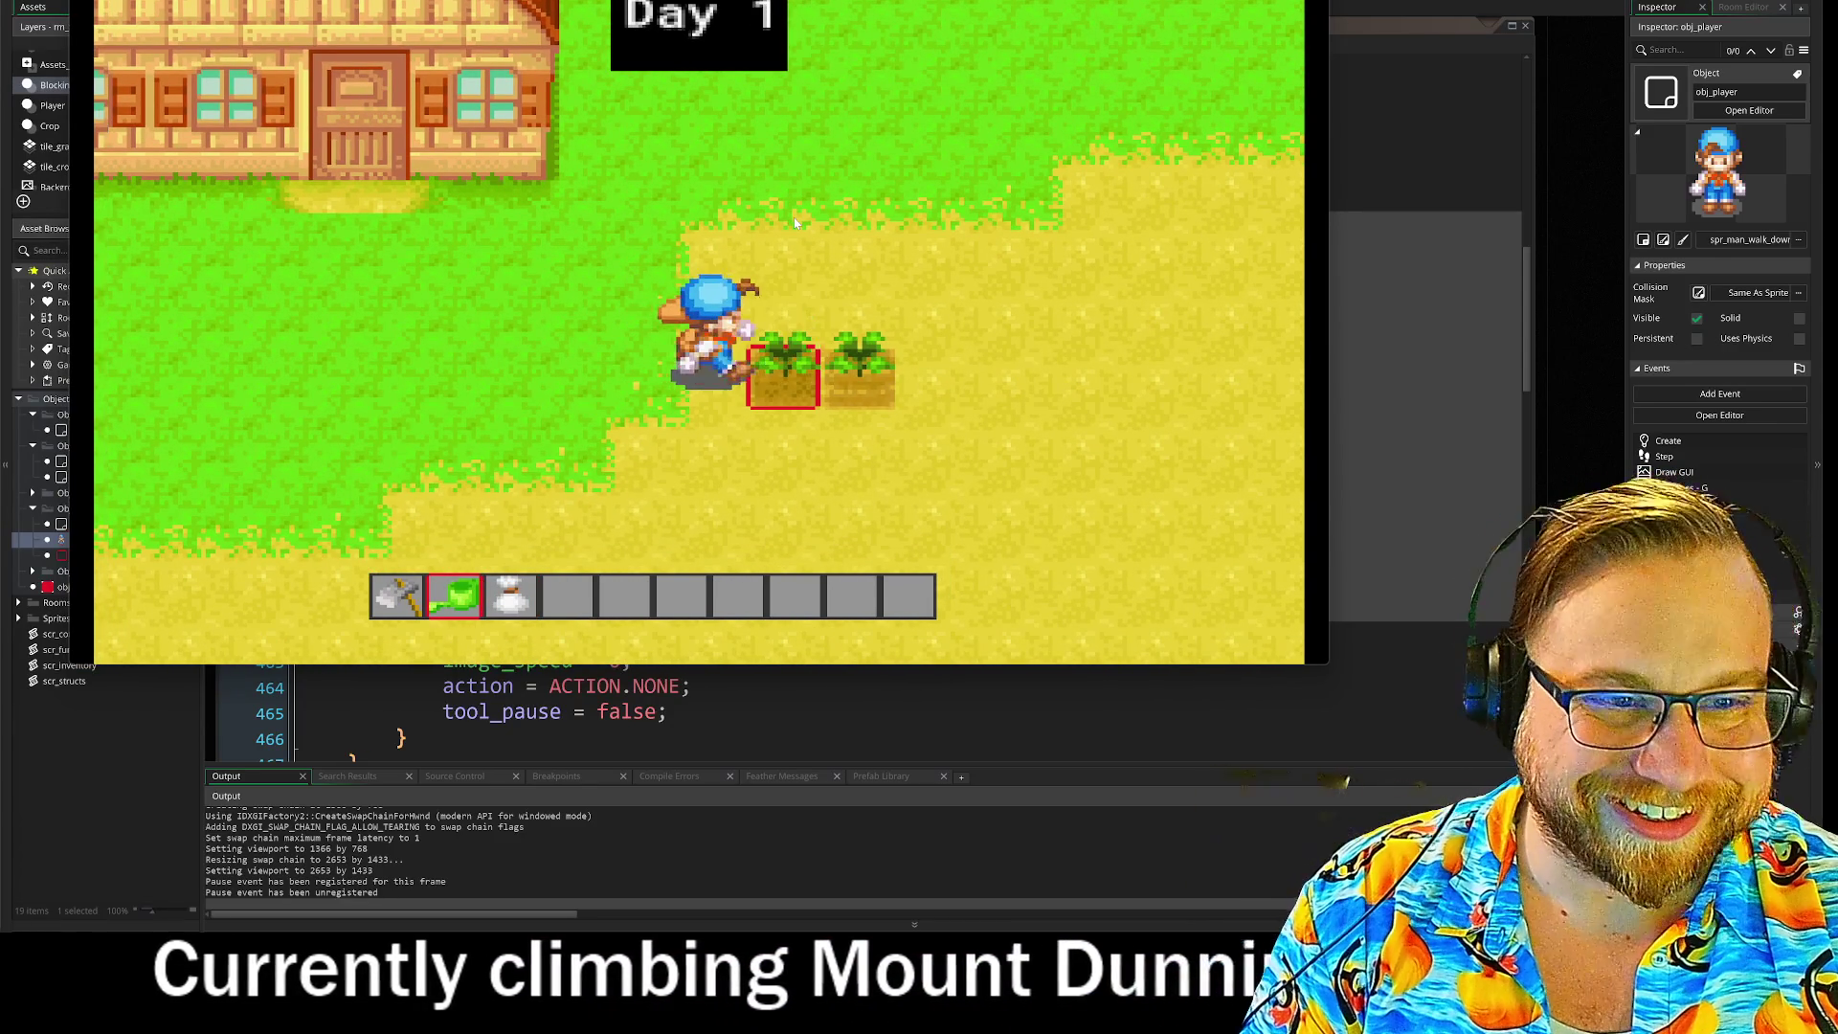
key(d)
key(a)
key(d)
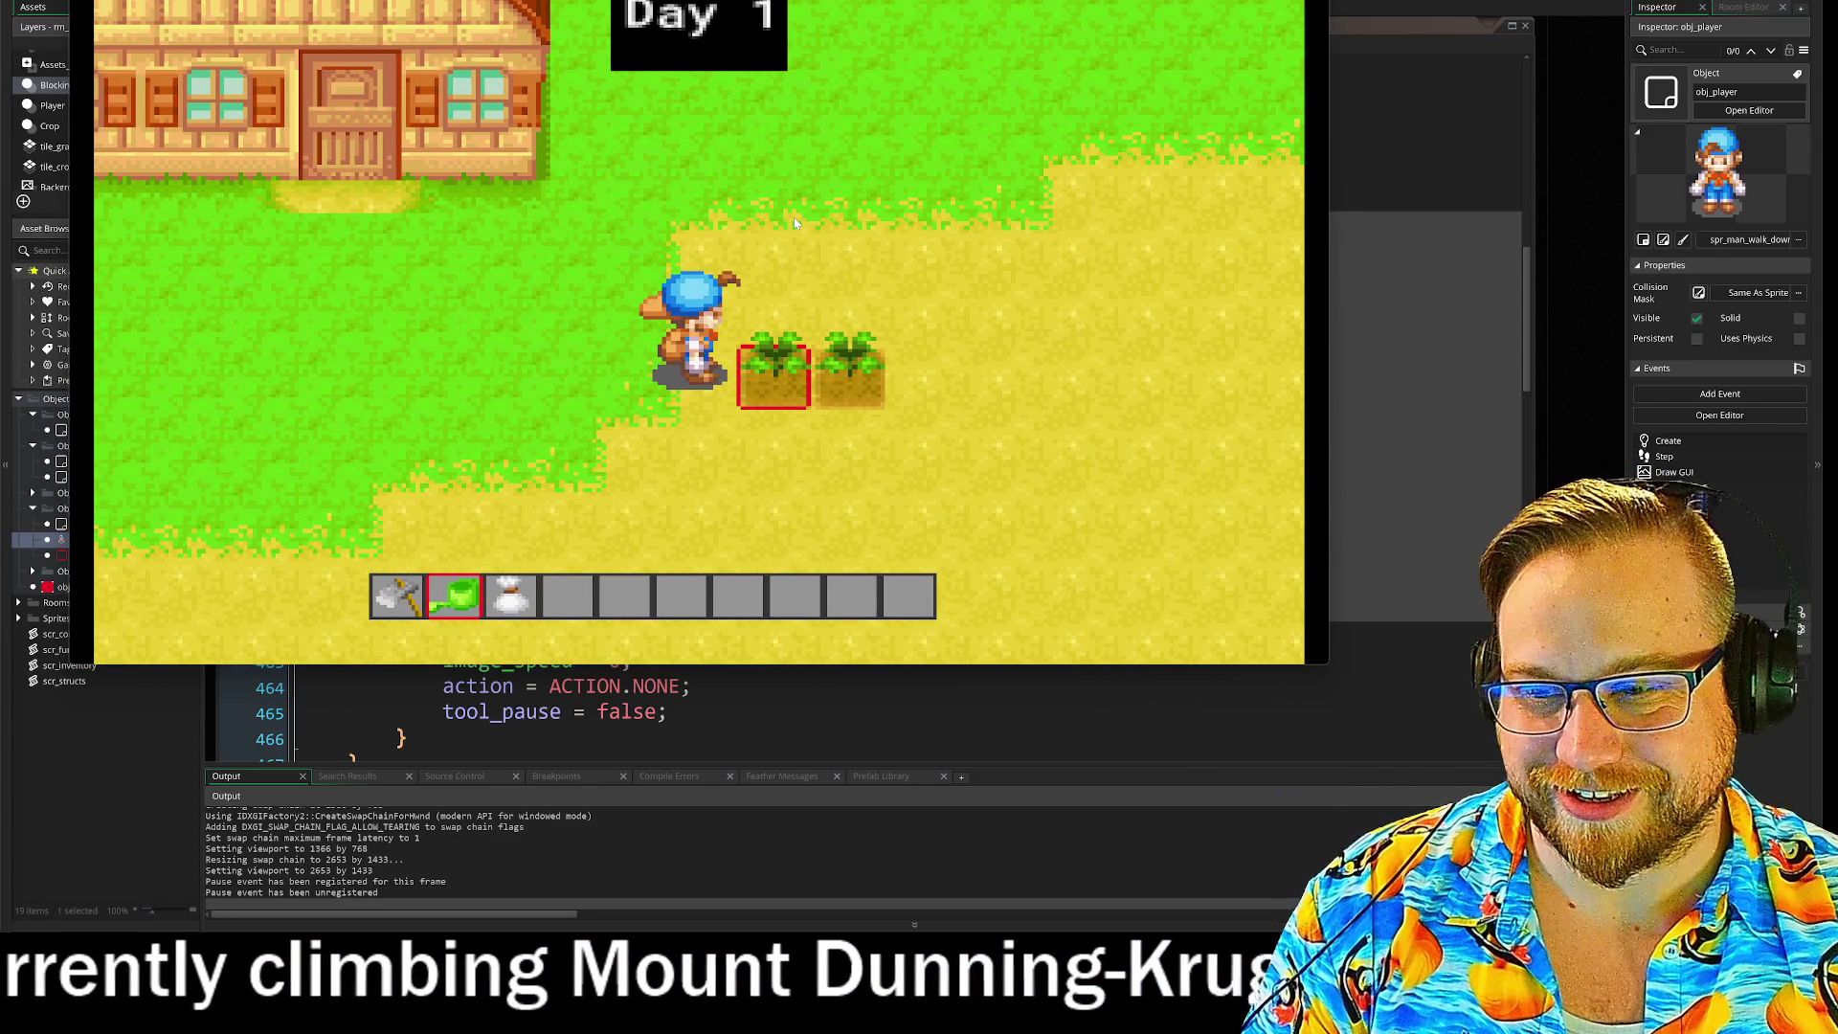
Step: Advance through Days 2 and 3, watering both crops each day
key(n)
key(space)
key(d)
key(space)
key(a)
key(d)
key(n)
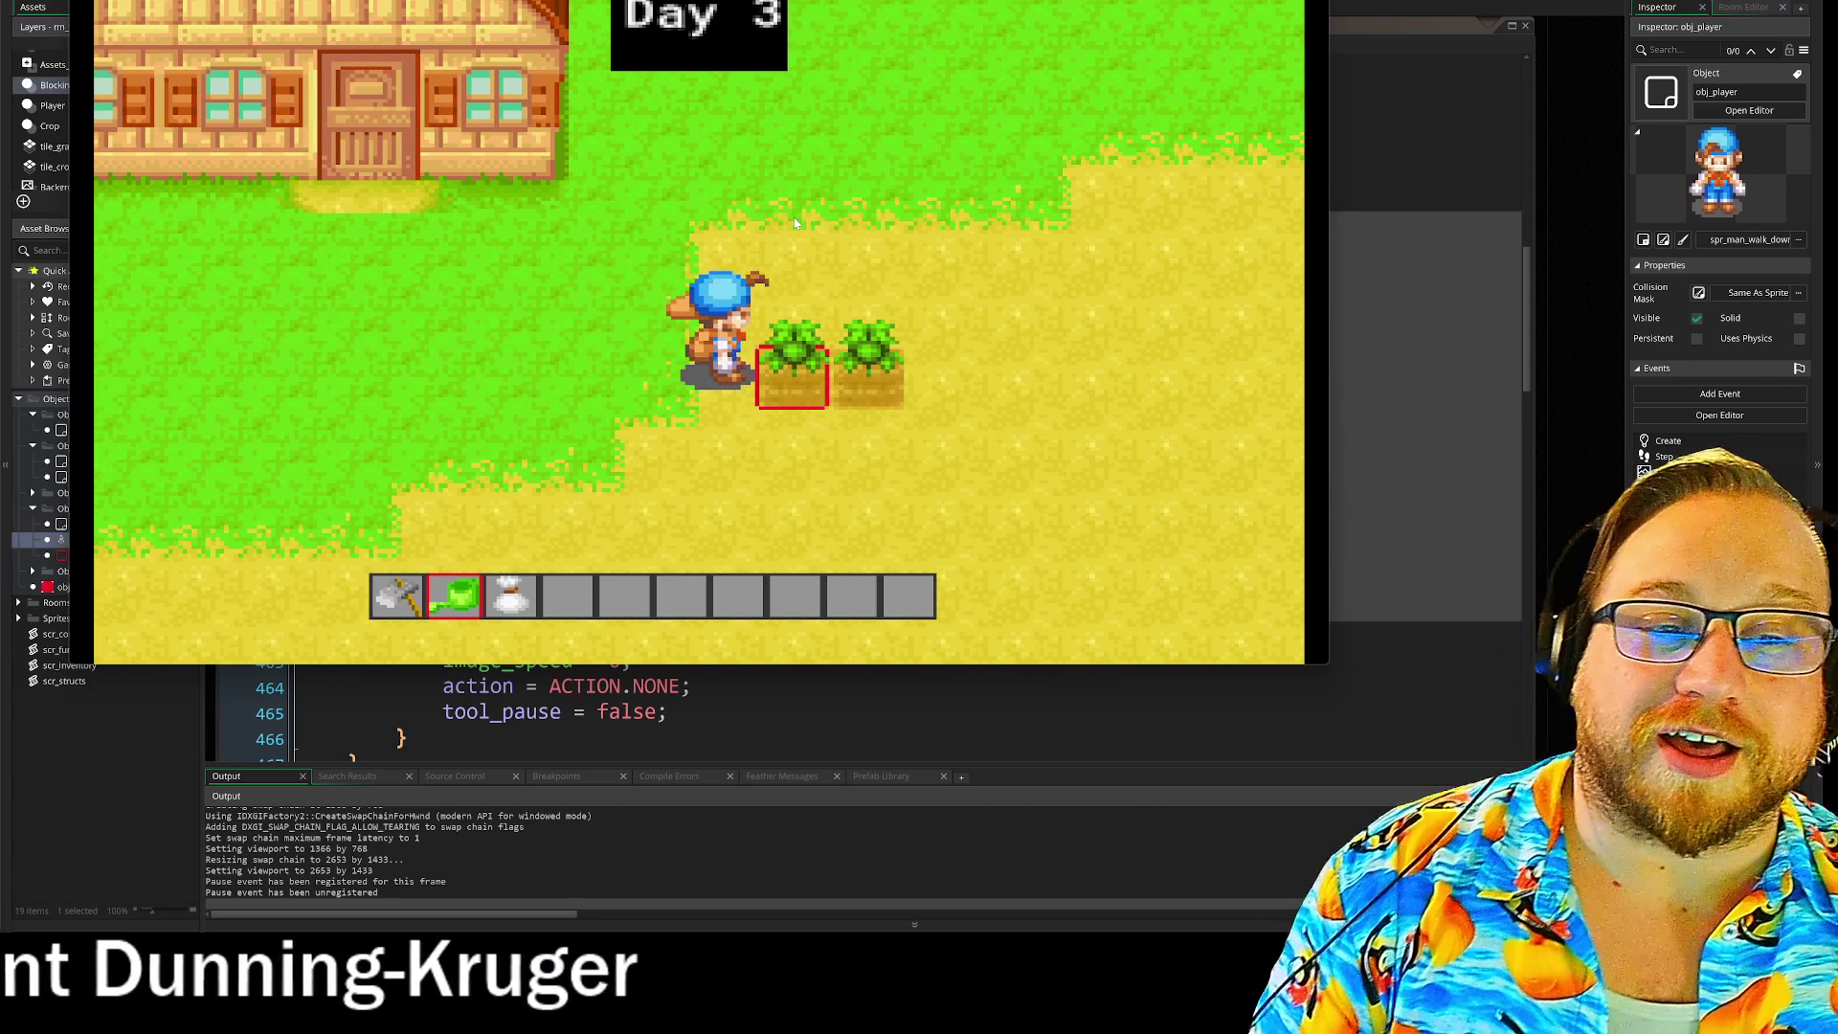
key(space)
key(d)
key(space)
key(a)
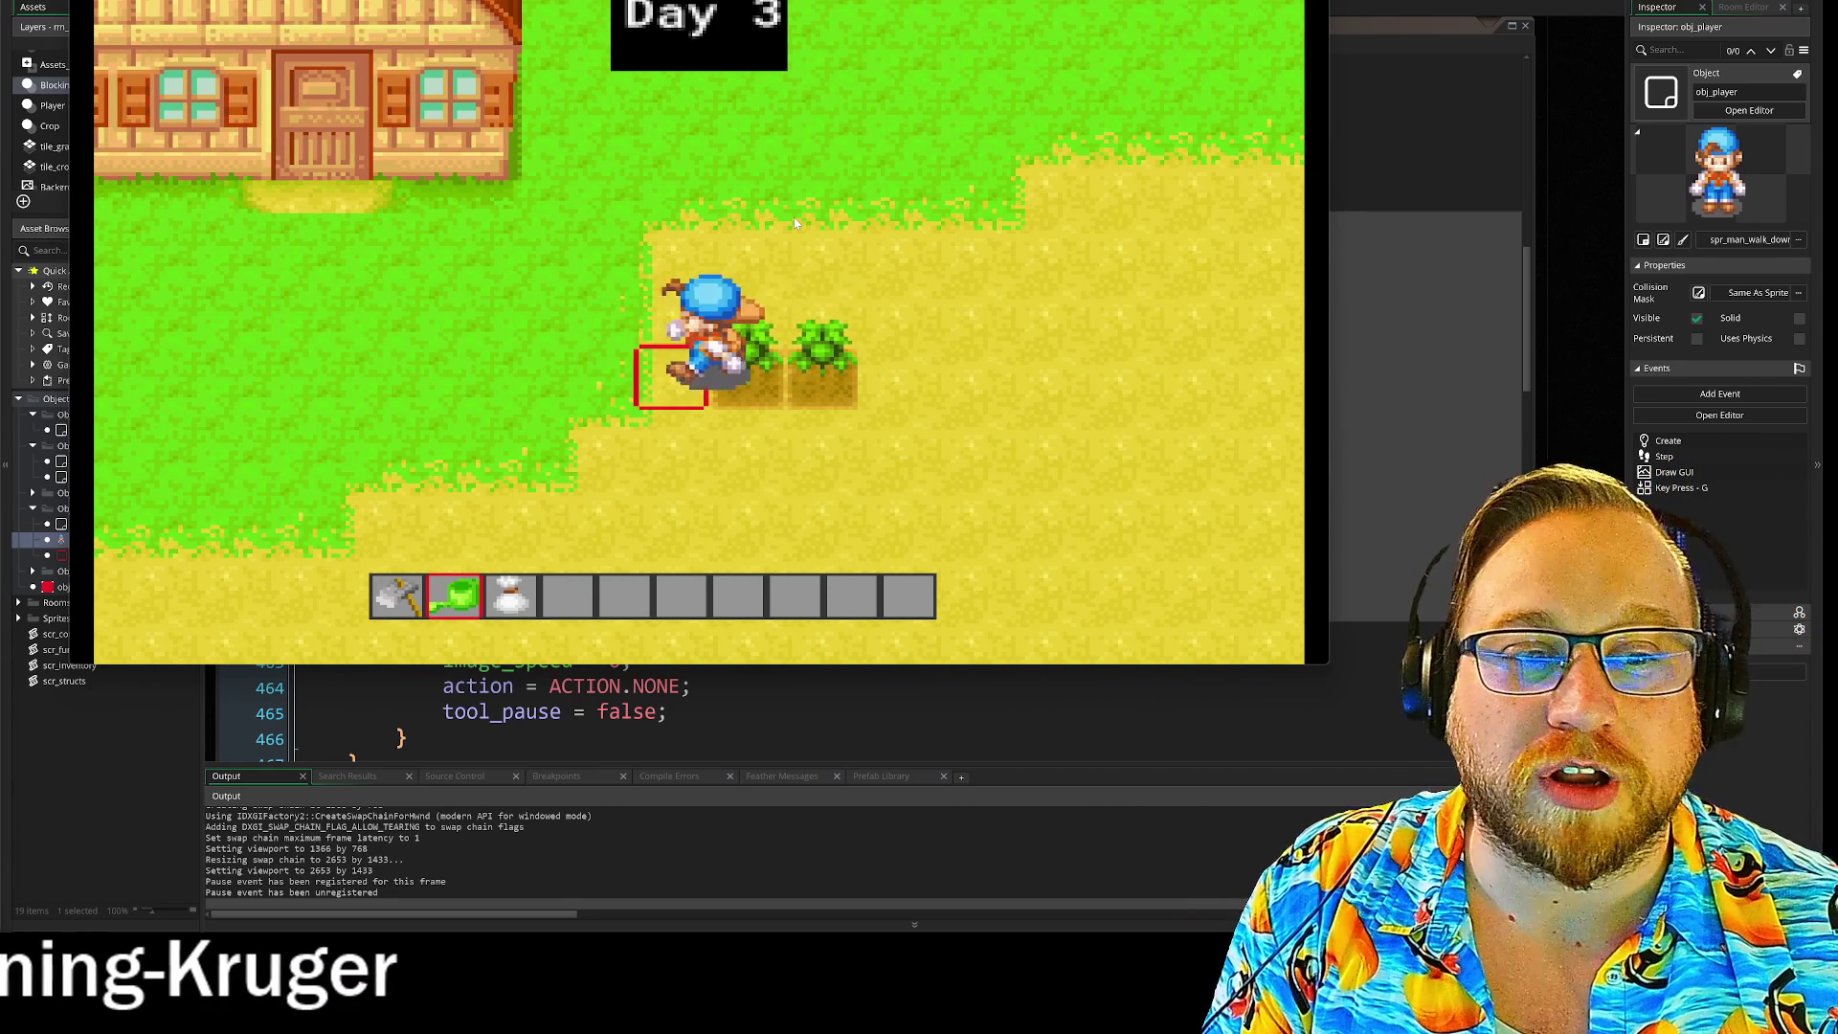
Step: Advance to Day 4 and water both ripe turnips
key(d)
key(n)
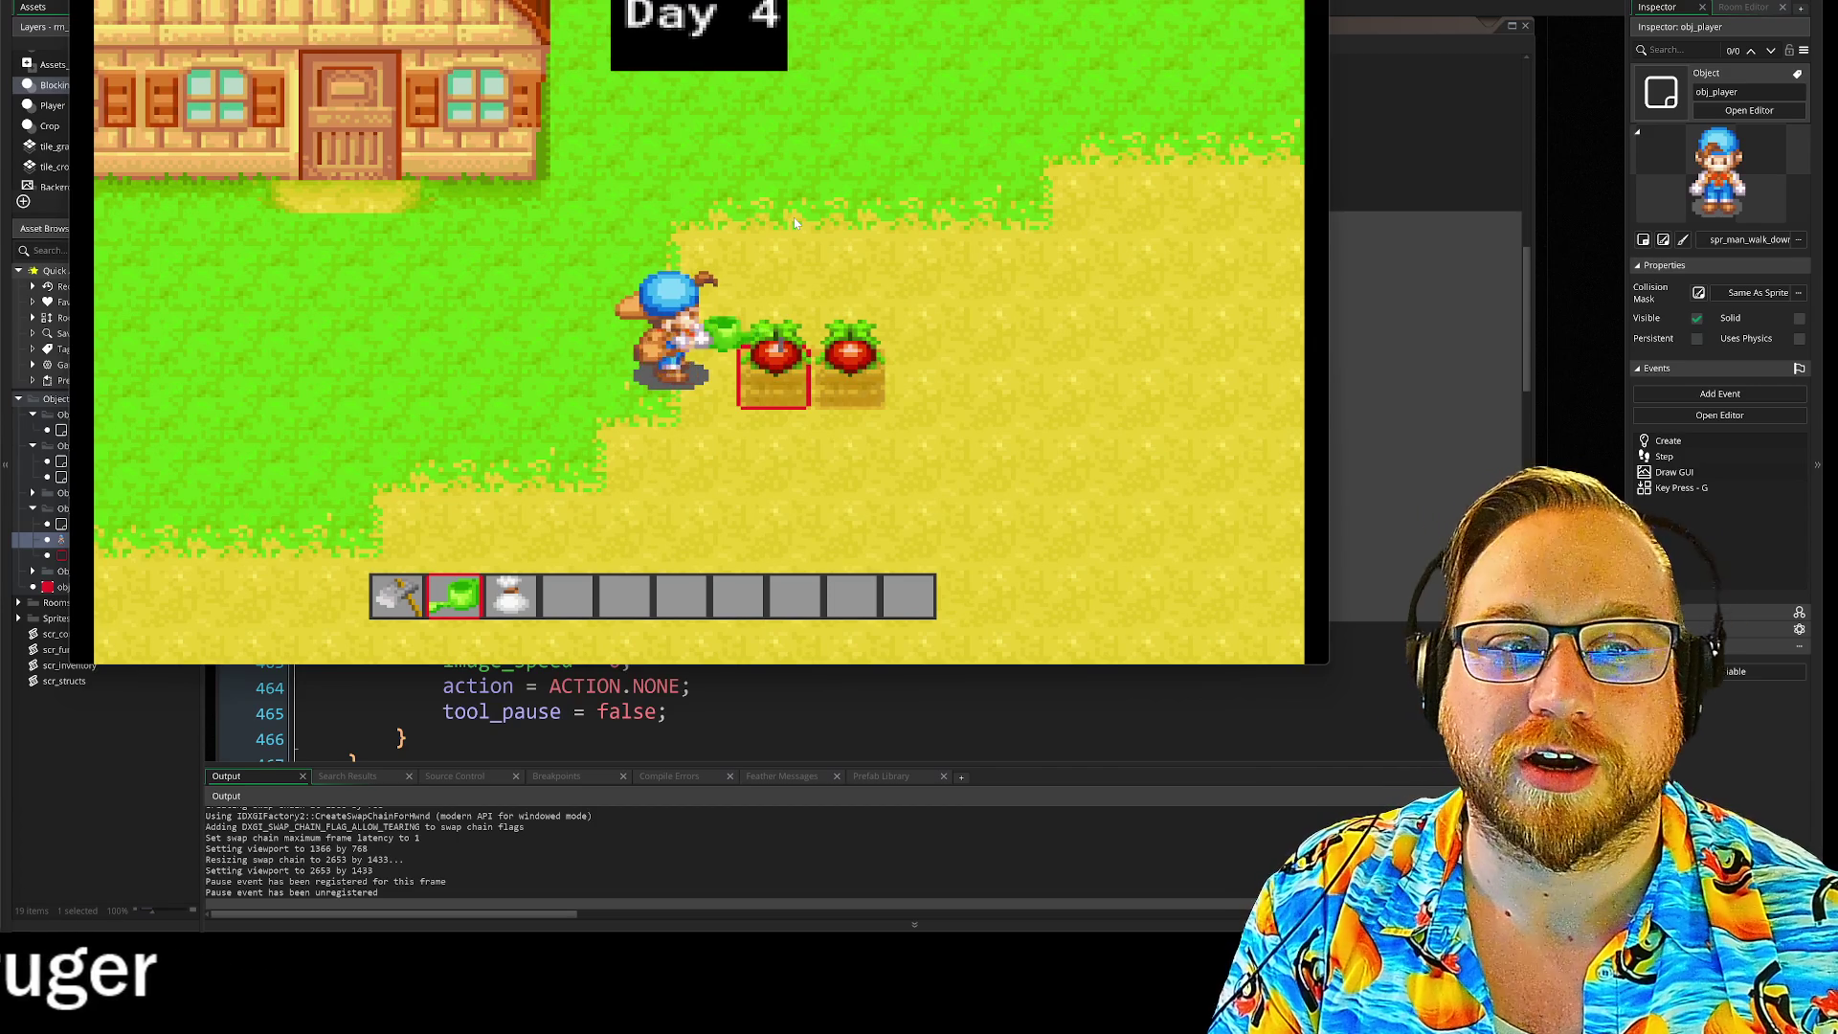
key(space)
key(d)
key(space)
key(a)
key(a)
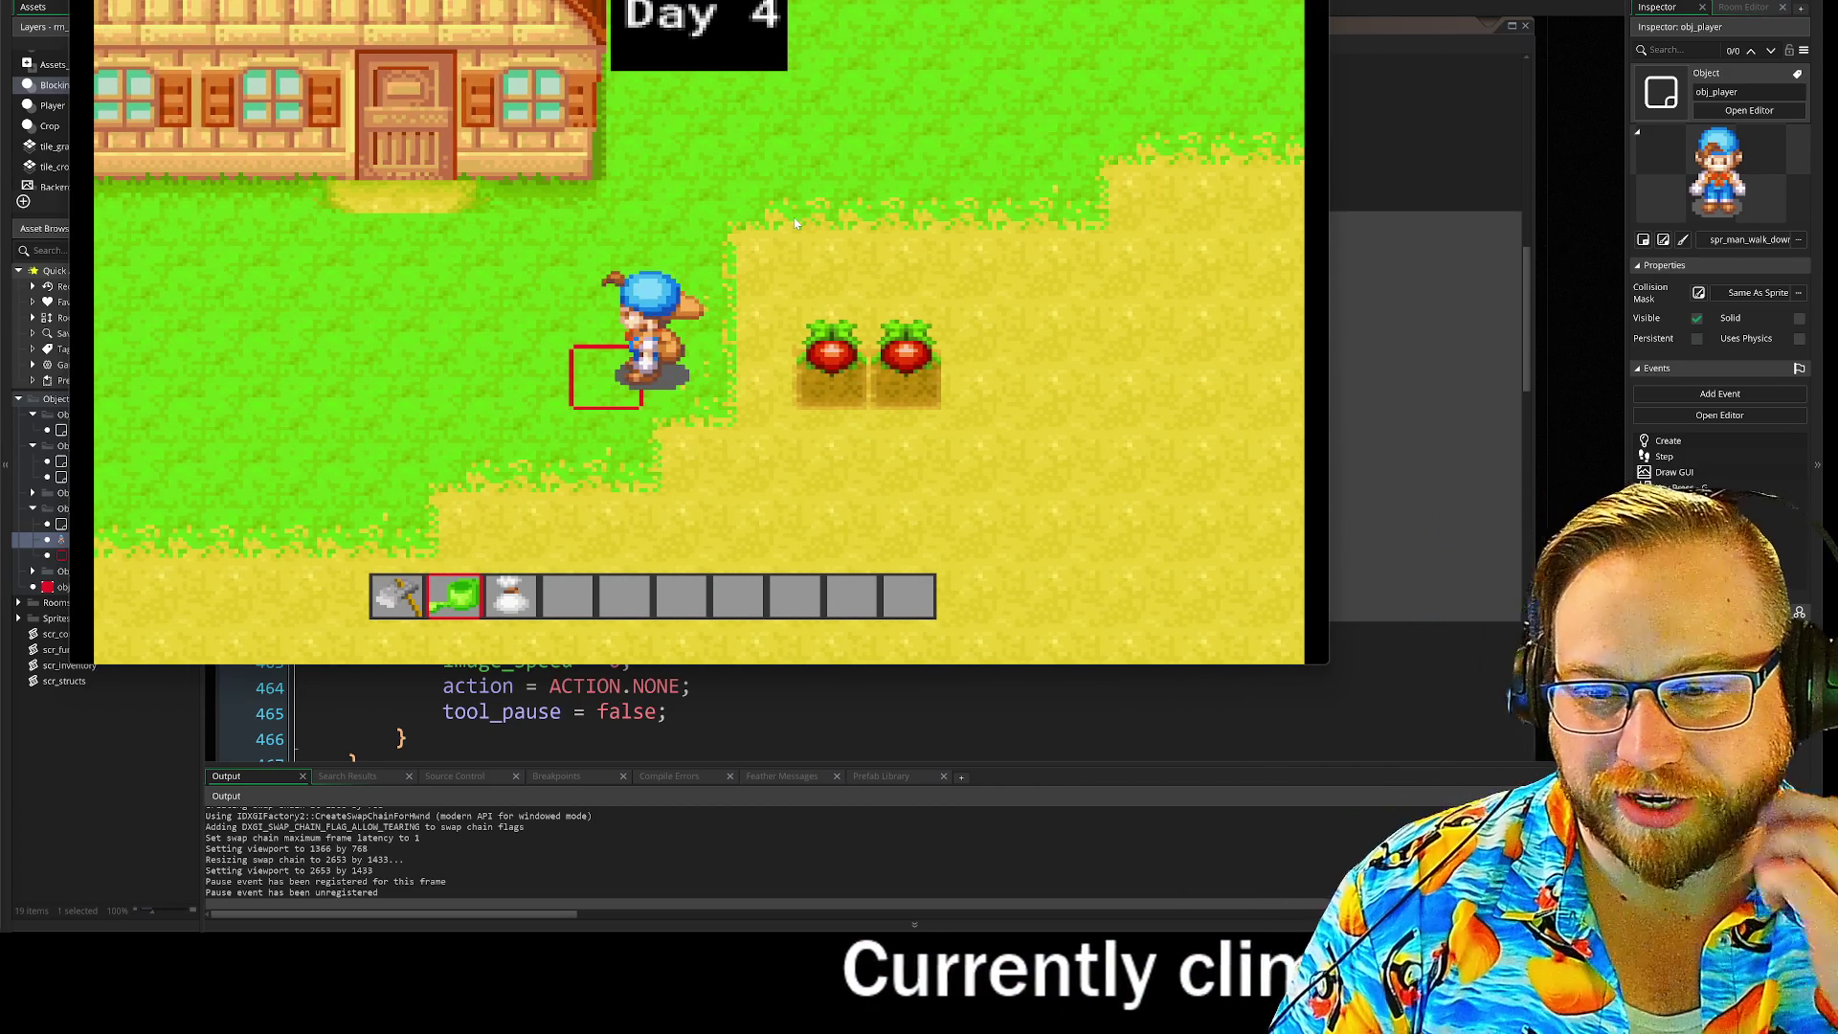
key(d)
Step: Harvest the first turnip empty-handed, find it in the inventory, and close the game
scroll(794, 216, down, 2)
key(d)
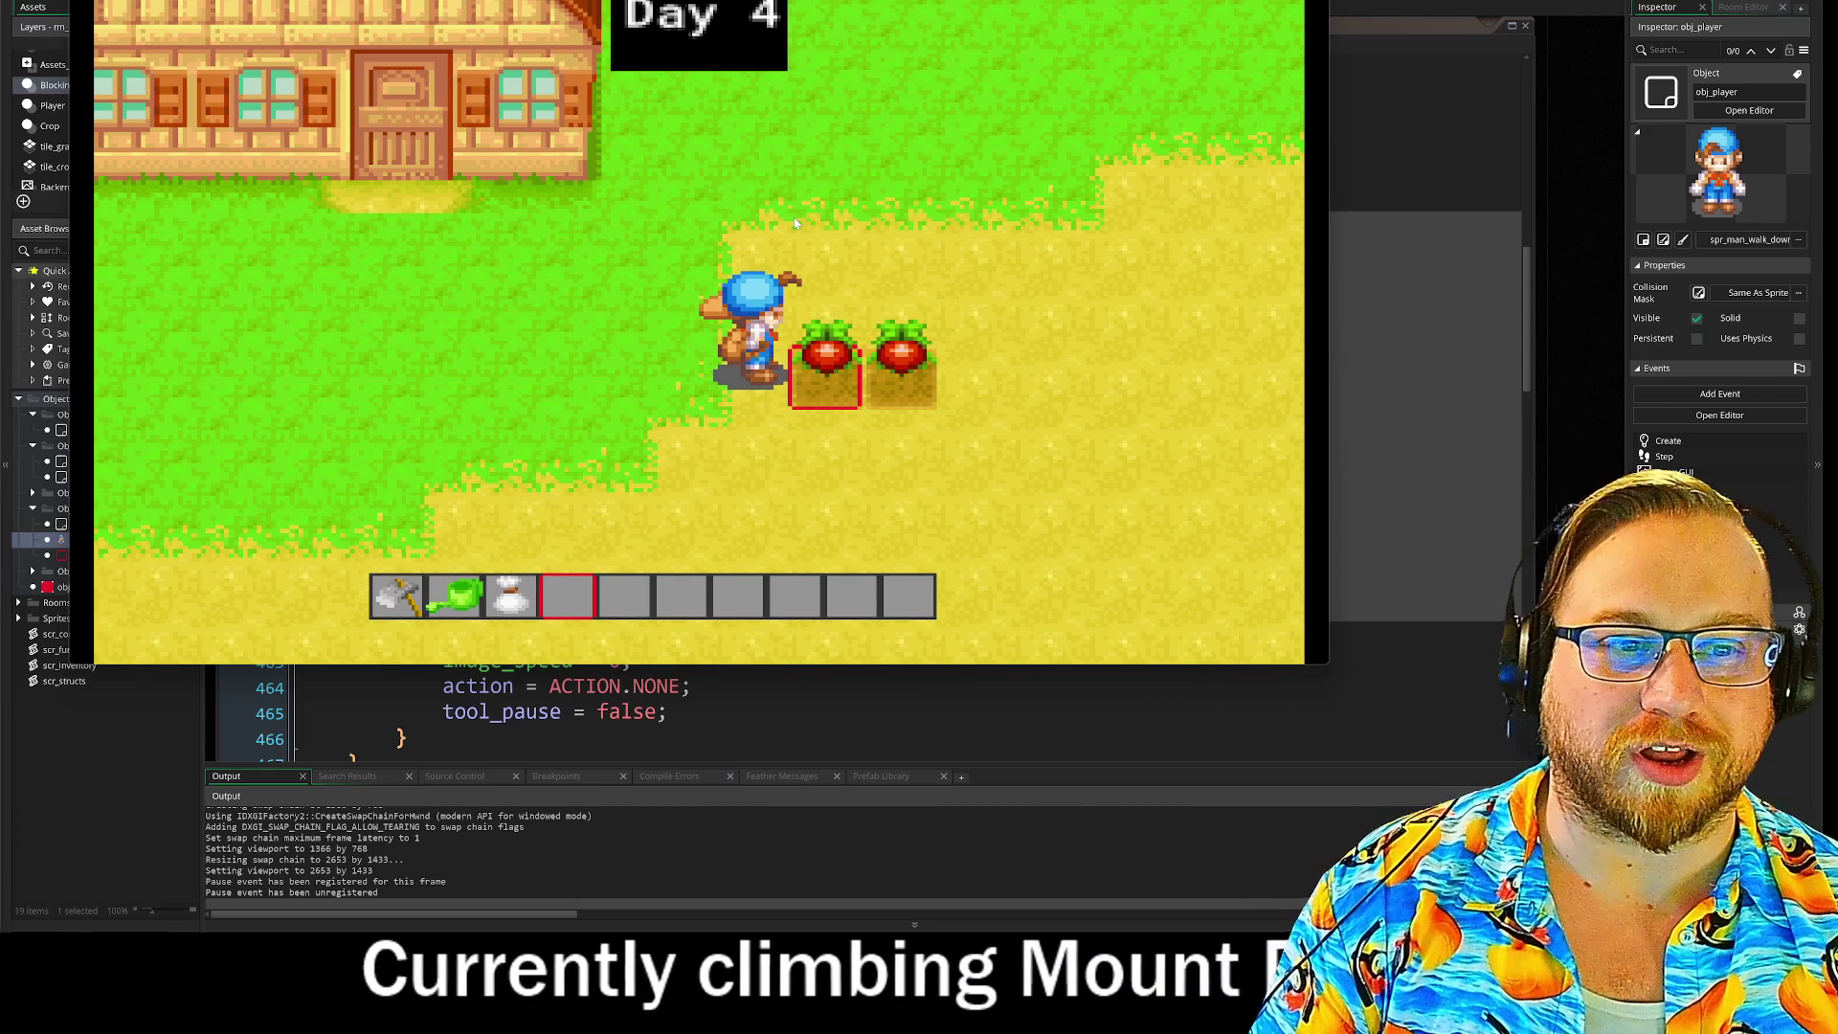
key(space)
key(d)
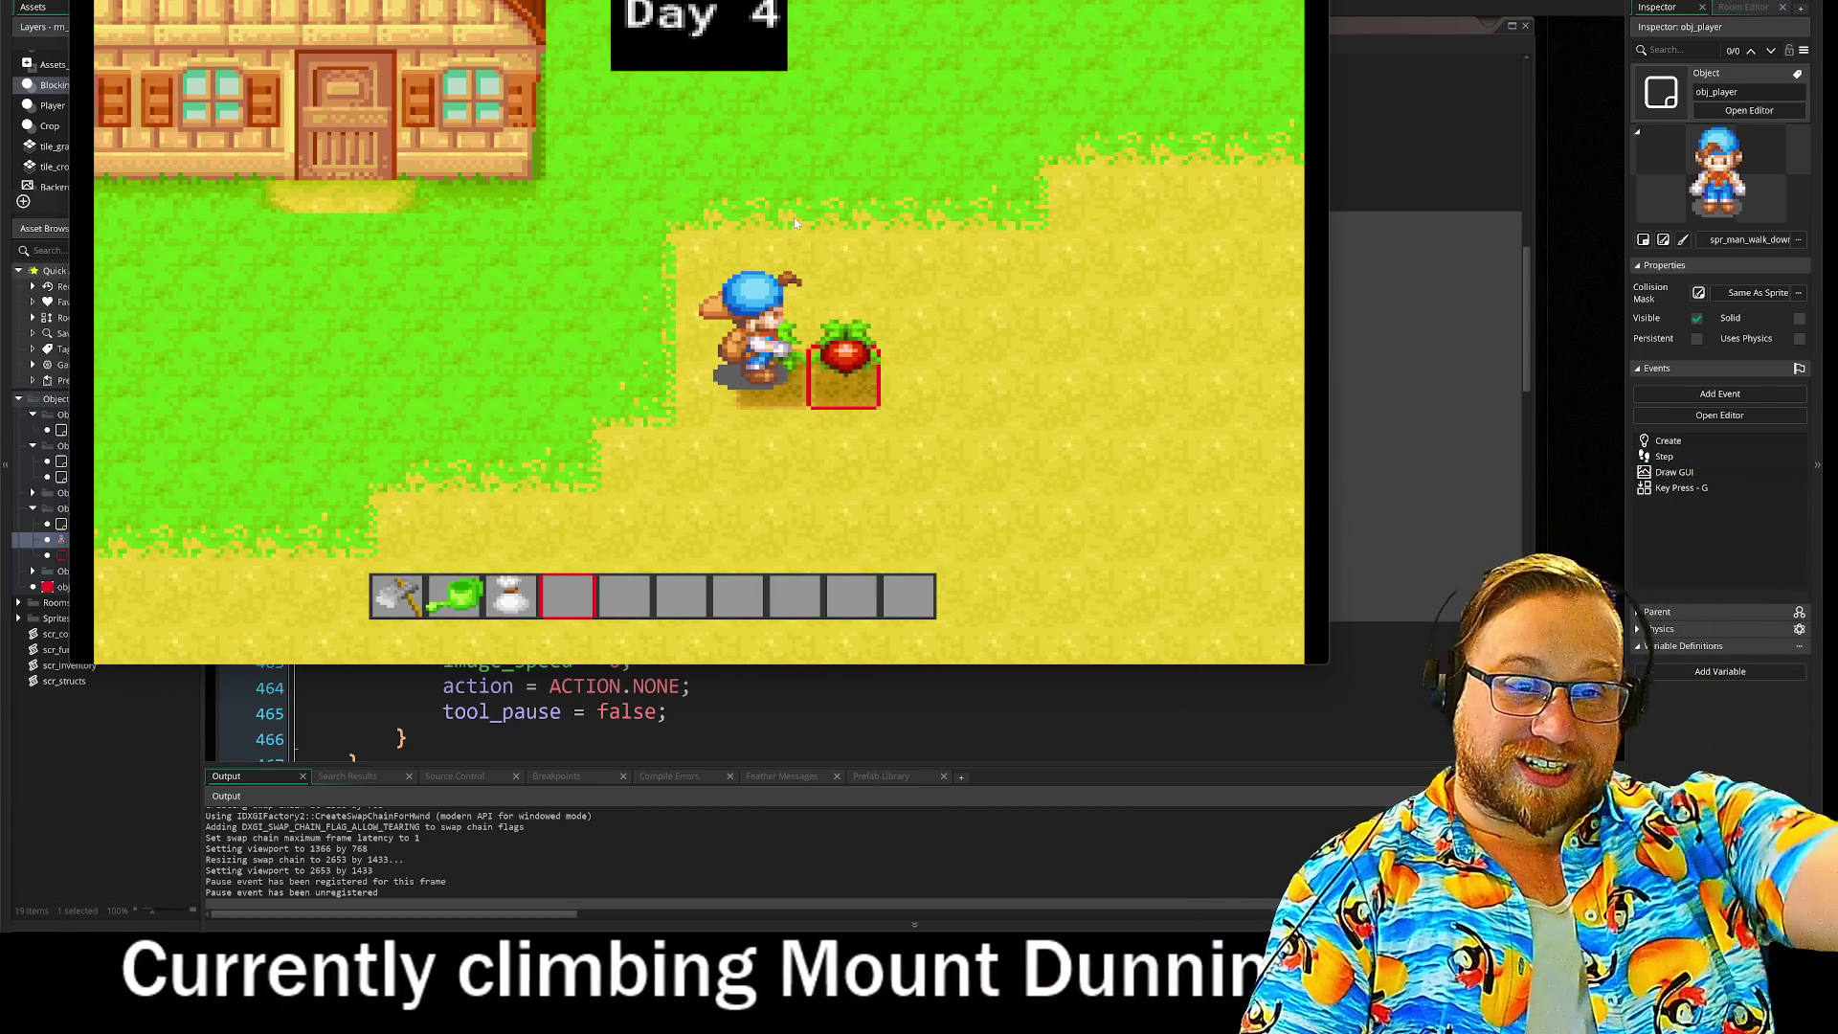
key(a)
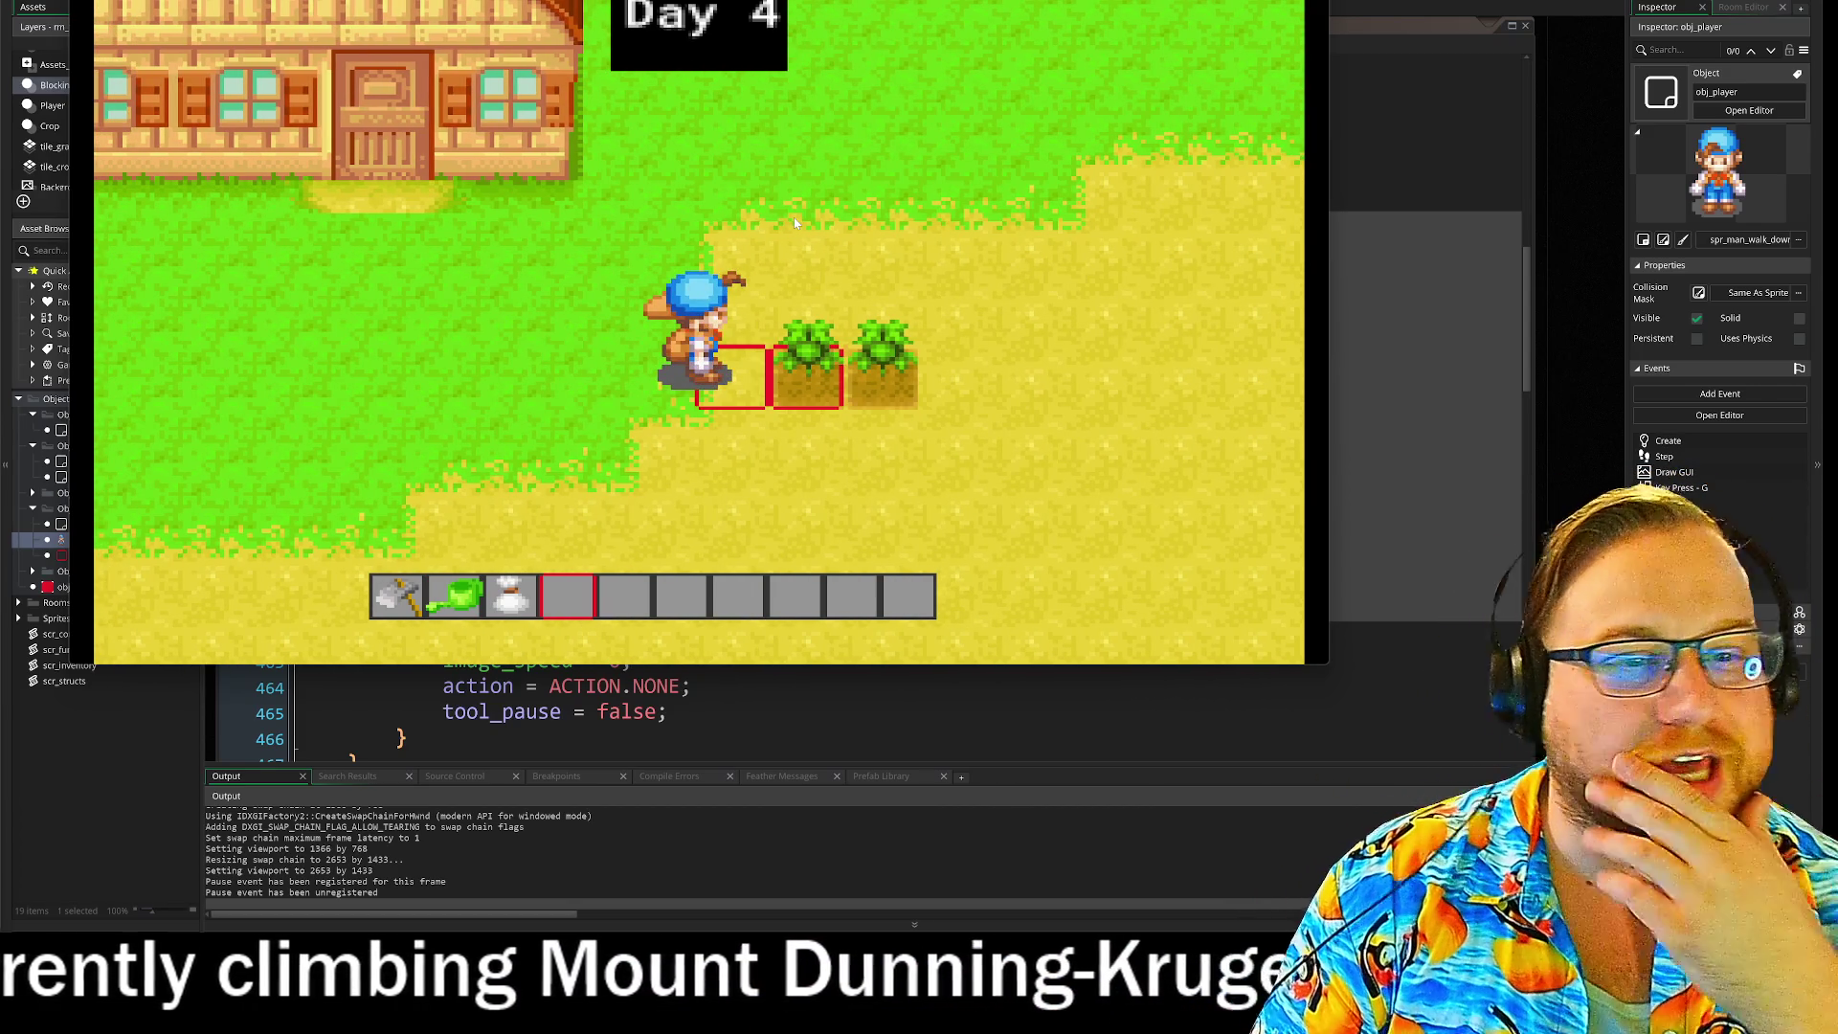
key(d)
key(a)
key(d)
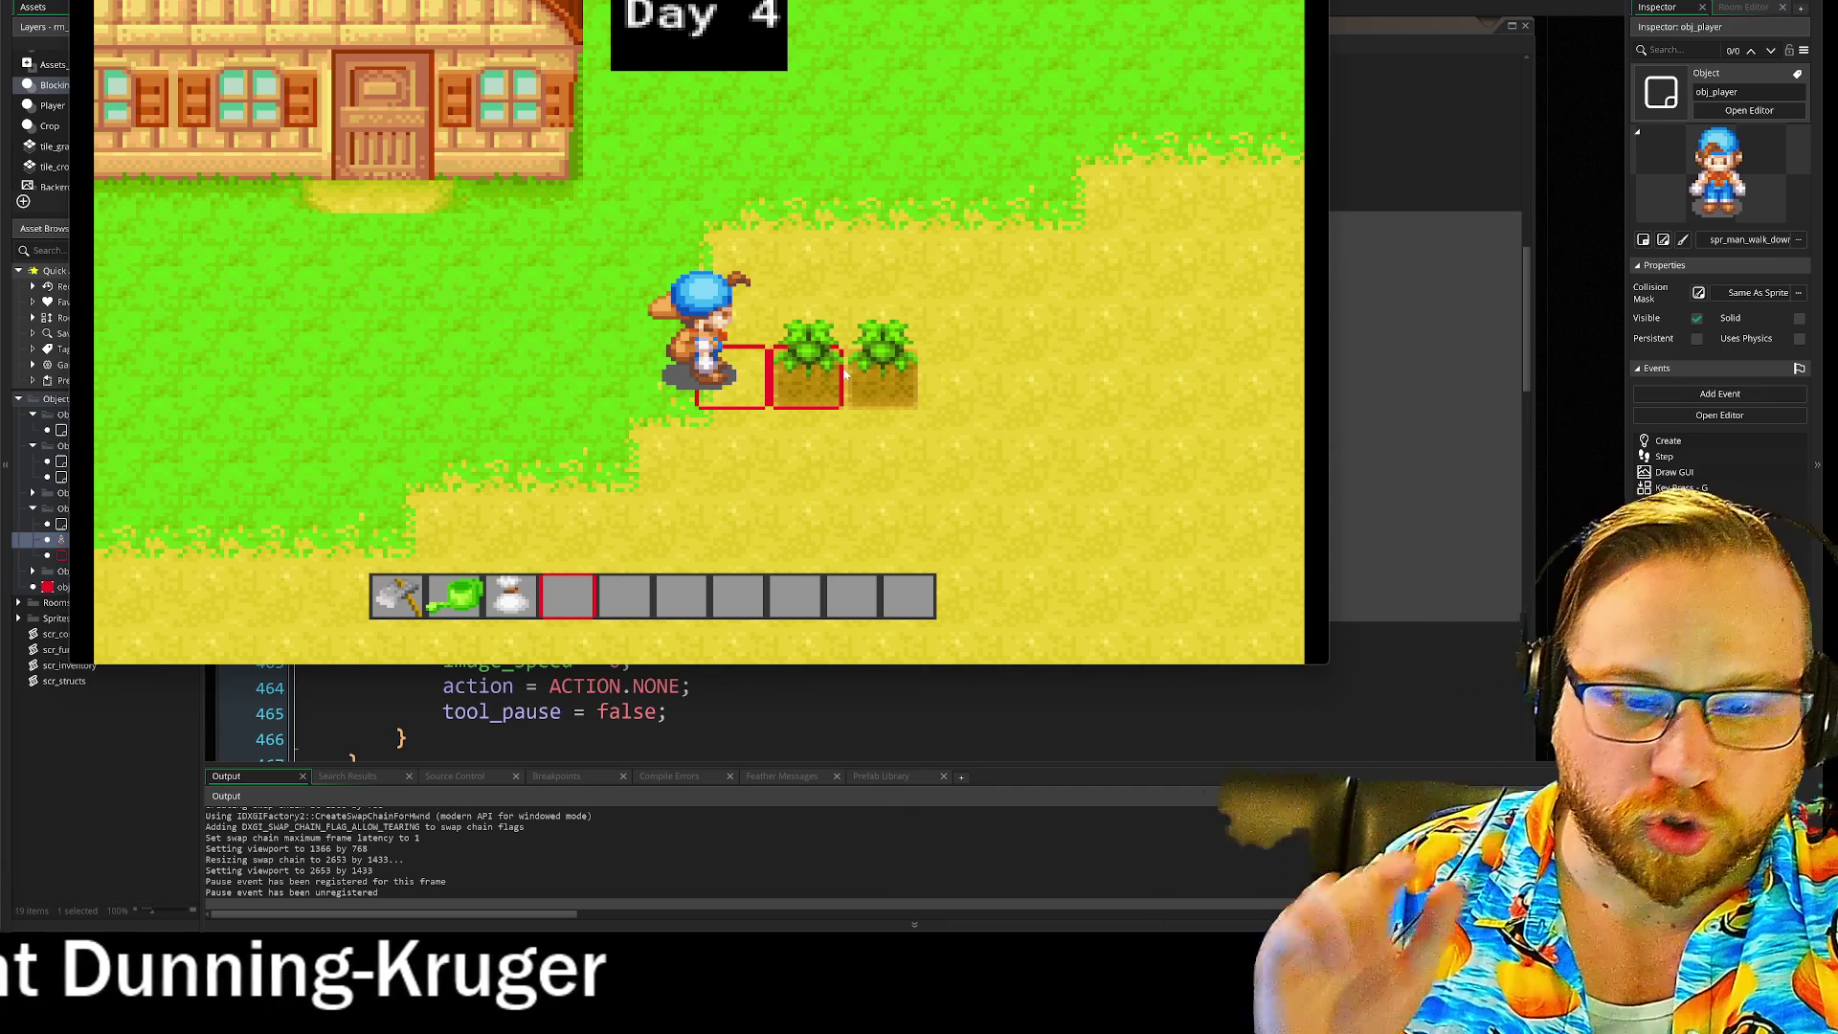
key(i)
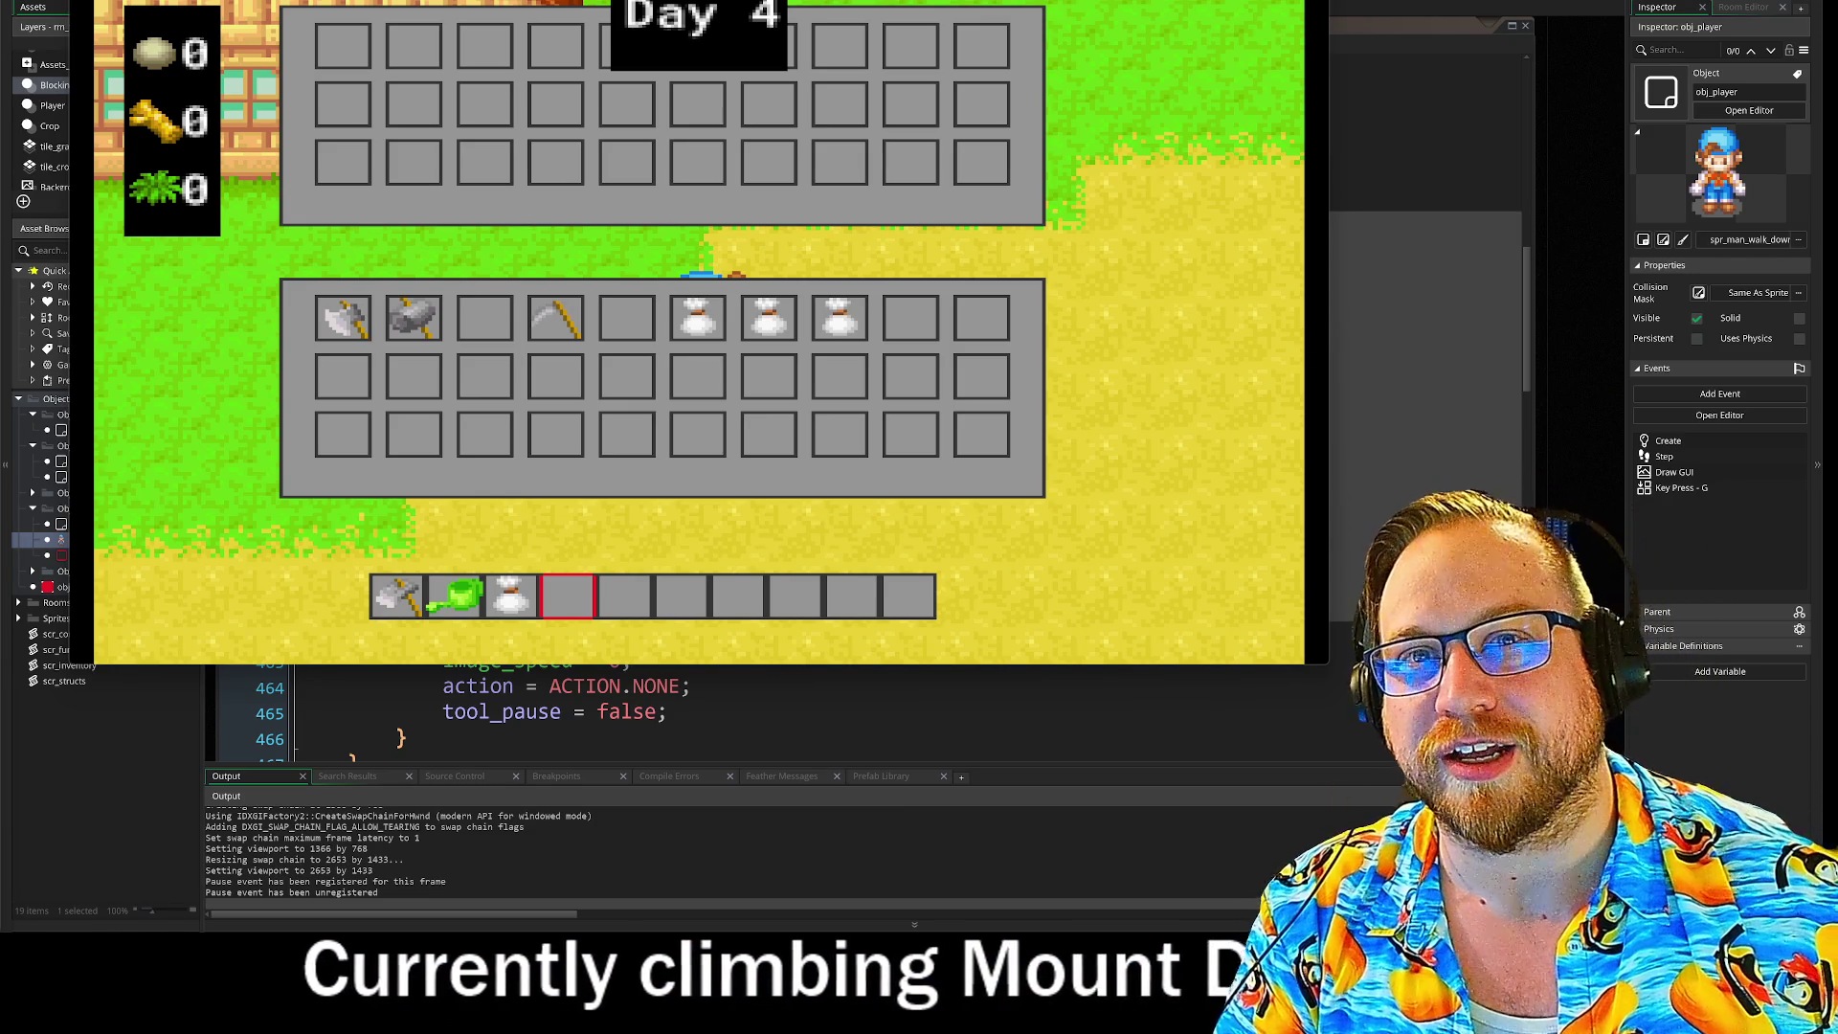
key(Escape)
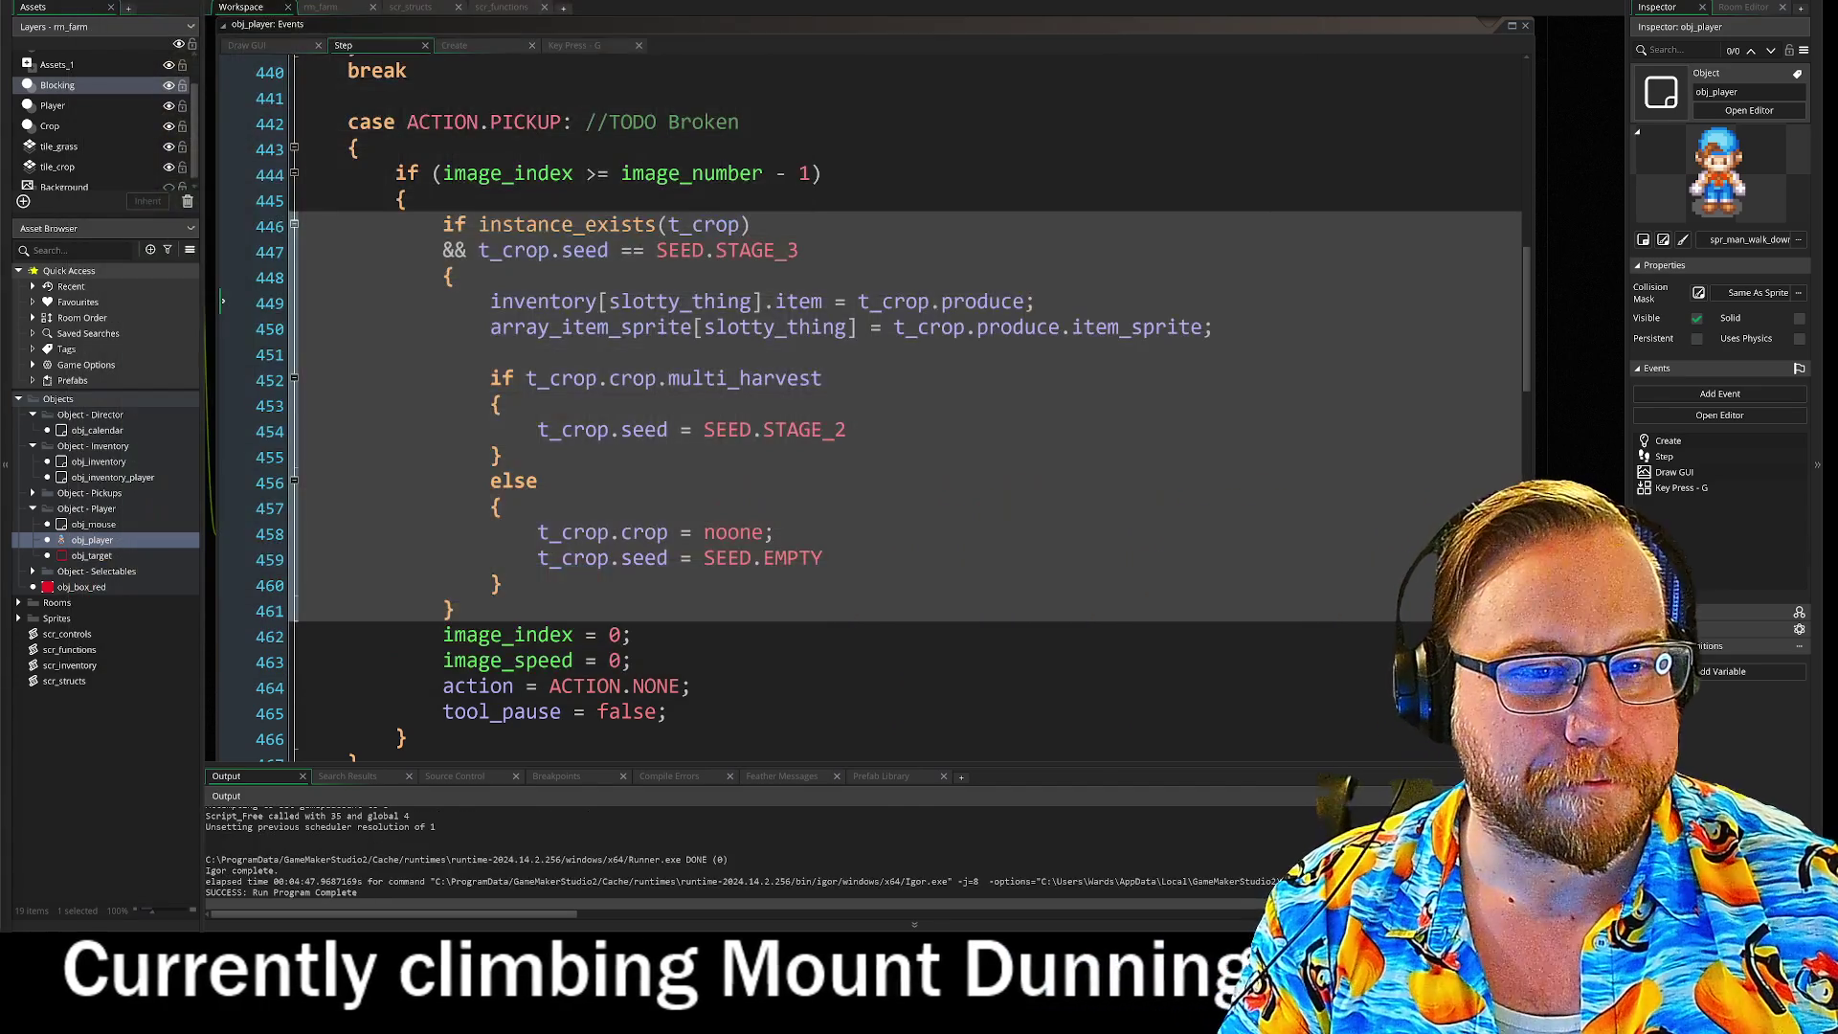
Step: Select array_item_sprite[slotty_thing] on line 450, then open the scr_structs script
click(833, 558)
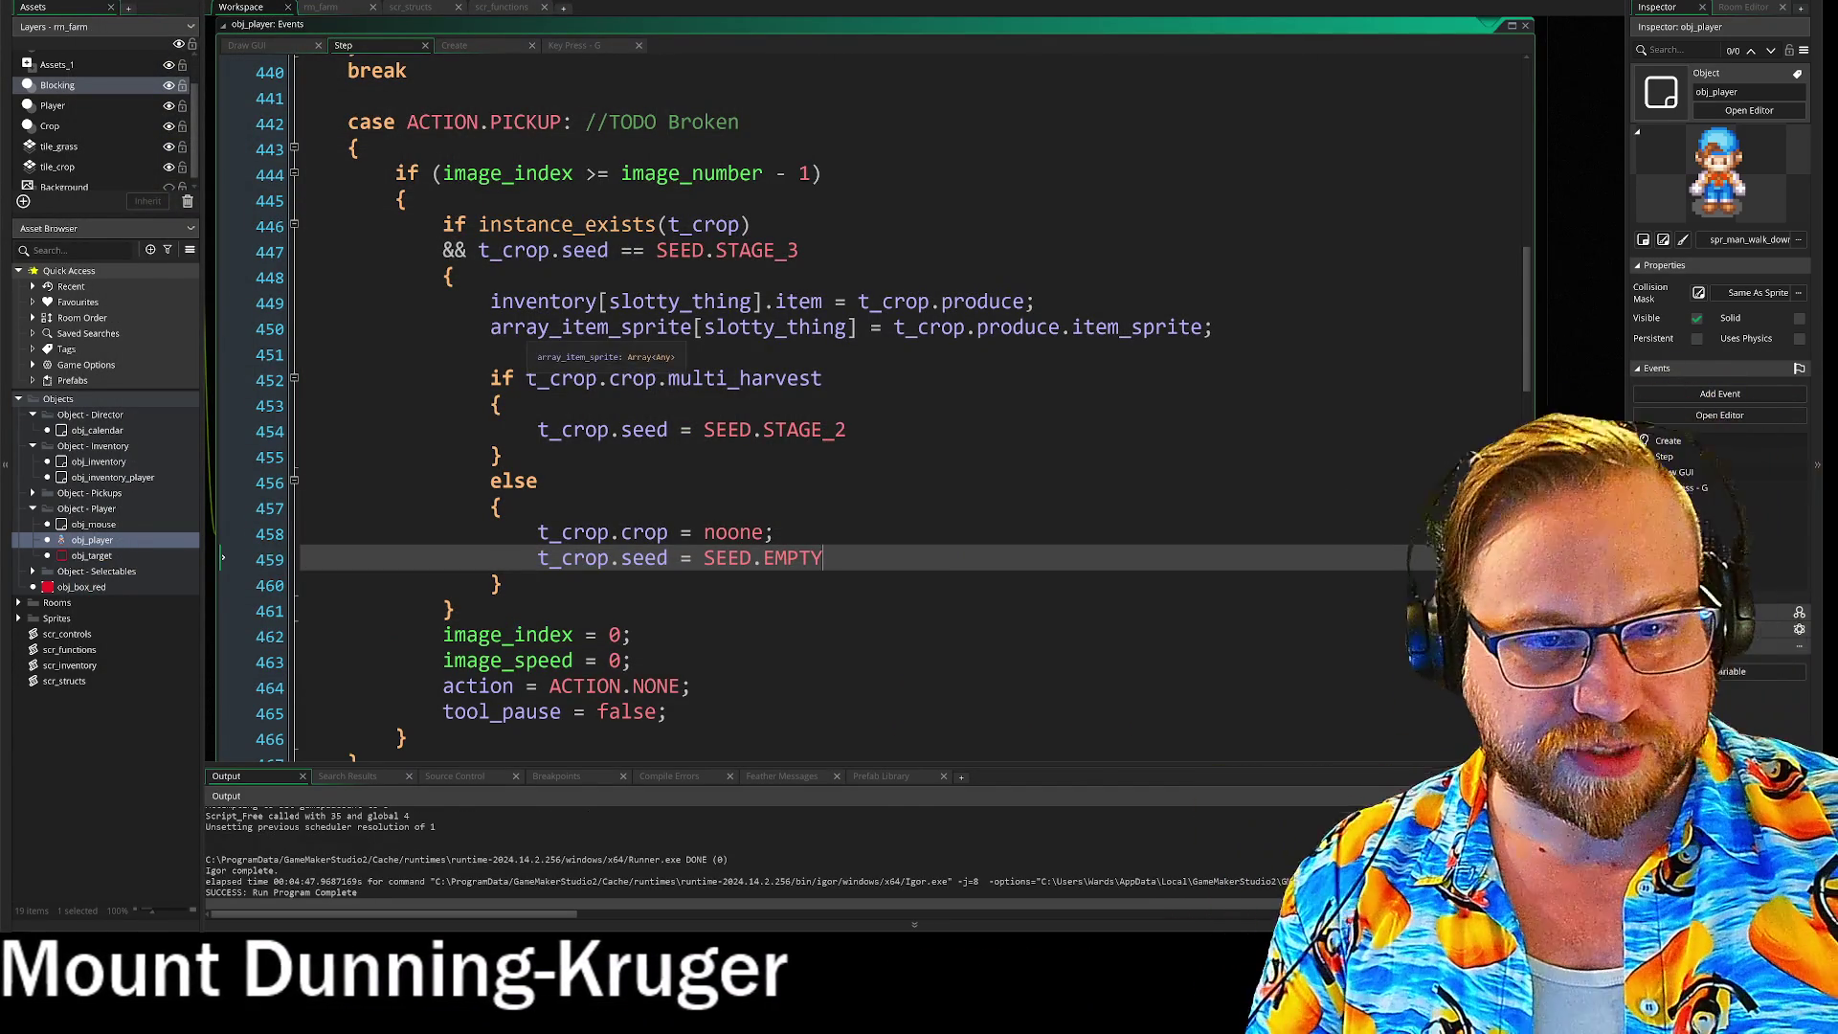
double_click(691, 330)
mouse_move(694, 333)
mouse_down()
mouse_move(1197, 333)
mouse_move(859, 332)
mouse_up()
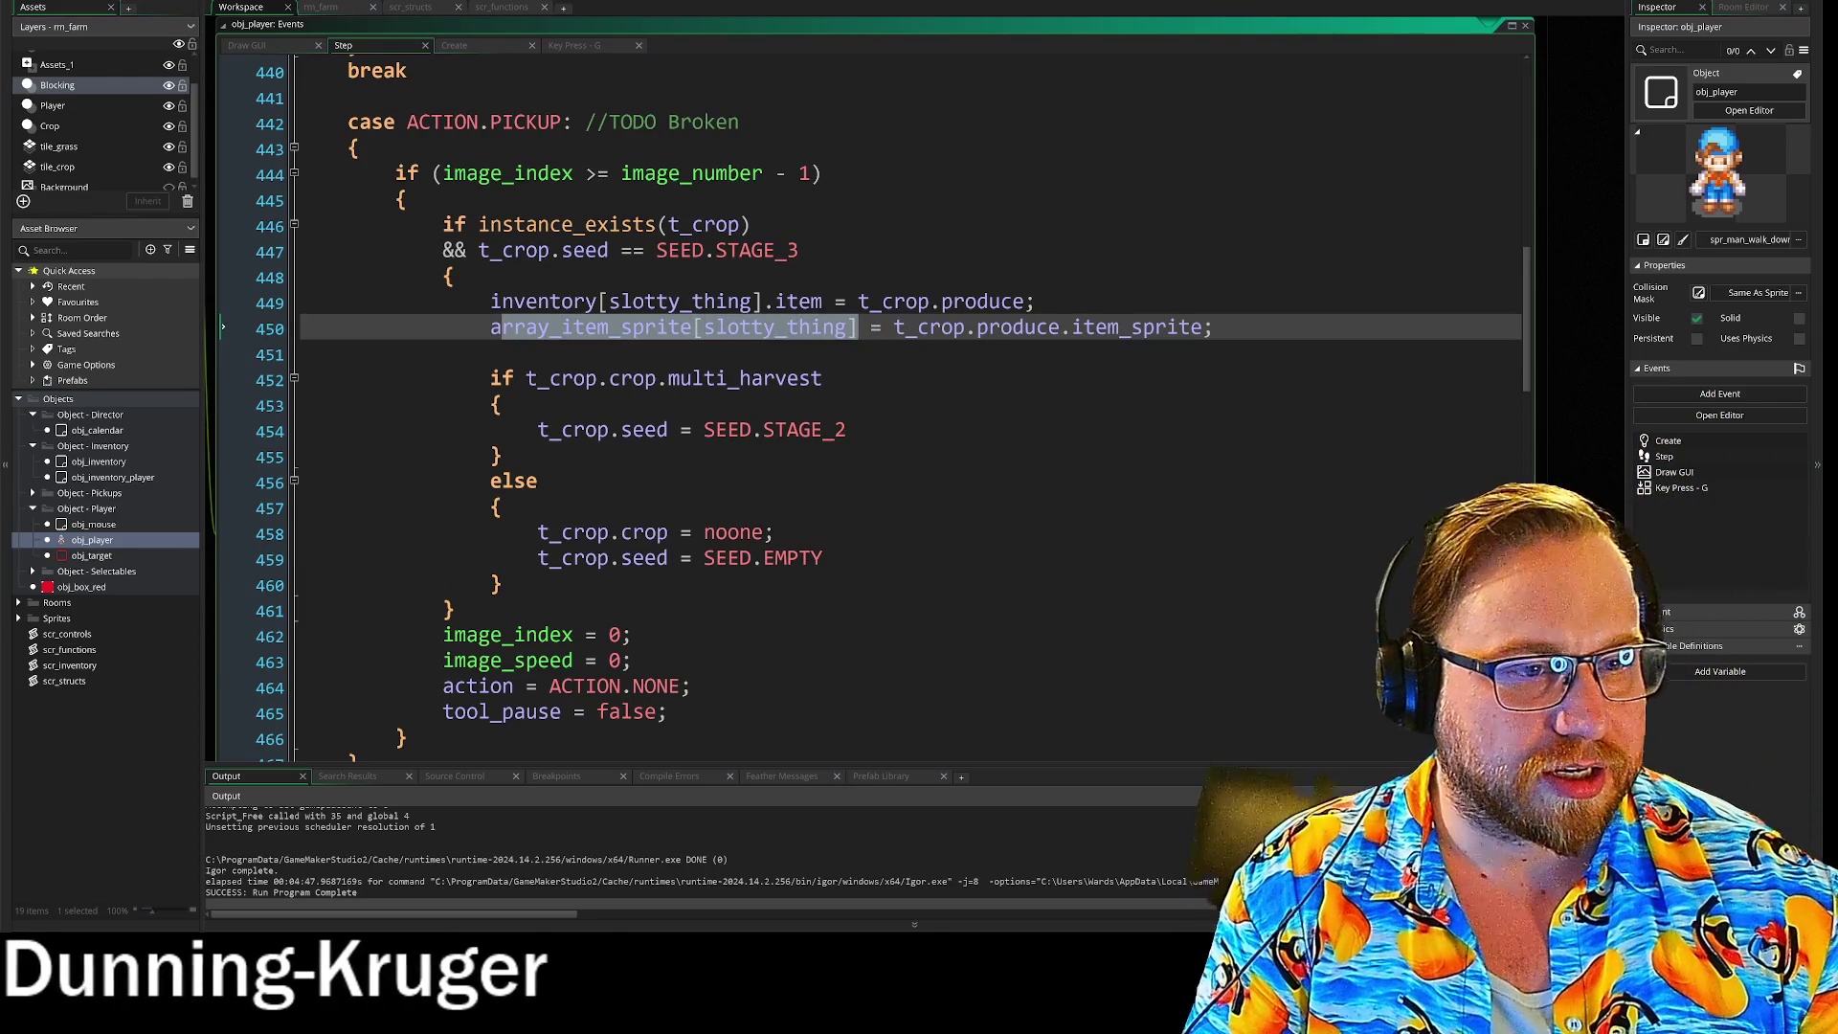
click(1214, 328)
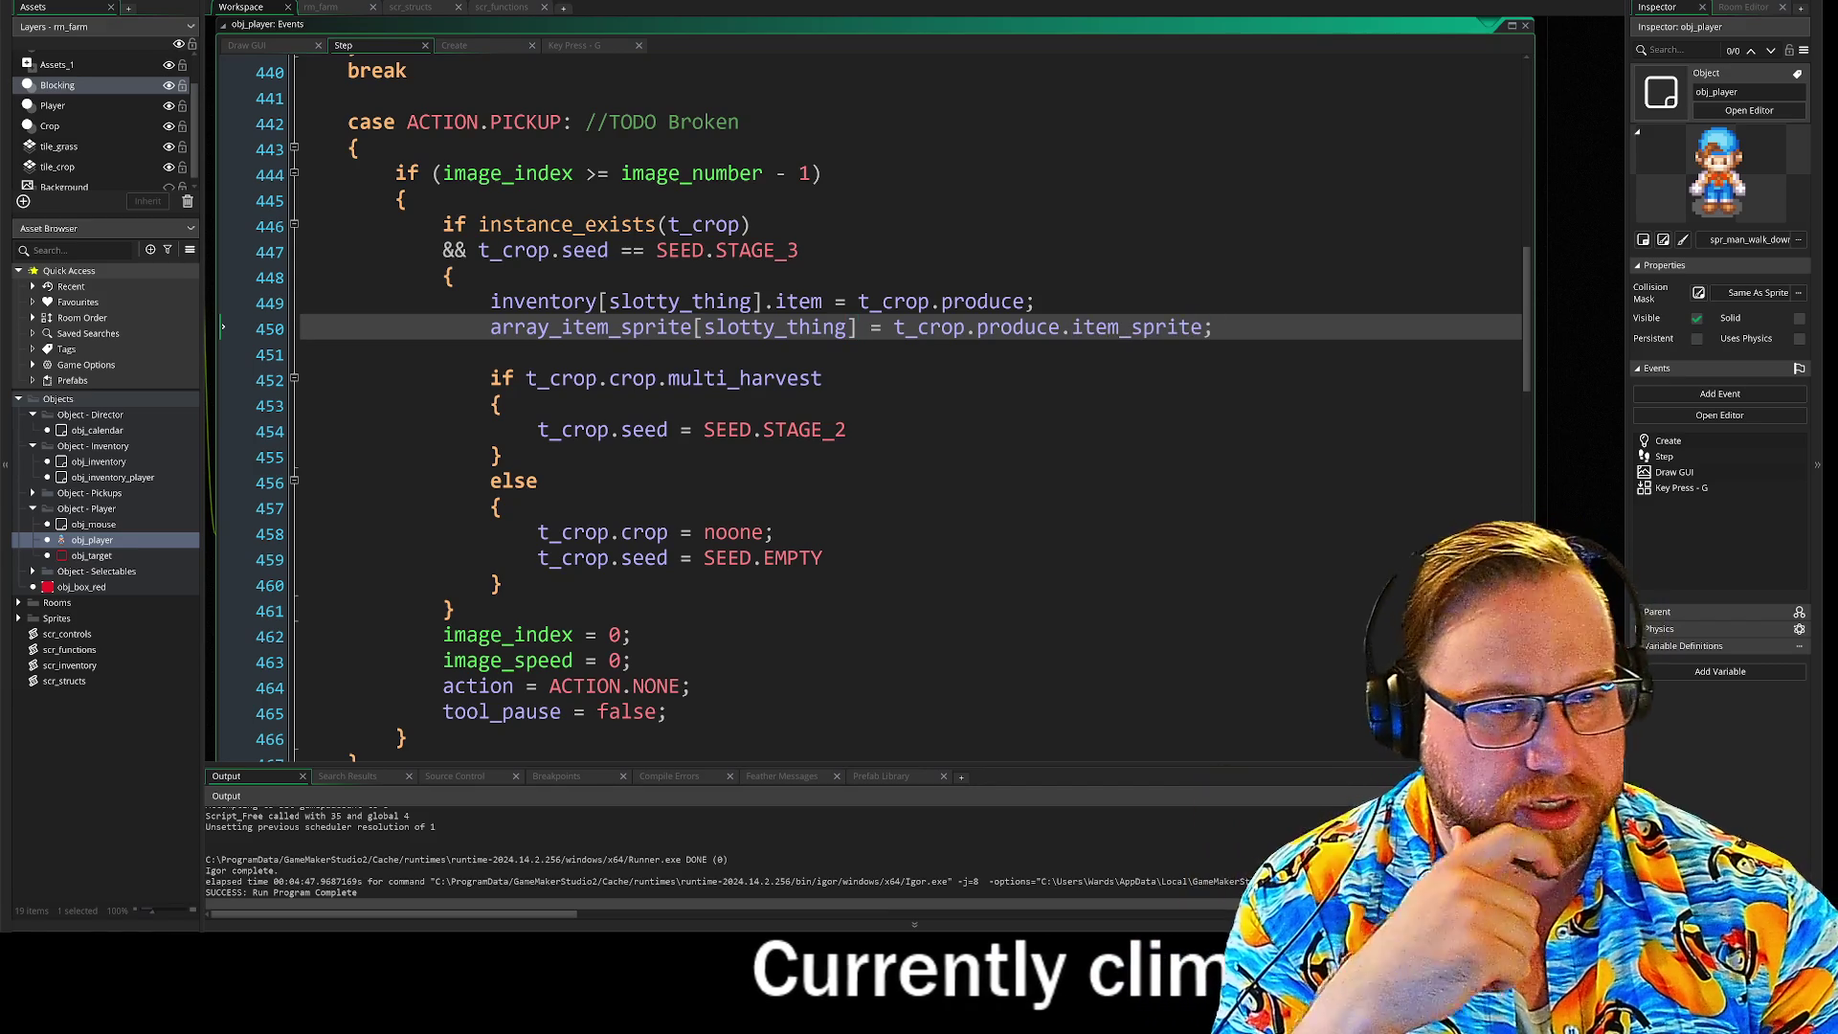
click(413, 8)
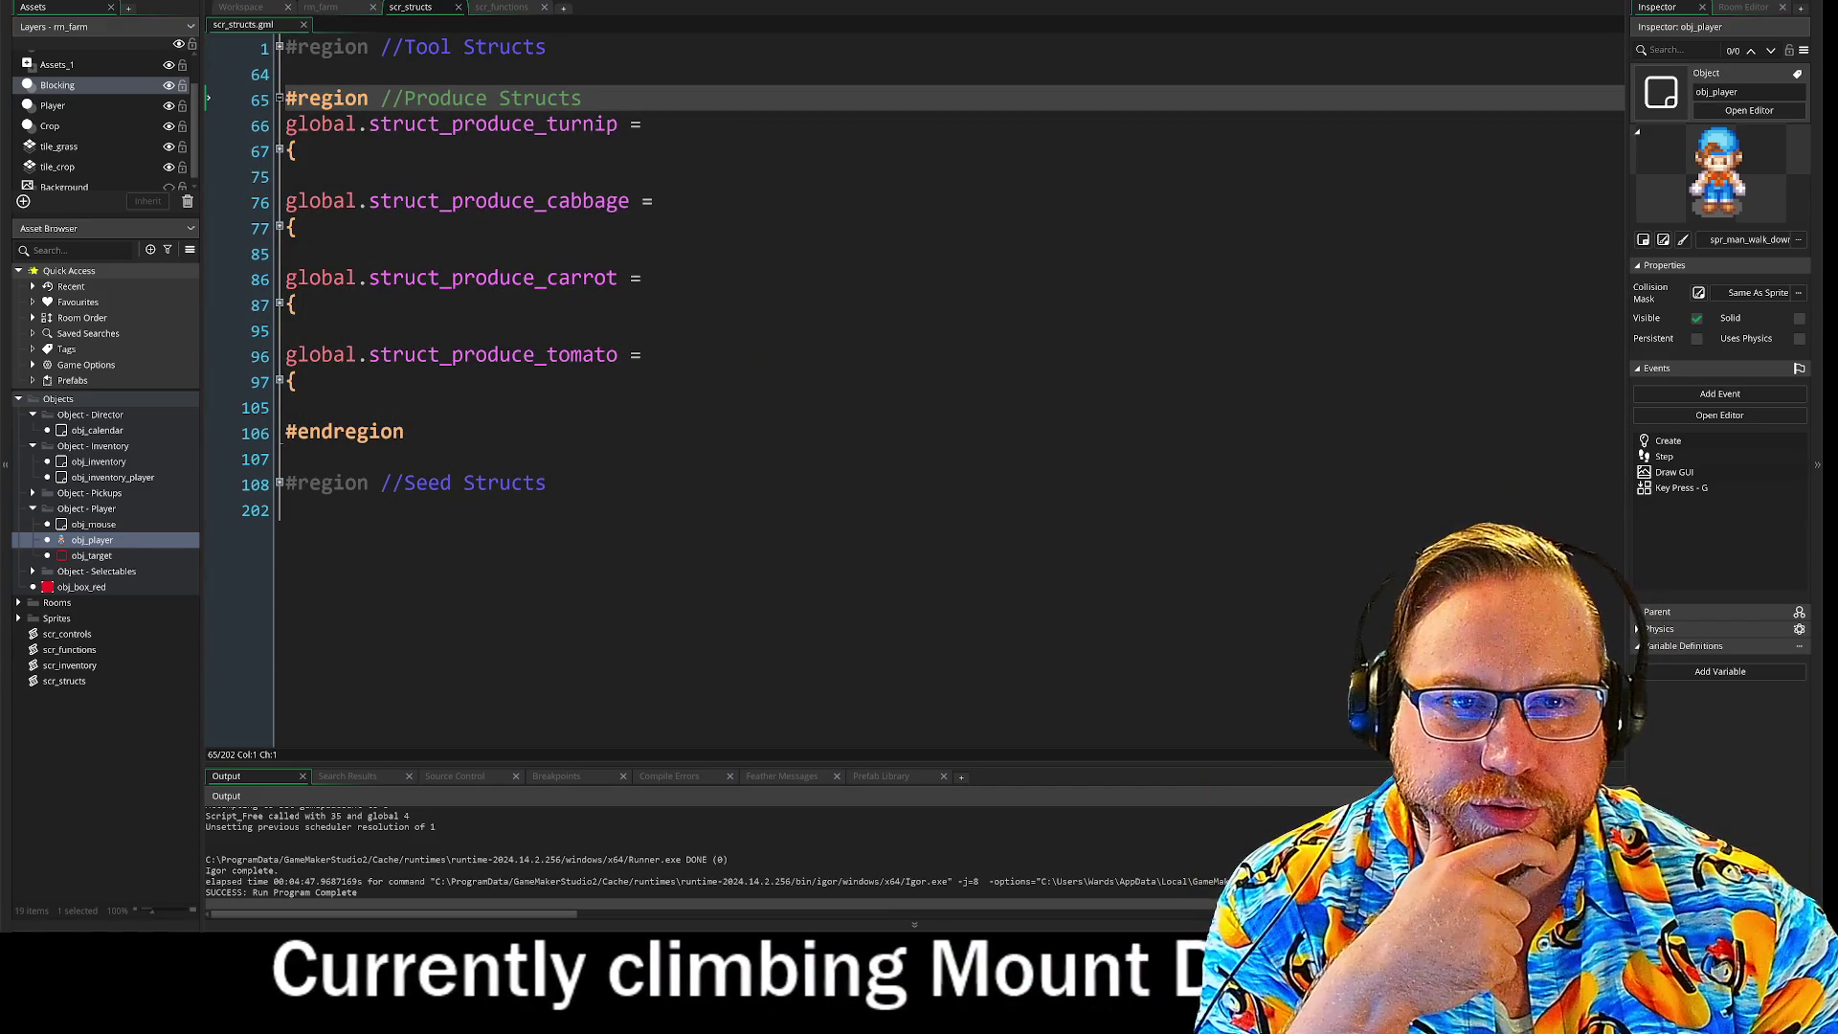
Step: Unfold and refold the turnip and cabbage structs, then unfold the tomato struct
click(280, 150)
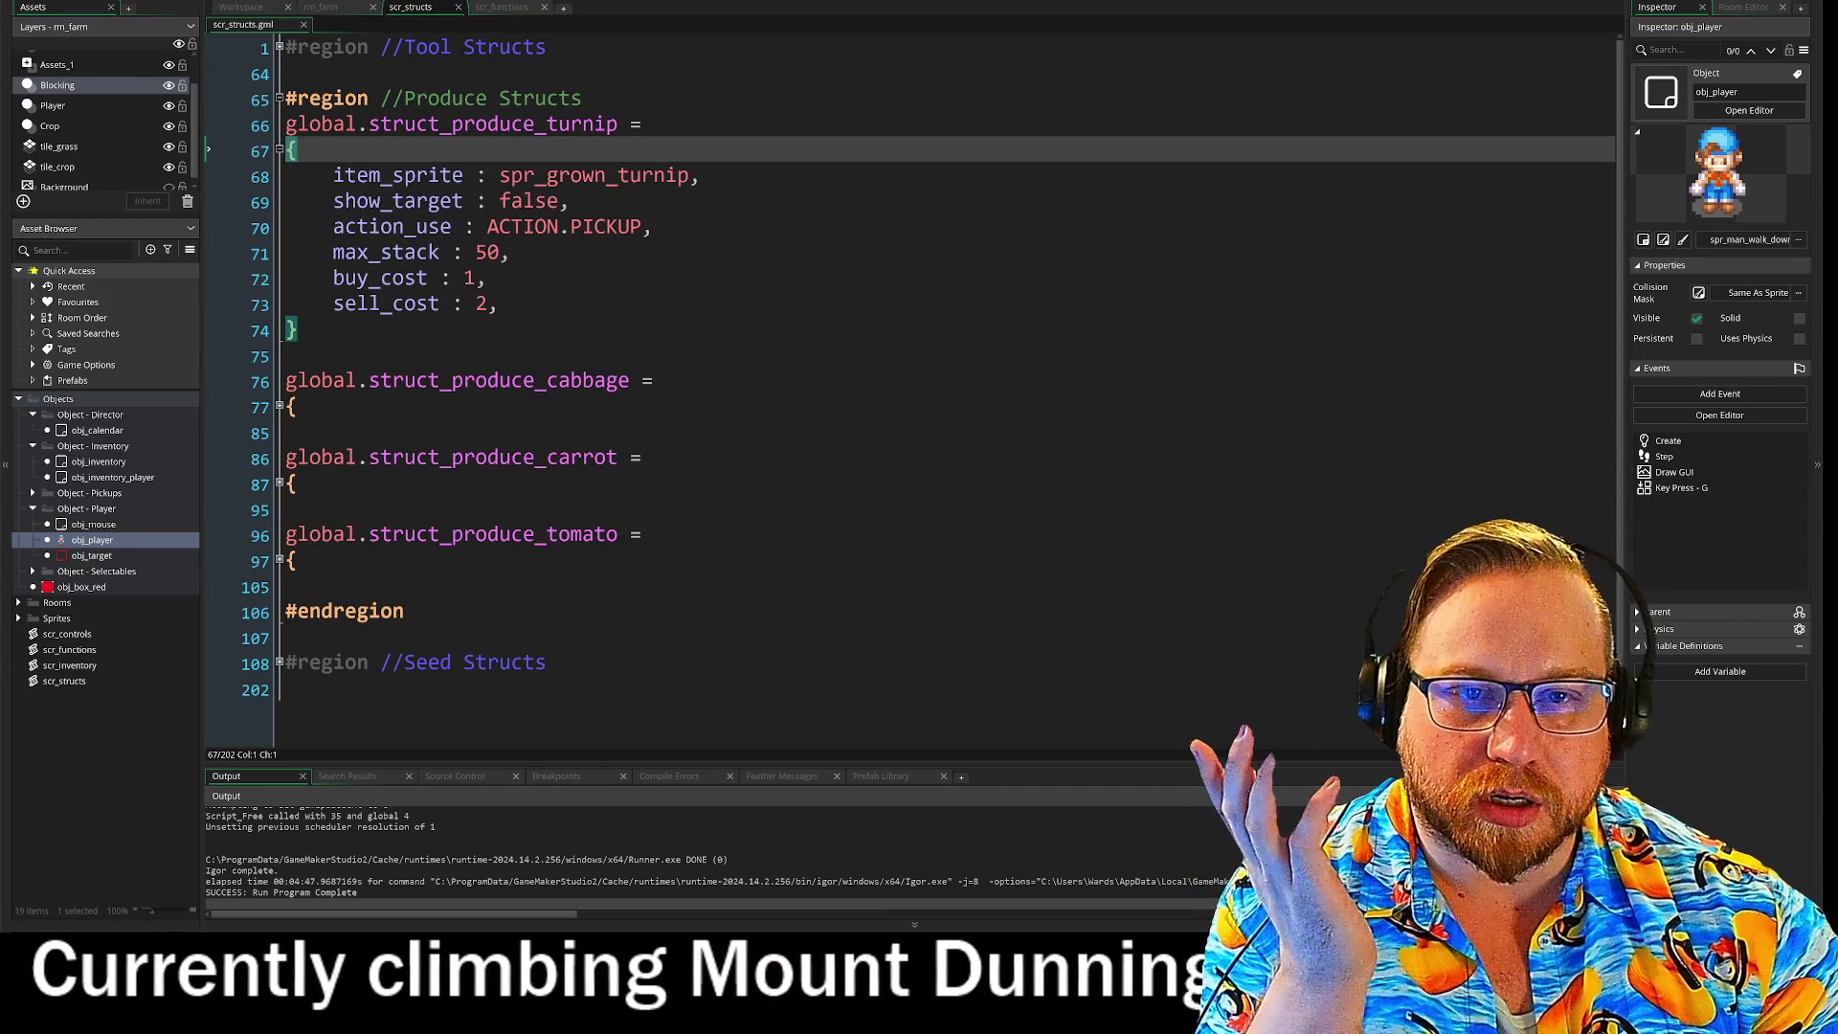
click(701, 175)
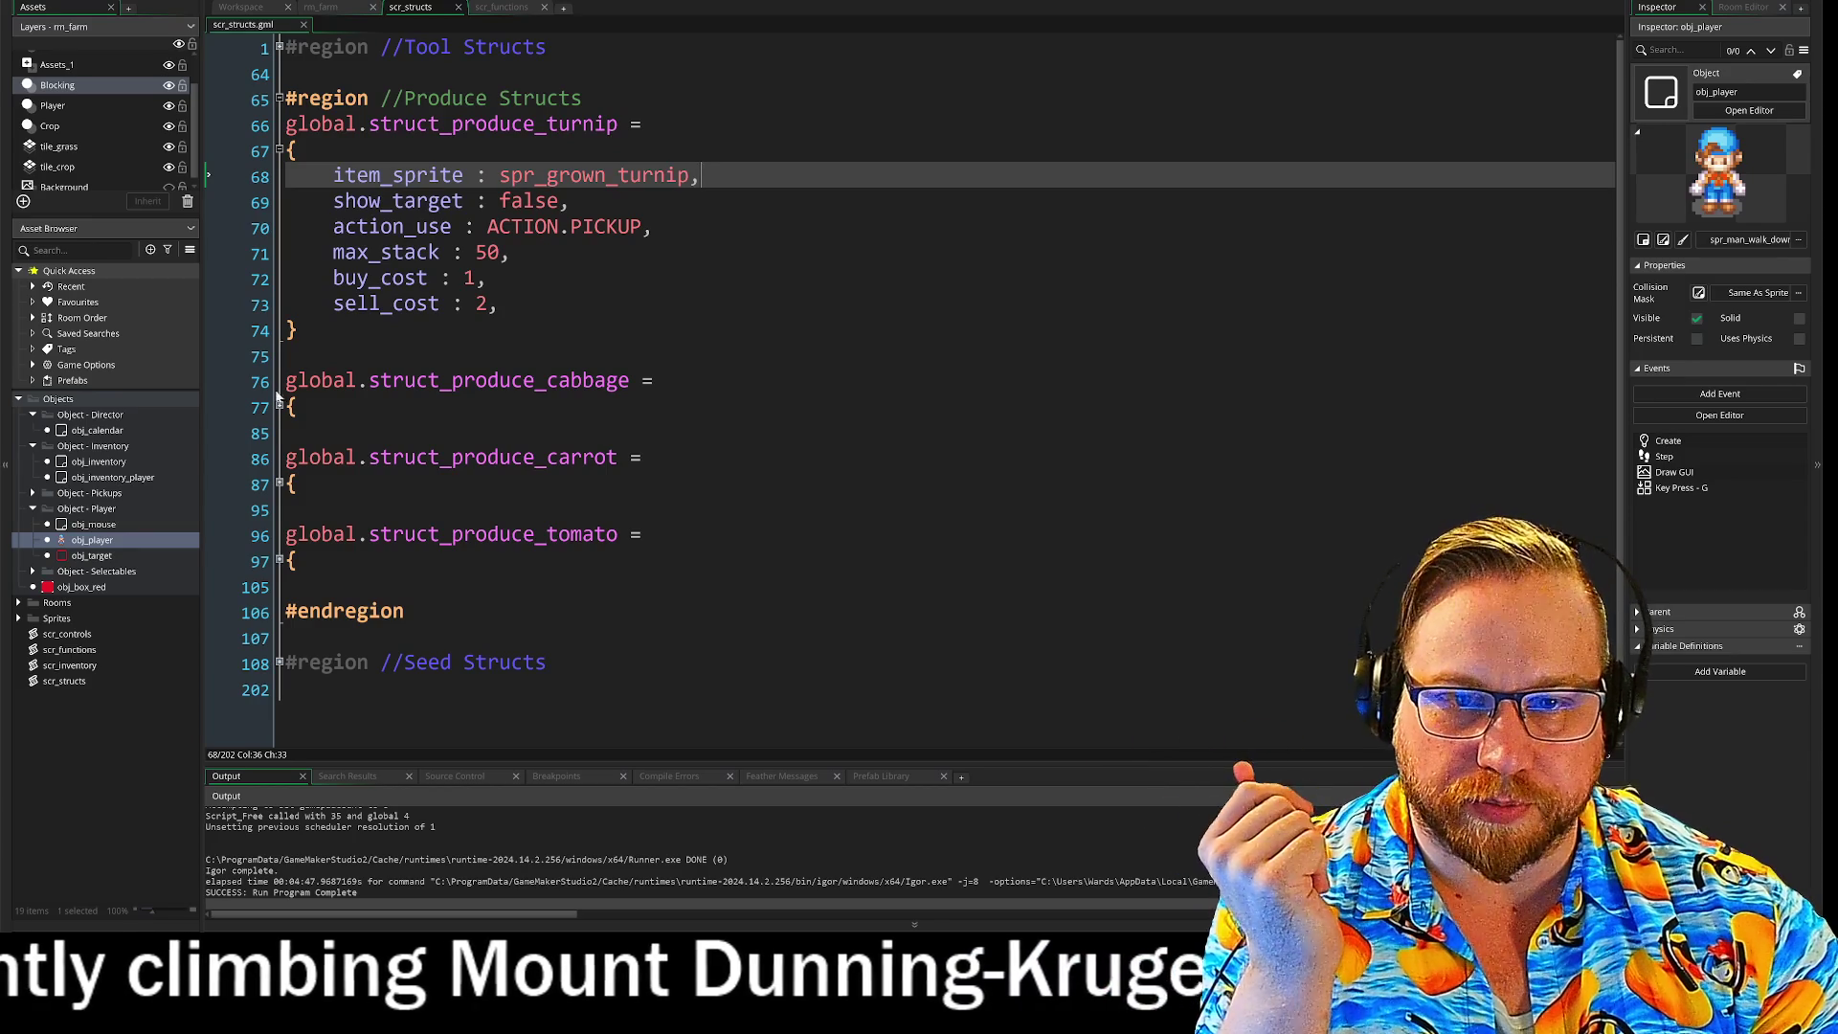
click(280, 407)
click(279, 407)
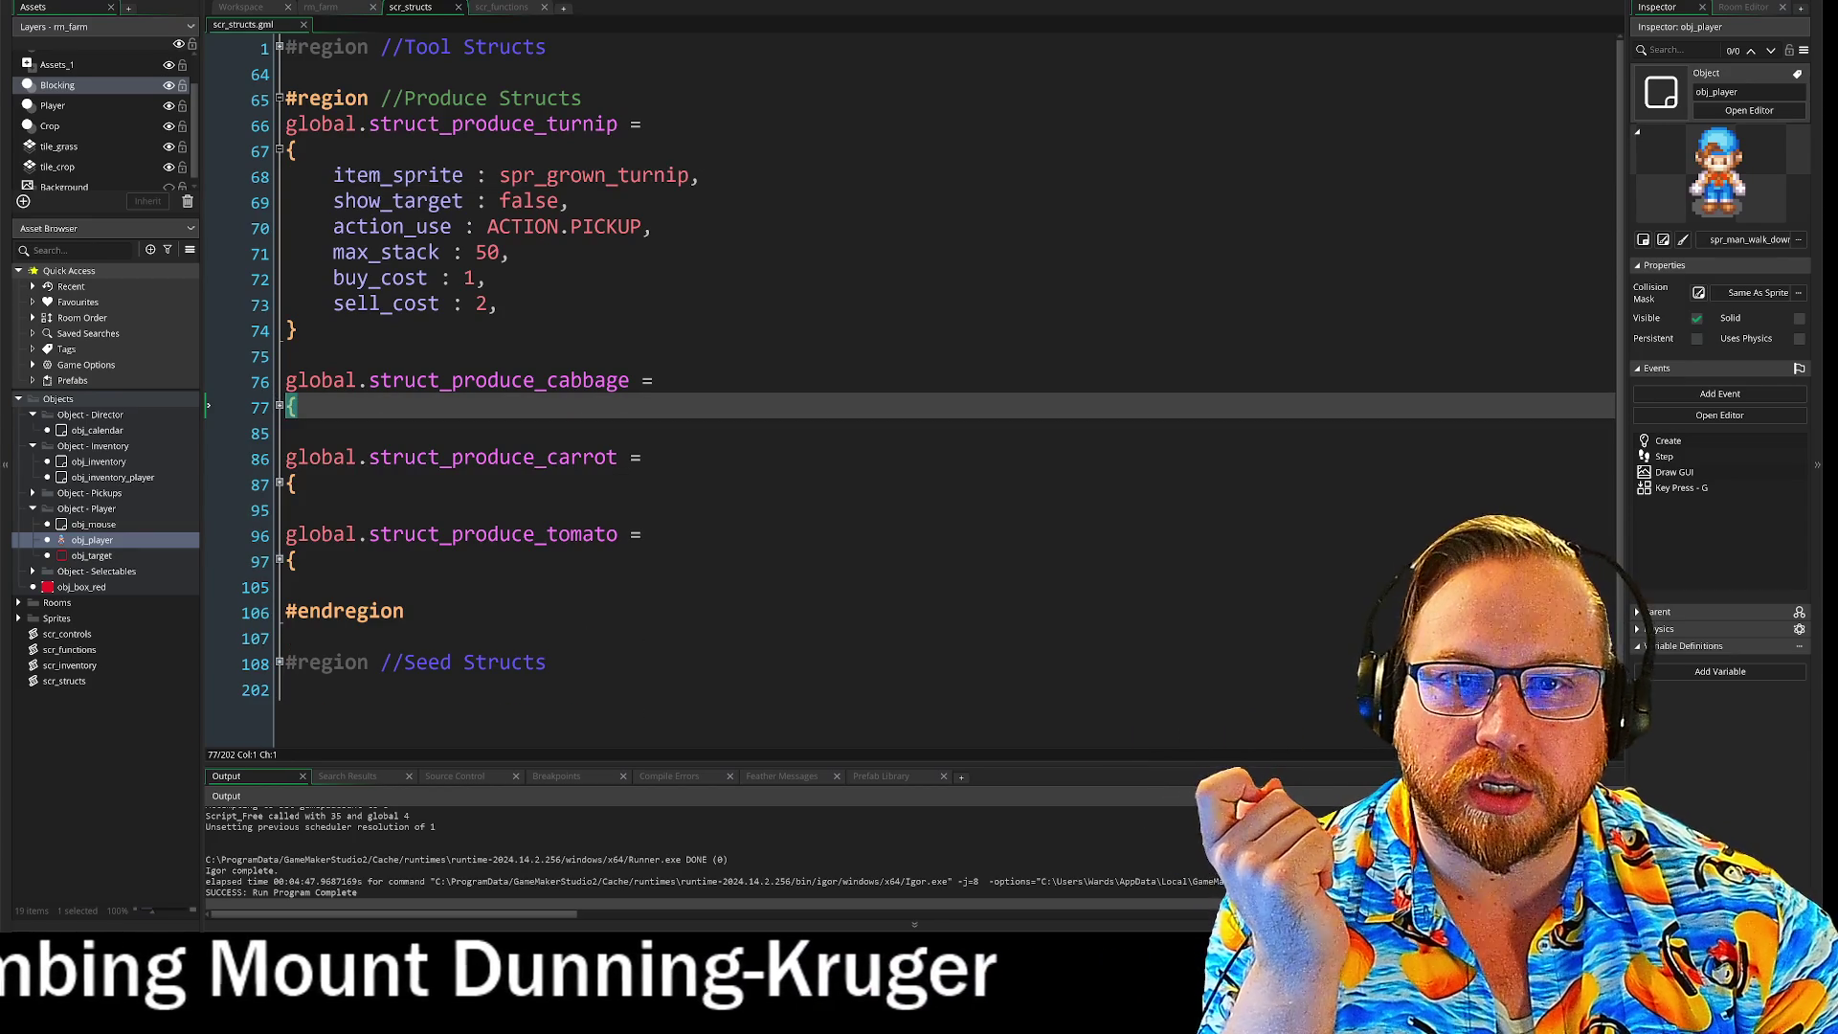
click(280, 151)
click(279, 381)
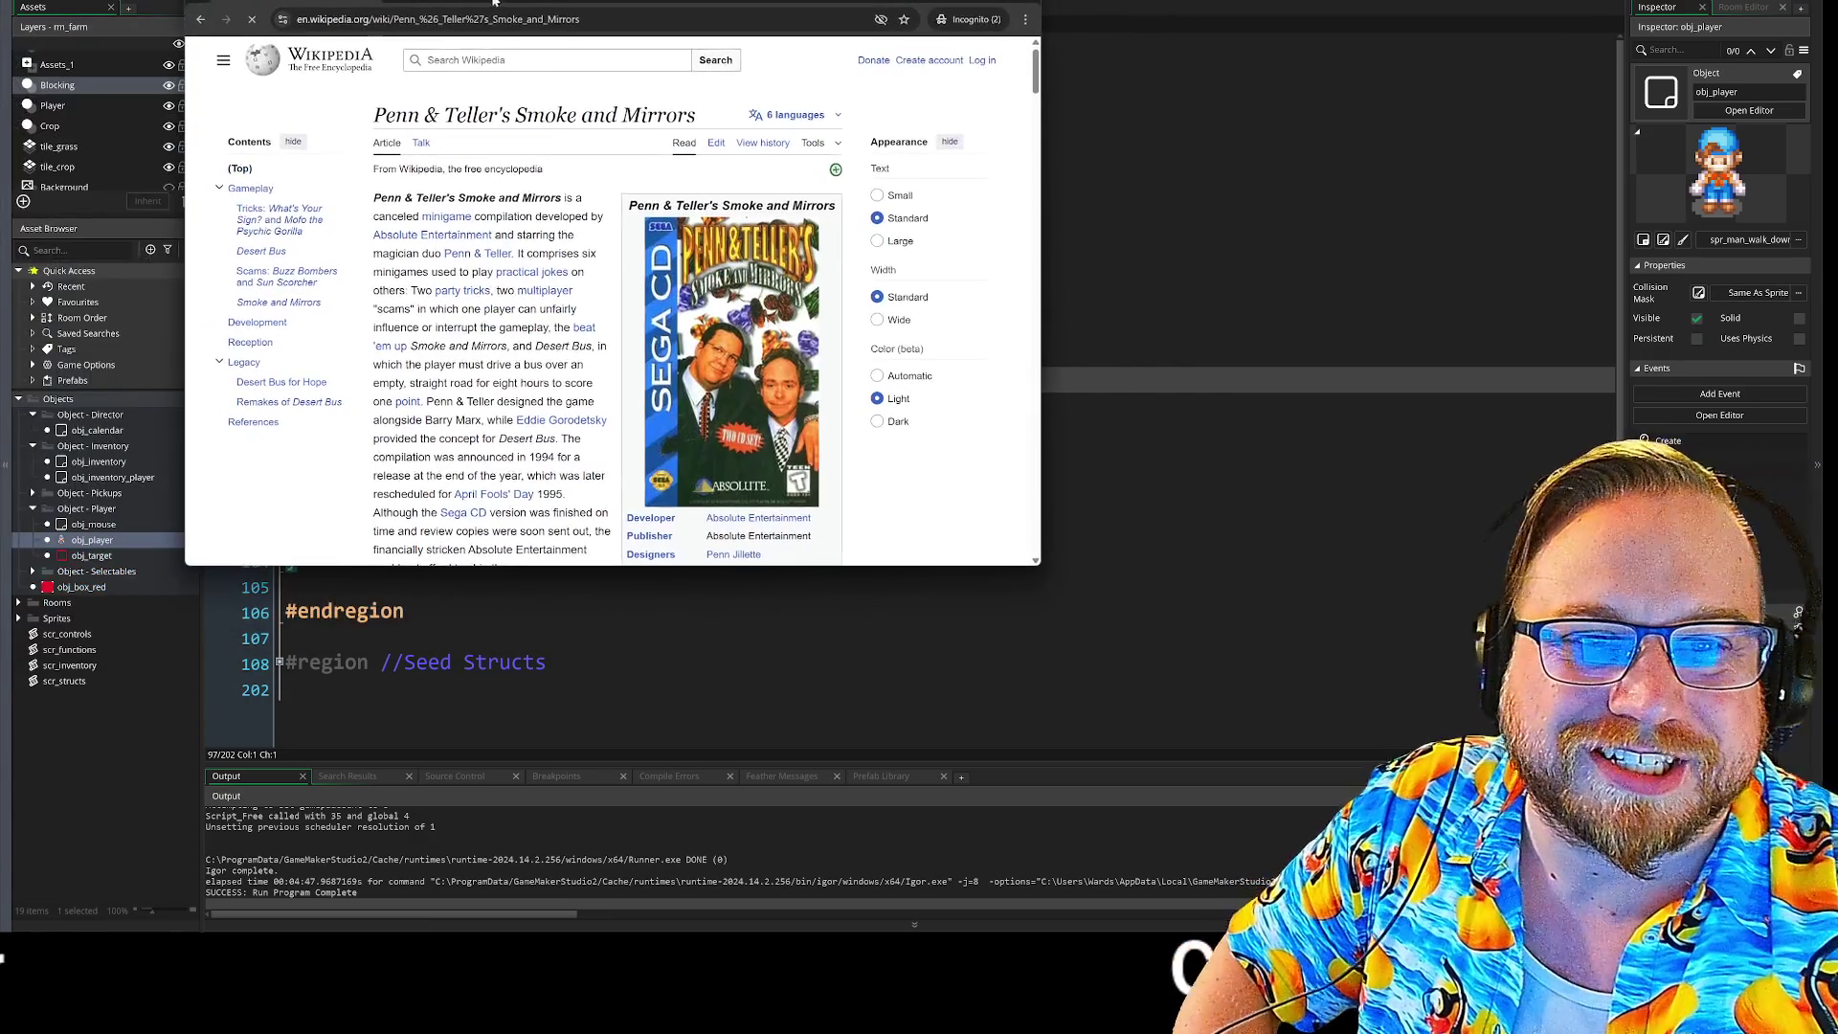
Step: Switch Wikipedia to dark theme and open the original Desert Bus gameplay GIF
click(879, 422)
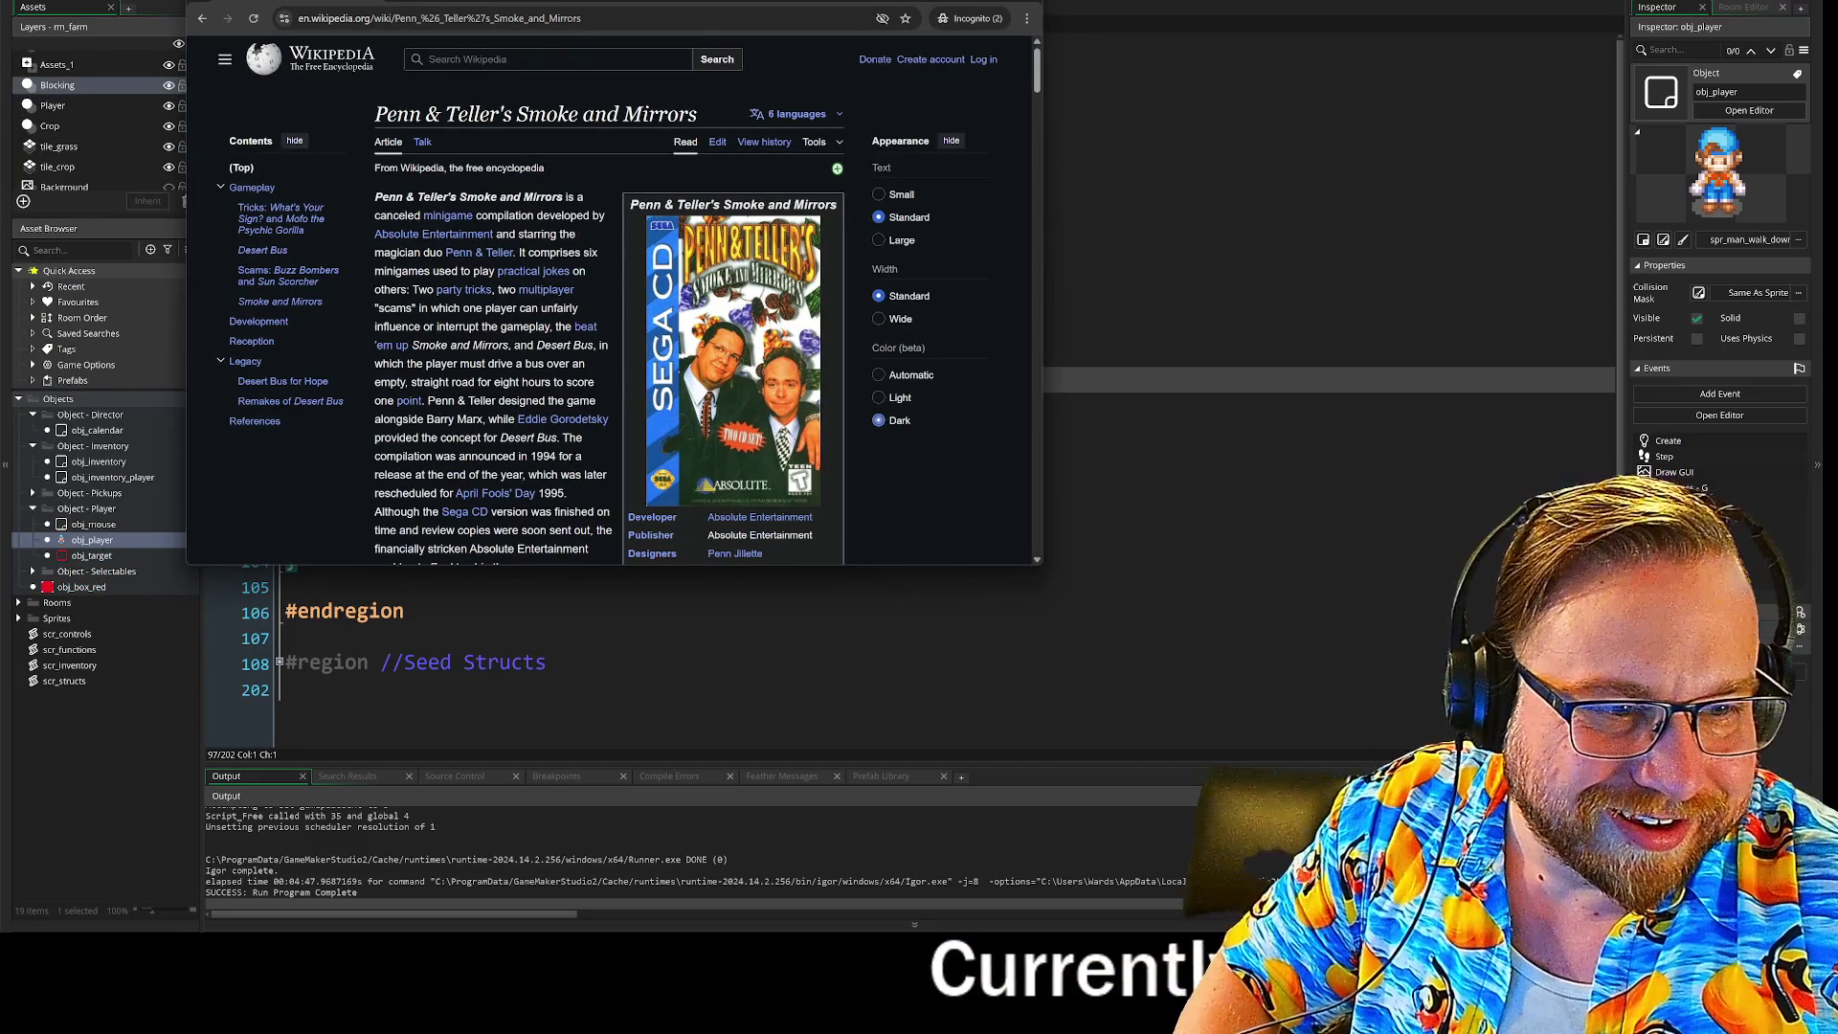
scroll(795, 402, down, 4)
scroll(772, 419, down, 4)
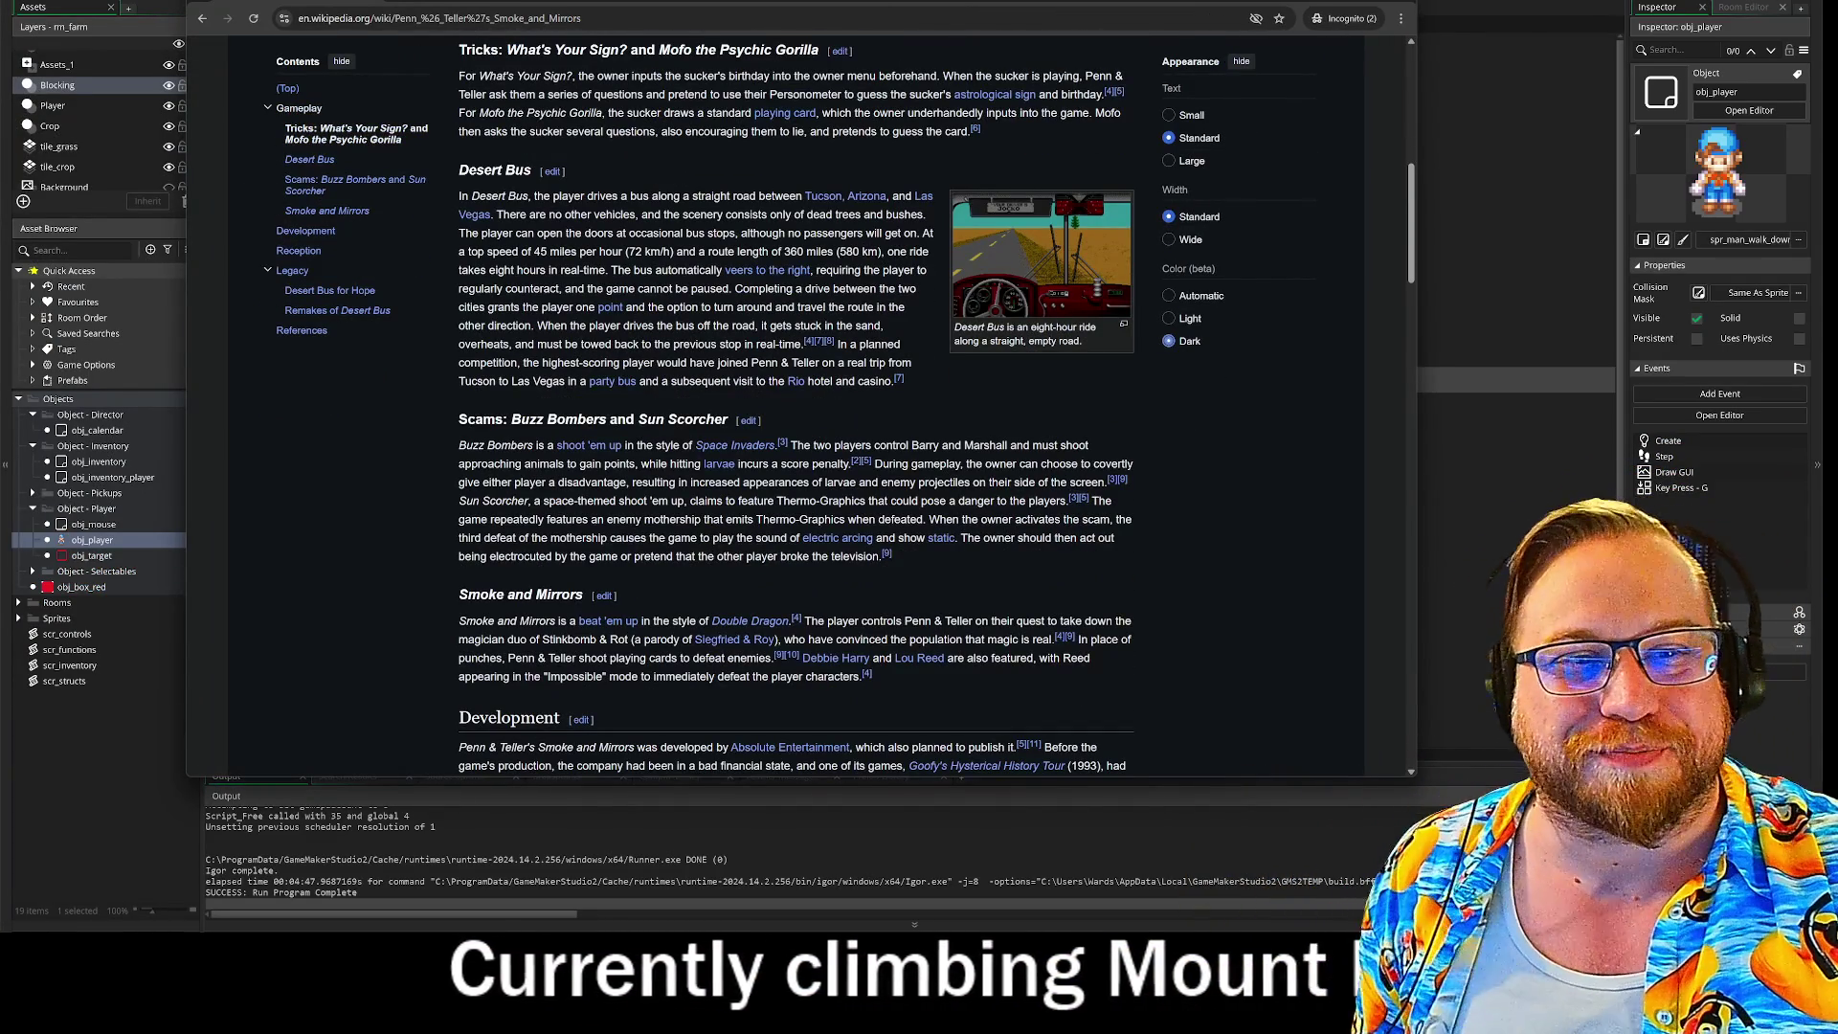
click(1054, 268)
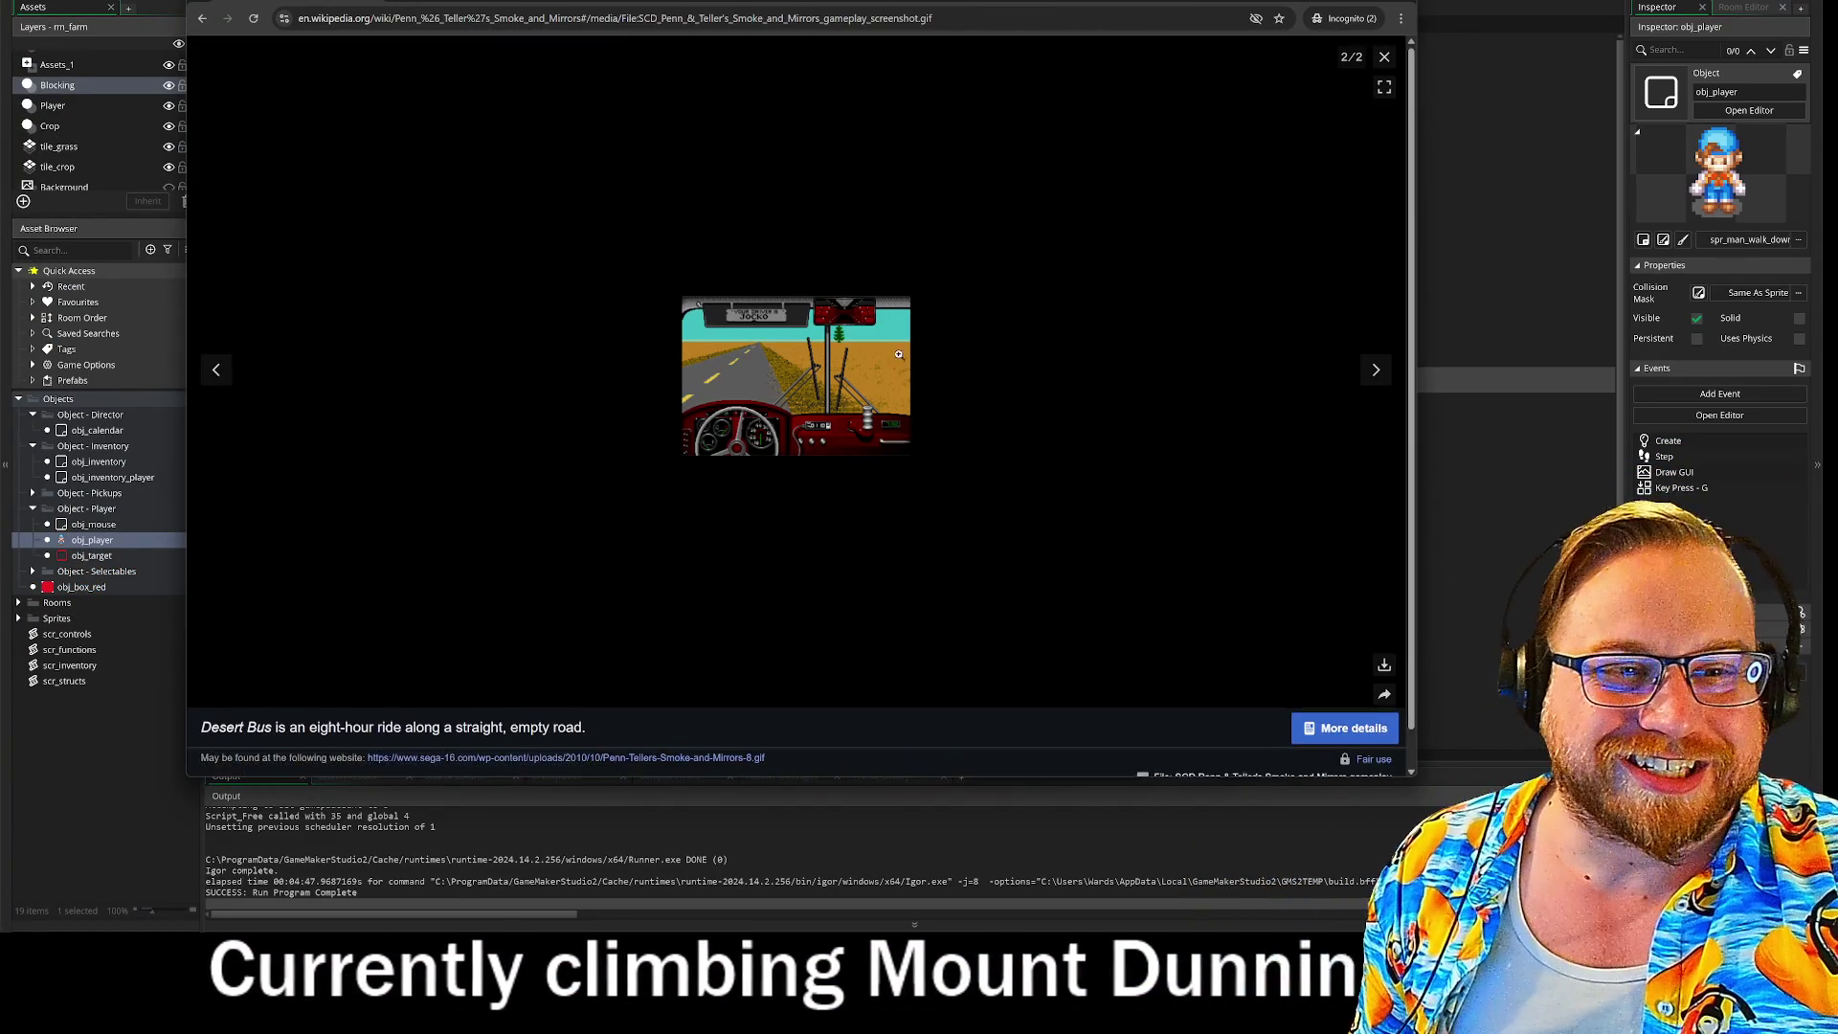
click(900, 357)
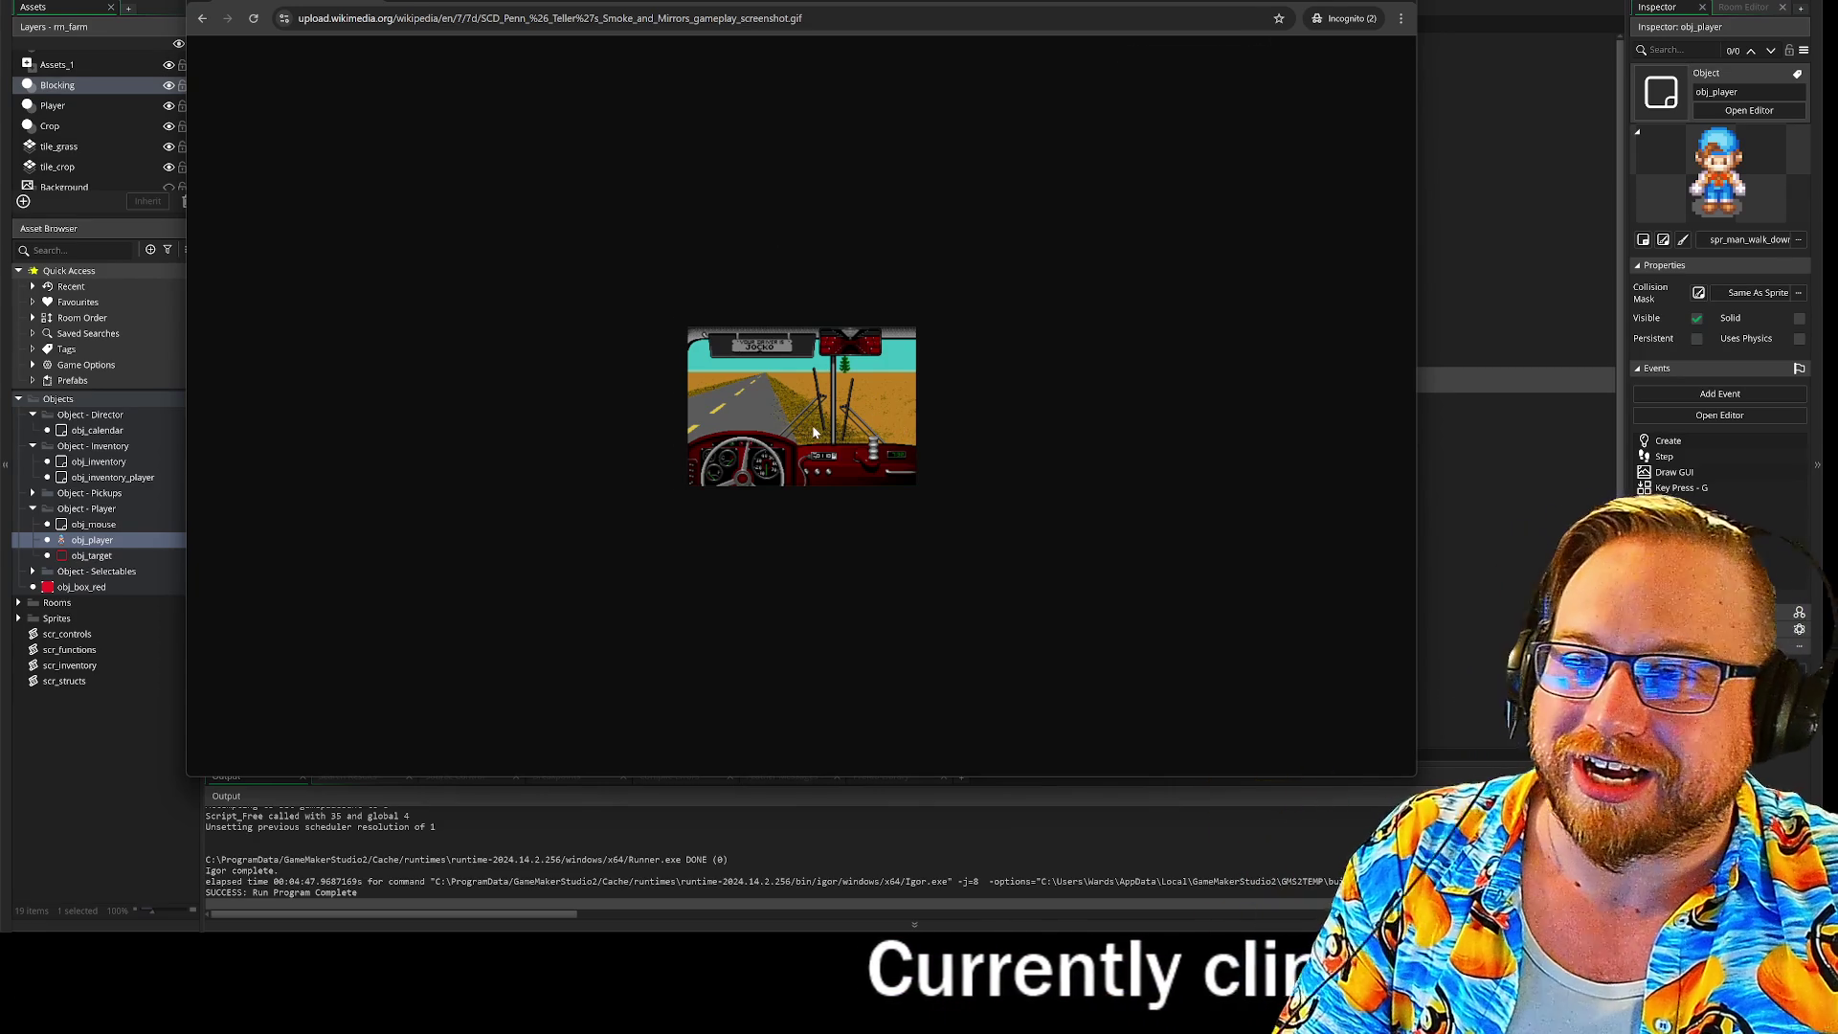
Step: Scroll the GIF page, then close the Chrome window to return to GameMaker
ctrl+scroll(813, 431, up, 8)
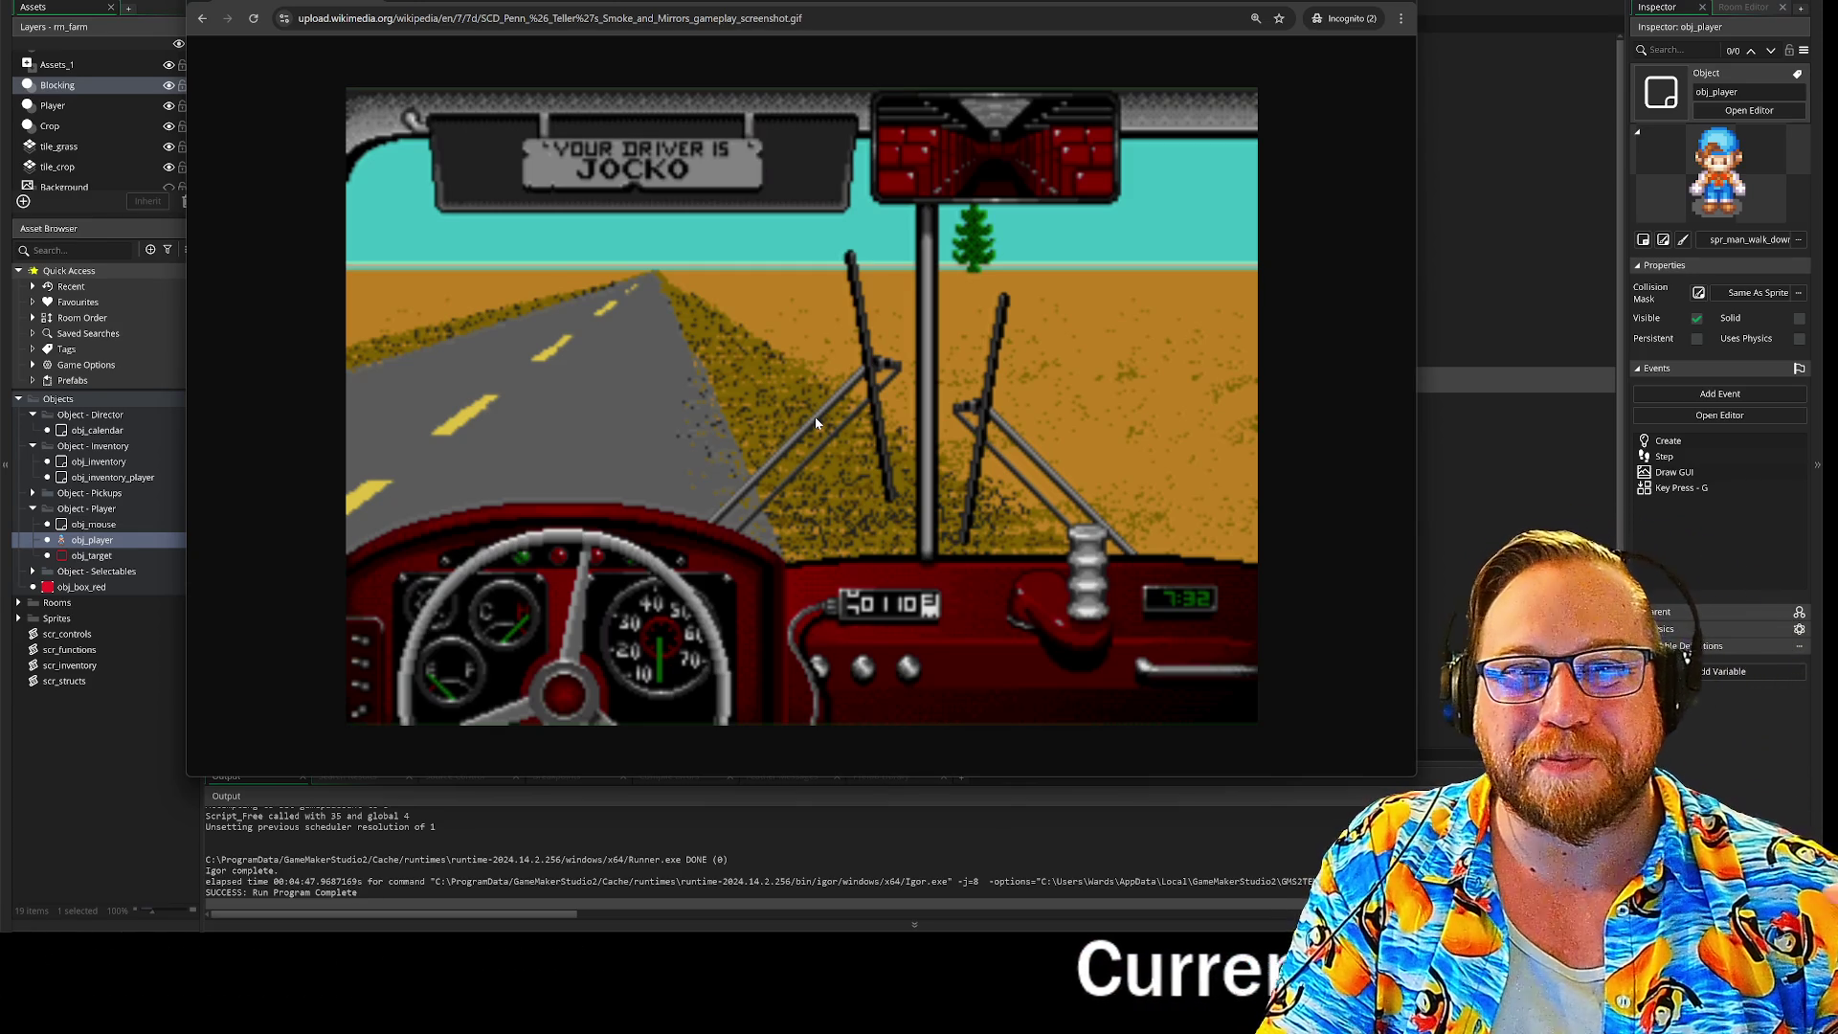
ctrl+scroll(1123, 330, down, 5)
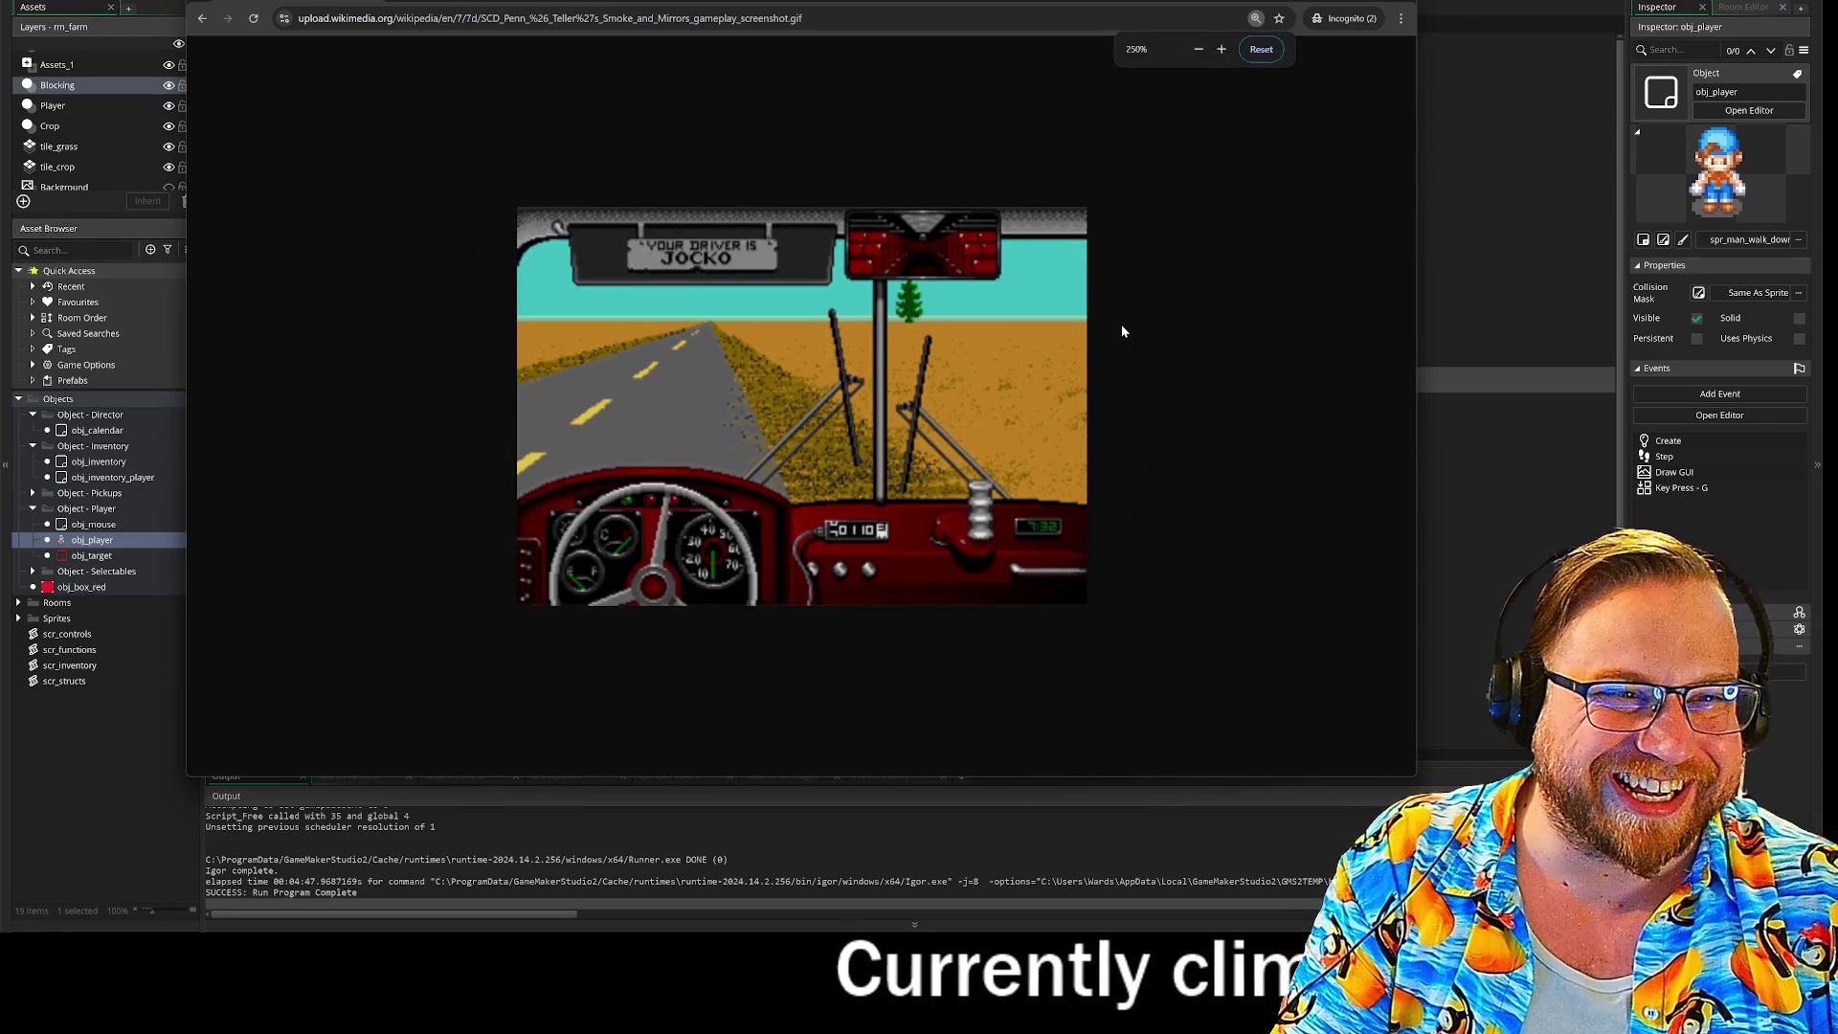
ctrl+scroll(1149, 326, down, 1)
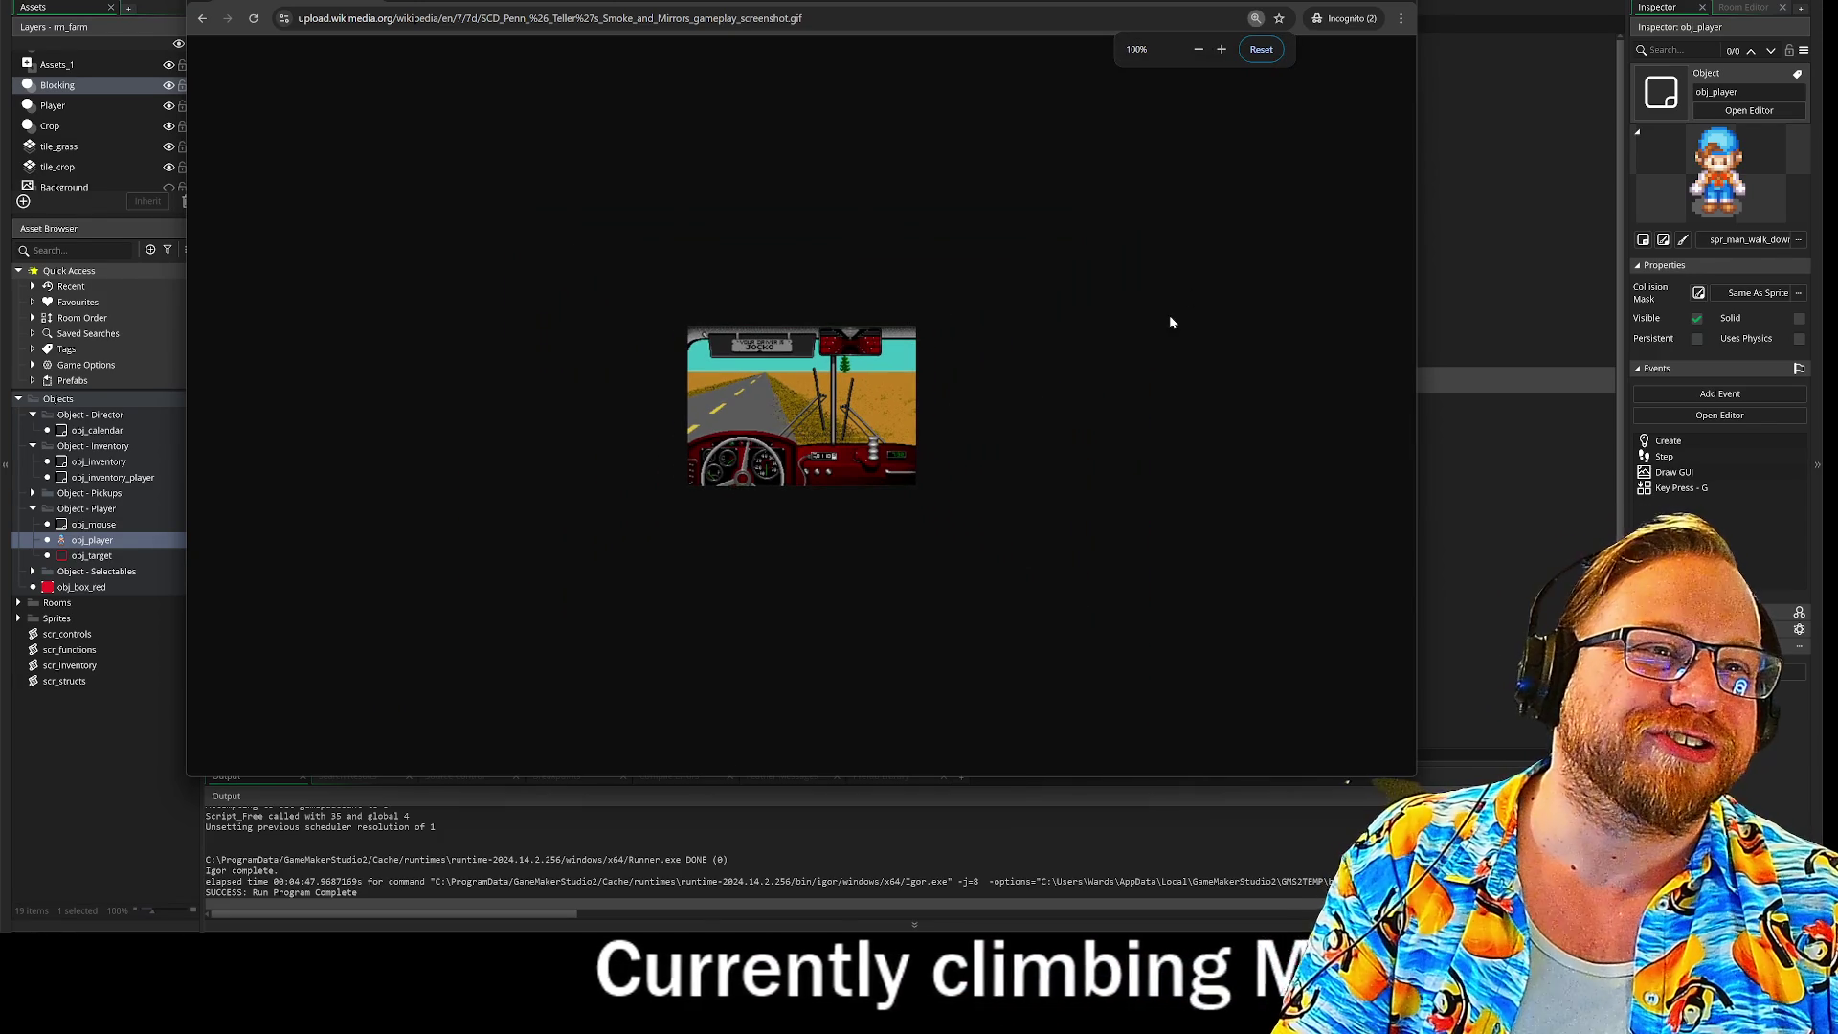
key(ctrl+w)
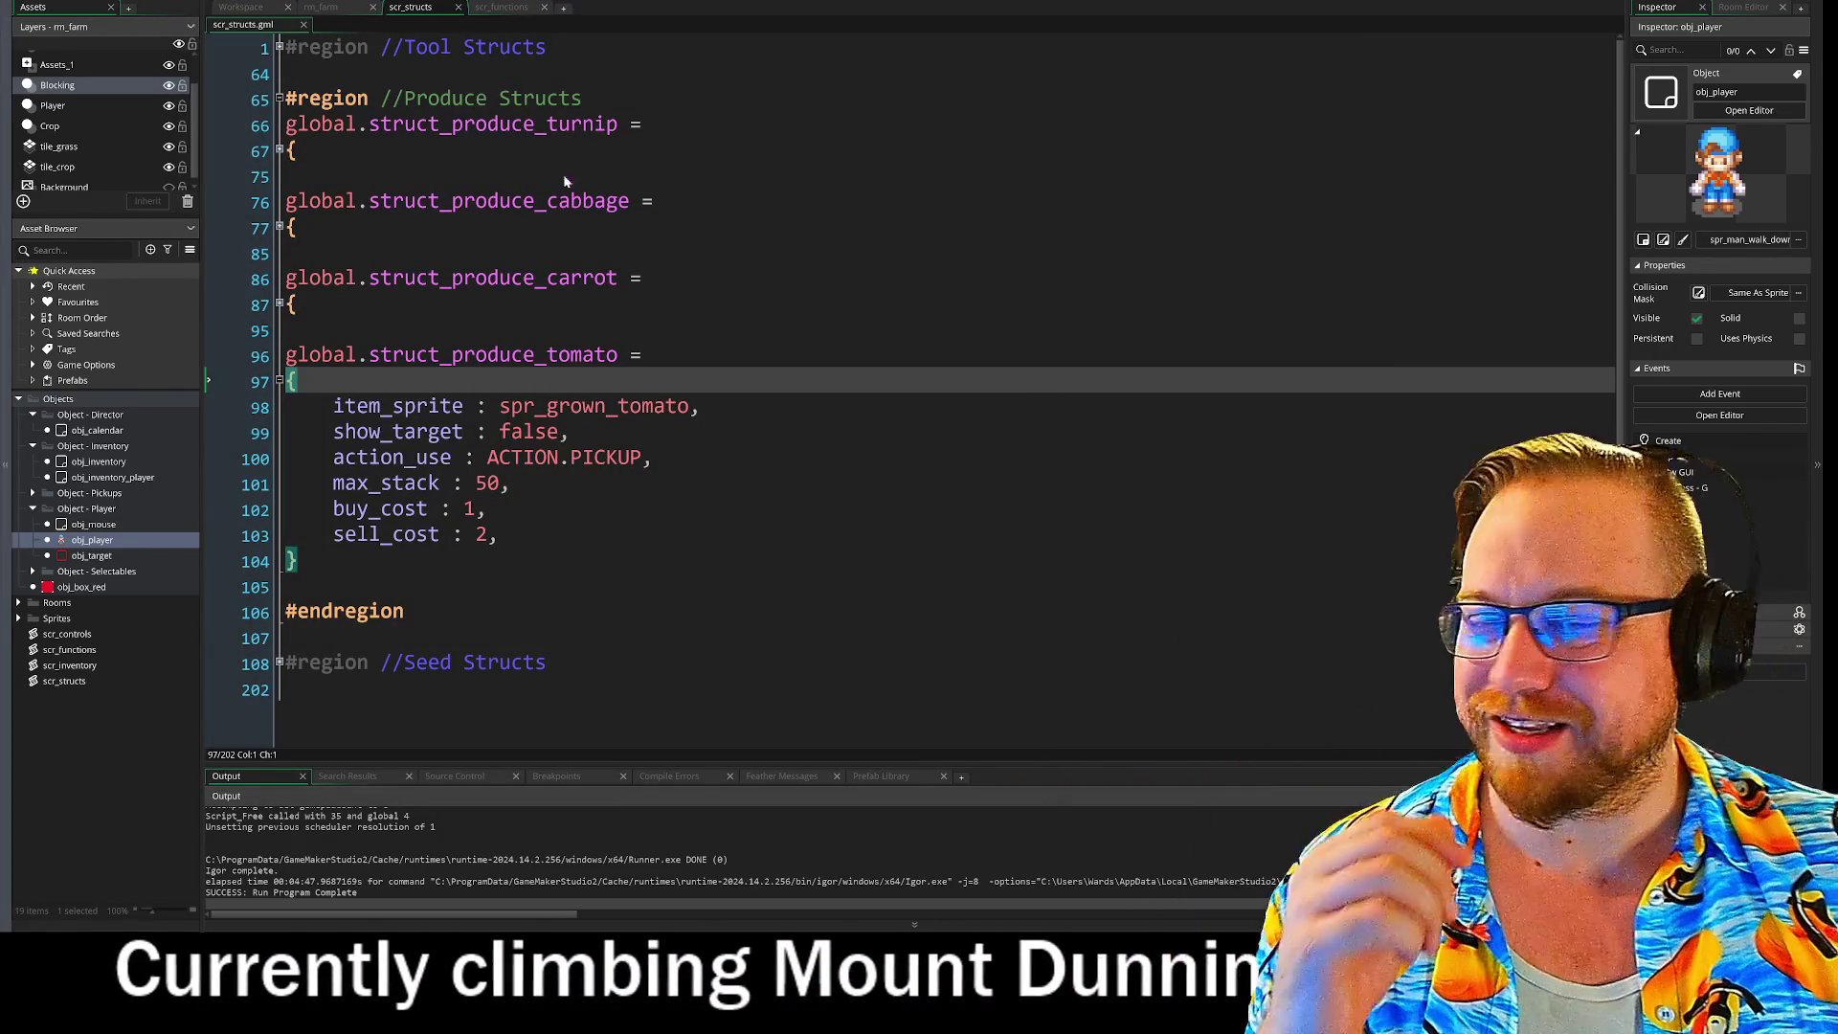
Step: Fold the tomato struct, Produce Structs region and tile_meeting function, then show obj_player's Step event
click(279, 382)
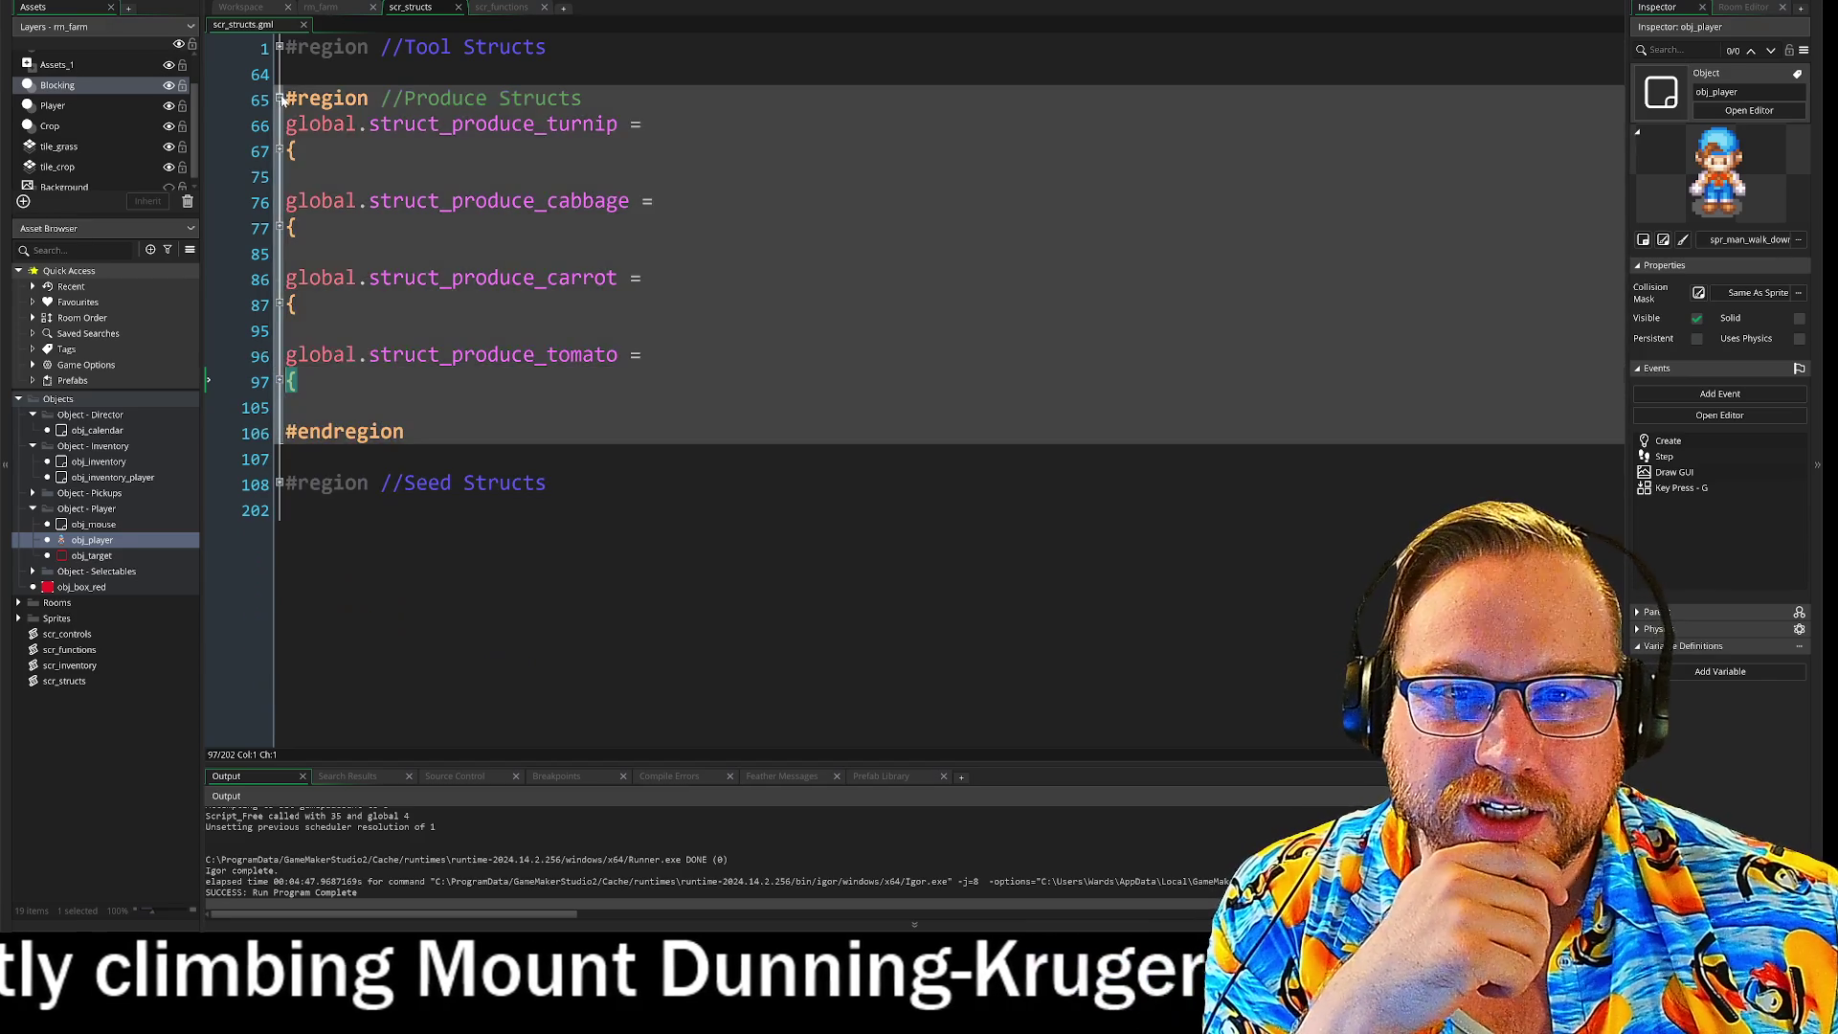
click(280, 97)
click(321, 7)
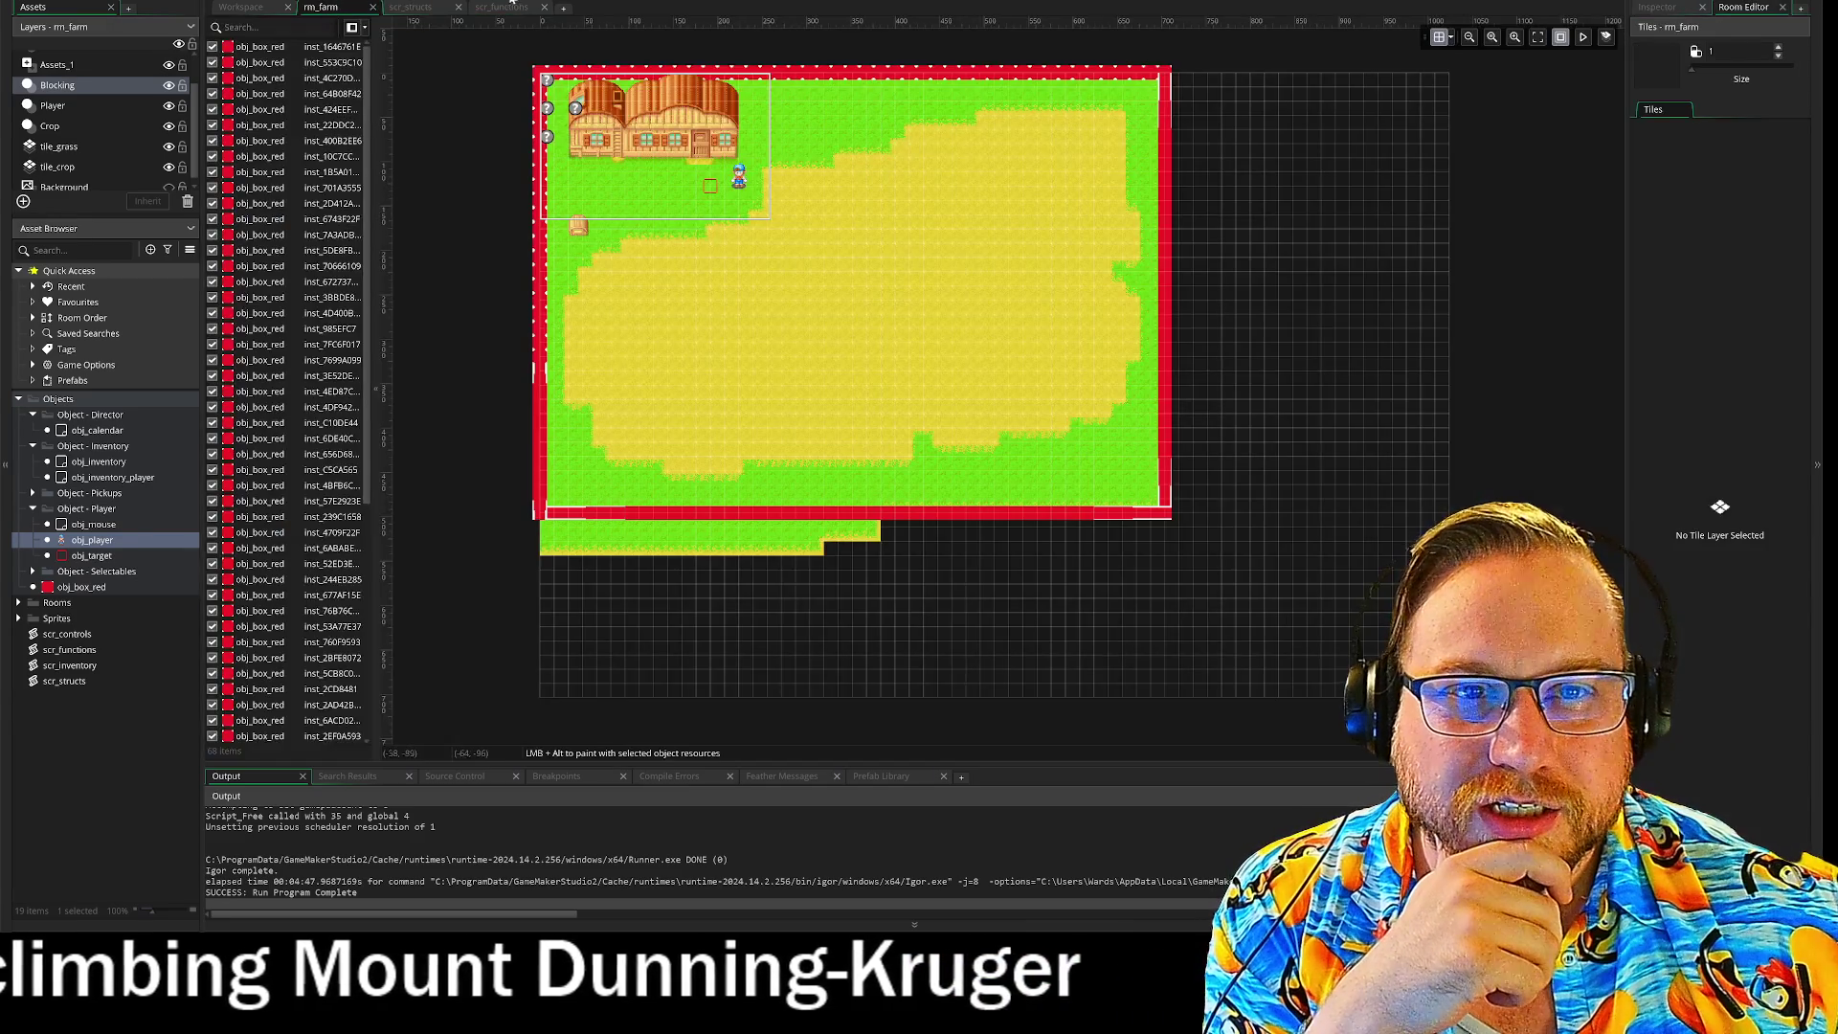
click(502, 7)
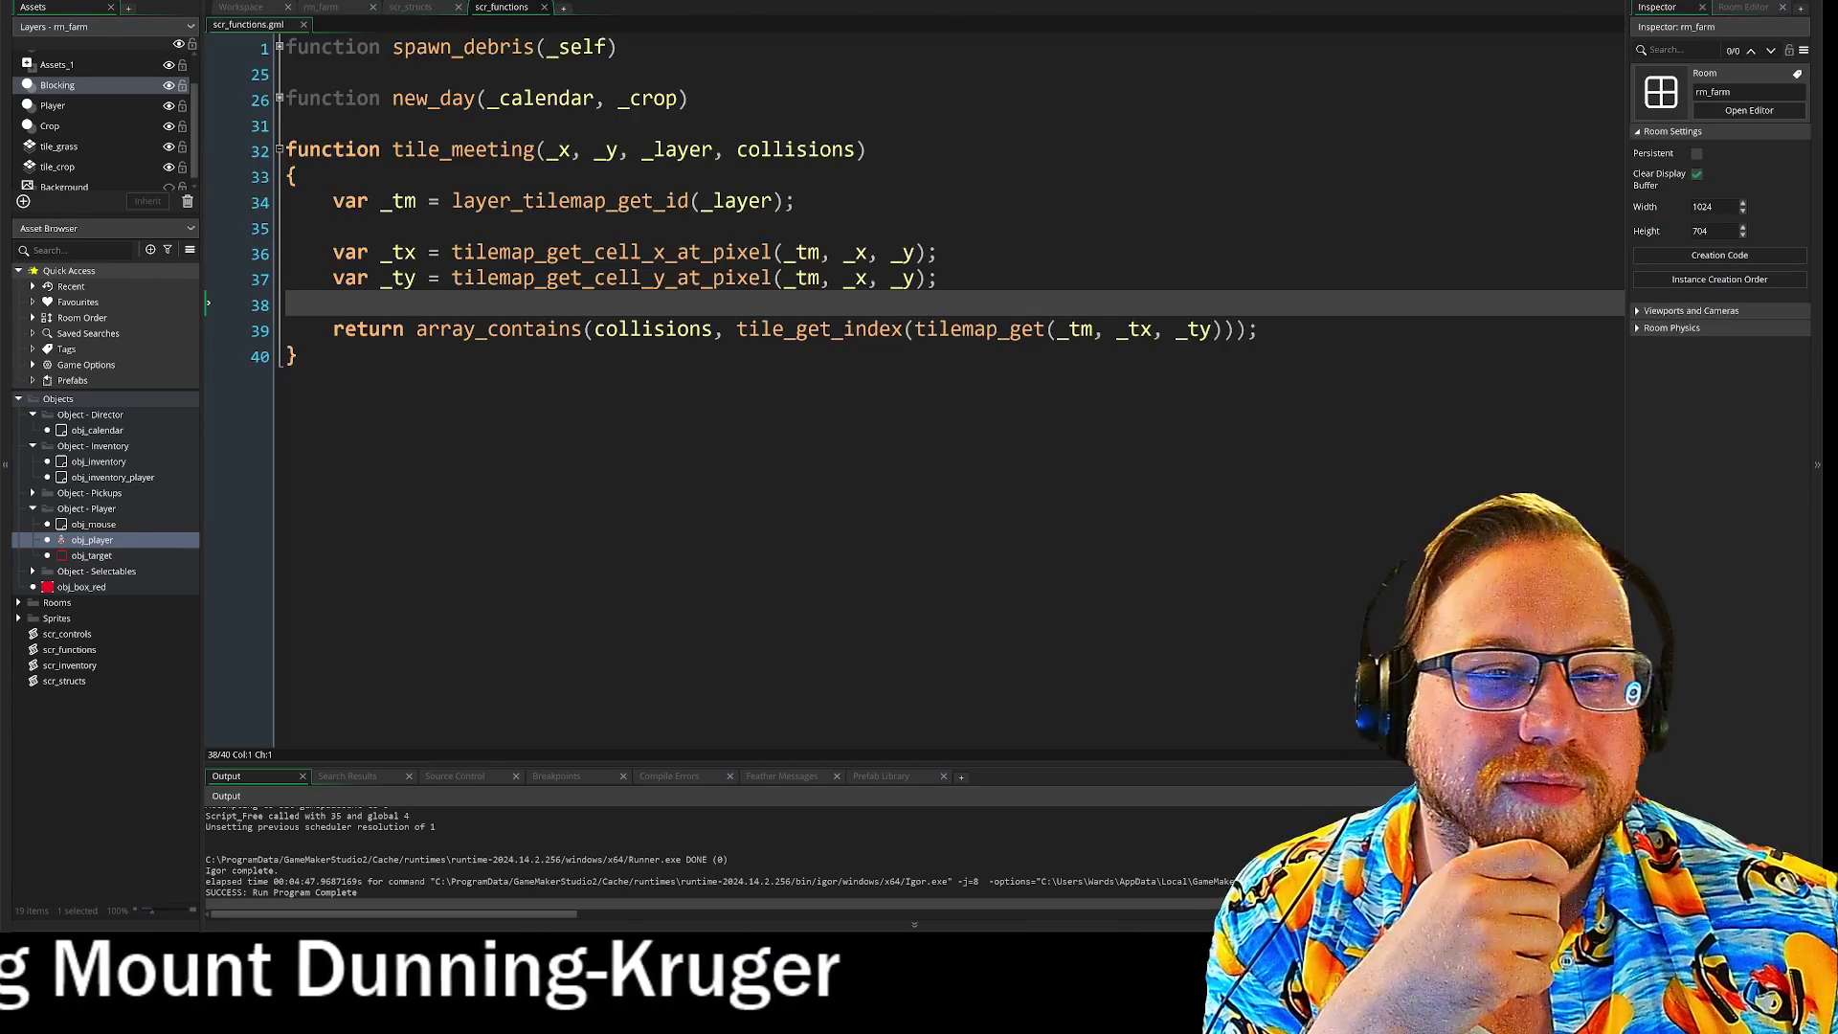
click(279, 150)
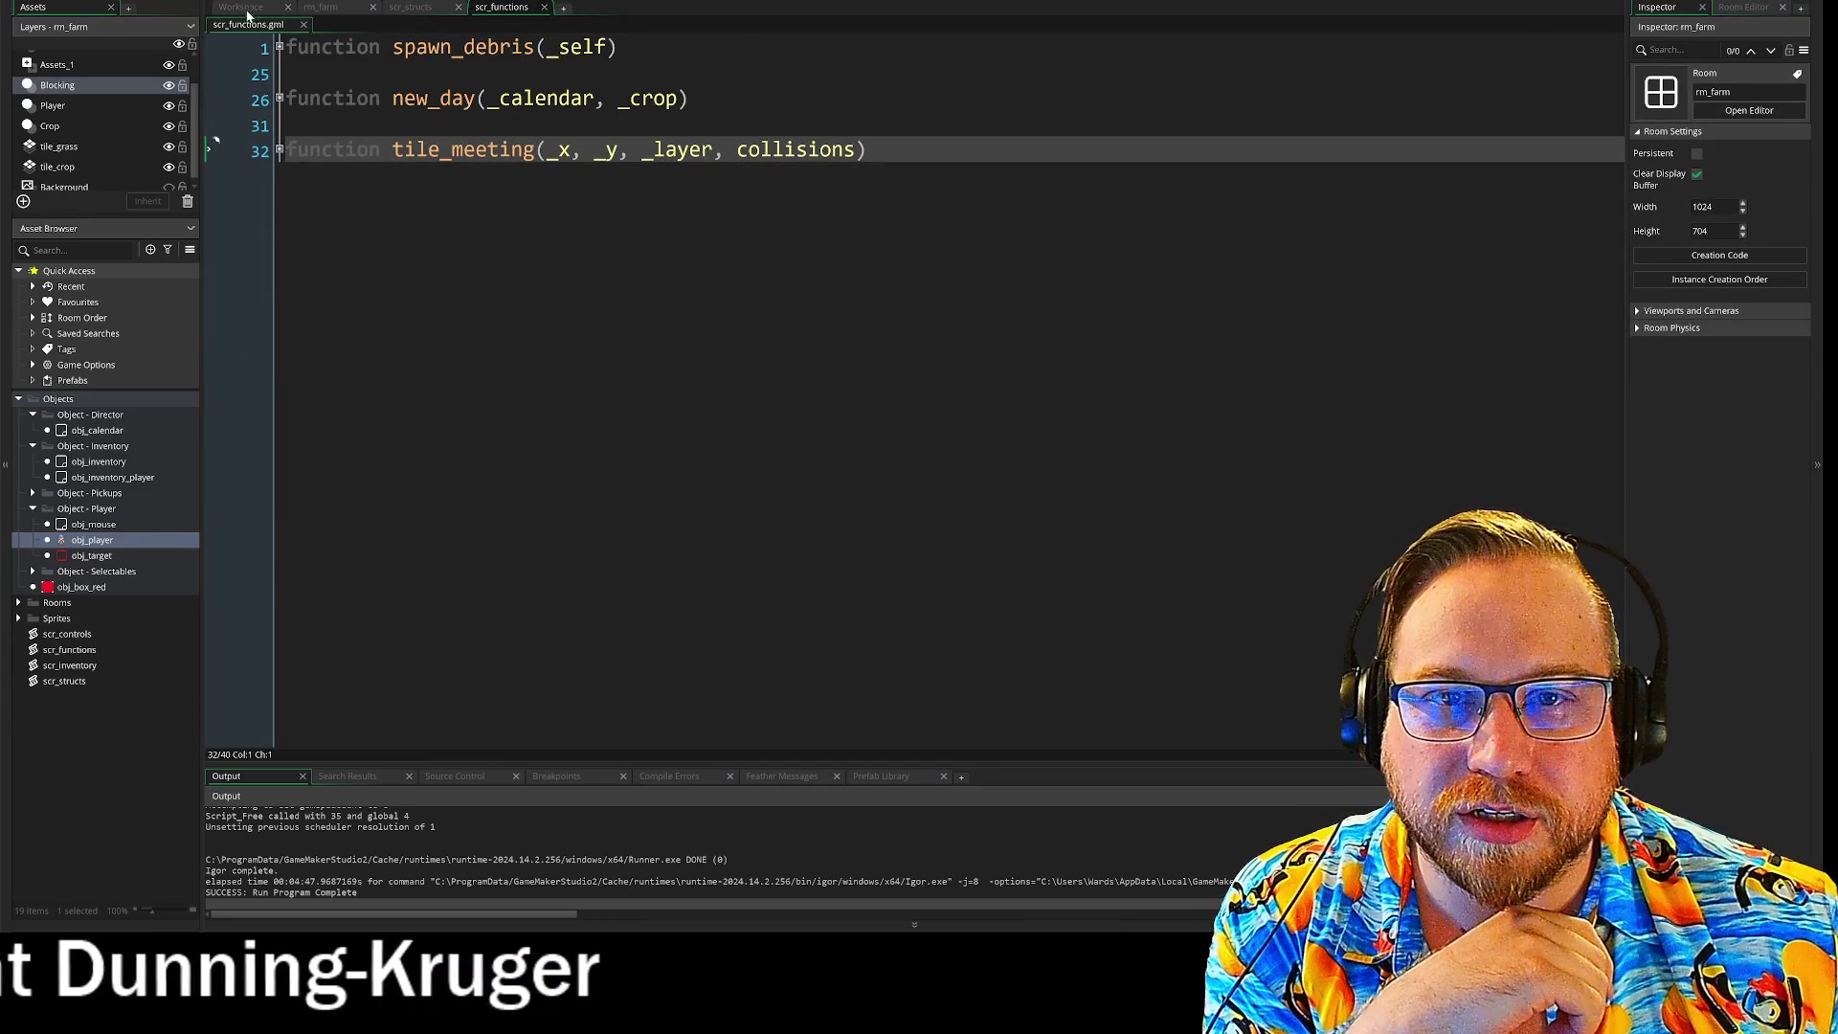
click(244, 7)
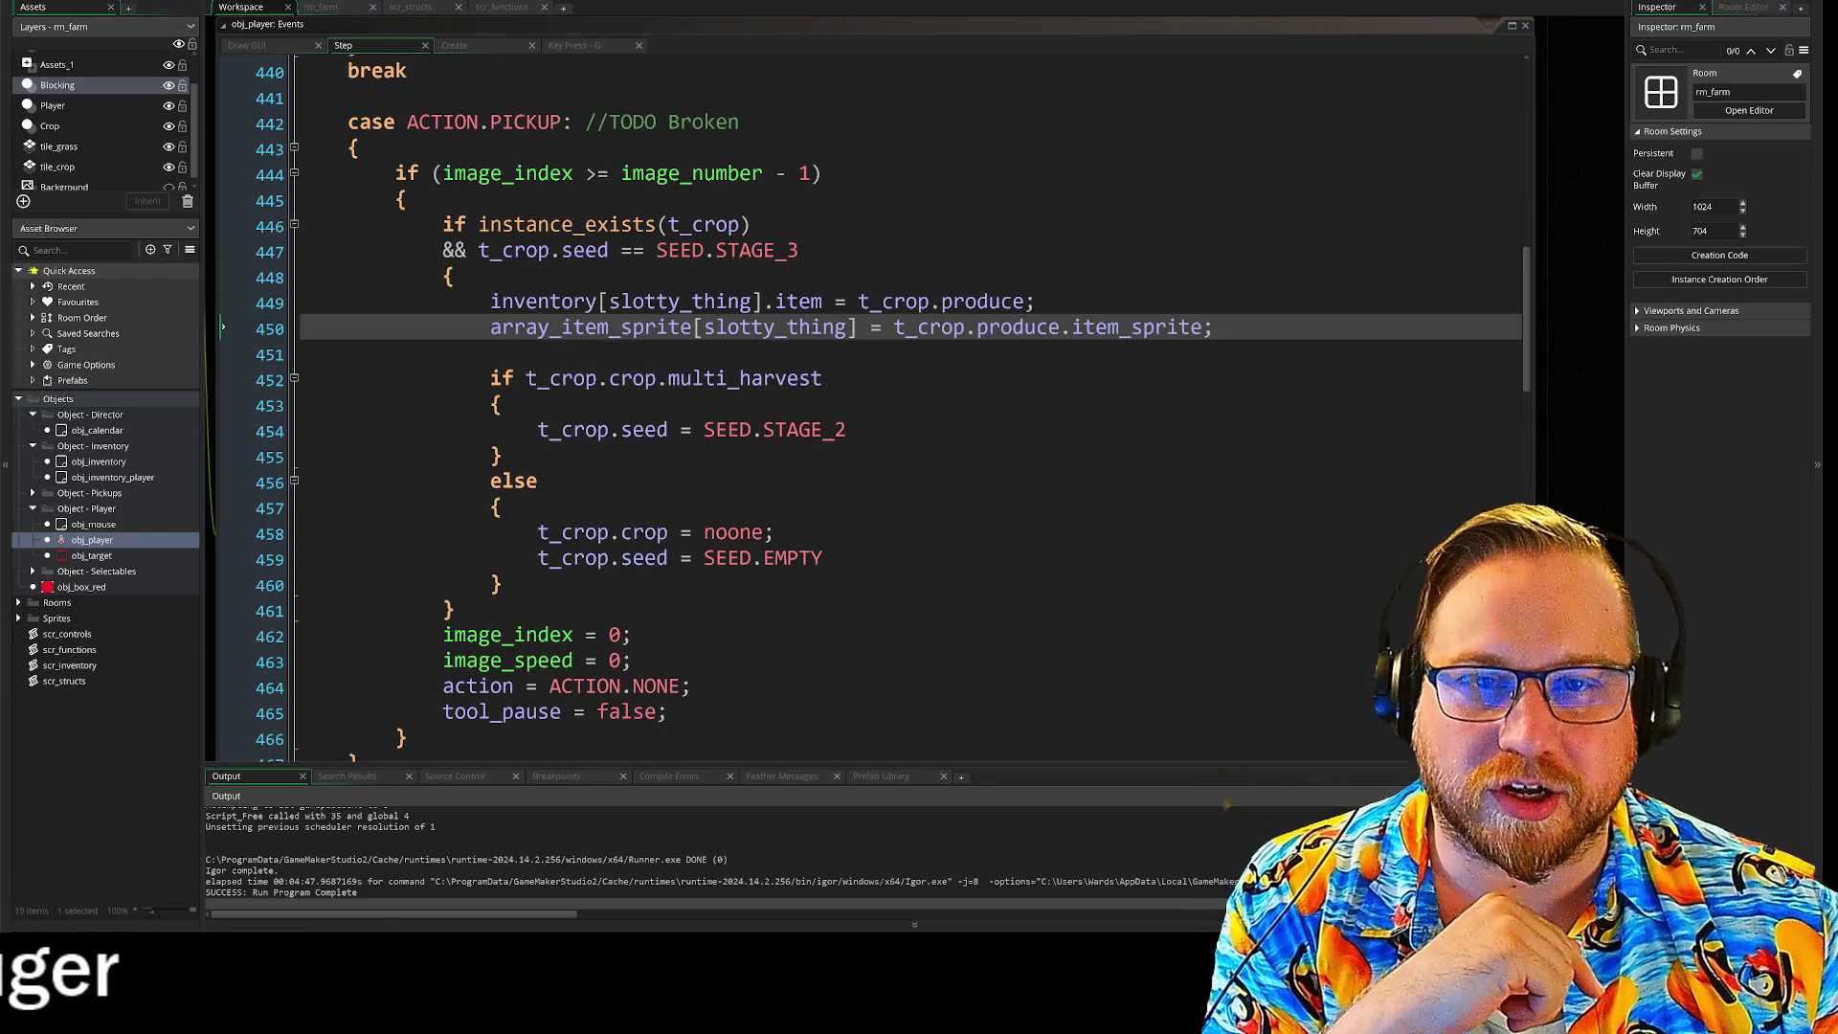
Step: Inspect line 450's array_item_sprite[slotty_thing] and t_crop.produce.item_sprite expressions in the Step code
click(501, 405)
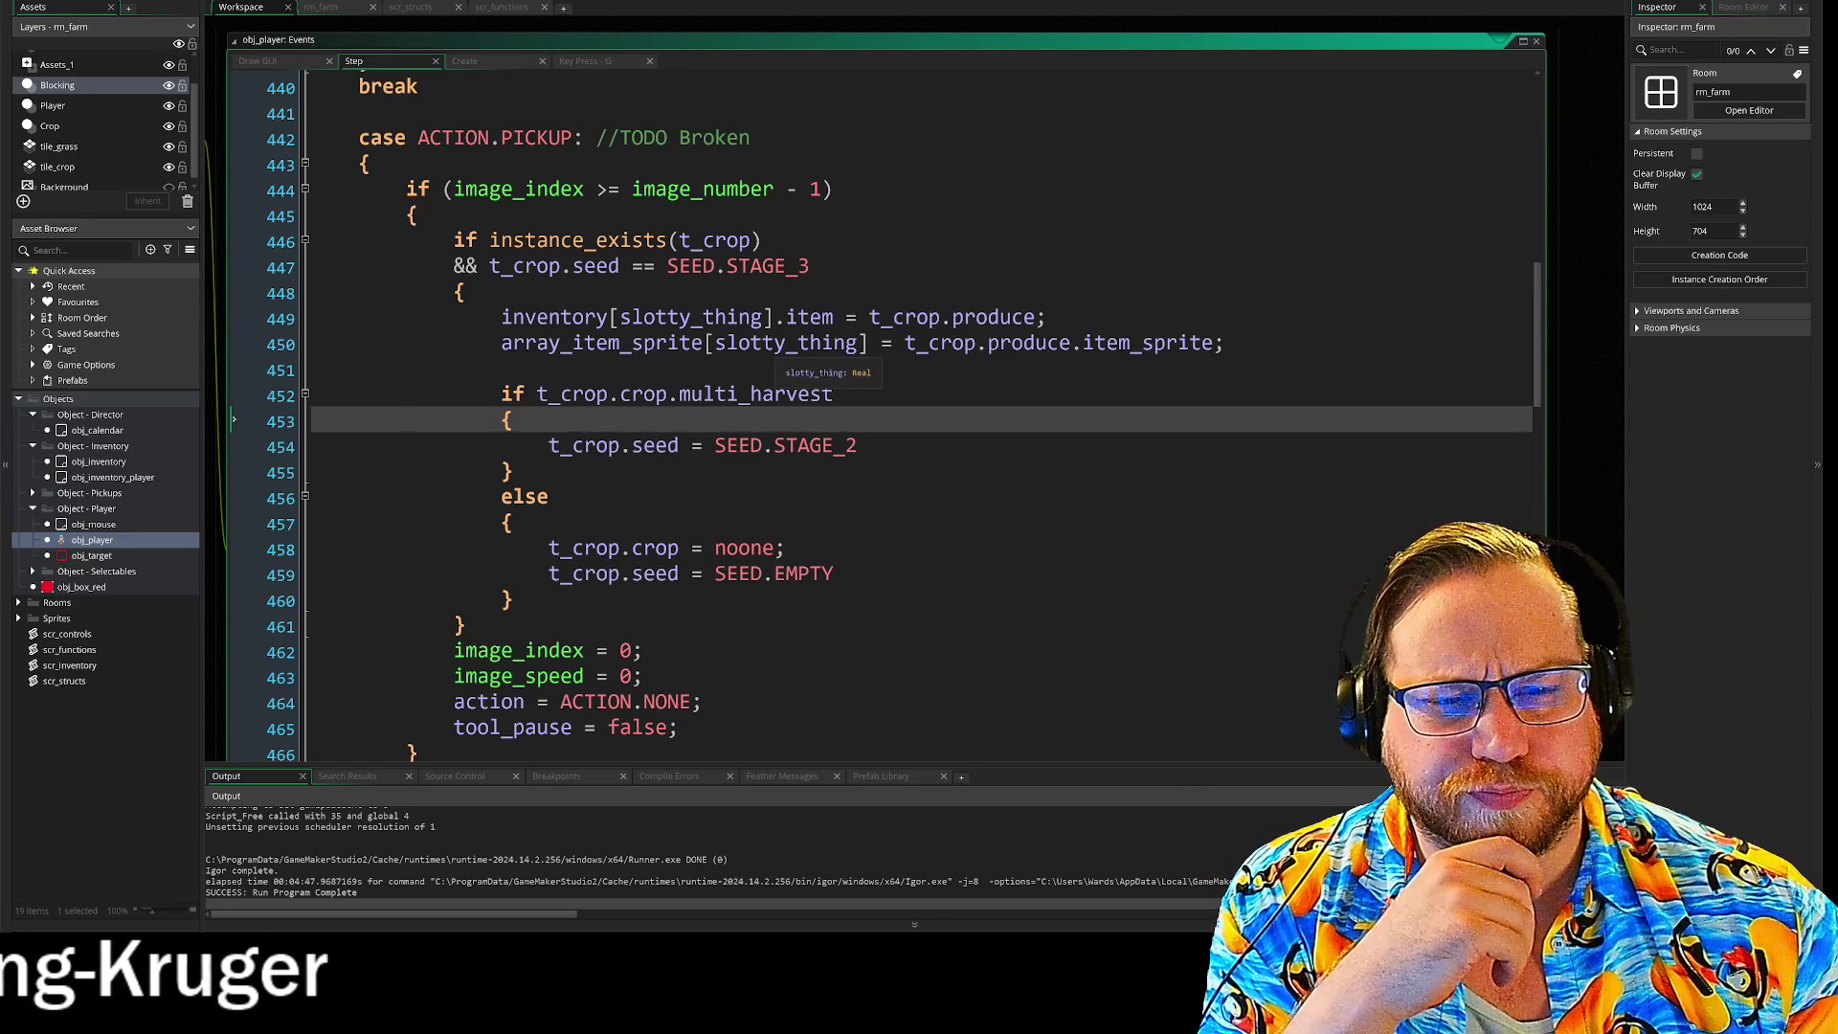
double_click(670, 344)
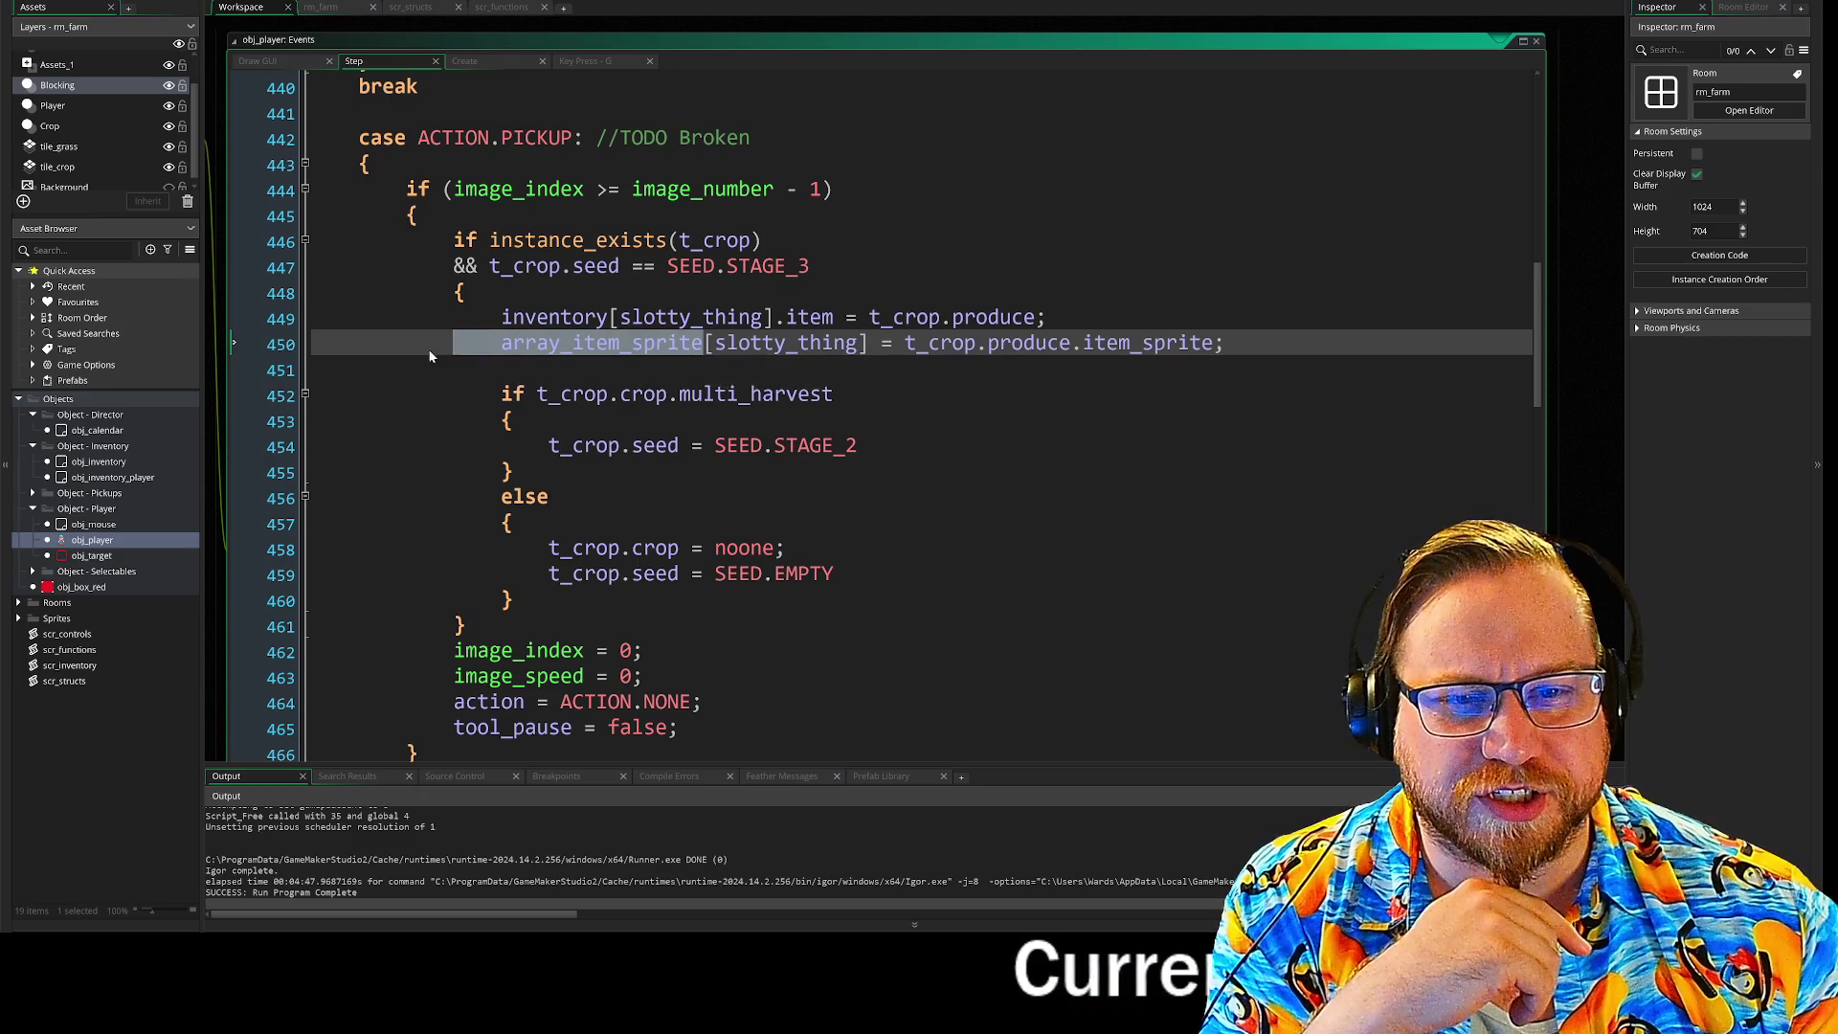
click(787, 394)
click(513, 421)
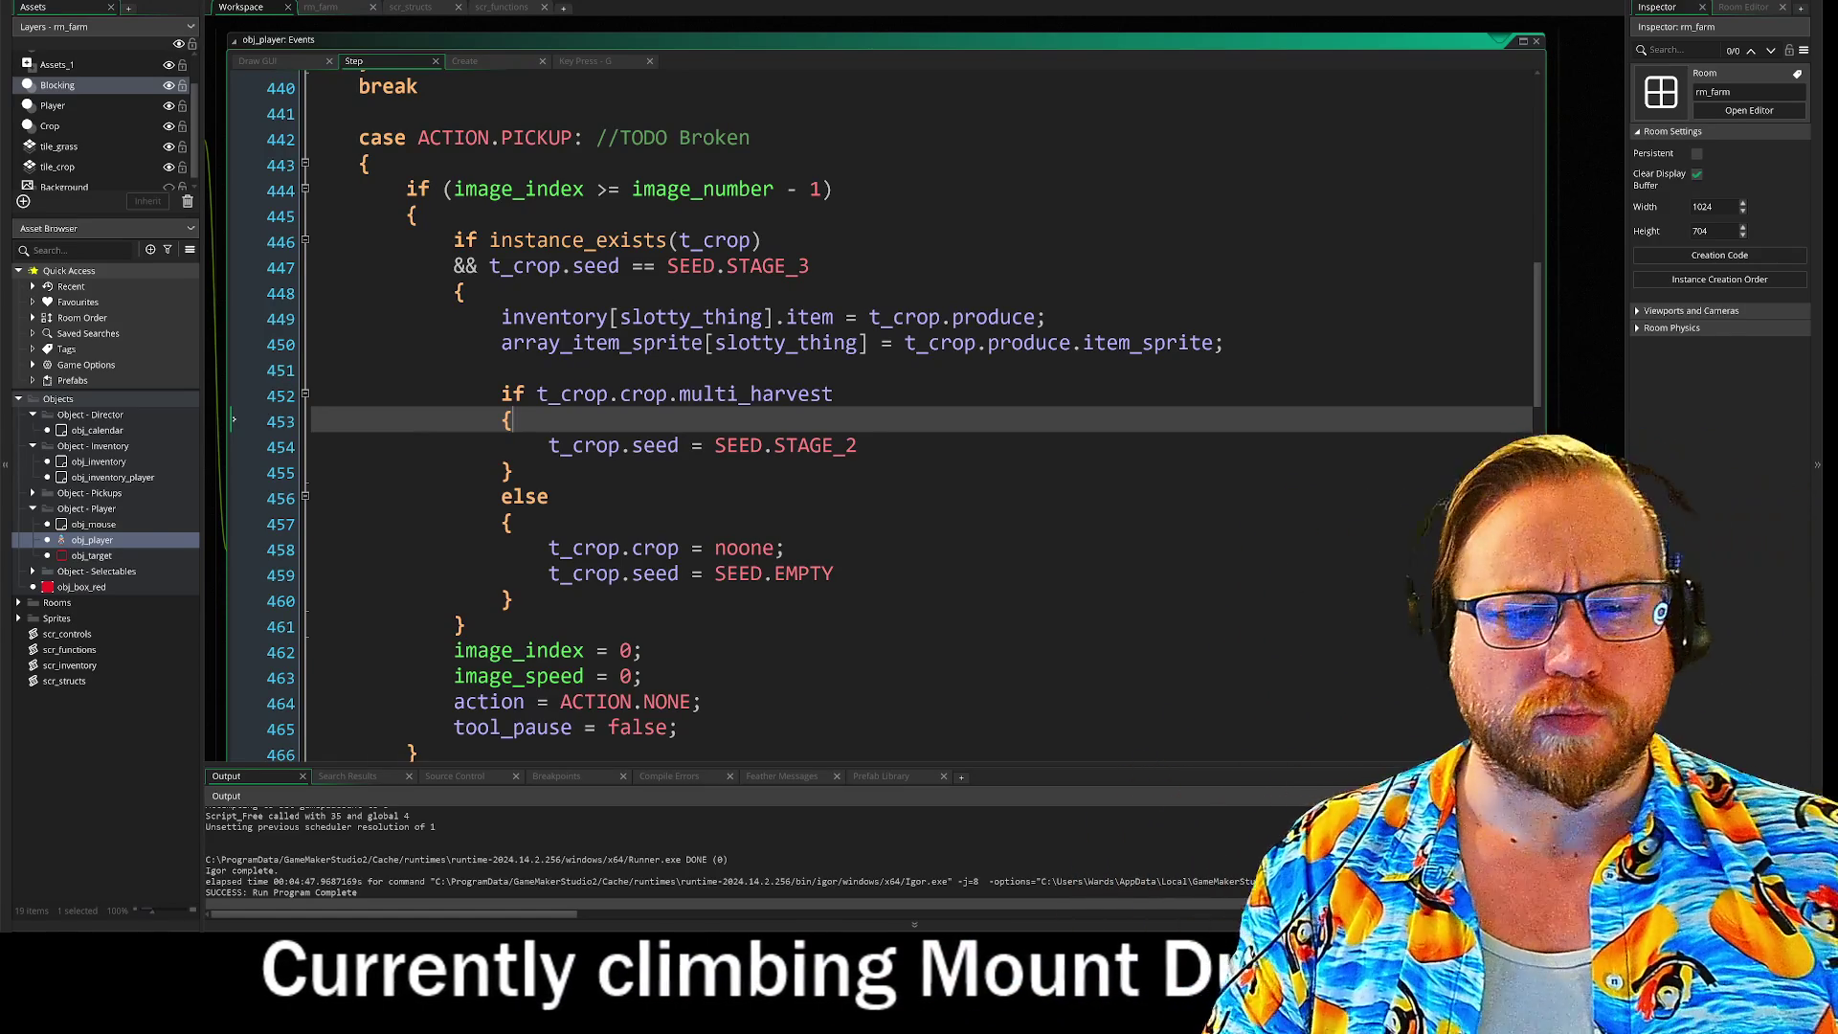
mouse_move(500, 342)
mouse_down()
mouse_move(869, 347)
mouse_move(892, 364)
mouse_up()
click(873, 351)
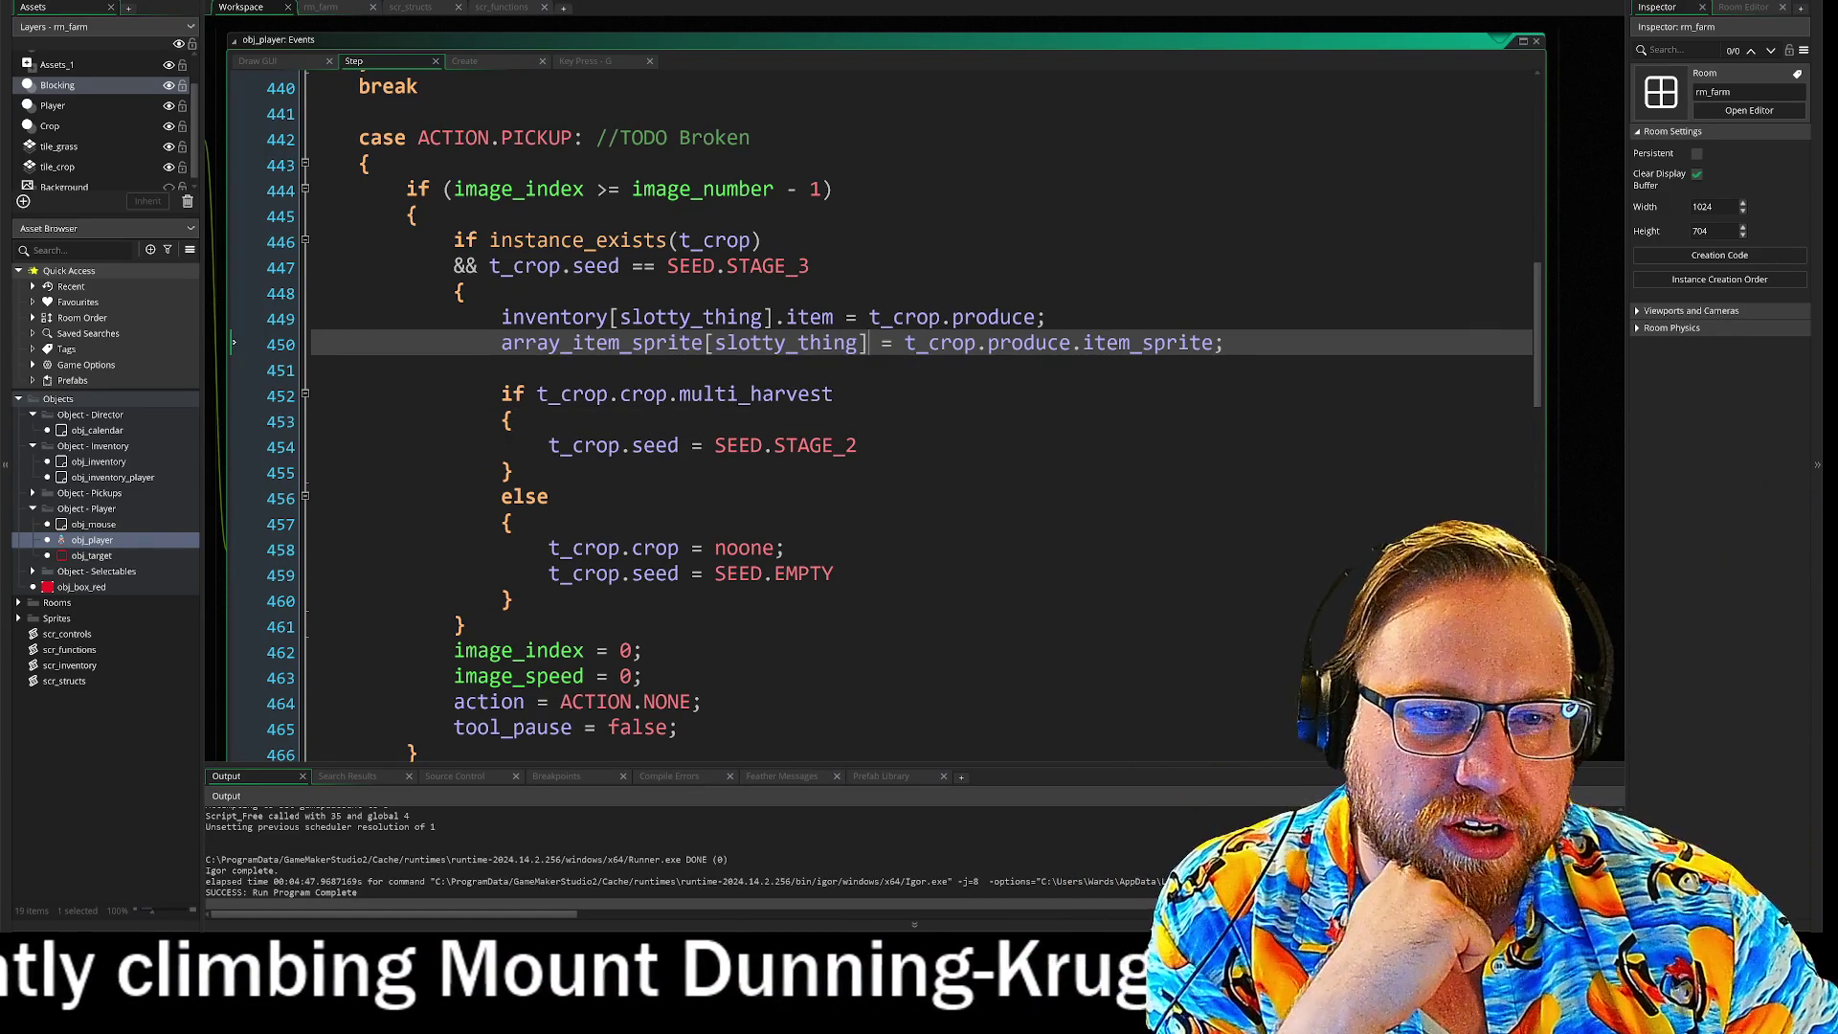
key(shift+Home)
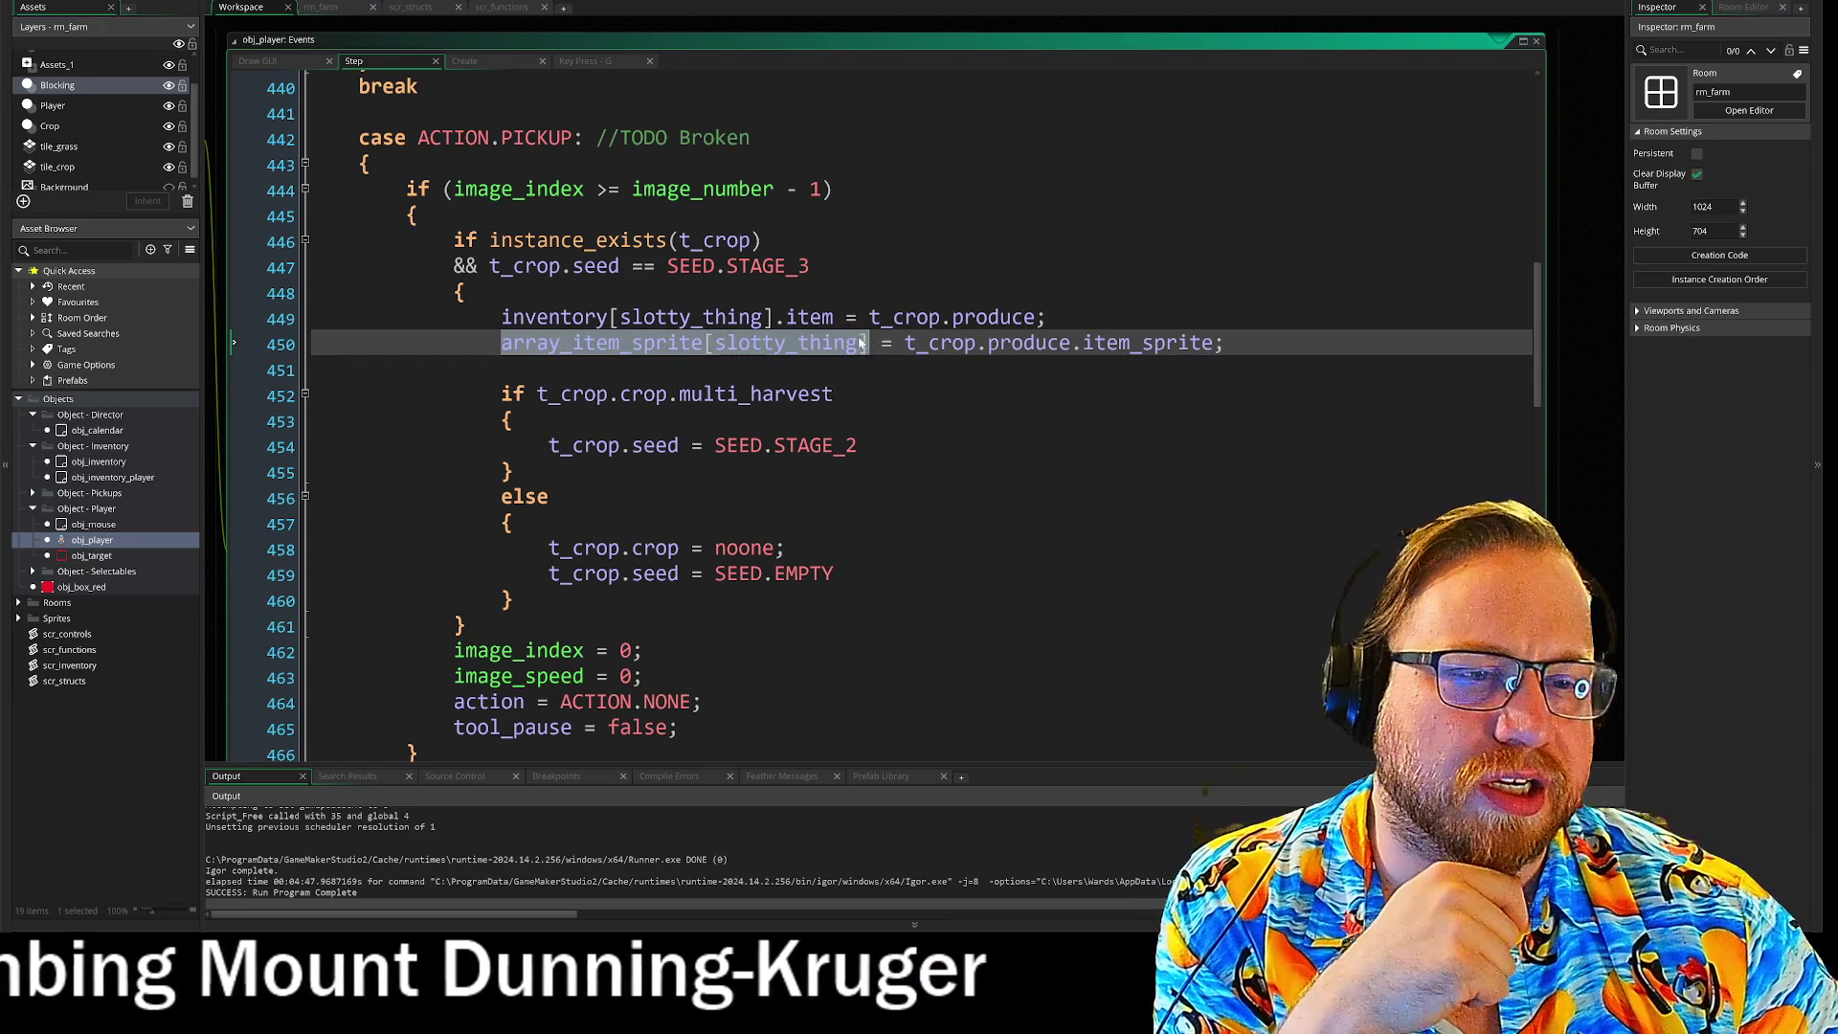
click(585, 343)
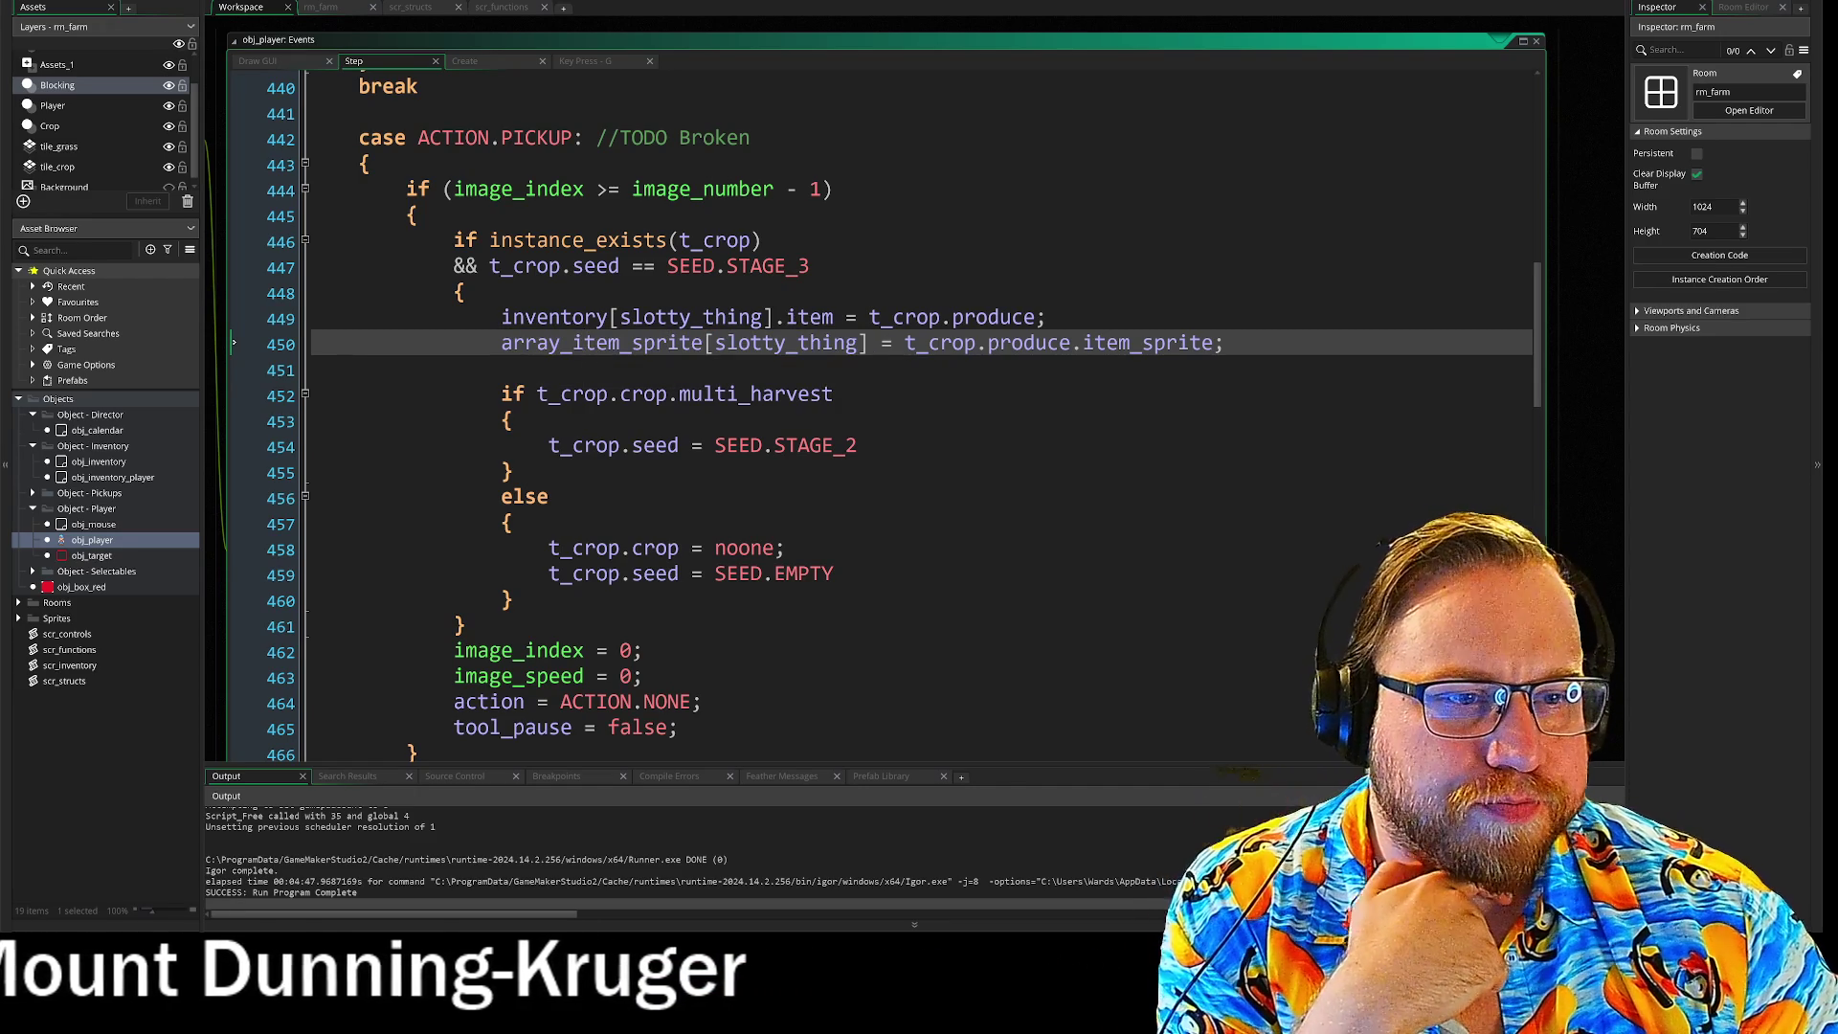
drag(905, 342, 1205, 348)
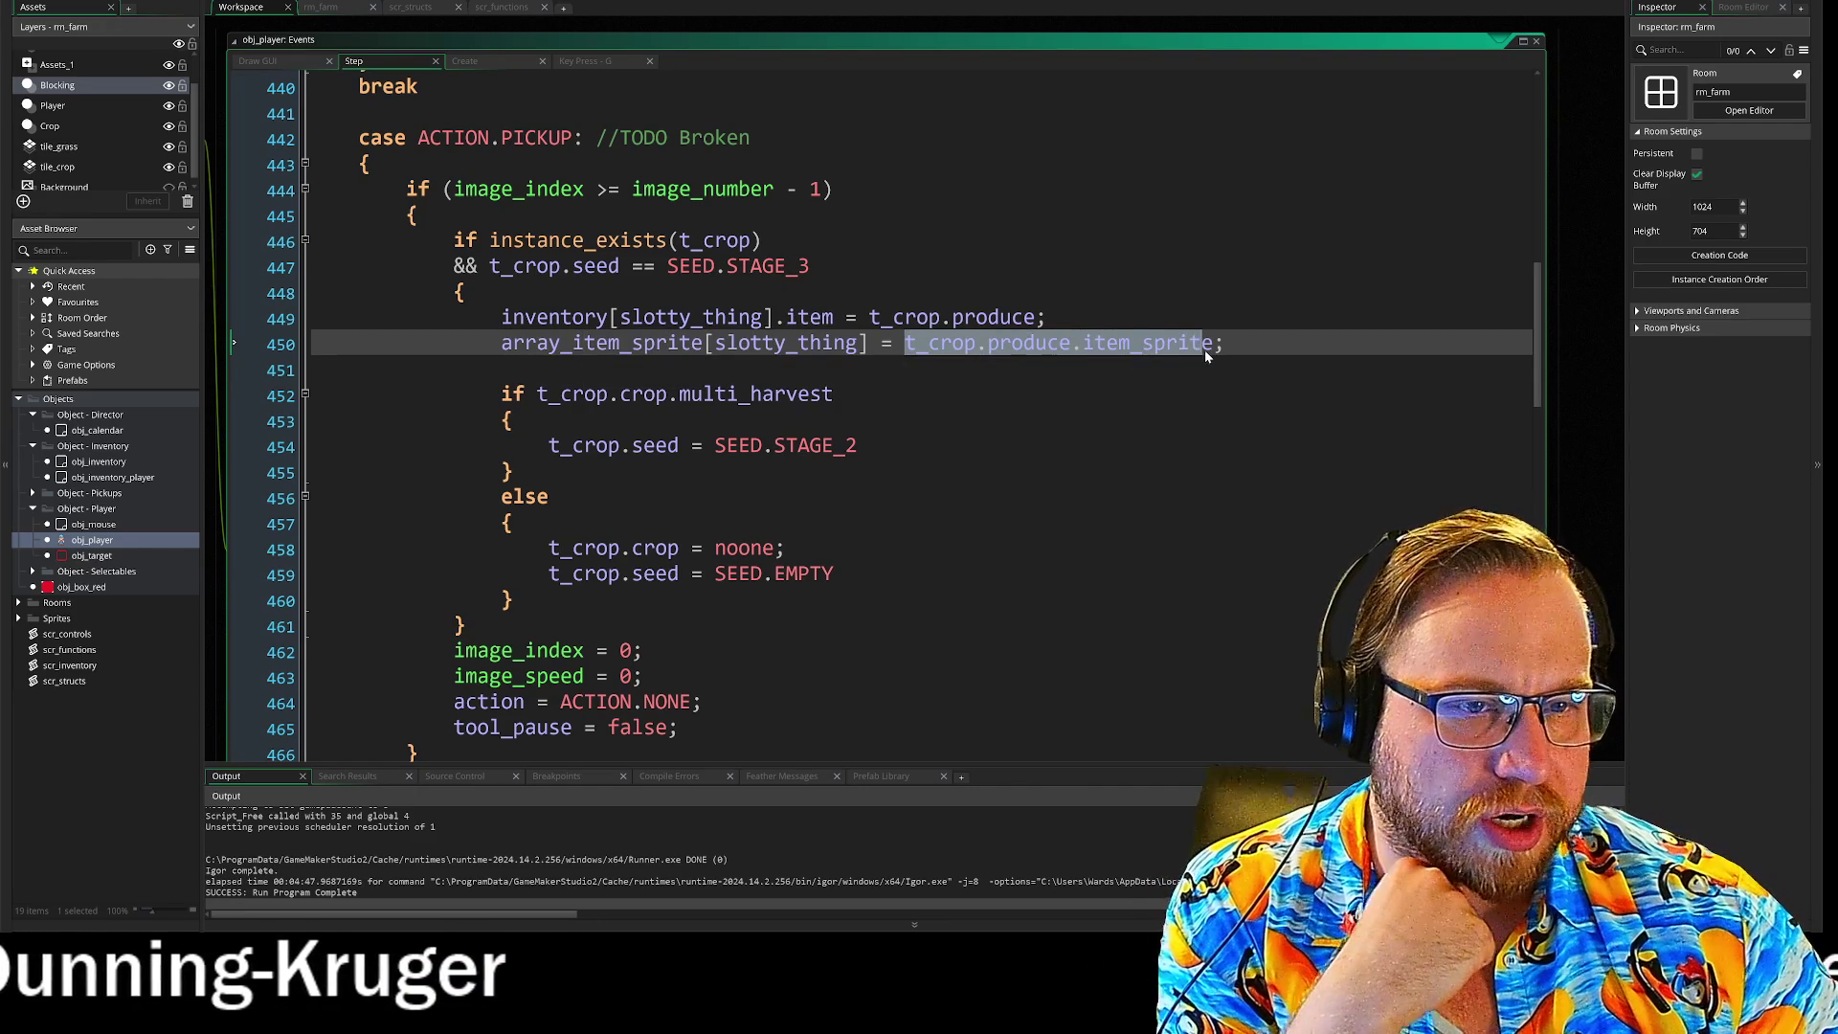
click(976, 350)
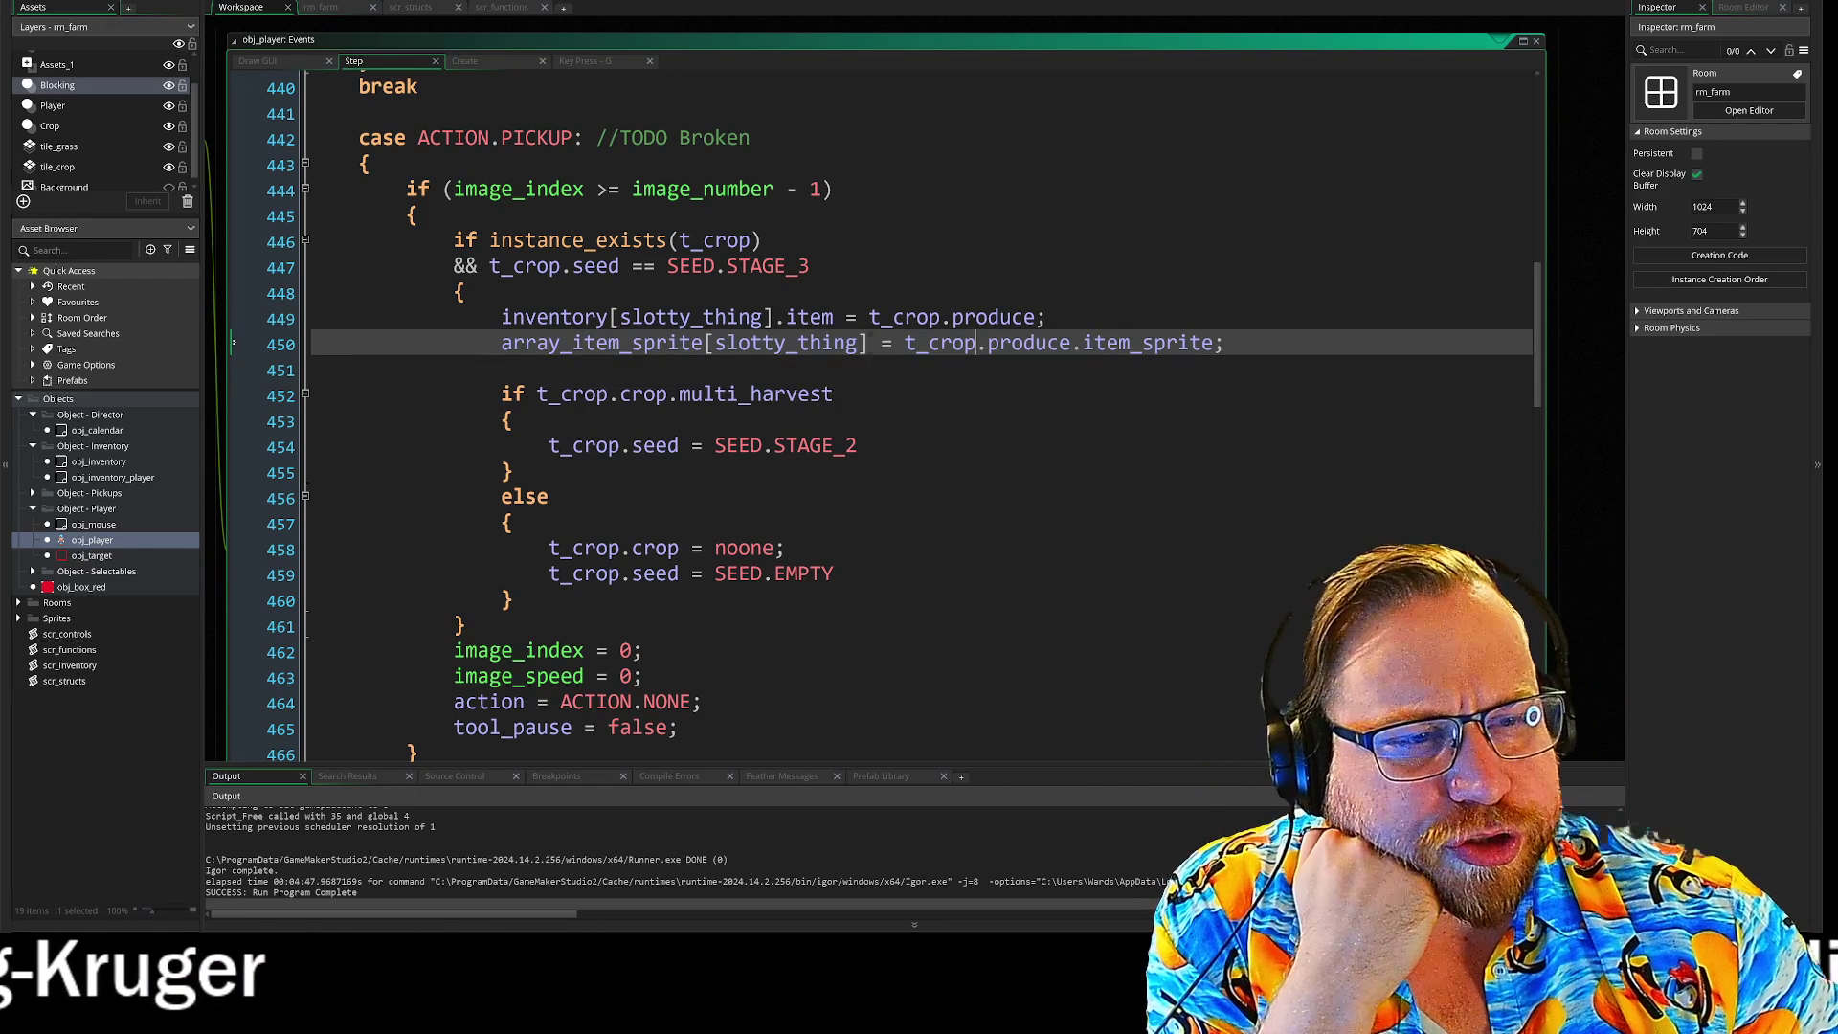
drag(893, 317, 1192, 346)
Step: Delete '.item' so line 449 reads inventory[slotty_thing] = t_crop.produce;, then run with F5
click(501, 317)
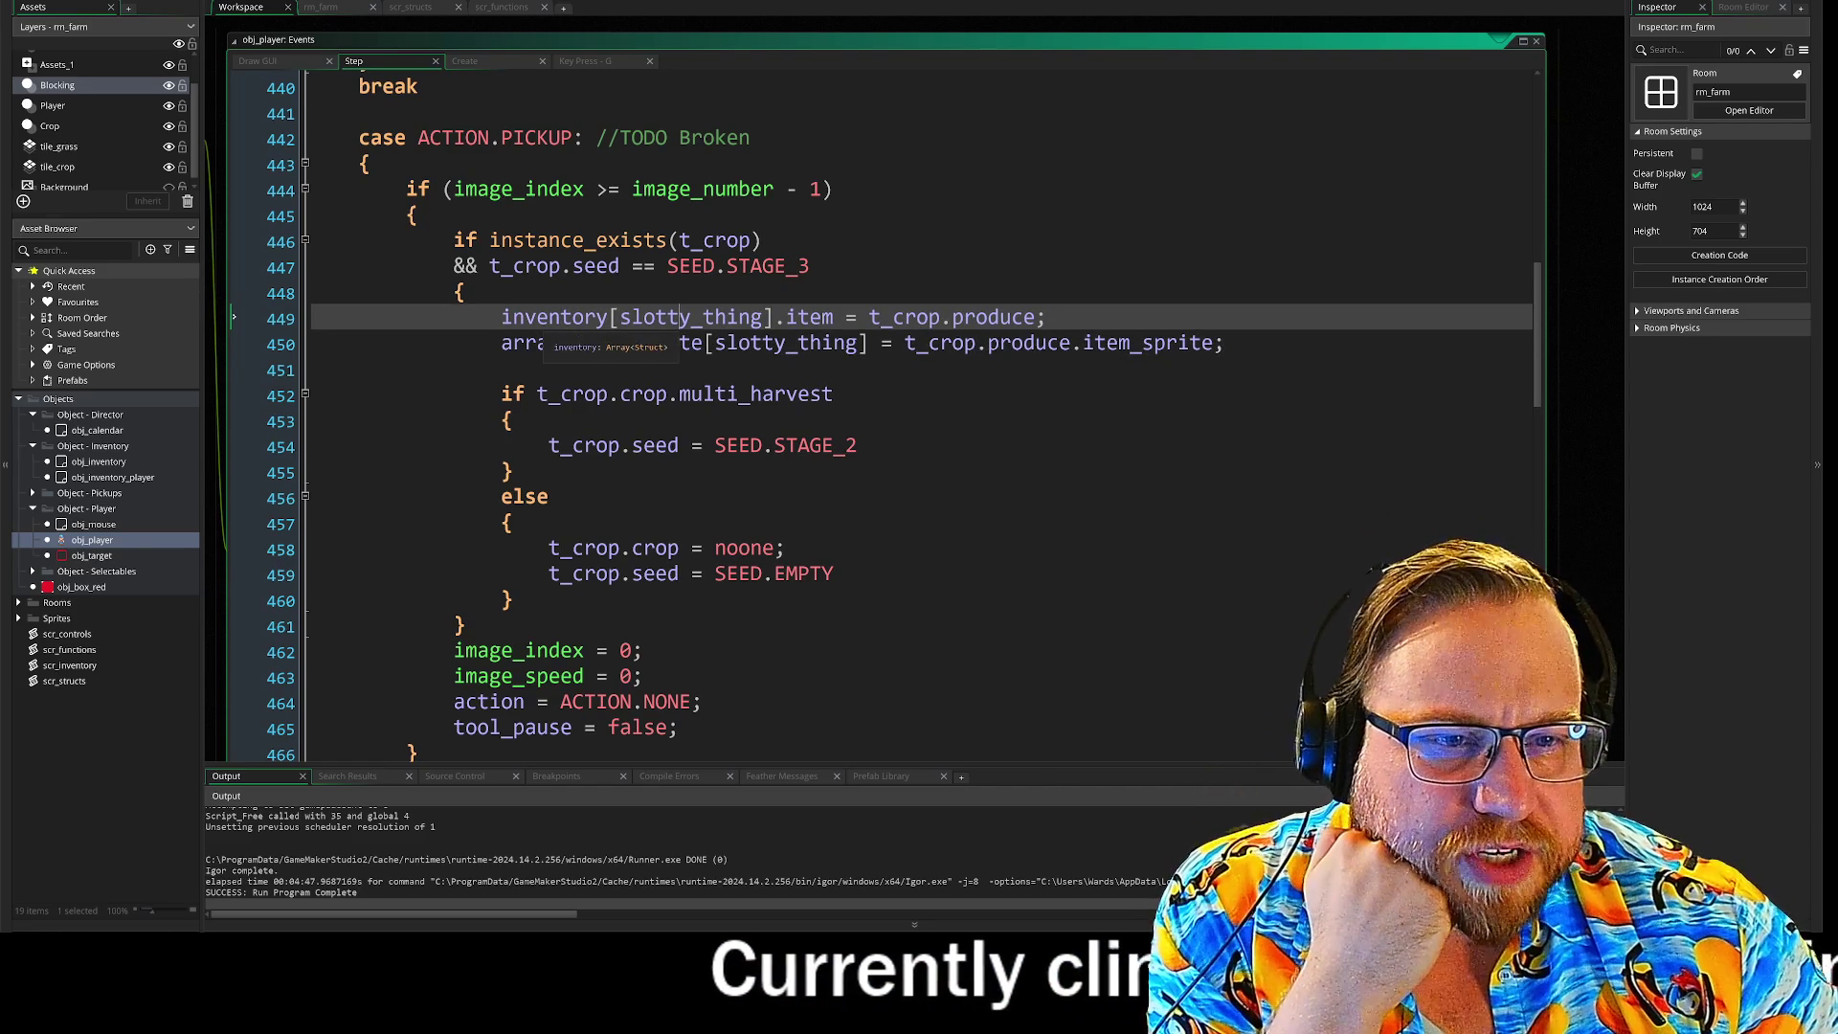
click(952, 317)
drag(868, 317, 1034, 319)
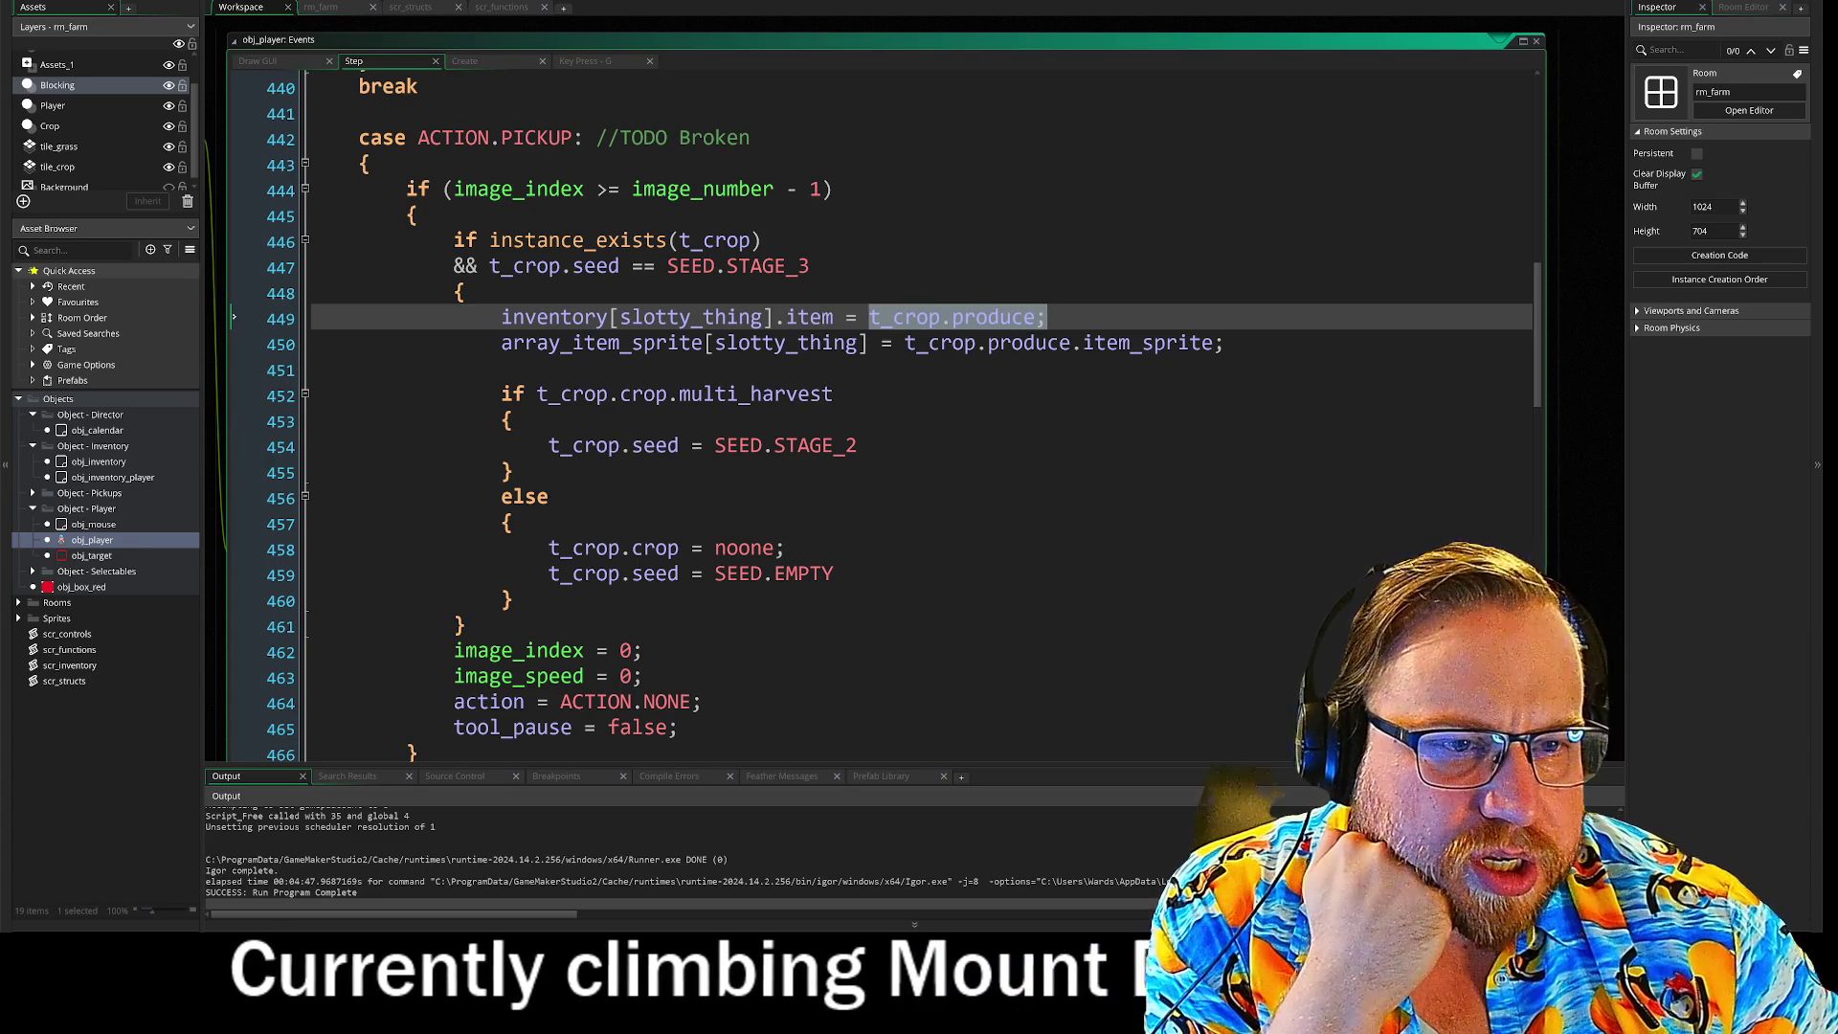
drag(773, 316, 831, 327)
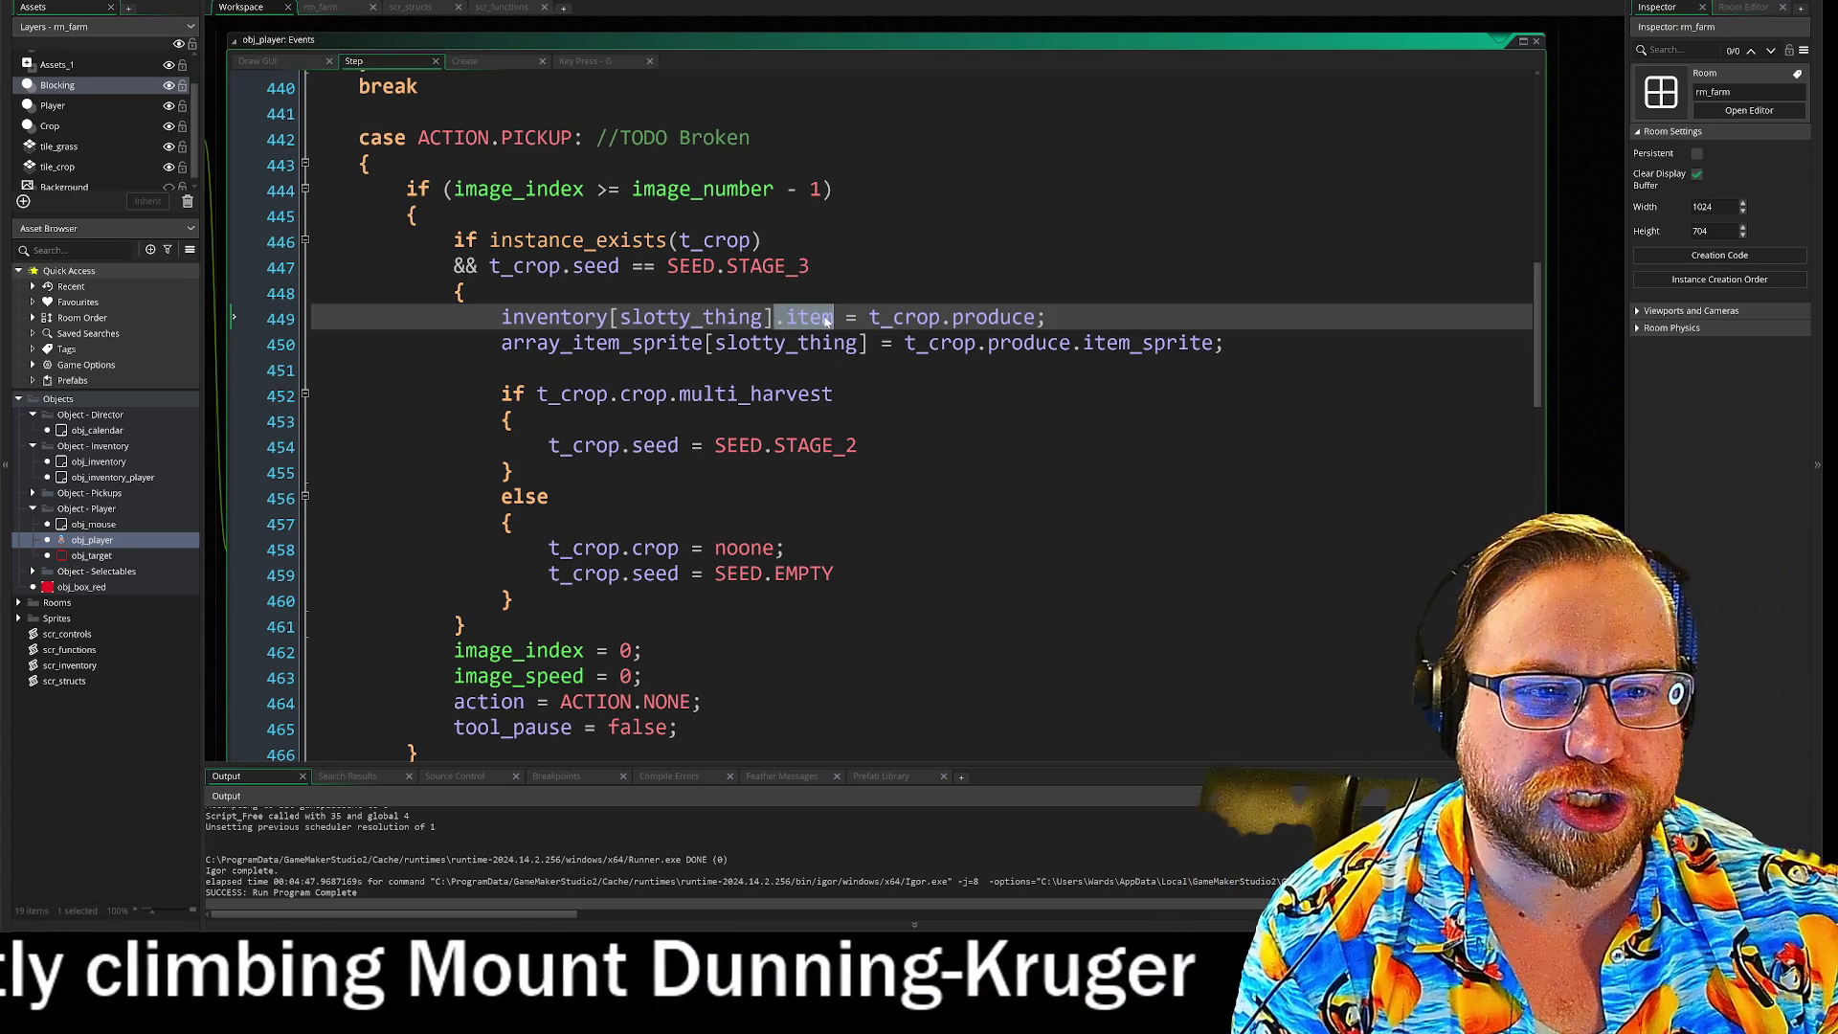
key(Delete)
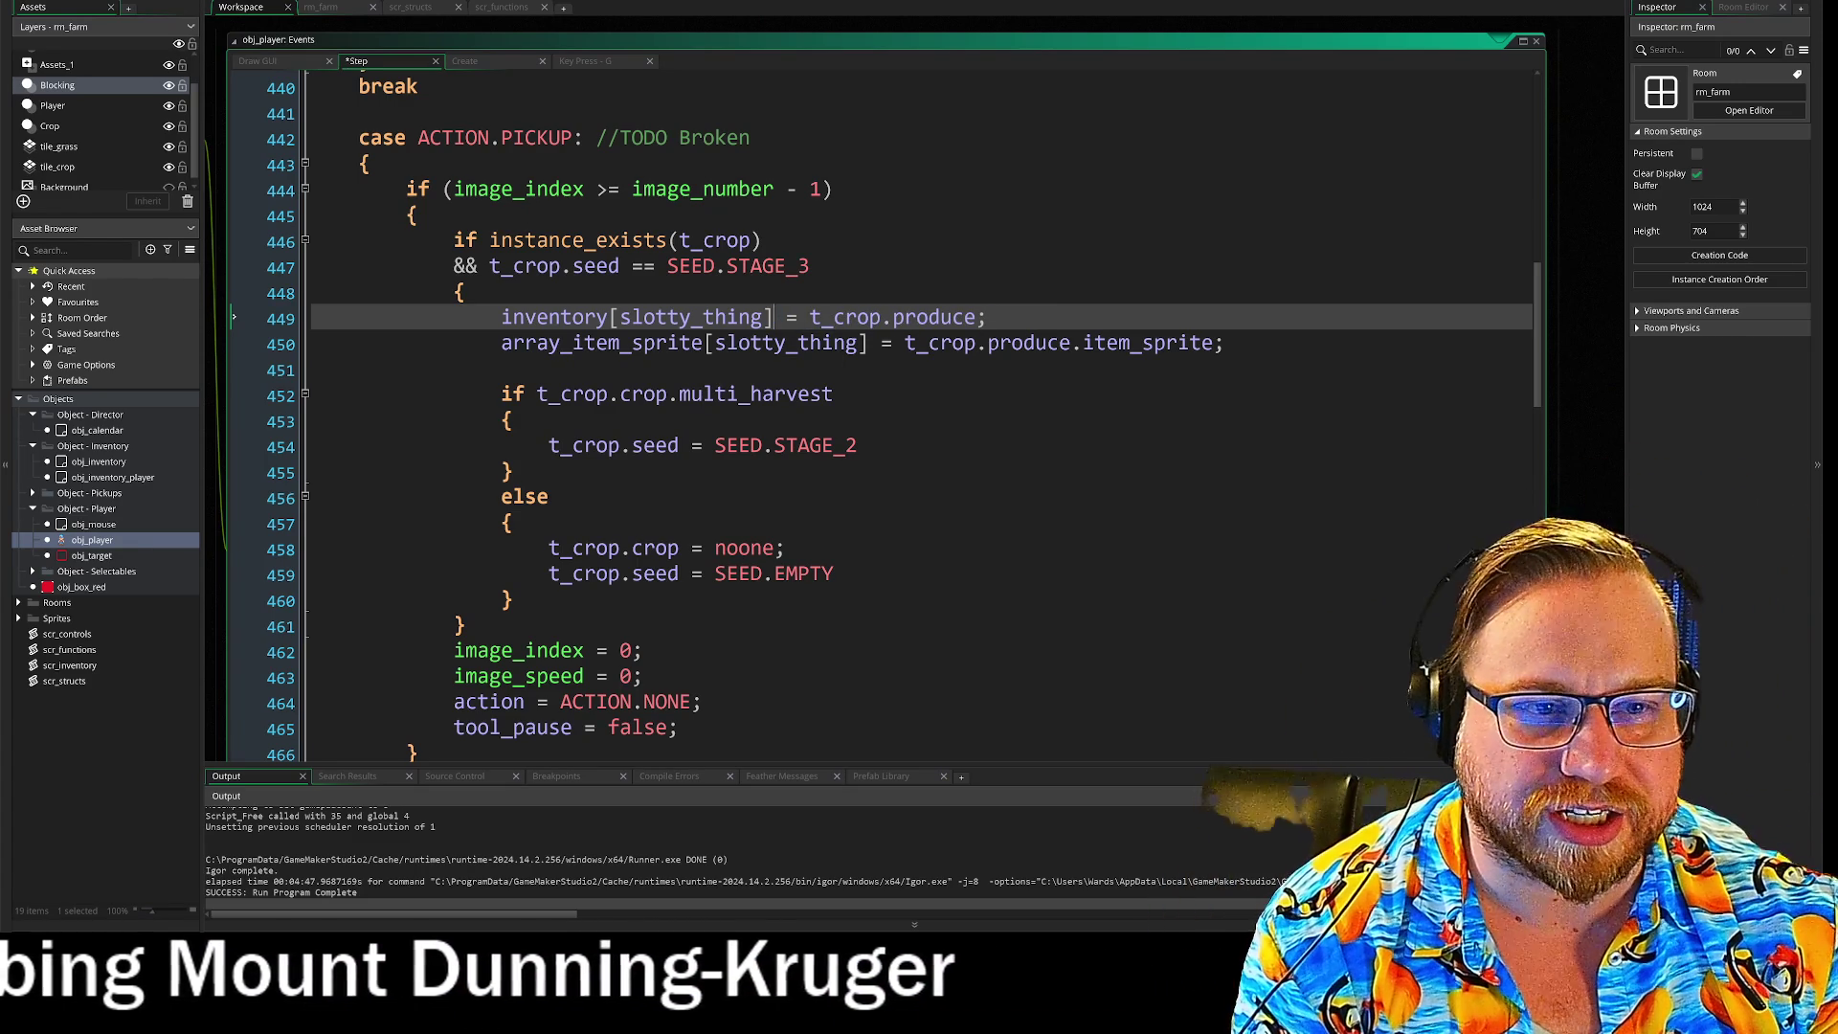
key(F5)
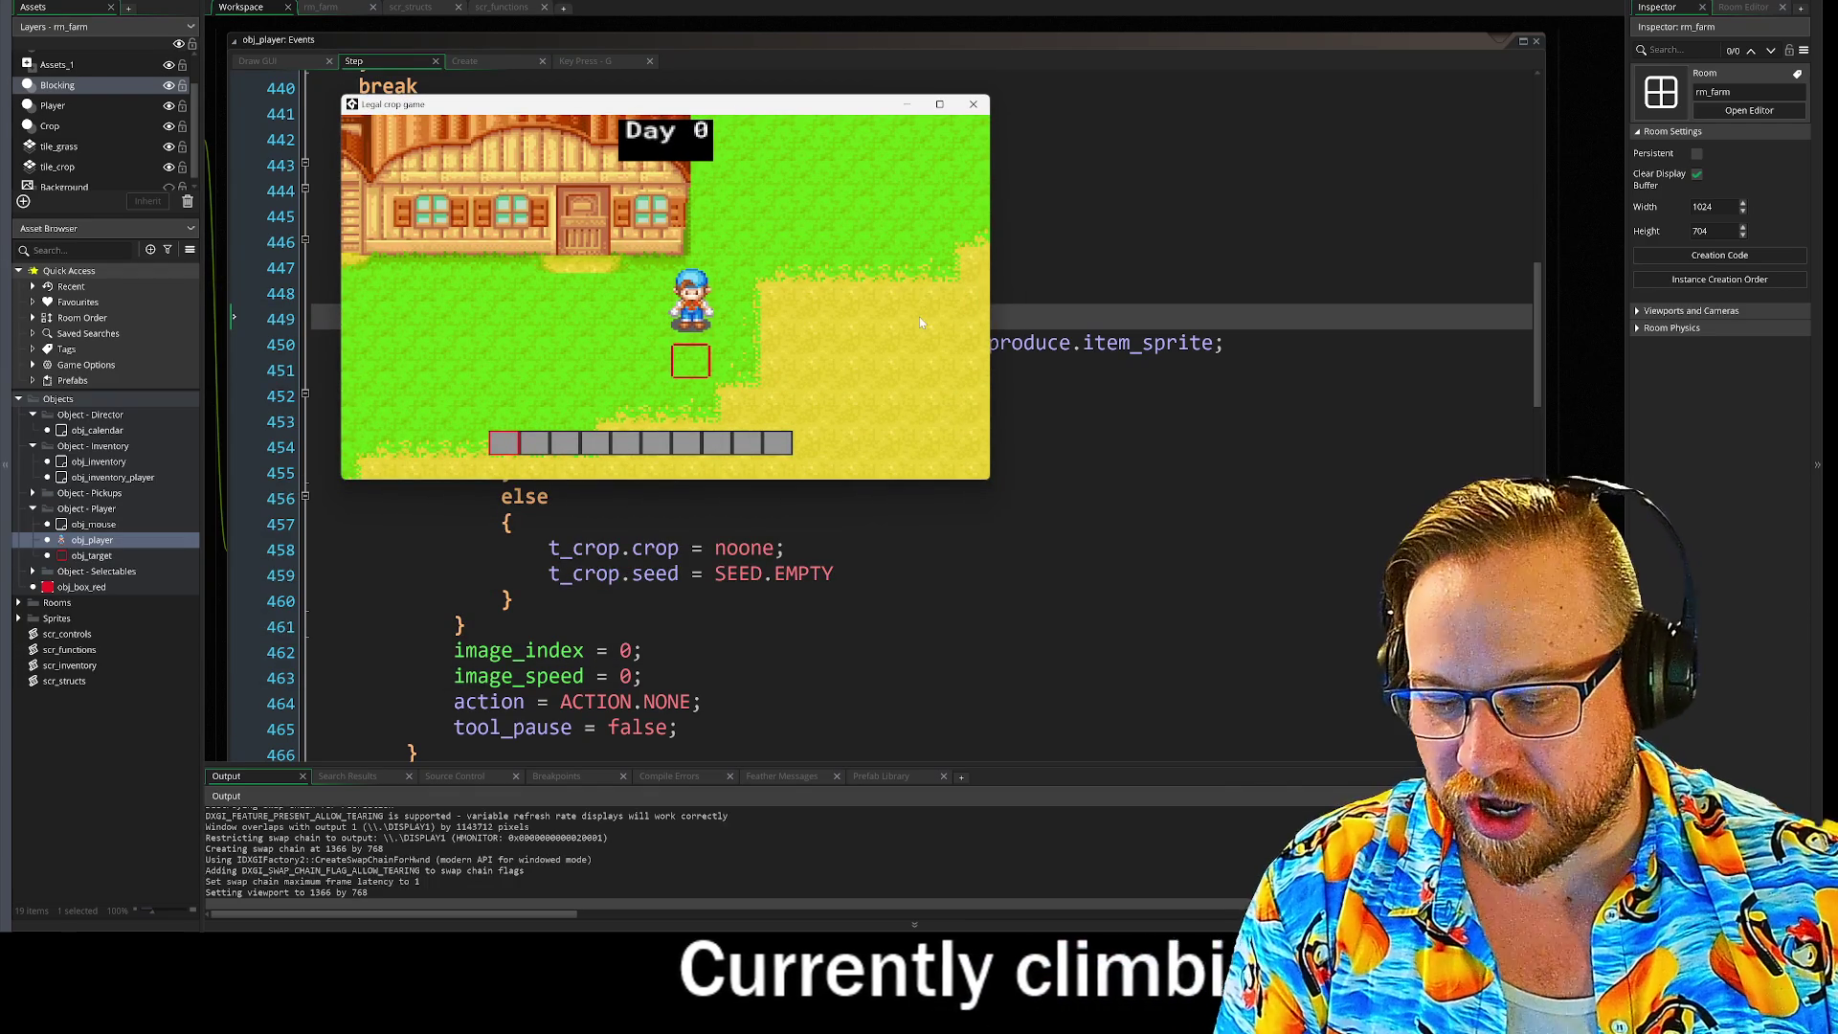
Step: Open the in-game inventory, drag pickaxe, green item and bag into hotbar slots 1–3, then quit
key(d)
key(w)
key(i)
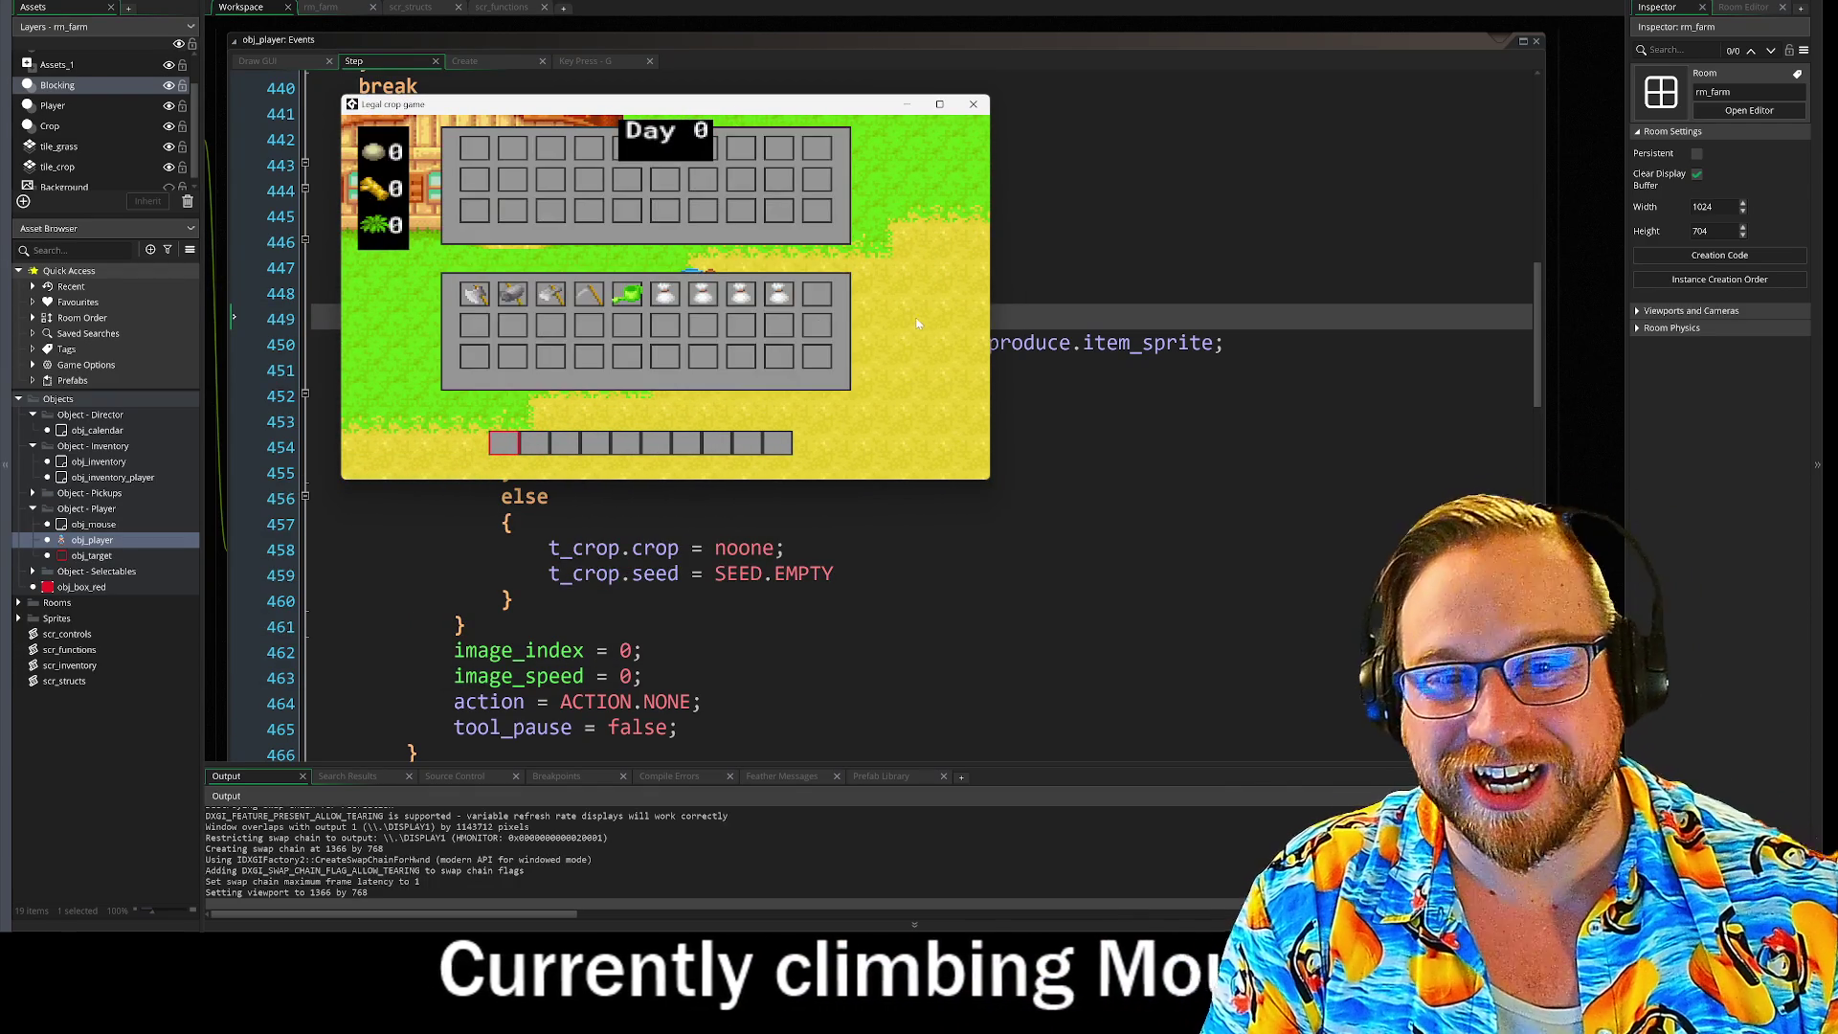
drag(550, 294, 505, 442)
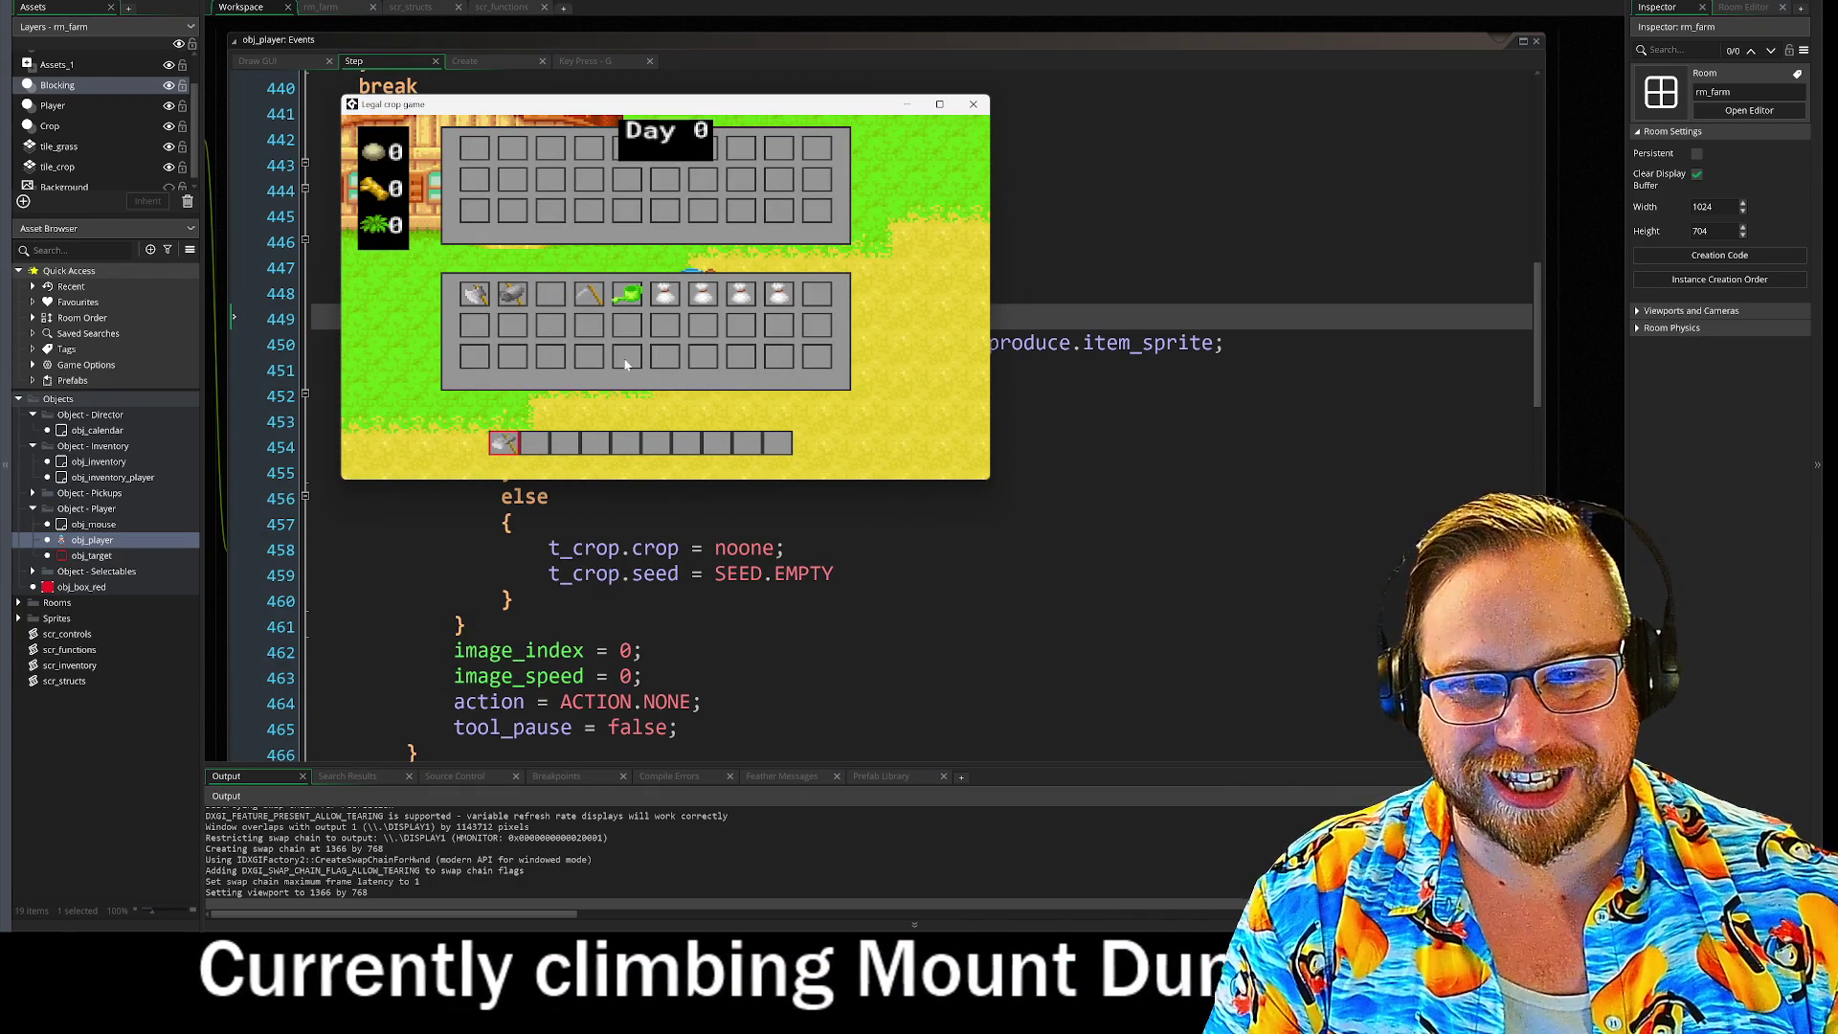
drag(627, 294, 536, 442)
drag(676, 300, 565, 442)
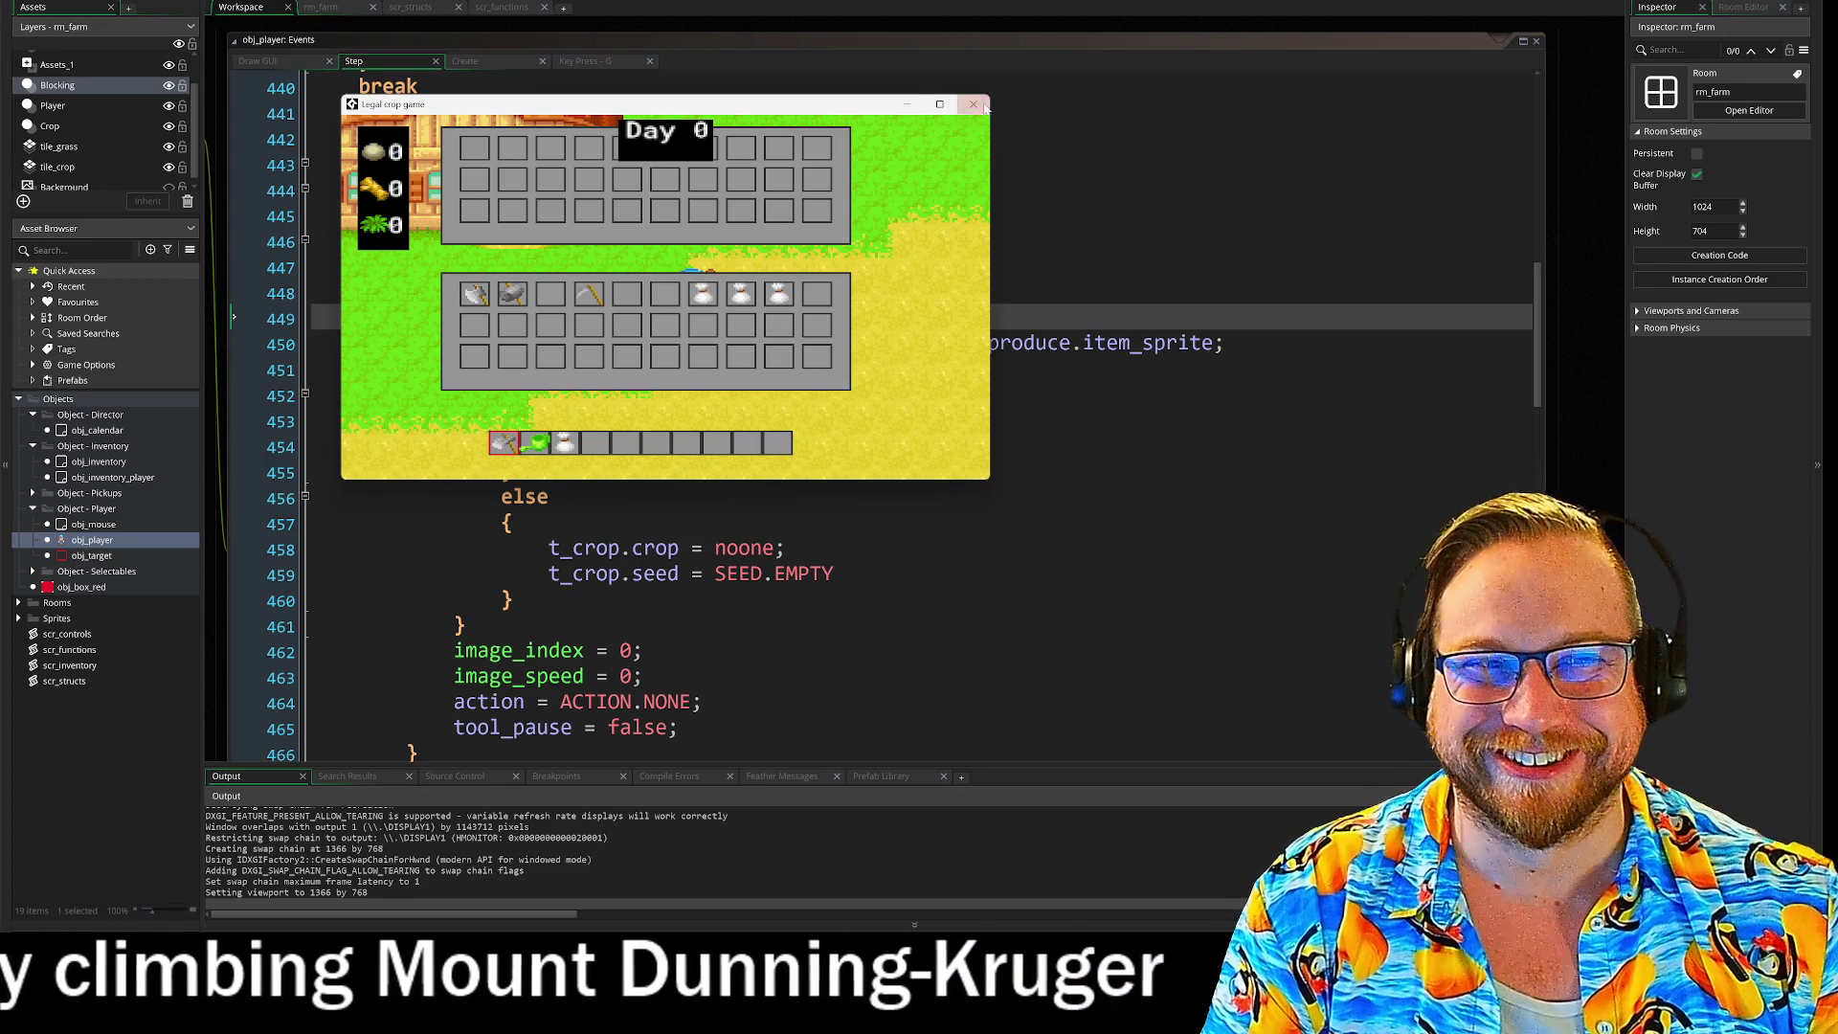
key(Escape)
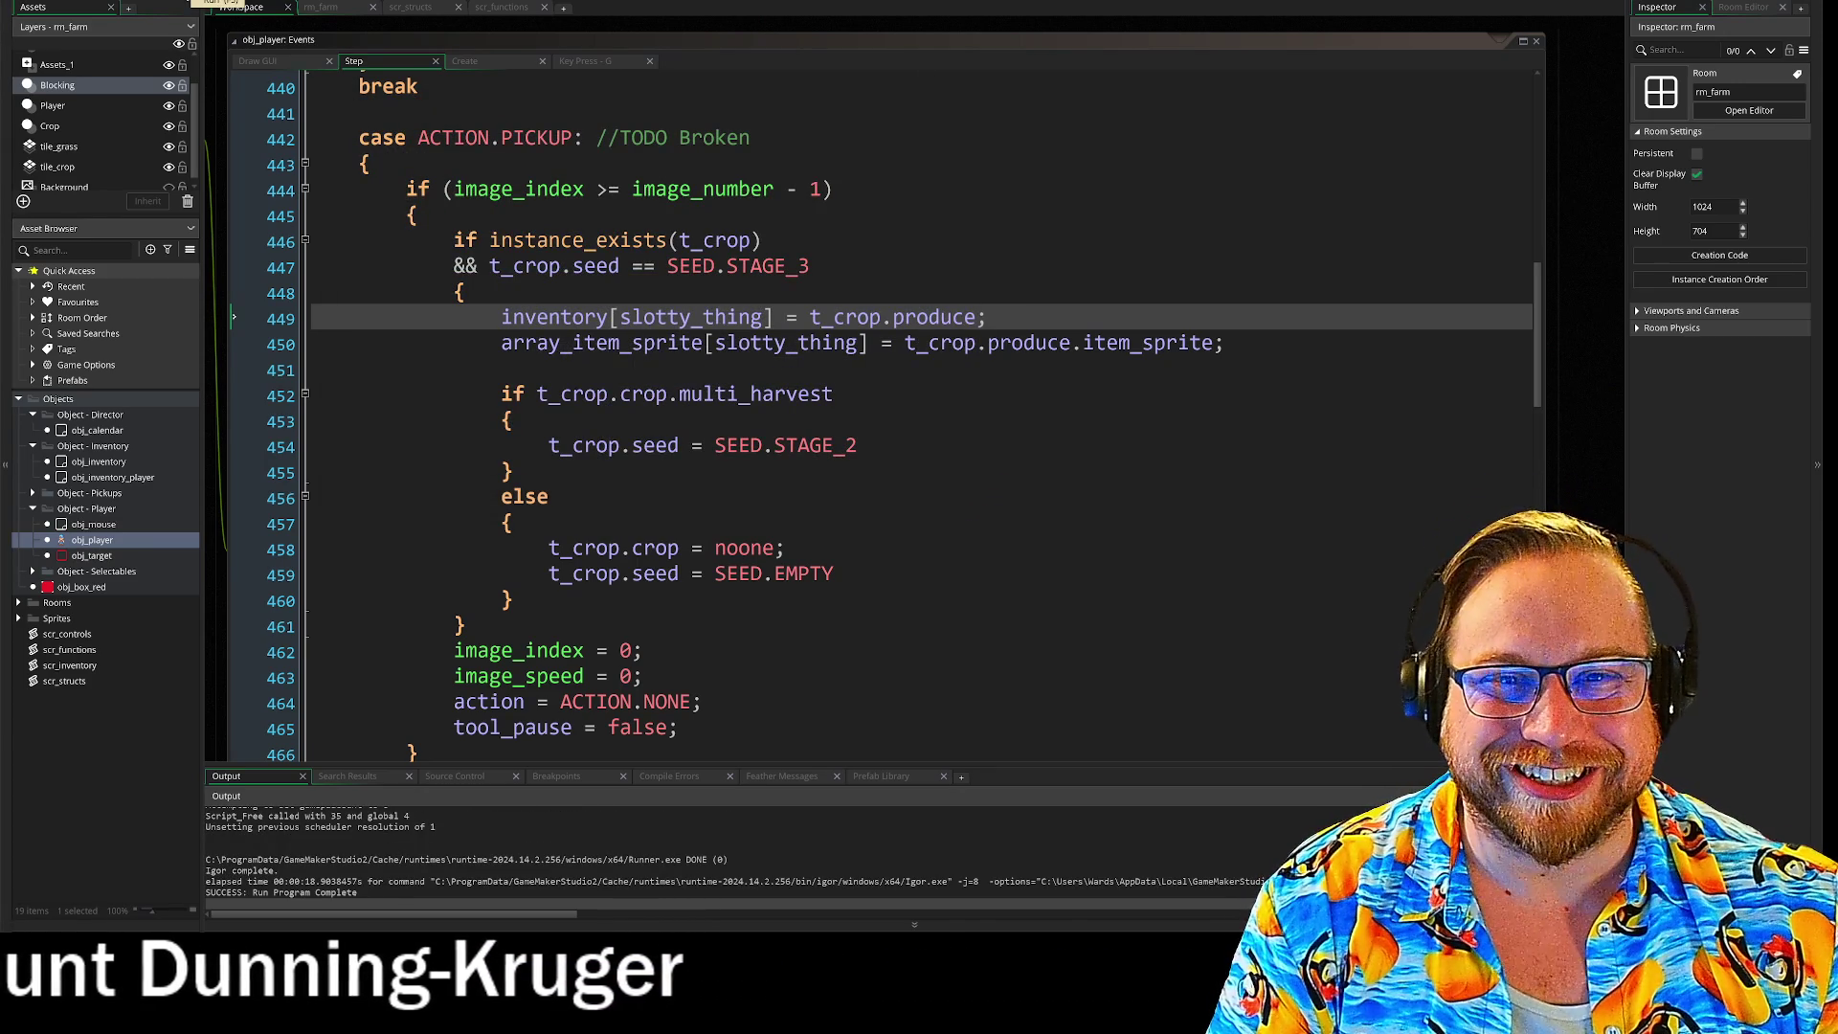
Step: Relaunch the farm game with F5
key(F5)
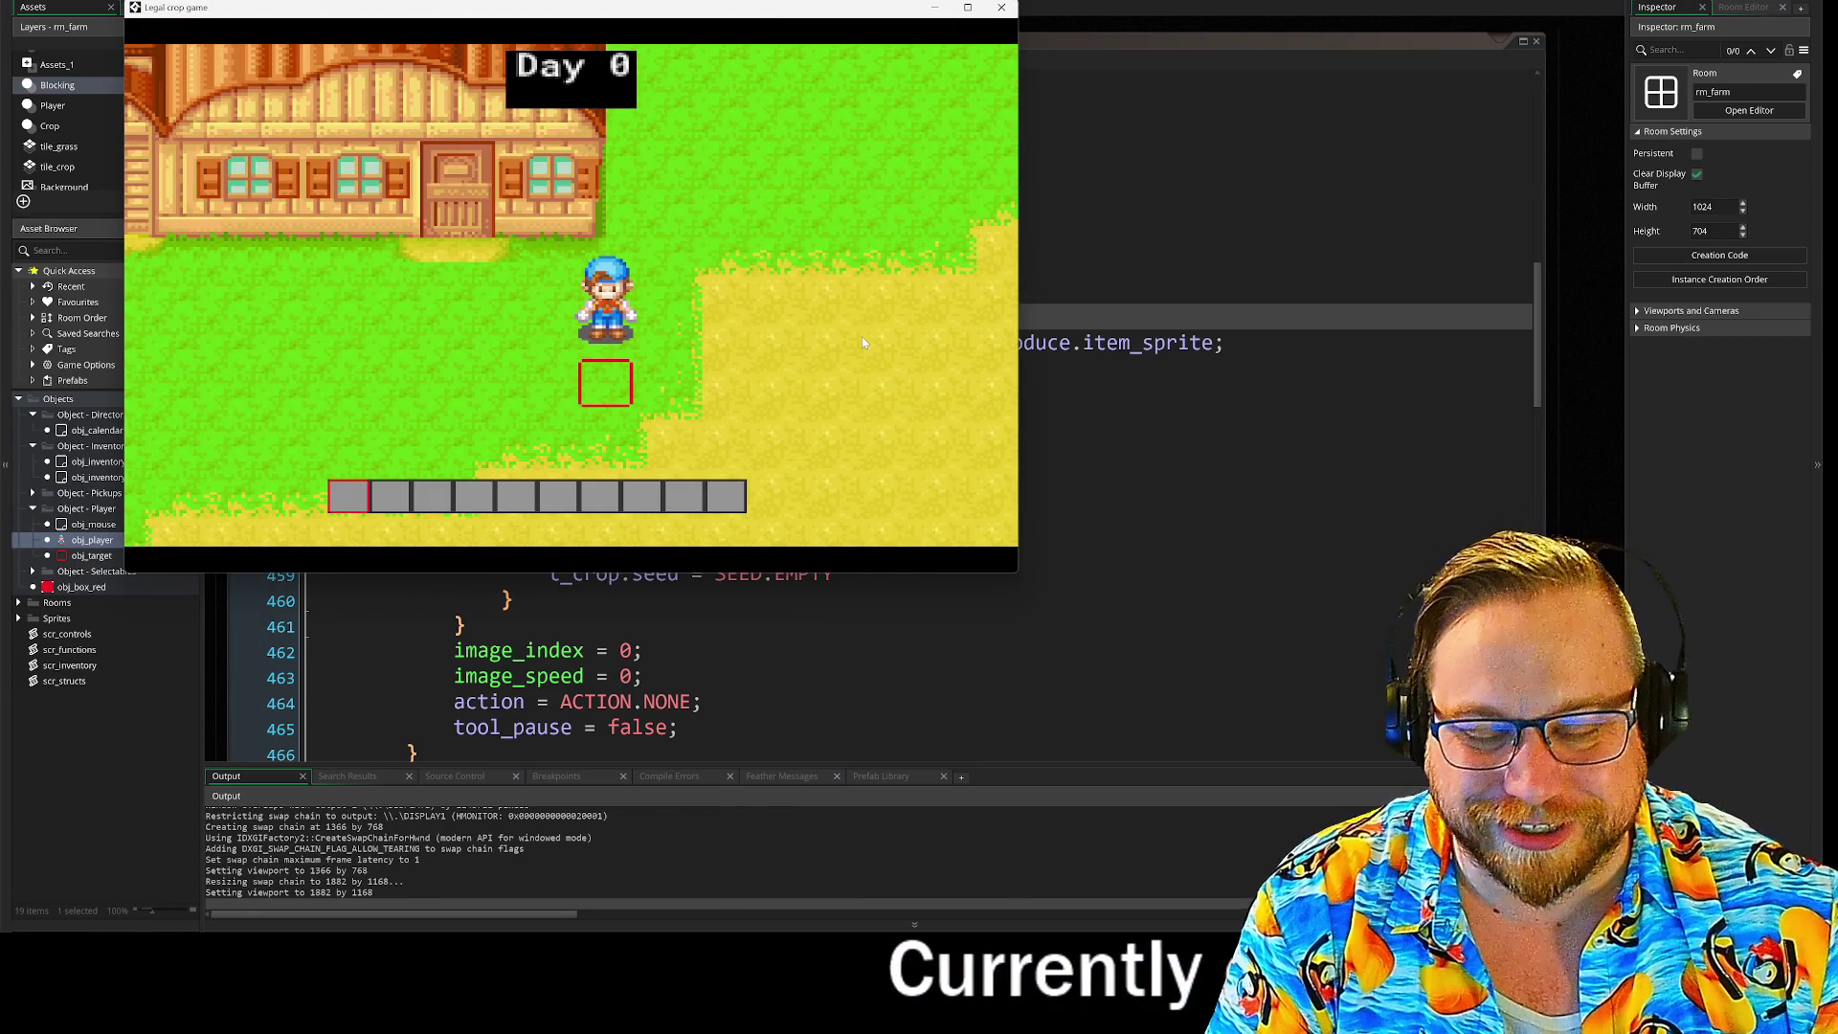
Step: Move the watering can and a seed bag from the inventory into the hotbar
key(i)
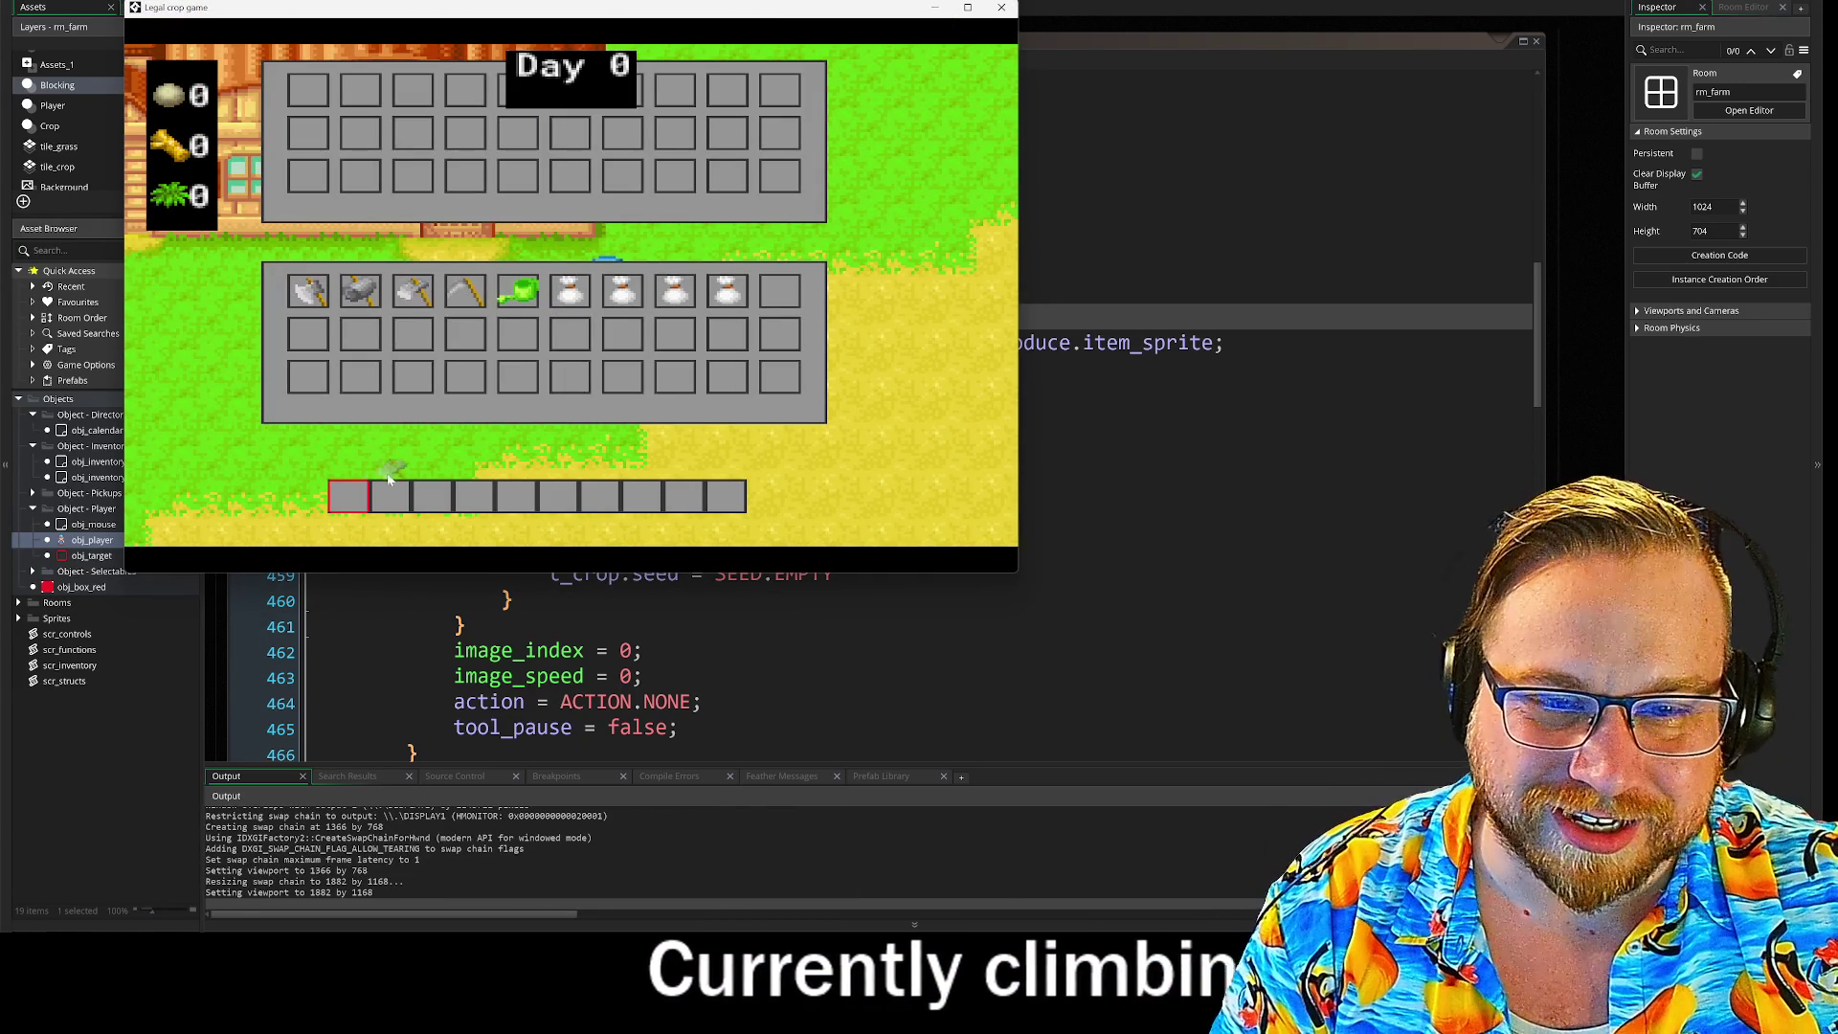
click(518, 292)
click(569, 292)
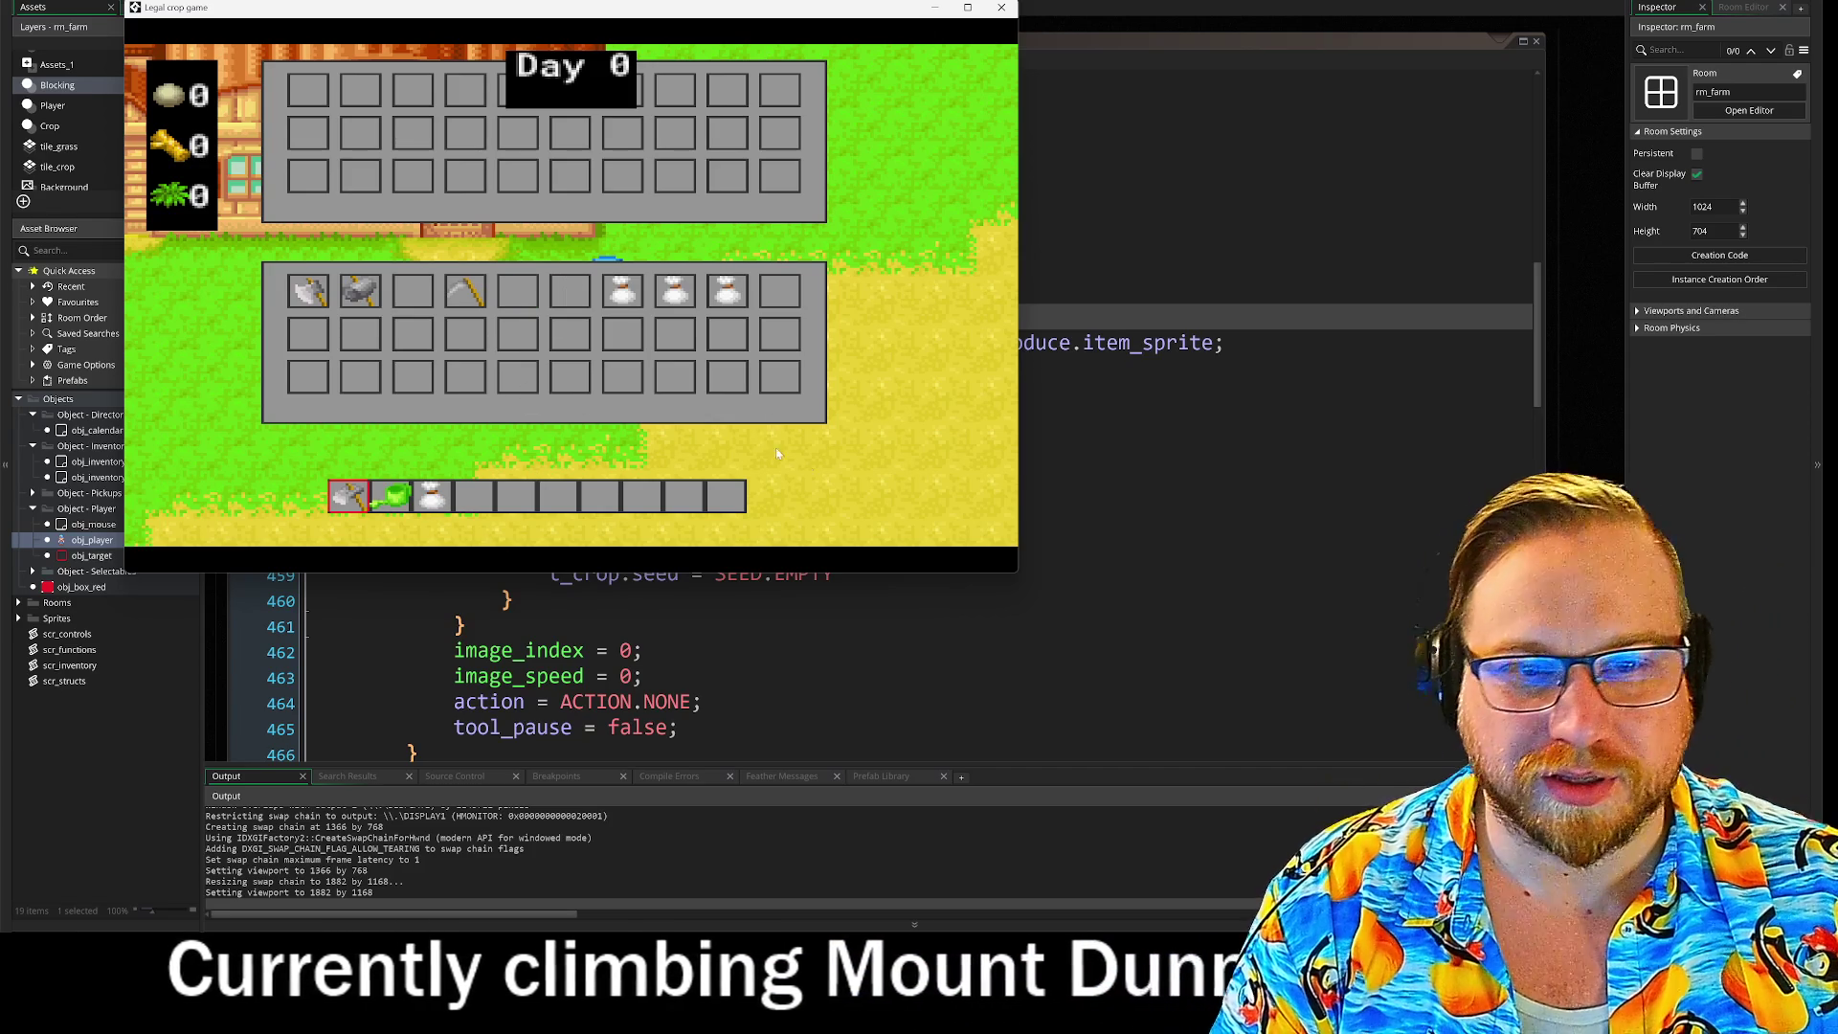
key(i)
Step: Plant a seed on the tilled tile, harvest the grown crop, and open the inventory panel
key(d)
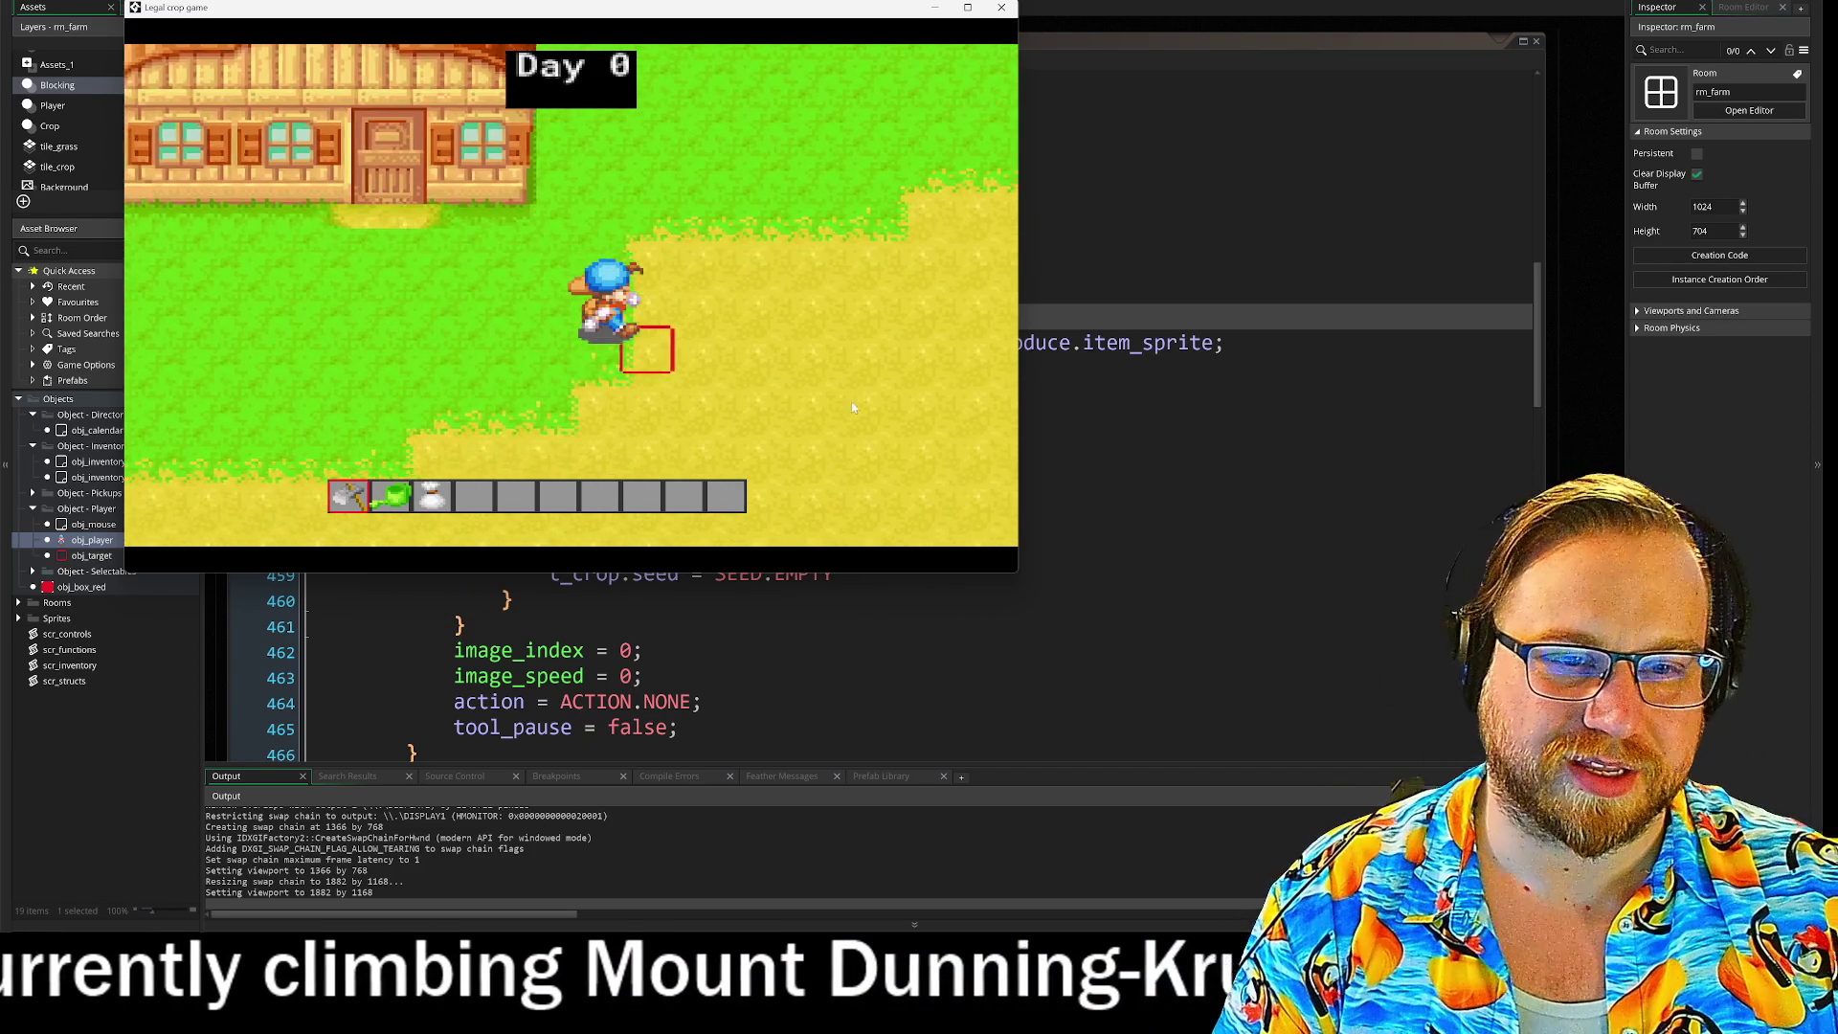
scroll(855, 403, down, 2)
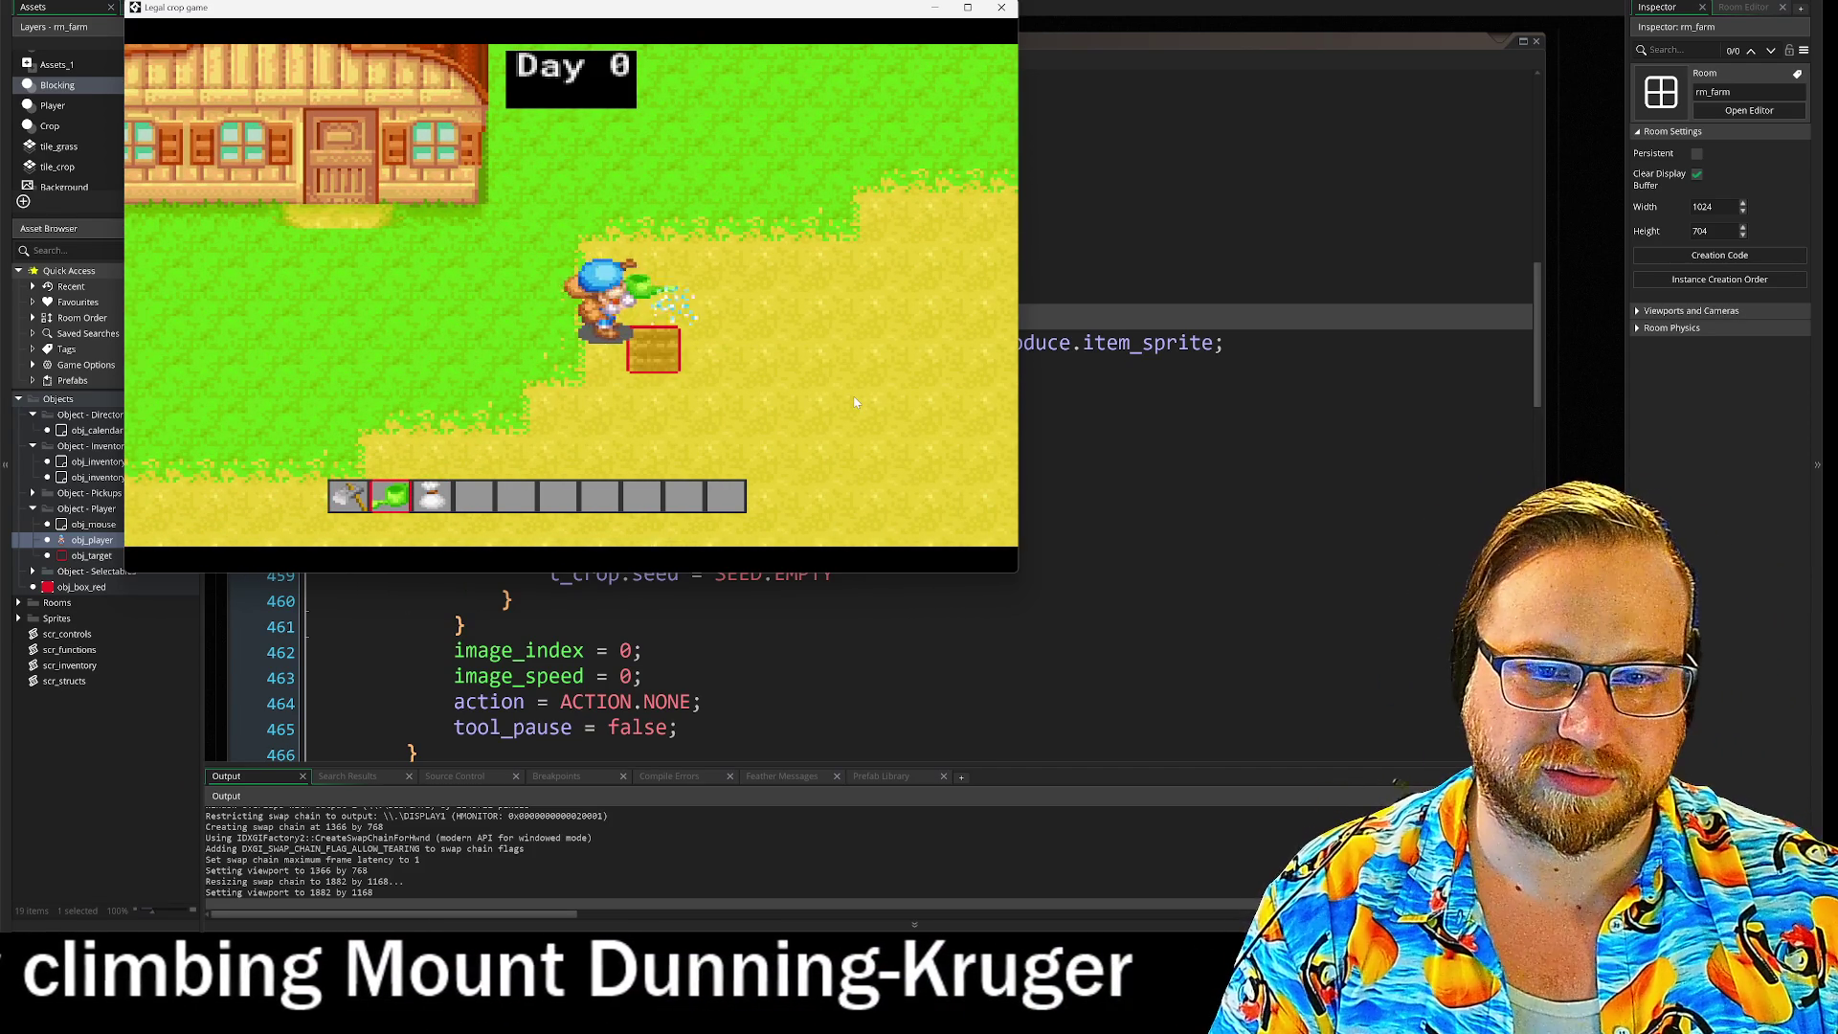
click(855, 402)
scroll(855, 402, up, 1)
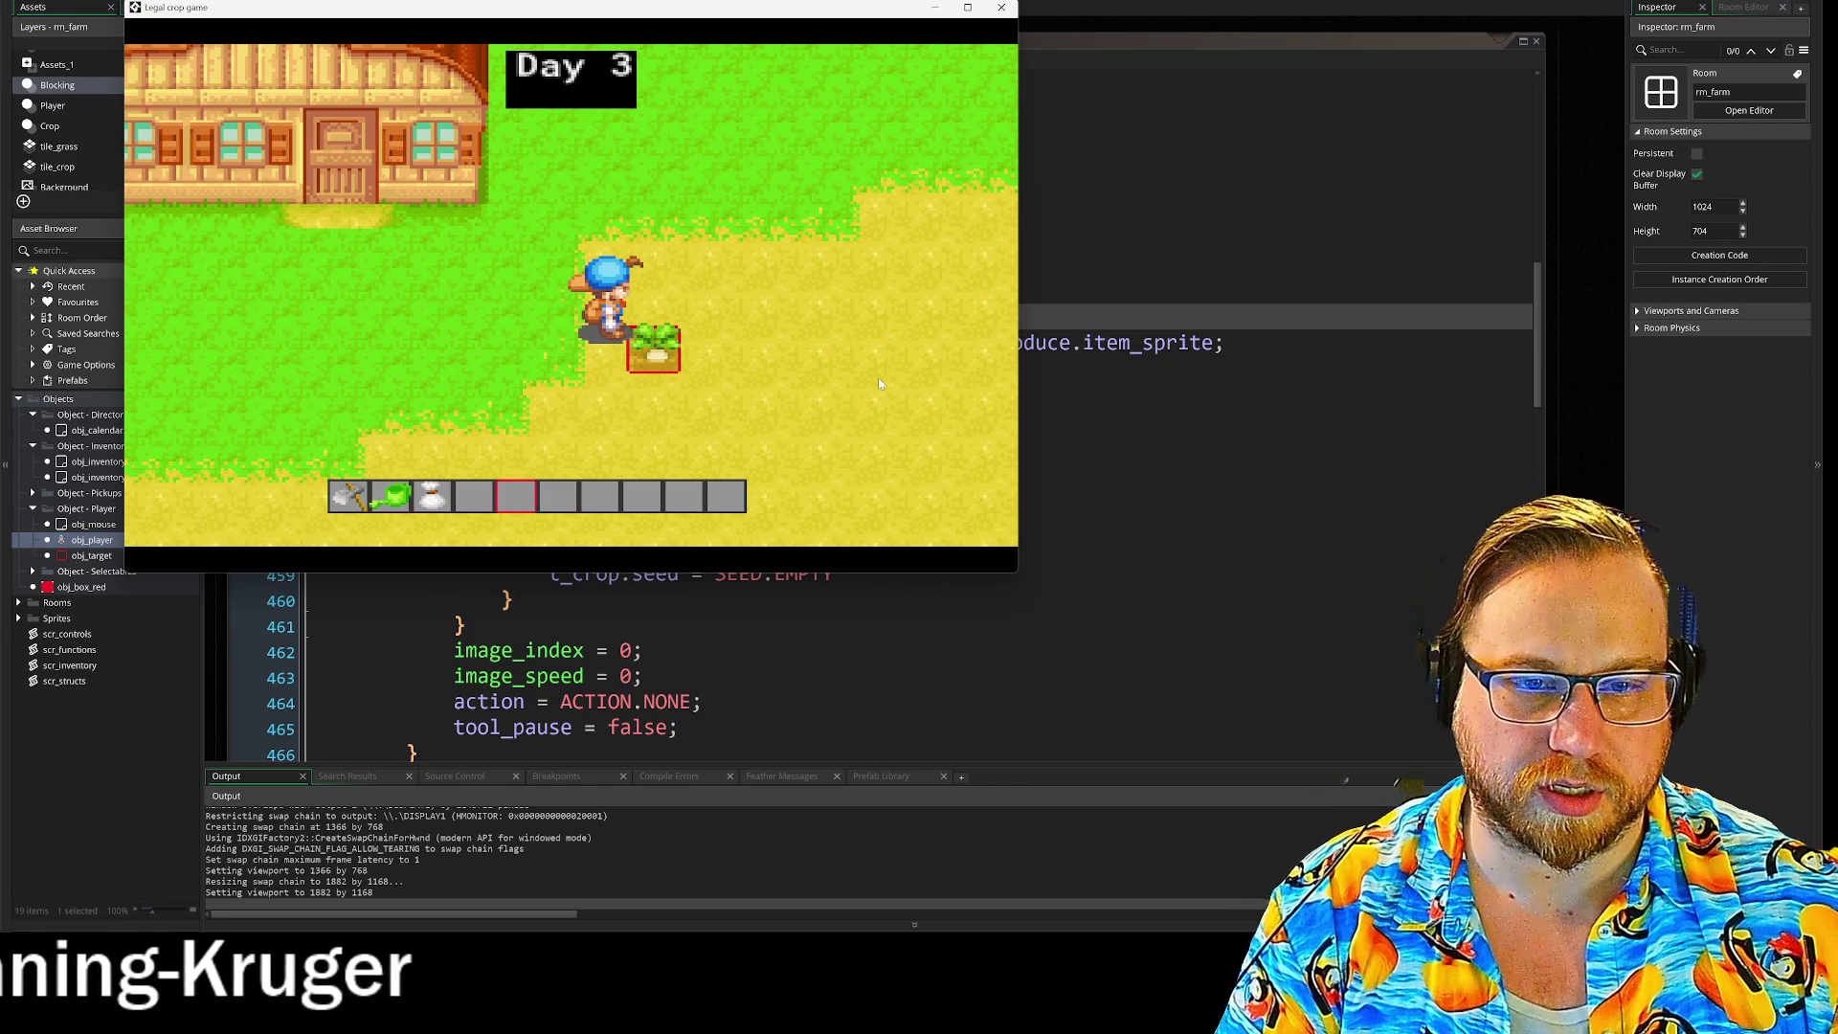
click(879, 383)
key(a)
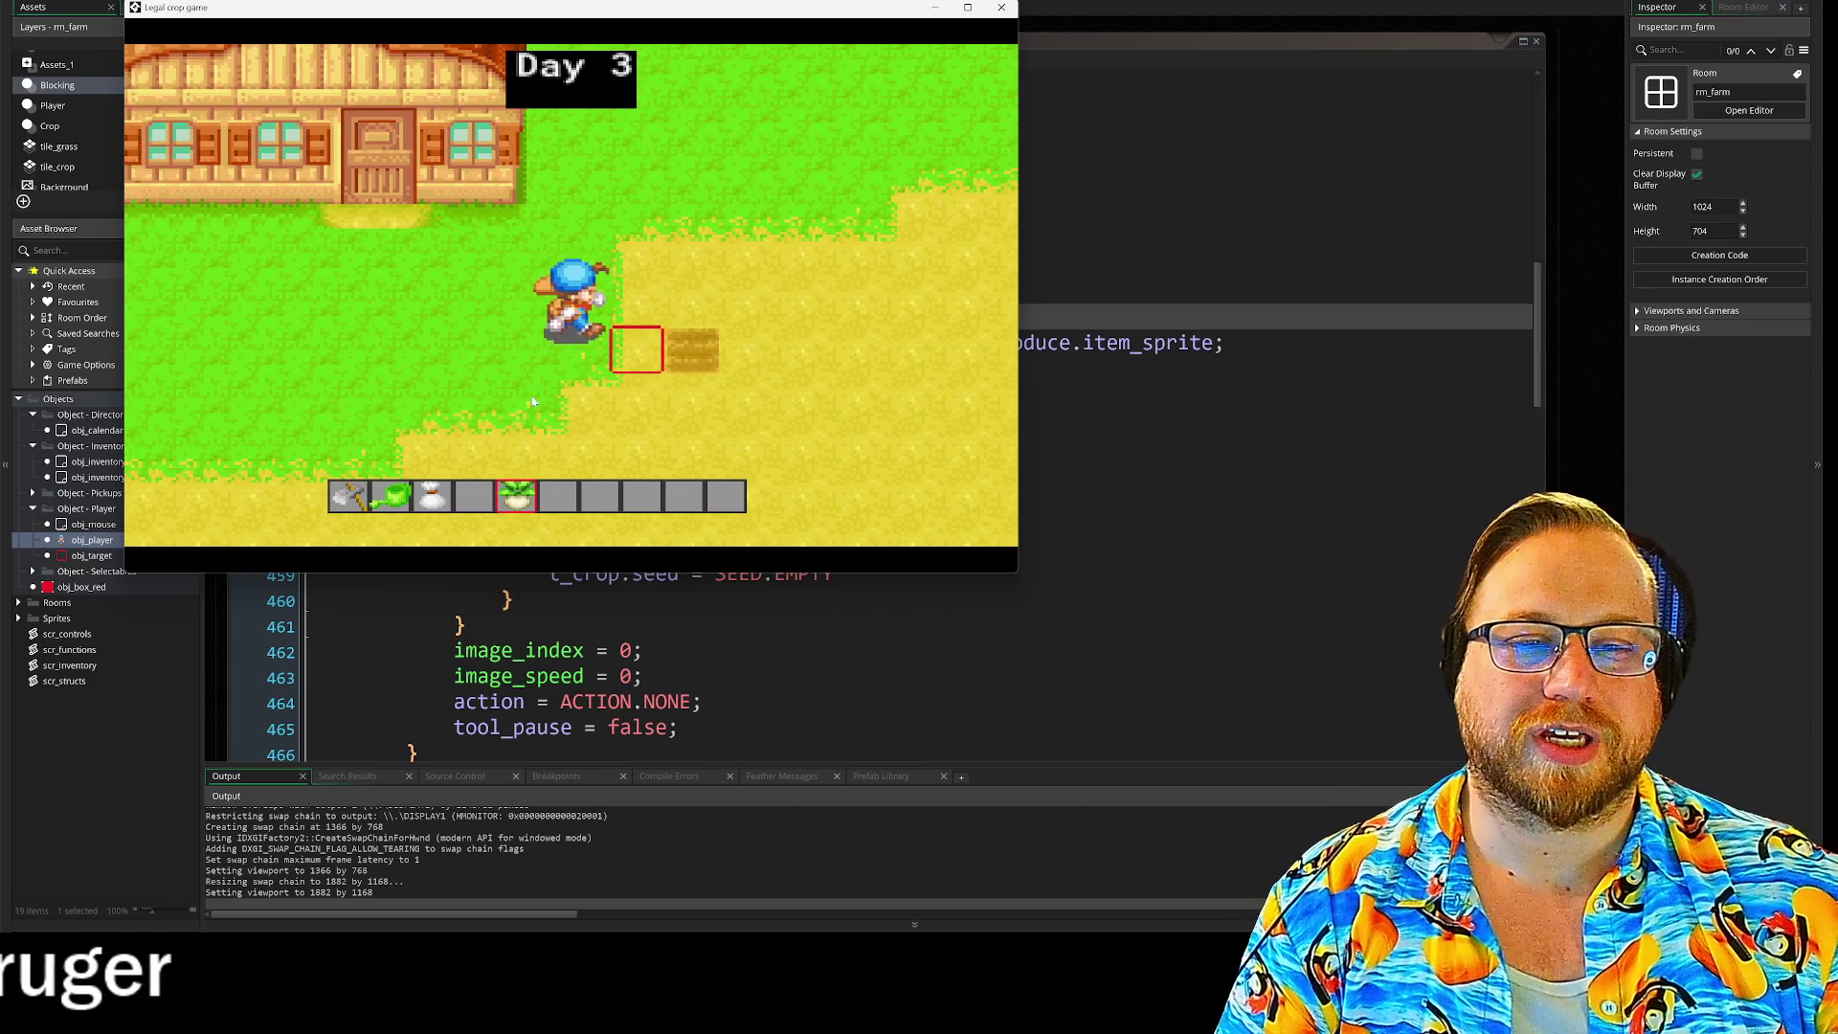
key(s)
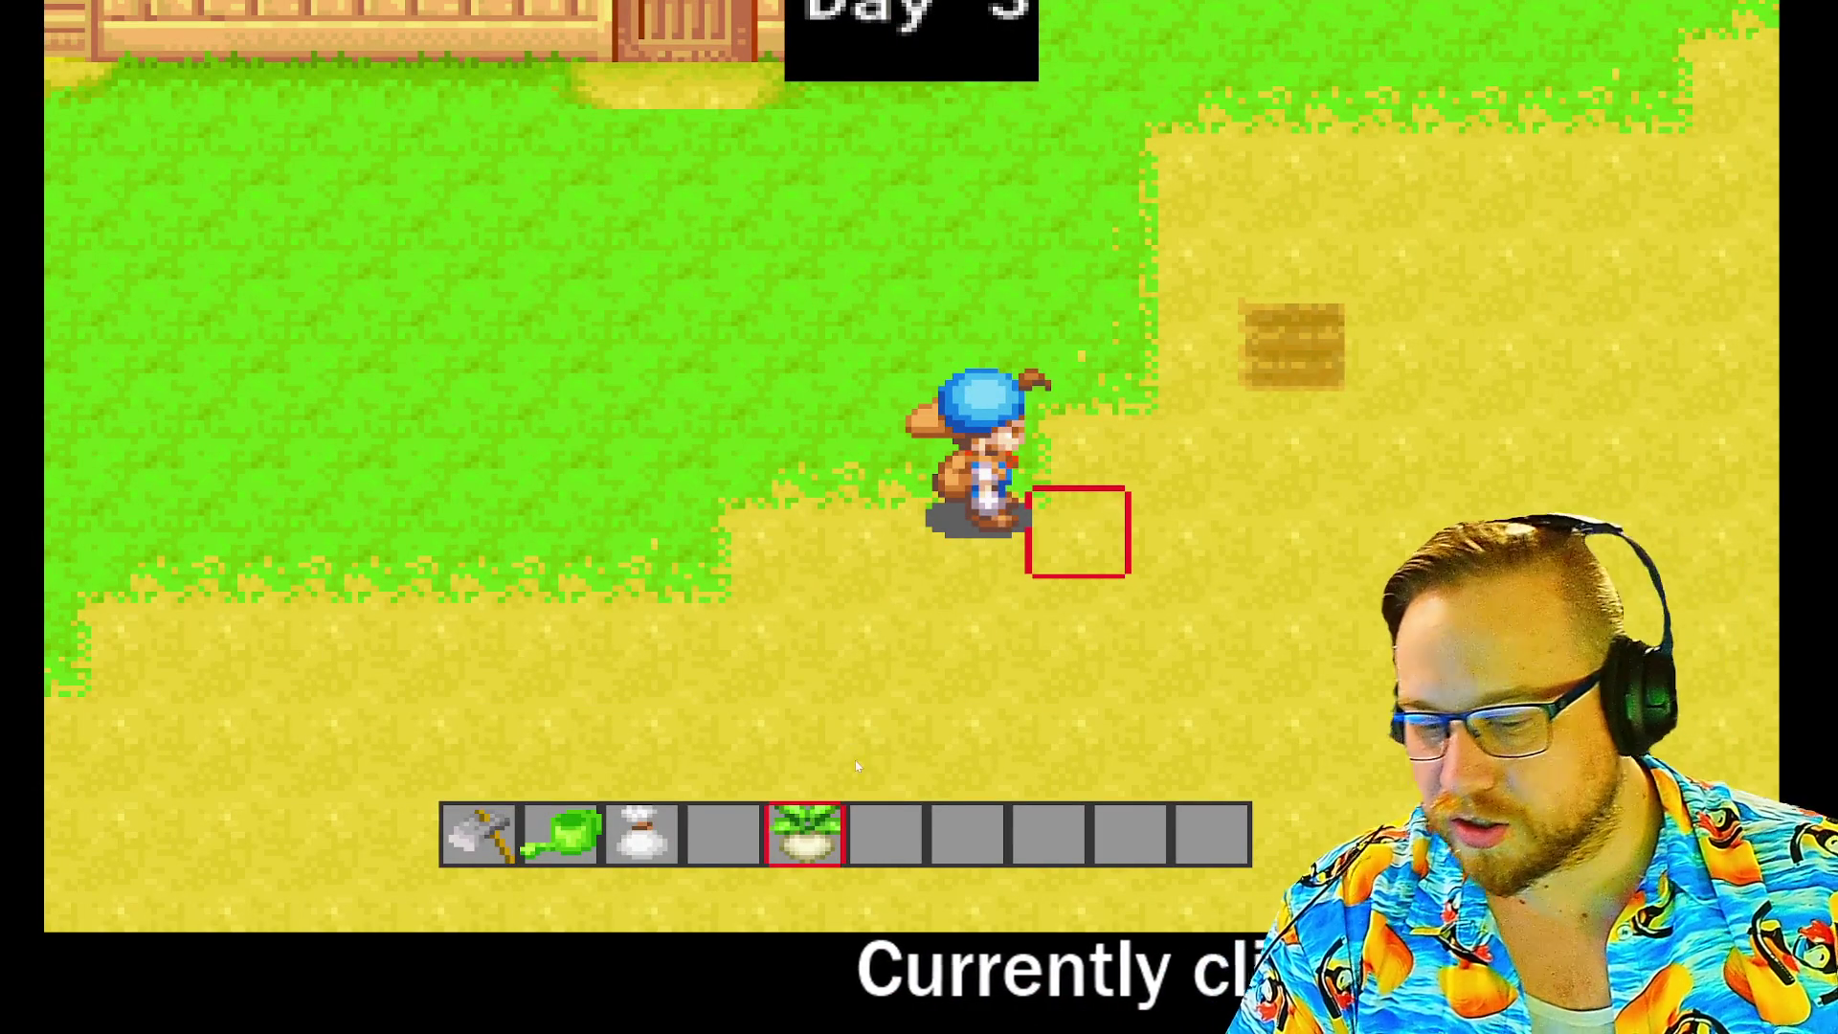
key(e)
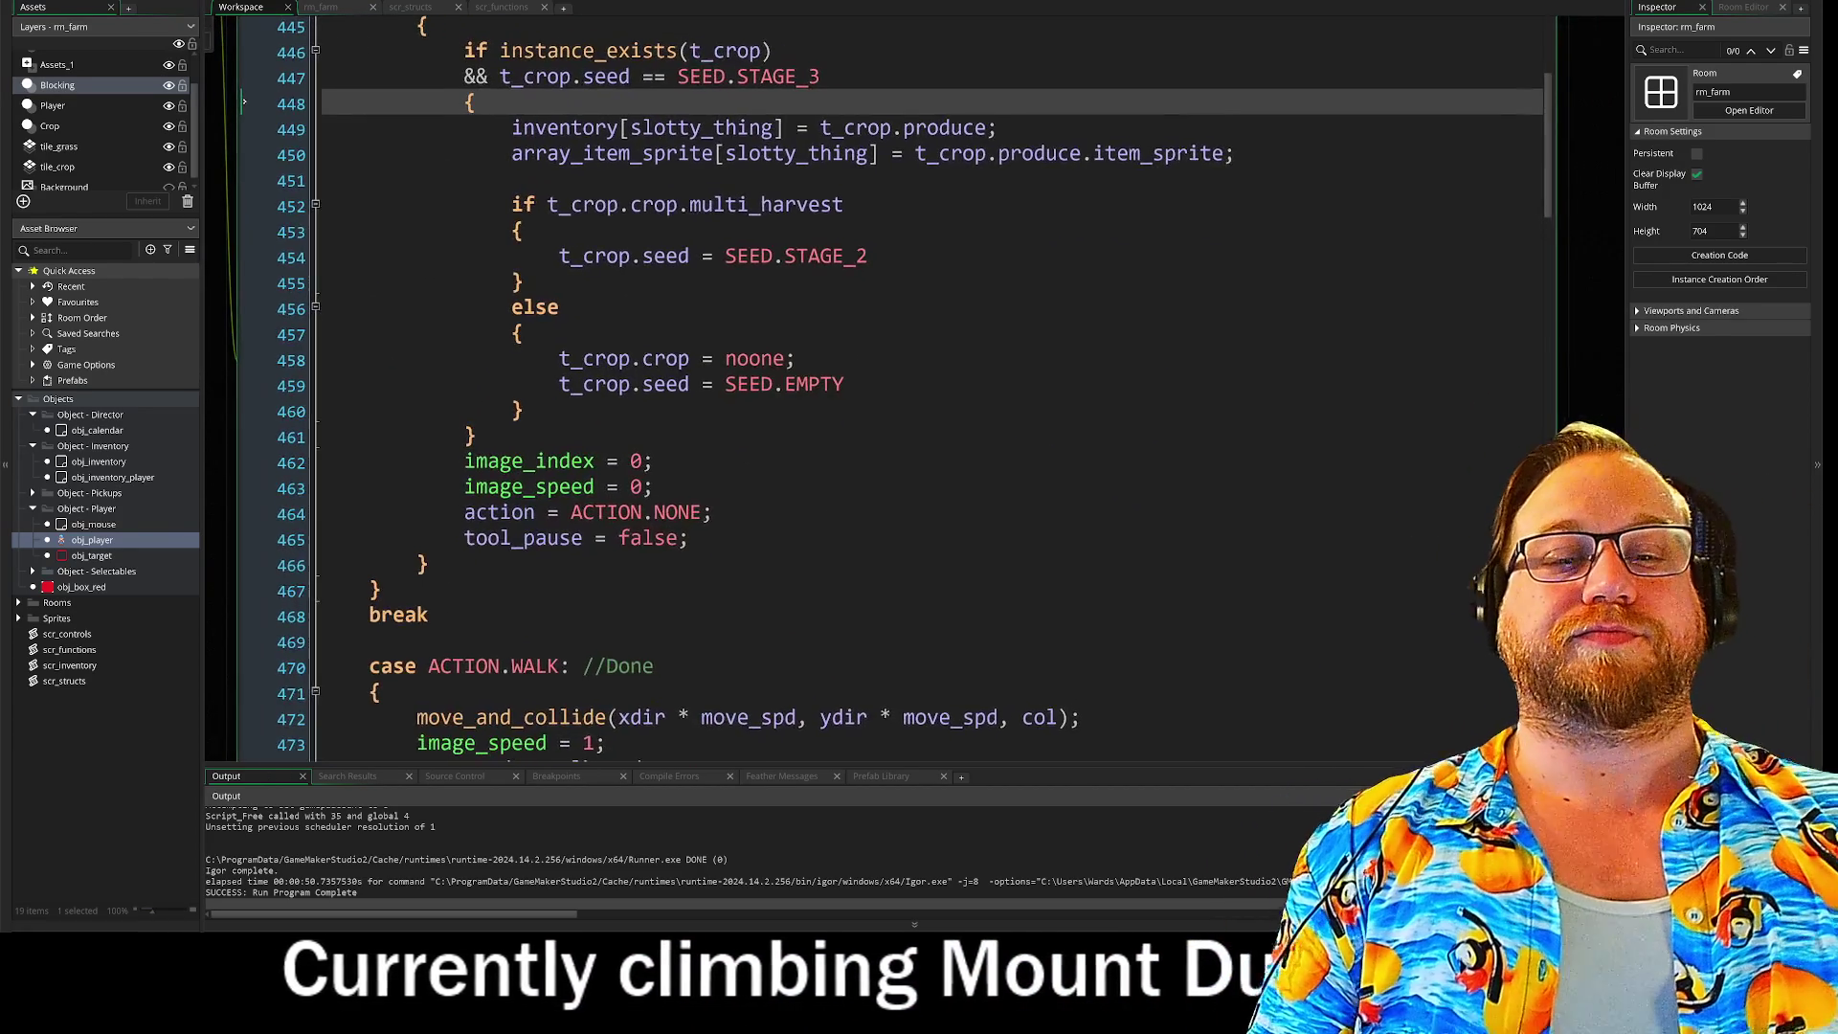
Step: Review the multi_harvest check and produce-sprite line in the PICKUP case (lines 450–457)
click(502, 461)
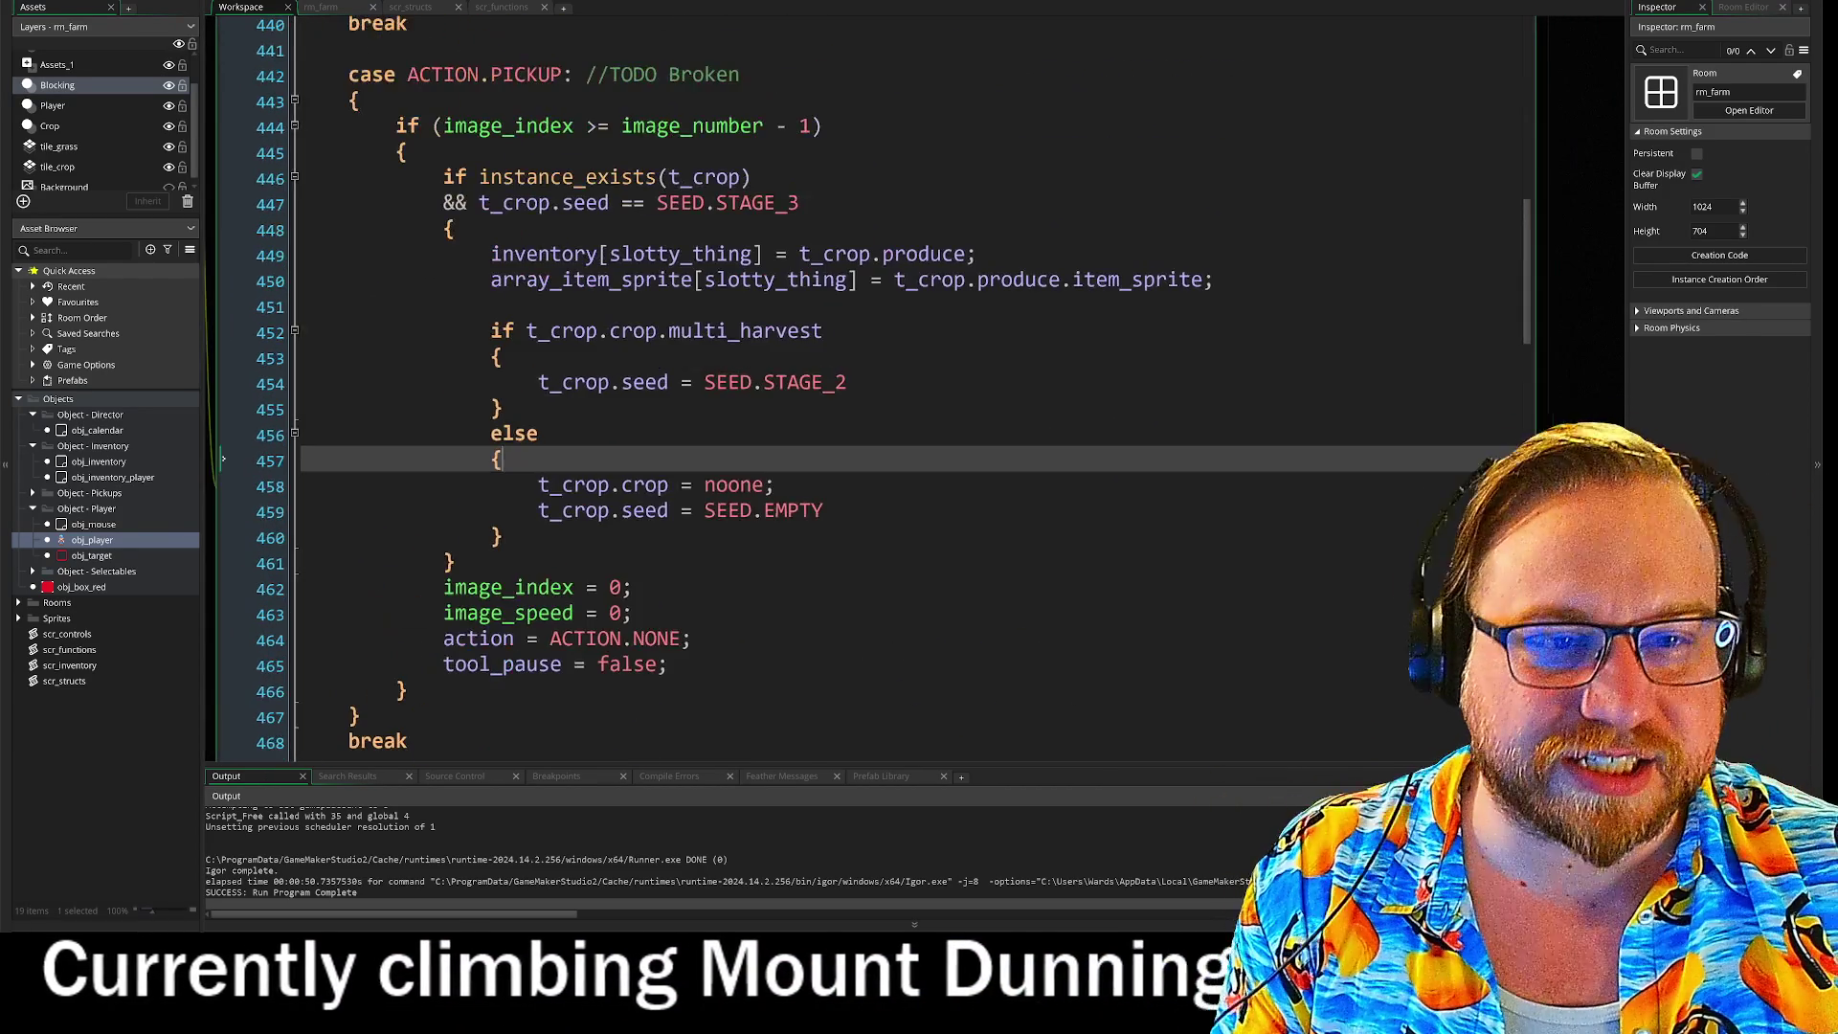
click(538, 382)
key(Up)
key(Up)
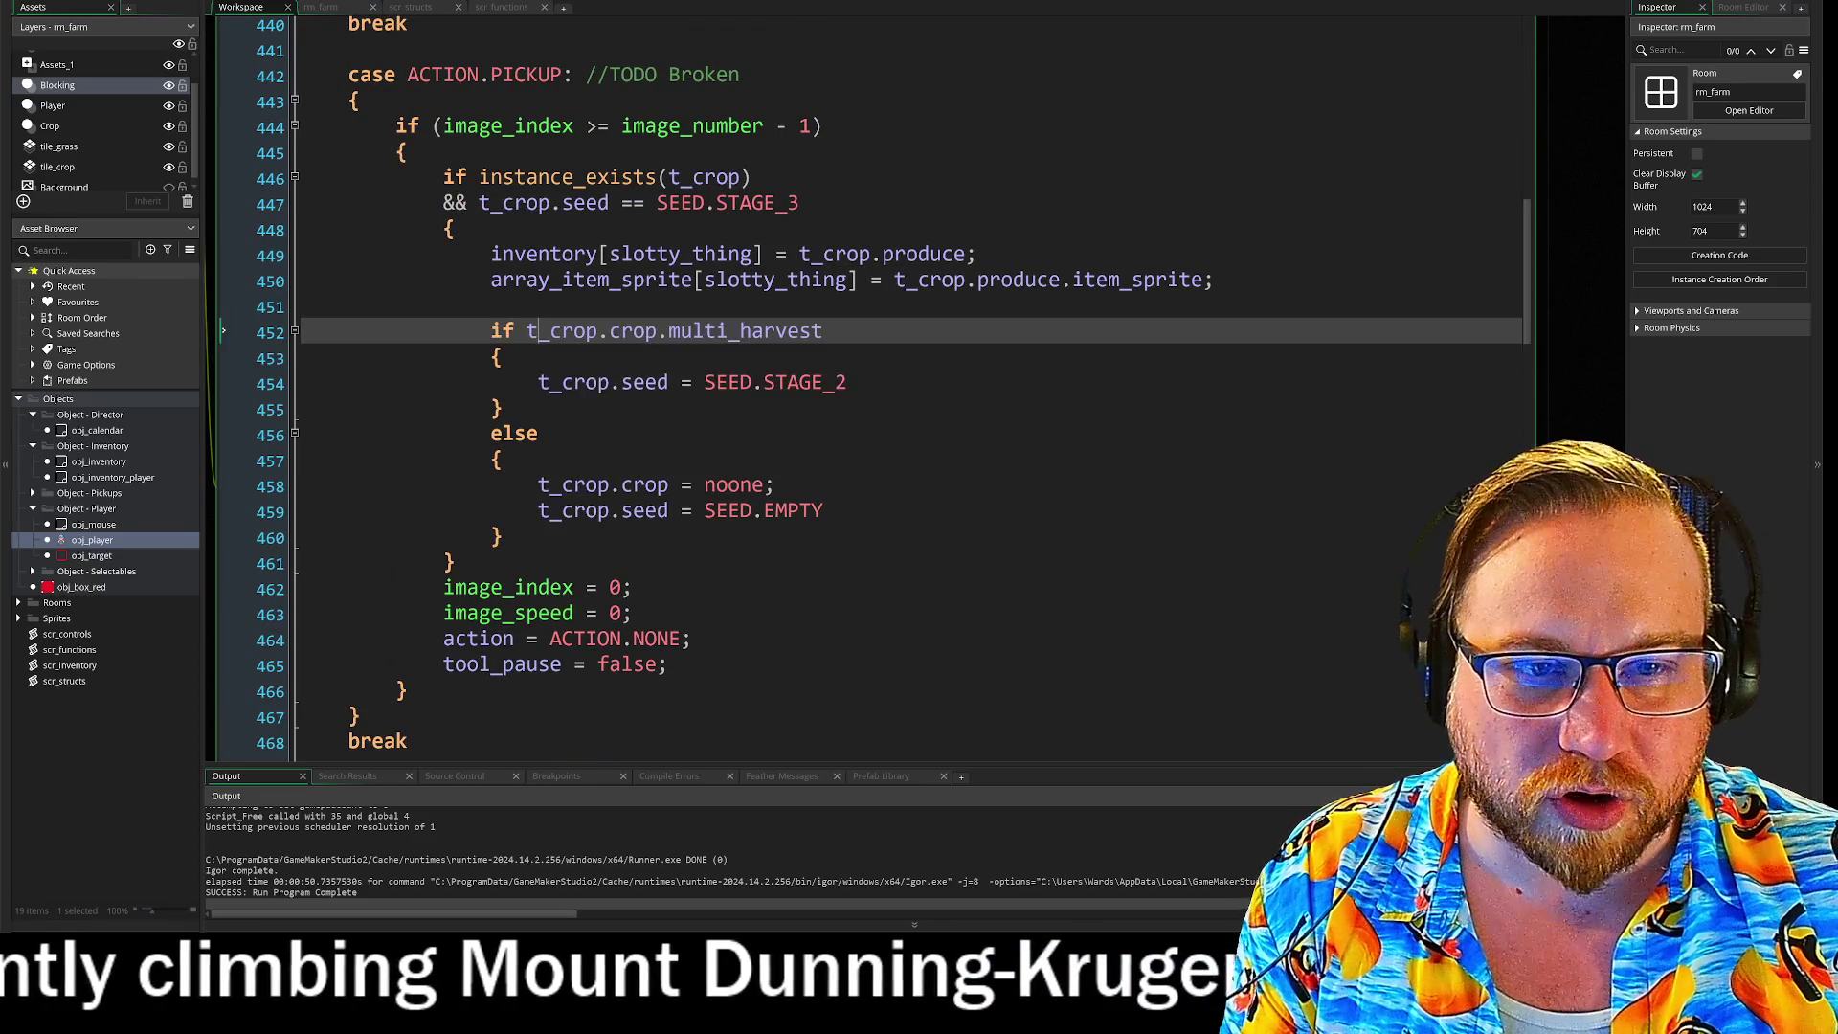
click(919, 279)
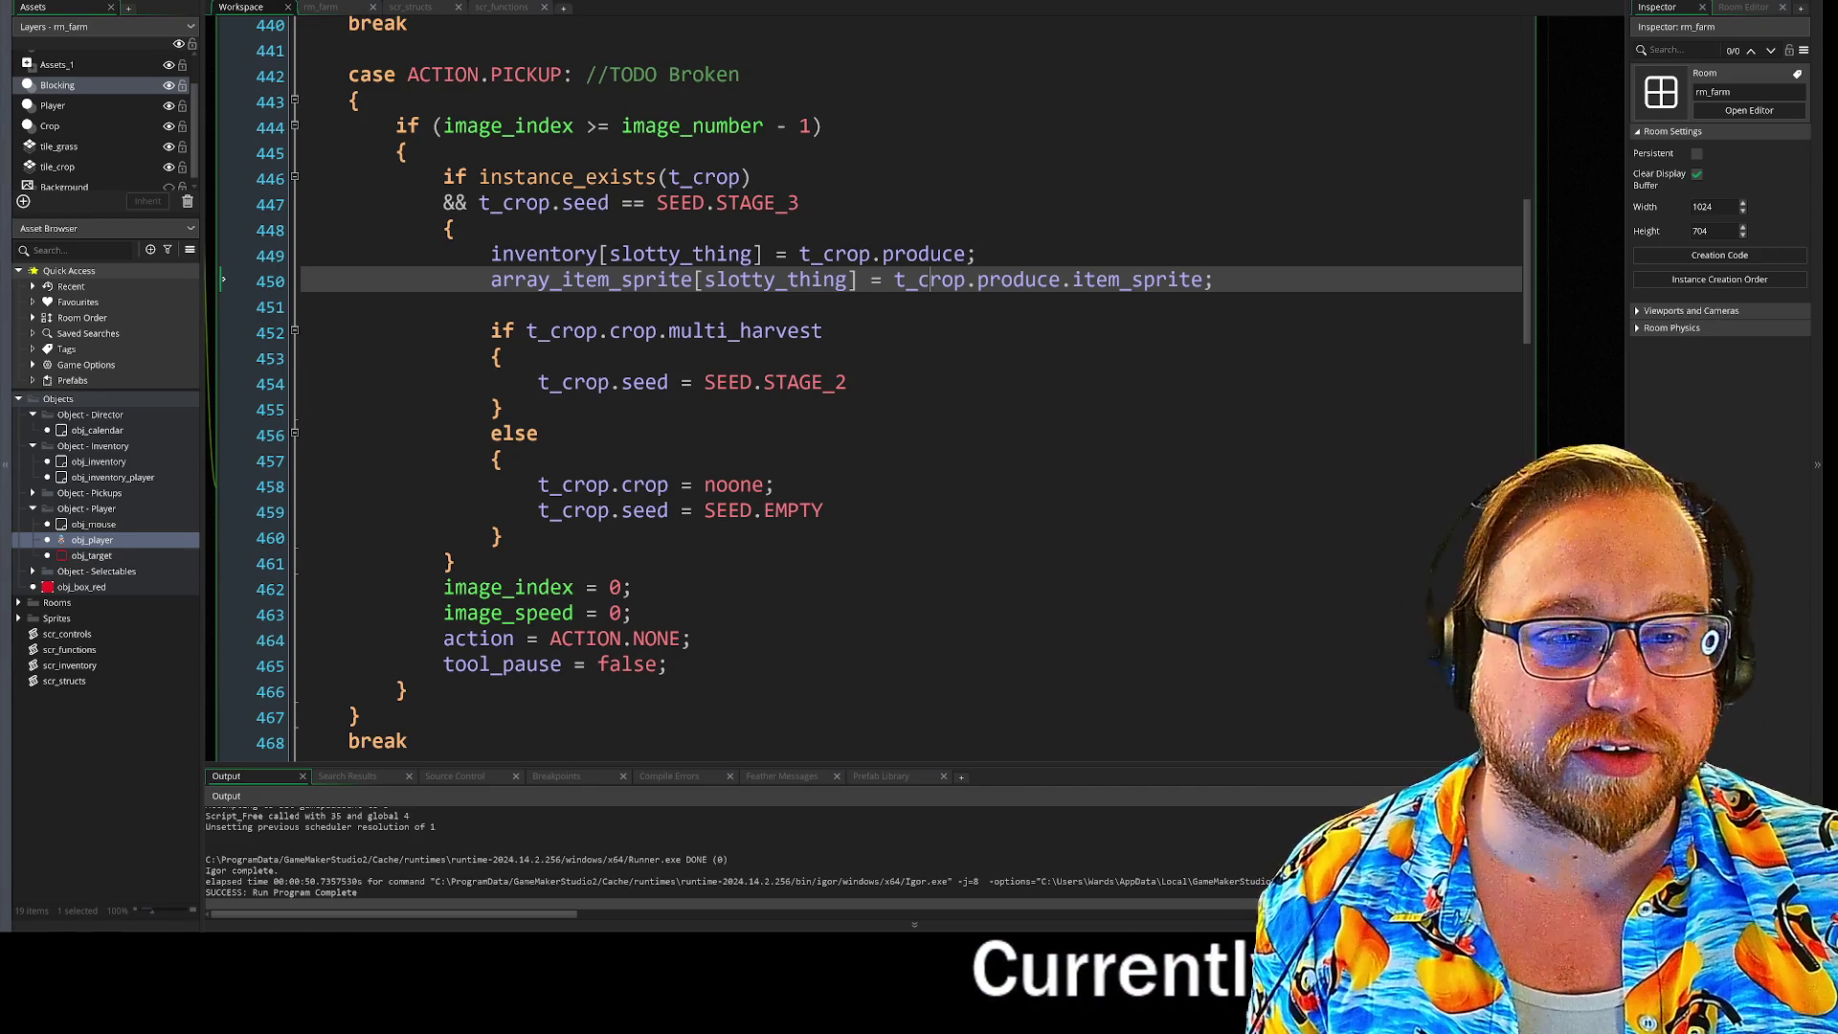
Step: Scroll the Step code up to line 1 and its folded regions
scroll(479, 378, up, 6)
scroll(766, 402, up, 7)
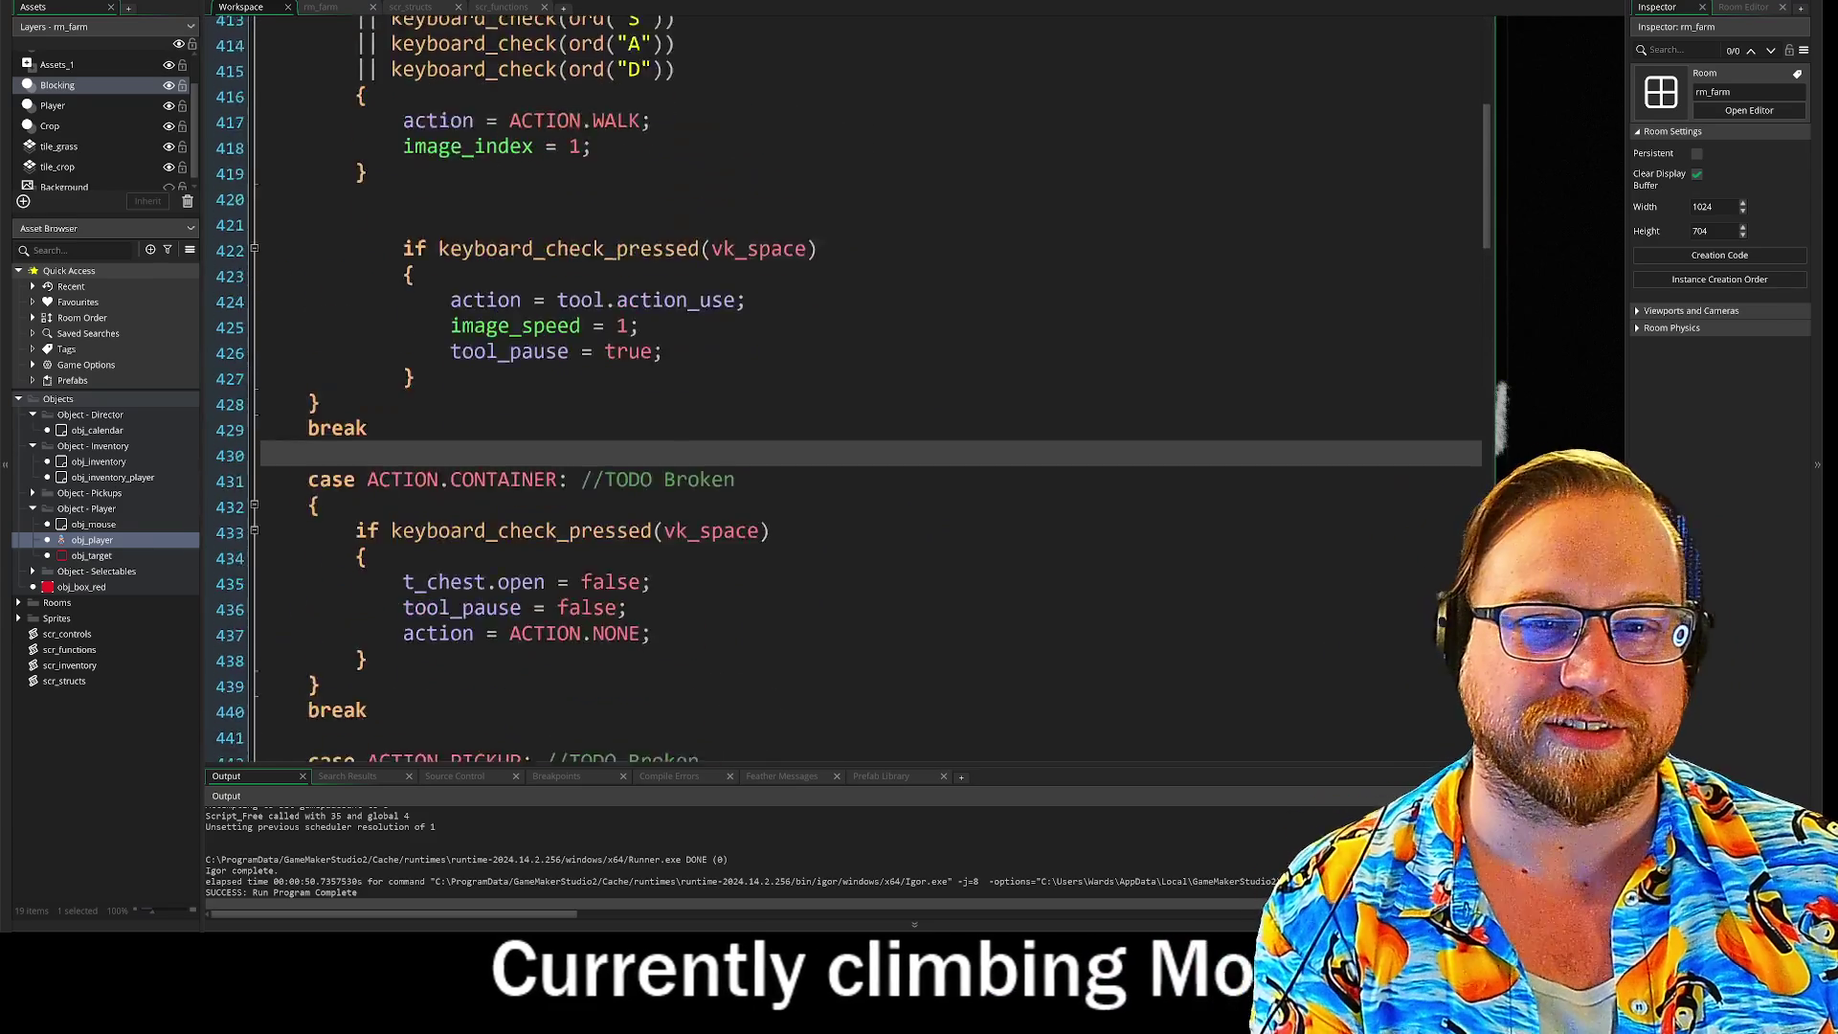
scroll(766, 402, up, 3)
click(471, 328)
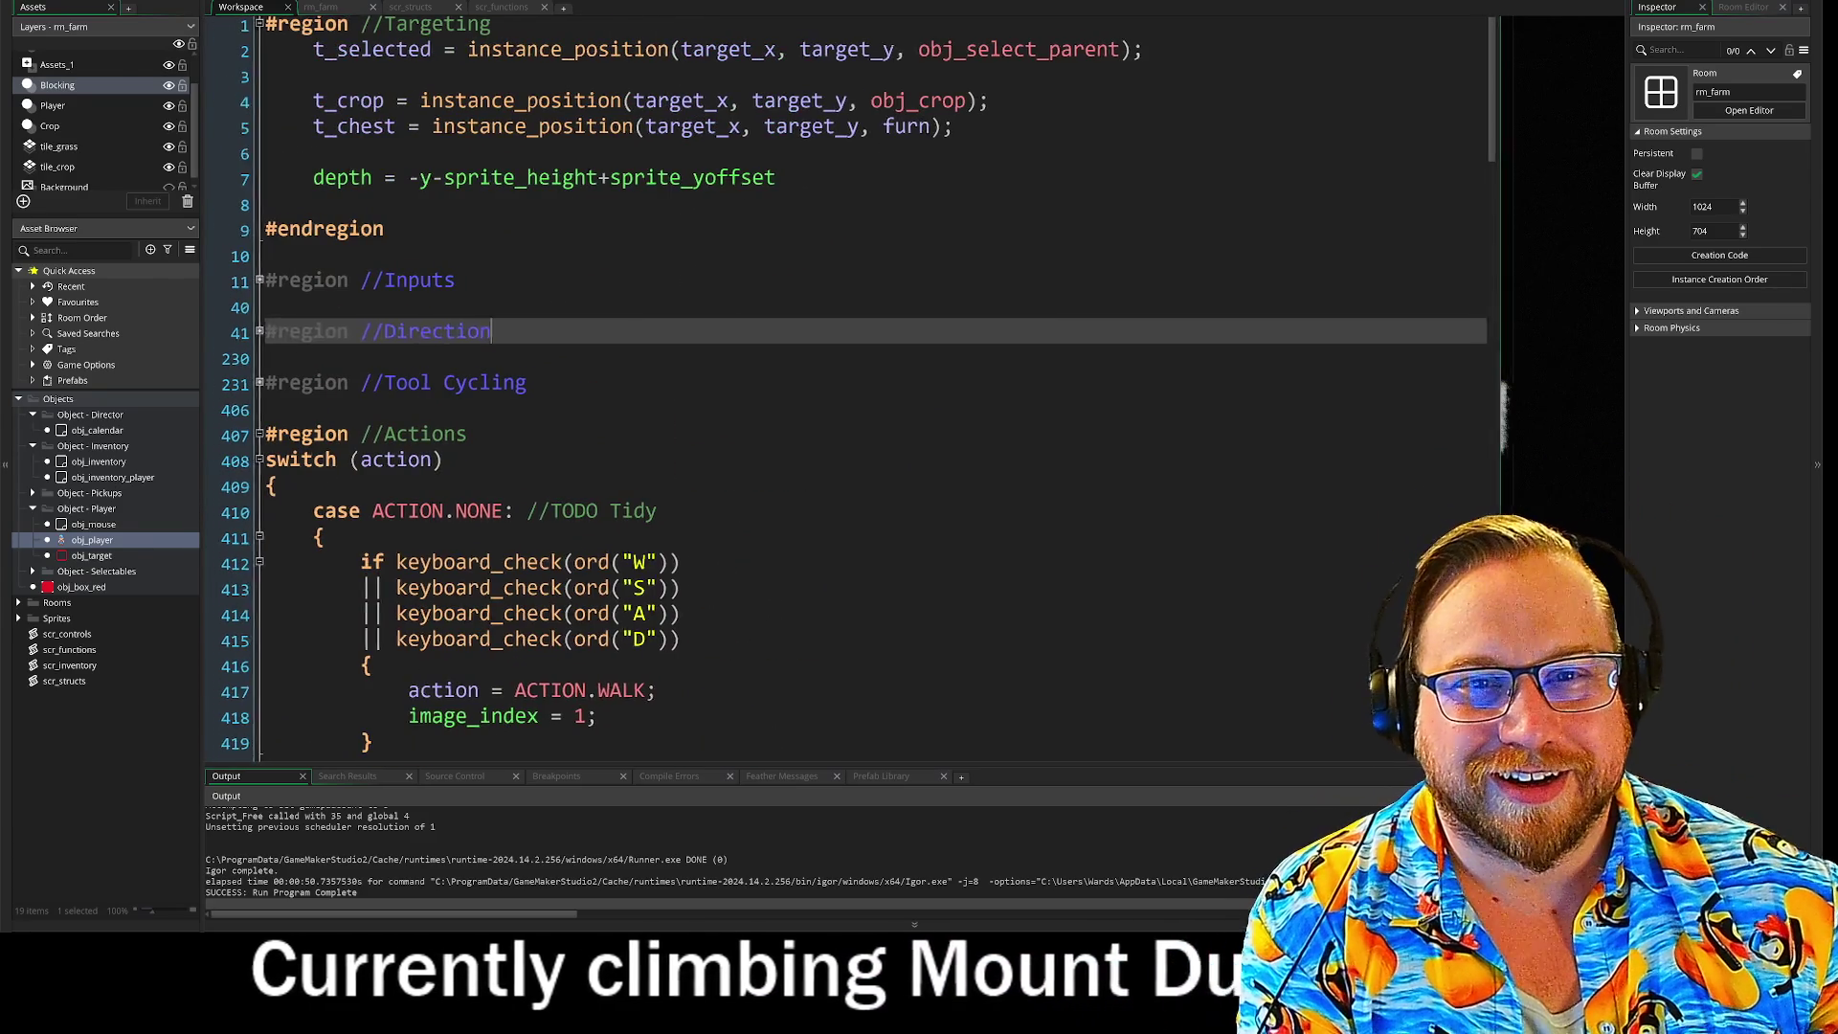
key(Down)
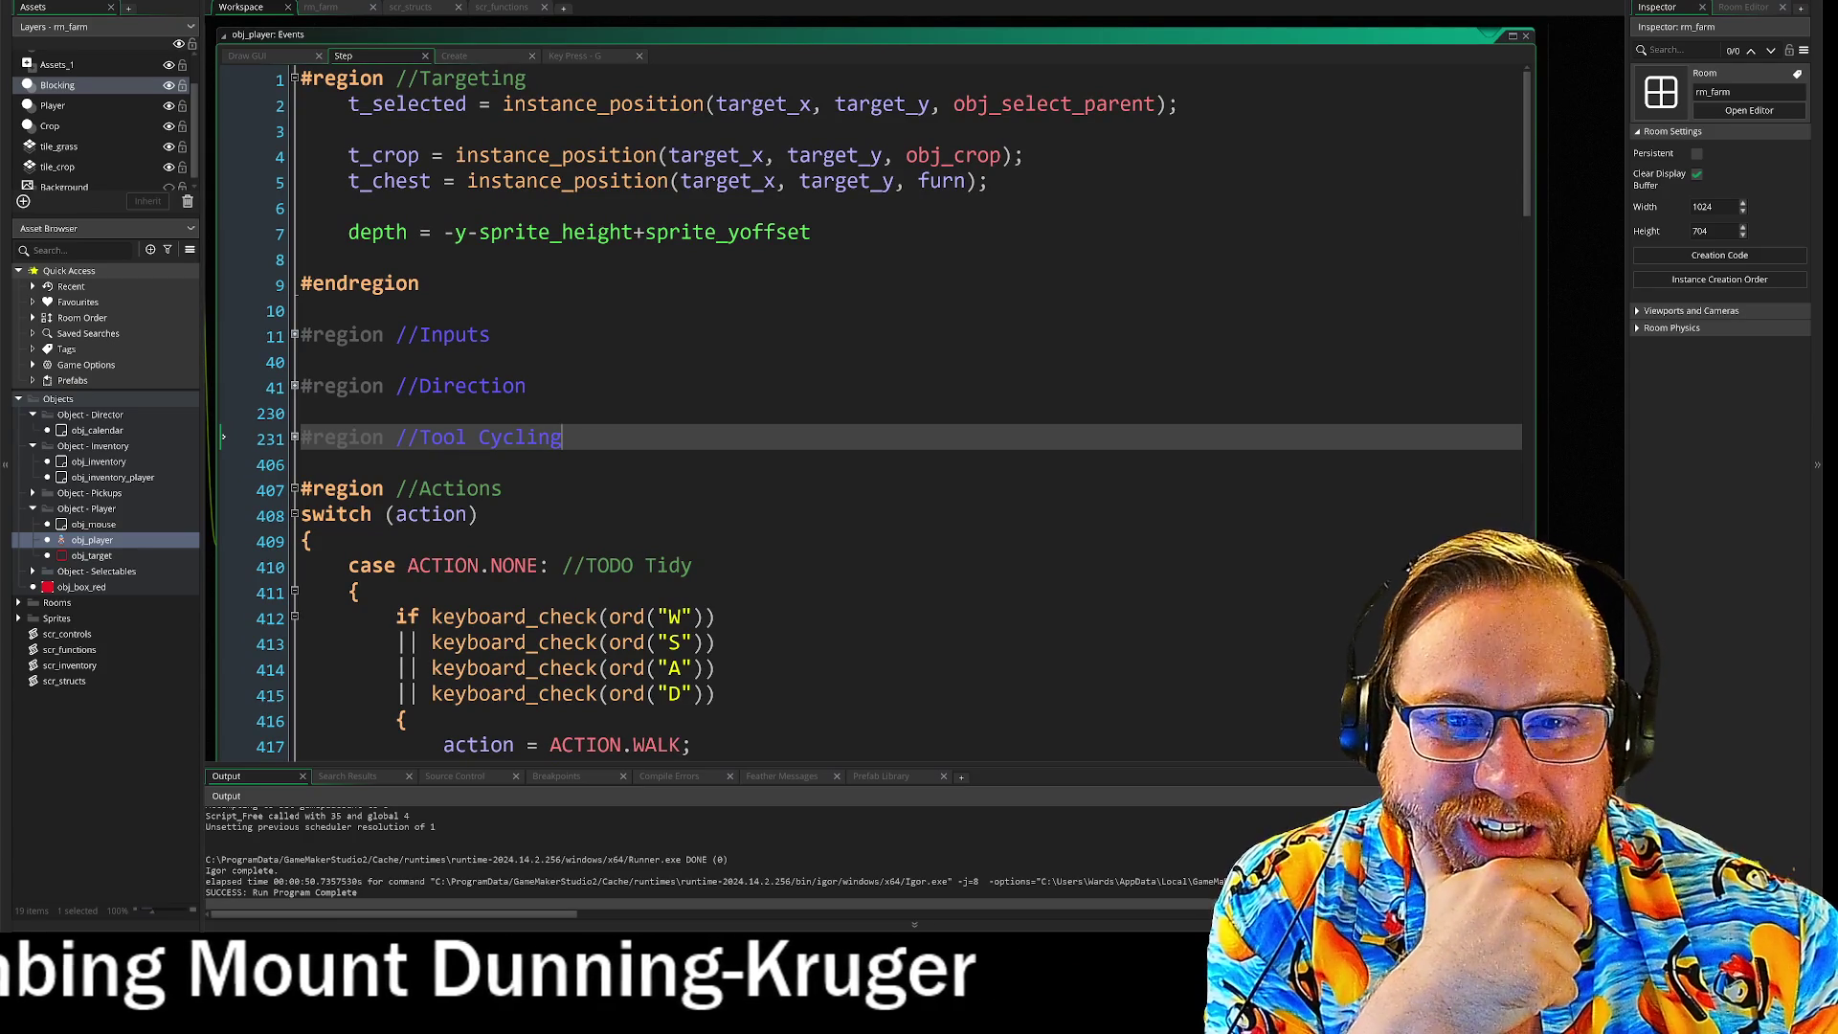
click(294, 334)
scroll(296, 334, down, 2)
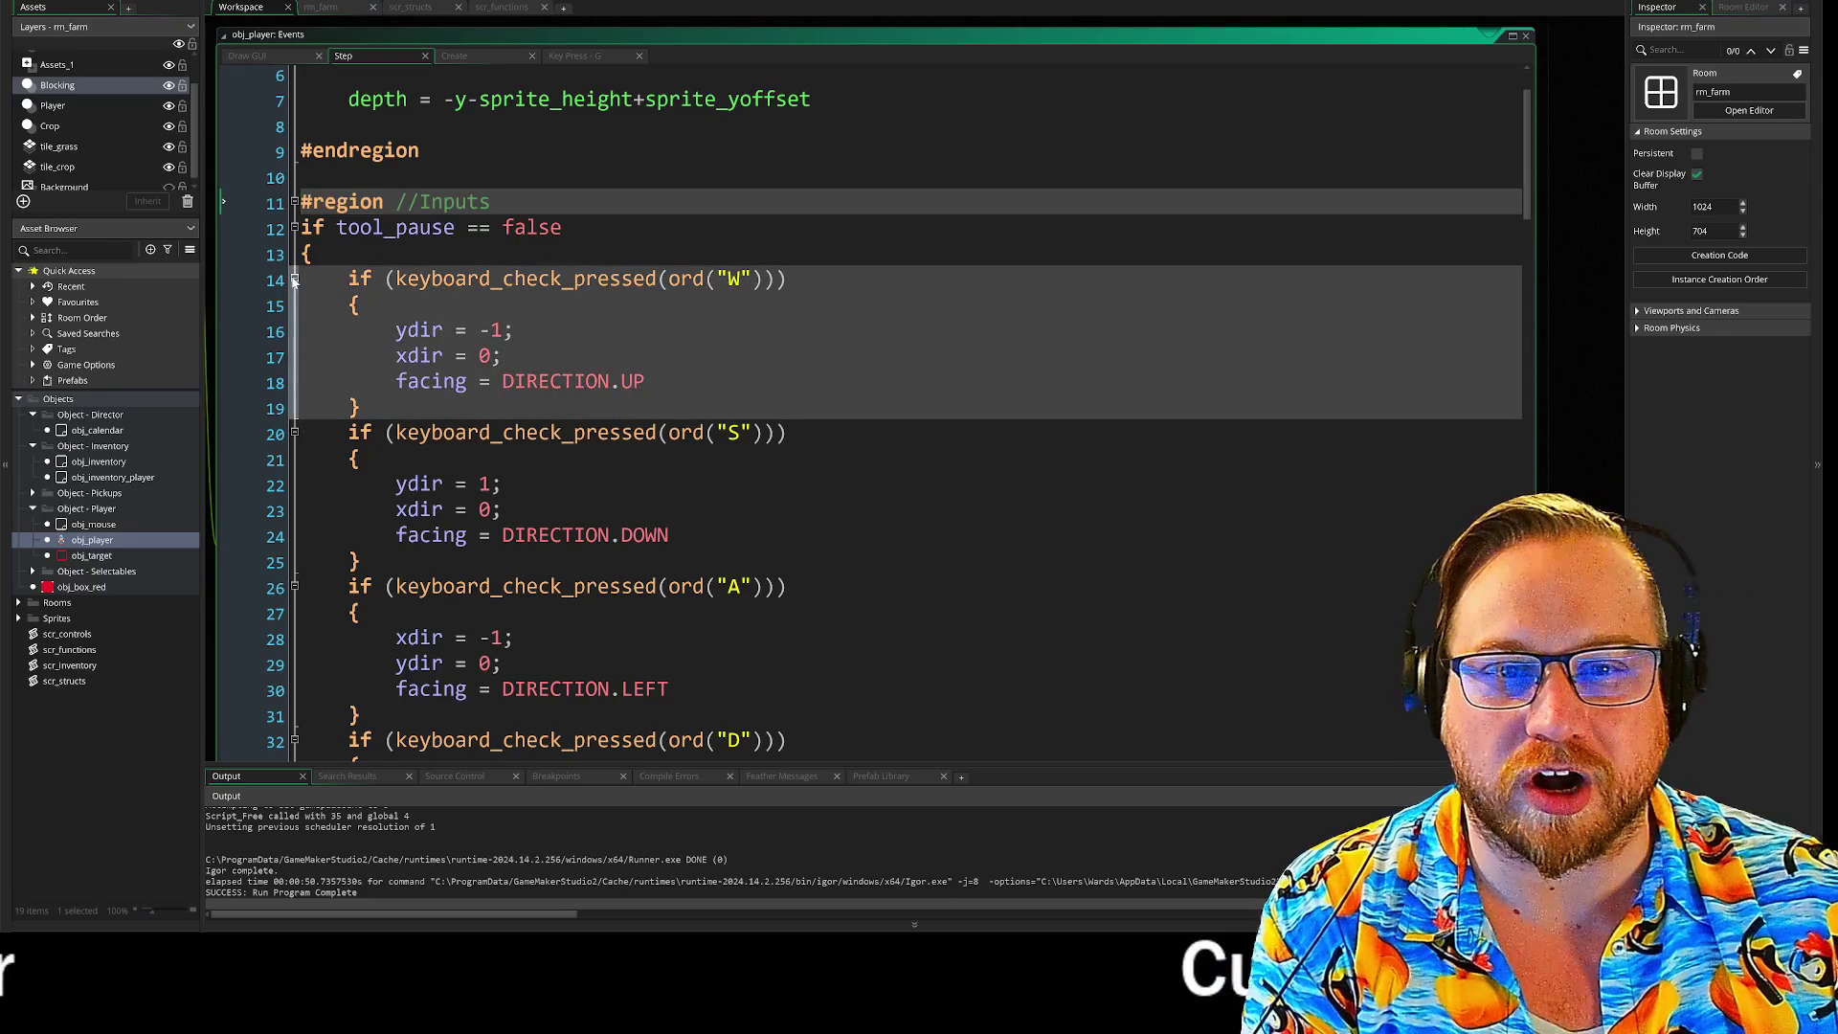
click(294, 280)
click(295, 306)
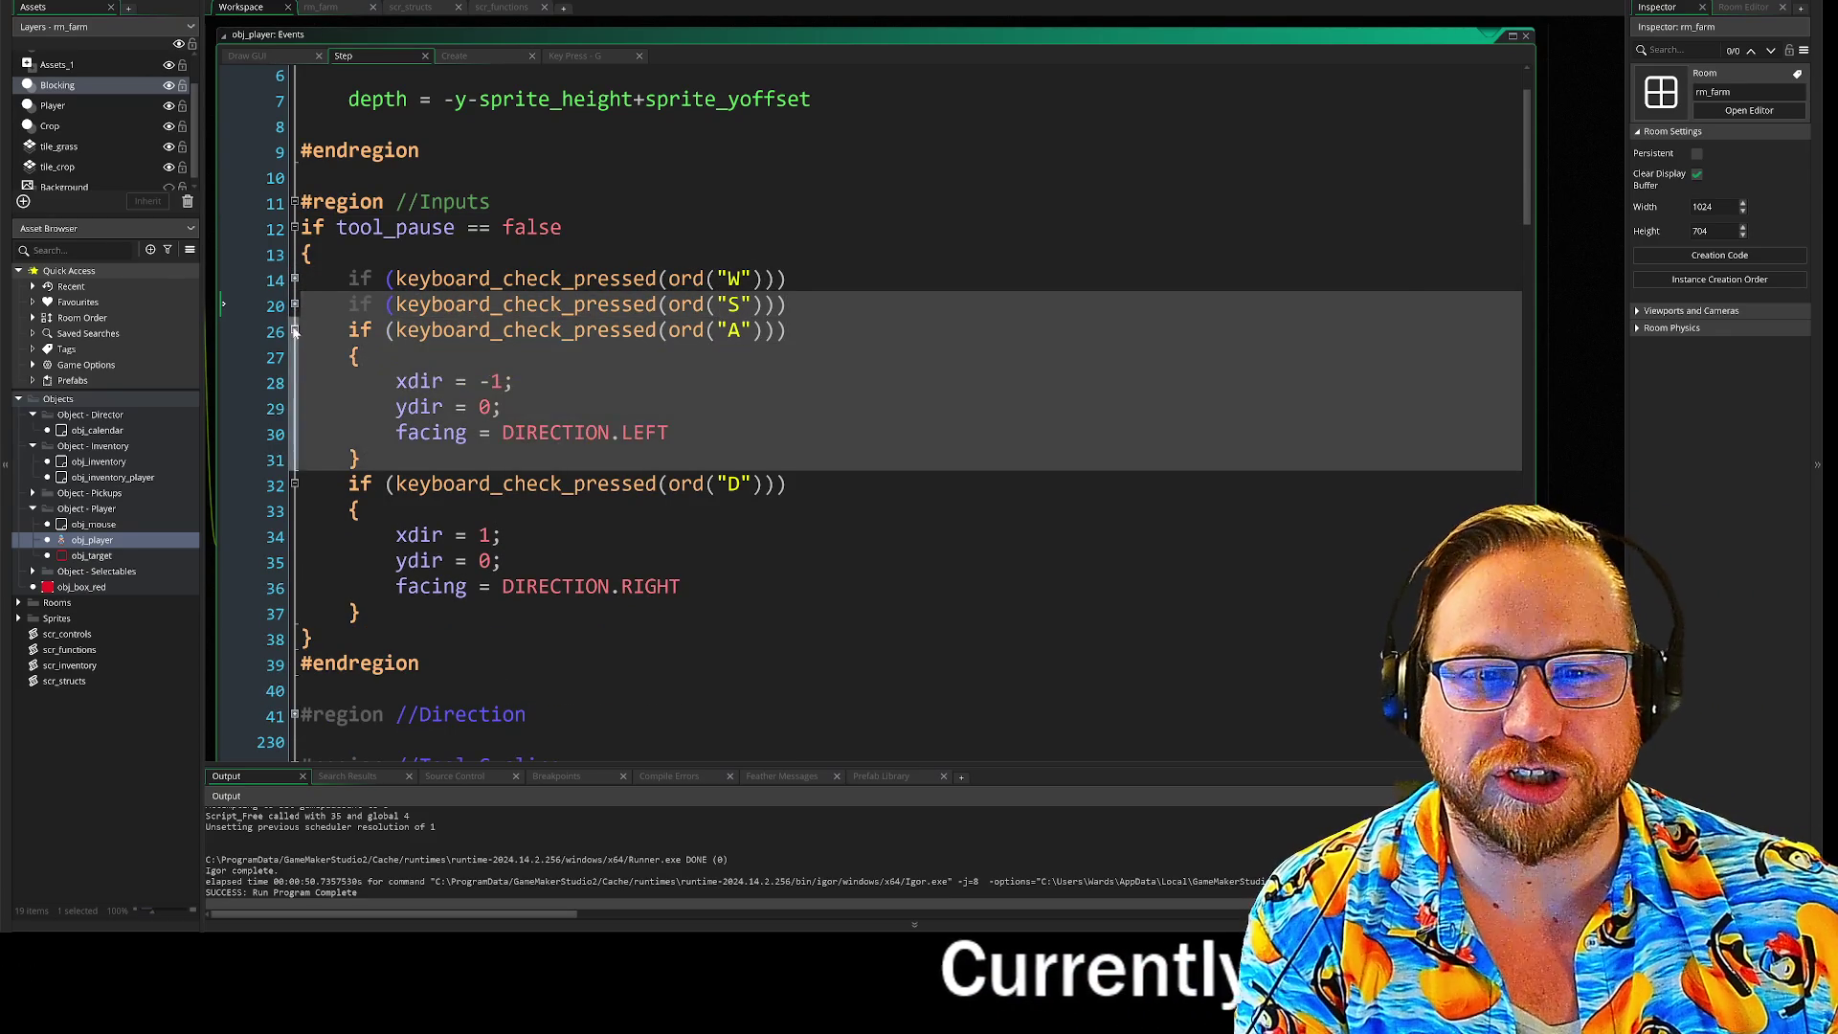
click(295, 331)
click(295, 356)
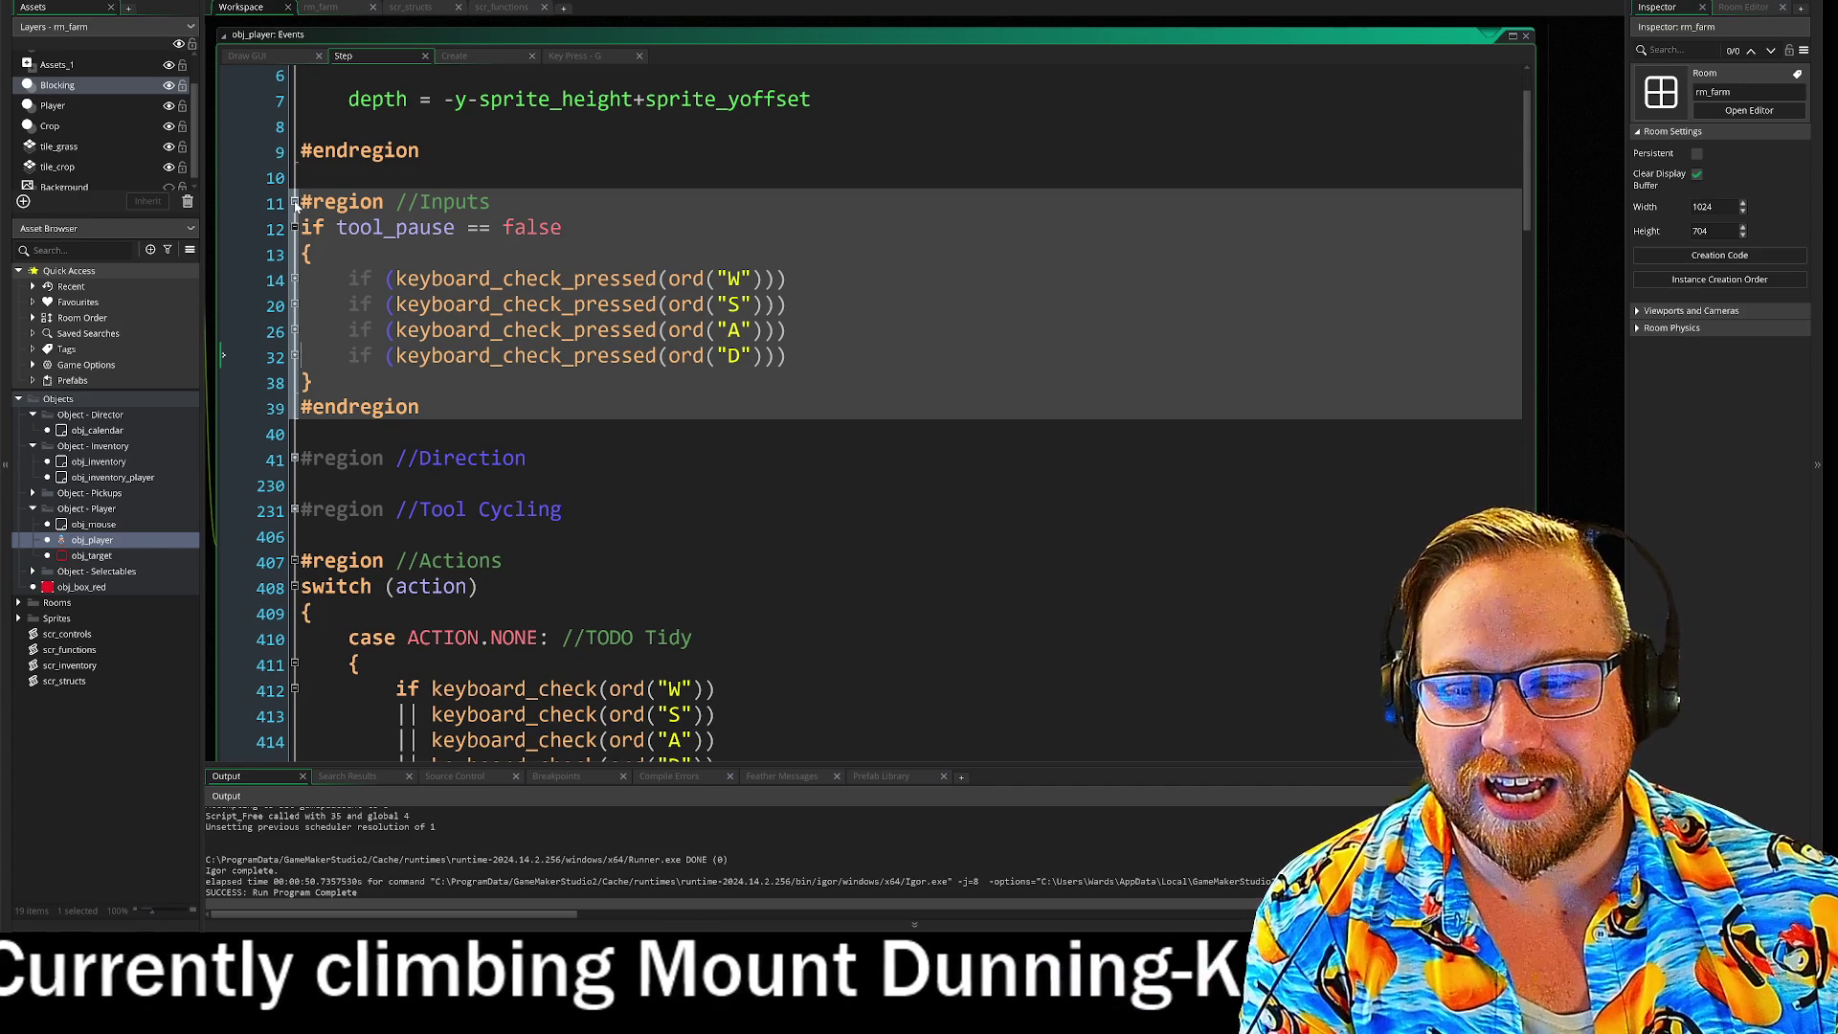
click(296, 203)
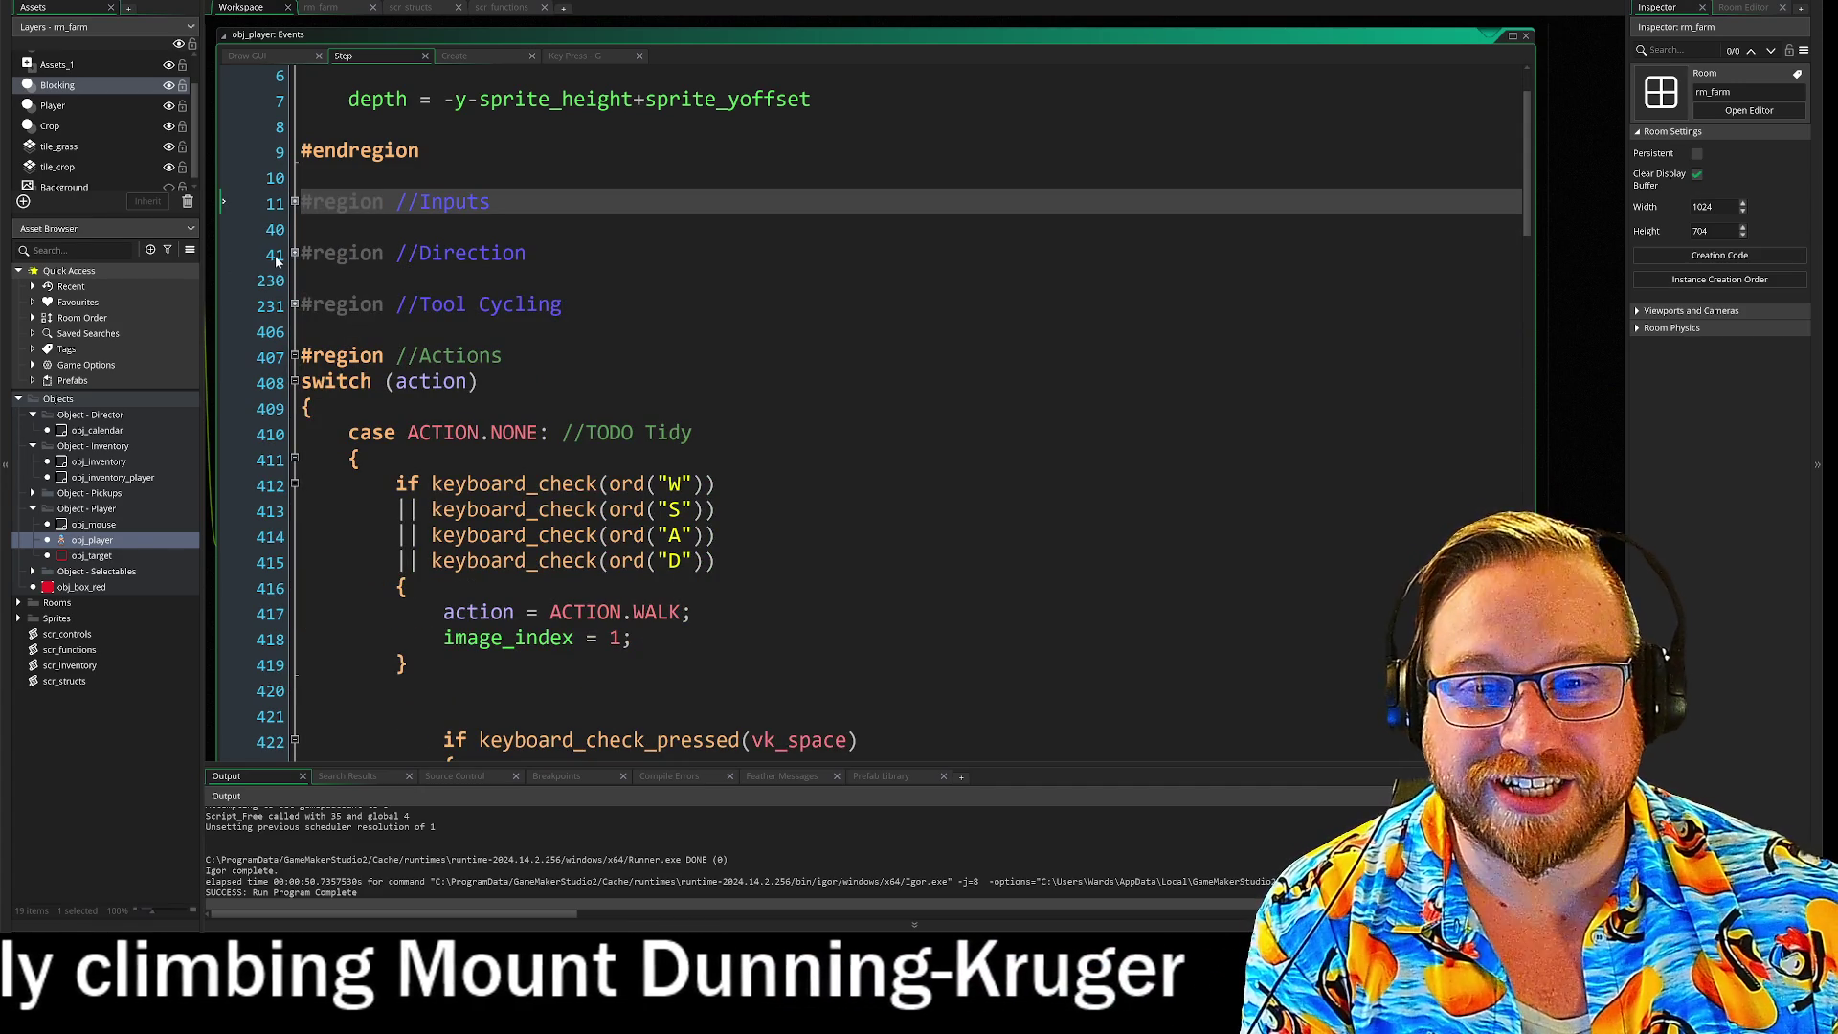
click(295, 255)
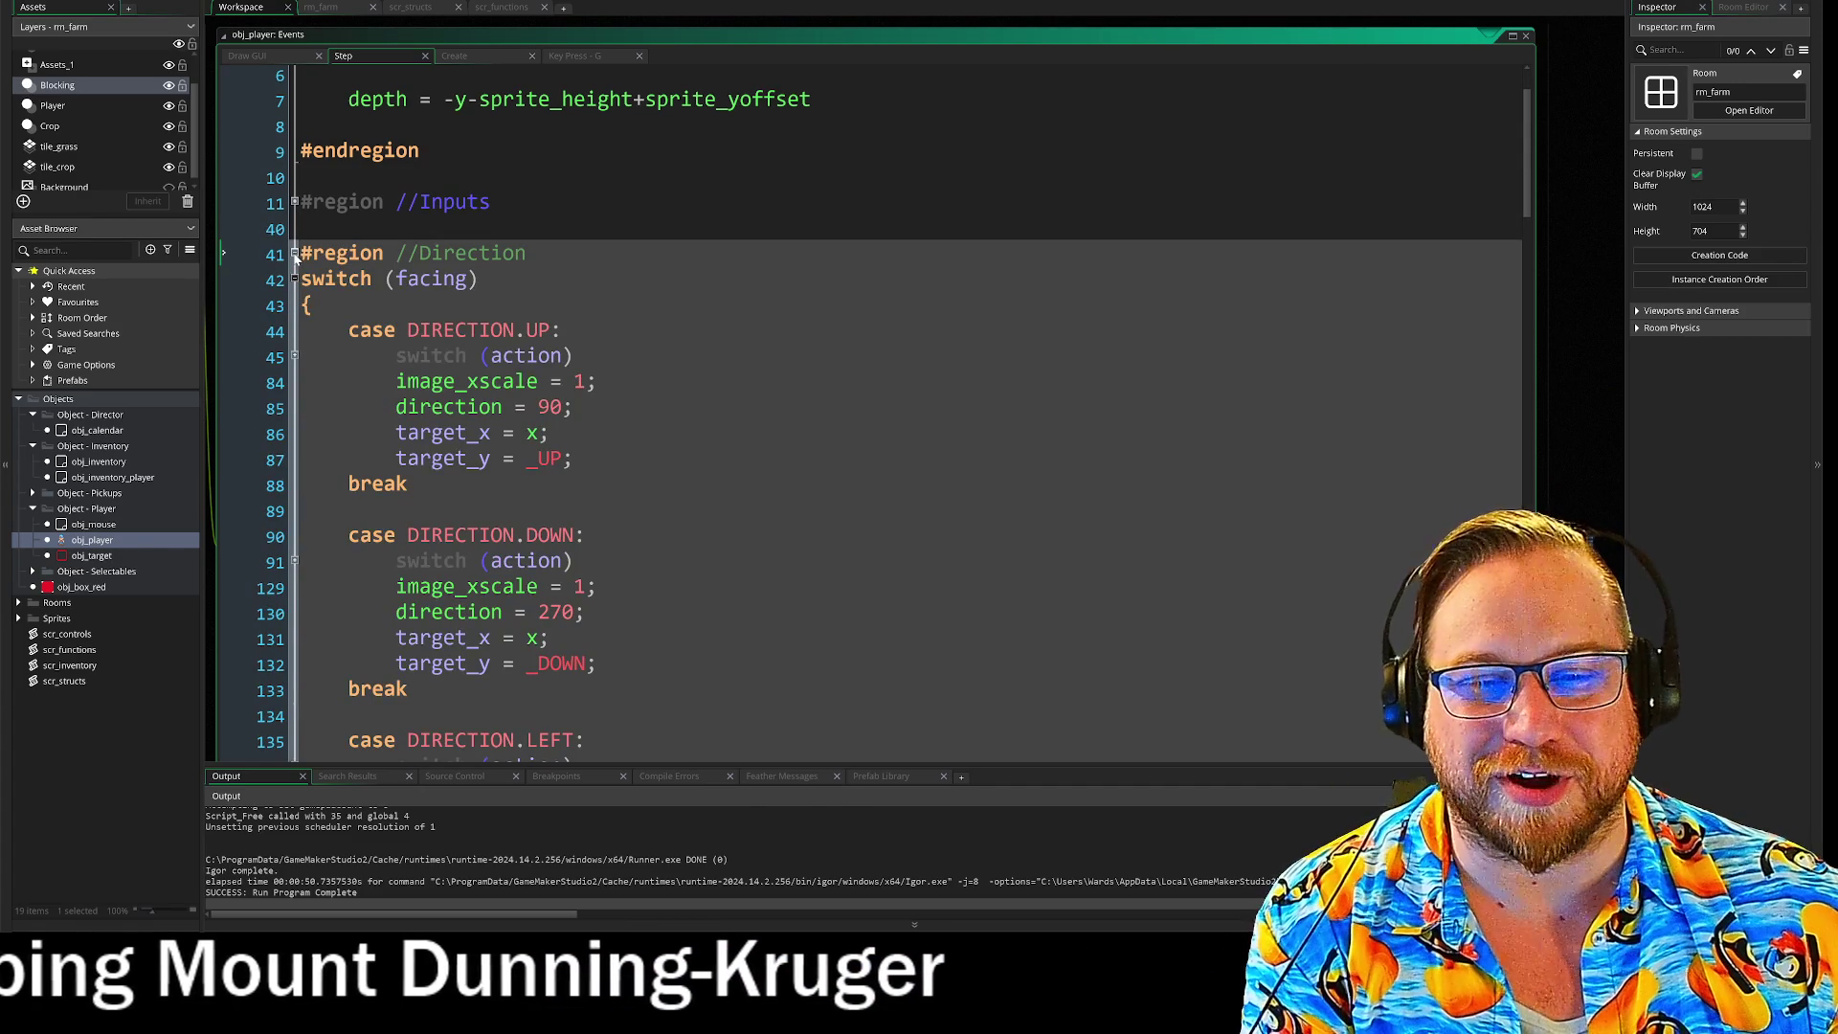
click(295, 255)
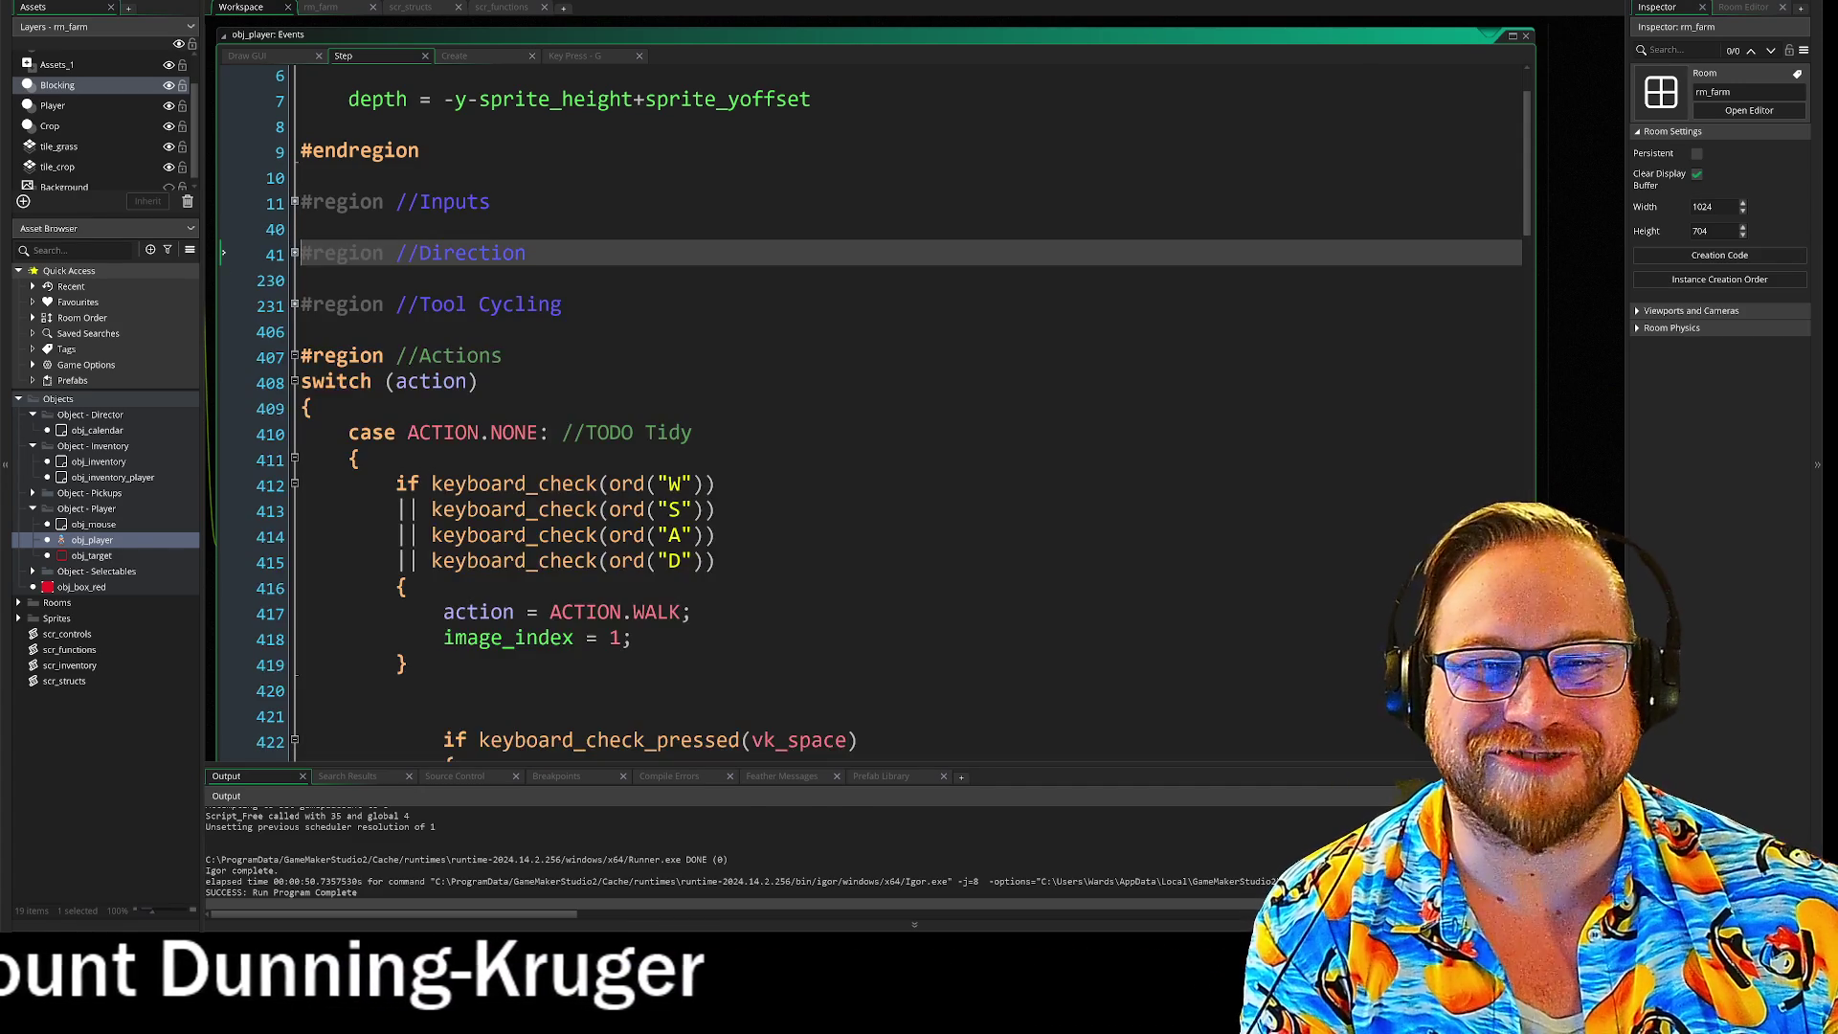
scroll(296, 256, down, 2)
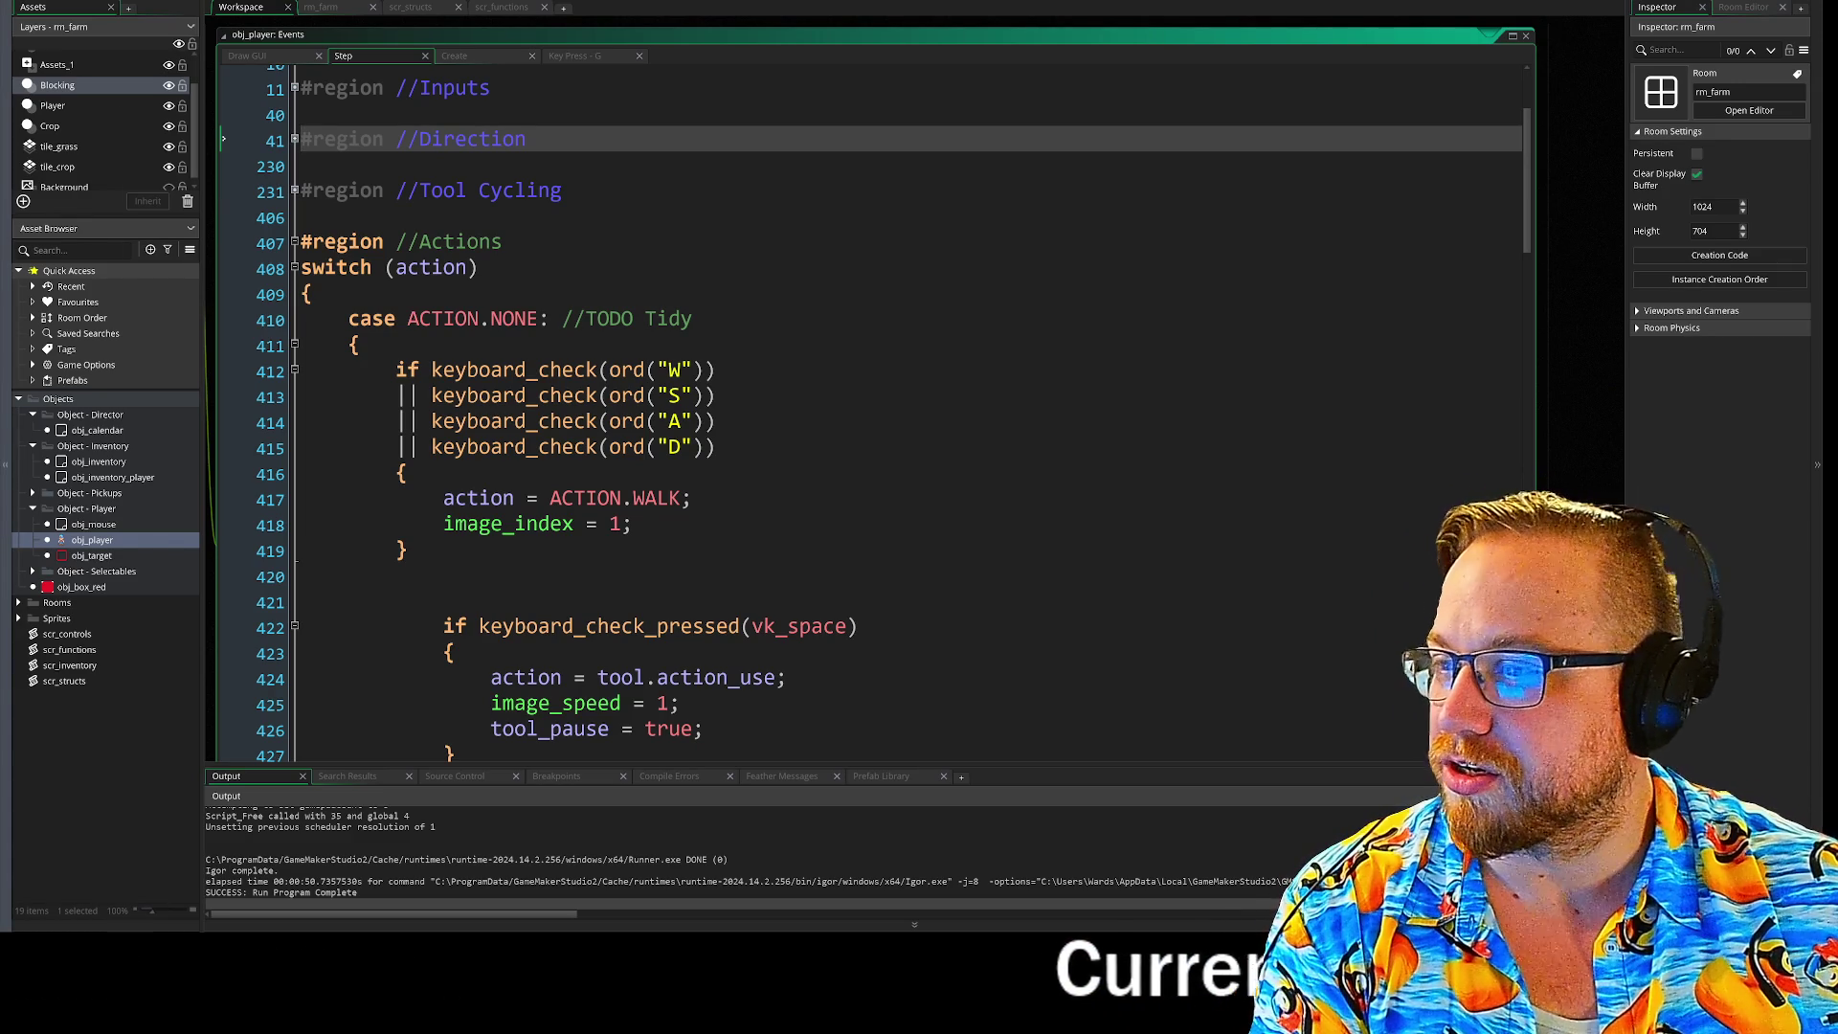
Step: Alt-Tab to the Cookie Clicker window
key(alt+Tab)
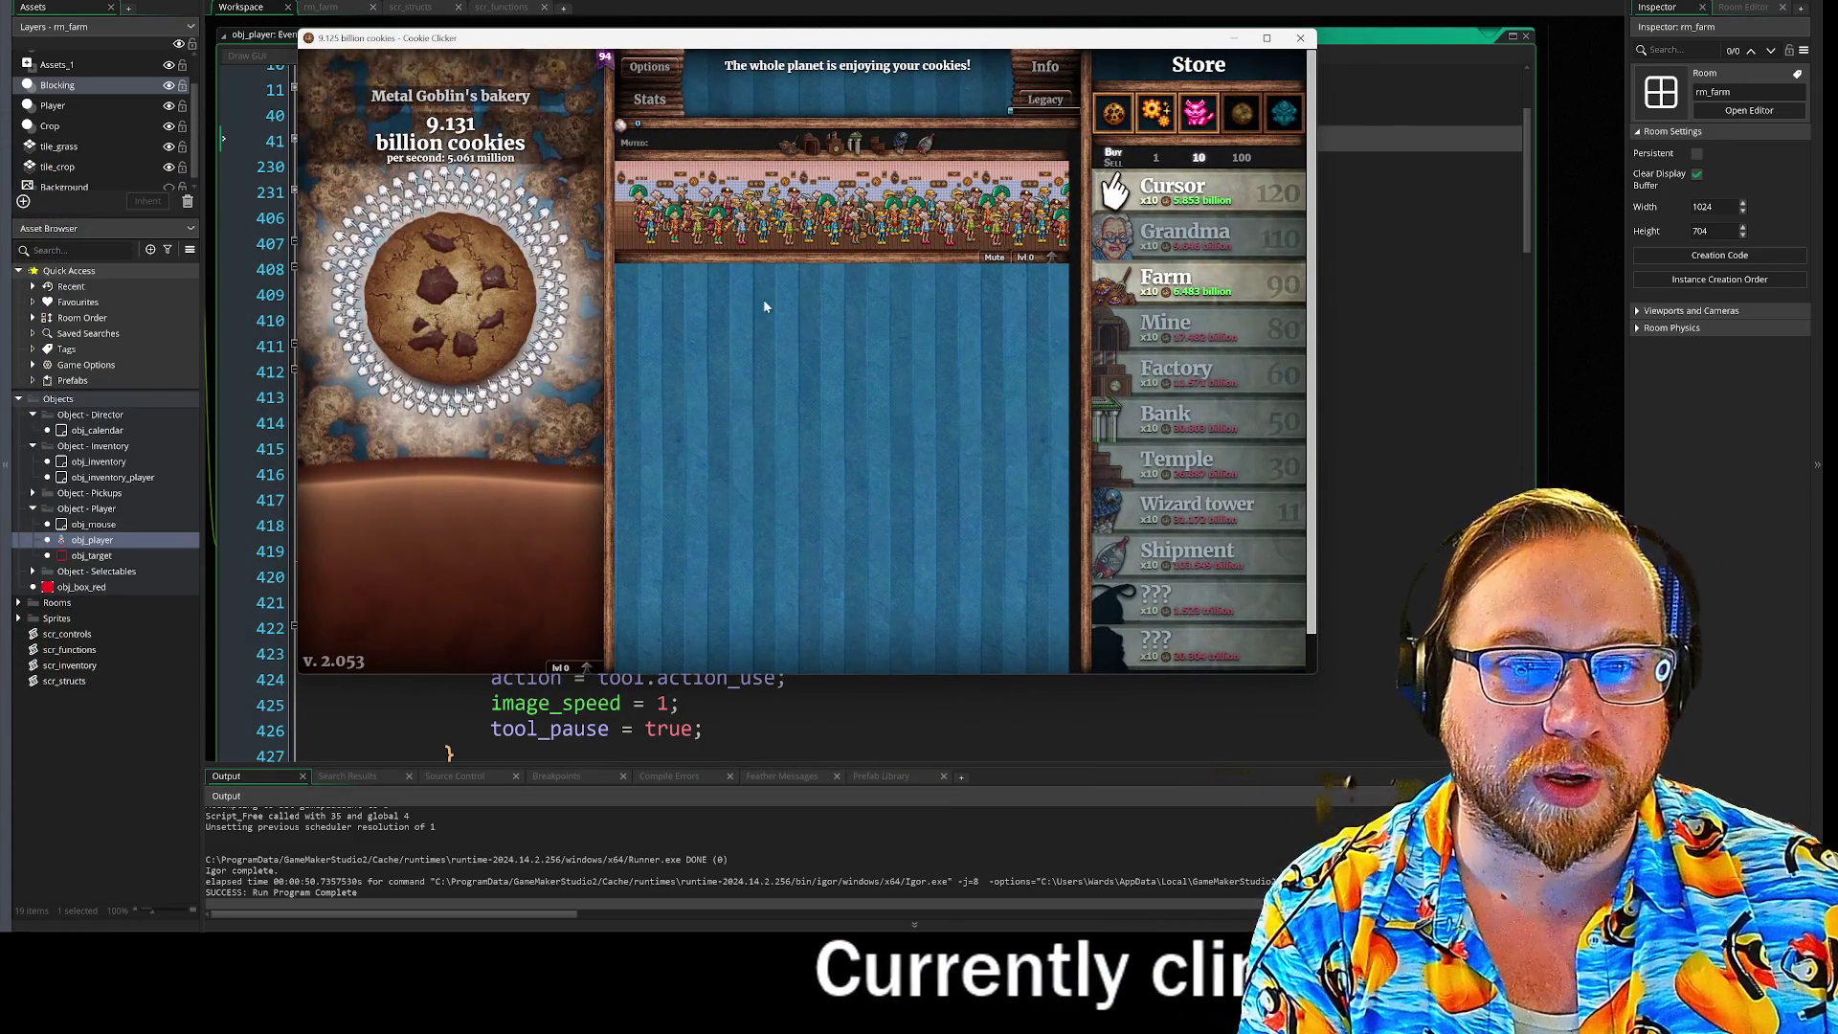
Step: Buy Kitten workers in Cookie Clicker, then return to obj_player's code window in GameMaker
click(1196, 114)
drag(932, 38, 855, 72)
key(alt+Tab)
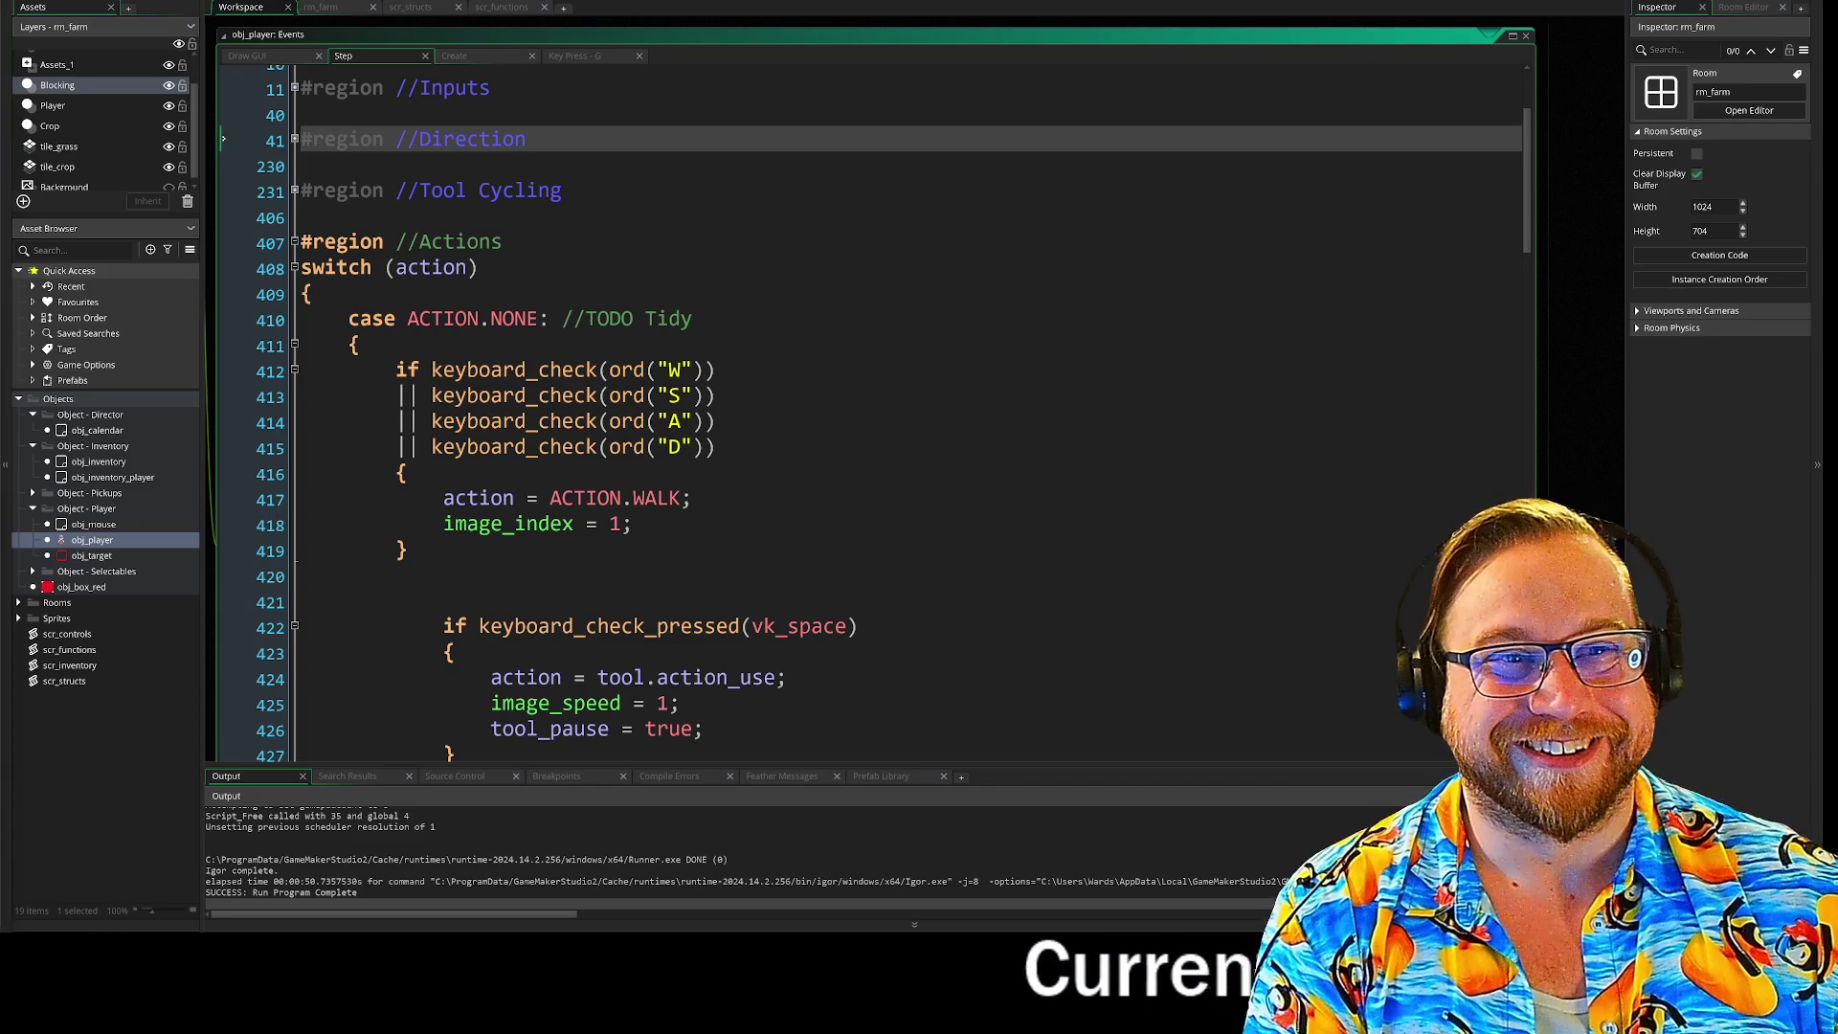
click(632, 525)
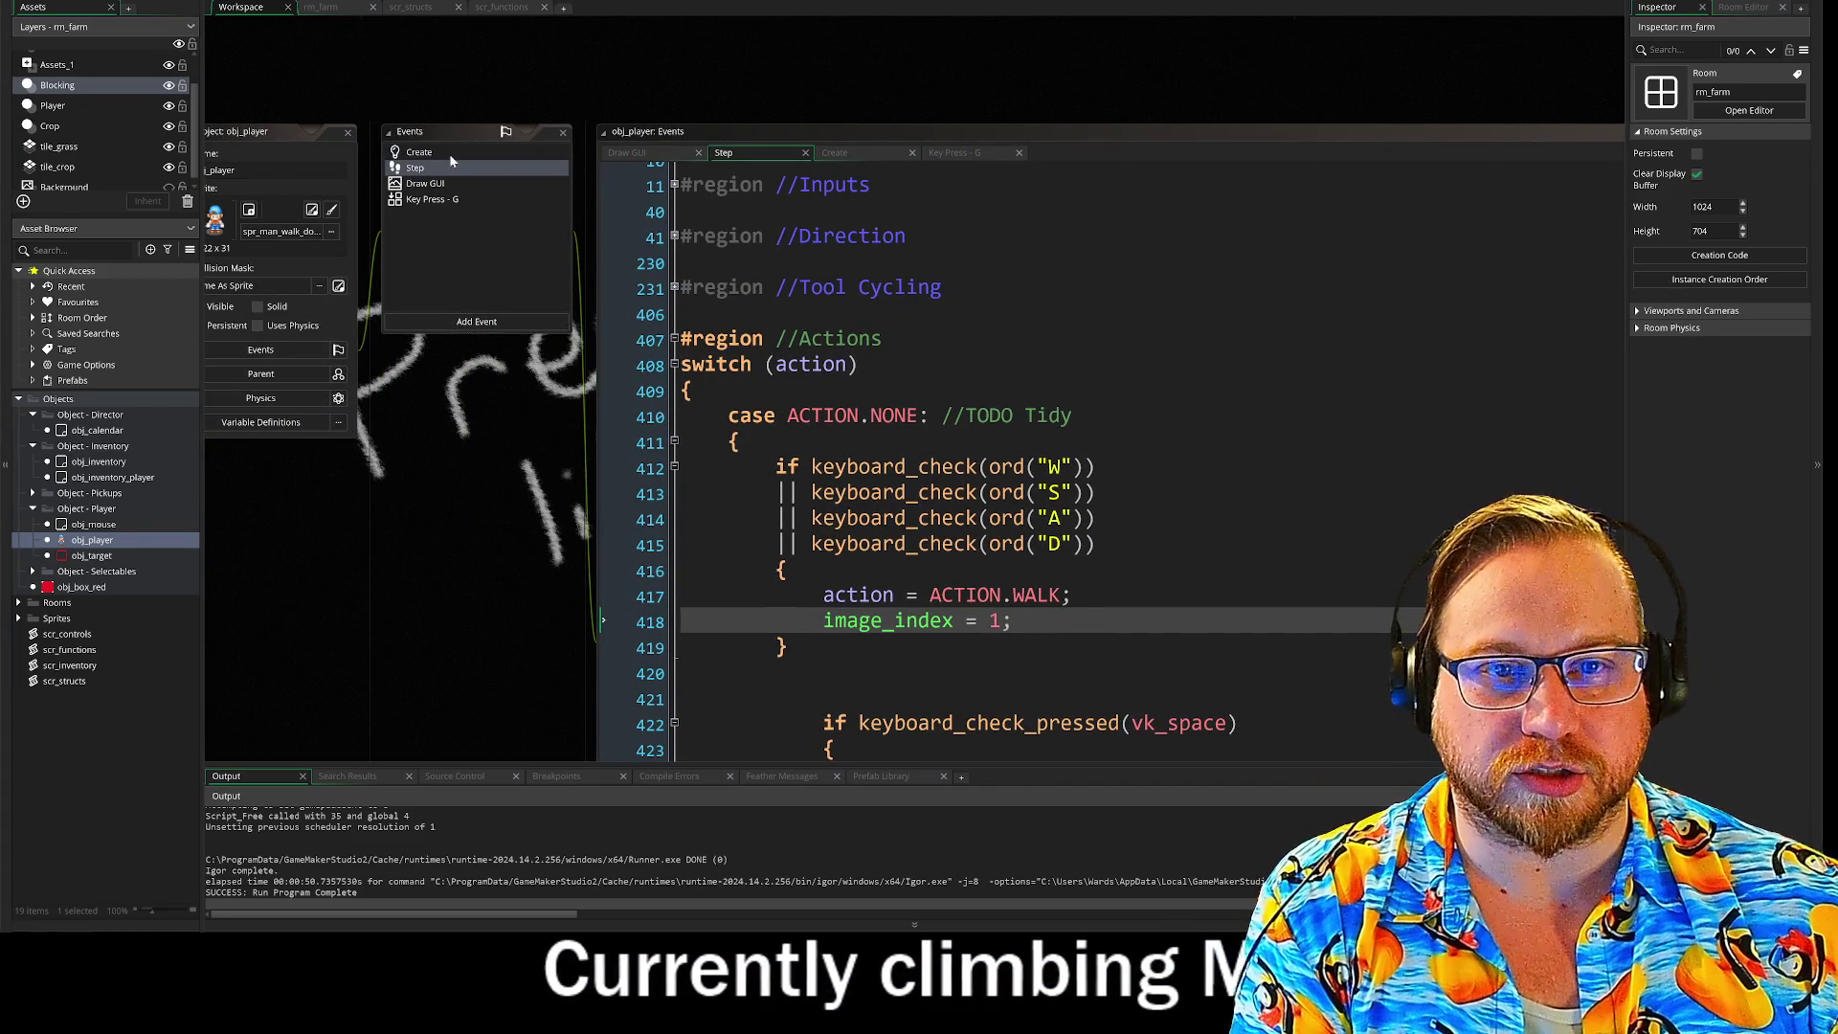
scroll(477, 433, right, 2)
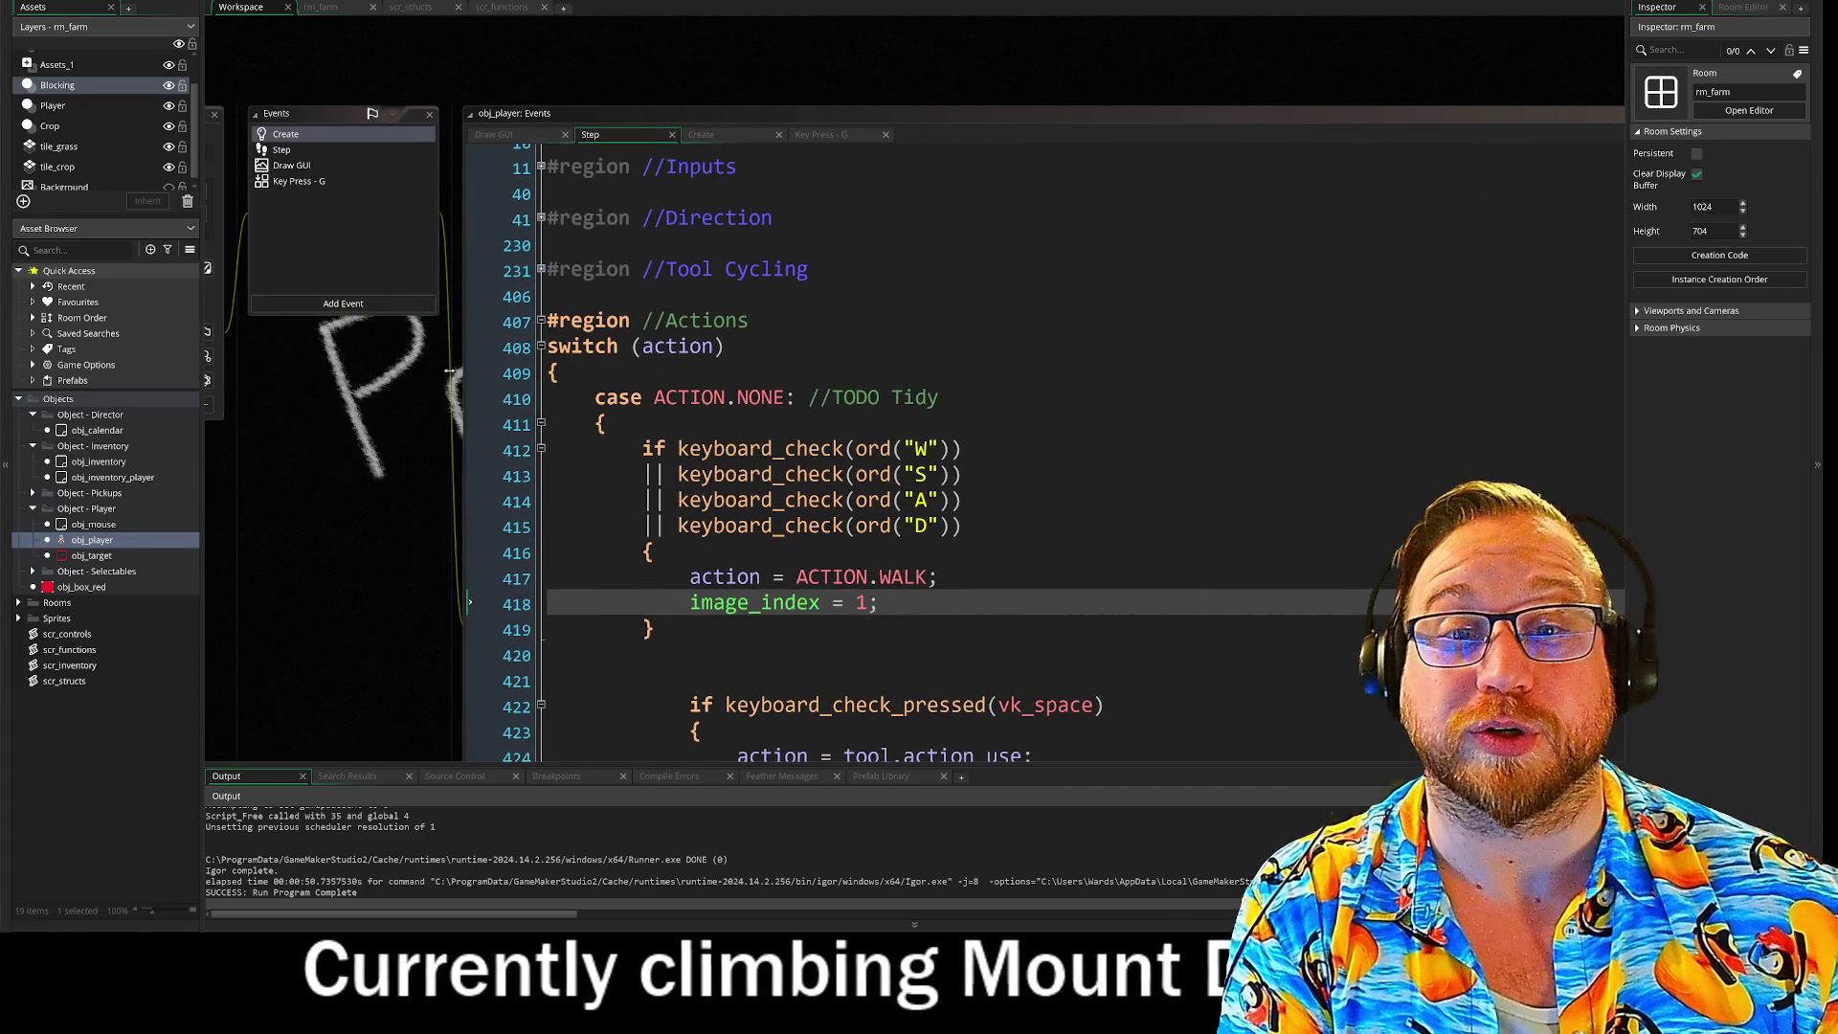
click(287, 149)
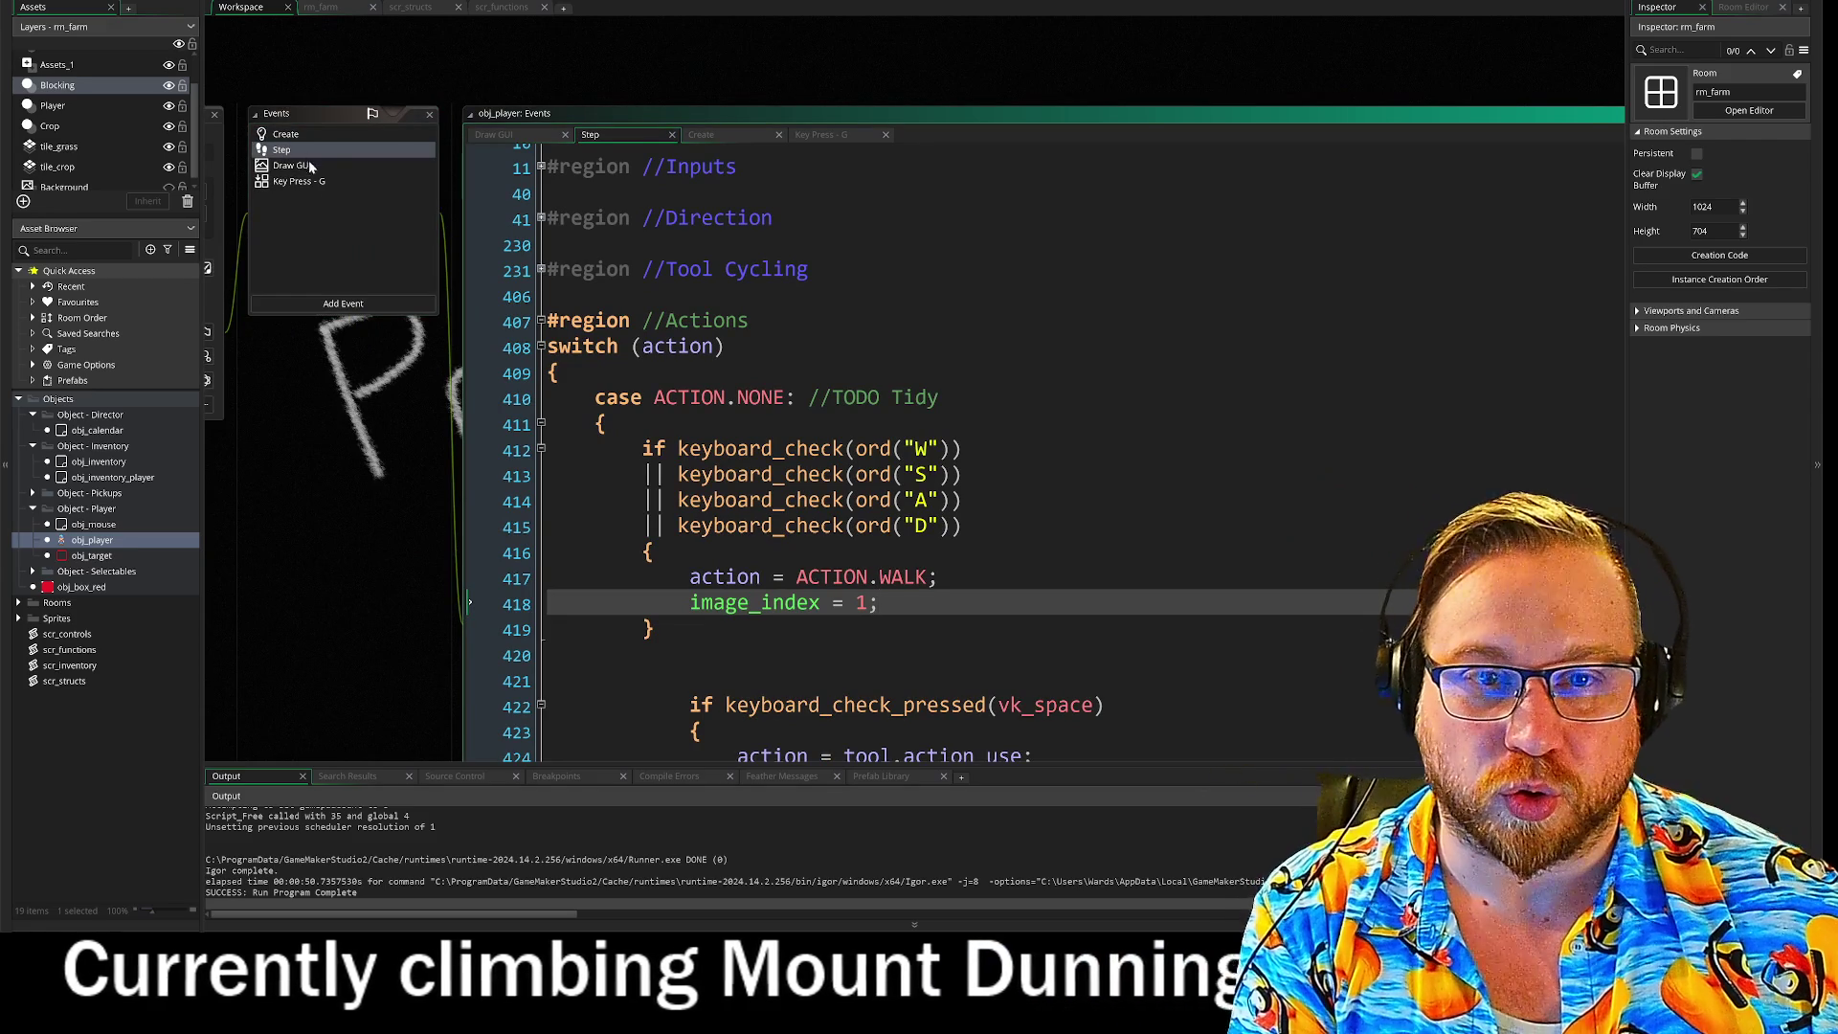
drag(700, 134, 511, 135)
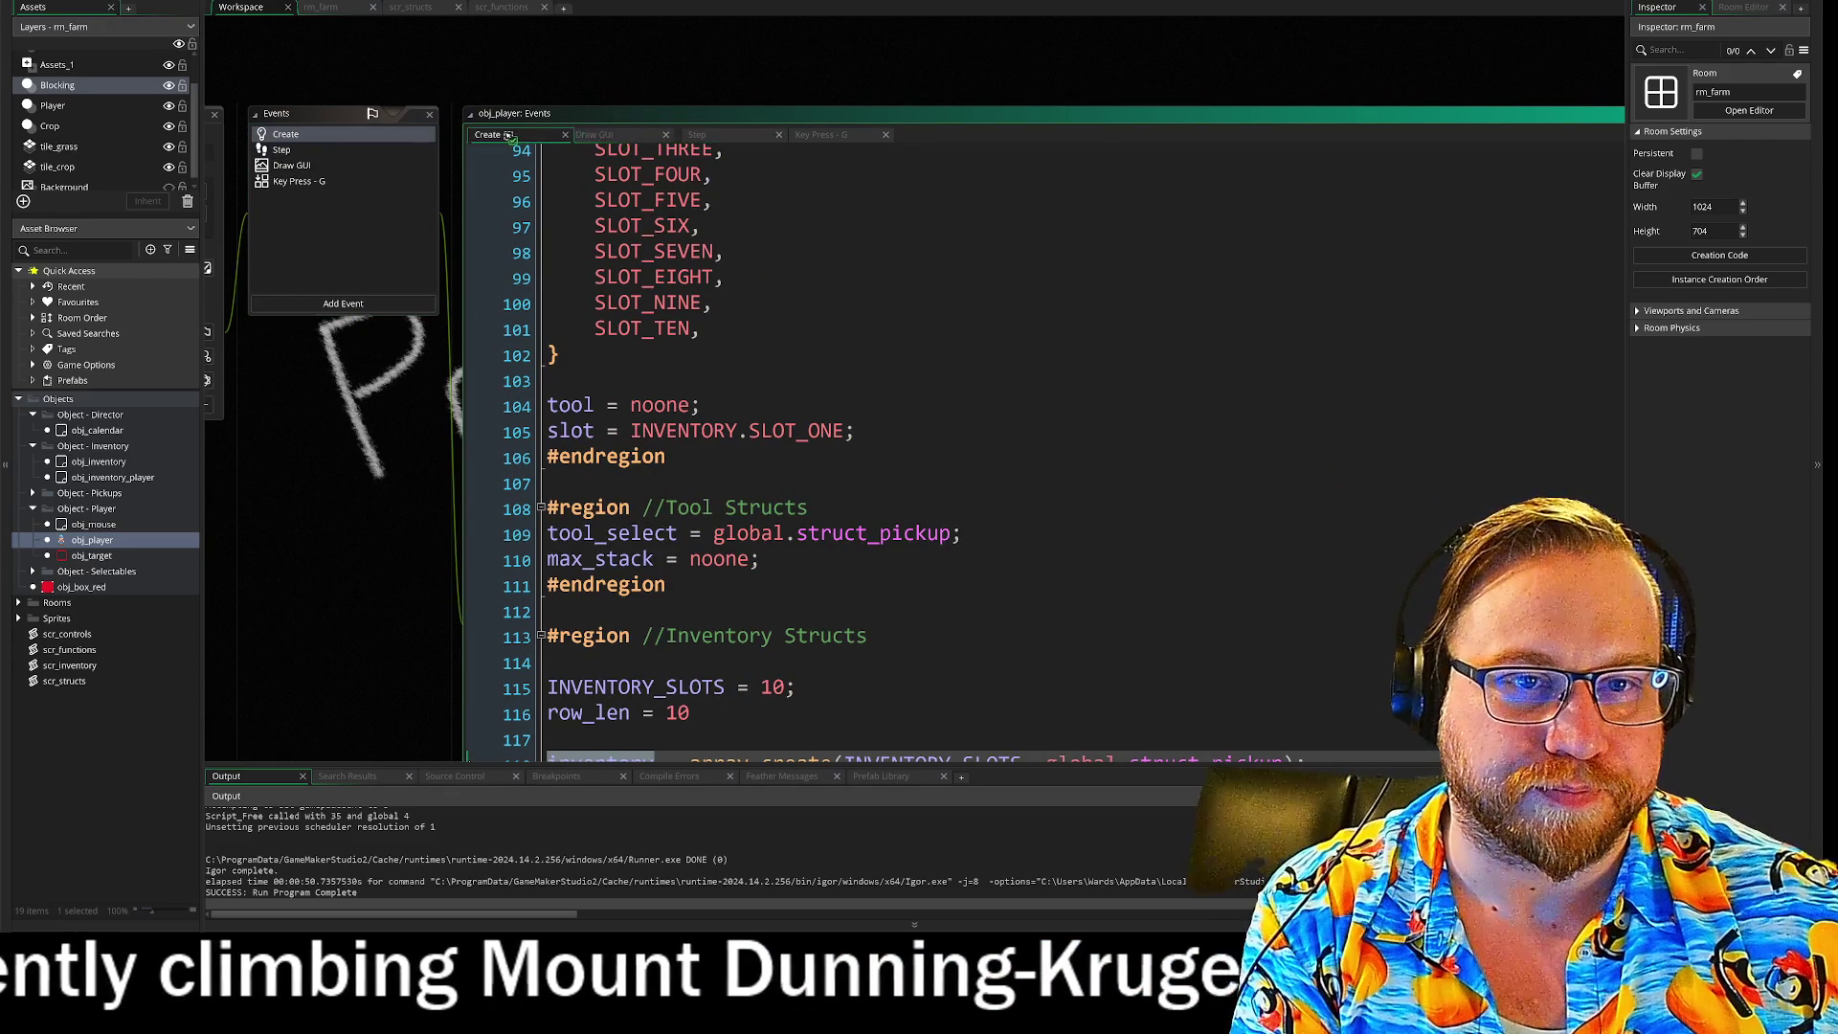
drag(731, 134, 623, 135)
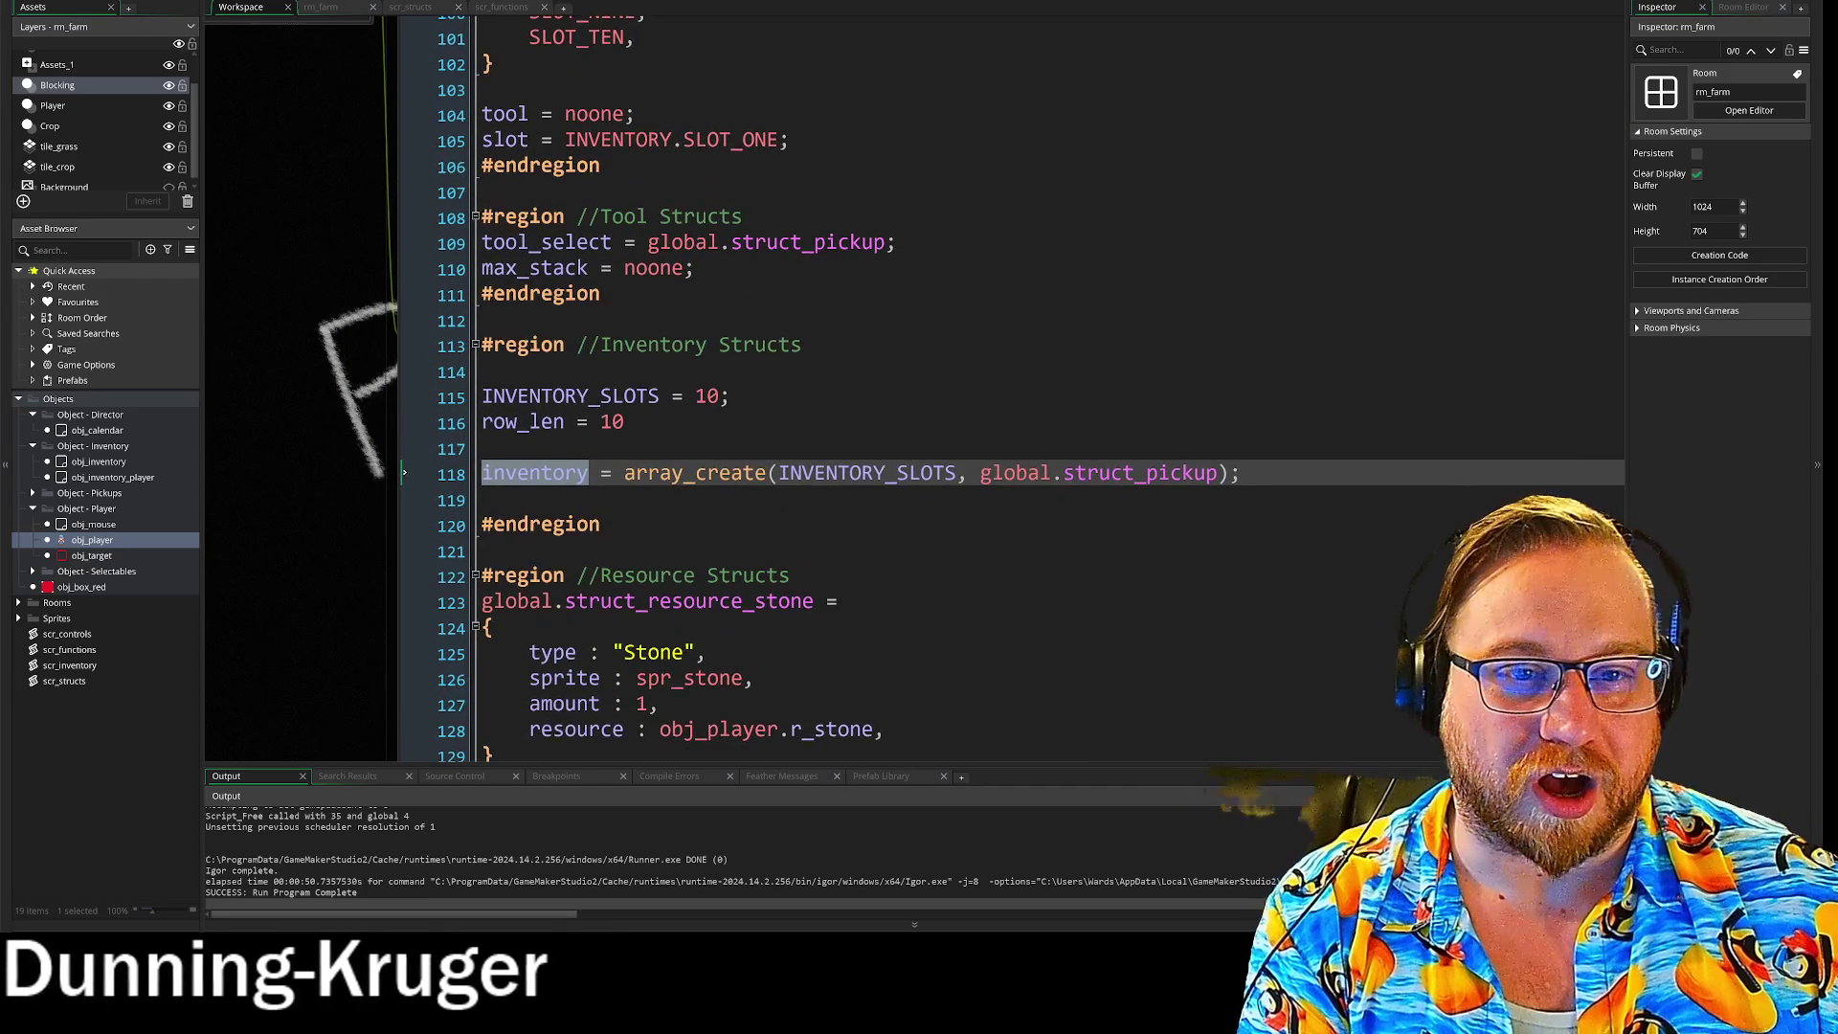
click(1060, 560)
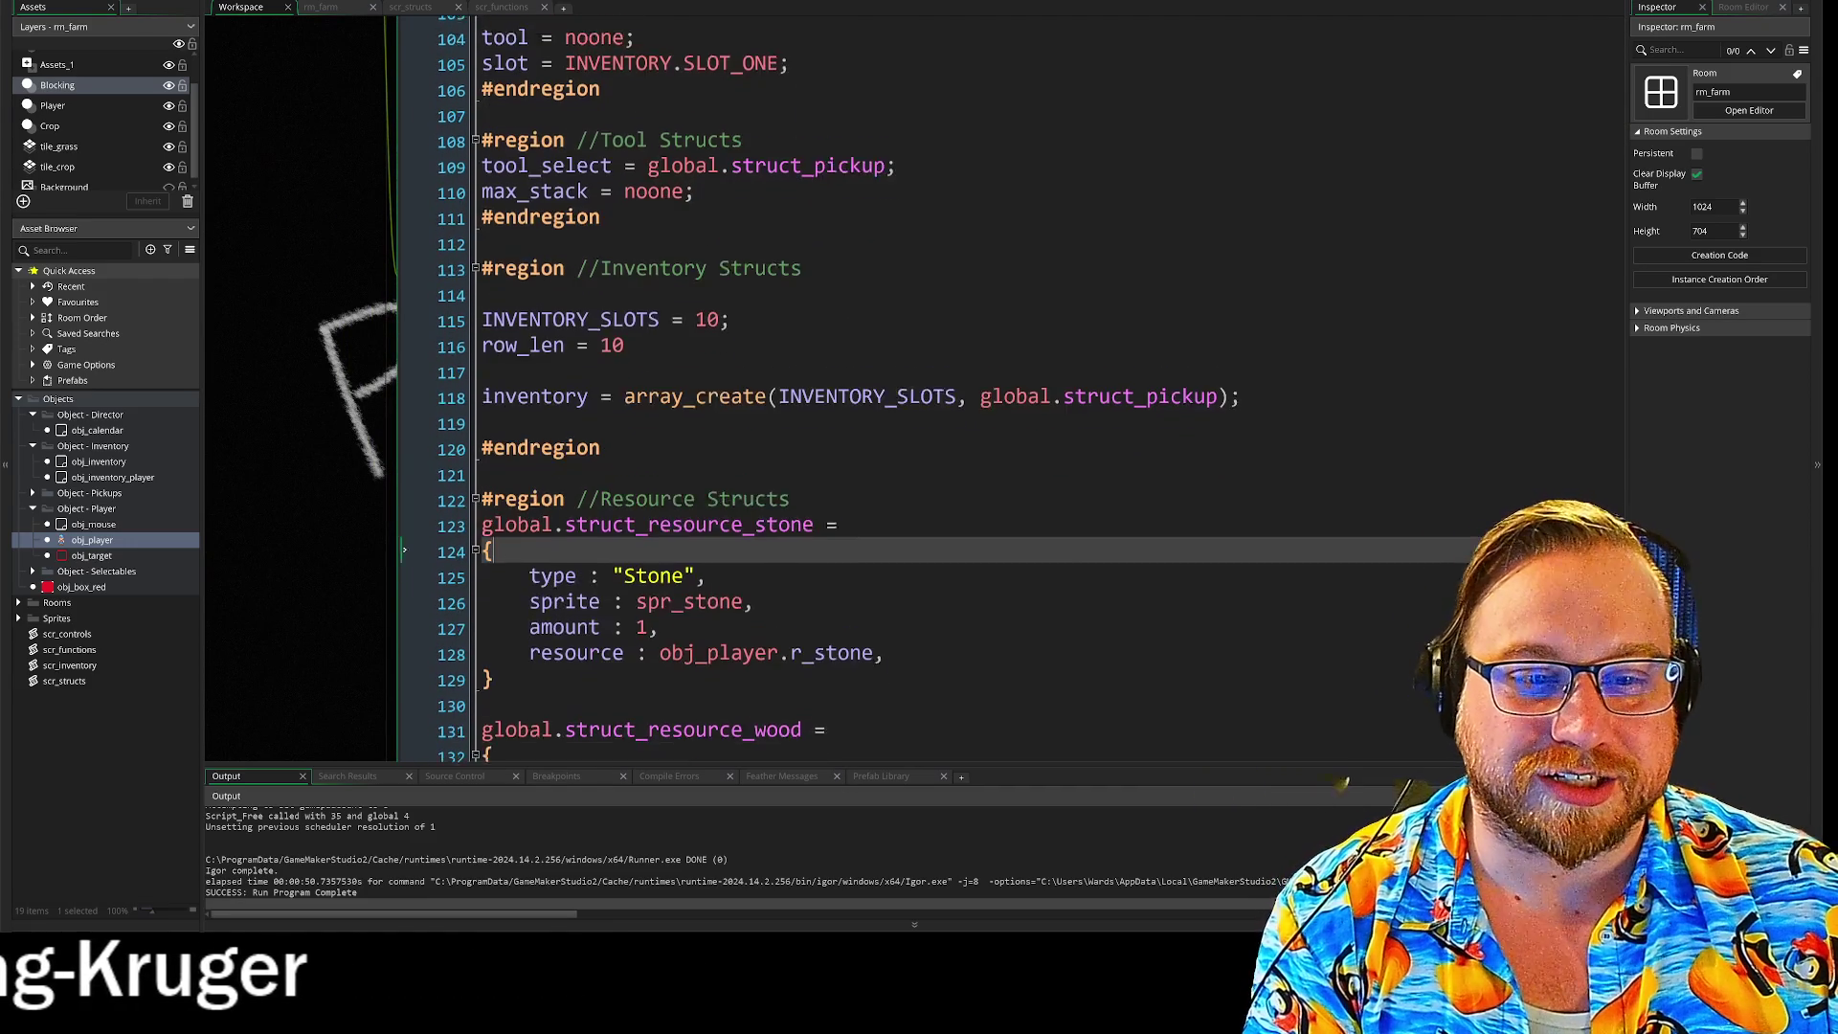
scroll(1060, 559, down, 2)
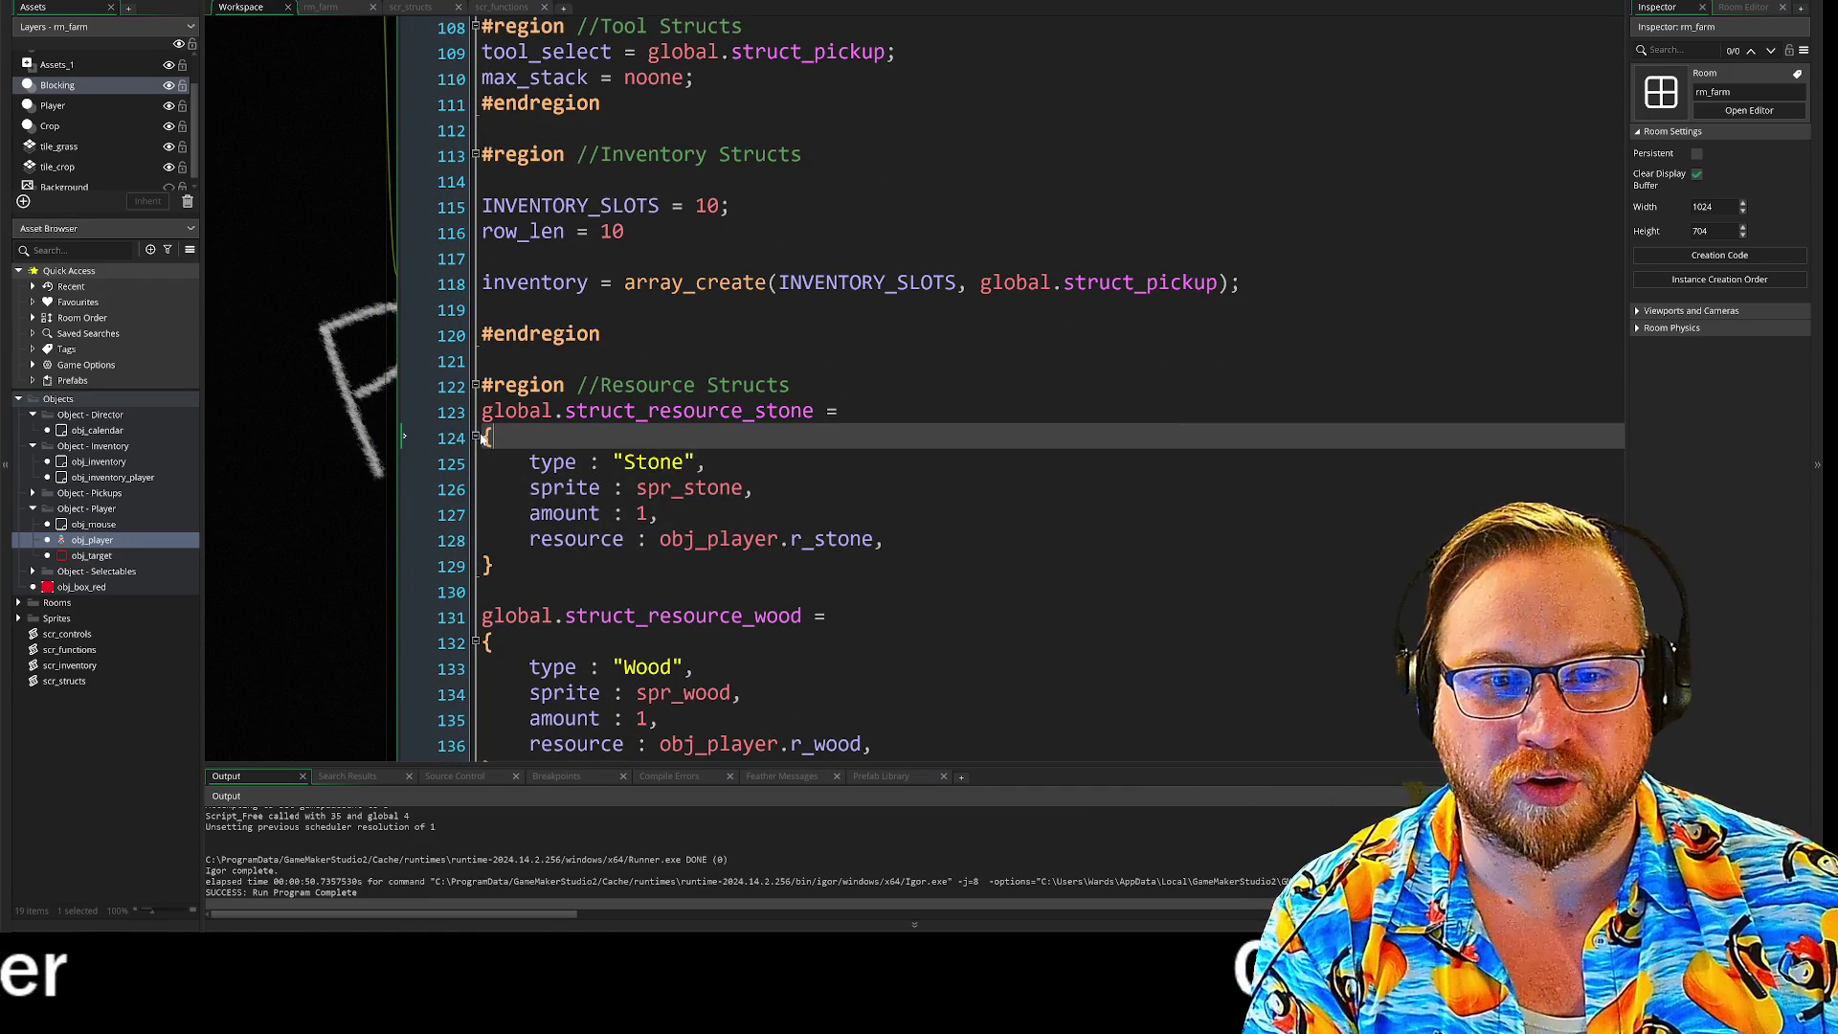
click(476, 437)
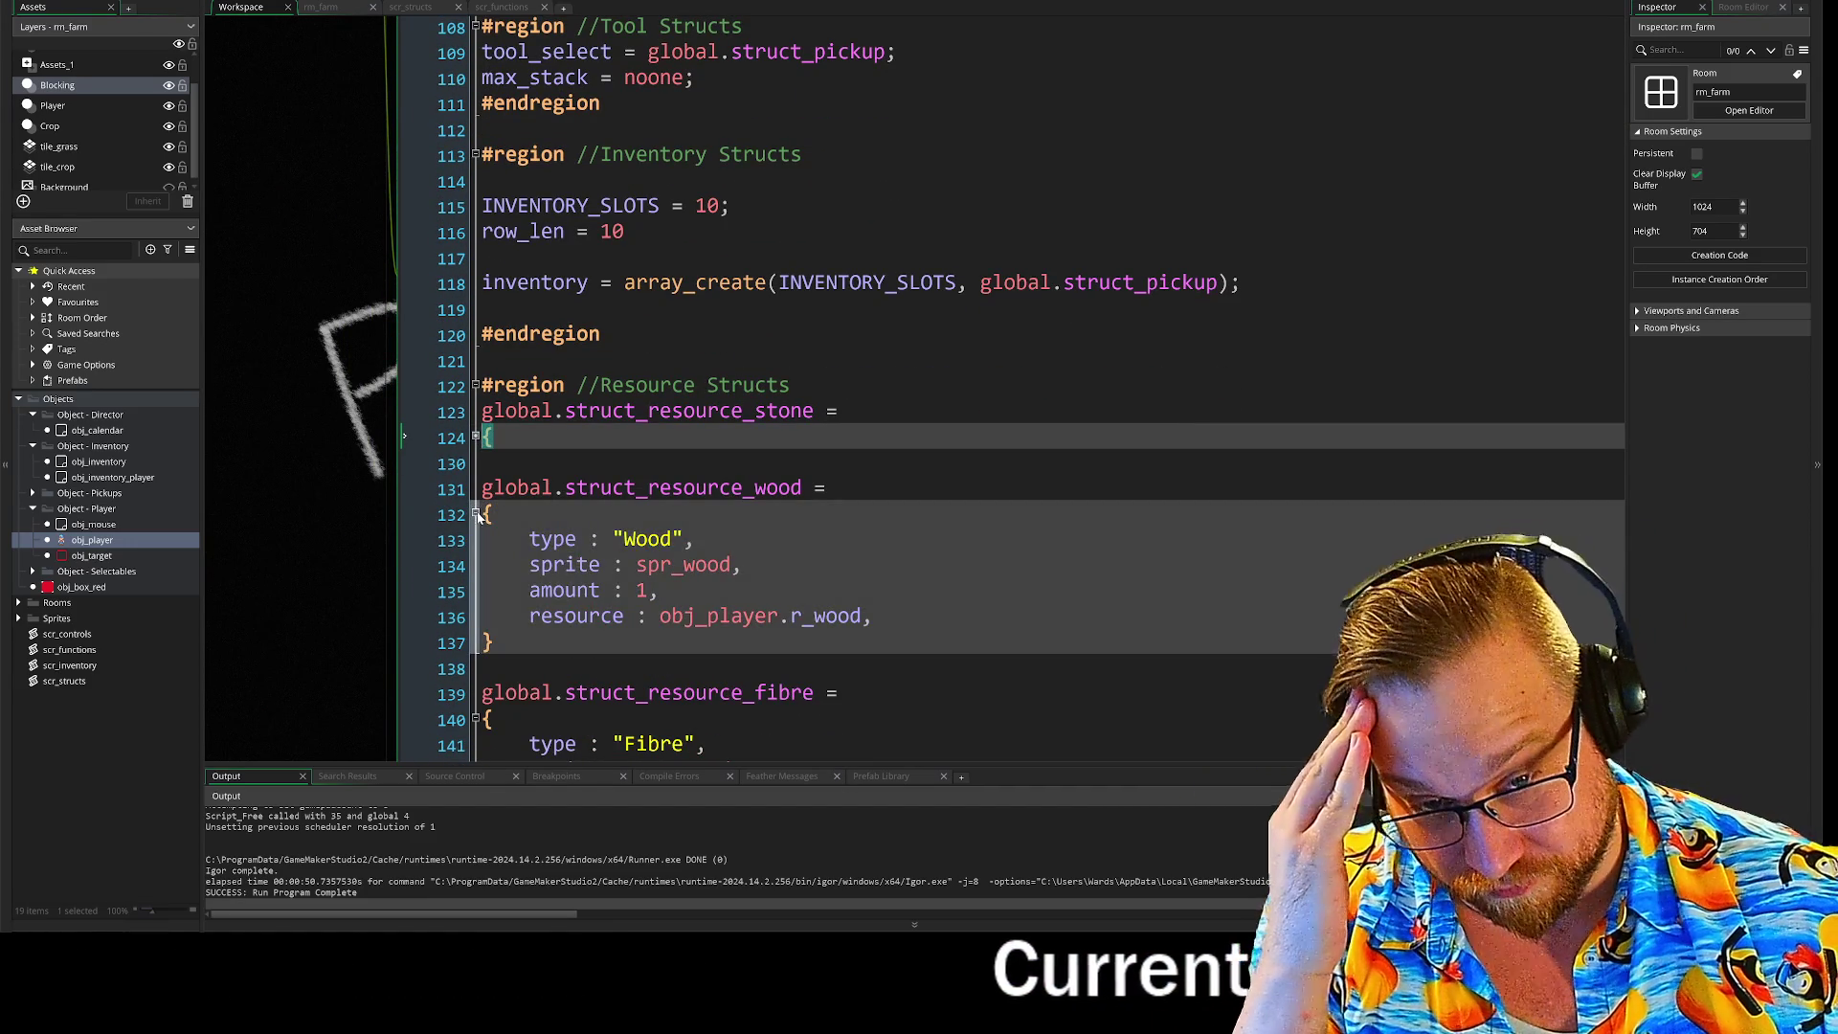
click(476, 514)
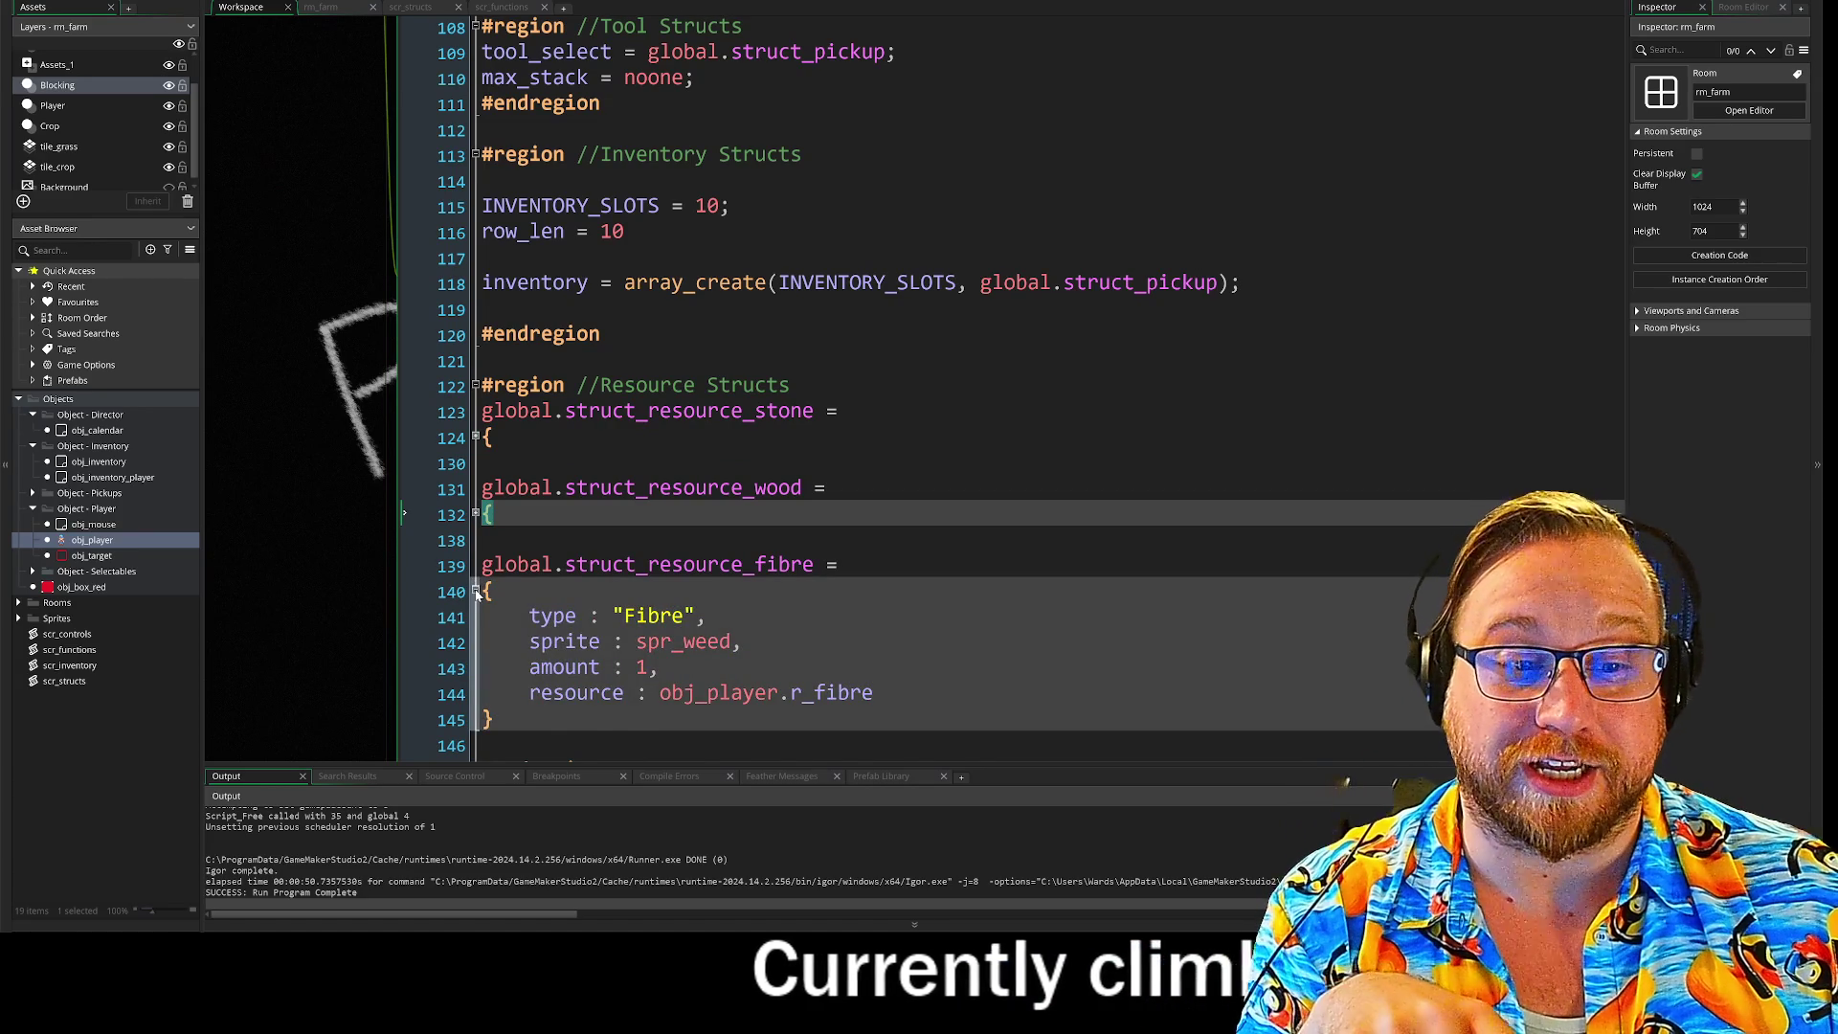
click(476, 592)
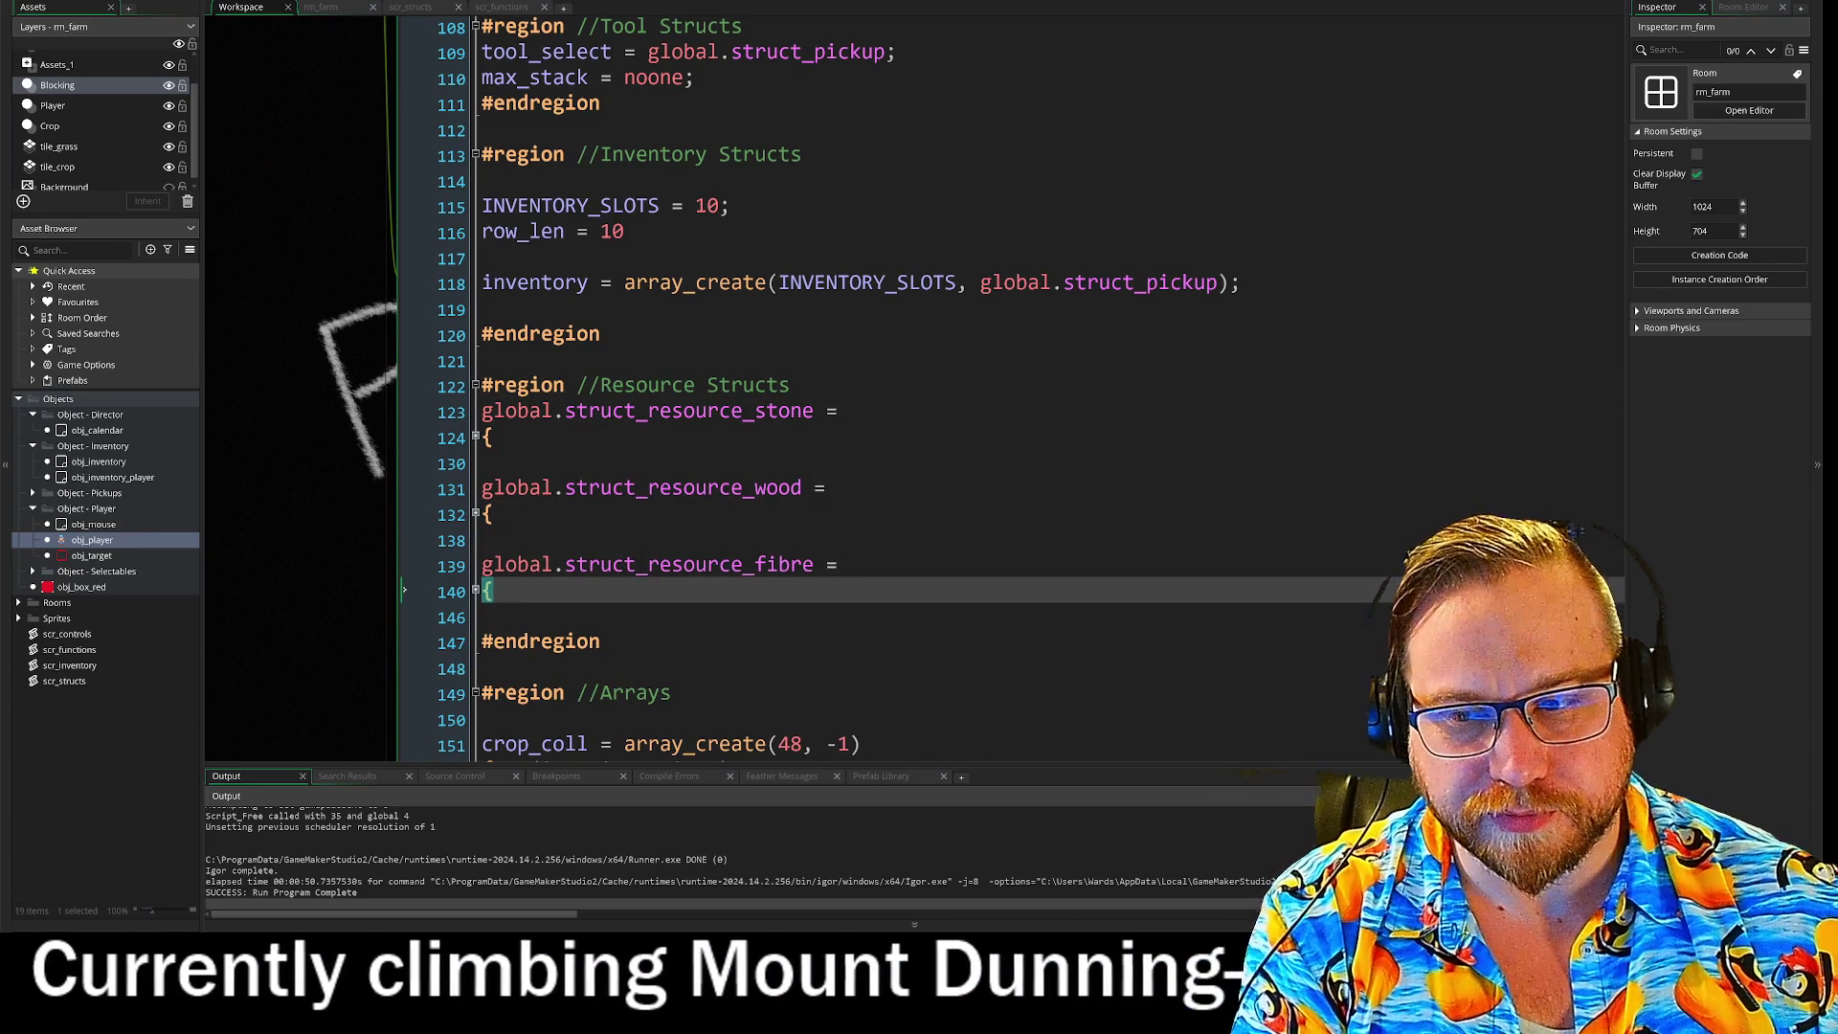
mouse_move(608, 493)
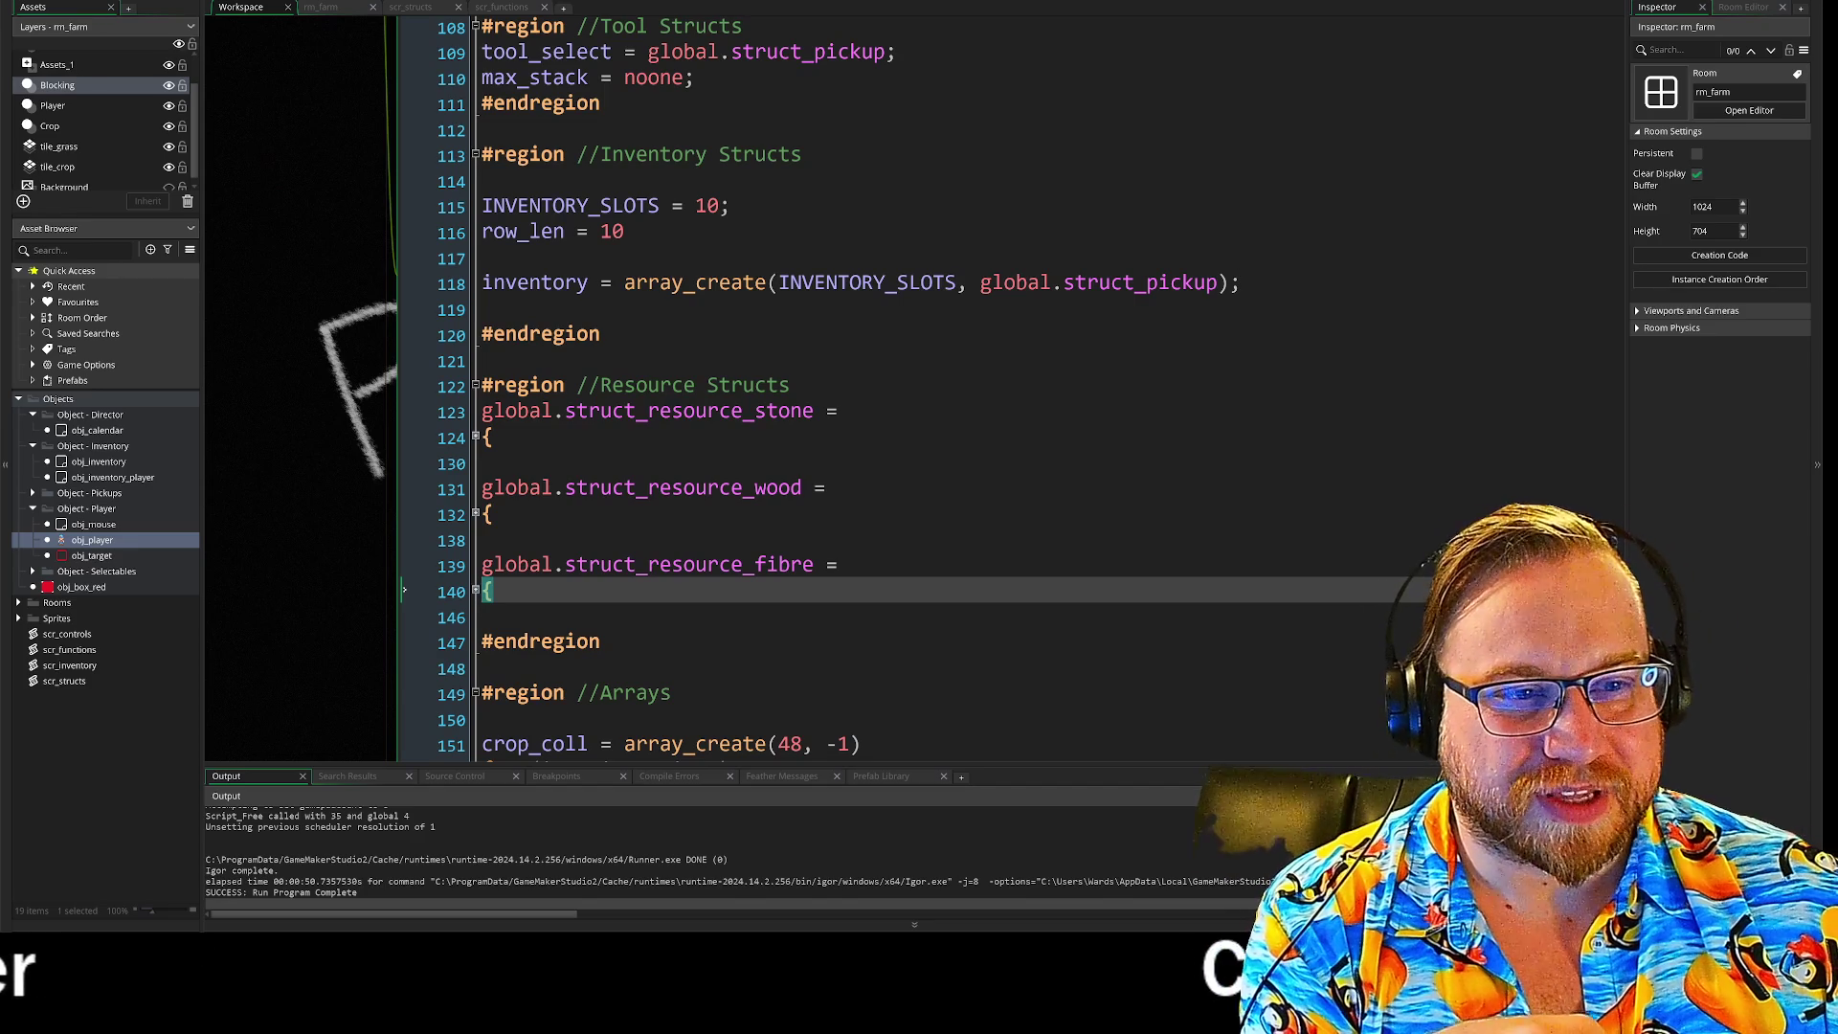
scroll(862, 383, down, 1)
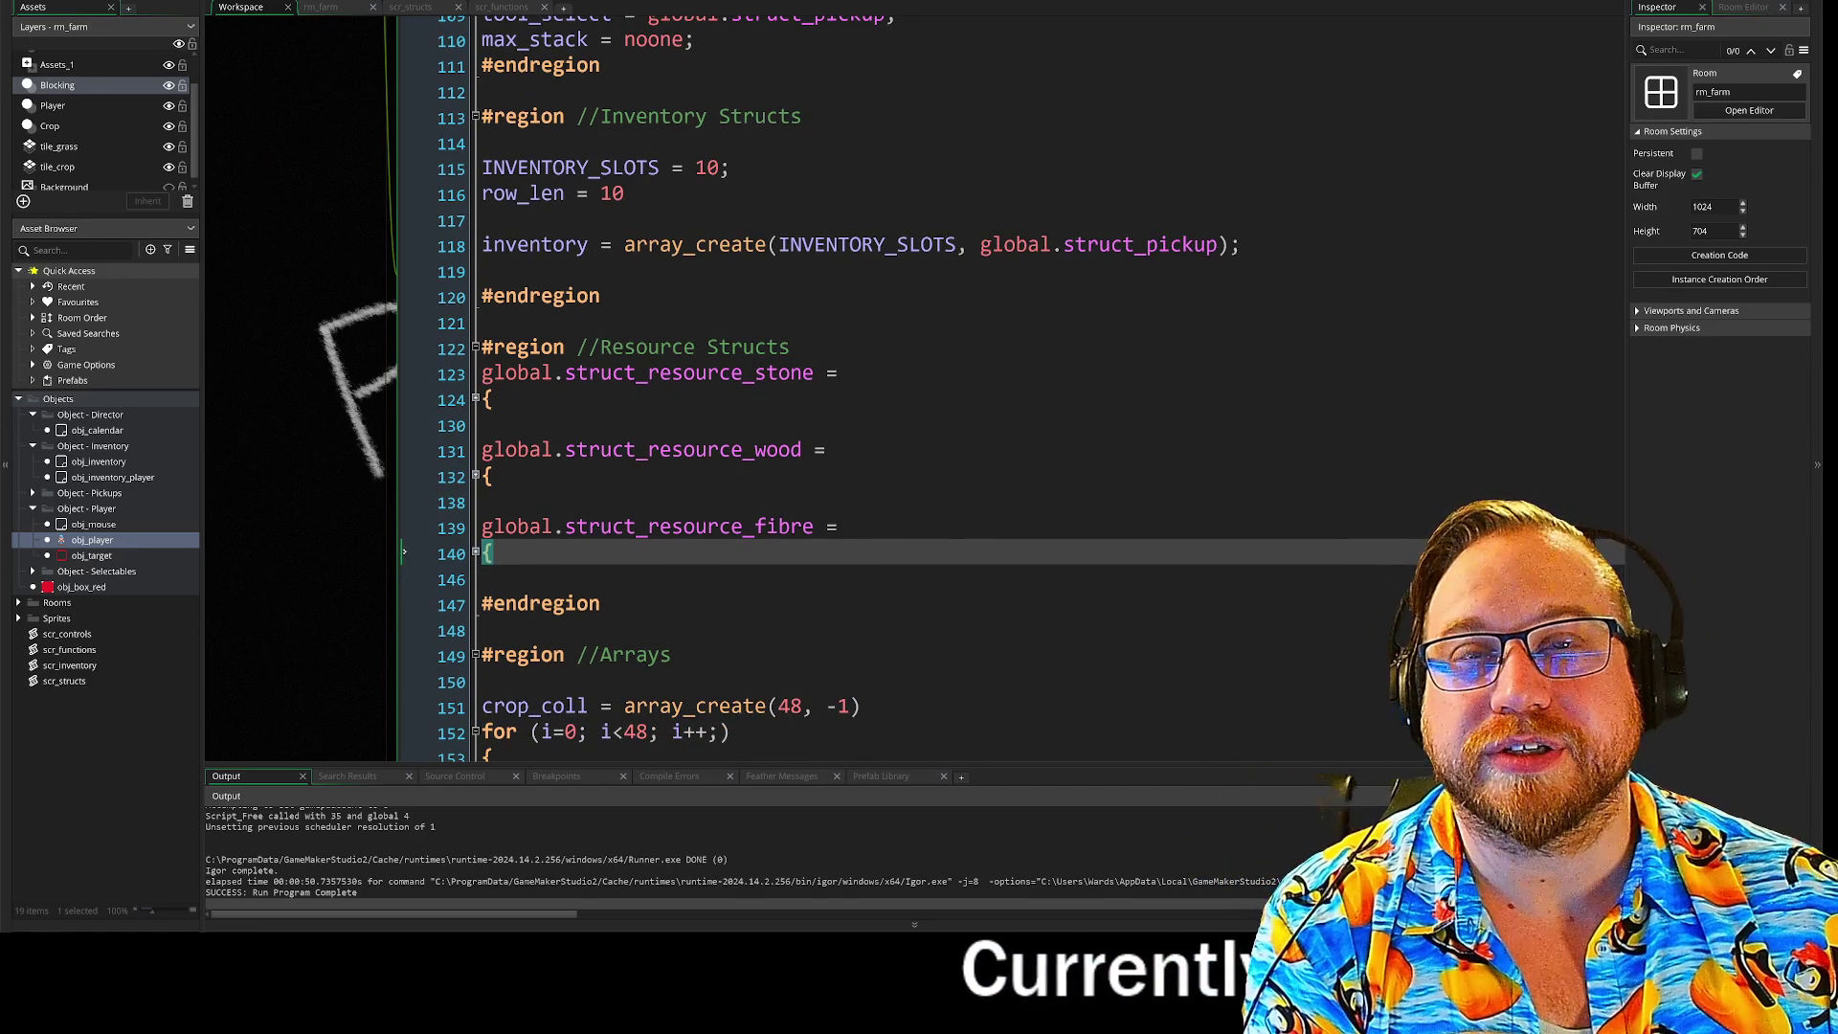
scroll(862, 383, down, 4)
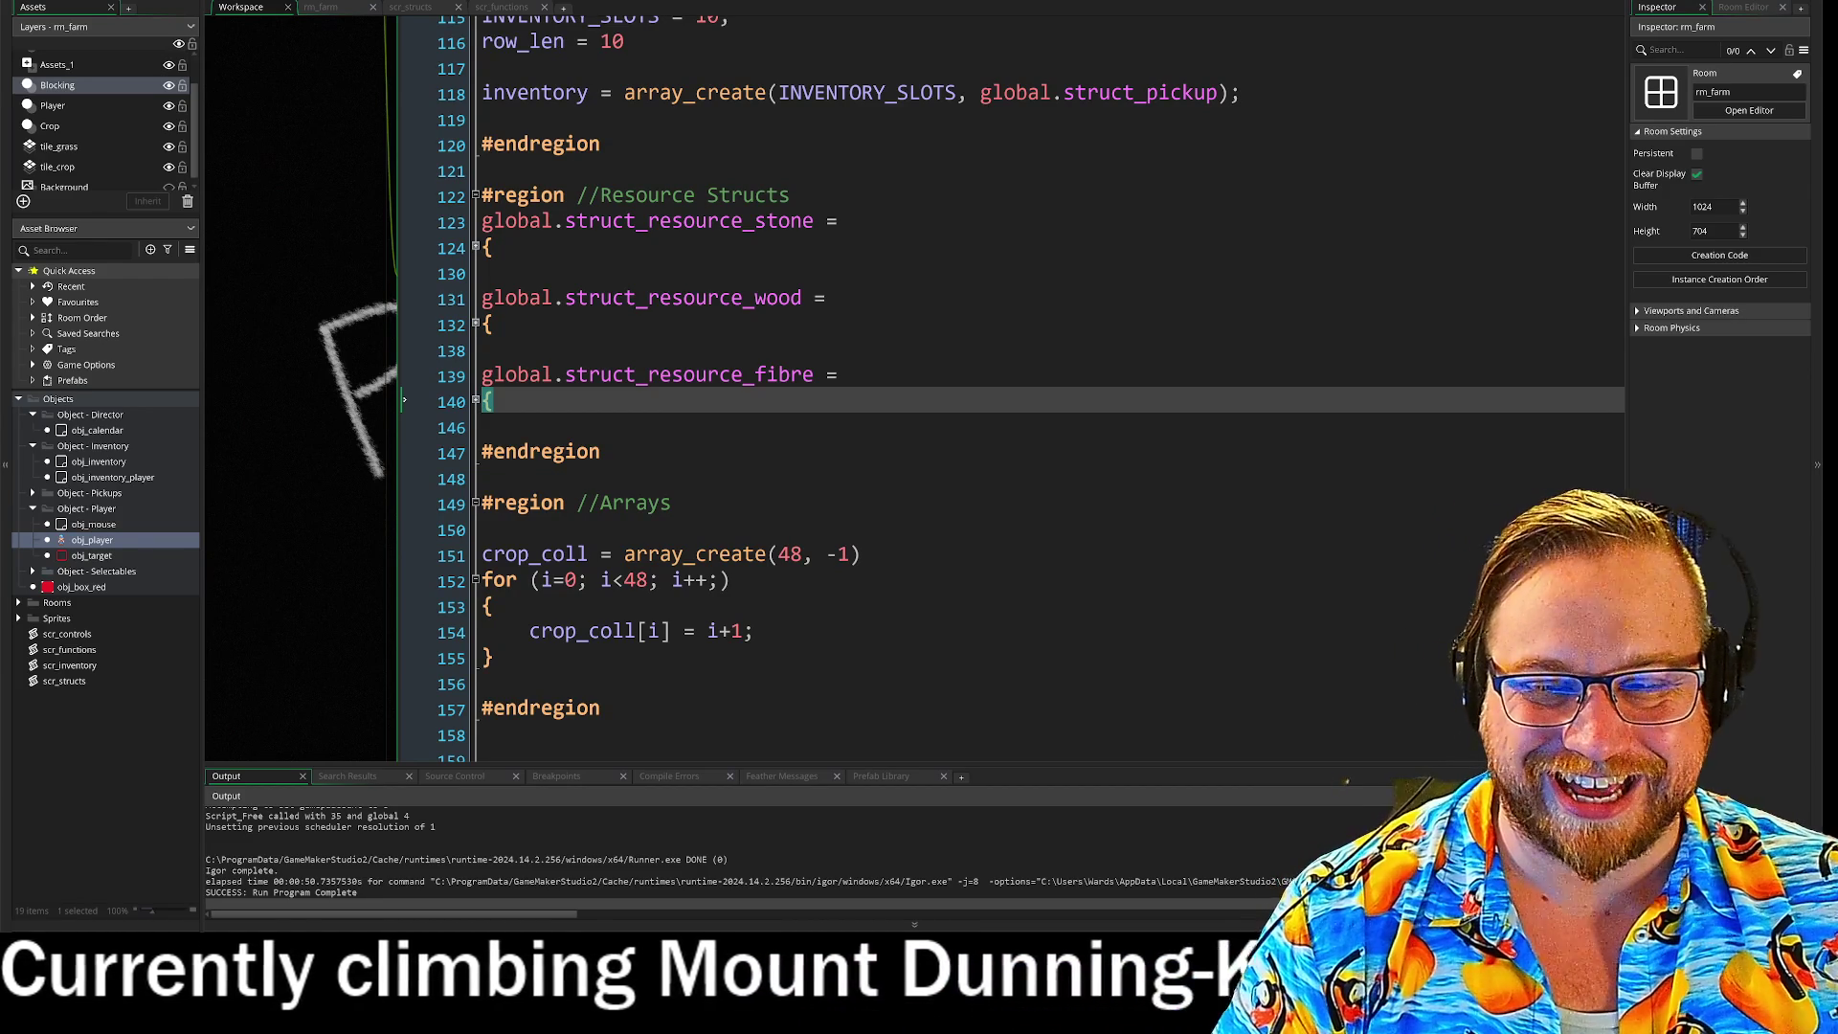
scroll(742, 556, down, 1)
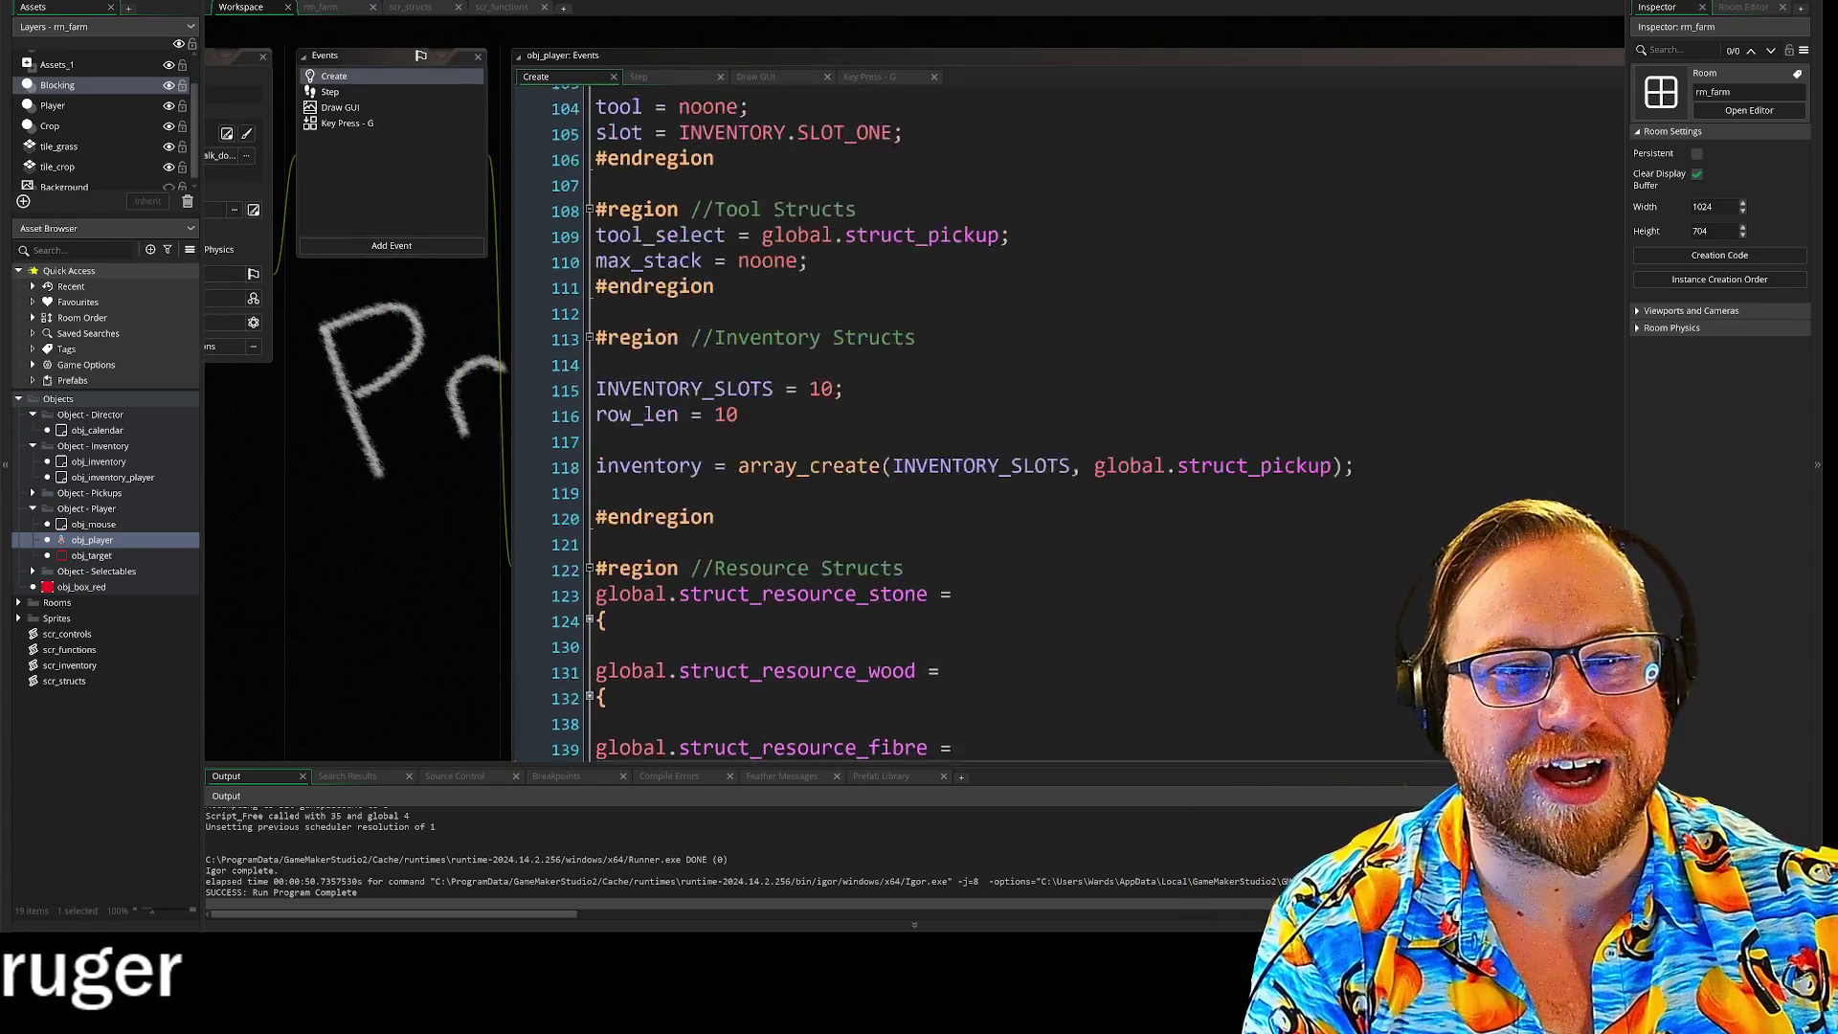
Step: Switch from Create to obj_player's Step event and scroll to the ACTION.CONTAINER and PICKUP cases
scroll(957, 421, up, 12)
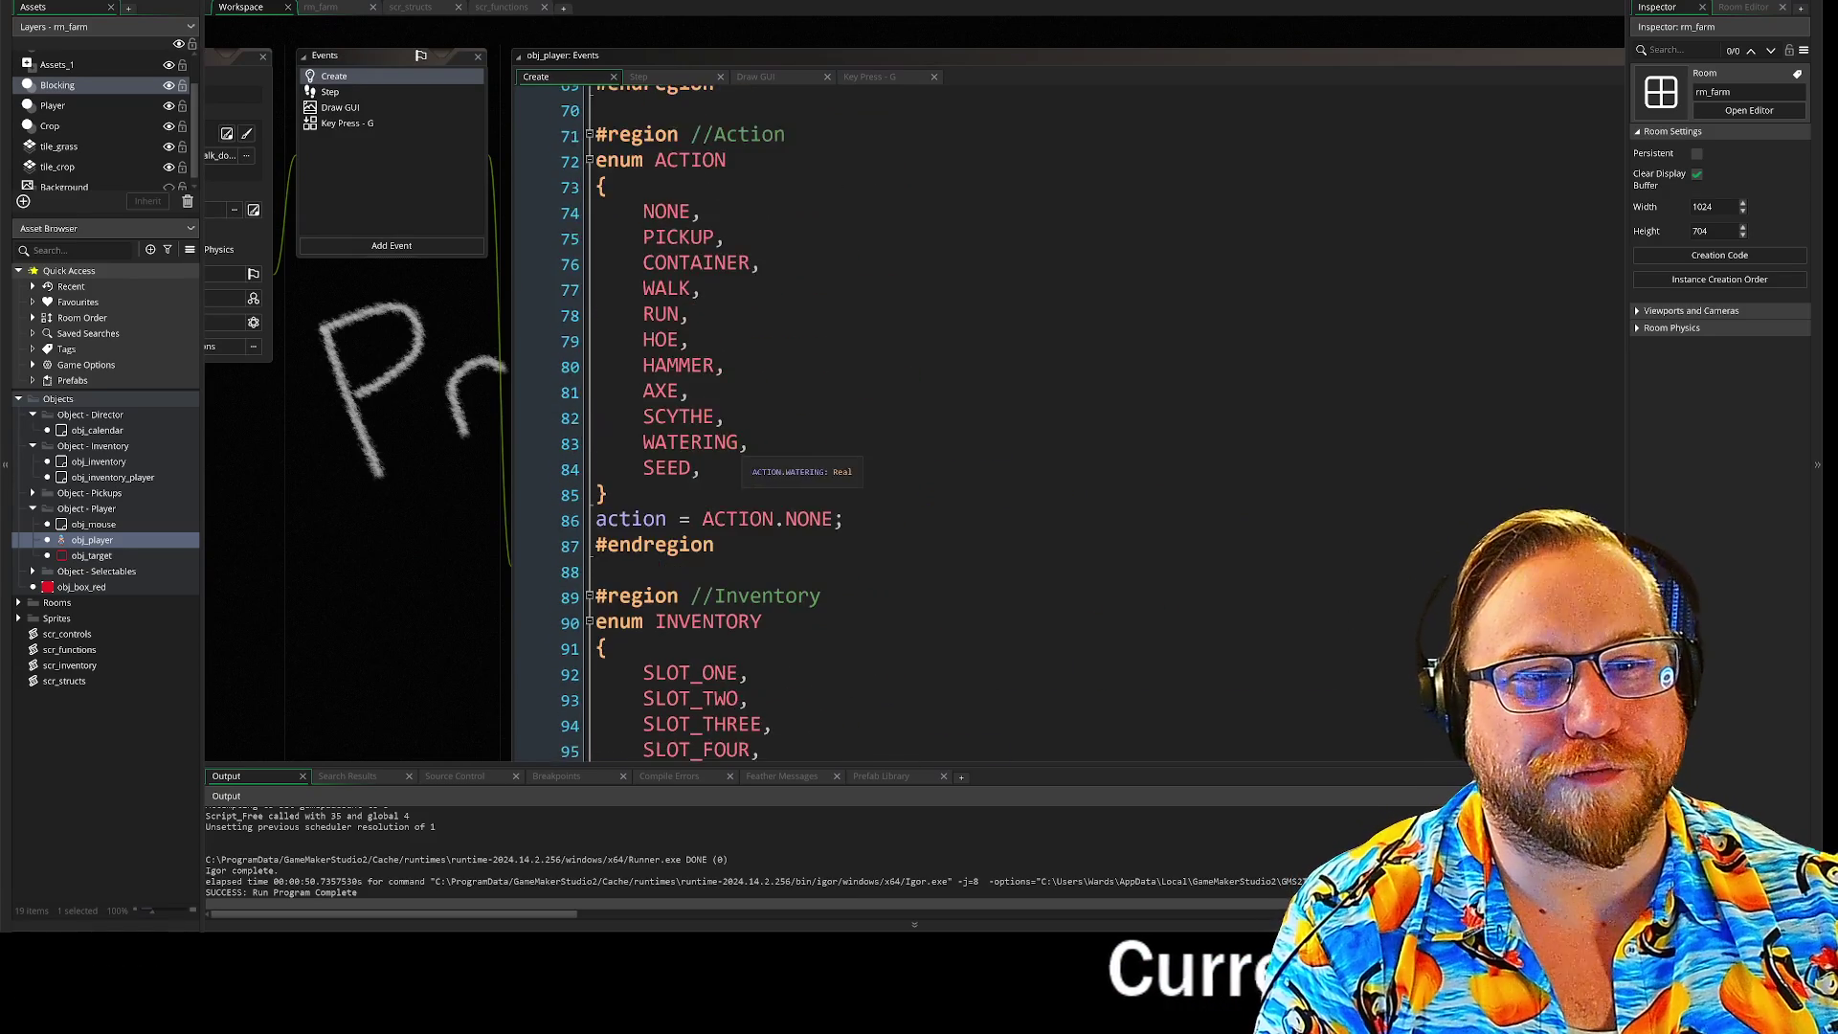
scroll(958, 421, up, 7)
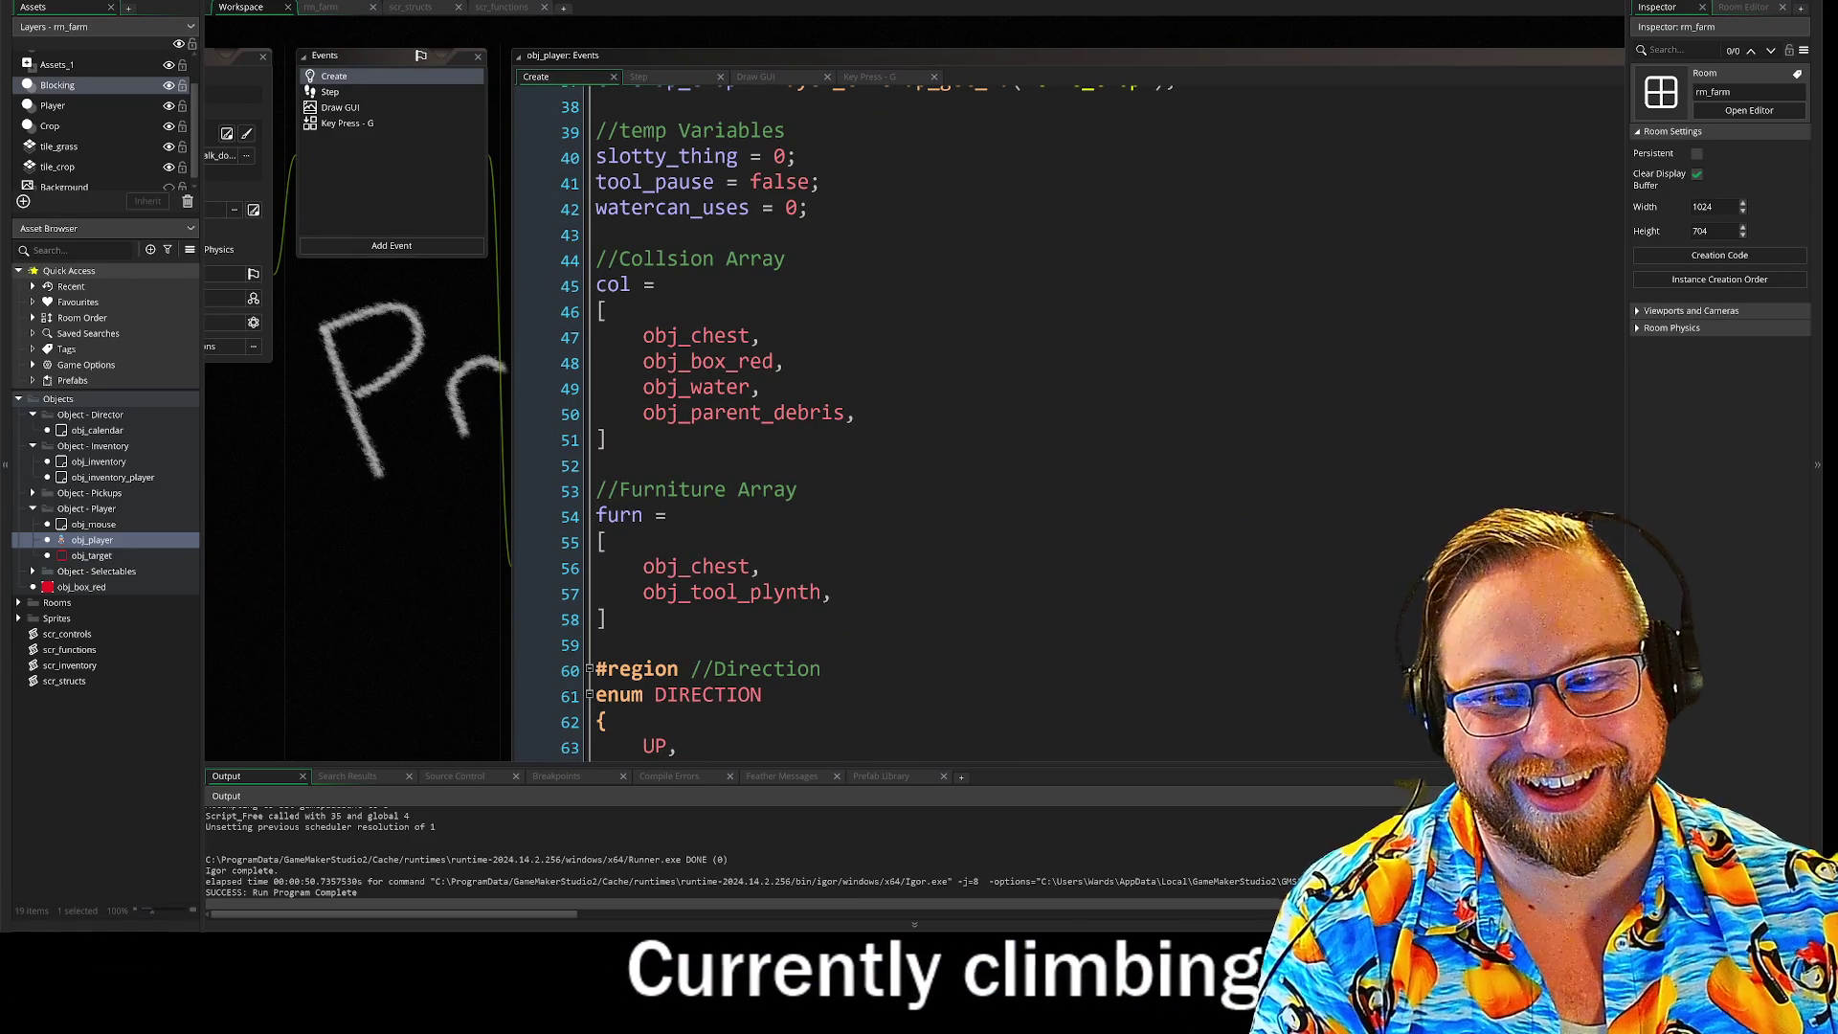
scroll(958, 422, up, 9)
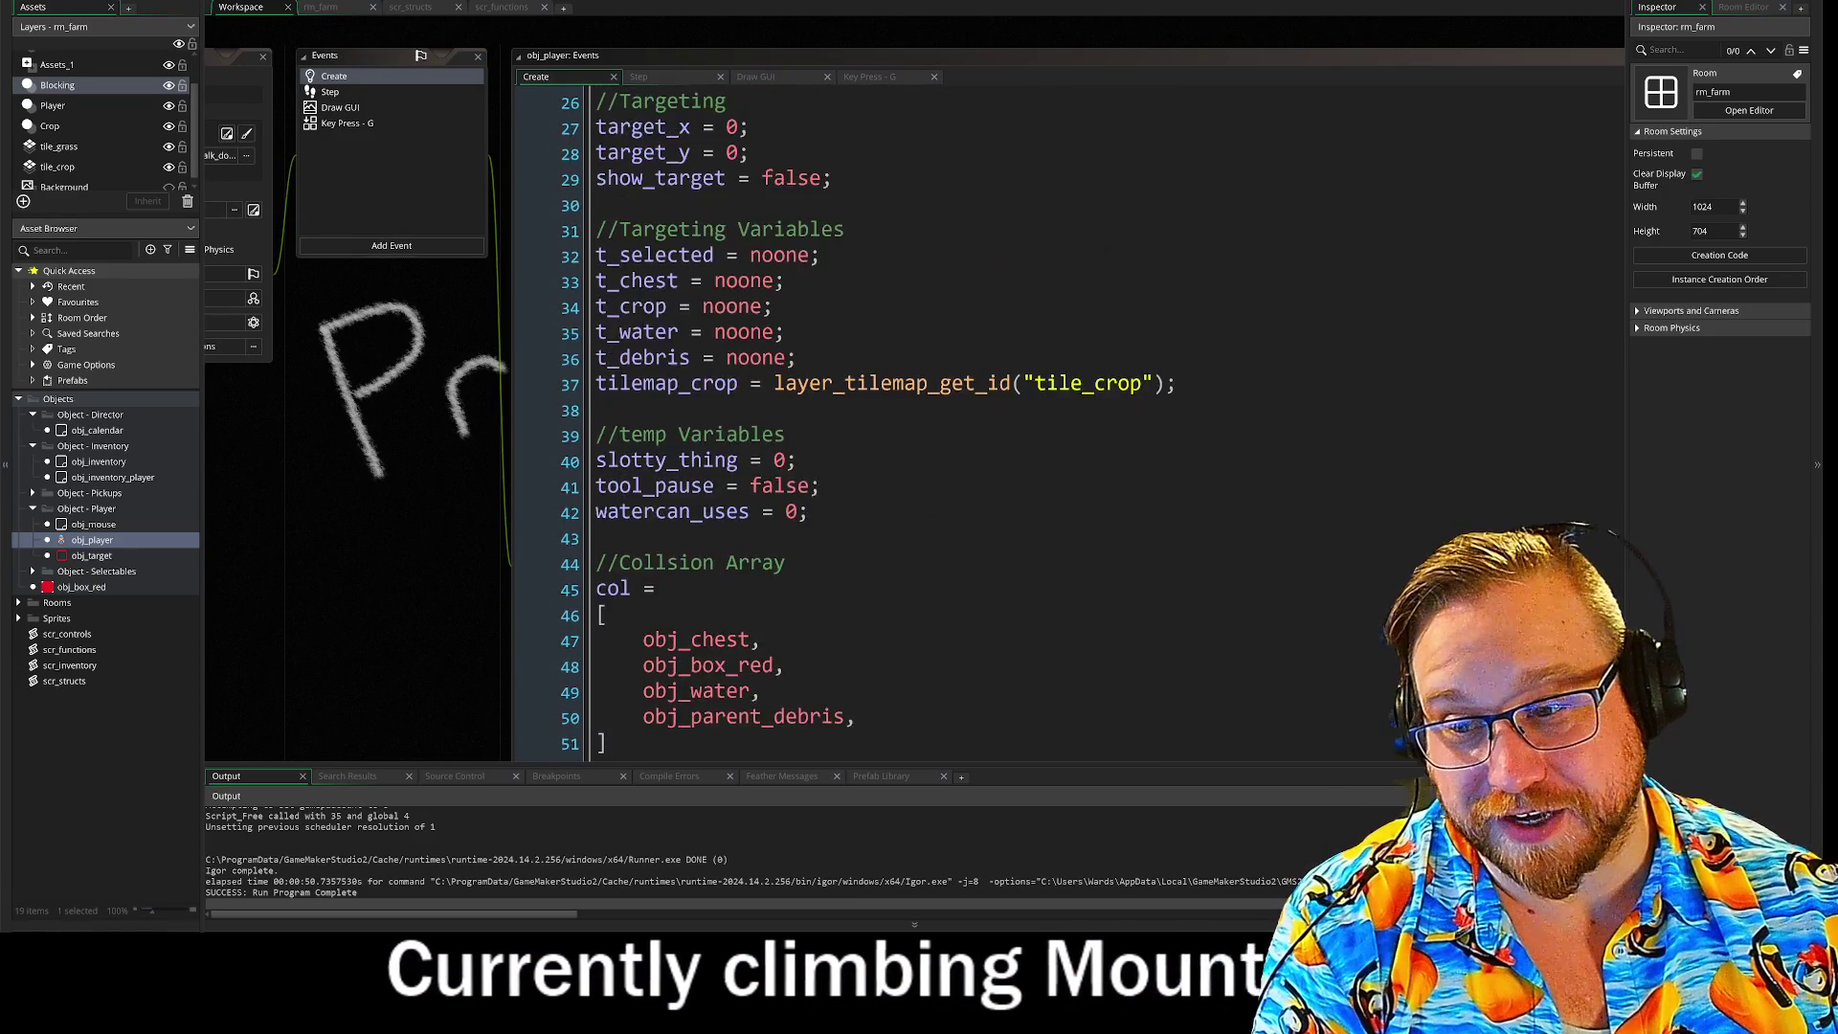
scroll(958, 422, up, 4)
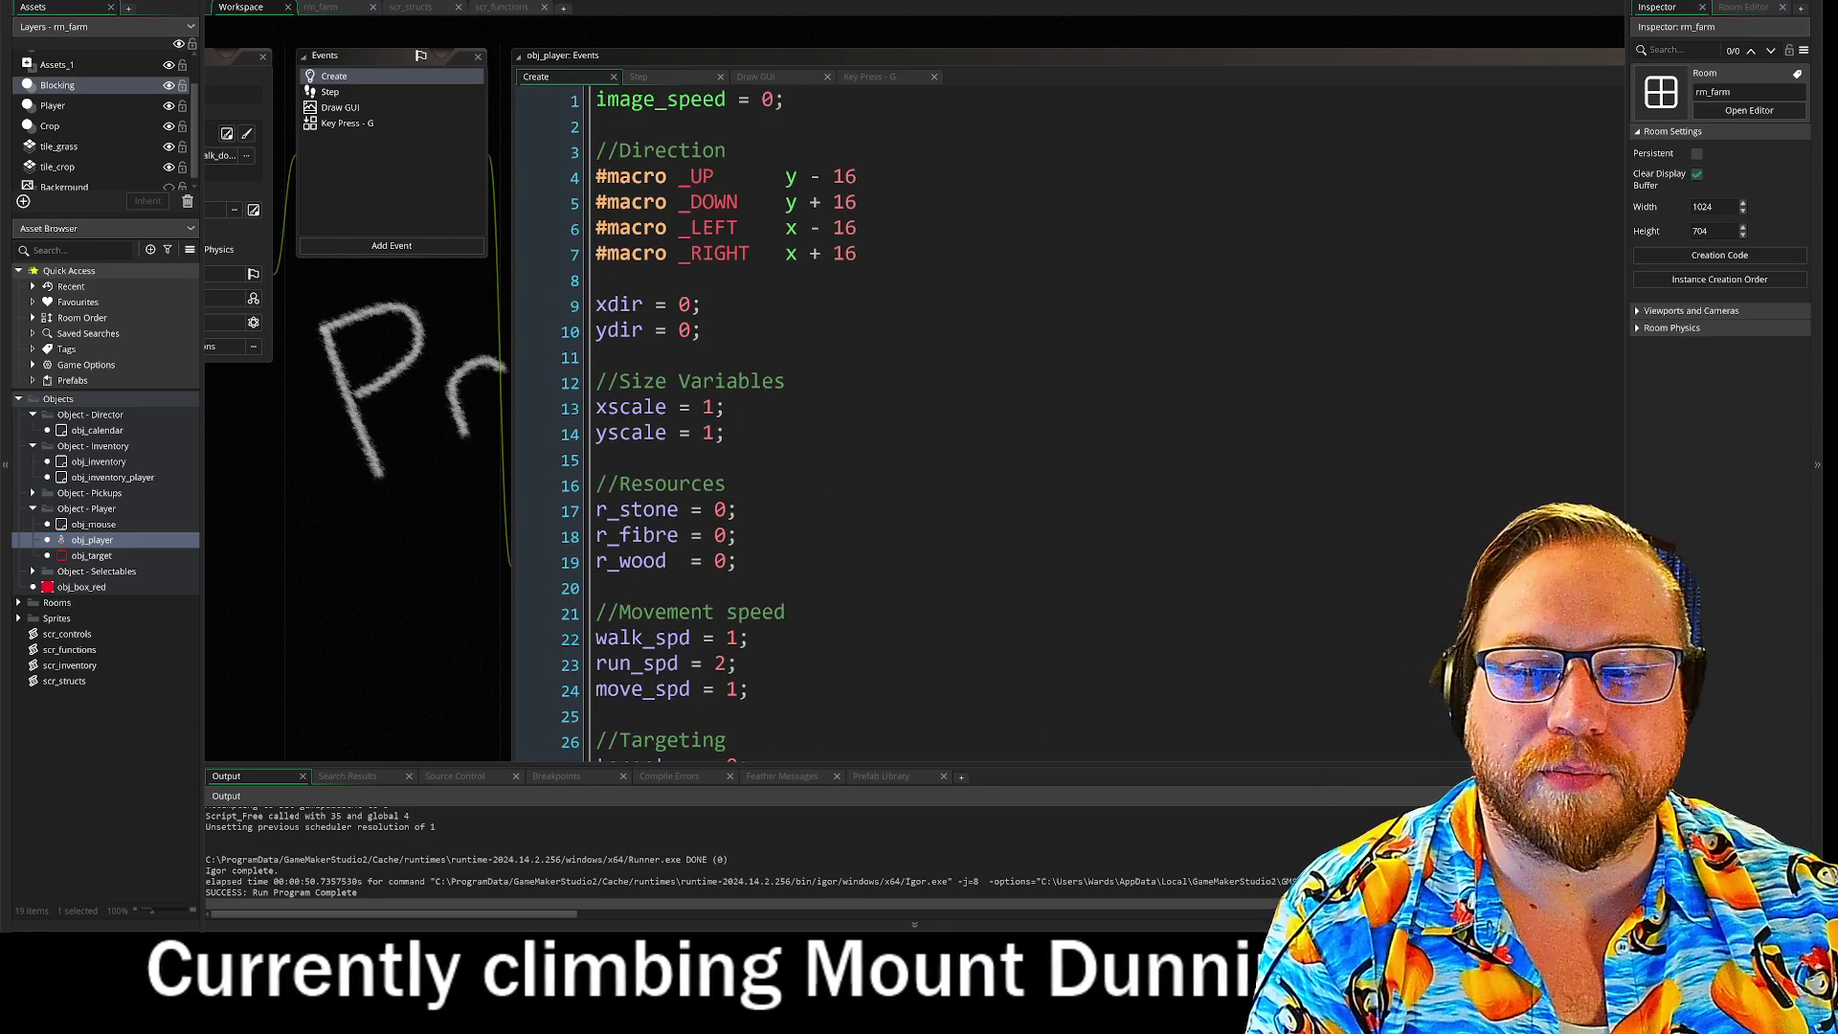
scroll(410, 419, down, 1)
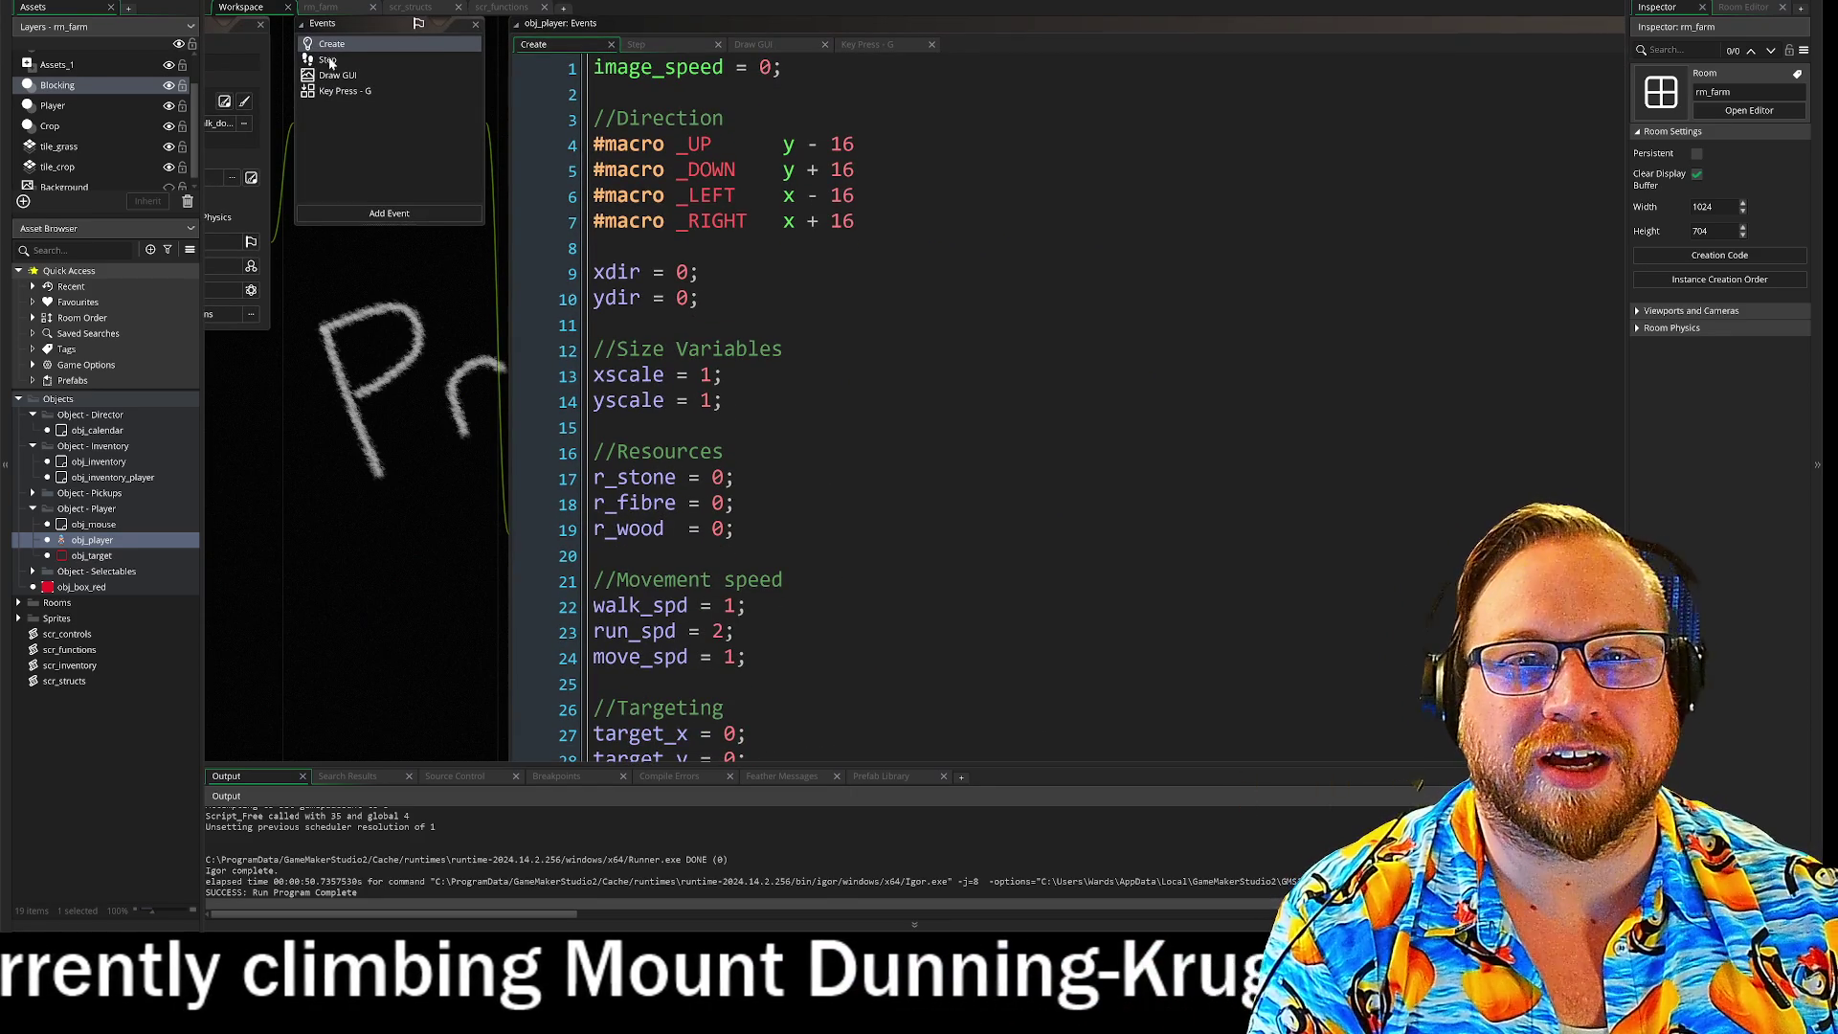
click(328, 59)
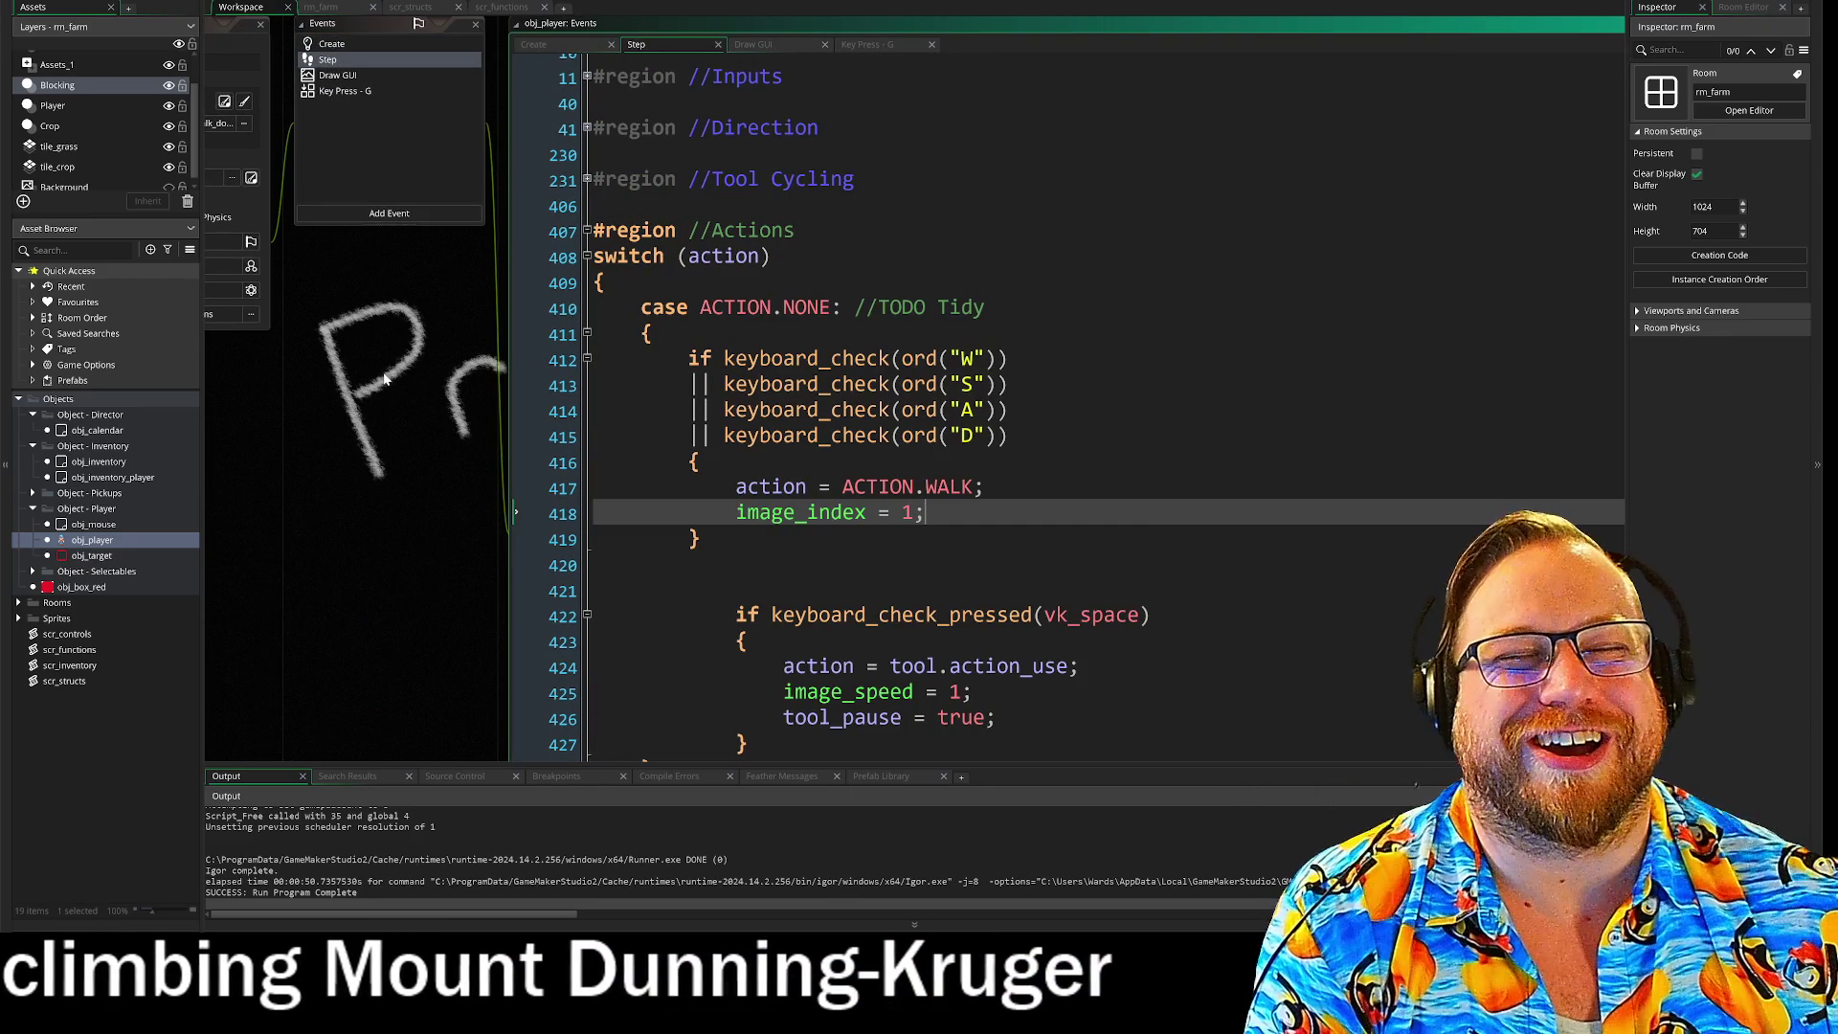
scroll(335, 410, down, 2)
scroll(335, 410, down, 2)
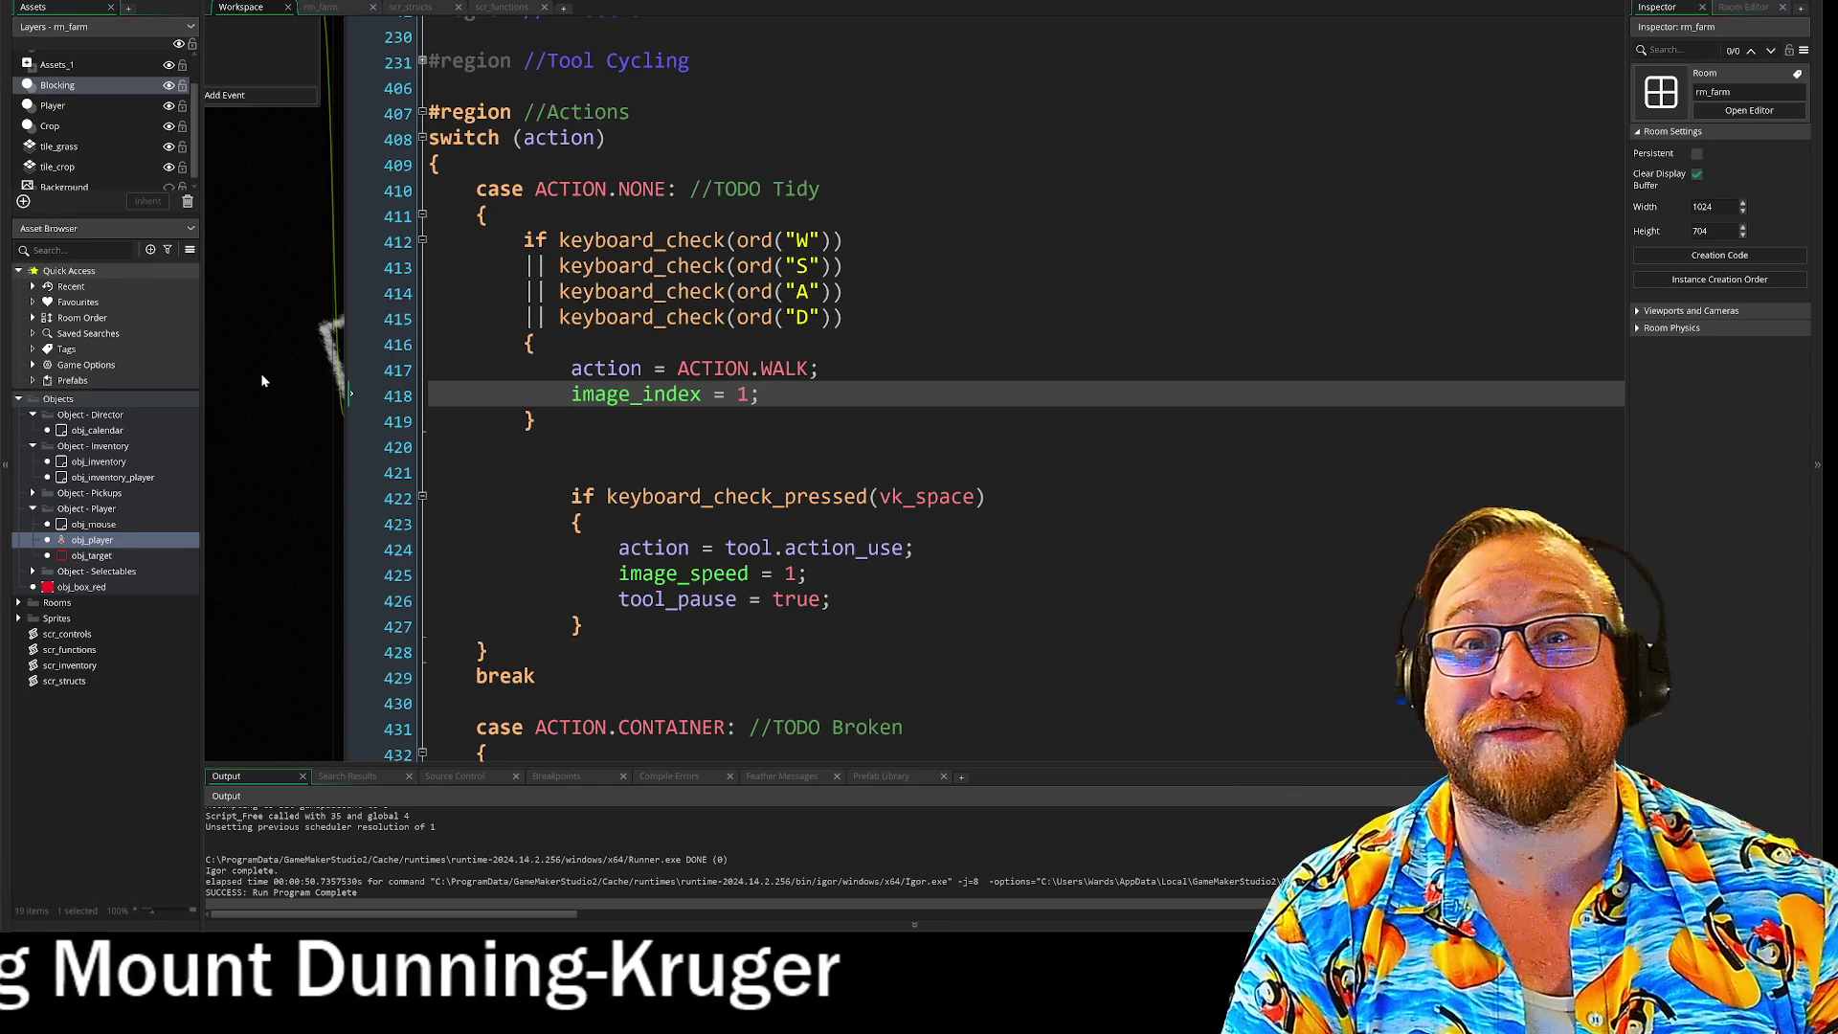
mouse_move(290, 388)
mouse_down()
mouse_move(214, 421)
mouse_move(159, 408)
mouse_move(211, 404)
mouse_move(250, 445)
mouse_up()
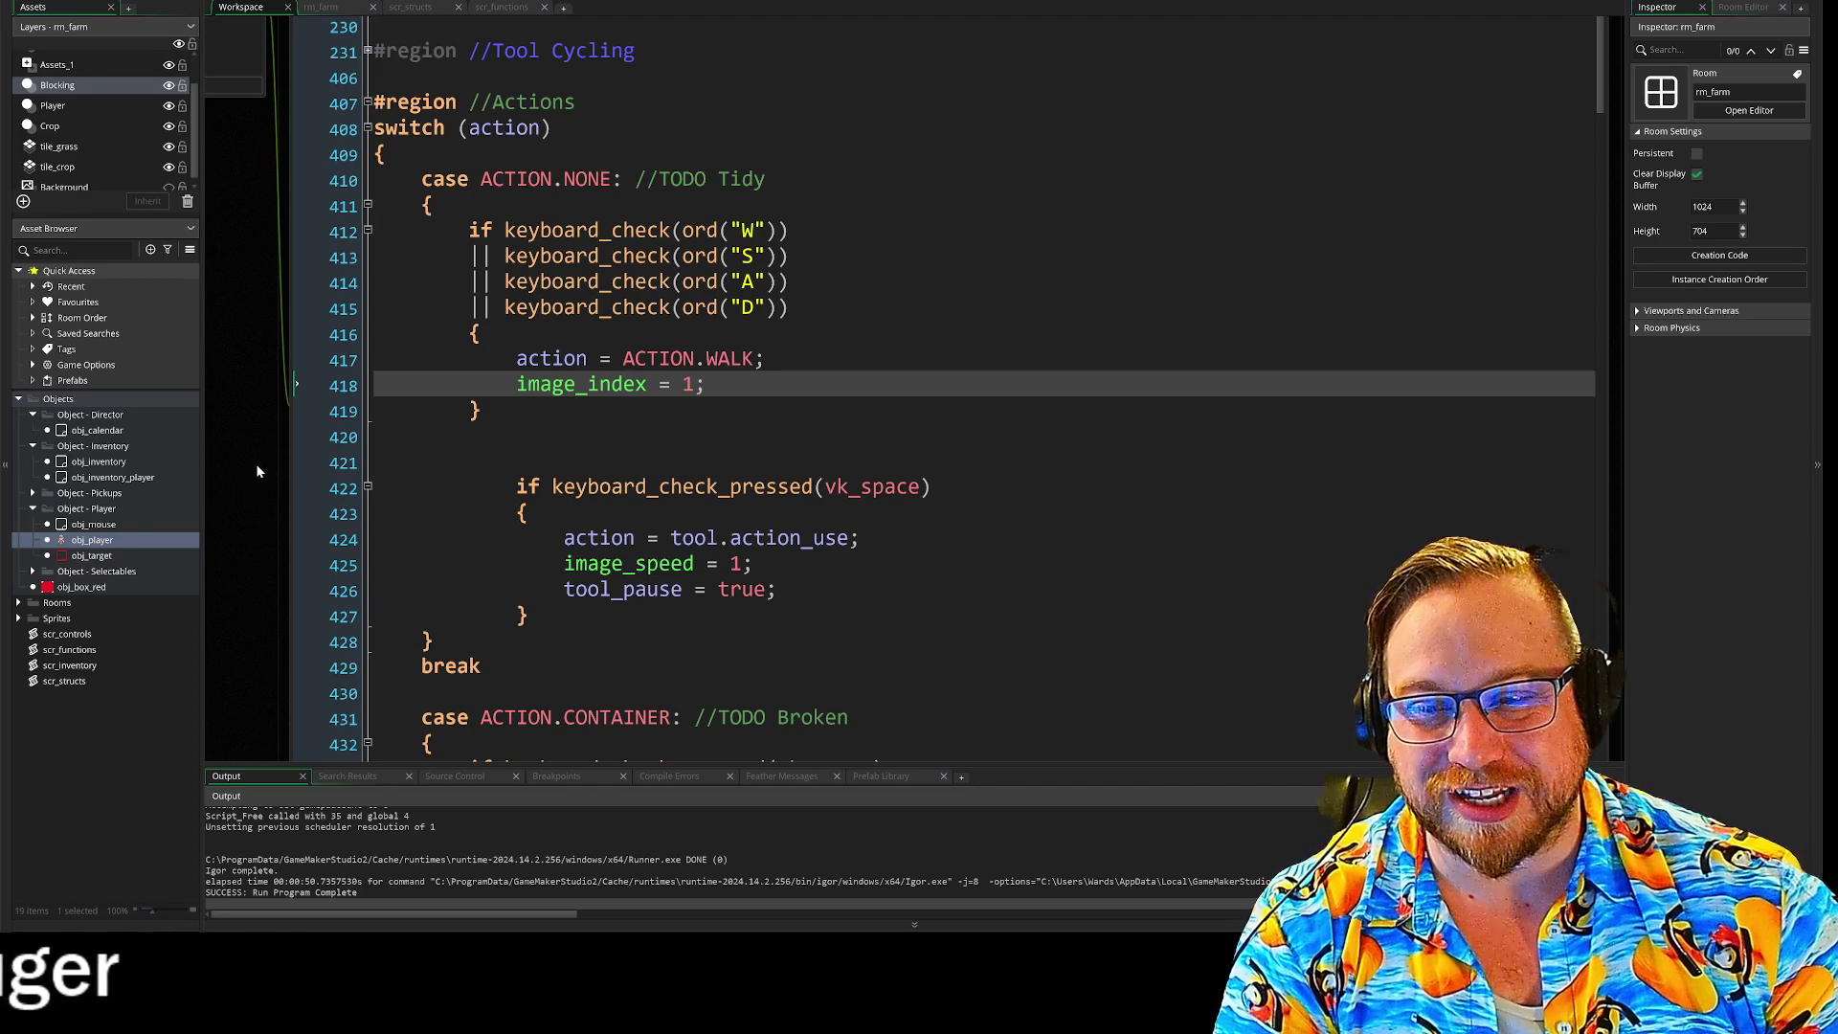
scroll(948, 383, down, 5)
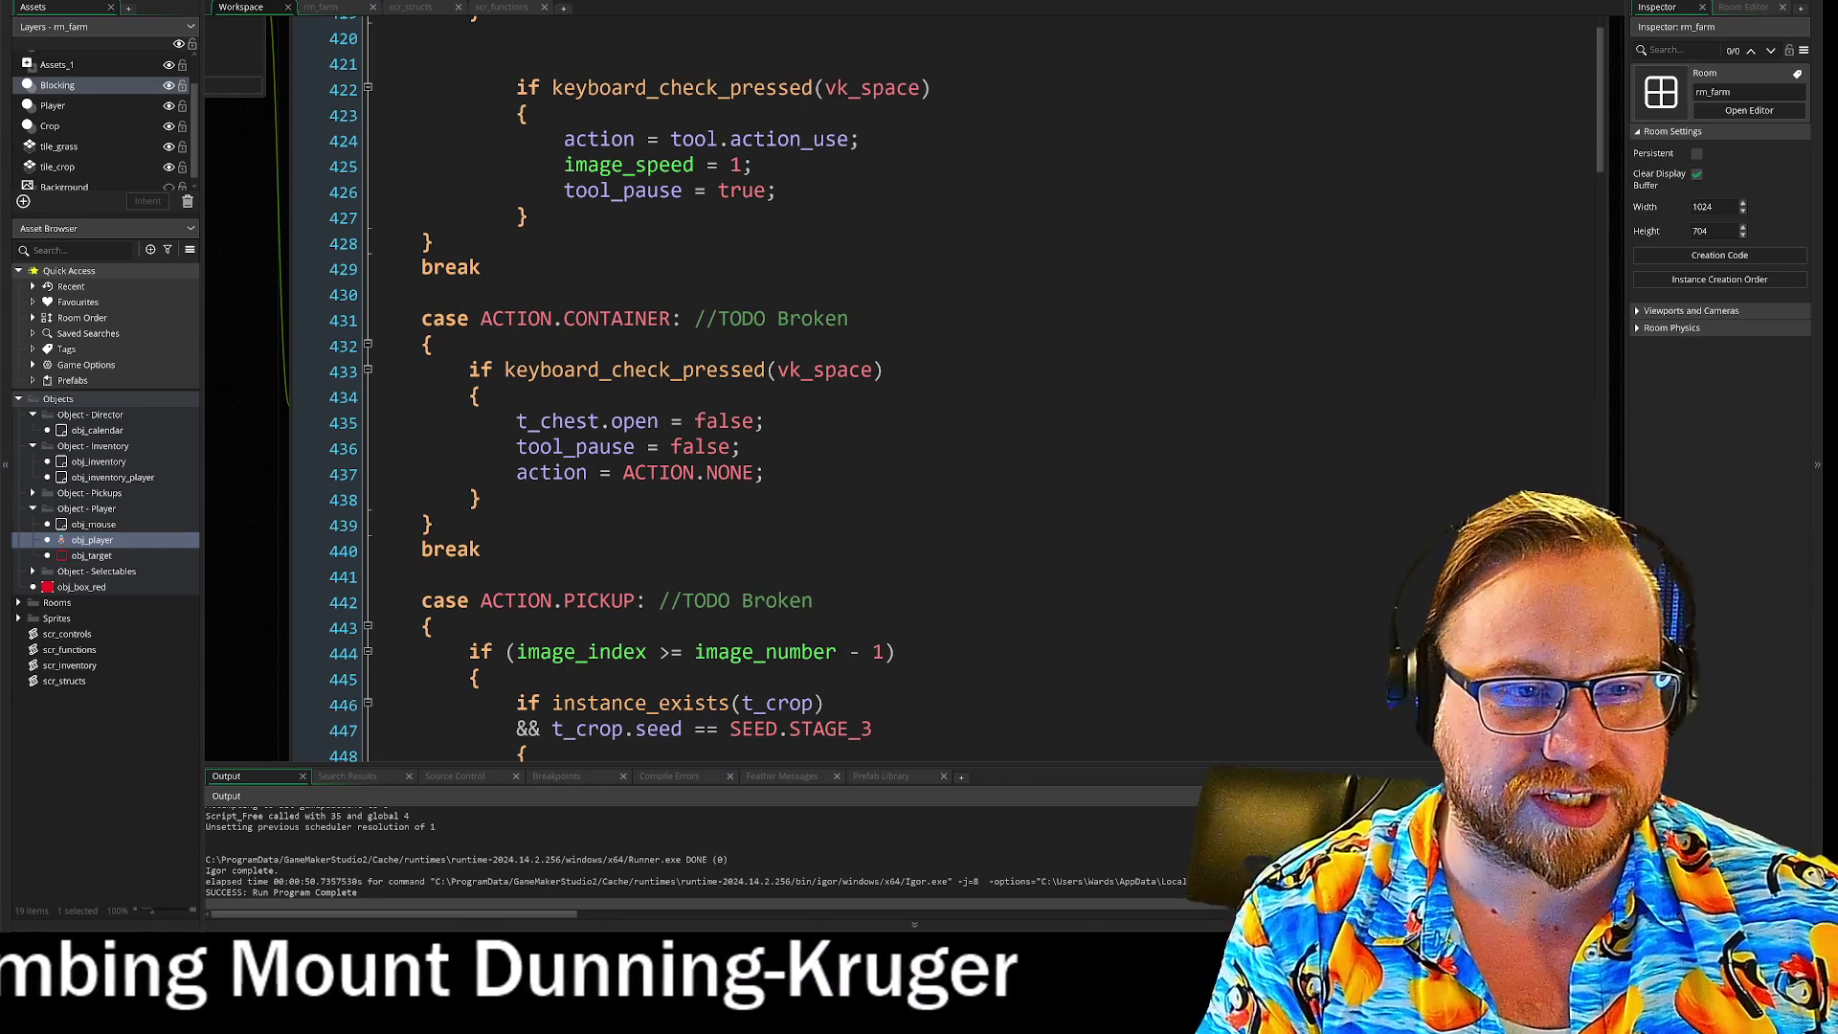
Step: Review the PICKUP animation-finished check, single-harvest else branch and produce-sprite line
scroll(900, 383, down, 2)
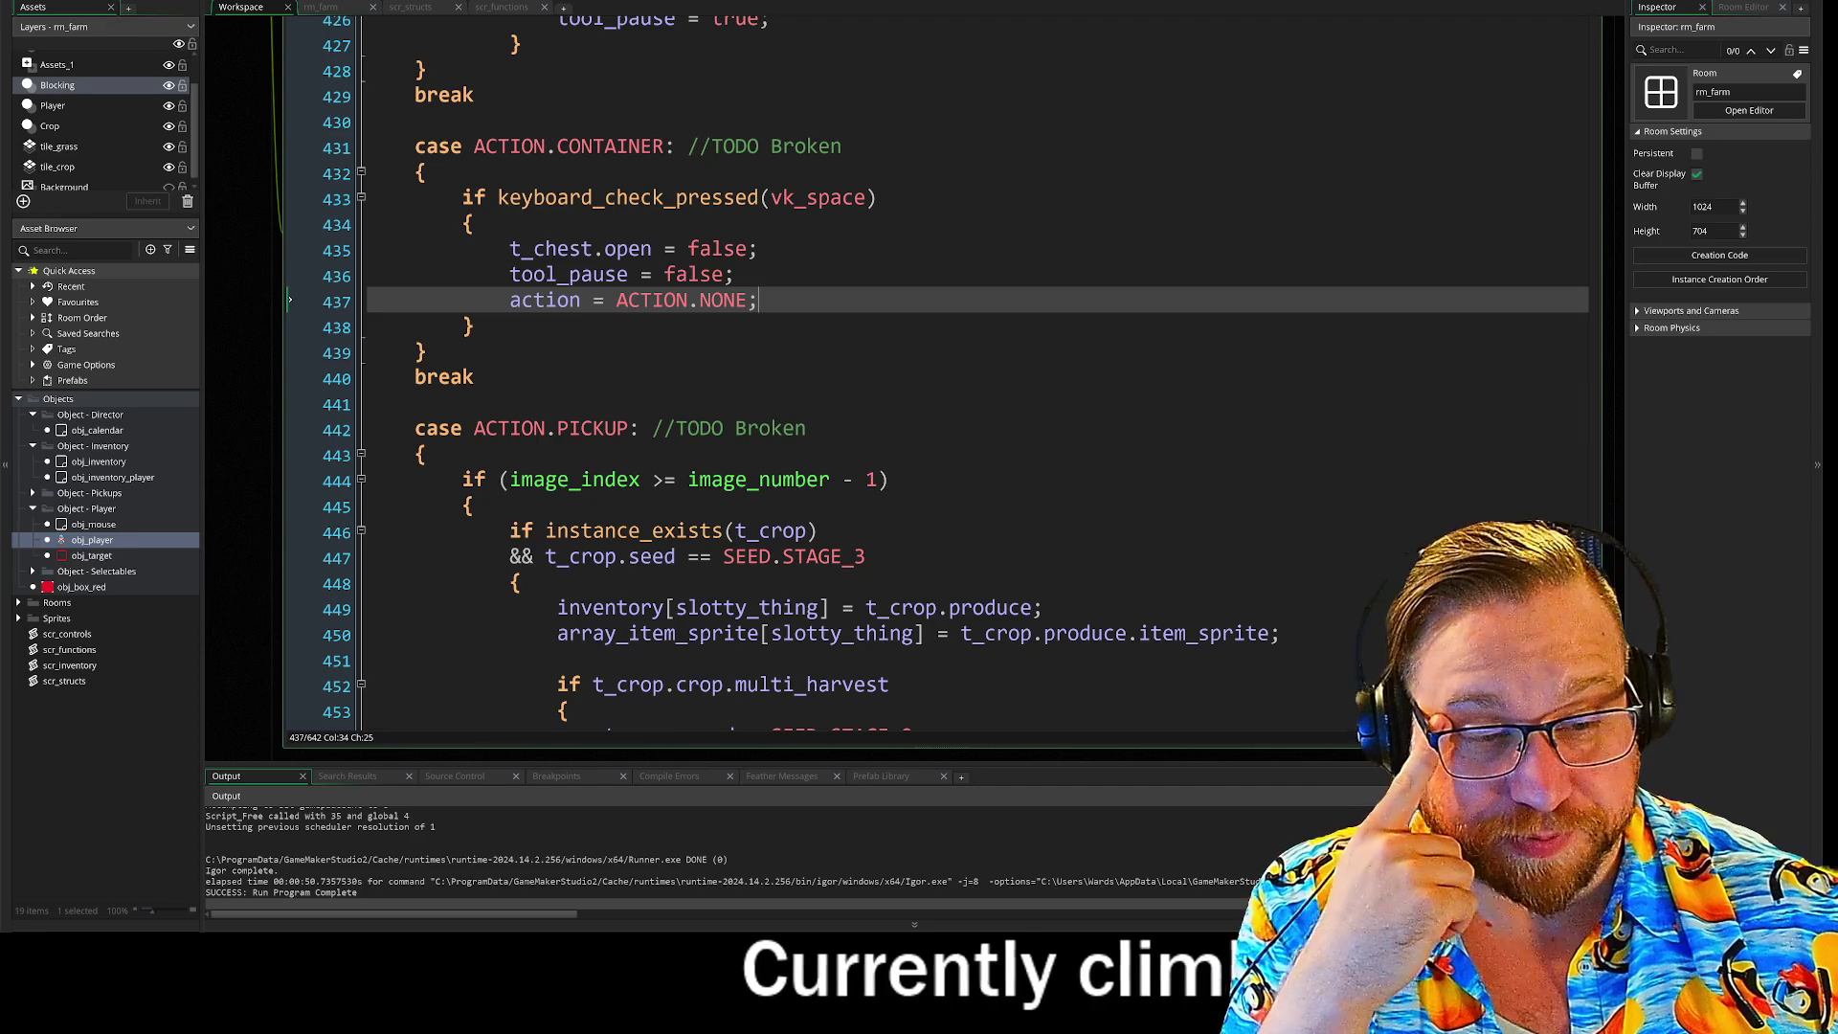
click(919, 479)
scroll(555, 551, down, 10)
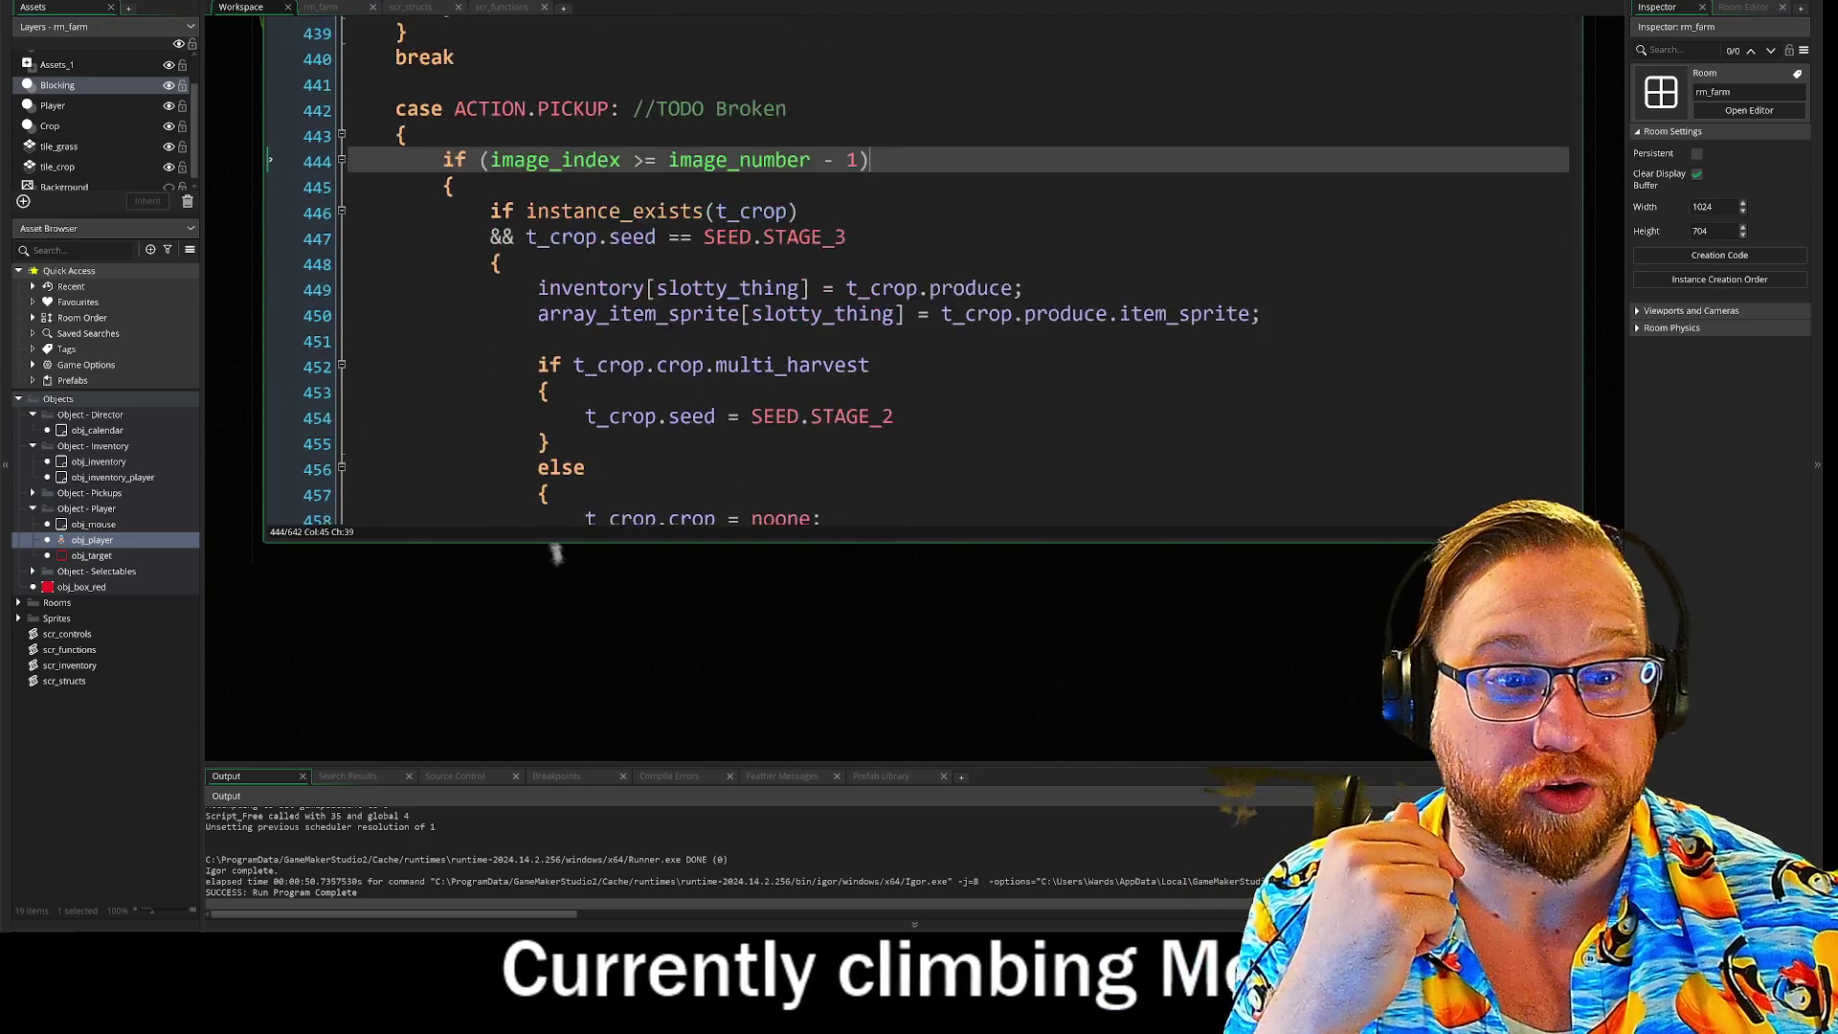
click(559, 470)
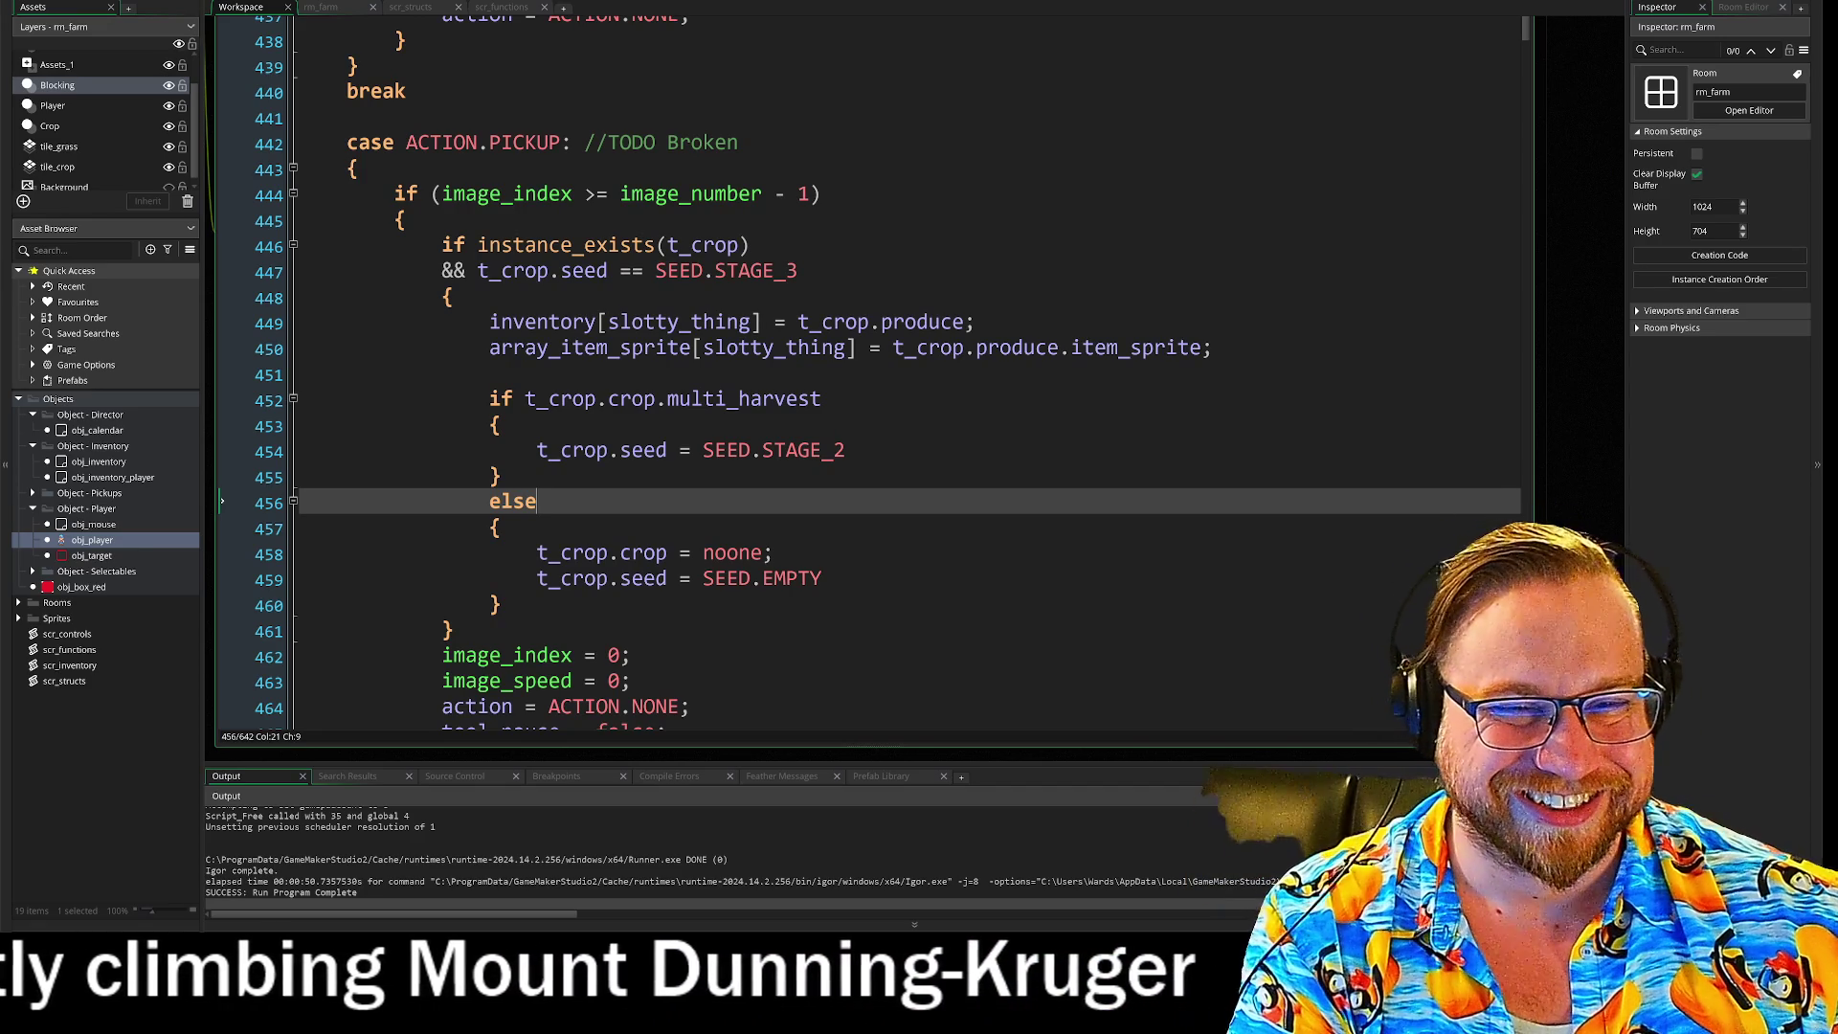
click(1212, 347)
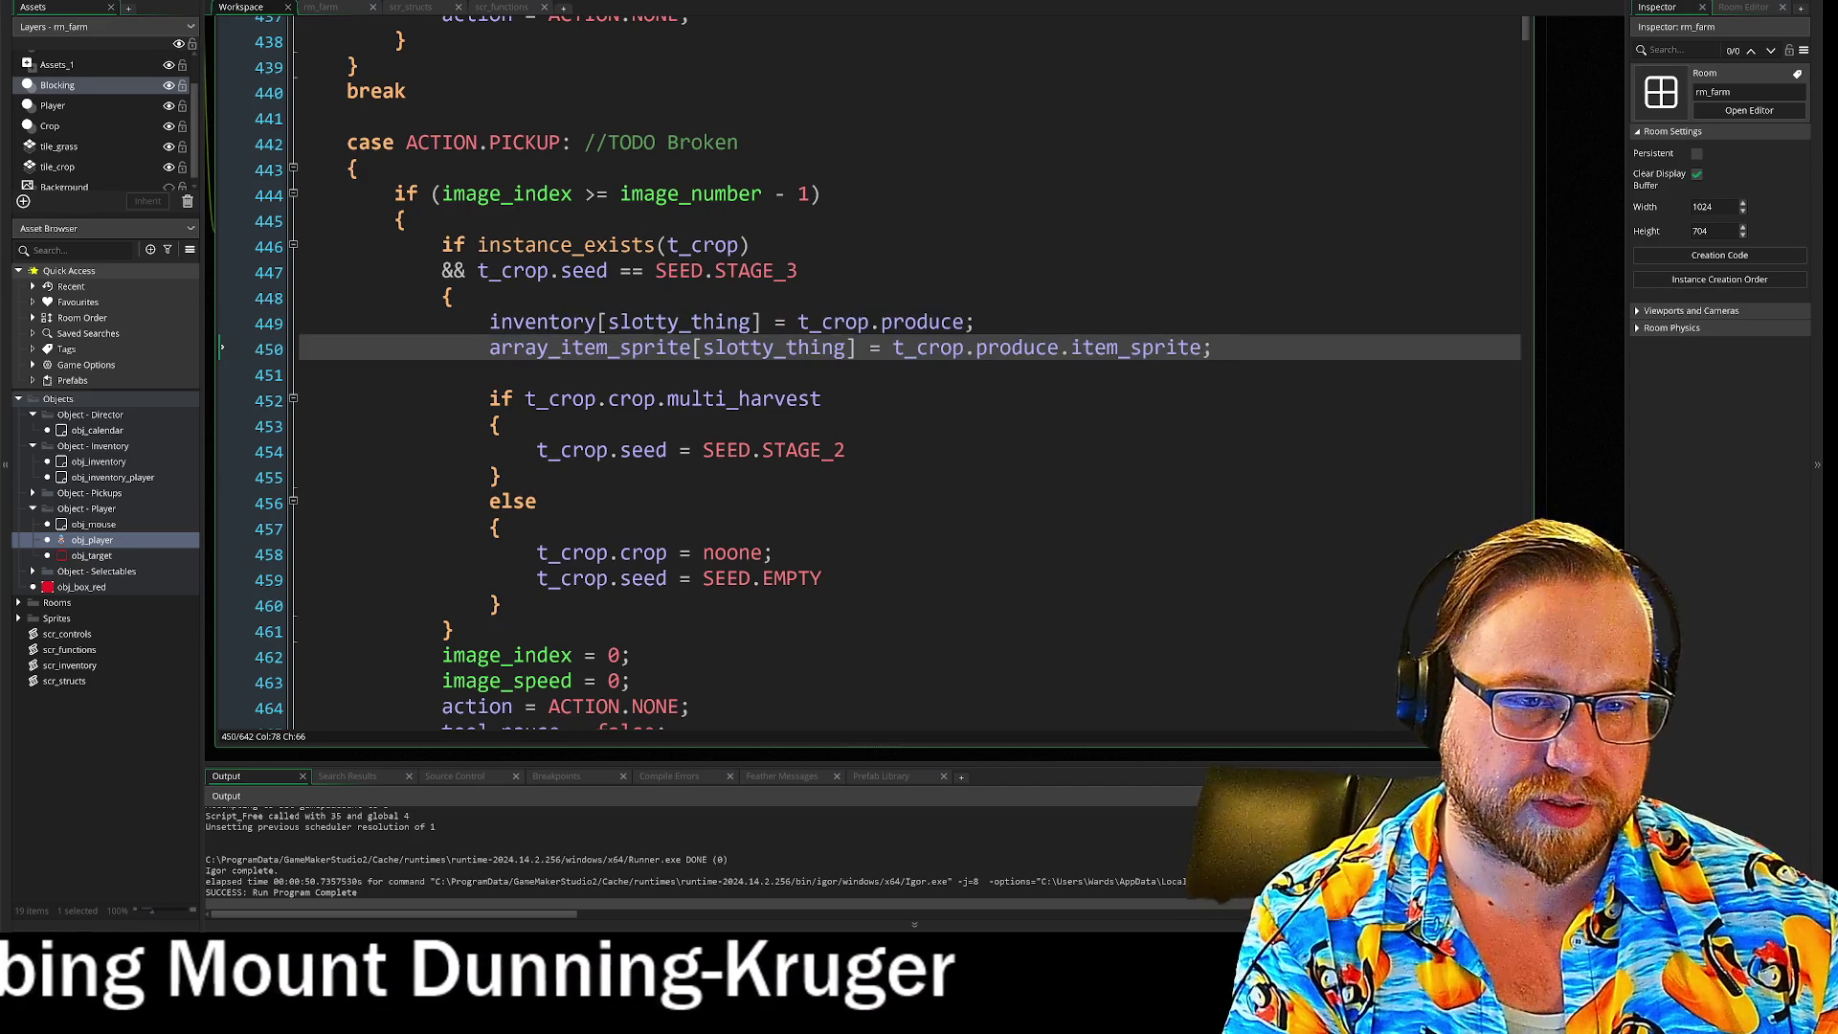
Step: Scroll back up the Step code and launch the game with F5
scroll(766, 383, down, 2)
scroll(766, 383, up, 2)
drag(540, 284, 501, 438)
click(500, 438)
scroll(862, 383, up, 9)
scroll(862, 383, up, 4)
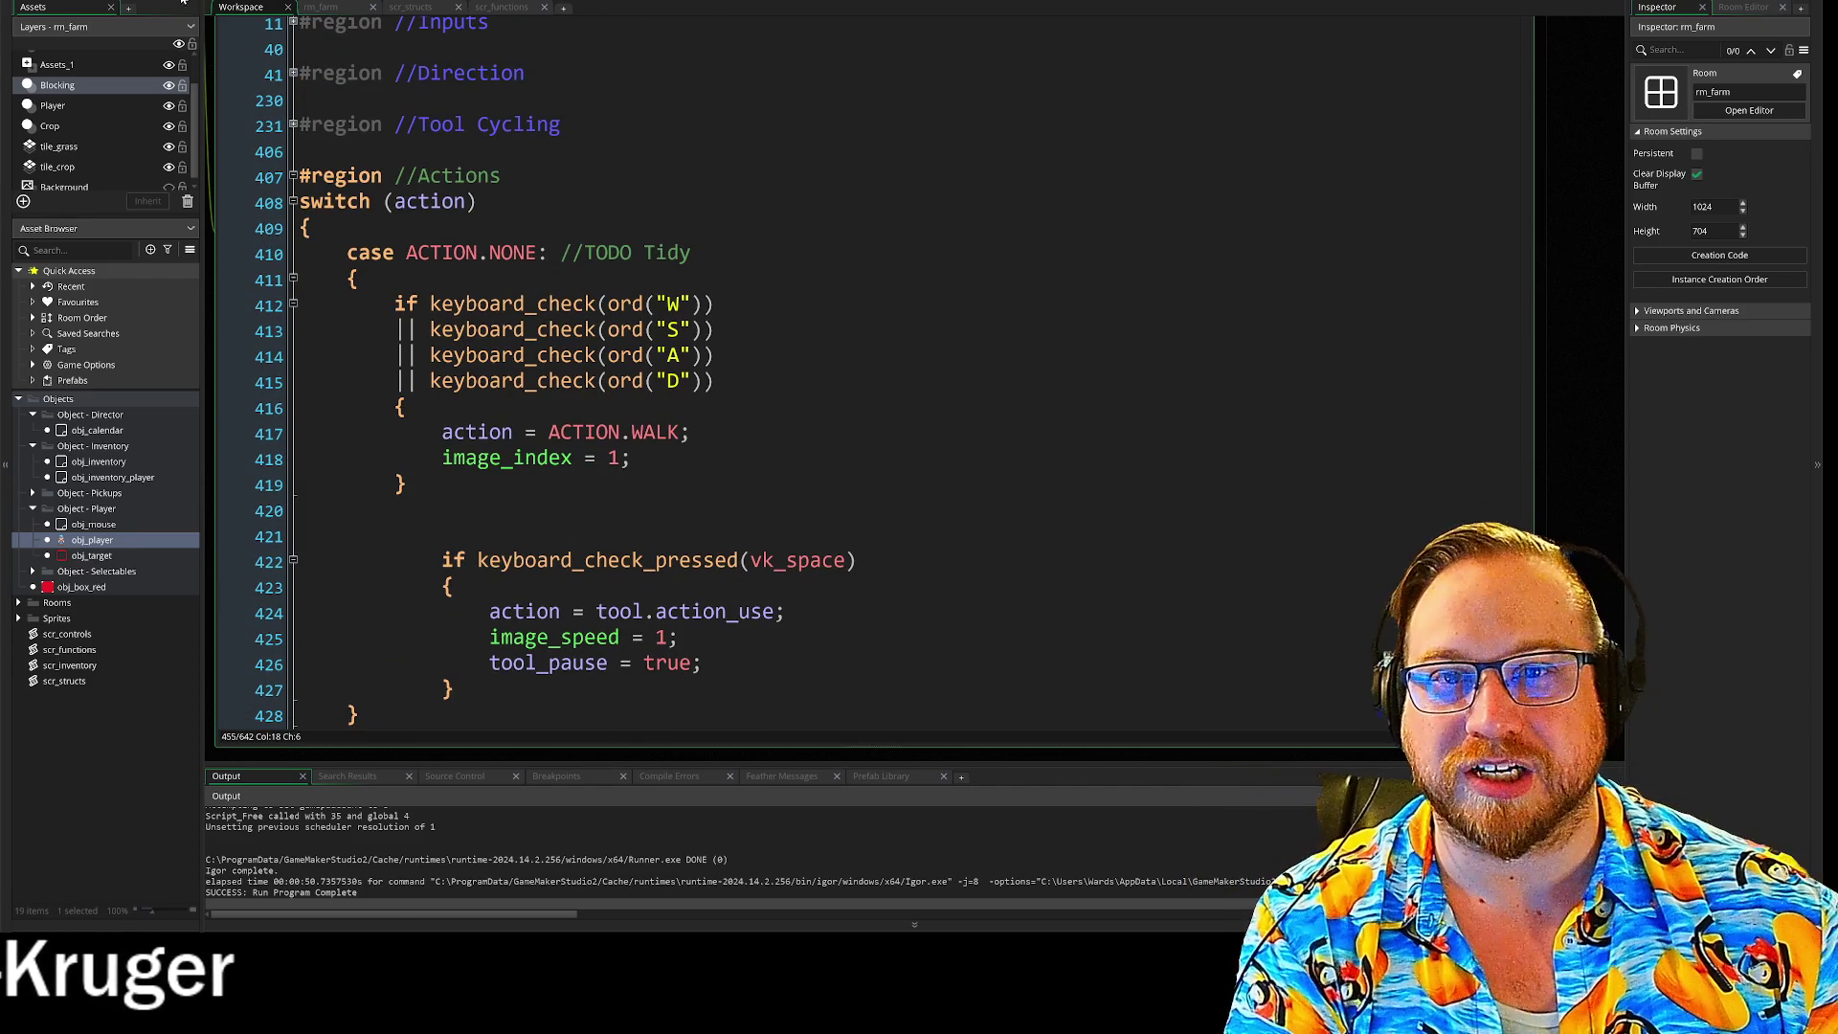
key(F5)
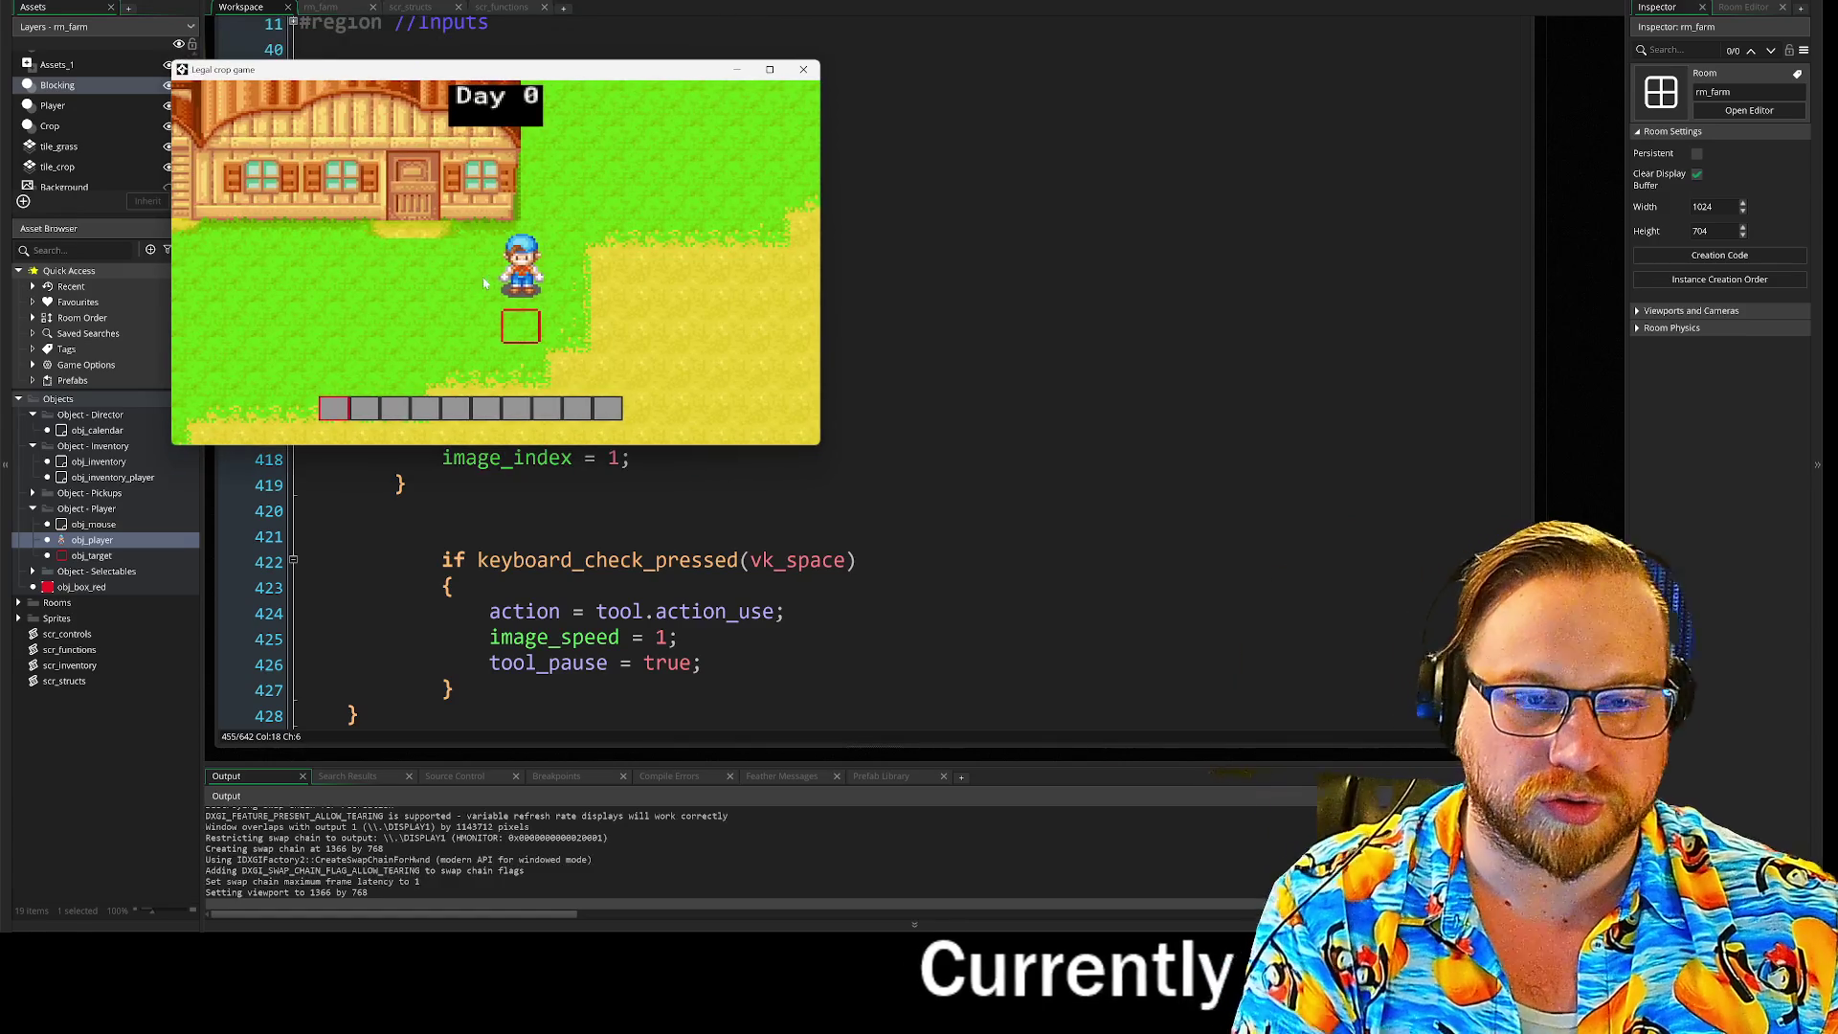
Step: Walk the farmer across the field with D and A, then open the in-game inventory
key(d)
key(a)
key(d)
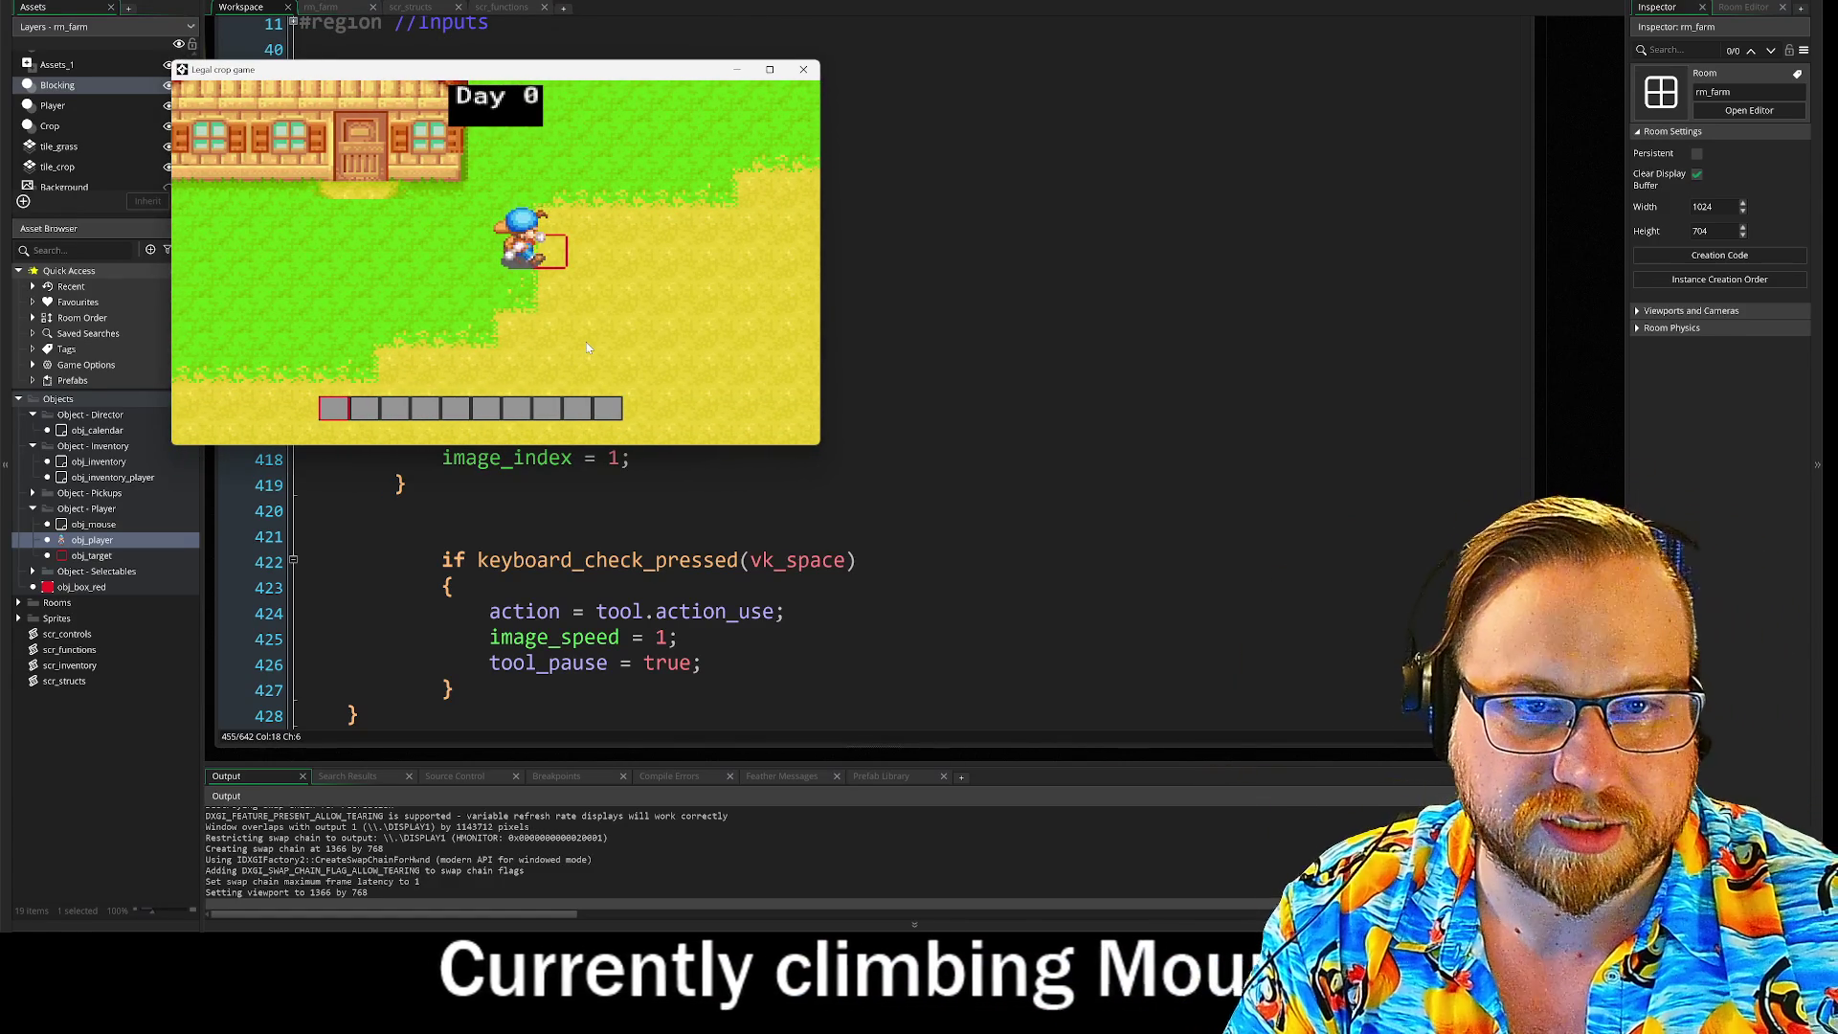
key(i)
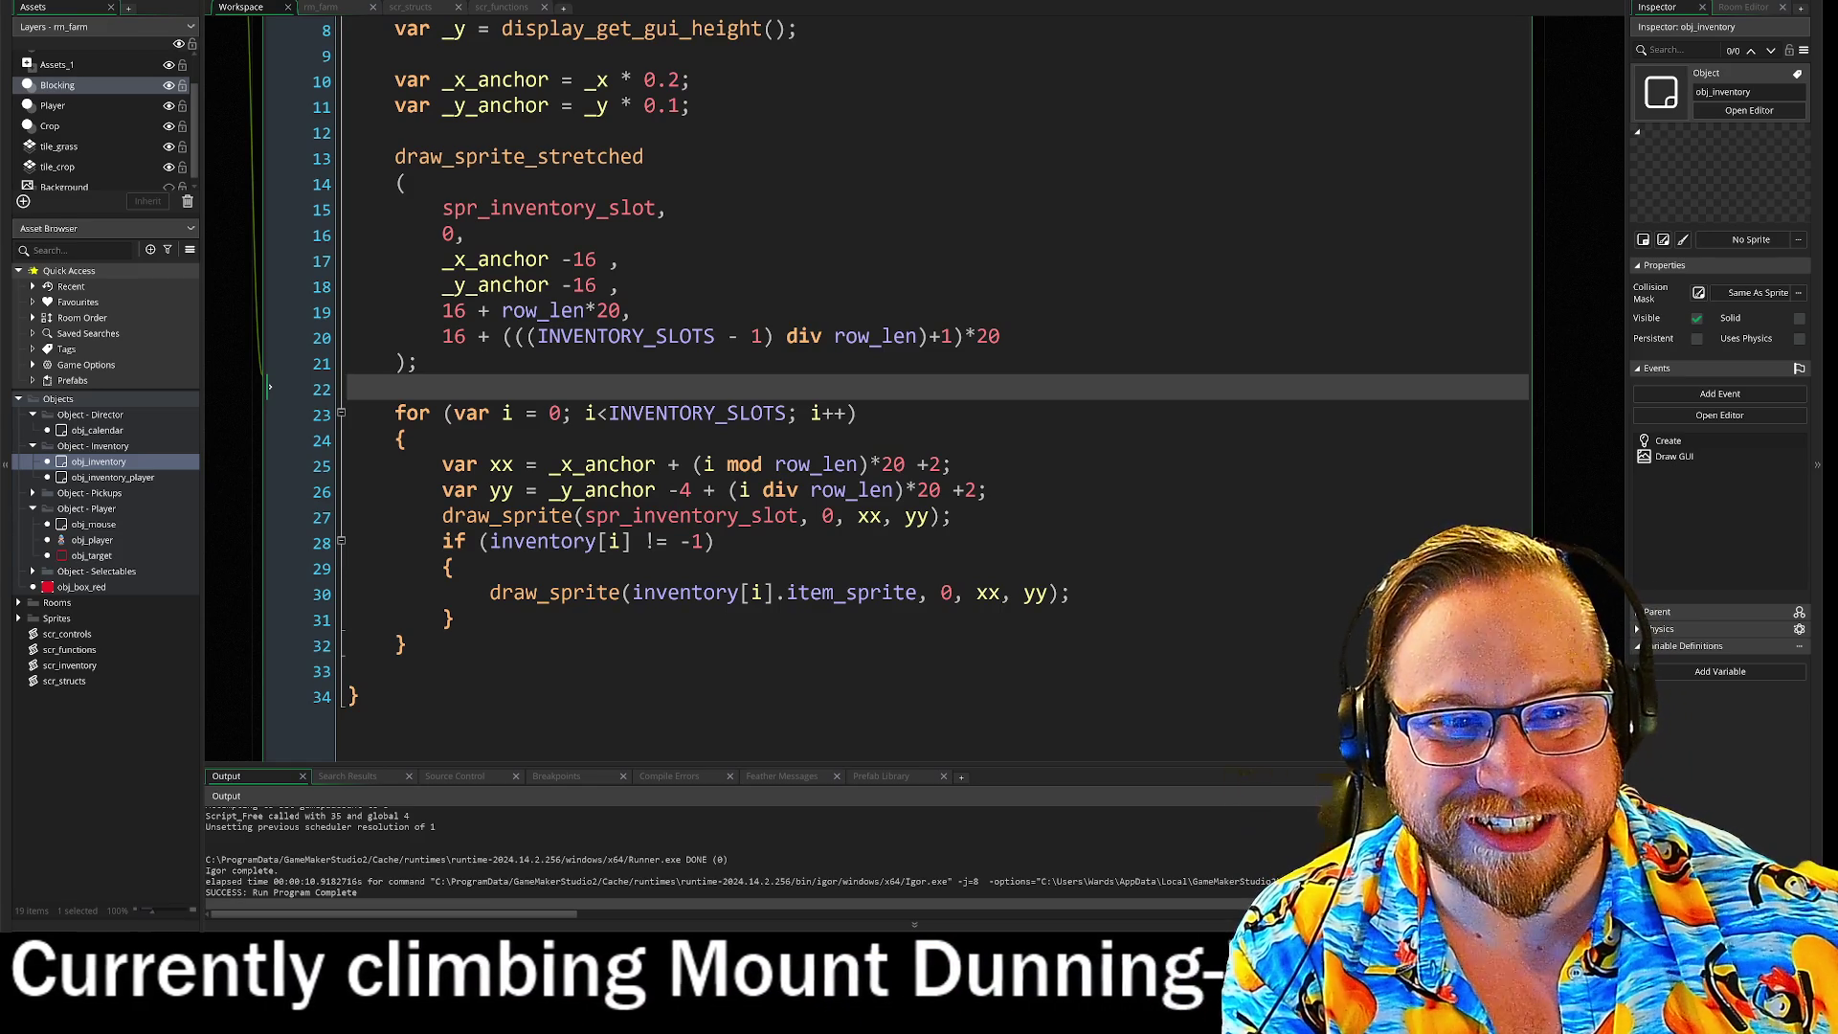
scroll(862, 383, down, 2)
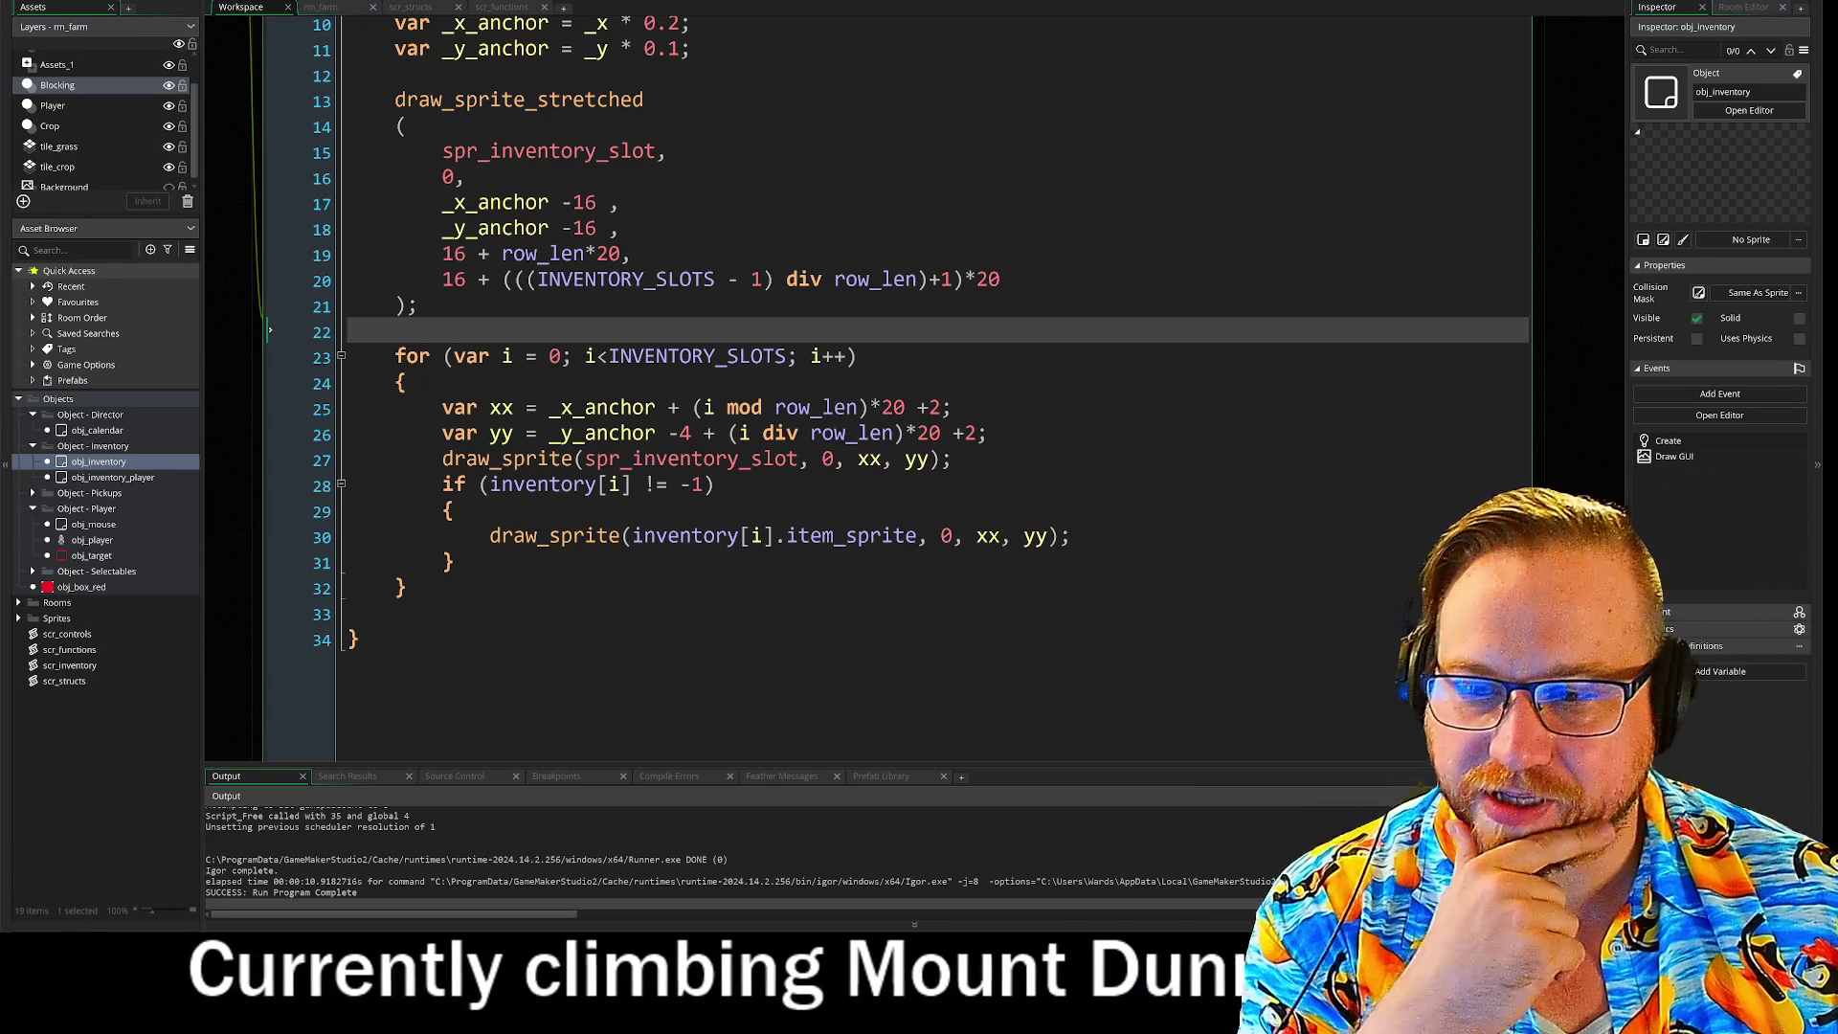
mouse_move(270, 330)
mouse_down()
mouse_move(442, 474)
mouse_move(471, 543)
mouse_up()
double_click(99, 461)
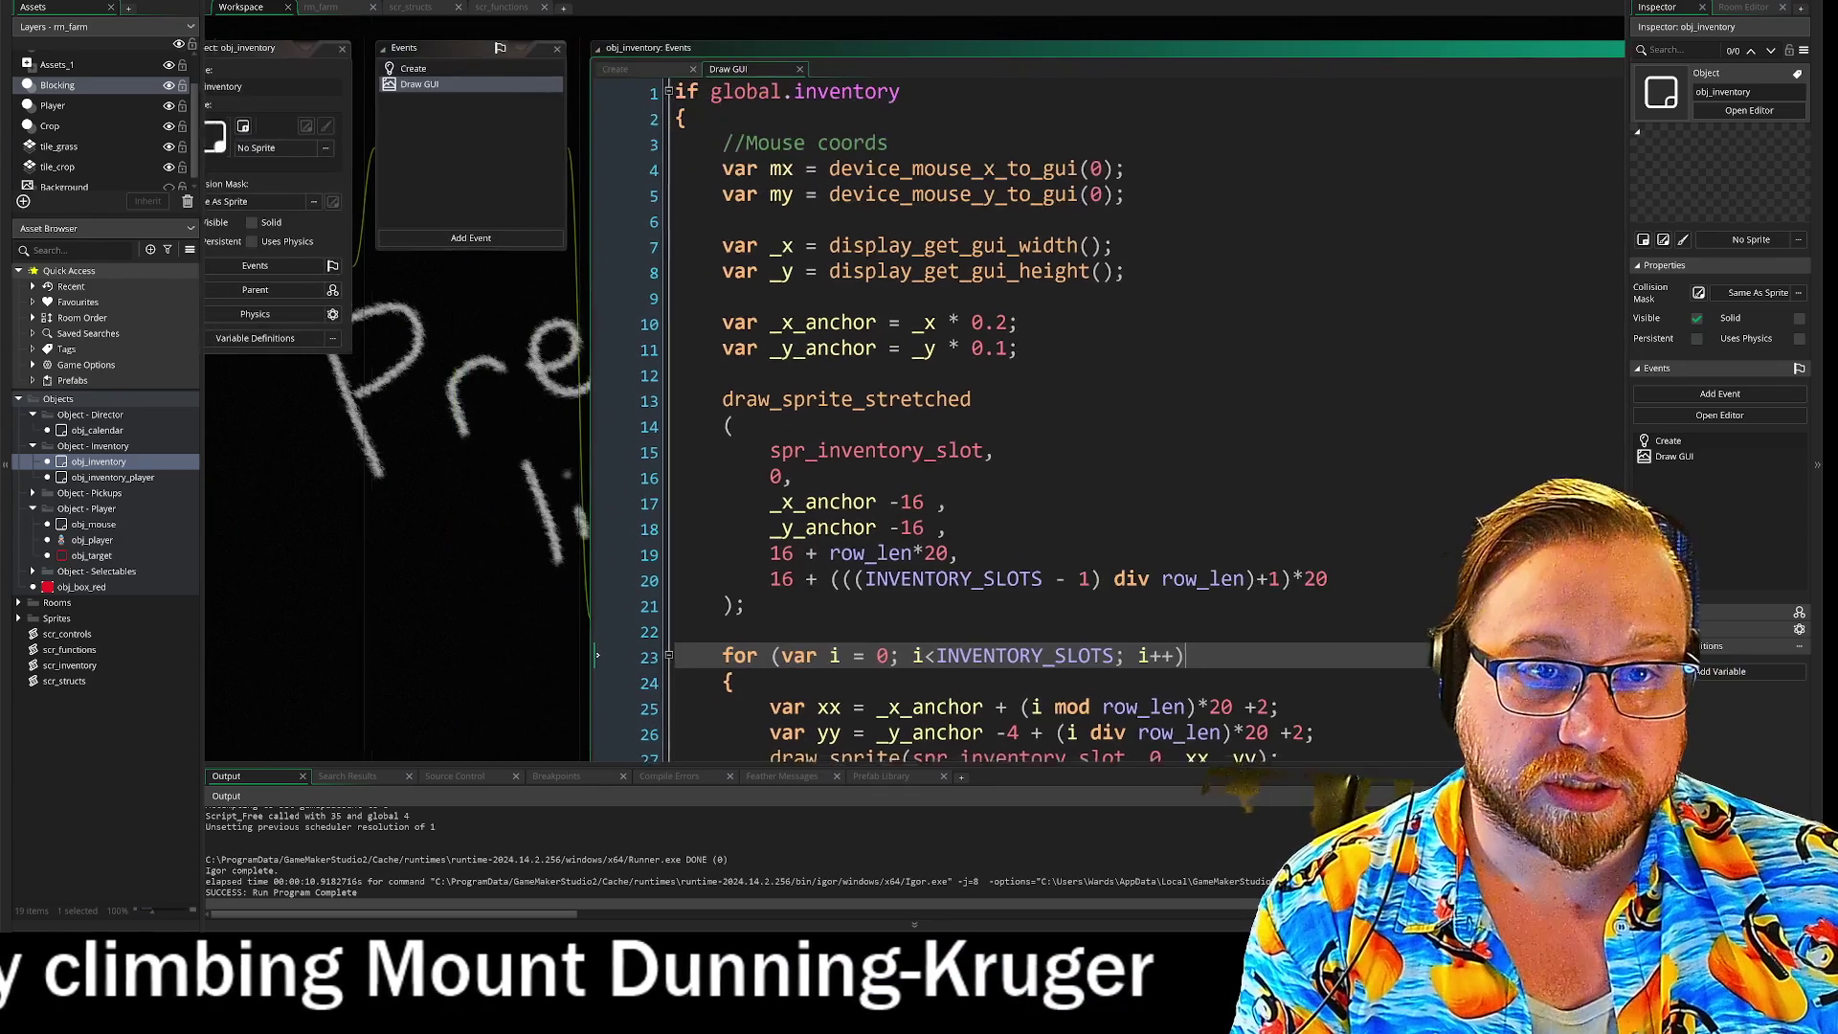
Step: Open obj_mouse's Step code in an enlarged editor and run the farm game with F5
double_click(94, 525)
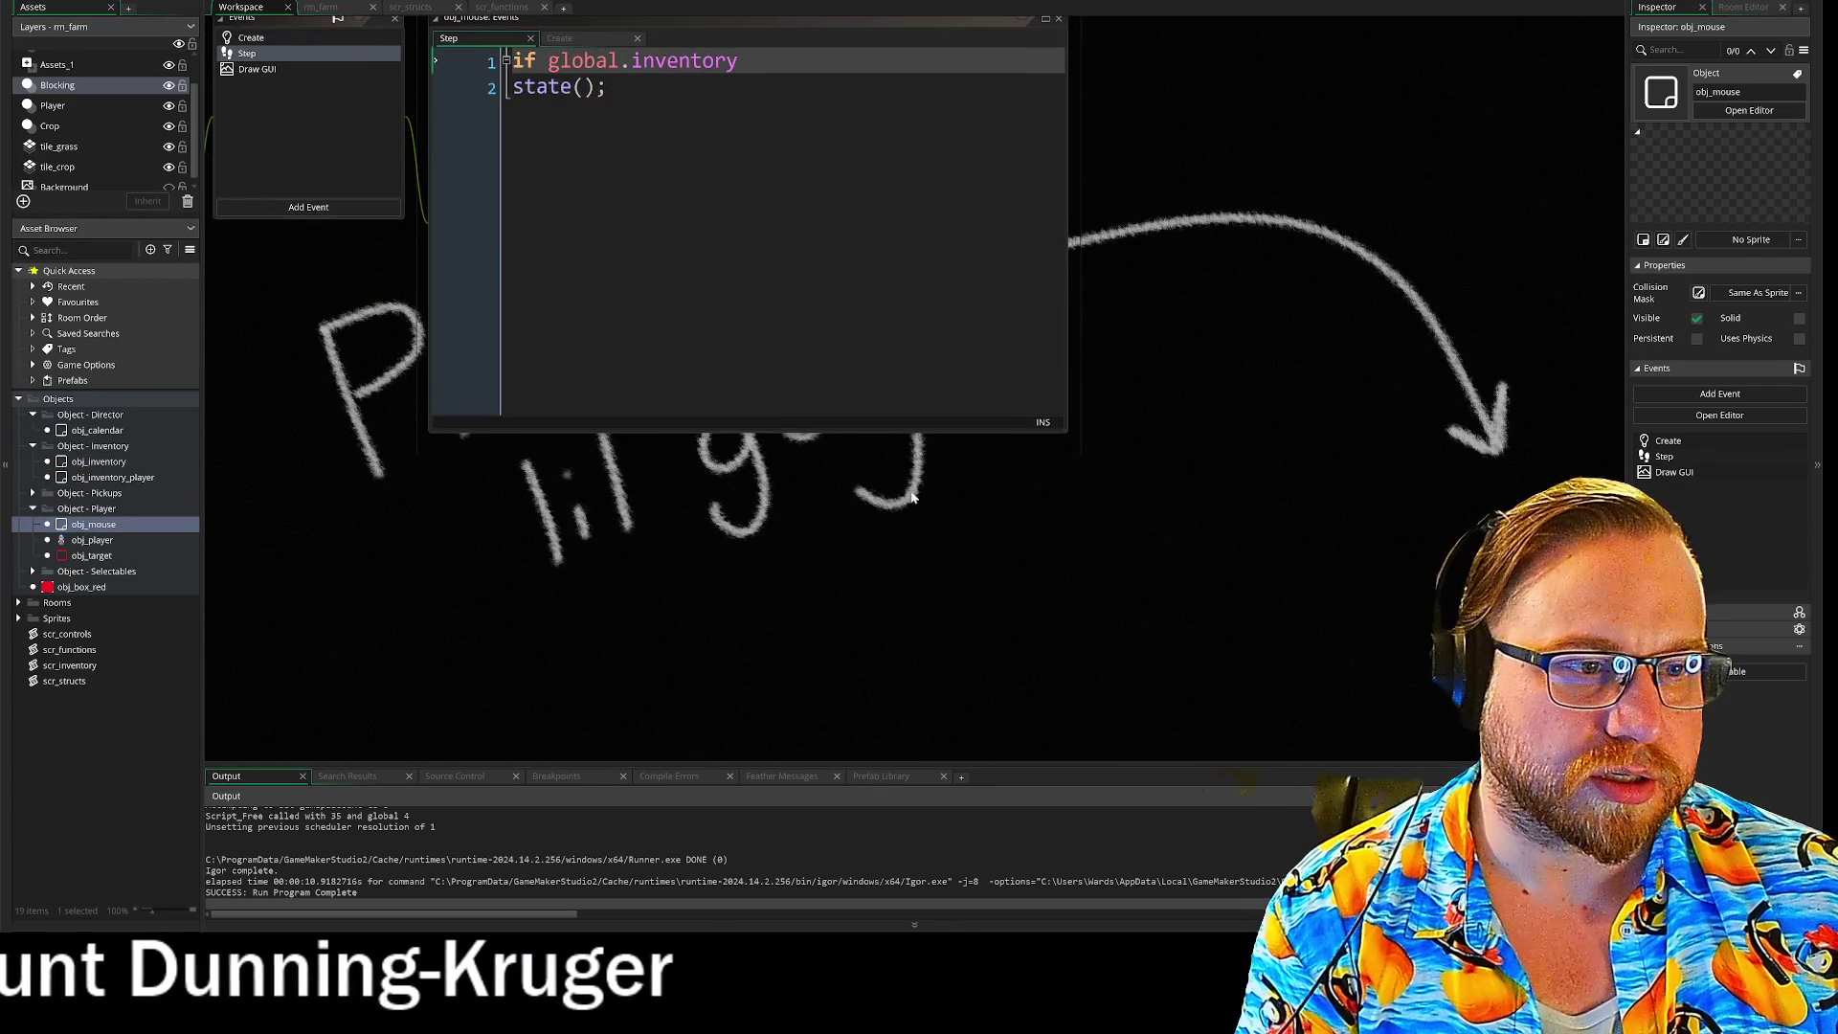
mouse_move(1068, 433)
mouse_down()
mouse_move(1396, 659)
mouse_move(1429, 659)
mouse_up()
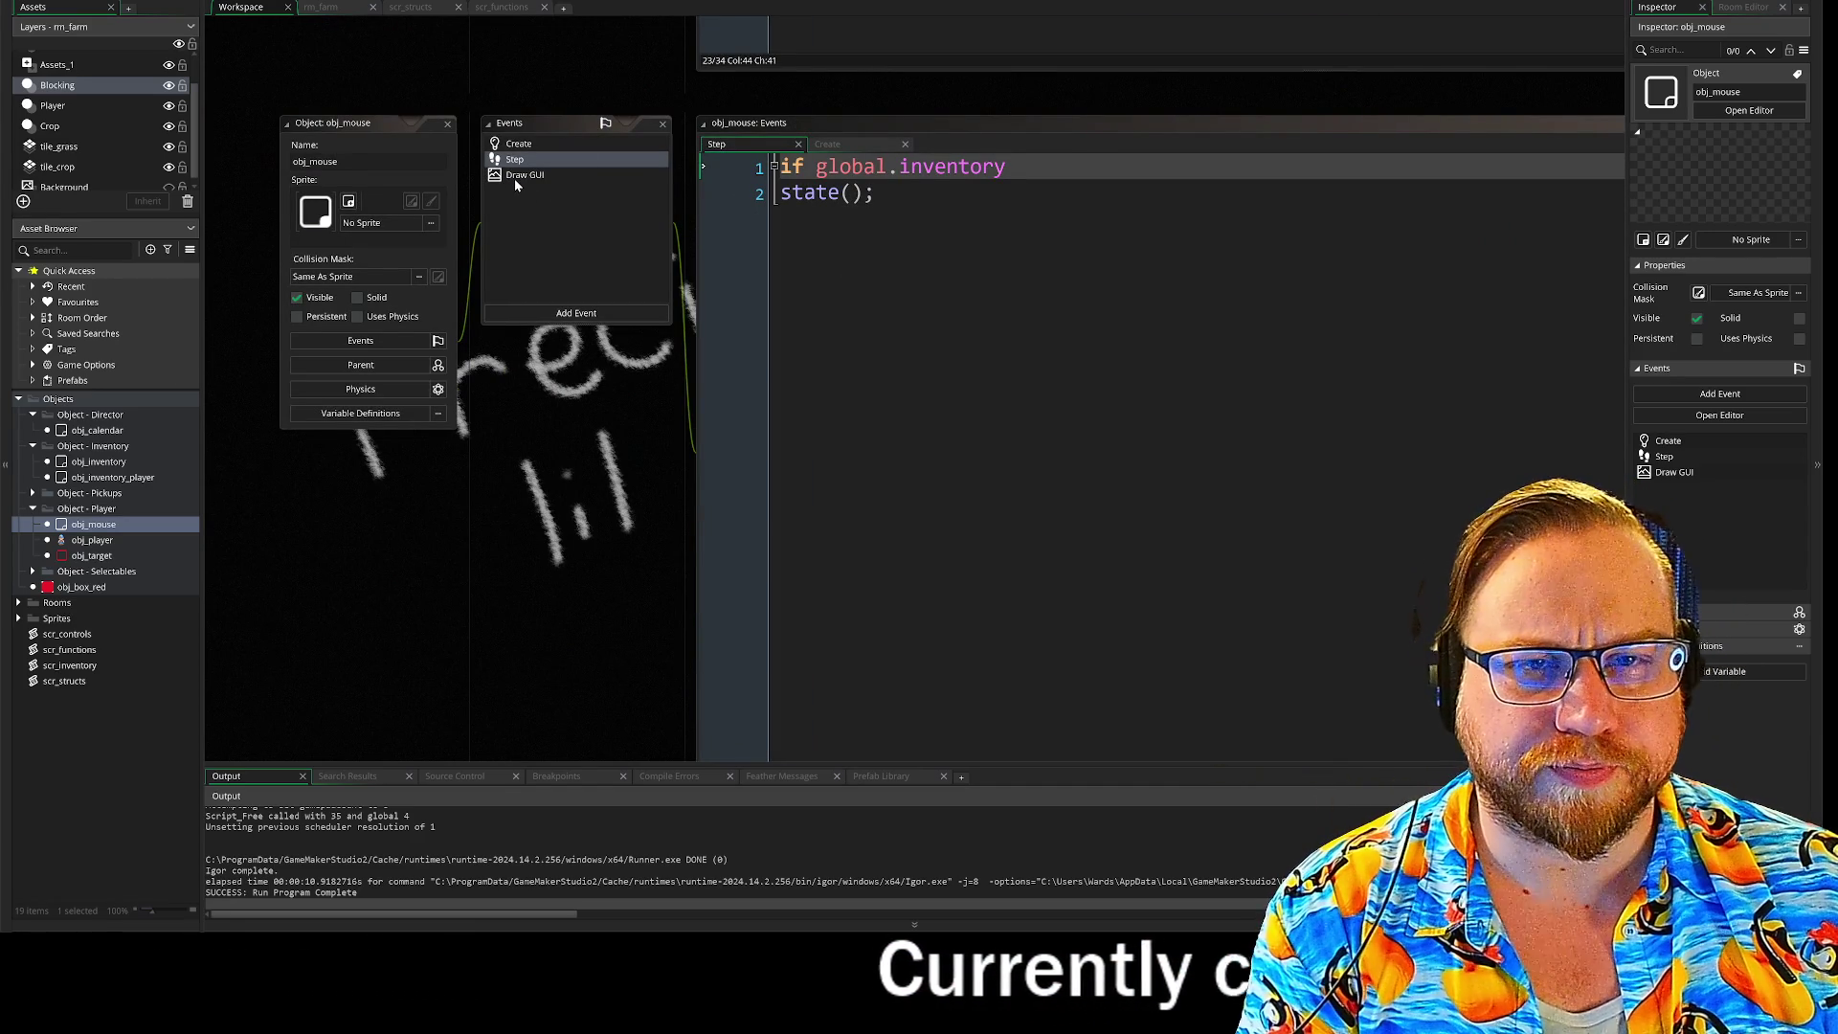
key(F5)
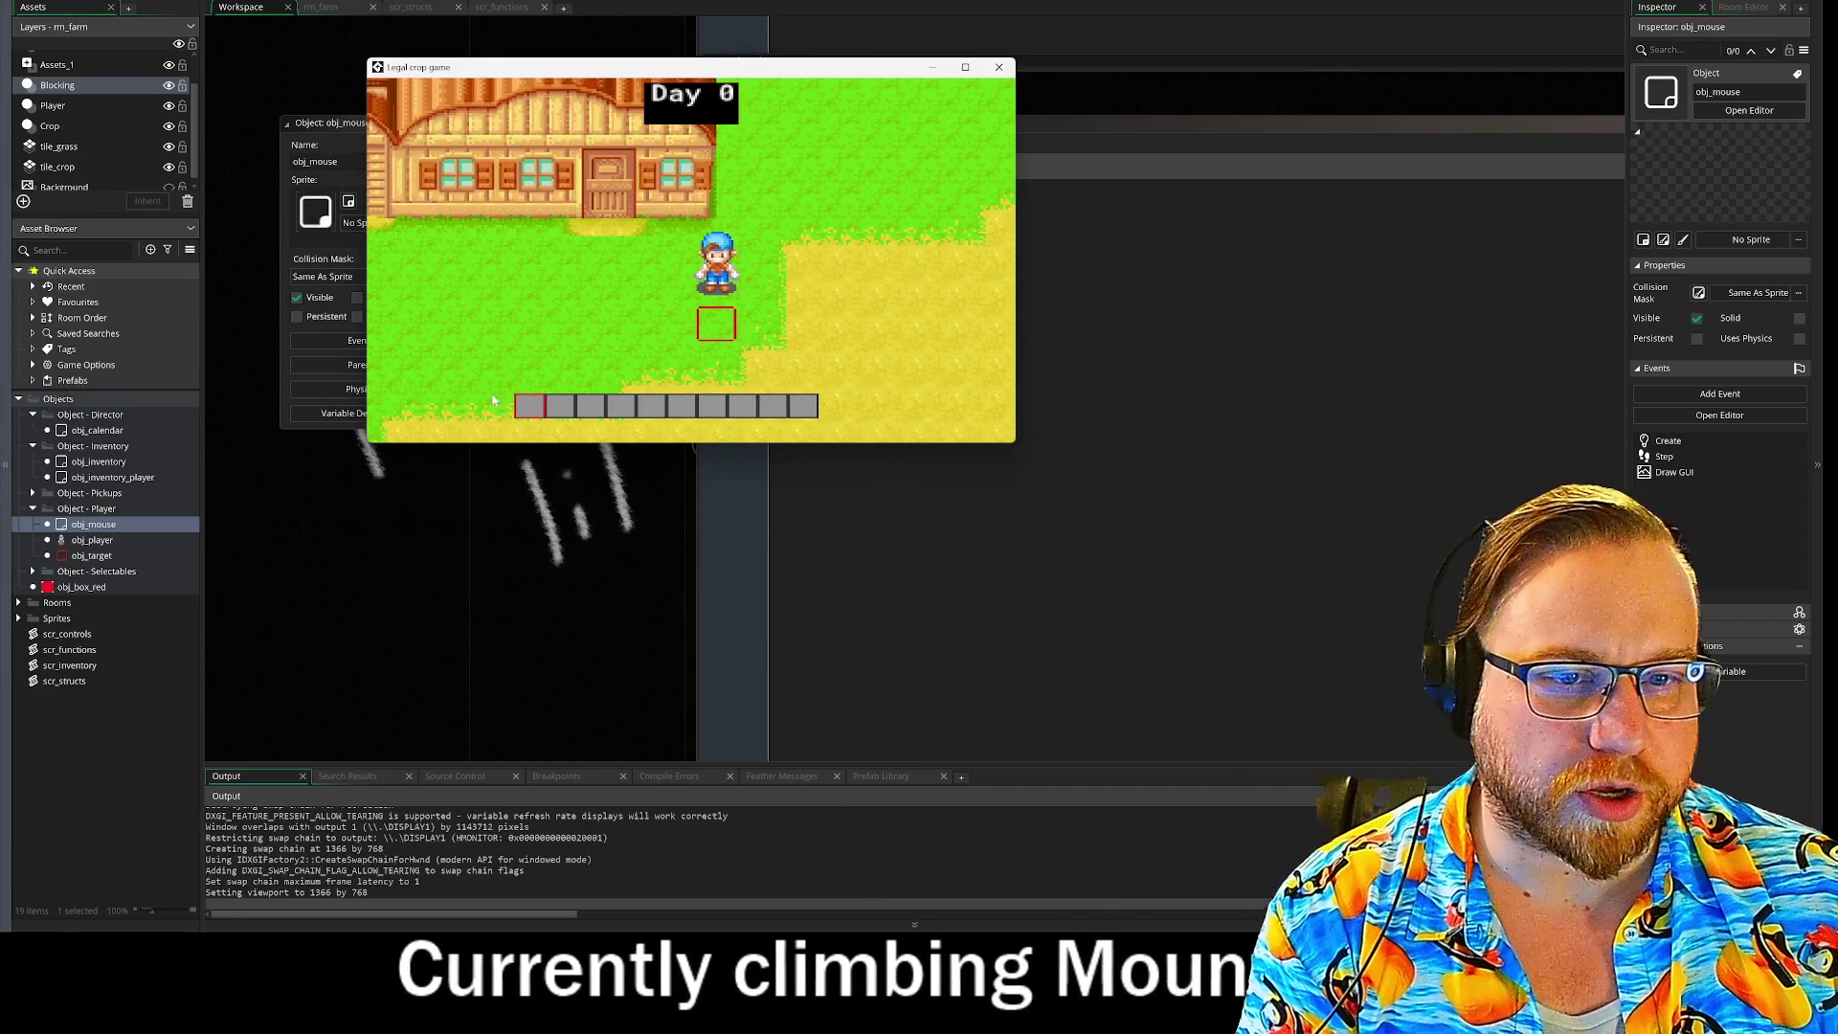
Step: Toggle the in-game inventory with I a few times, then close the running game
key(i)
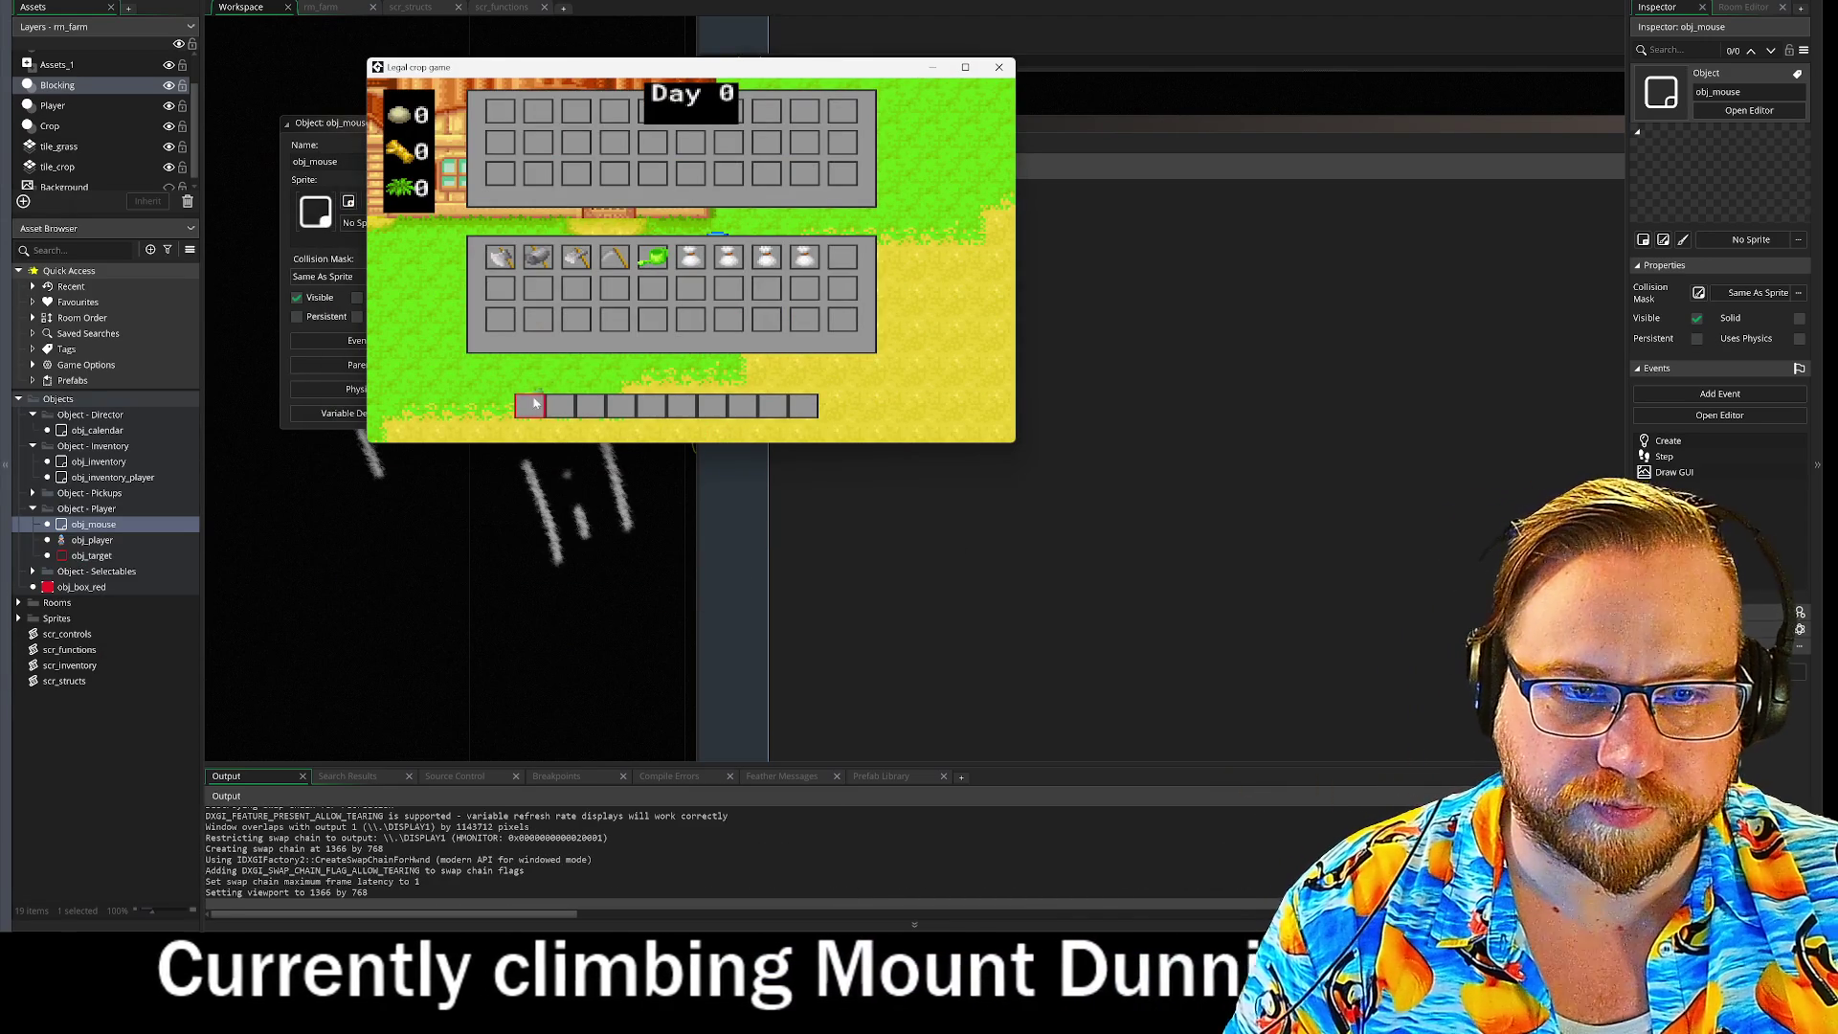
key(i)
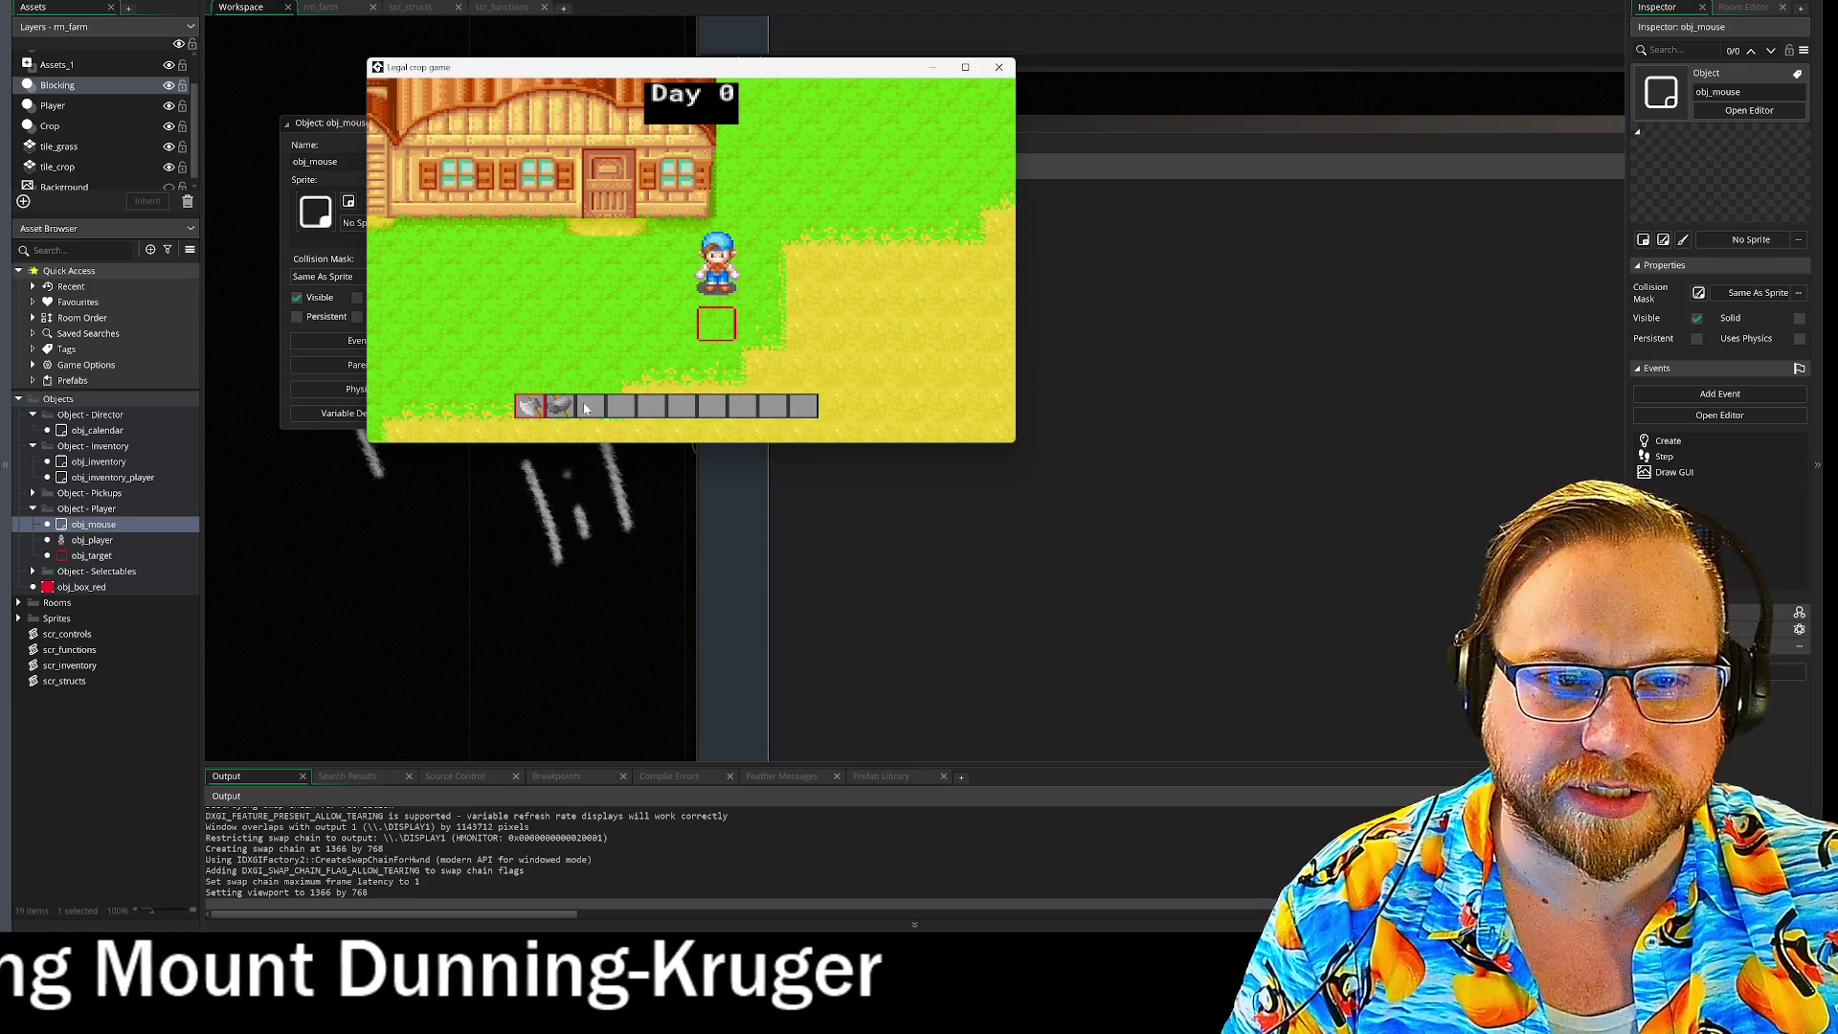
key(i)
key(i)
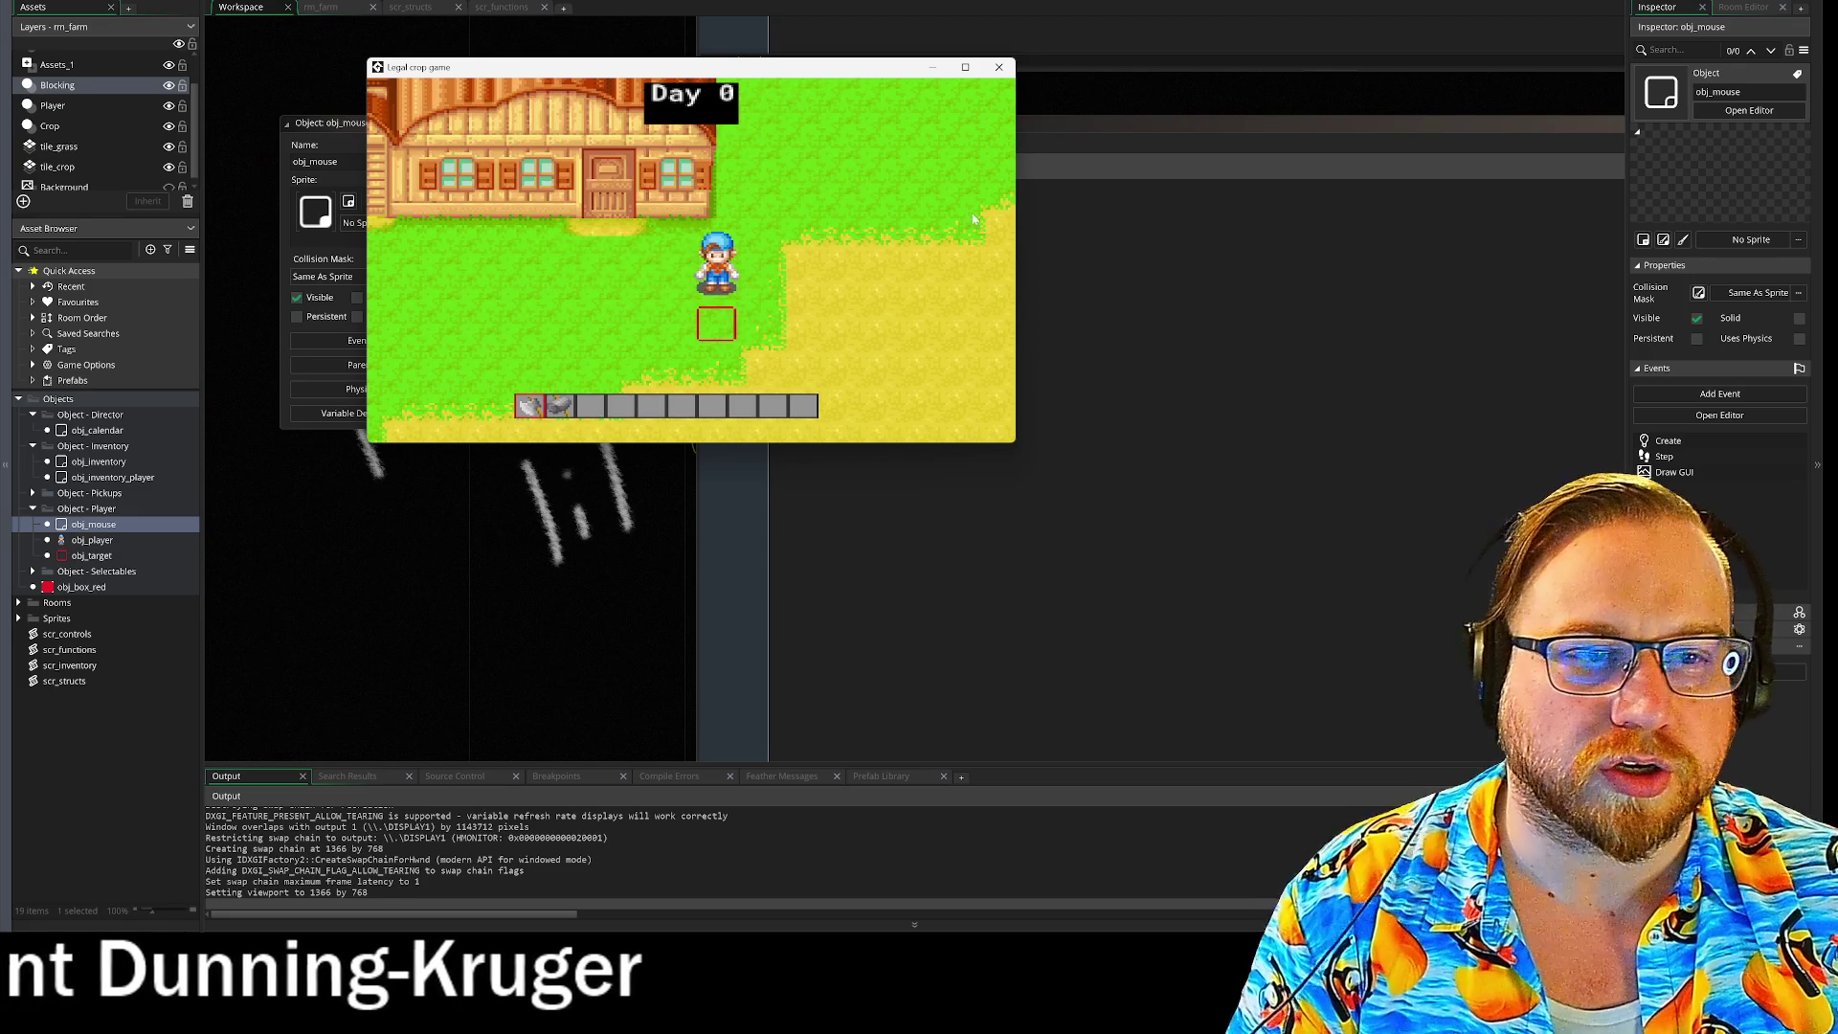
click(999, 69)
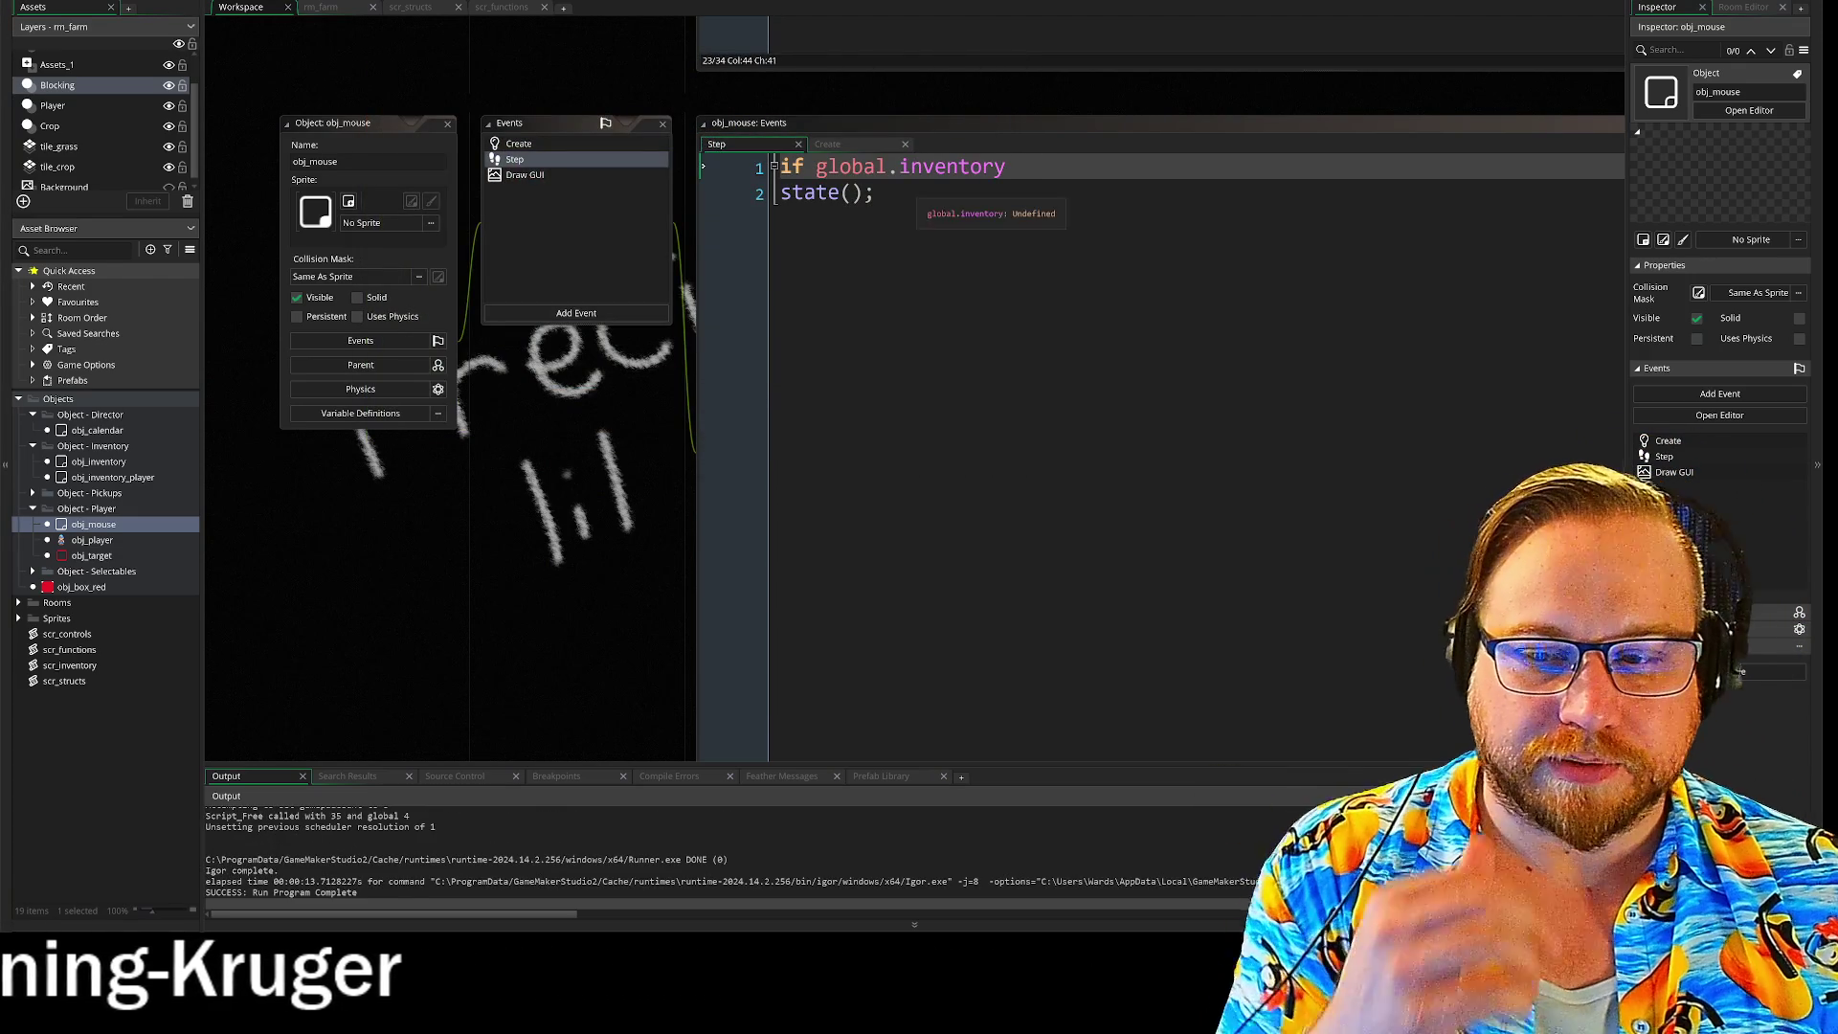
Step: Show obj_mouse's Draw GUI code in an enlarged editor with its events panel visible
click(522, 176)
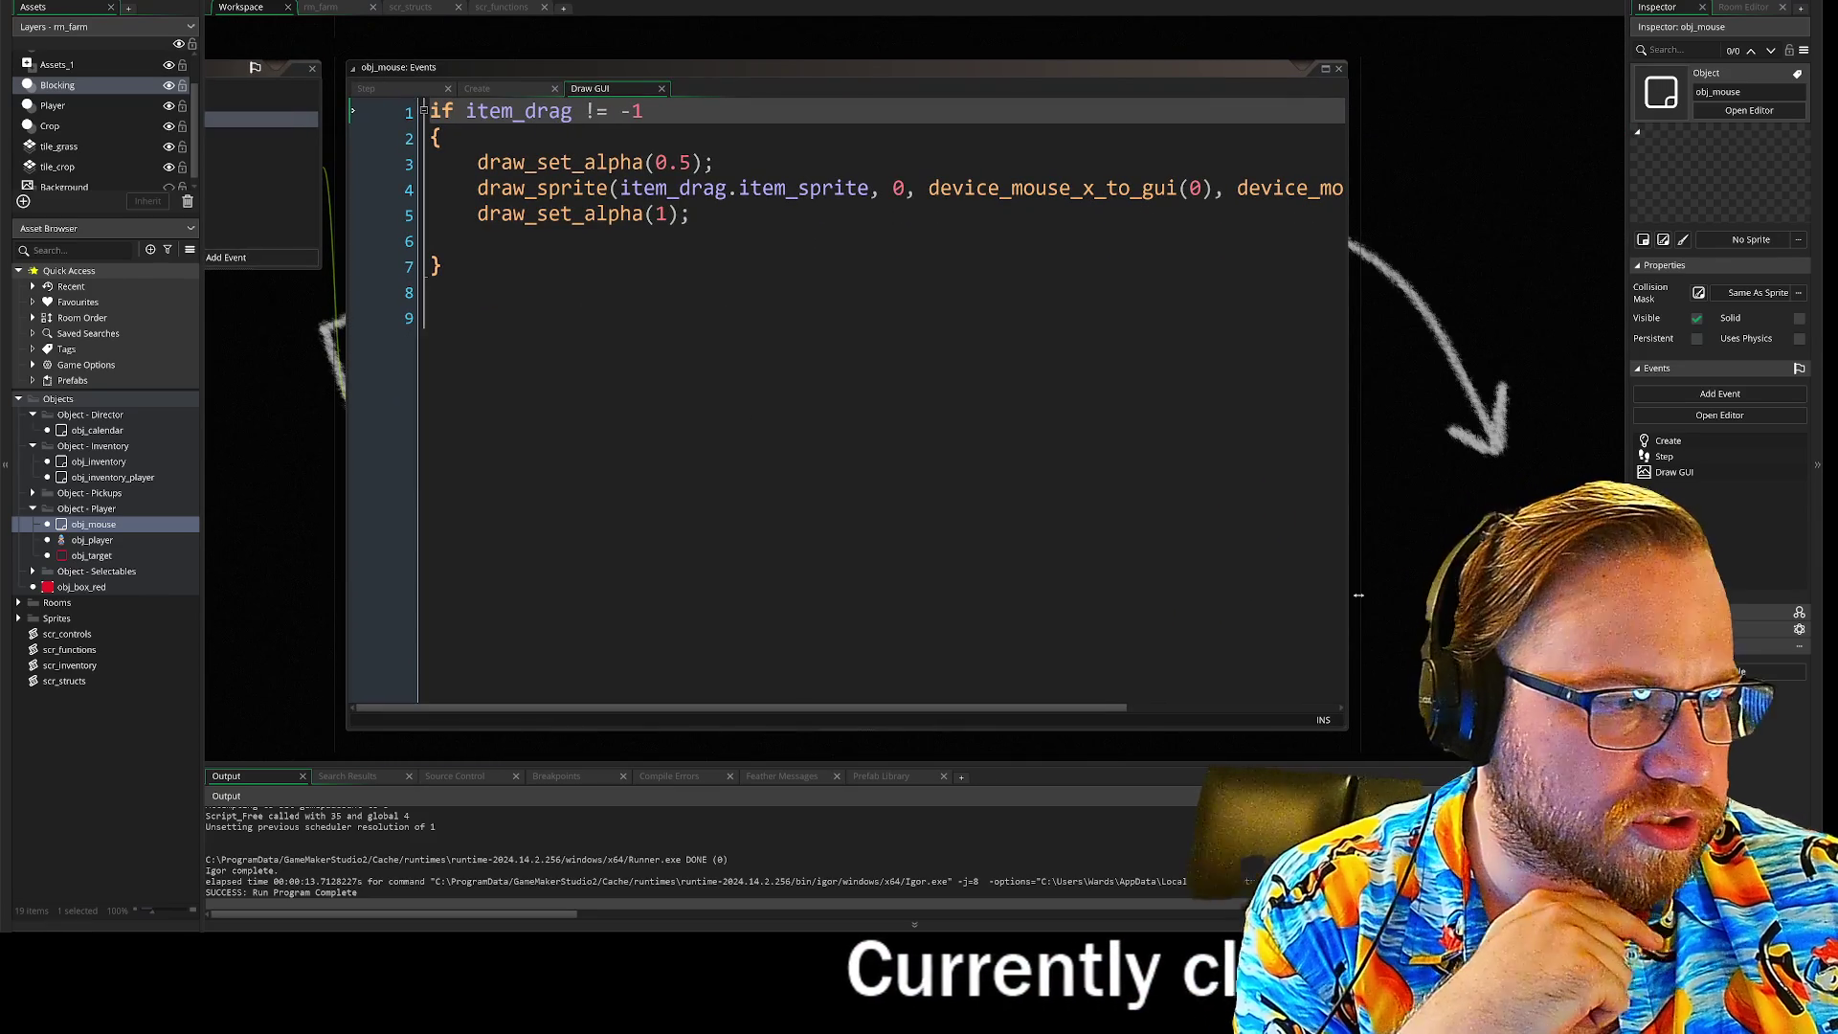
drag(1346, 731, 1625, 761)
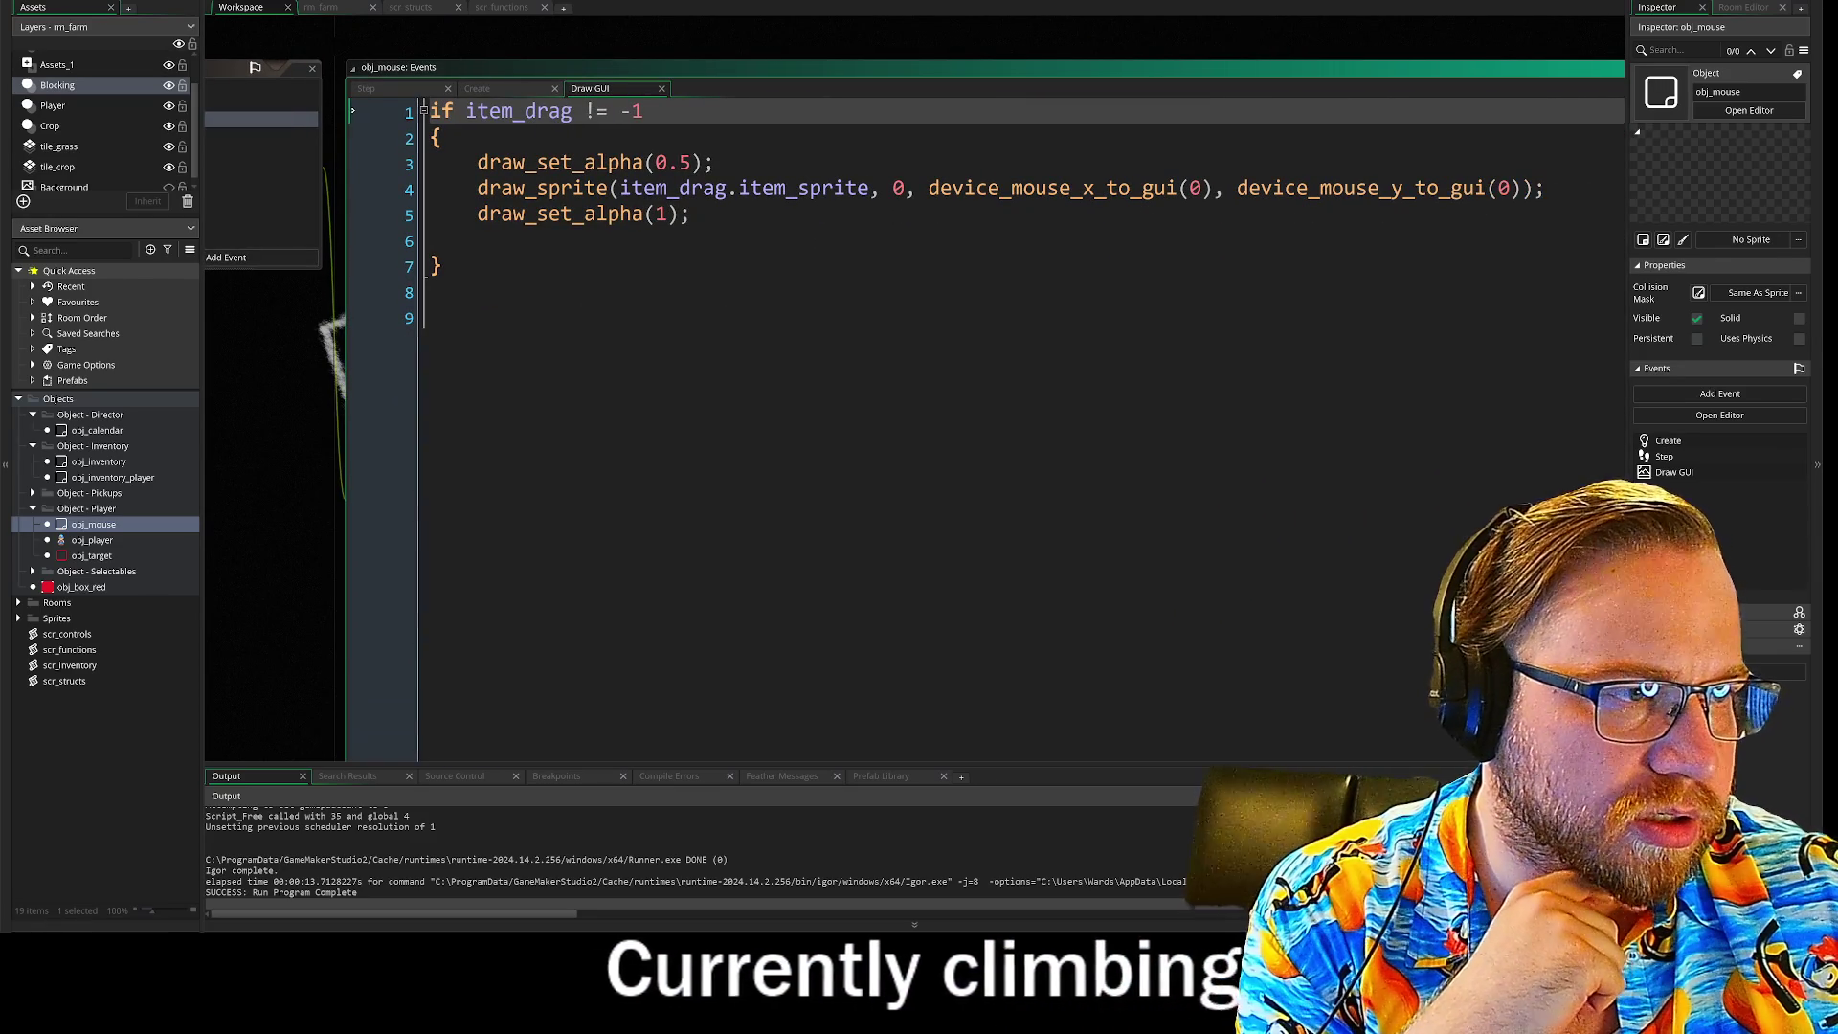
drag(304, 435, 537, 561)
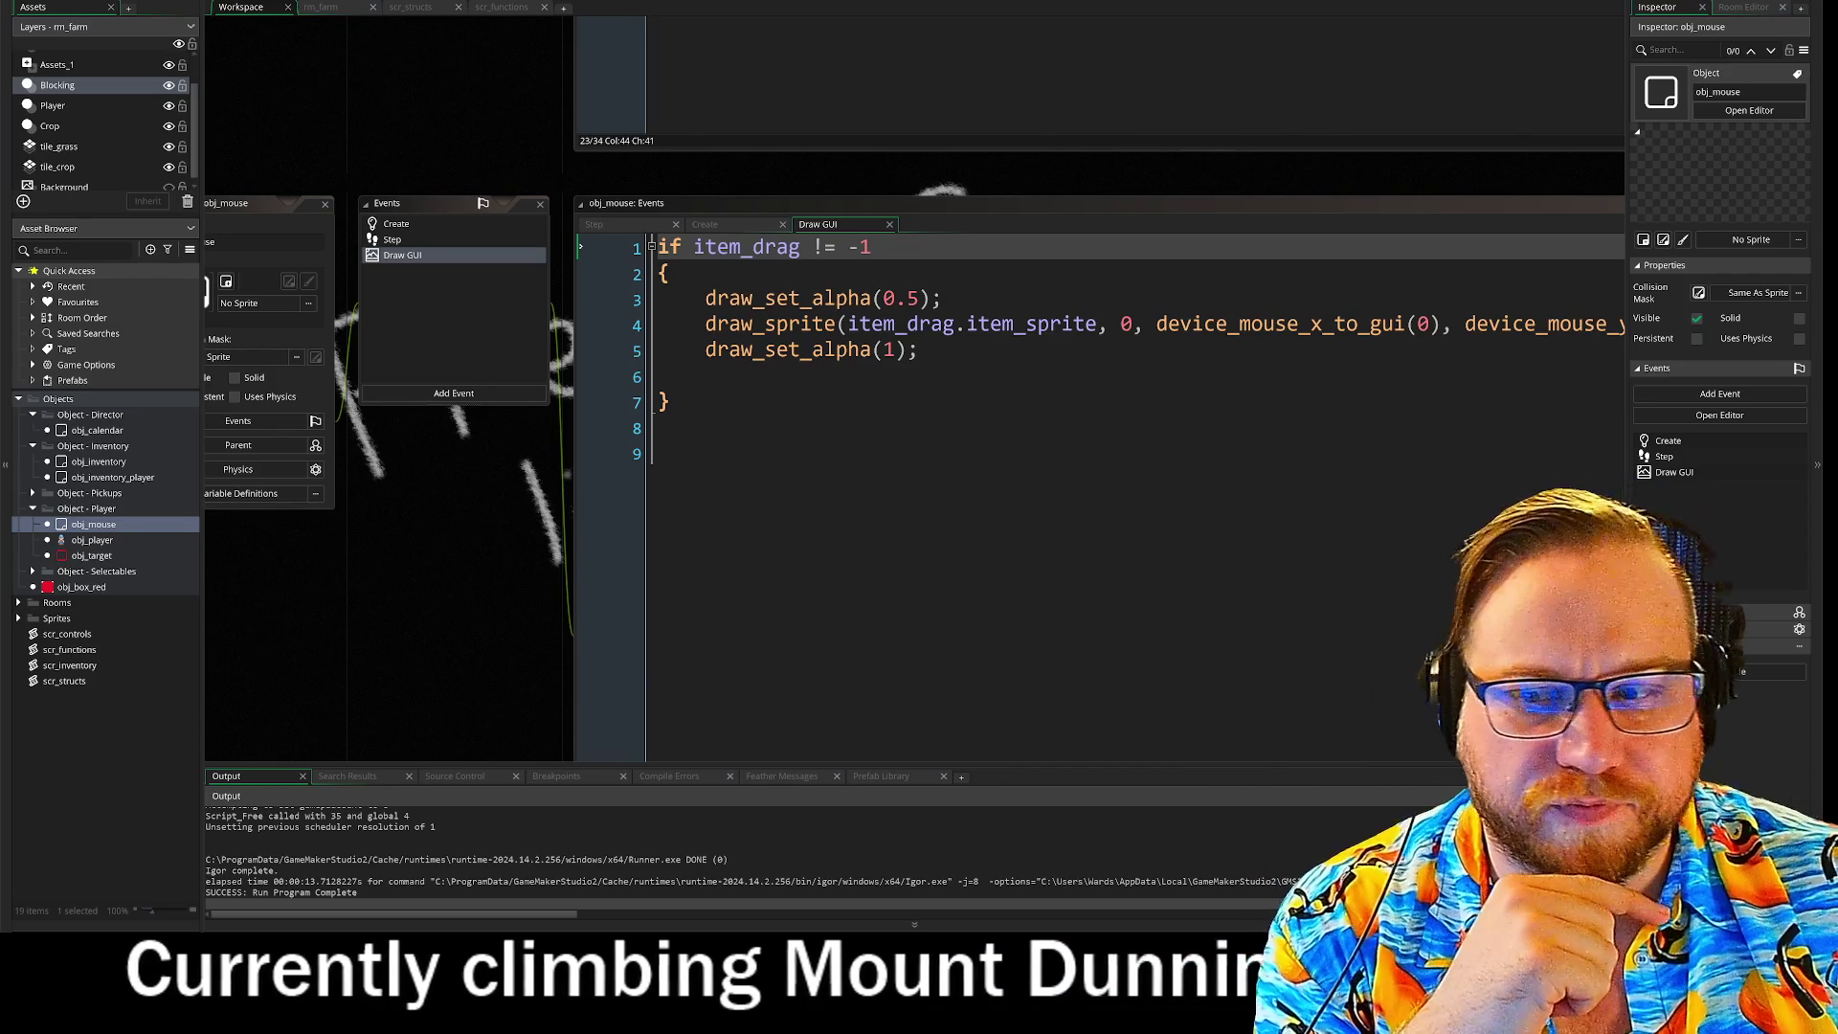
Step: Review obj_mouse's Step and Create code, expanding the with (obj_inventory) region
click(392, 241)
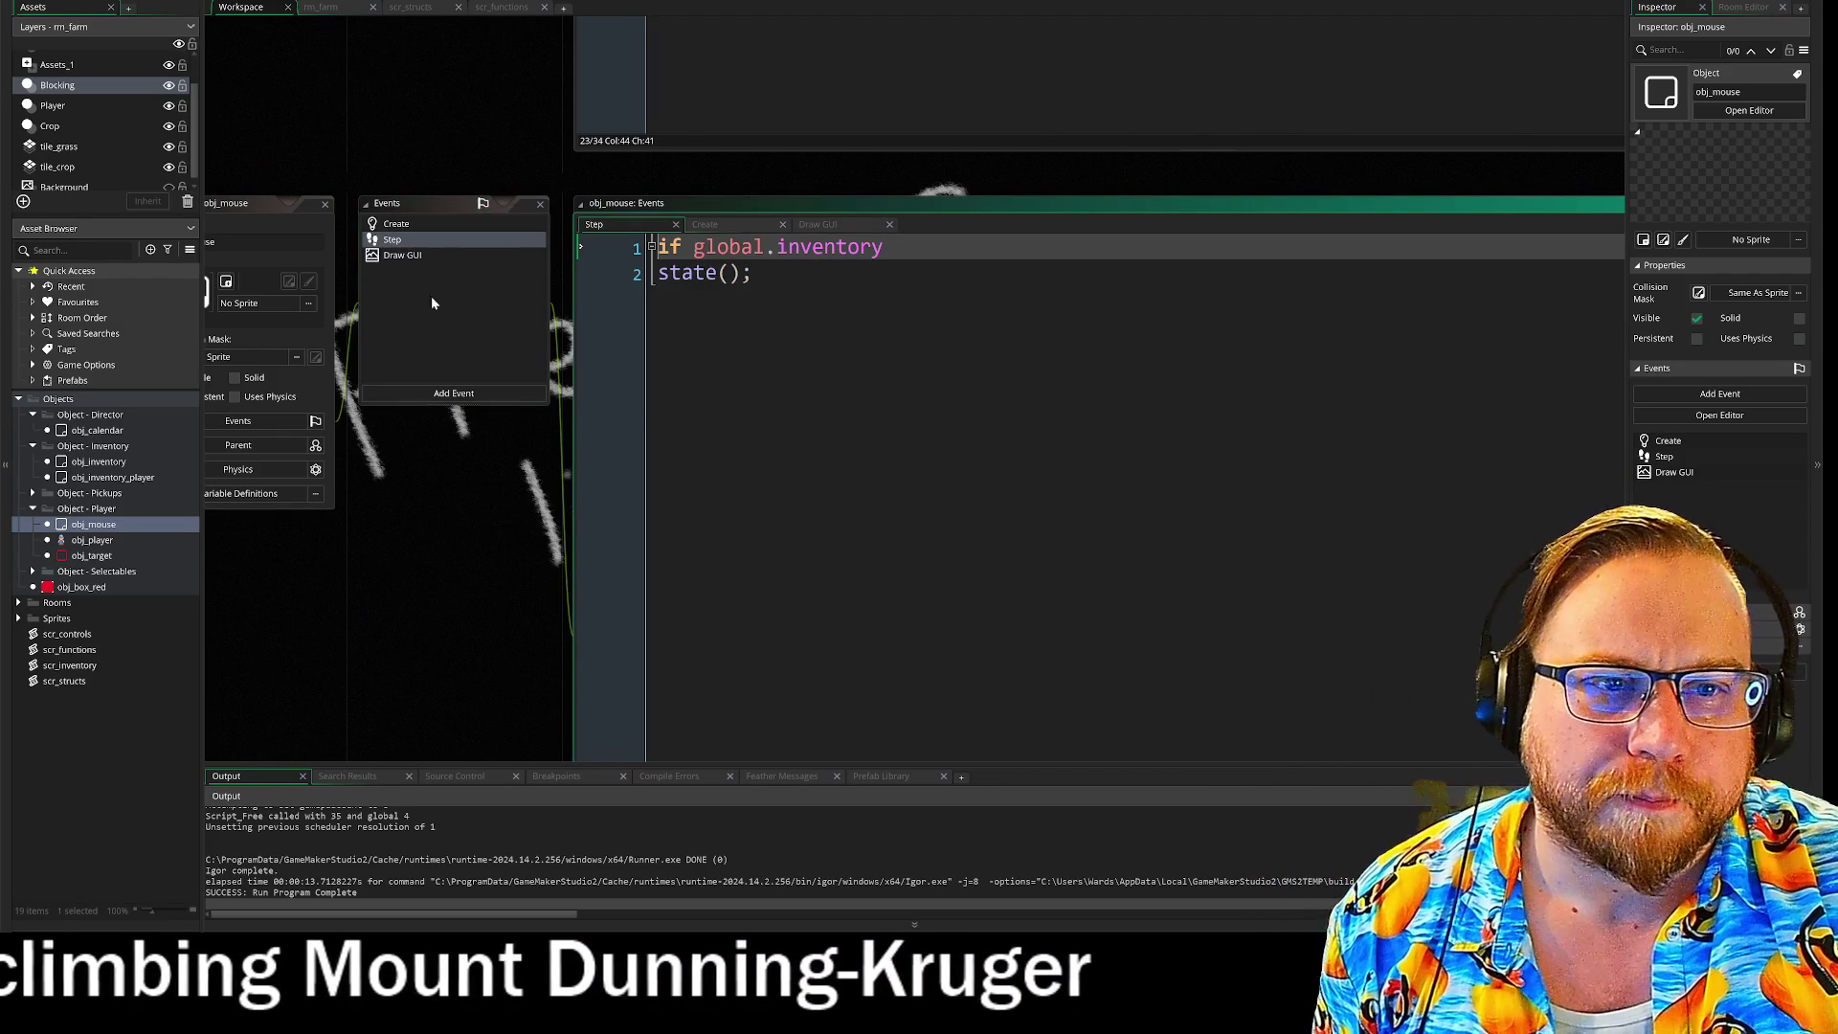
click(417, 222)
drag(526, 519, 466, 279)
scroll(466, 280, down, 1)
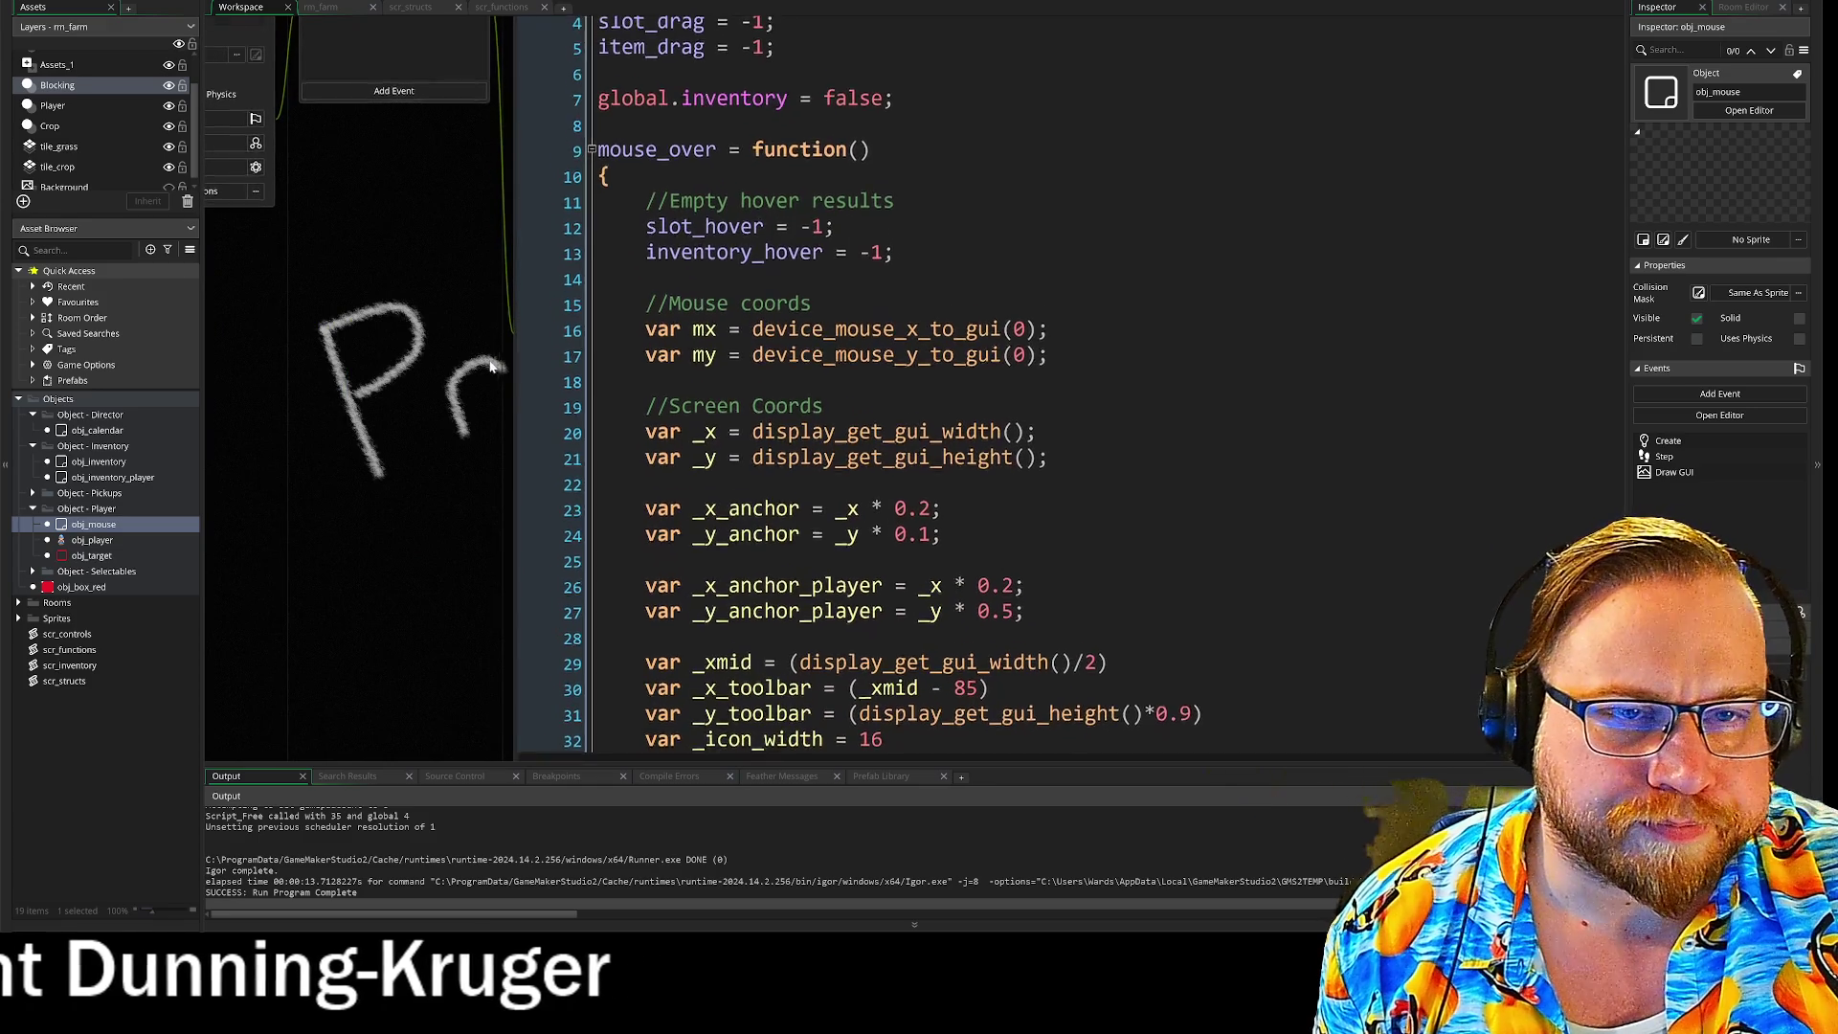
scroll(910, 383, down, 6)
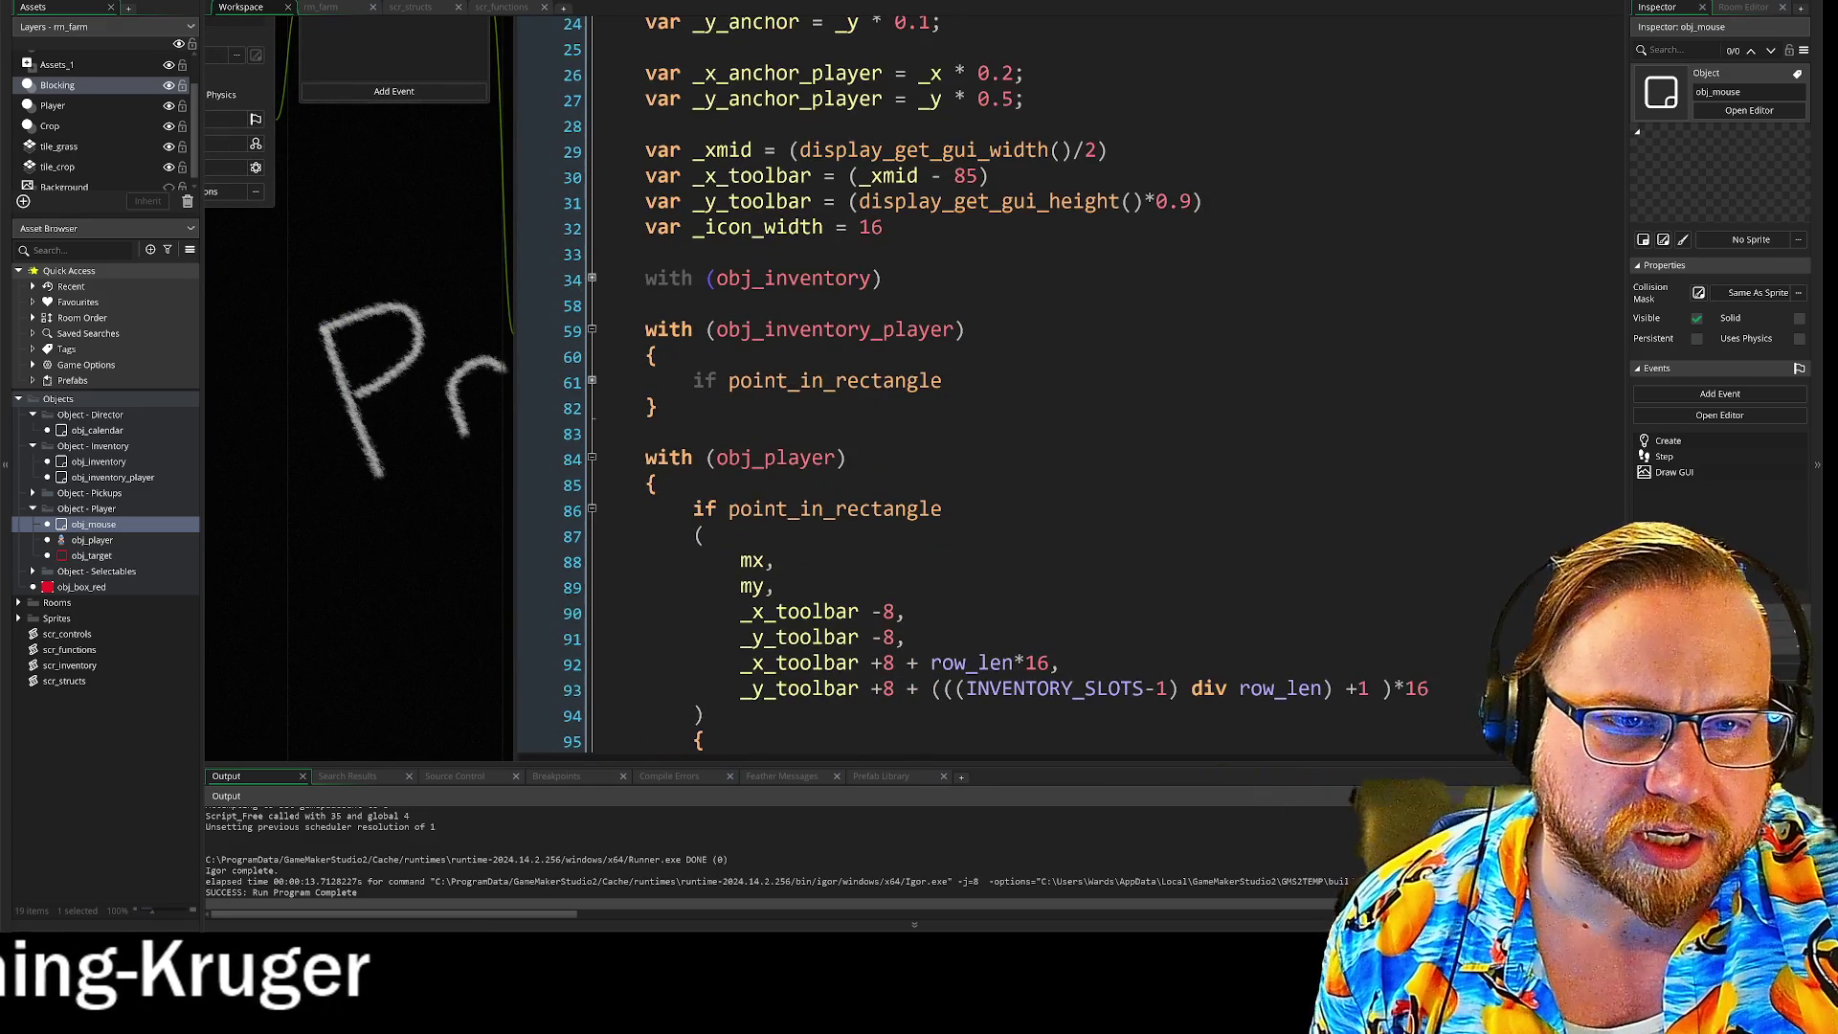
click(593, 278)
click(892, 432)
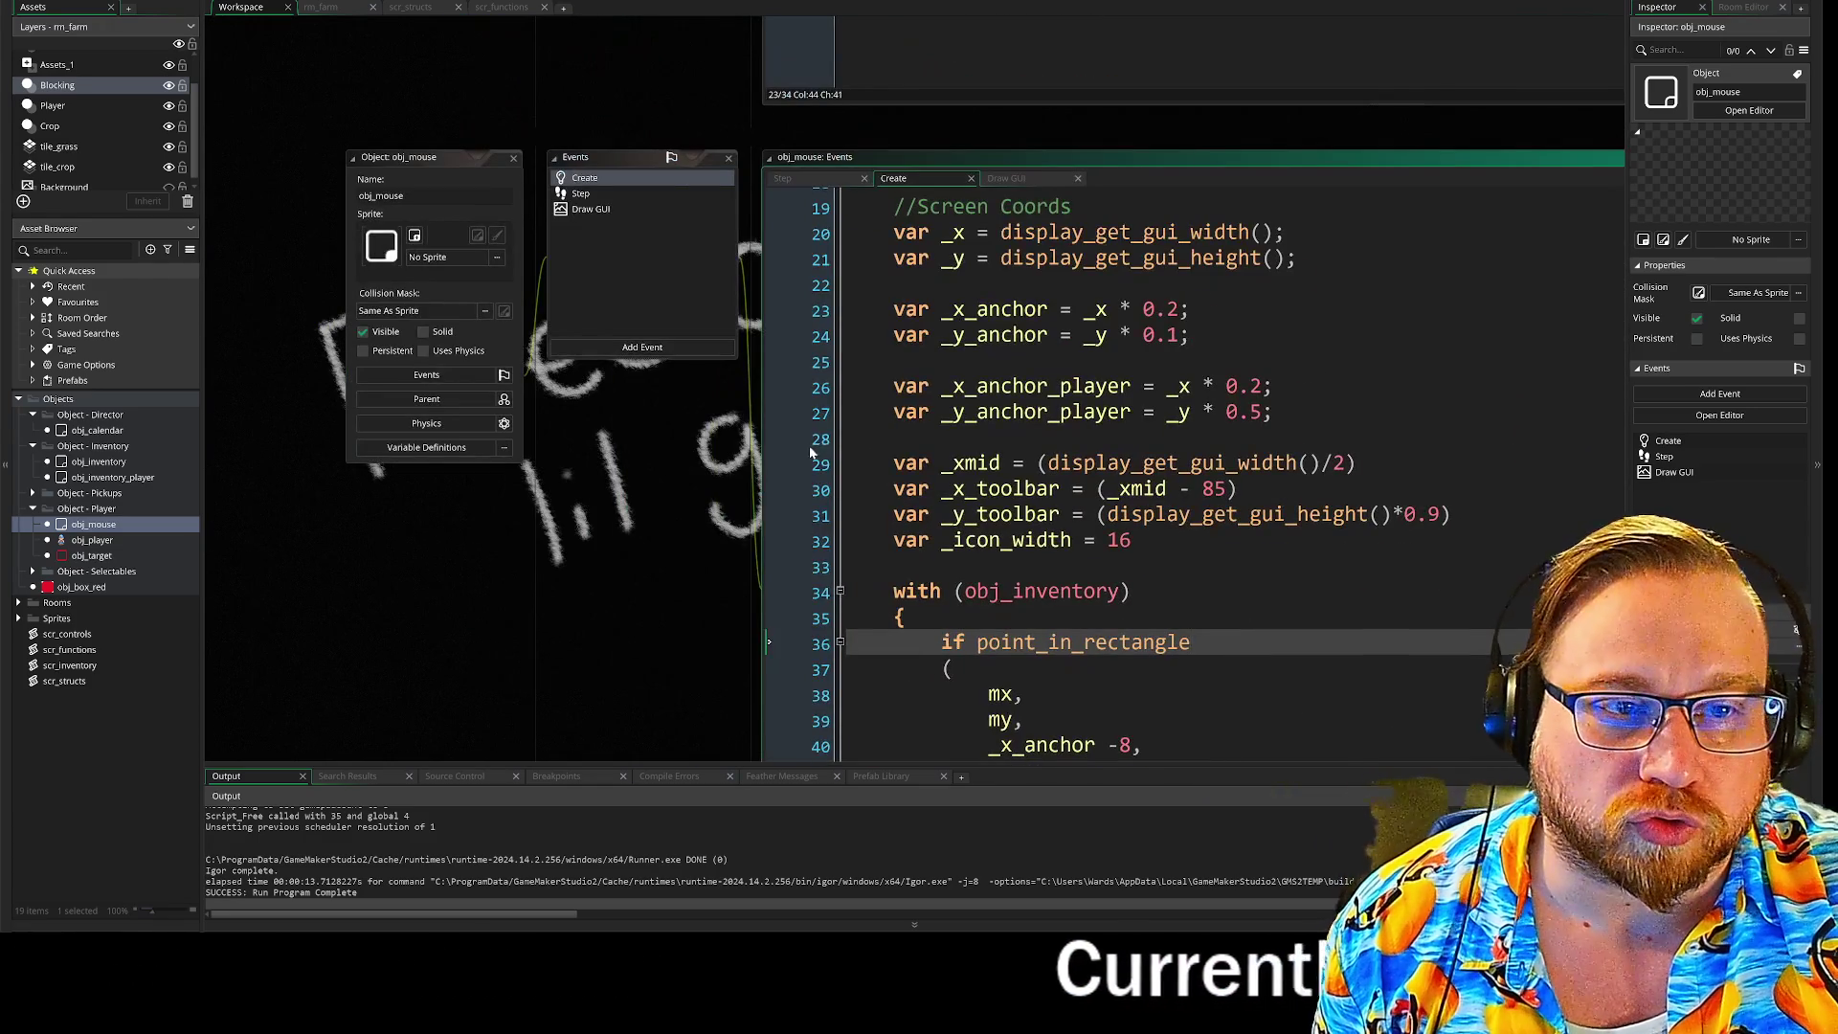
Step: Revisit obj_mouse's Step and Draw GUI code, then scroll up toward obj_inventory's editor
click(580, 193)
click(590, 209)
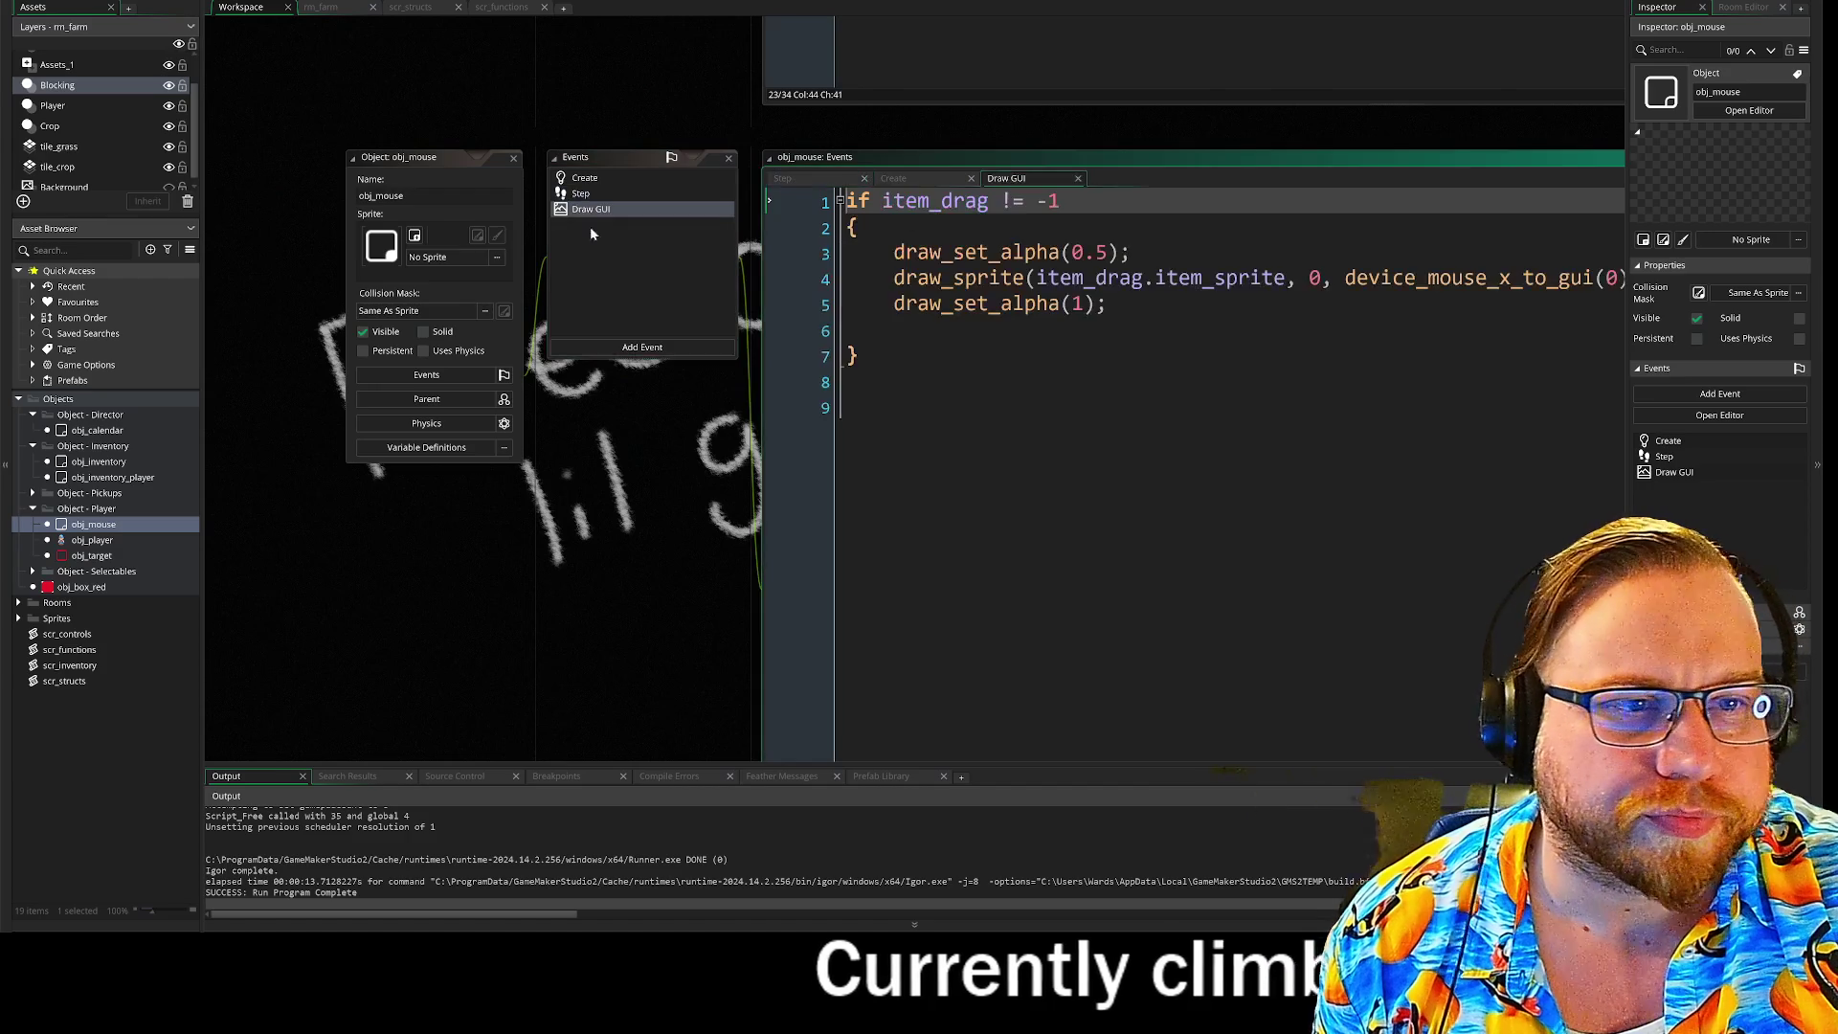
scroll(503, 387, up, 5)
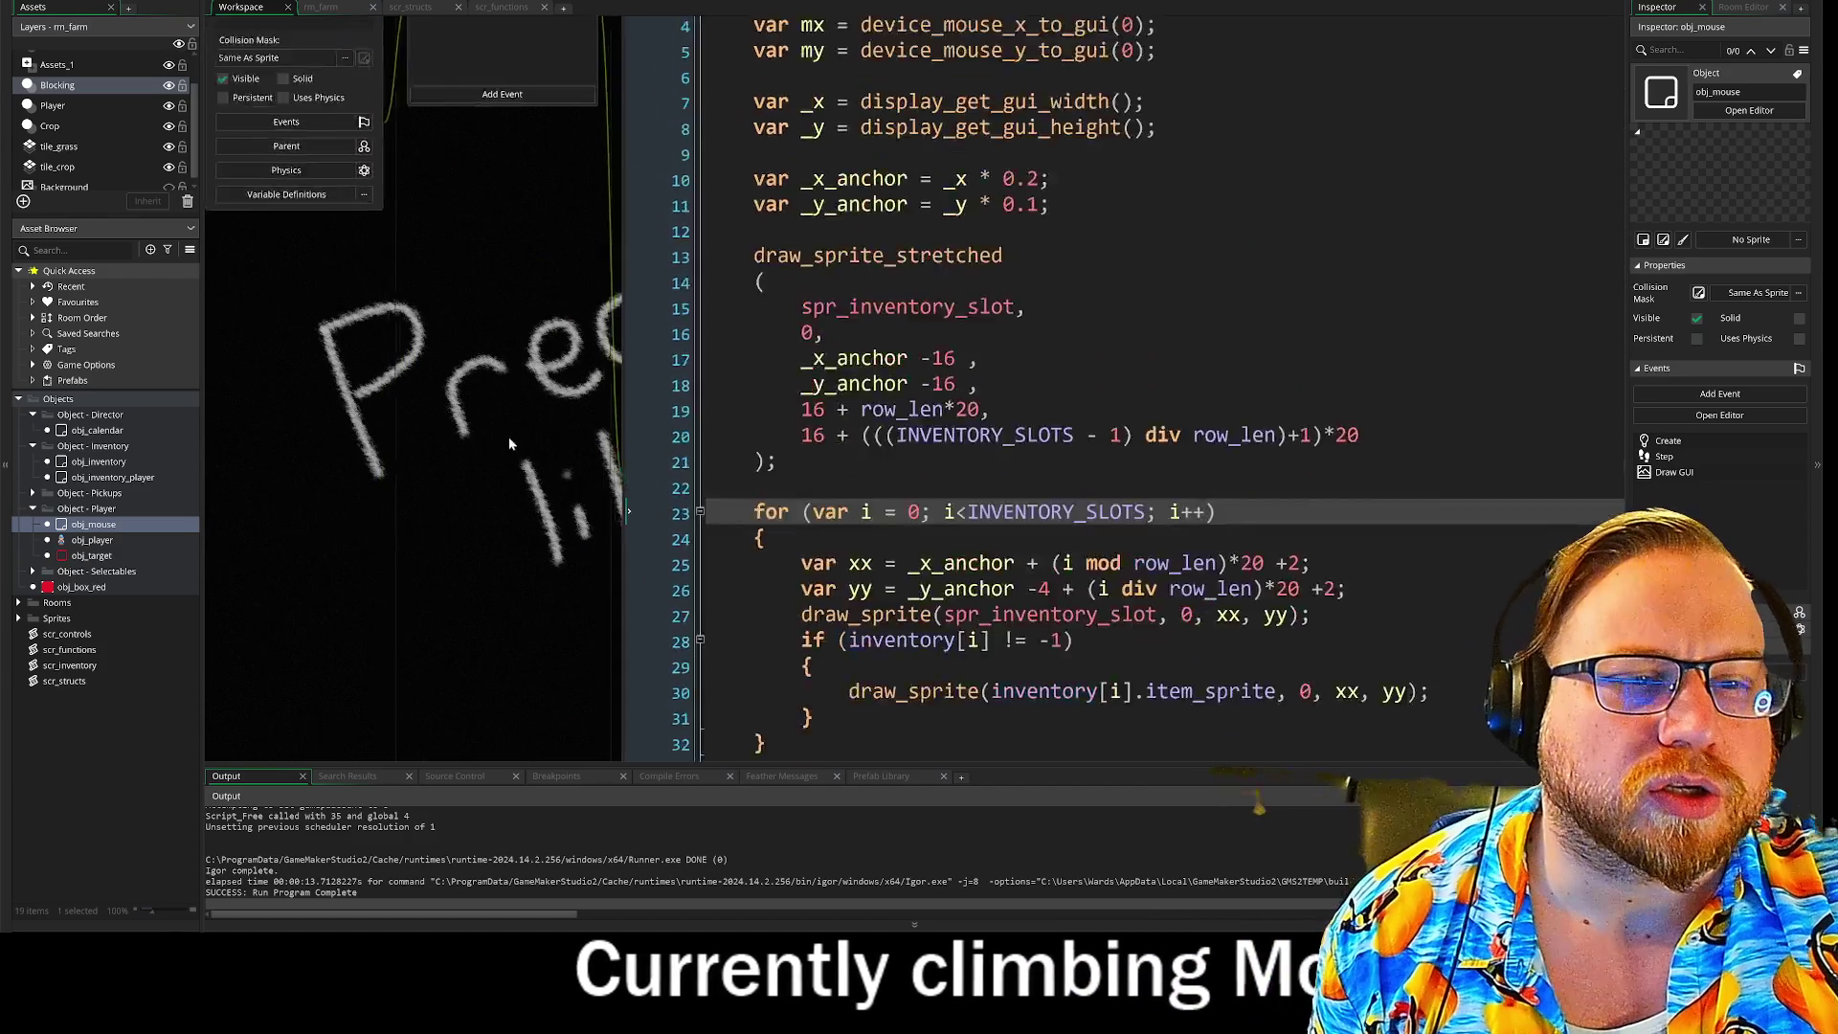
scroll(570, 469, up, 2)
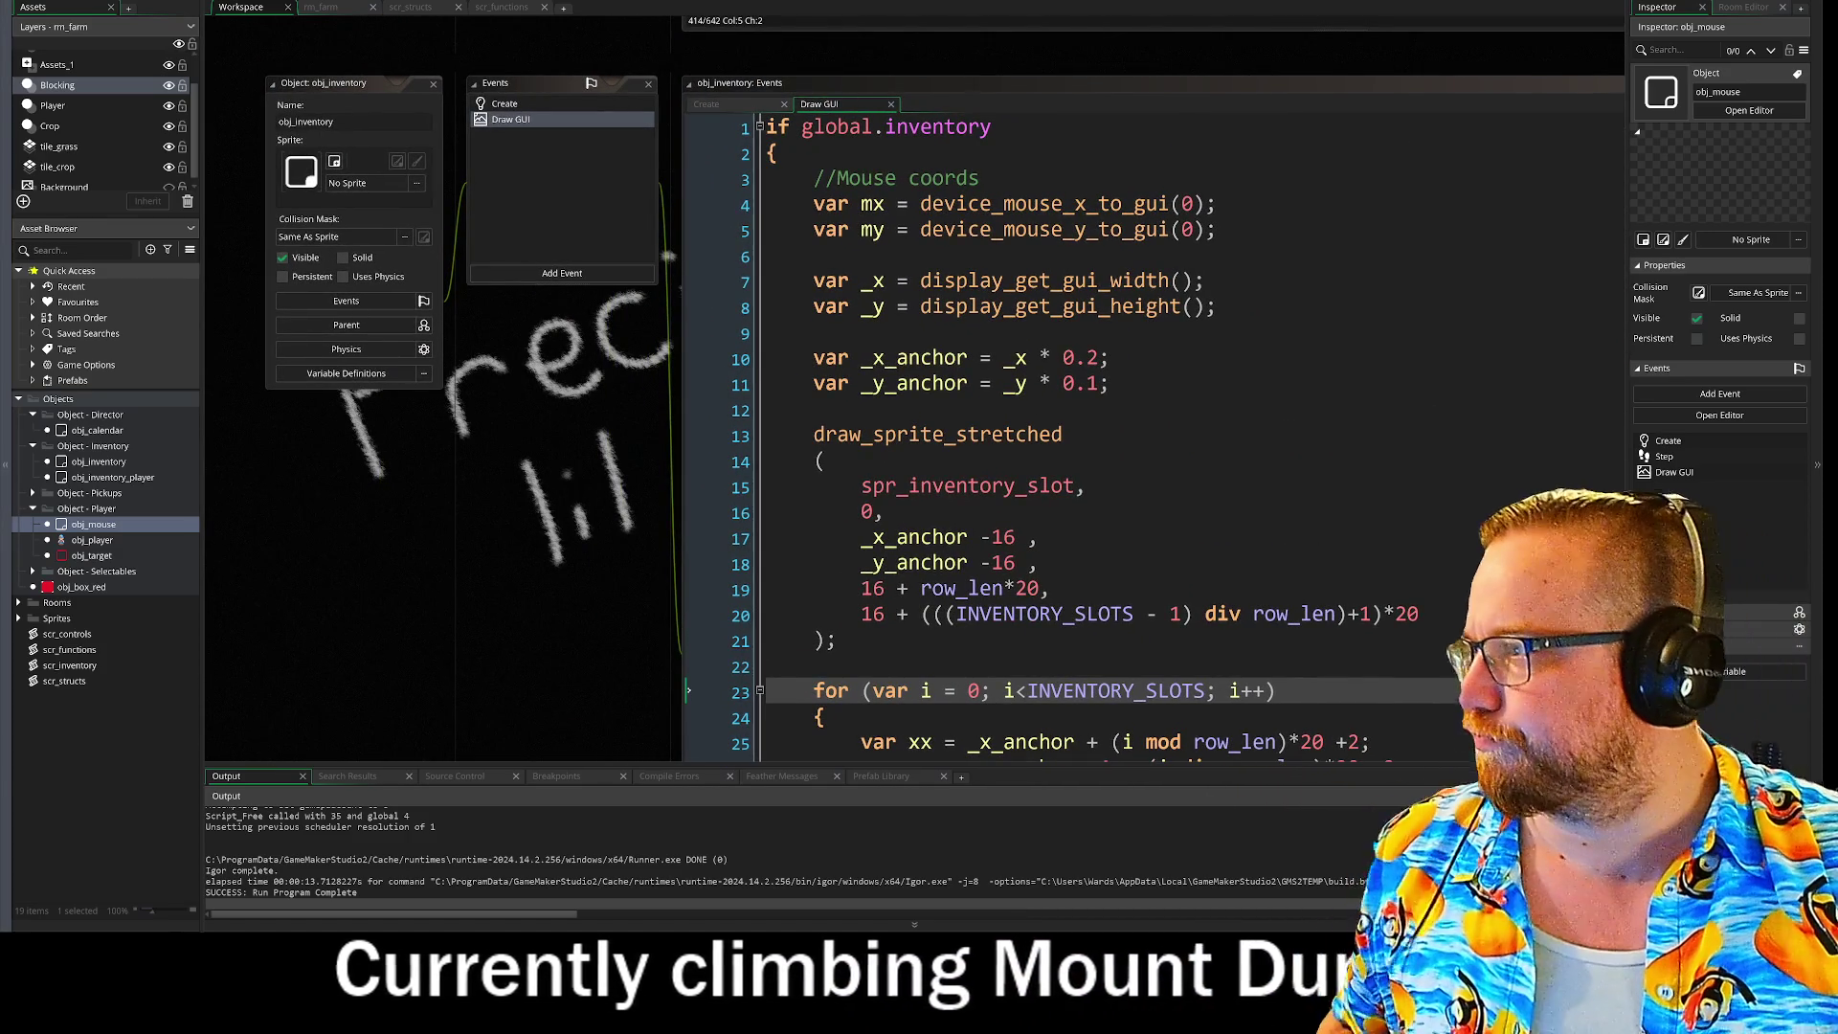
Step: Review obj_inventory's Draw GUI and Create code, then open the scr_inventory script
scroll(507, 295, up, 3)
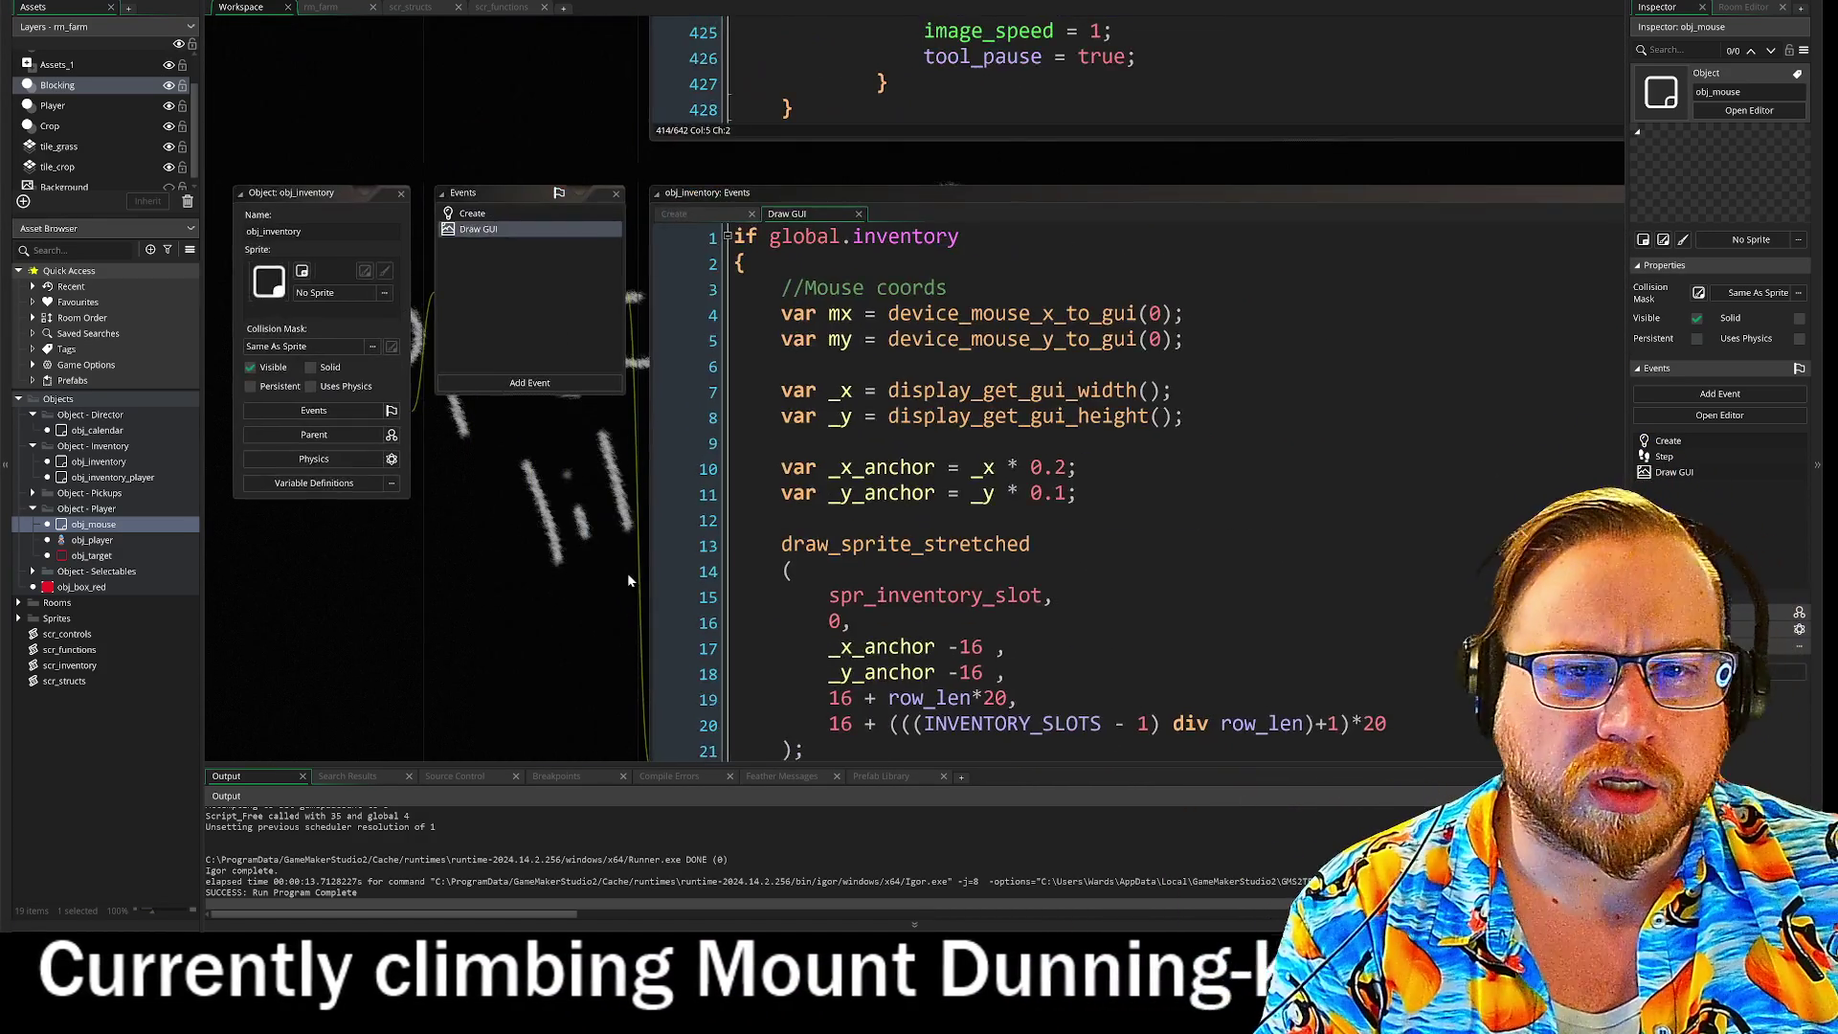
mouse_move(629, 573)
mouse_down()
mouse_move(356, 207)
mouse_move(535, 456)
mouse_up()
click(733, 280)
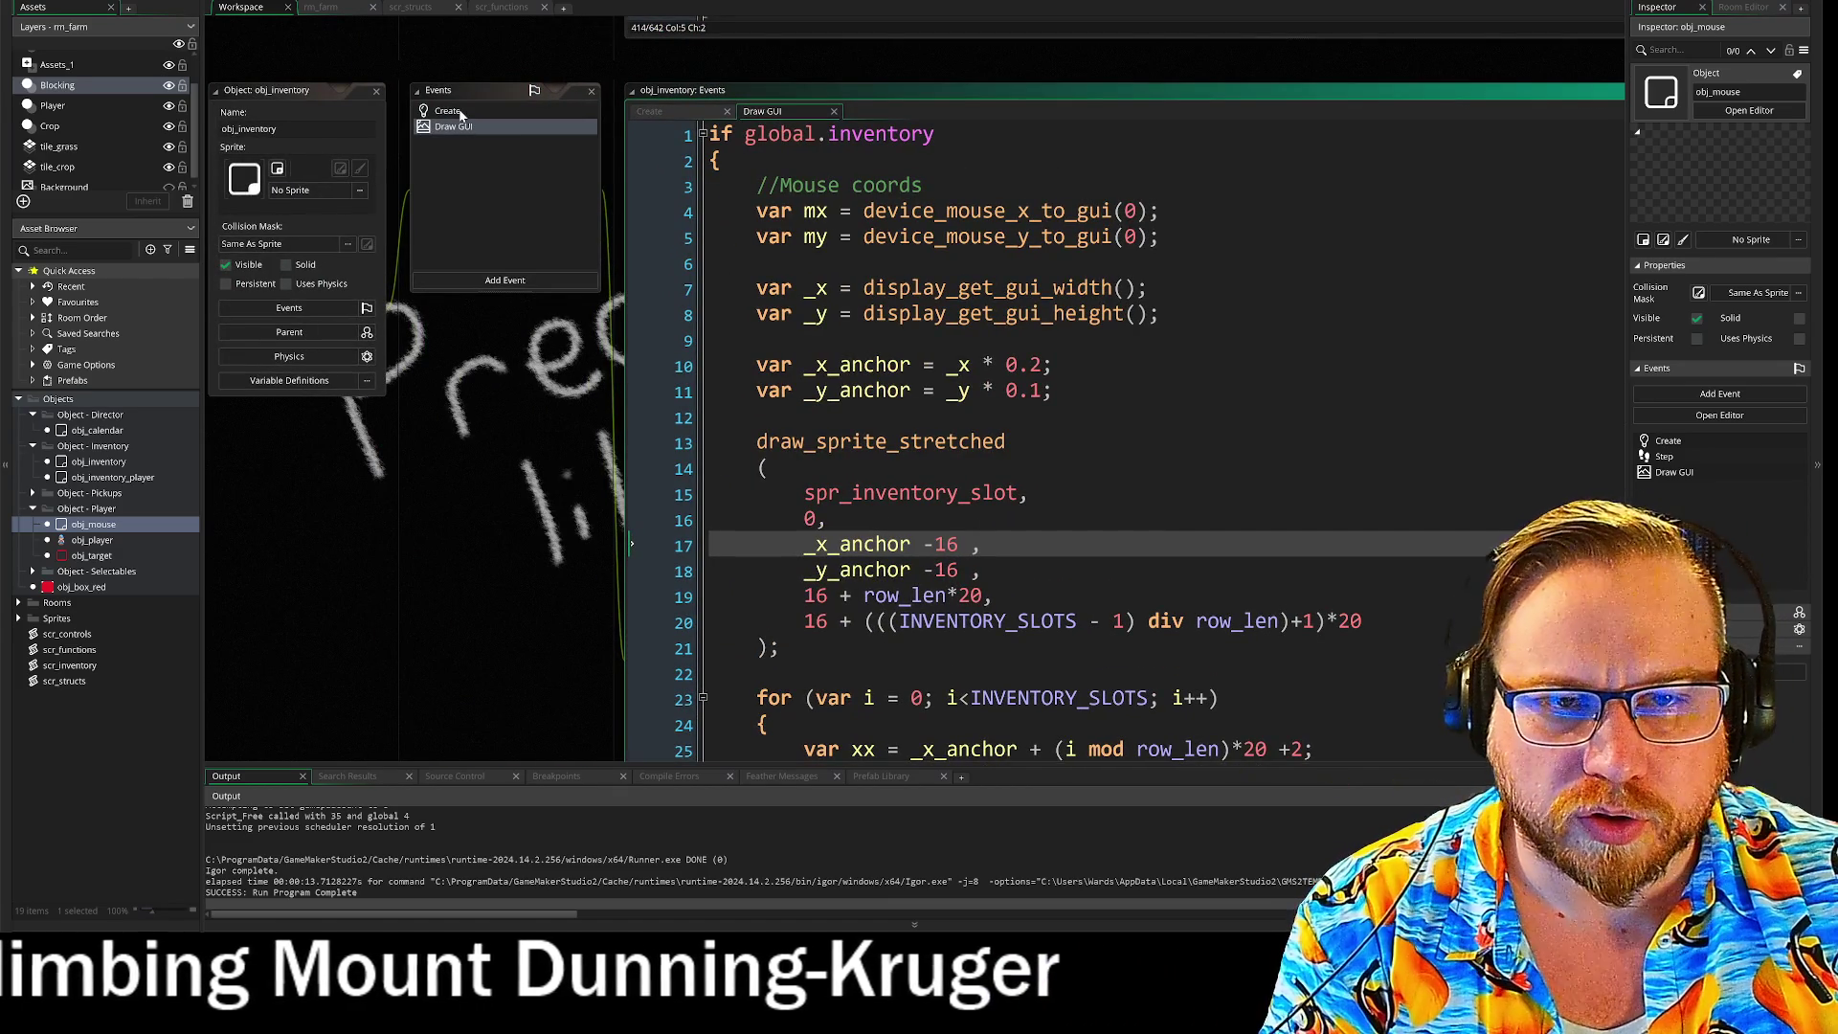
click(448, 111)
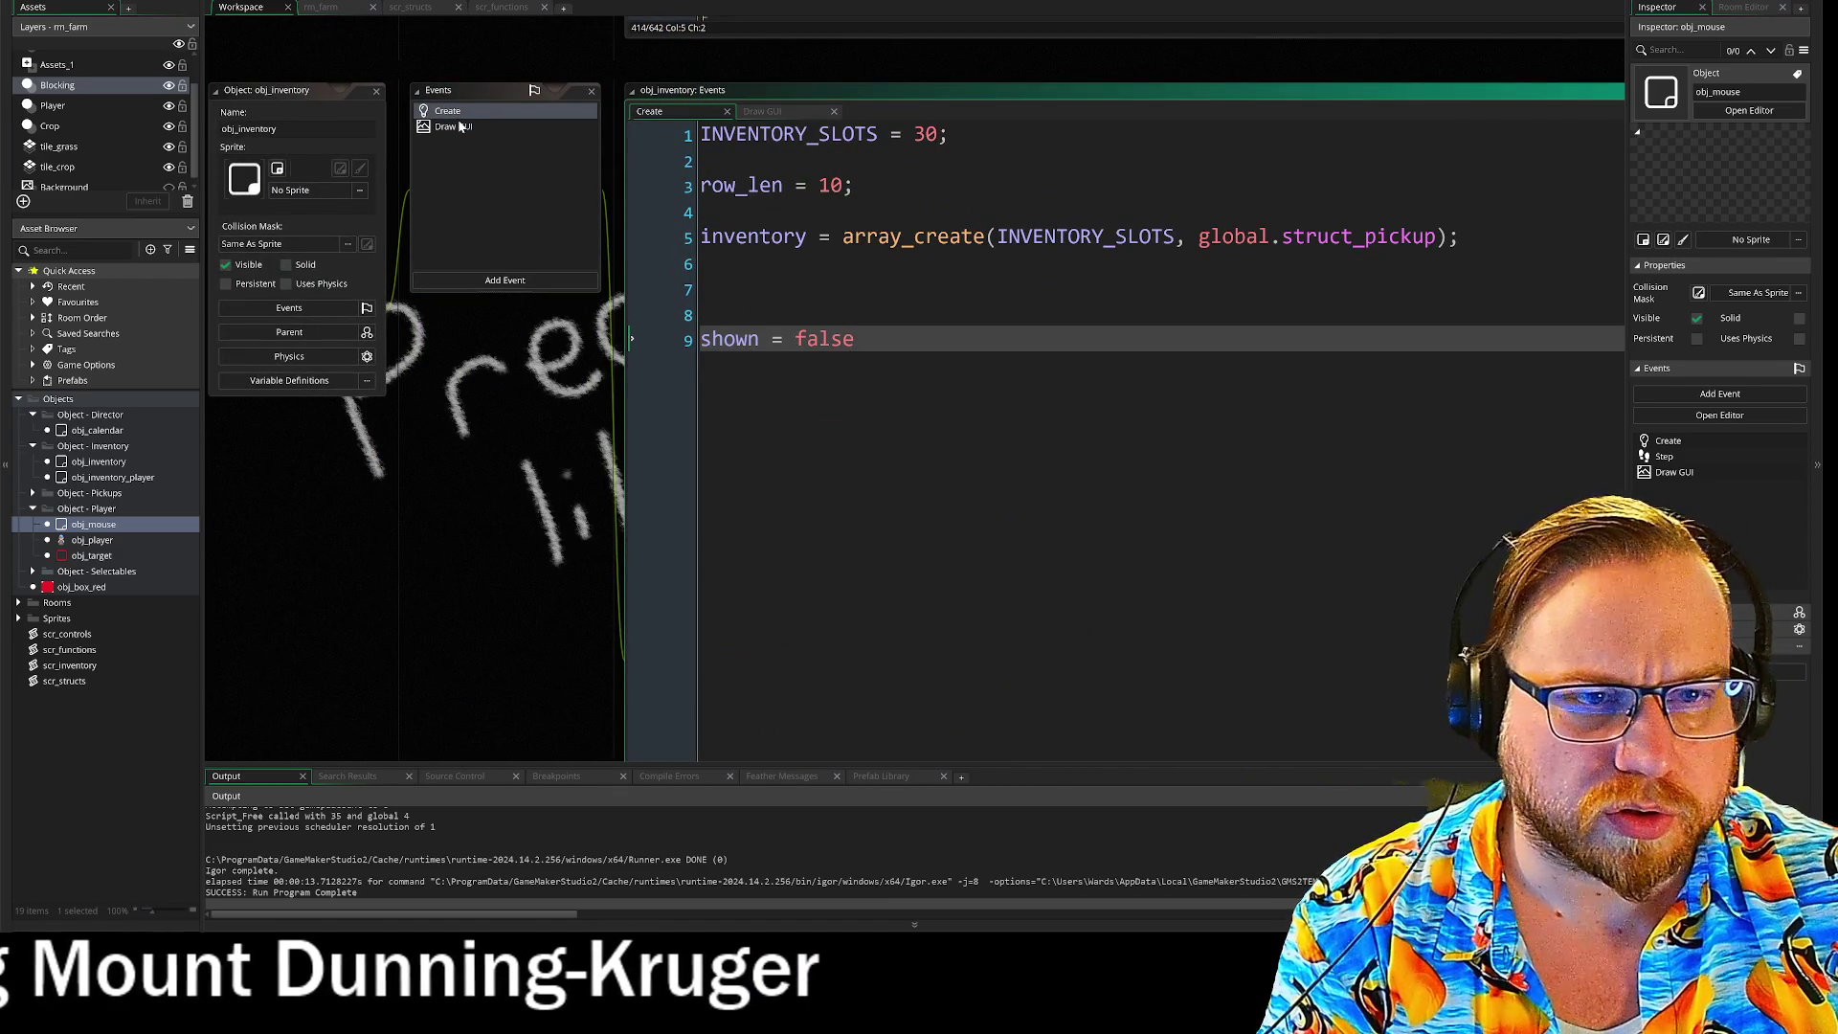
click(460, 128)
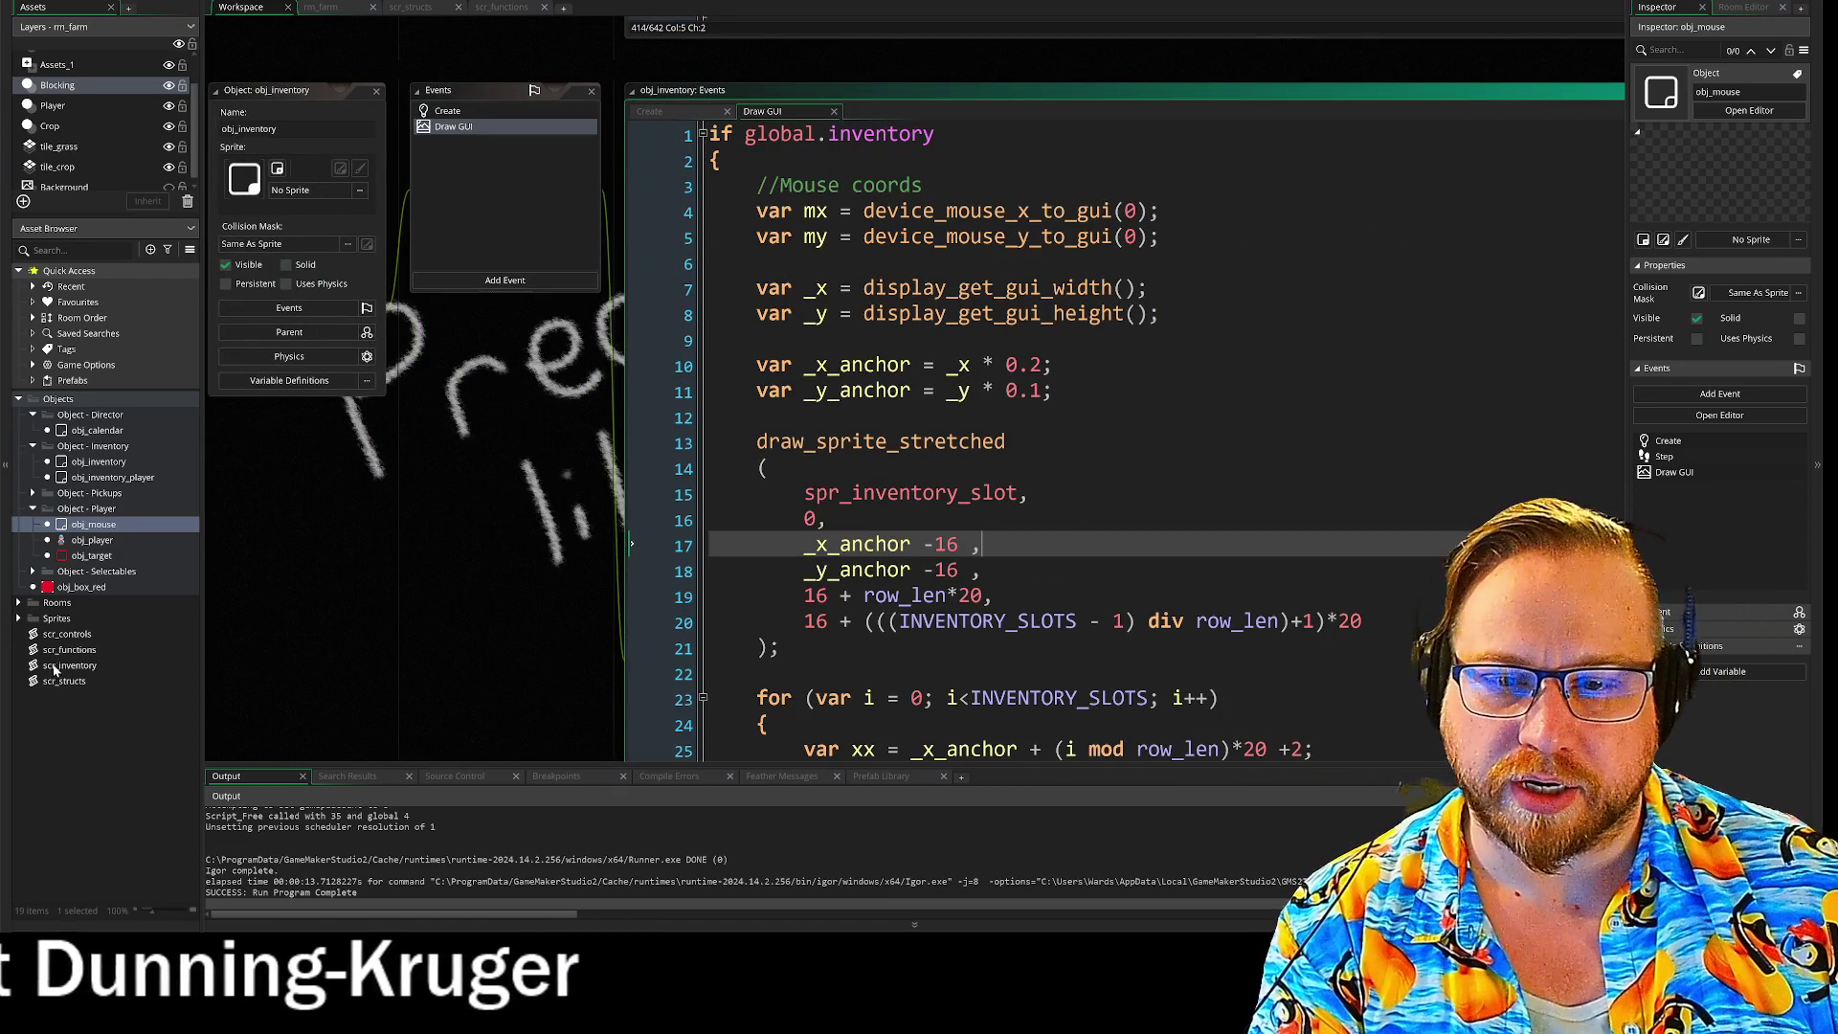
double_click(63, 667)
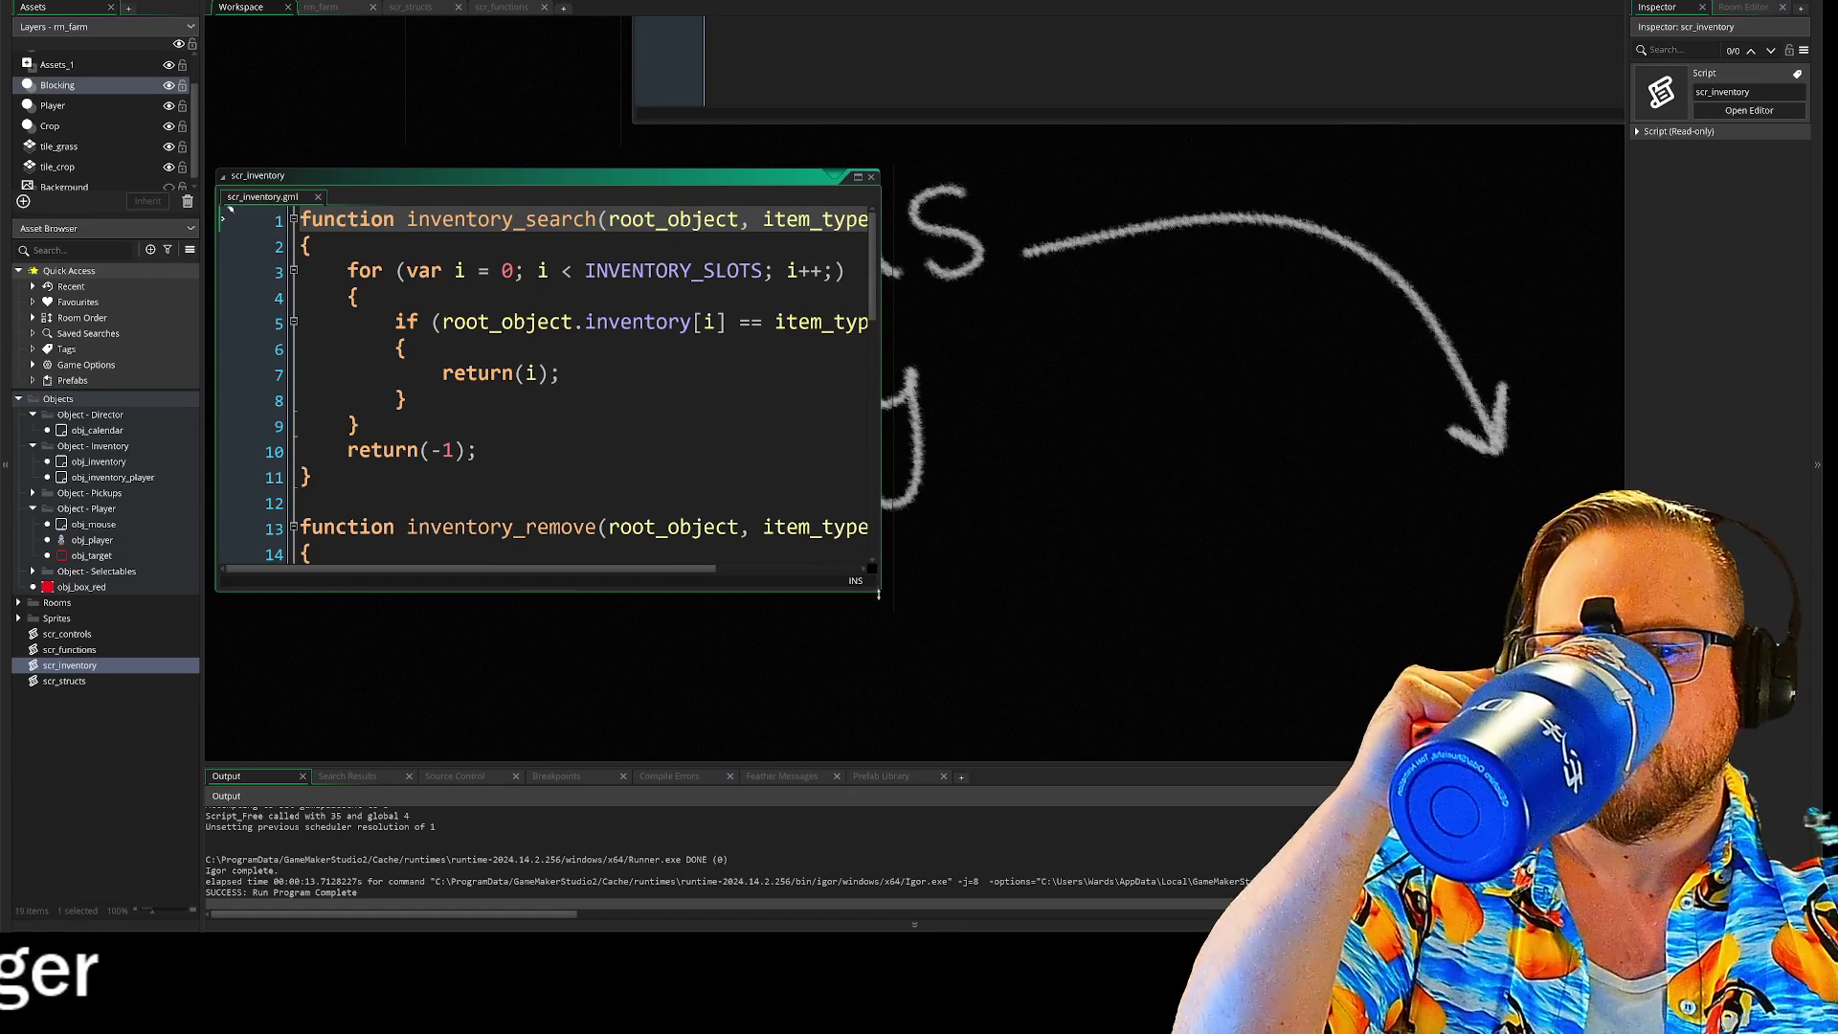
Step: Enlarge the scr_inventory editor and scroll down through its functions
drag(877, 595, 1346, 766)
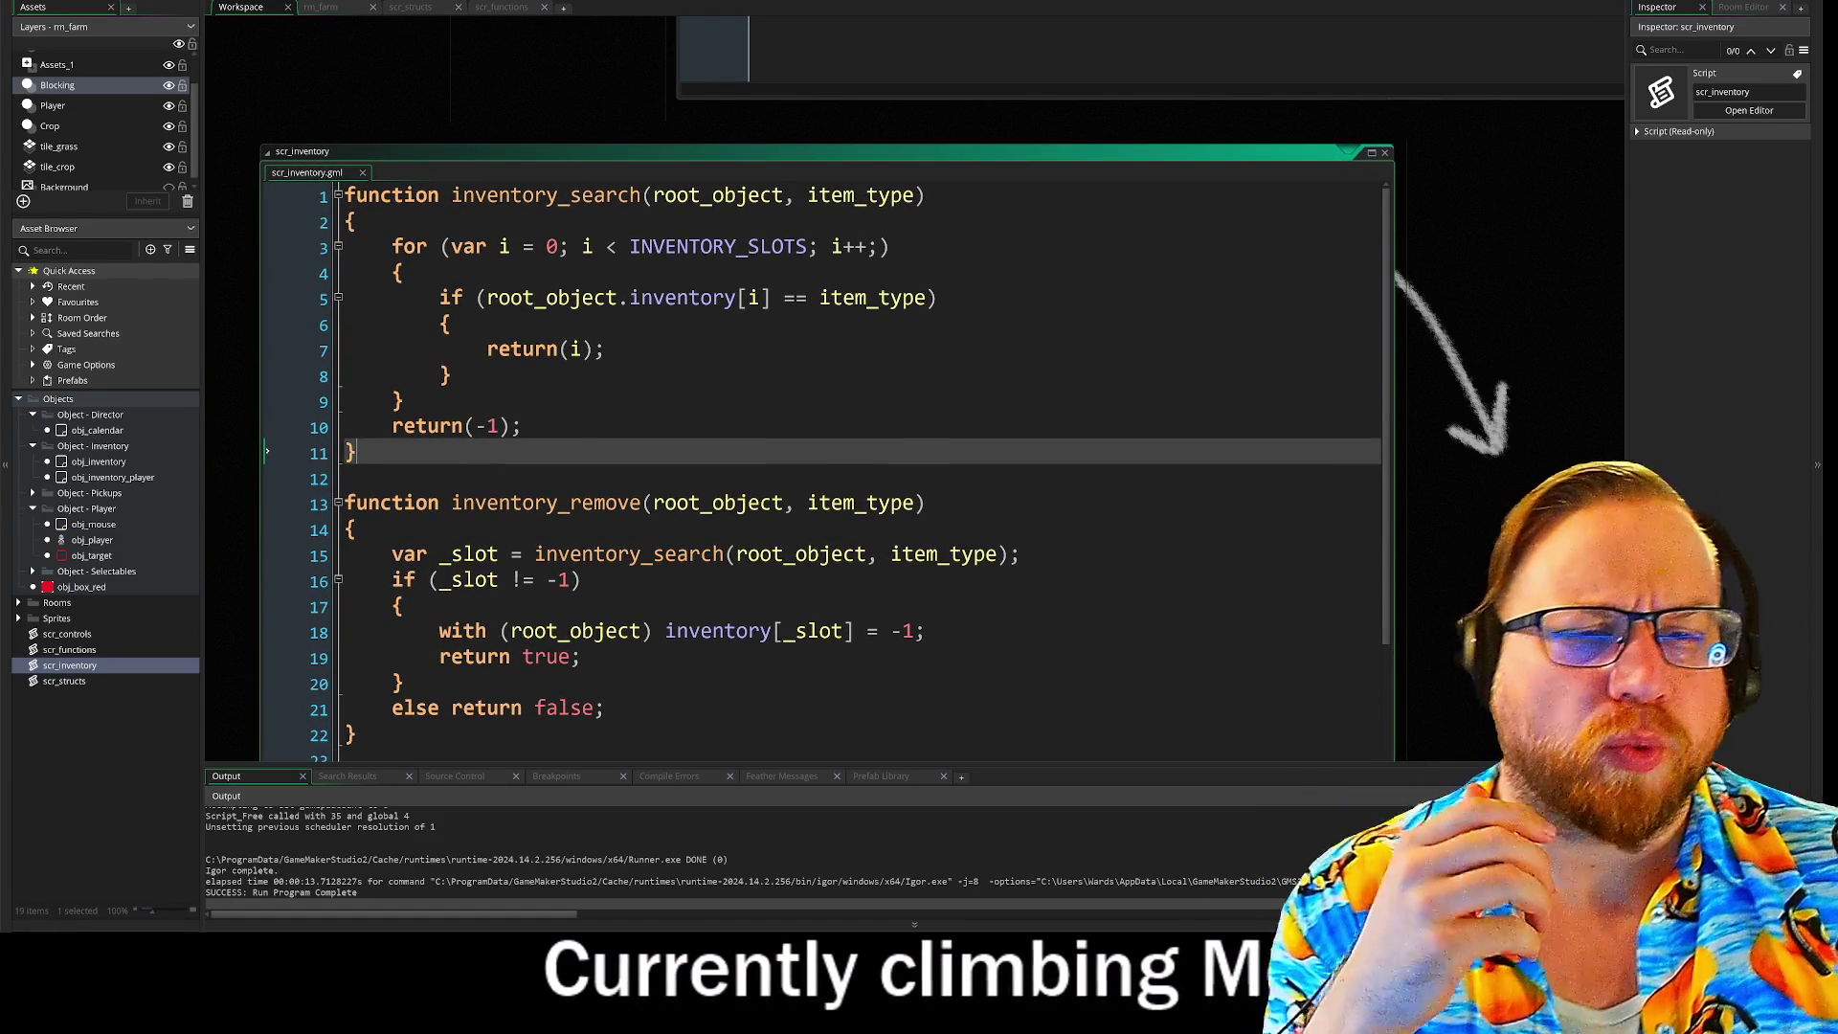
scroll(823, 459, down, 10)
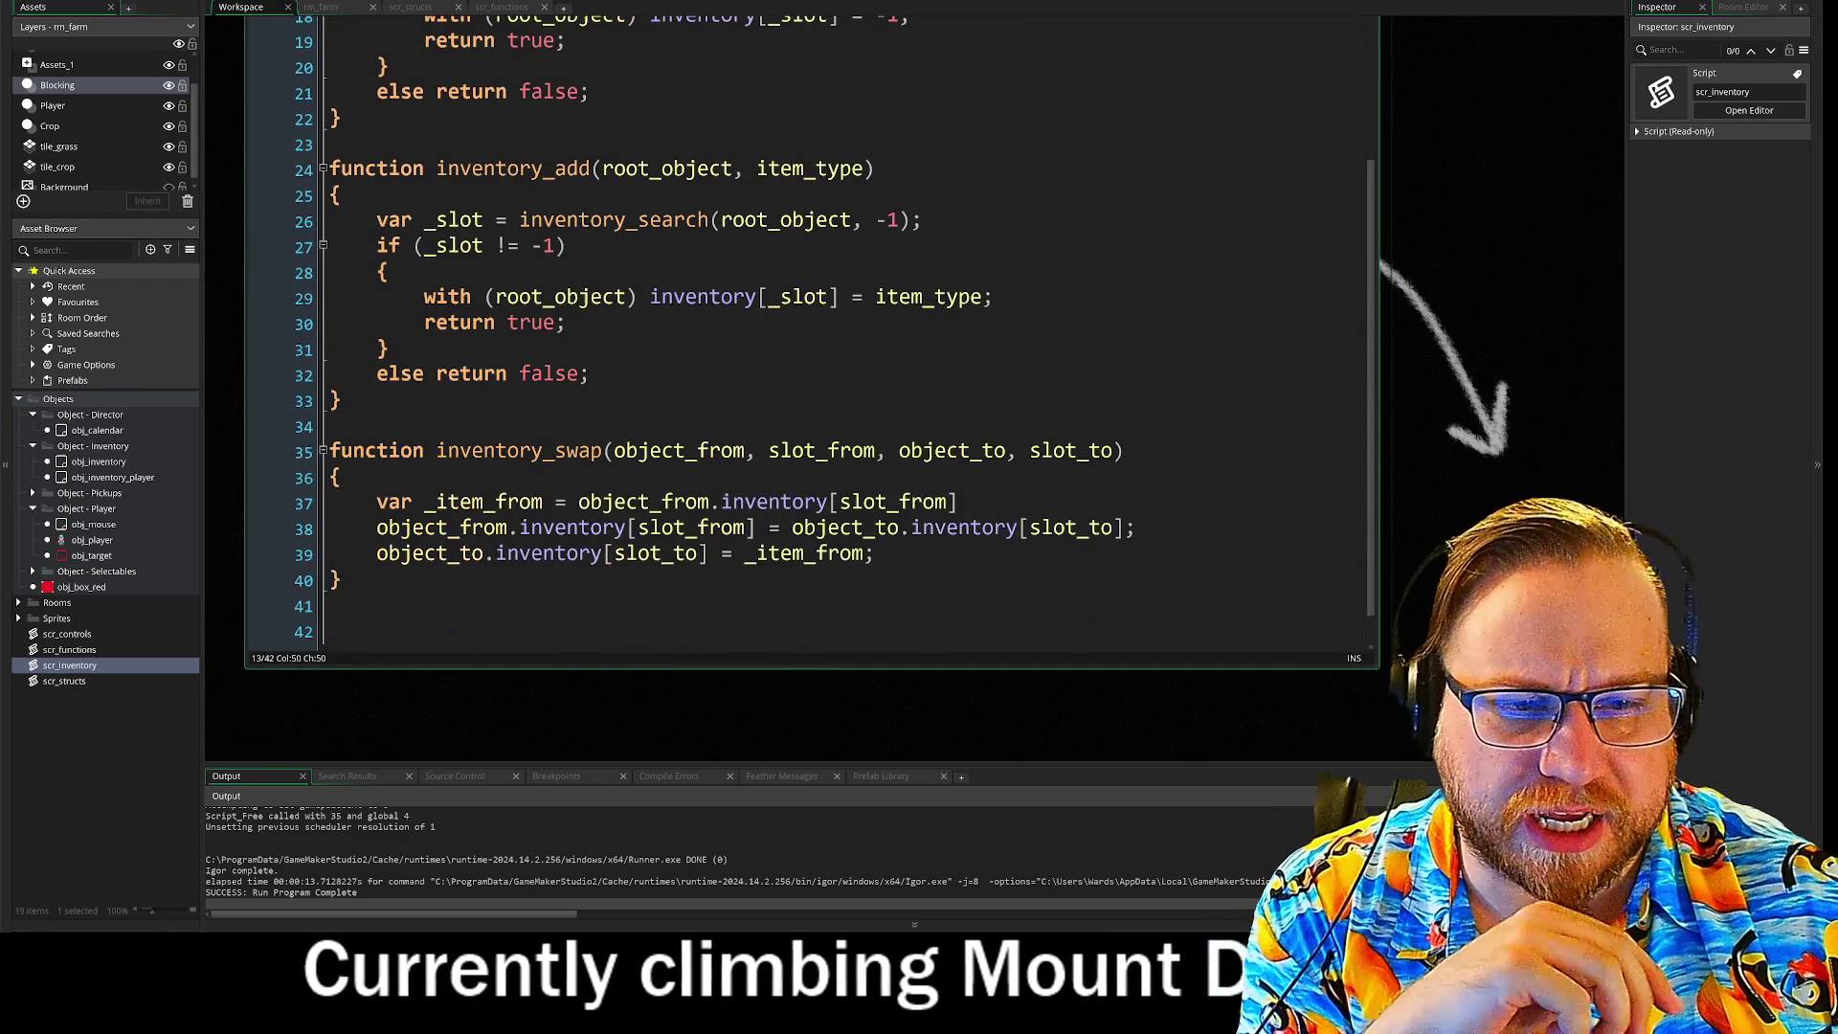
scroll(824, 335, down, 1)
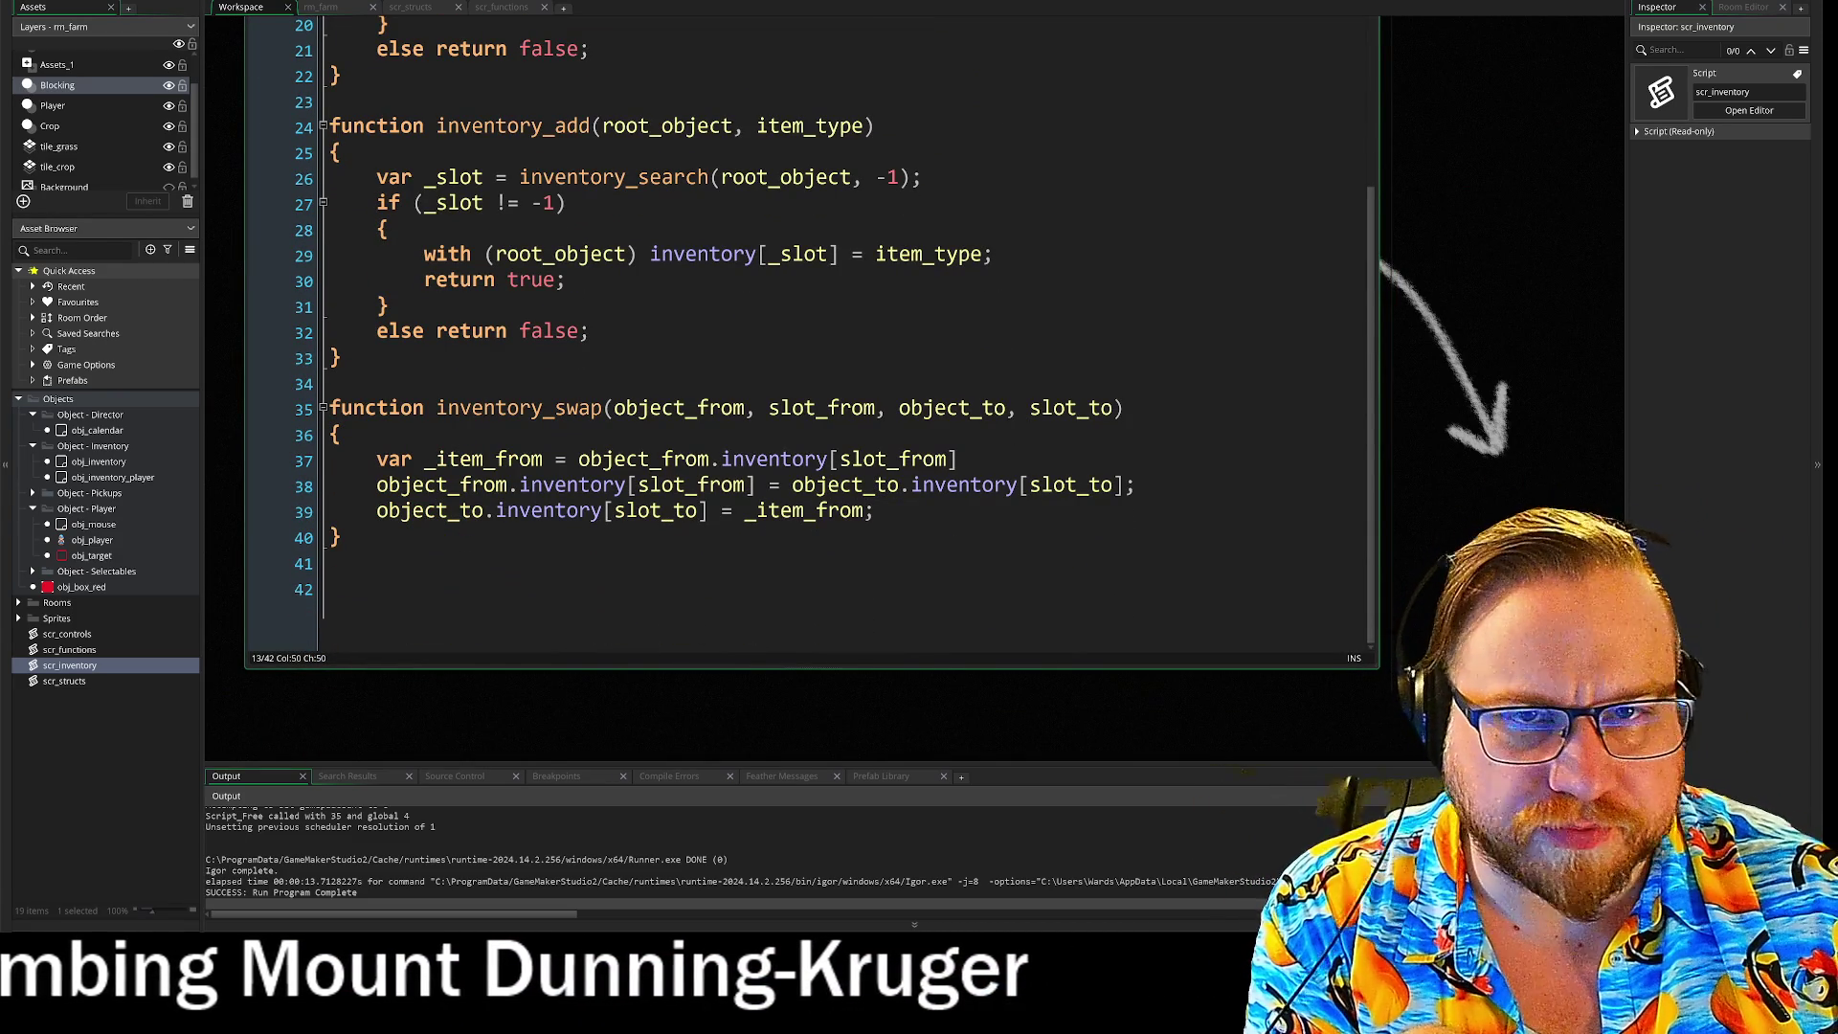
Step: Run the game with F5, open the inventory with I, then close the game
key(F5)
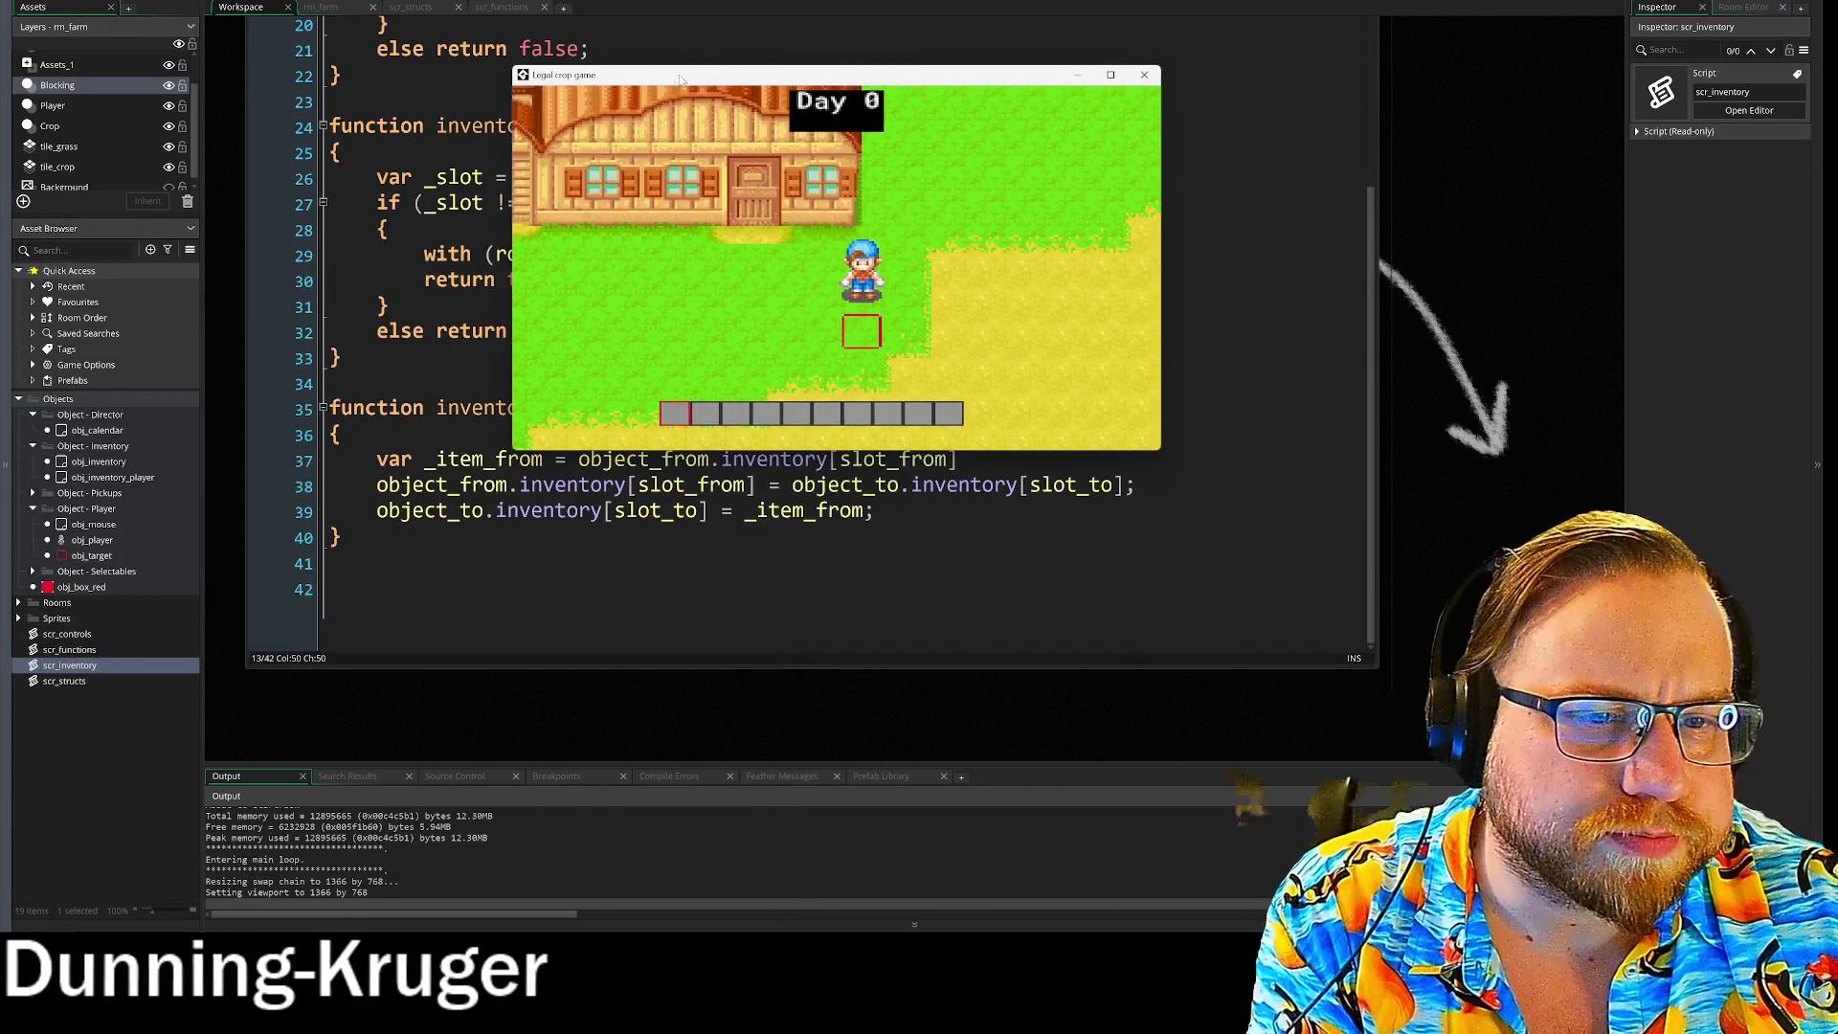
key(i)
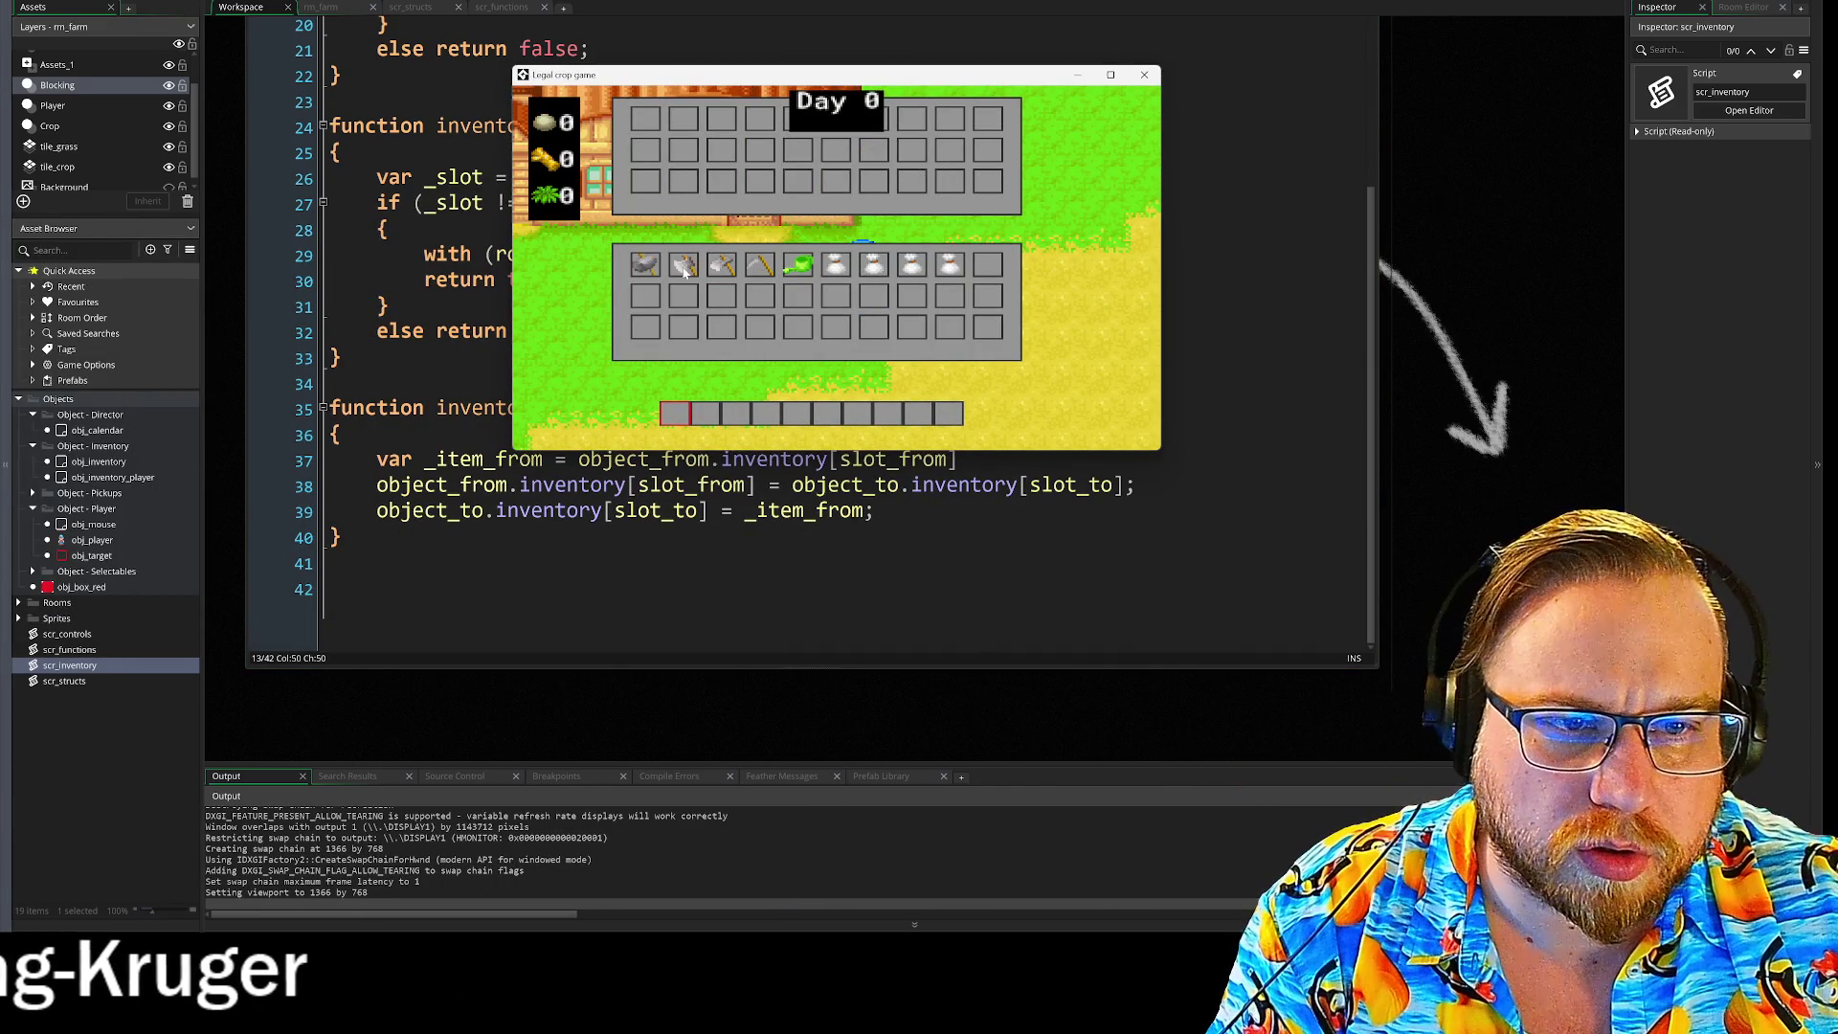
click(1145, 77)
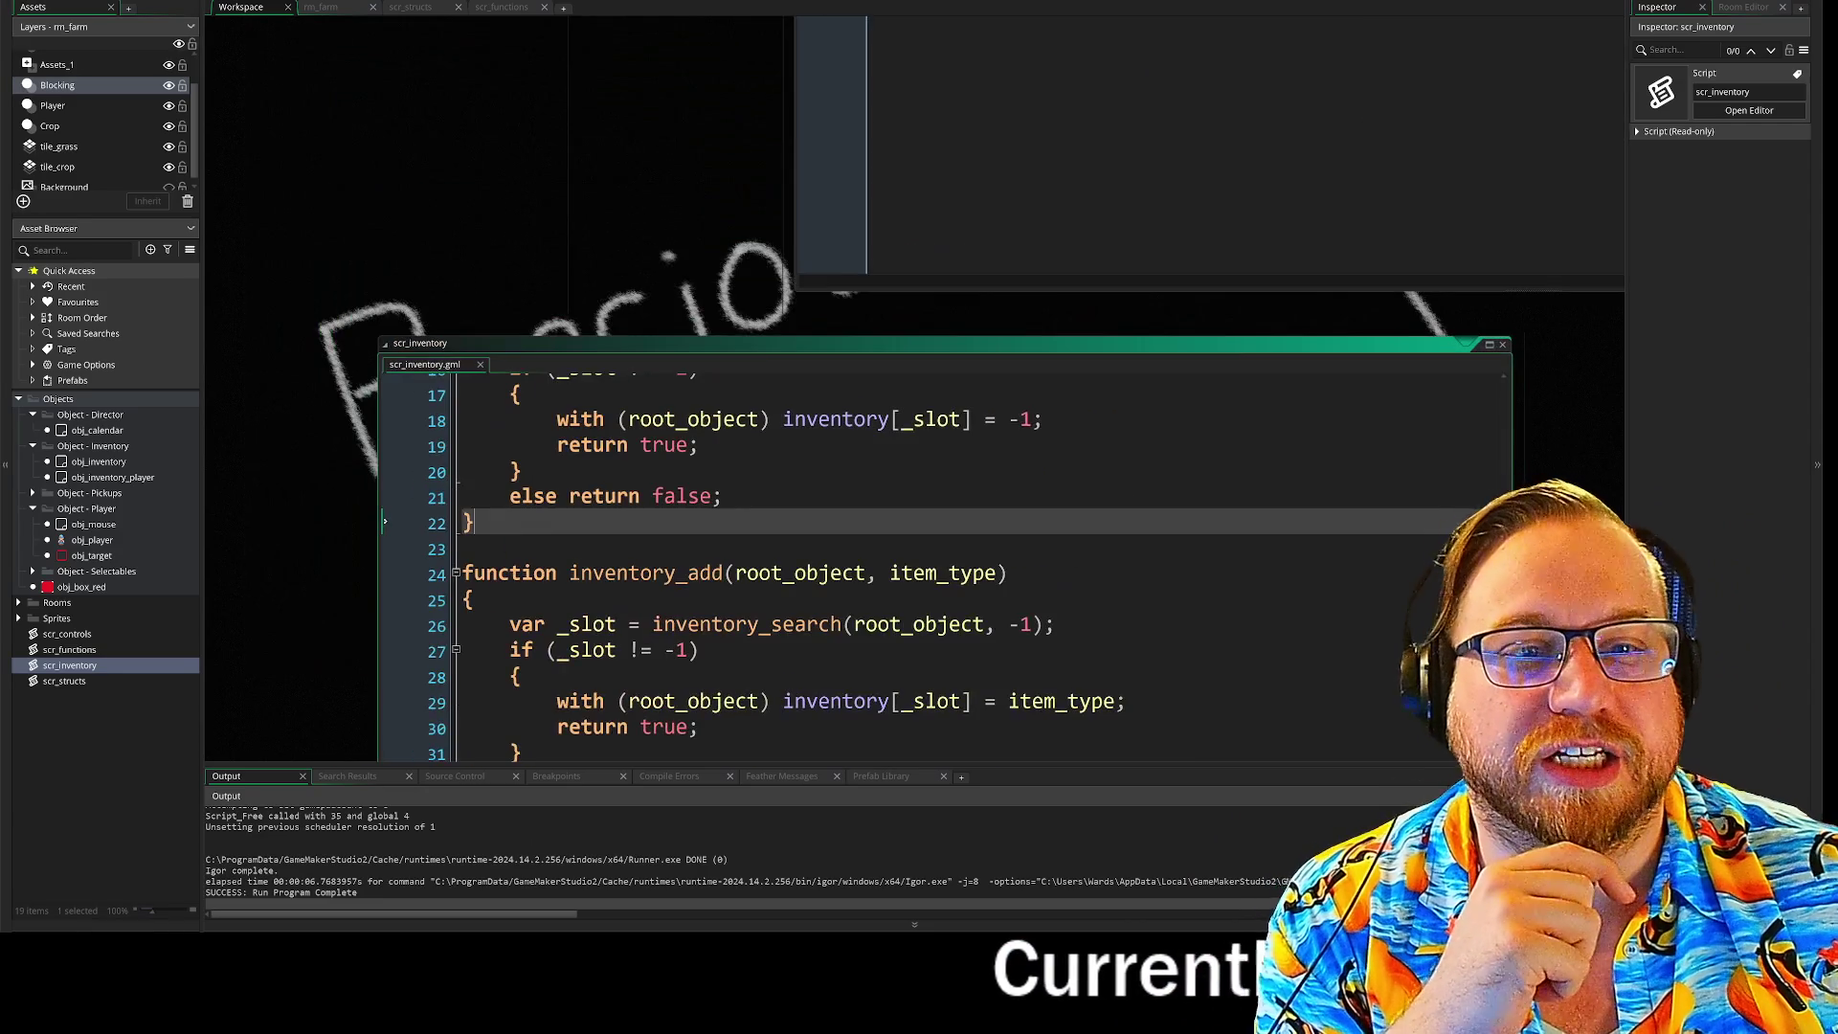
Step: Scroll and pan past scr_inventory and obj_mouse to obj_inventory's Draw GUI slot-panel code
scroll(881, 469, up, 5)
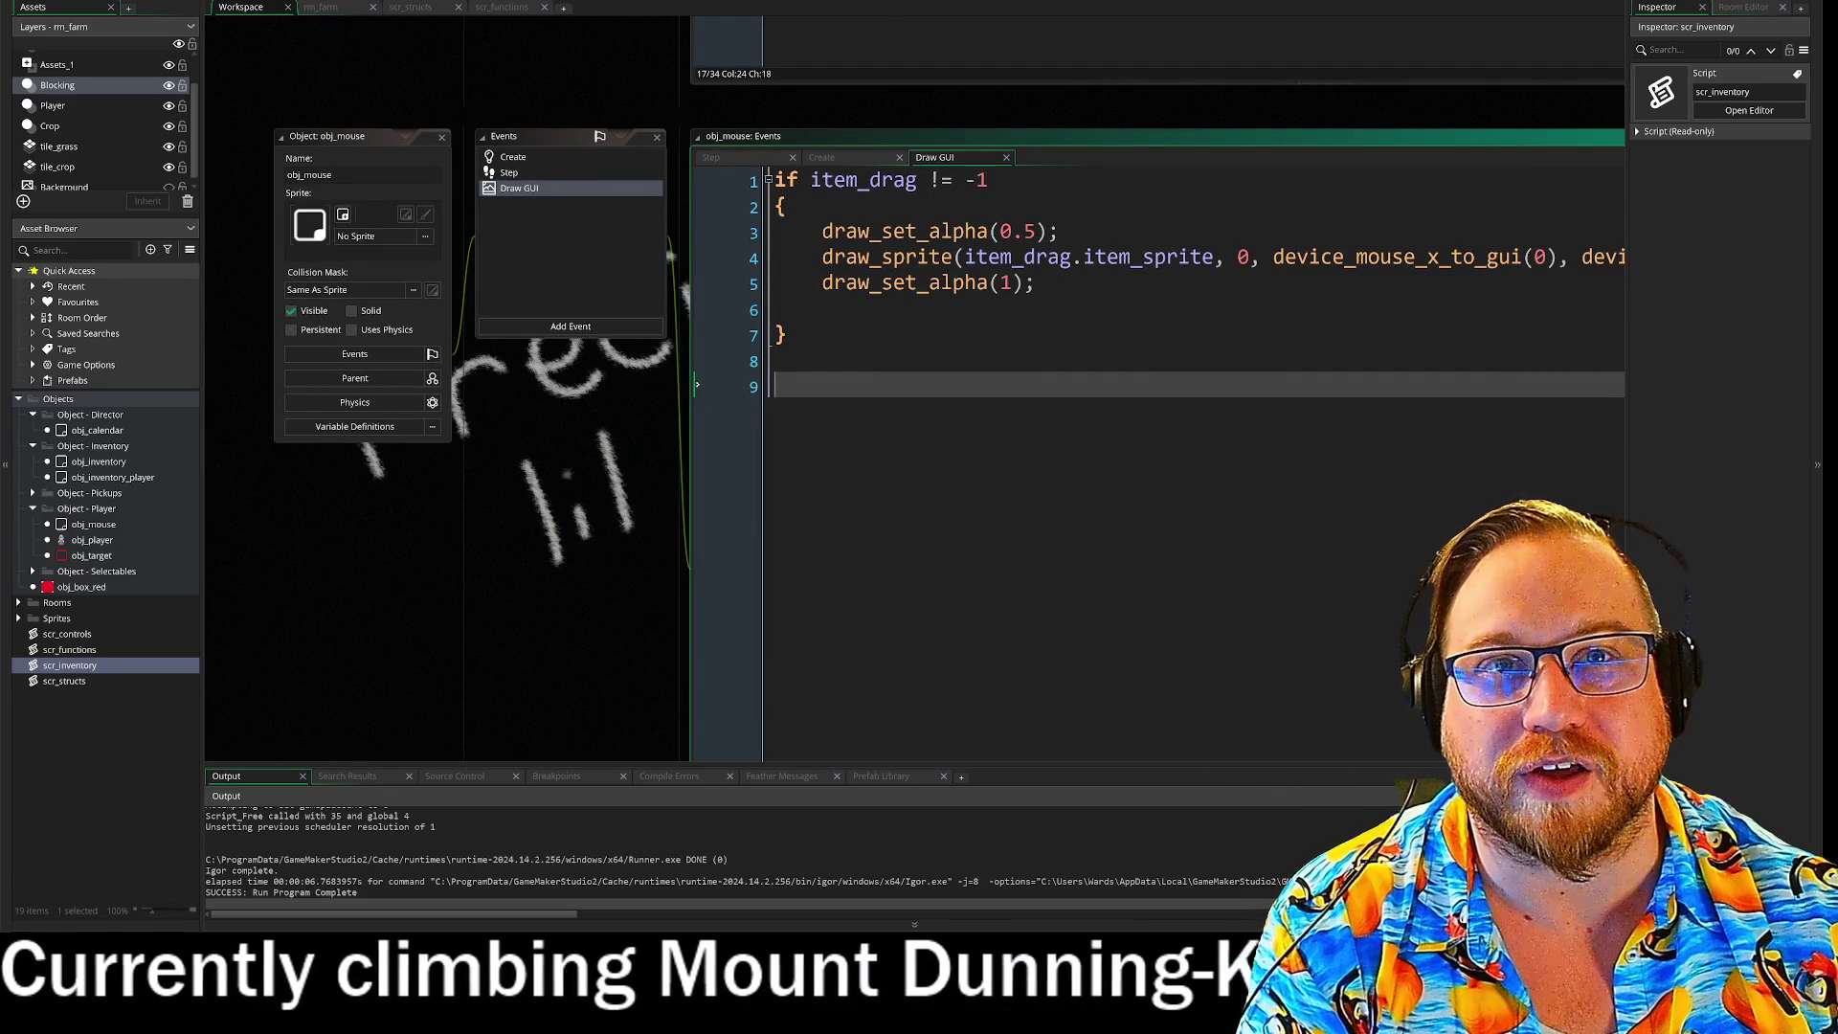
scroll(624, 416, up, 4)
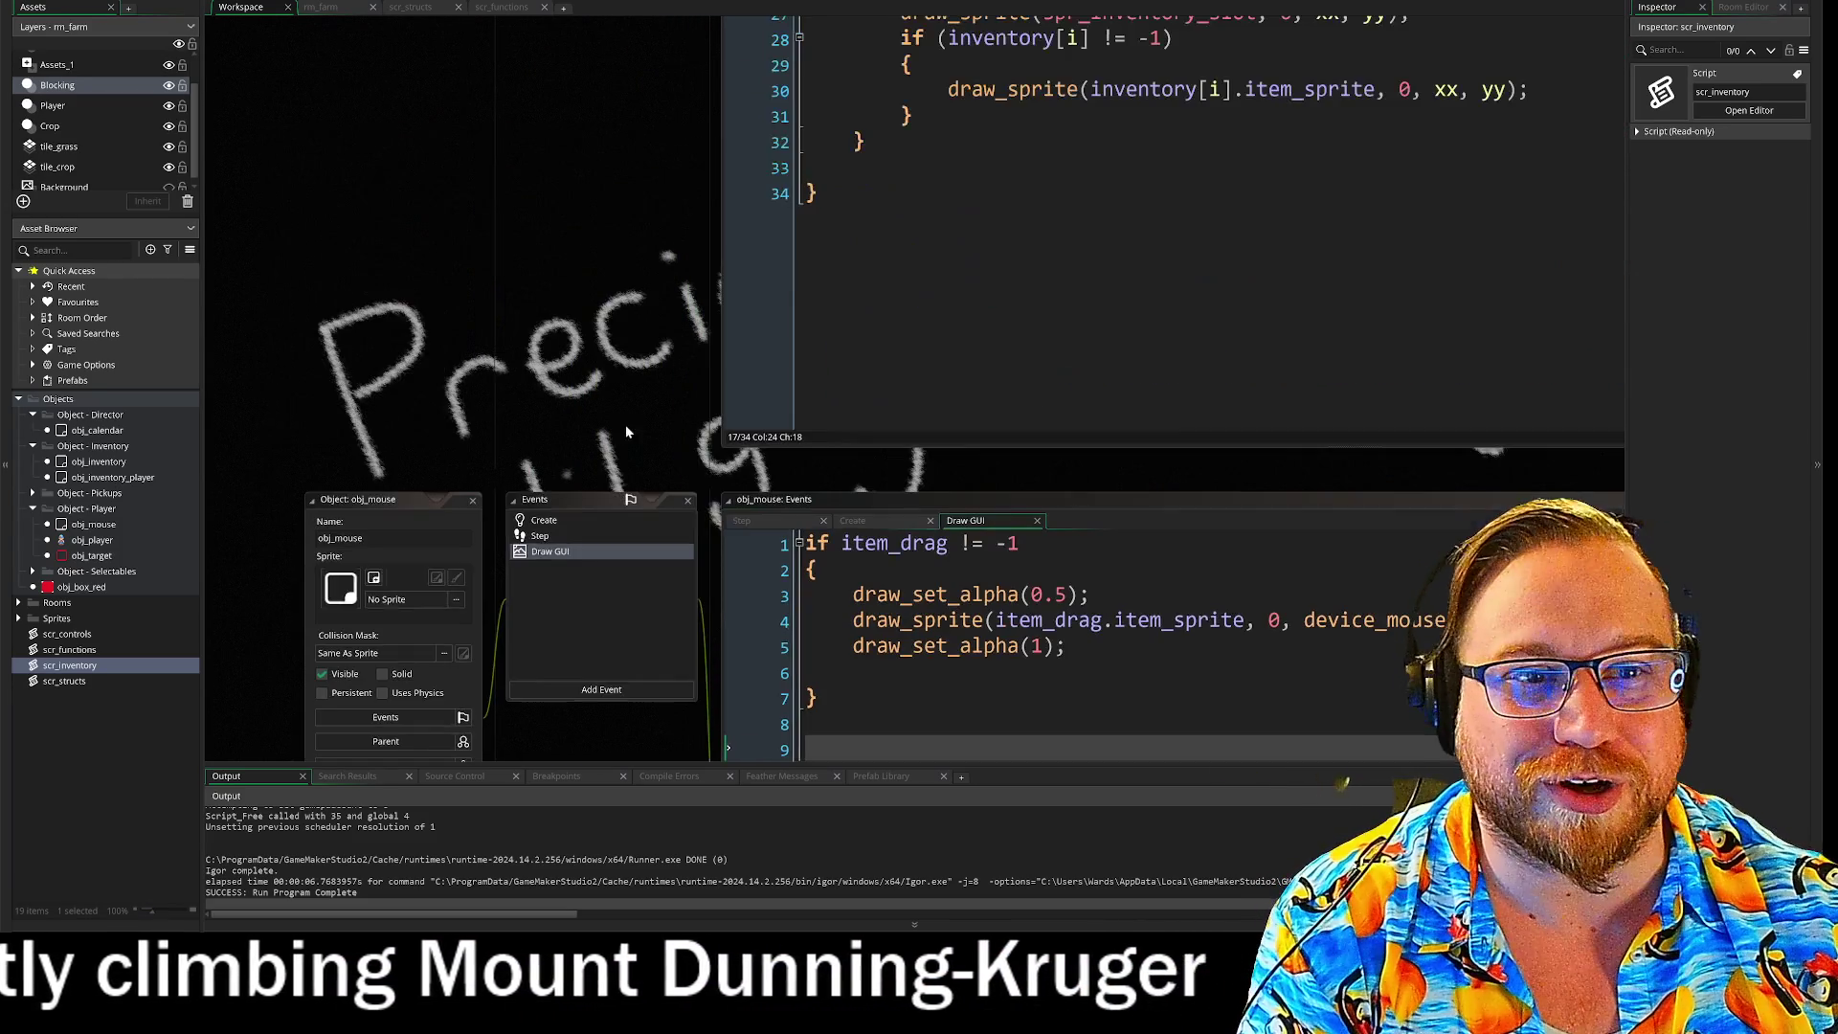
scroll(650, 297, up, 5)
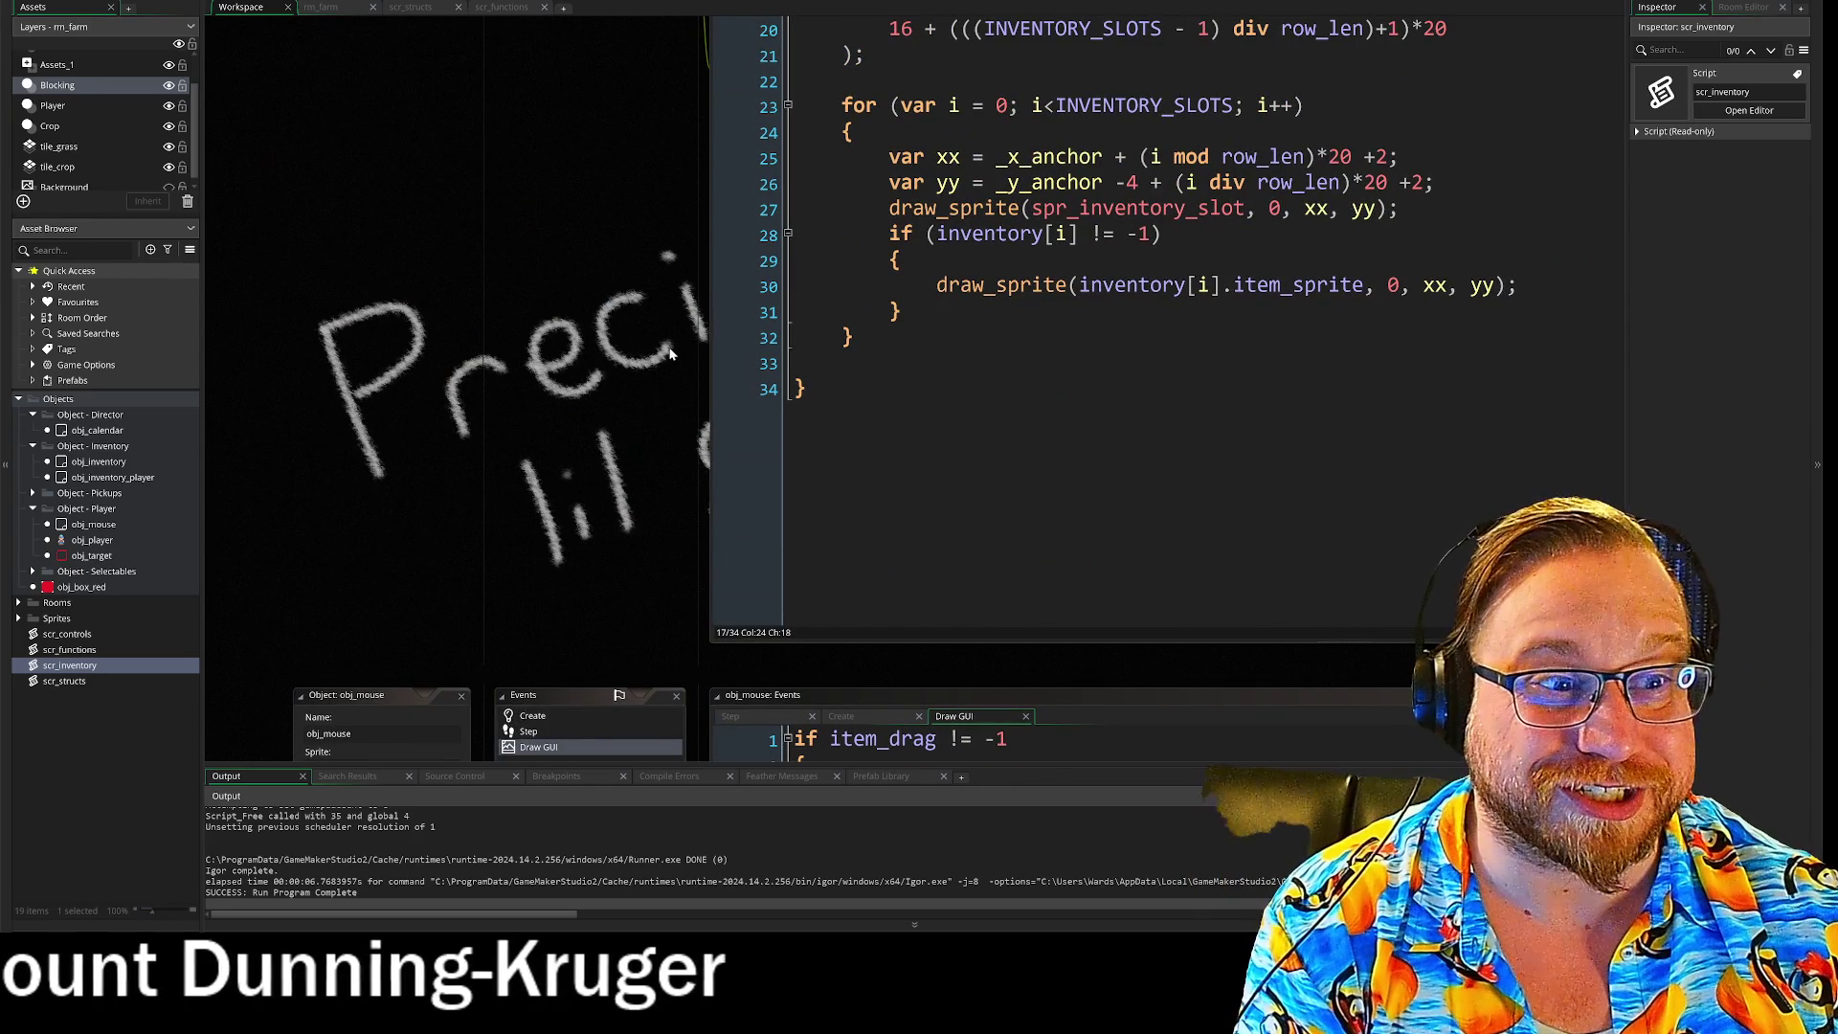
drag(674, 318, 571, 424)
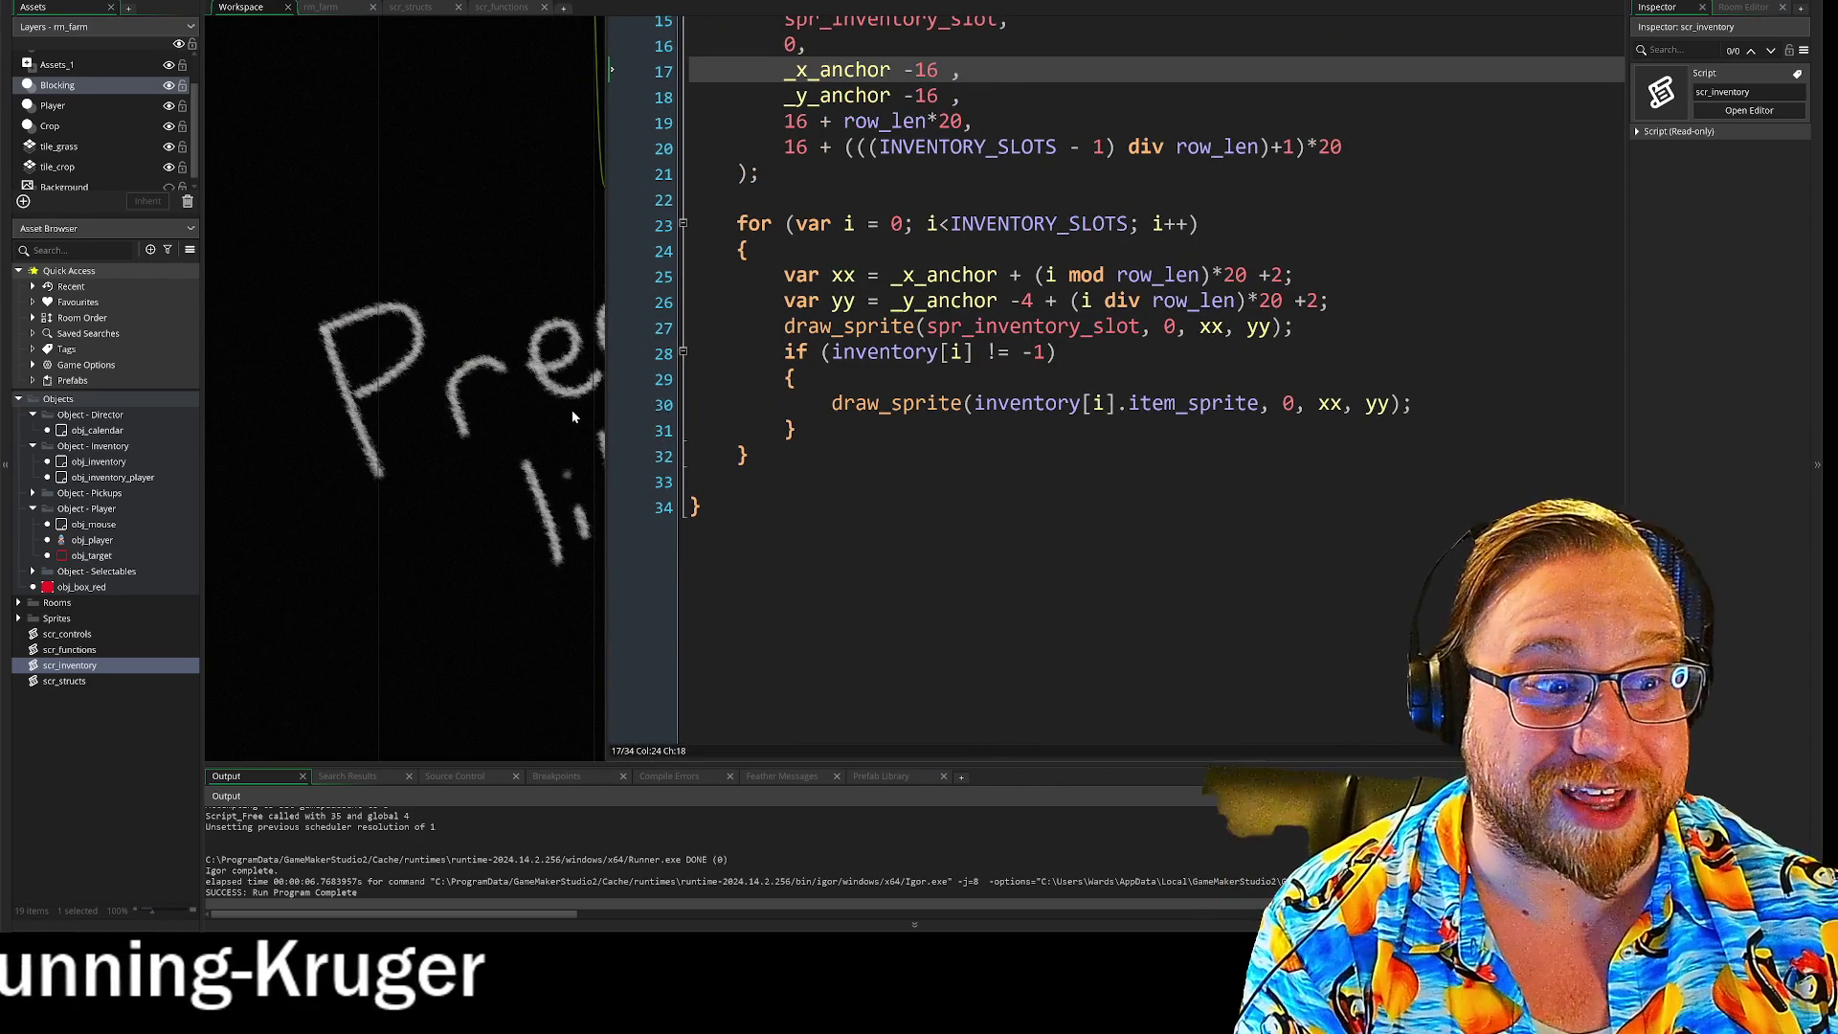
scroll(556, 316, up, 5)
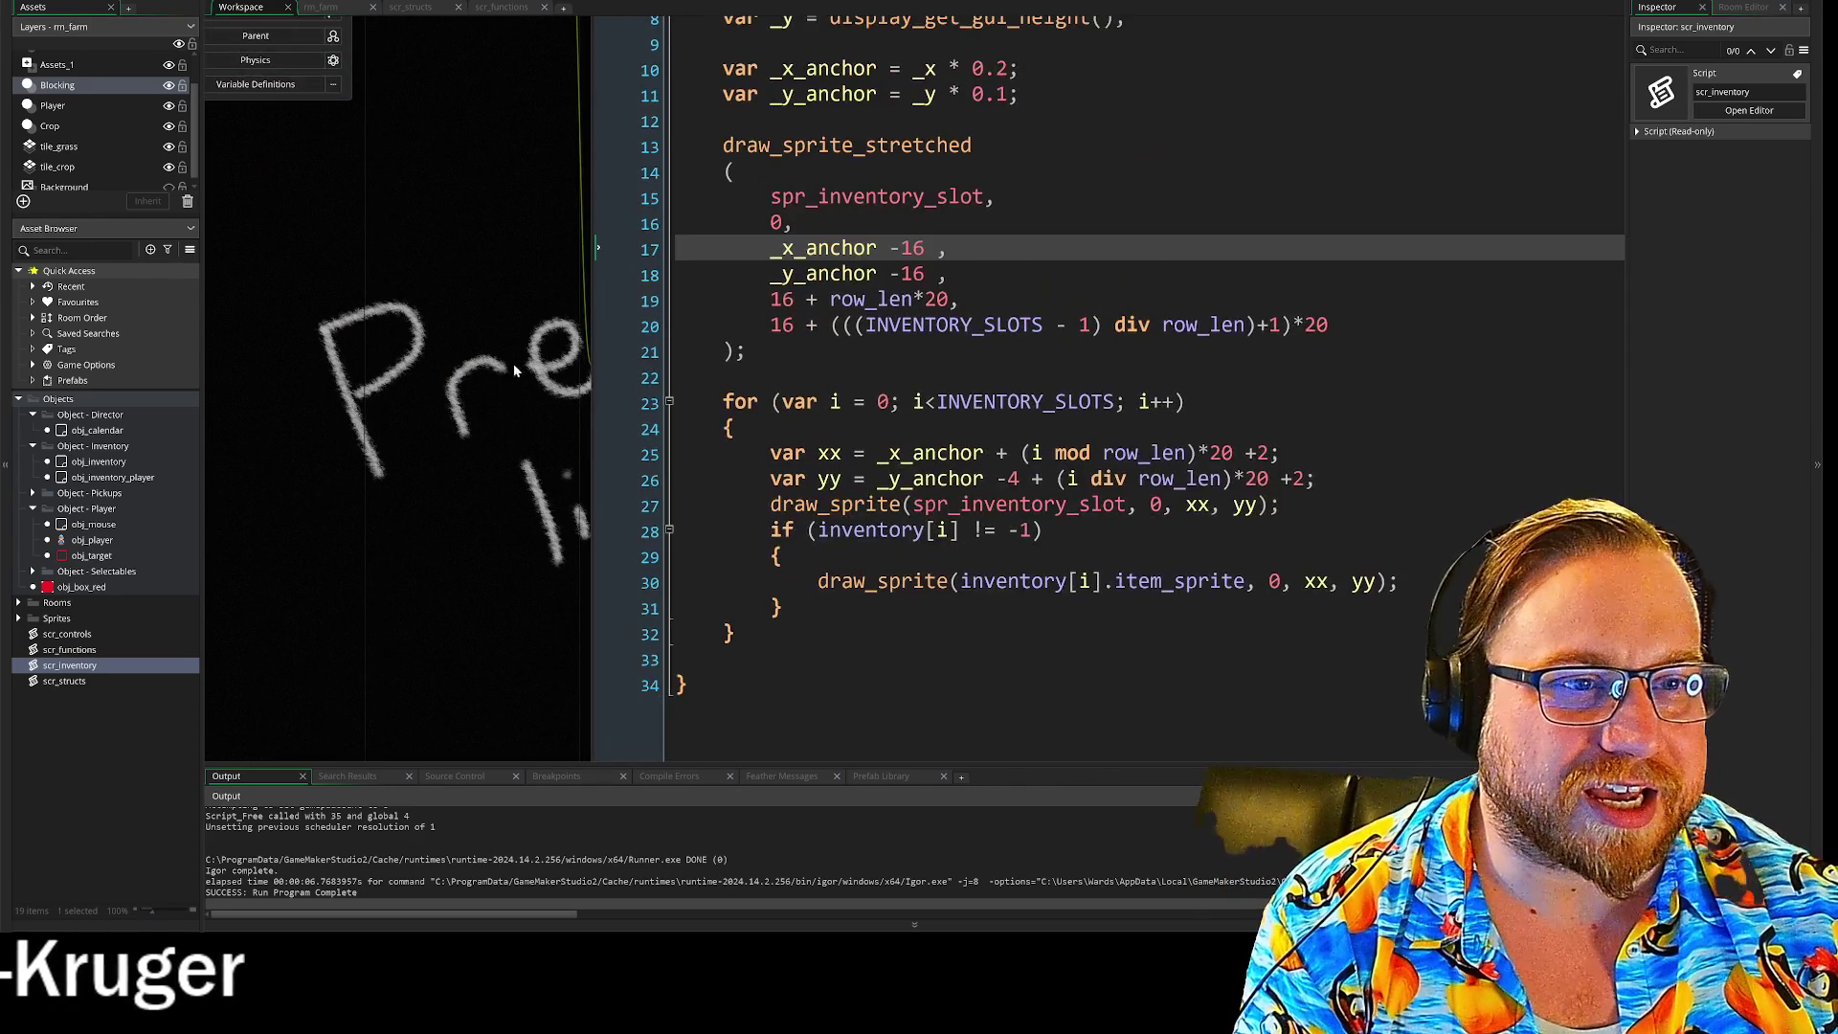
drag(585, 609, 556, 609)
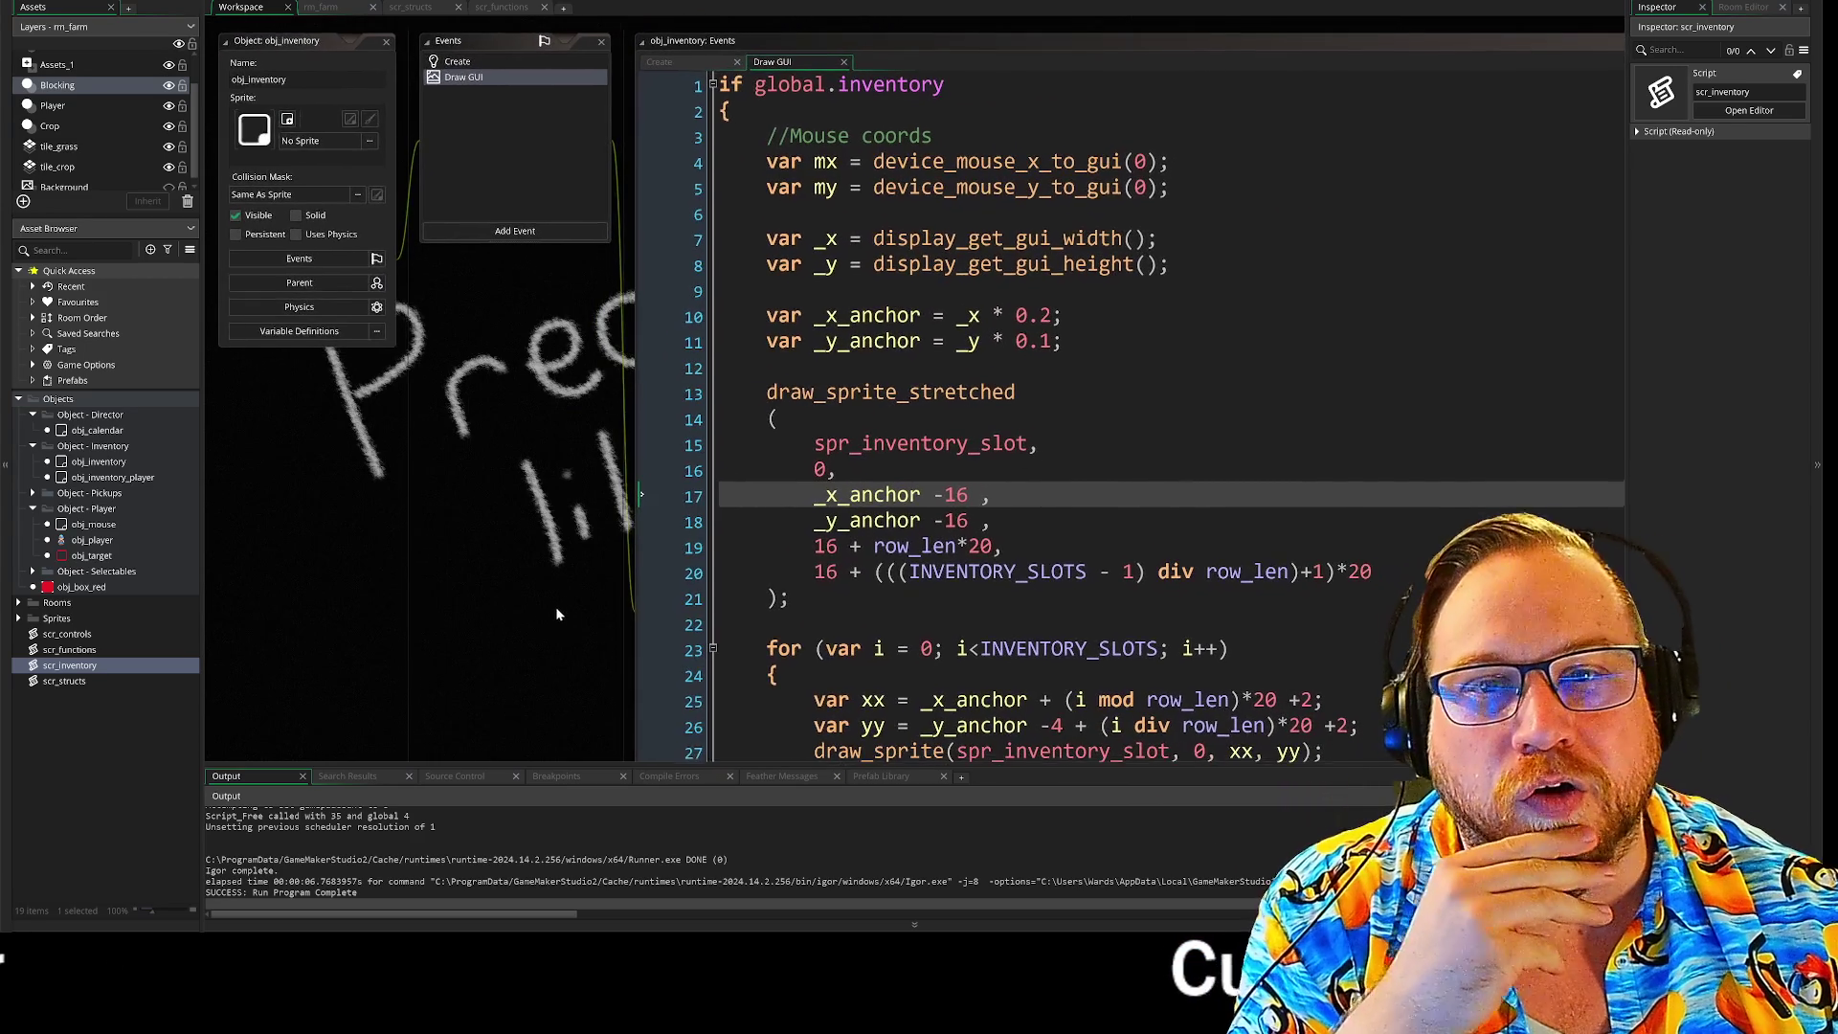
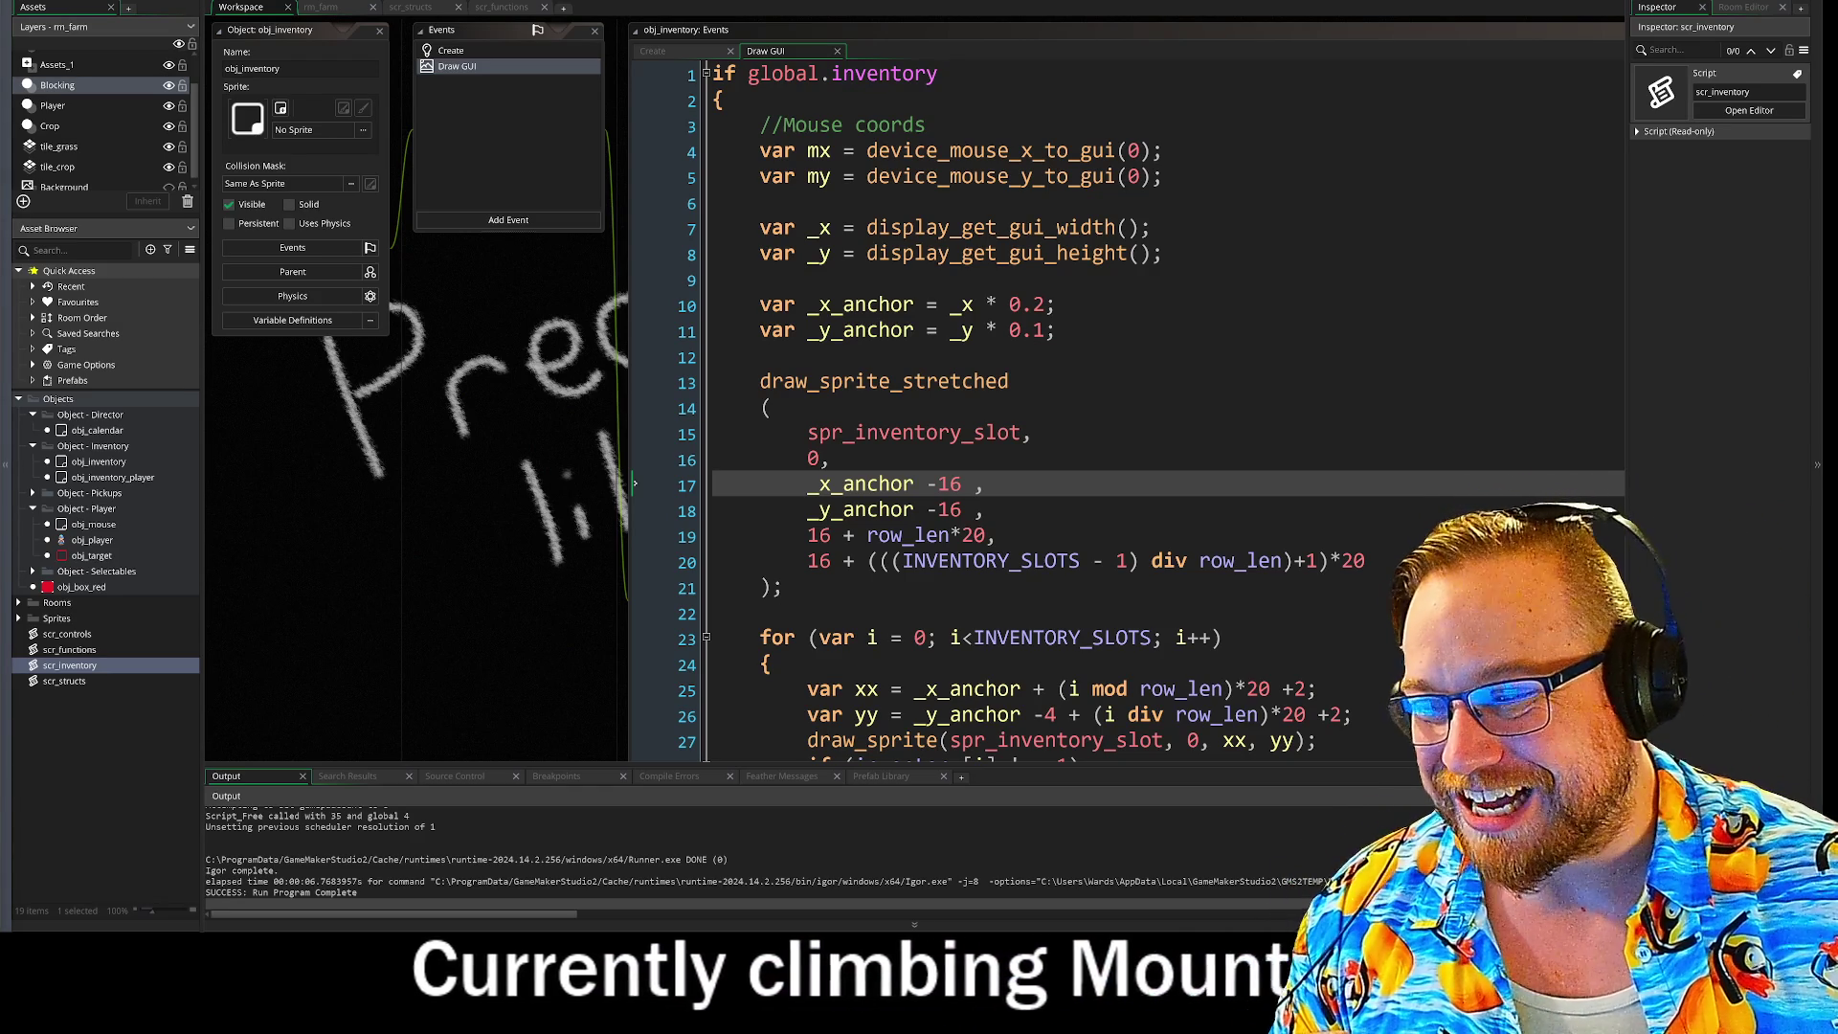
Step: Switch from GameMaker to the Steam window showing Bear Defence Situation
key(alt+Tab)
mouse_move(256, 46)
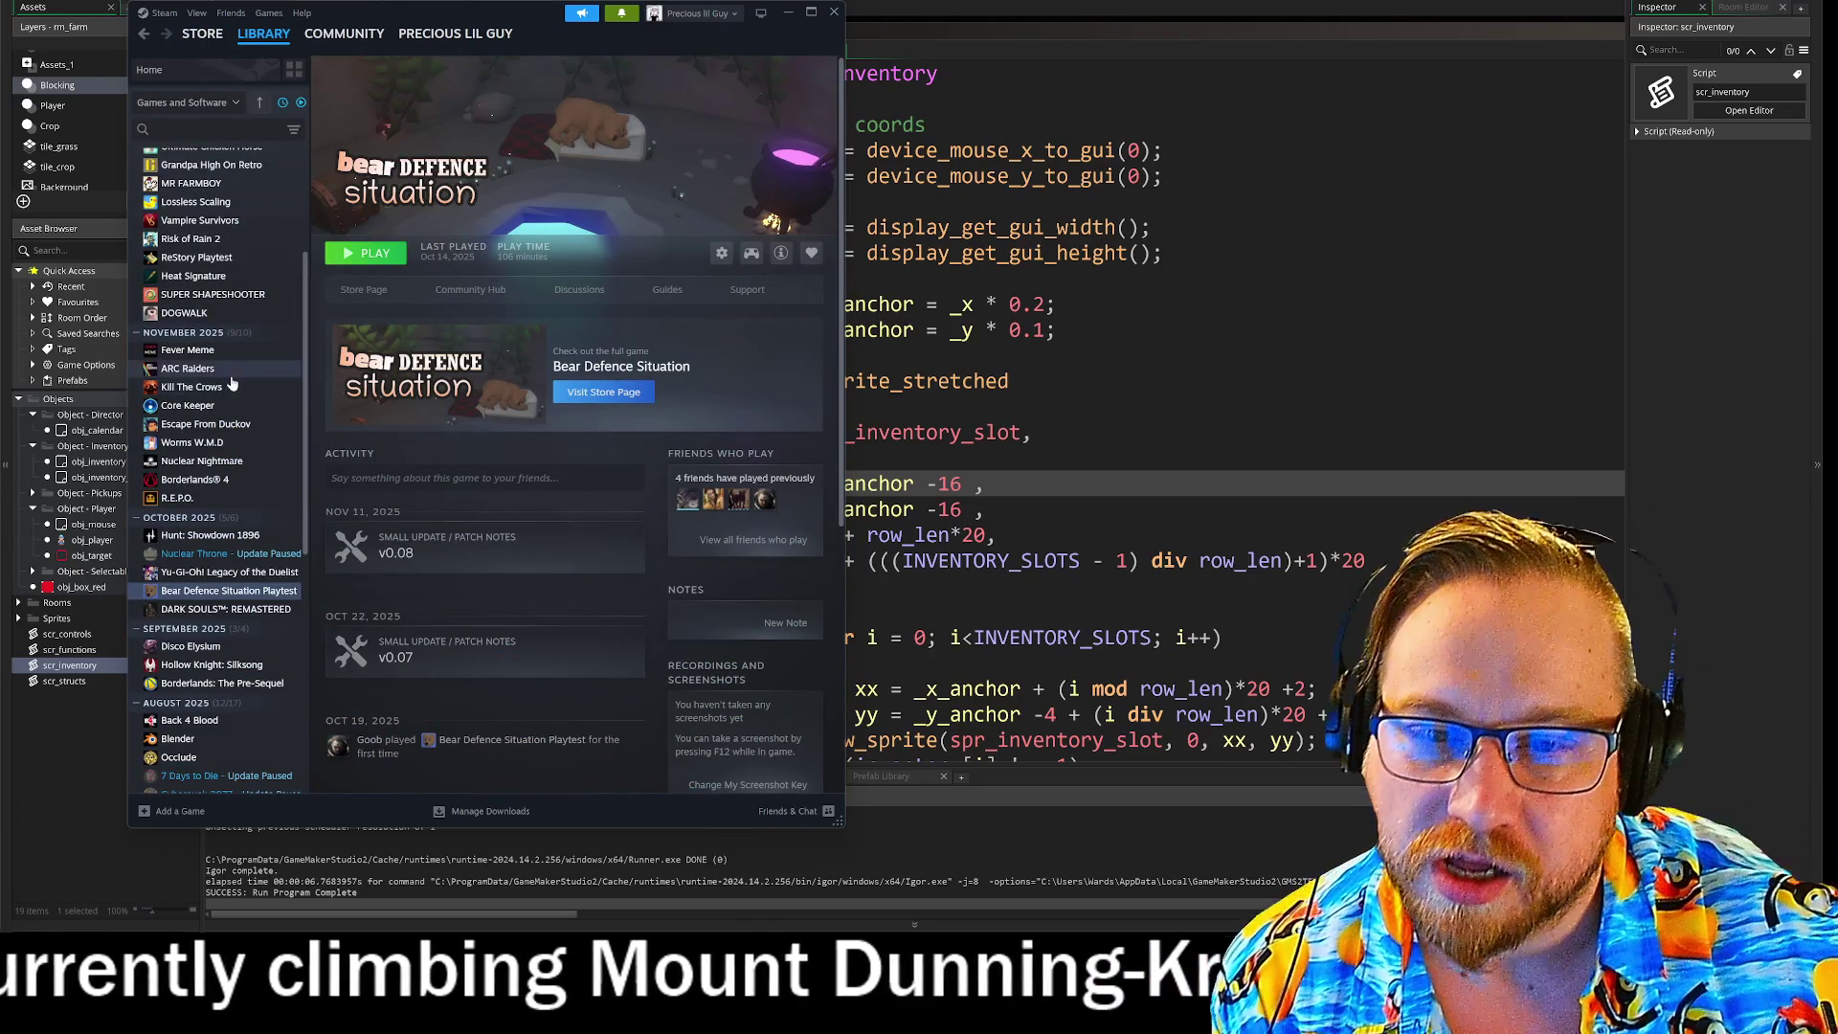
Step: Browse the Steam library, then move Steam aside and close its store window
scroll(219, 501, up, 3)
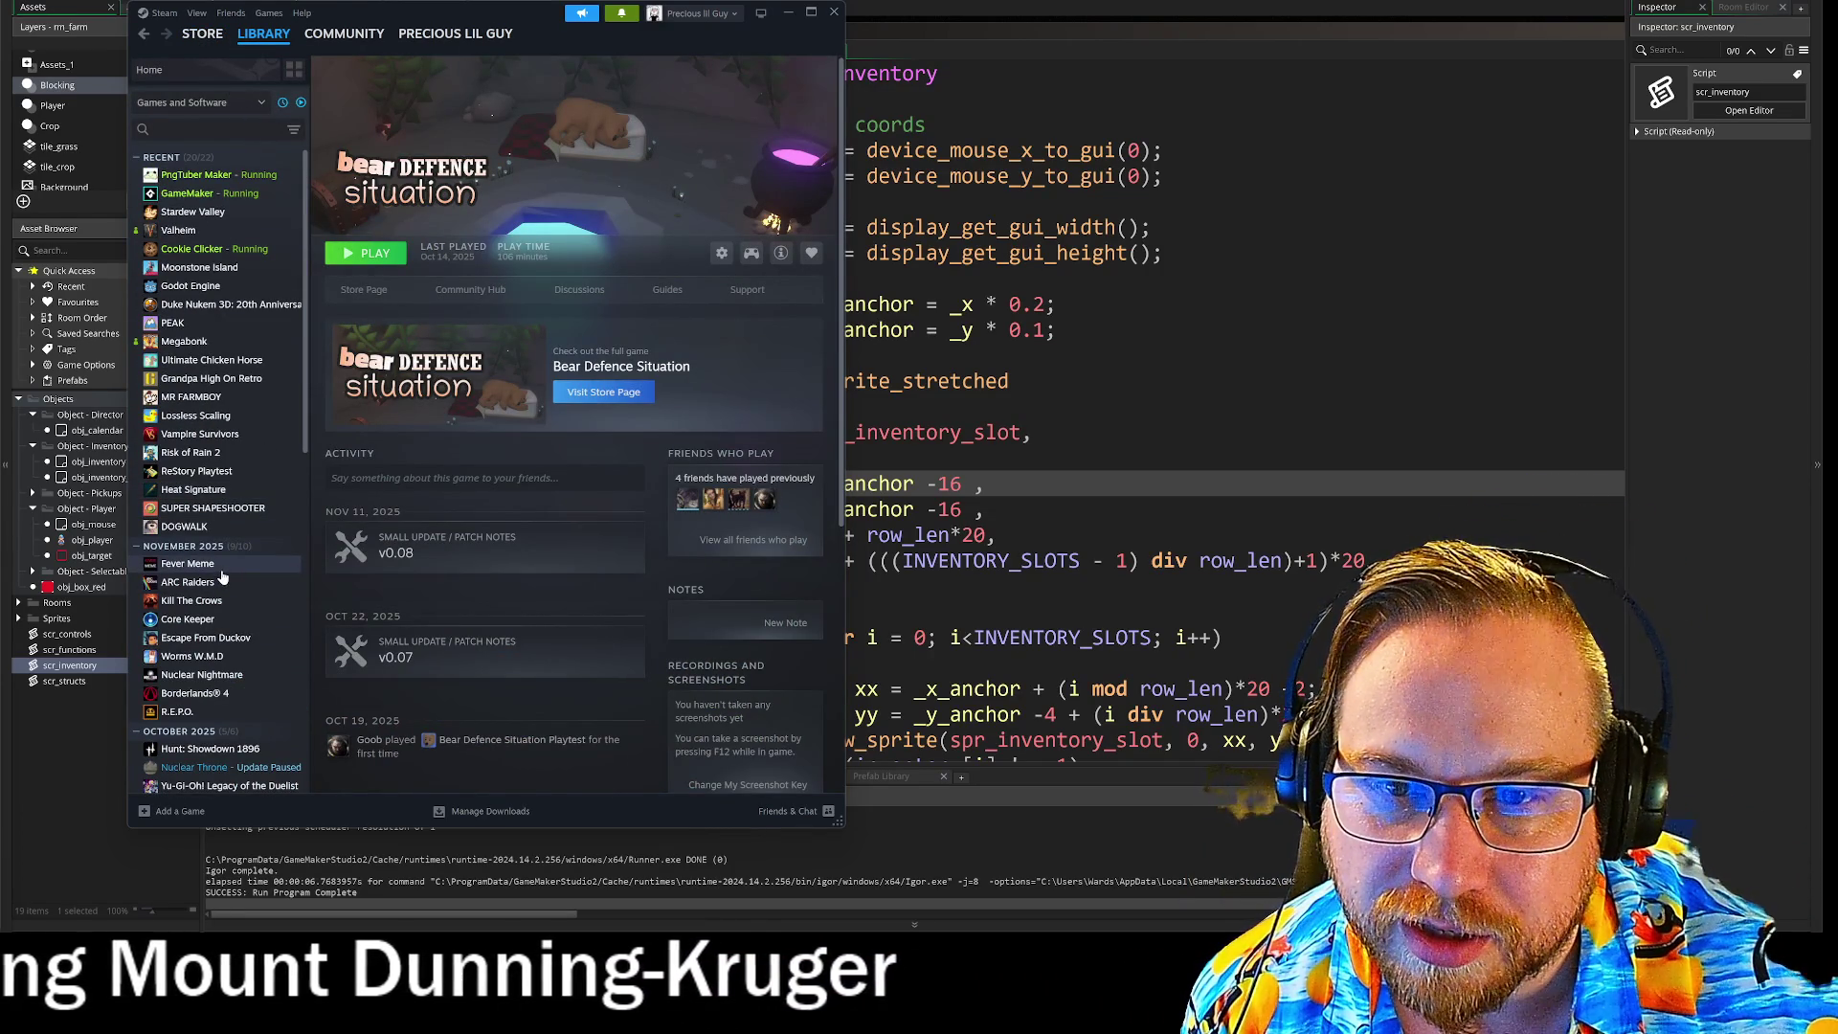
mouse_move(422, 36)
click(788, 13)
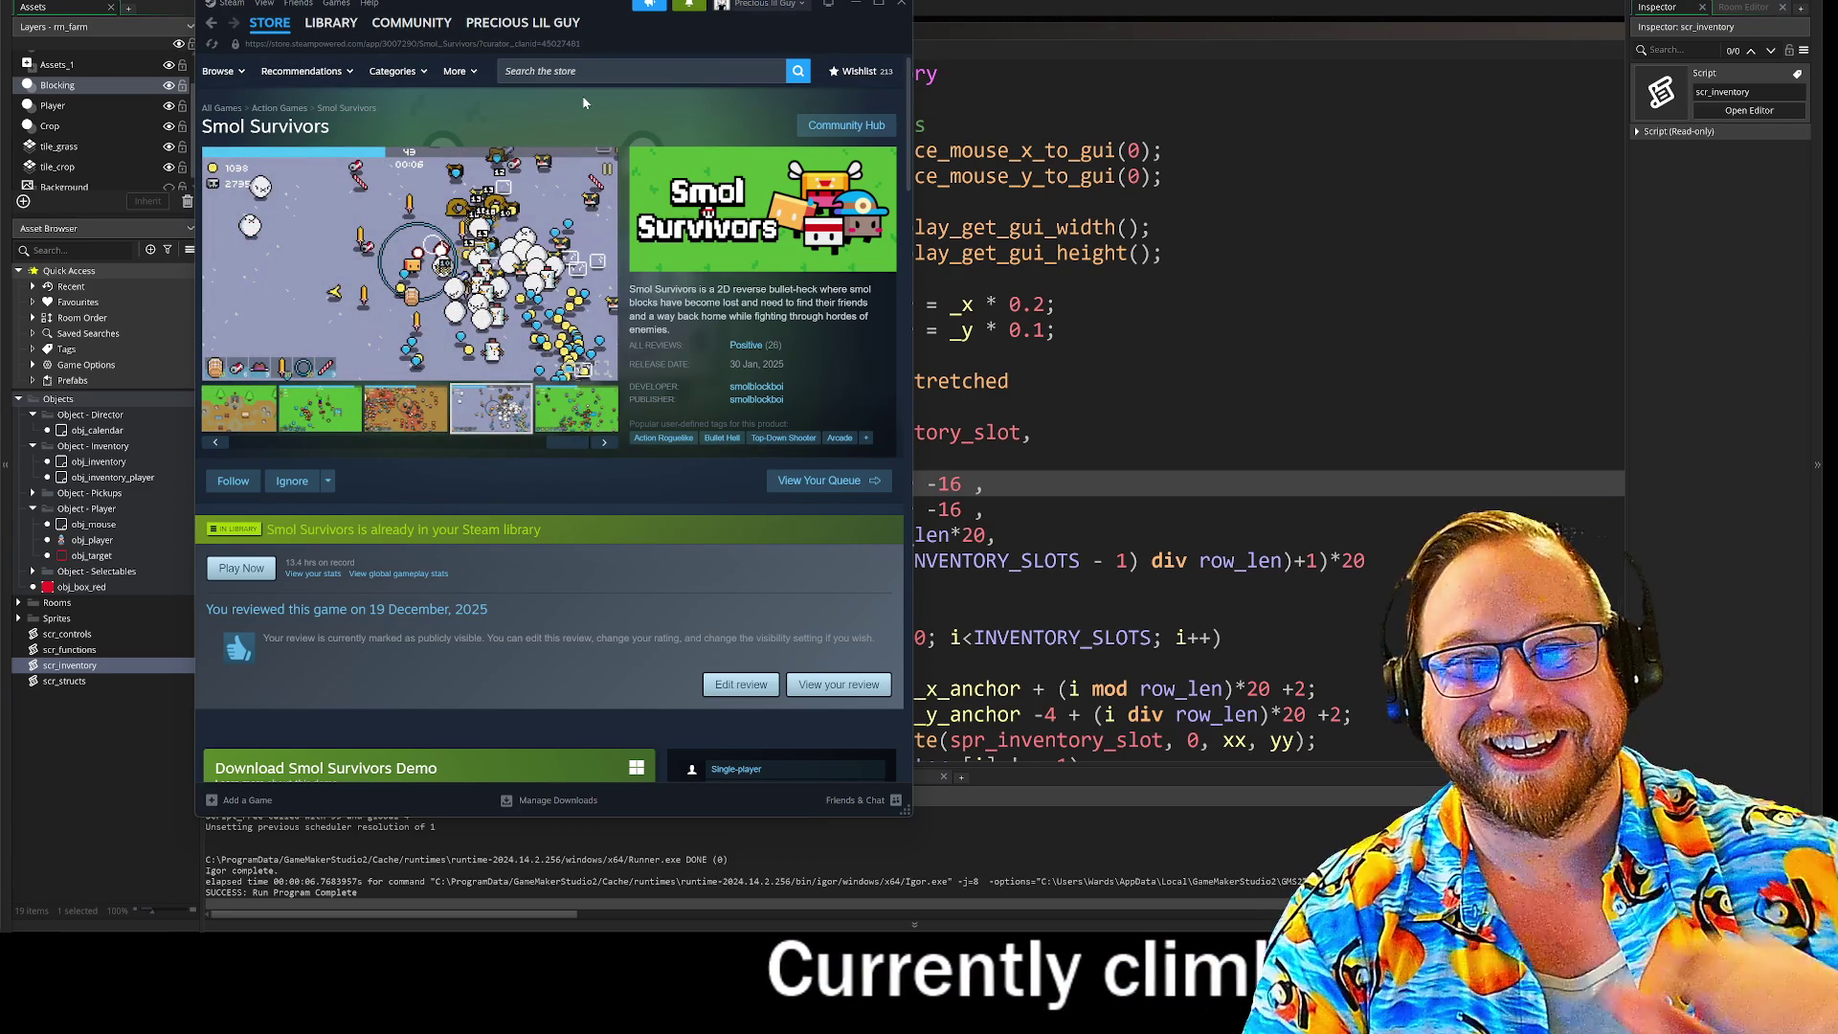
click(900, 6)
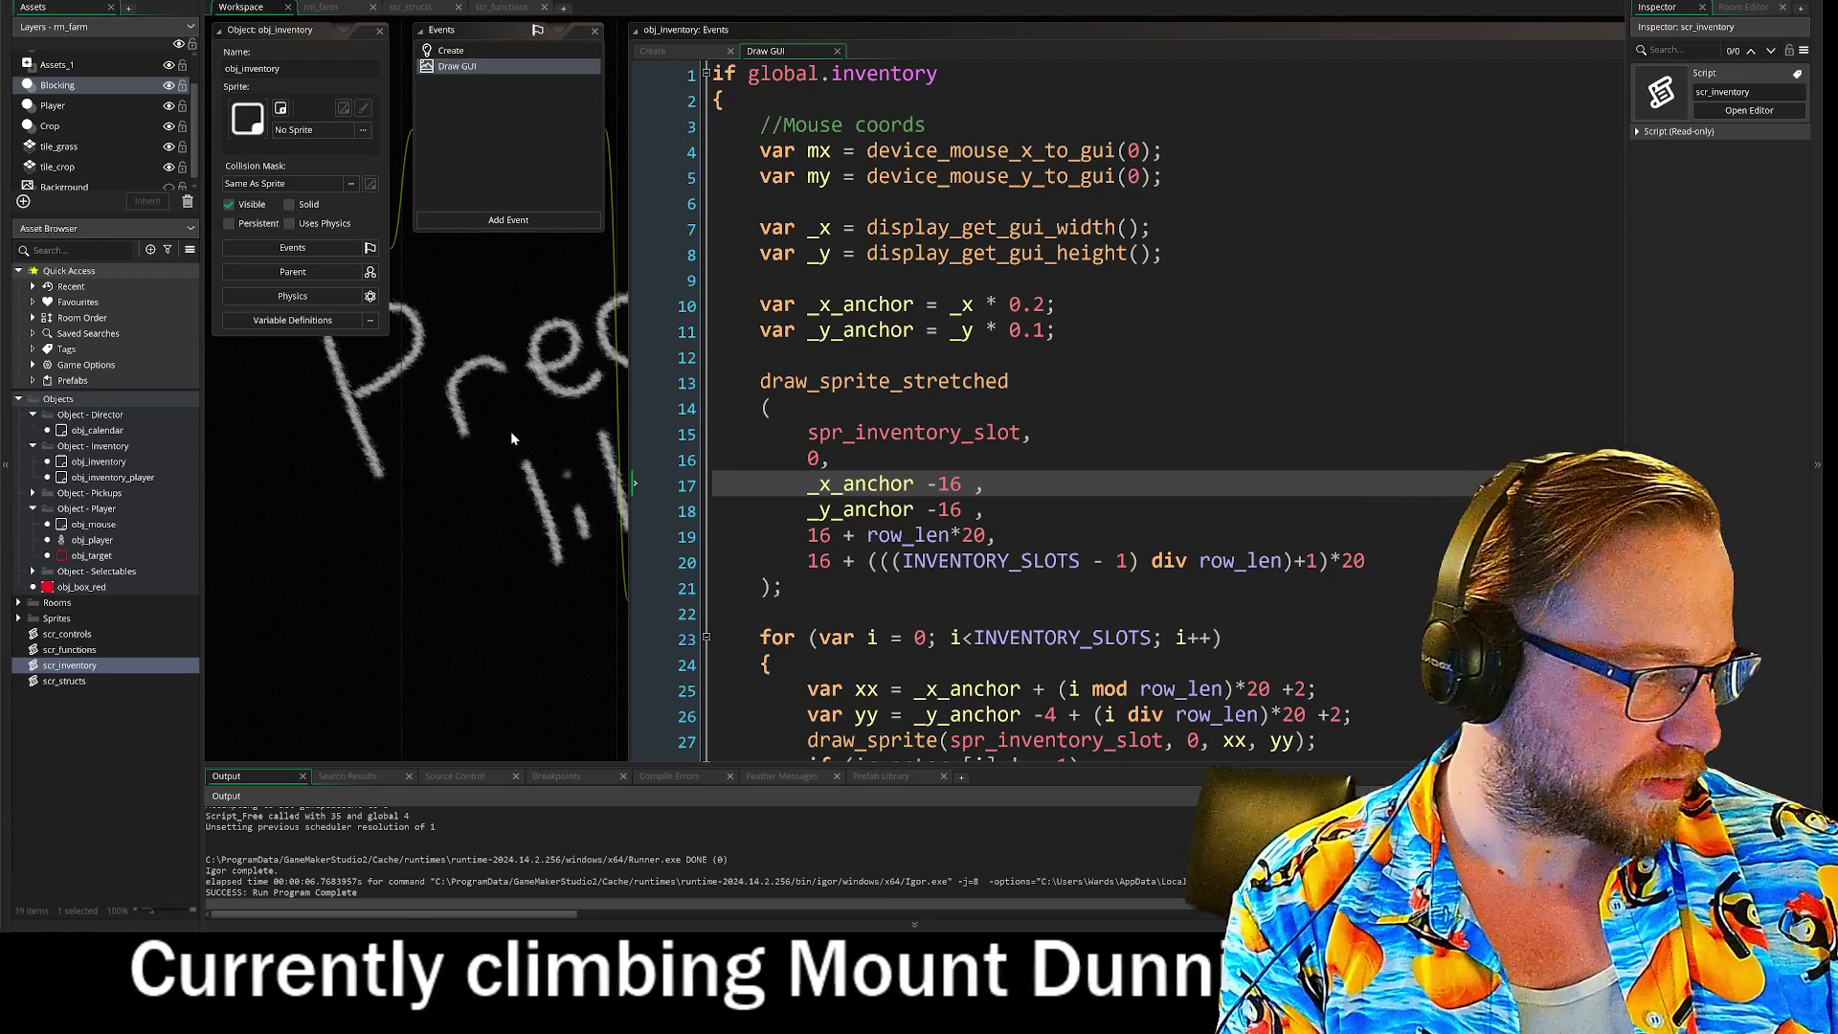
Step: Pan the GameMaker workspace up and left to bring obj_mouse's Draw GUI code into view
drag(509, 456, 392, 295)
scroll(393, 295, down, 6)
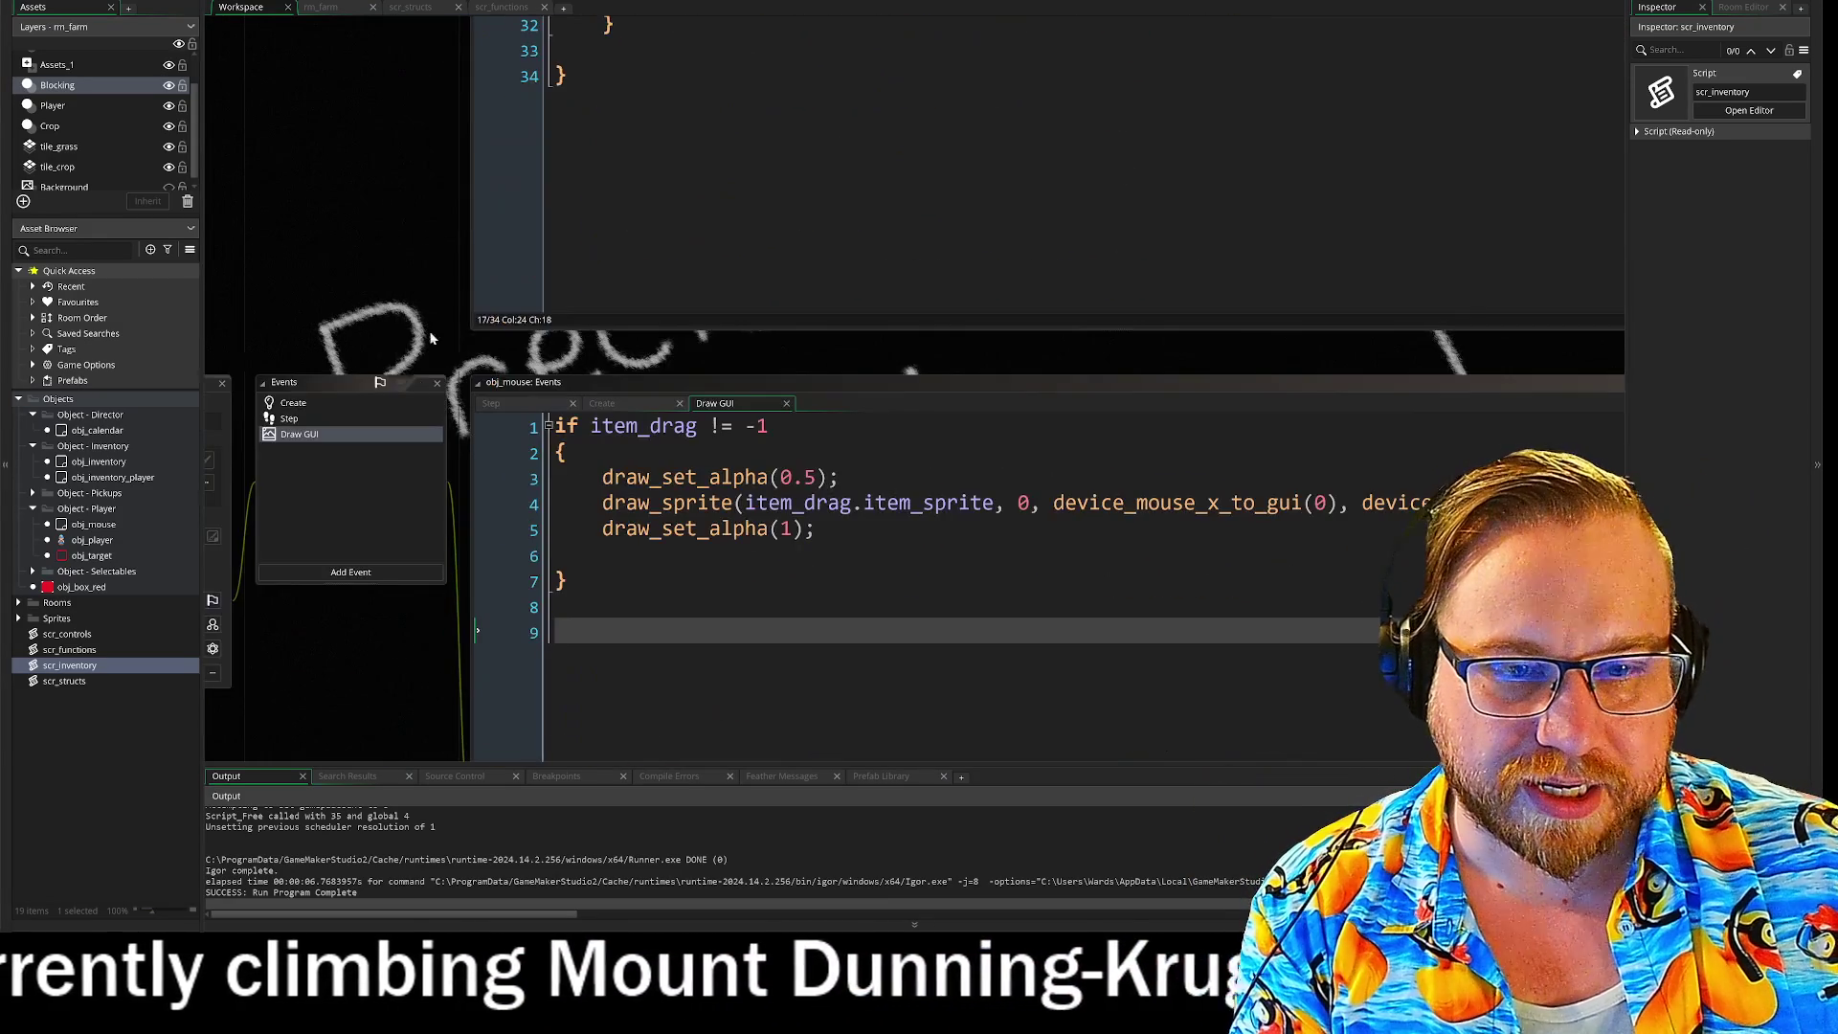
mouse_move(377, 677)
mouse_down()
mouse_move(577, 609)
mouse_move(538, 391)
mouse_move(509, 382)
mouse_up()
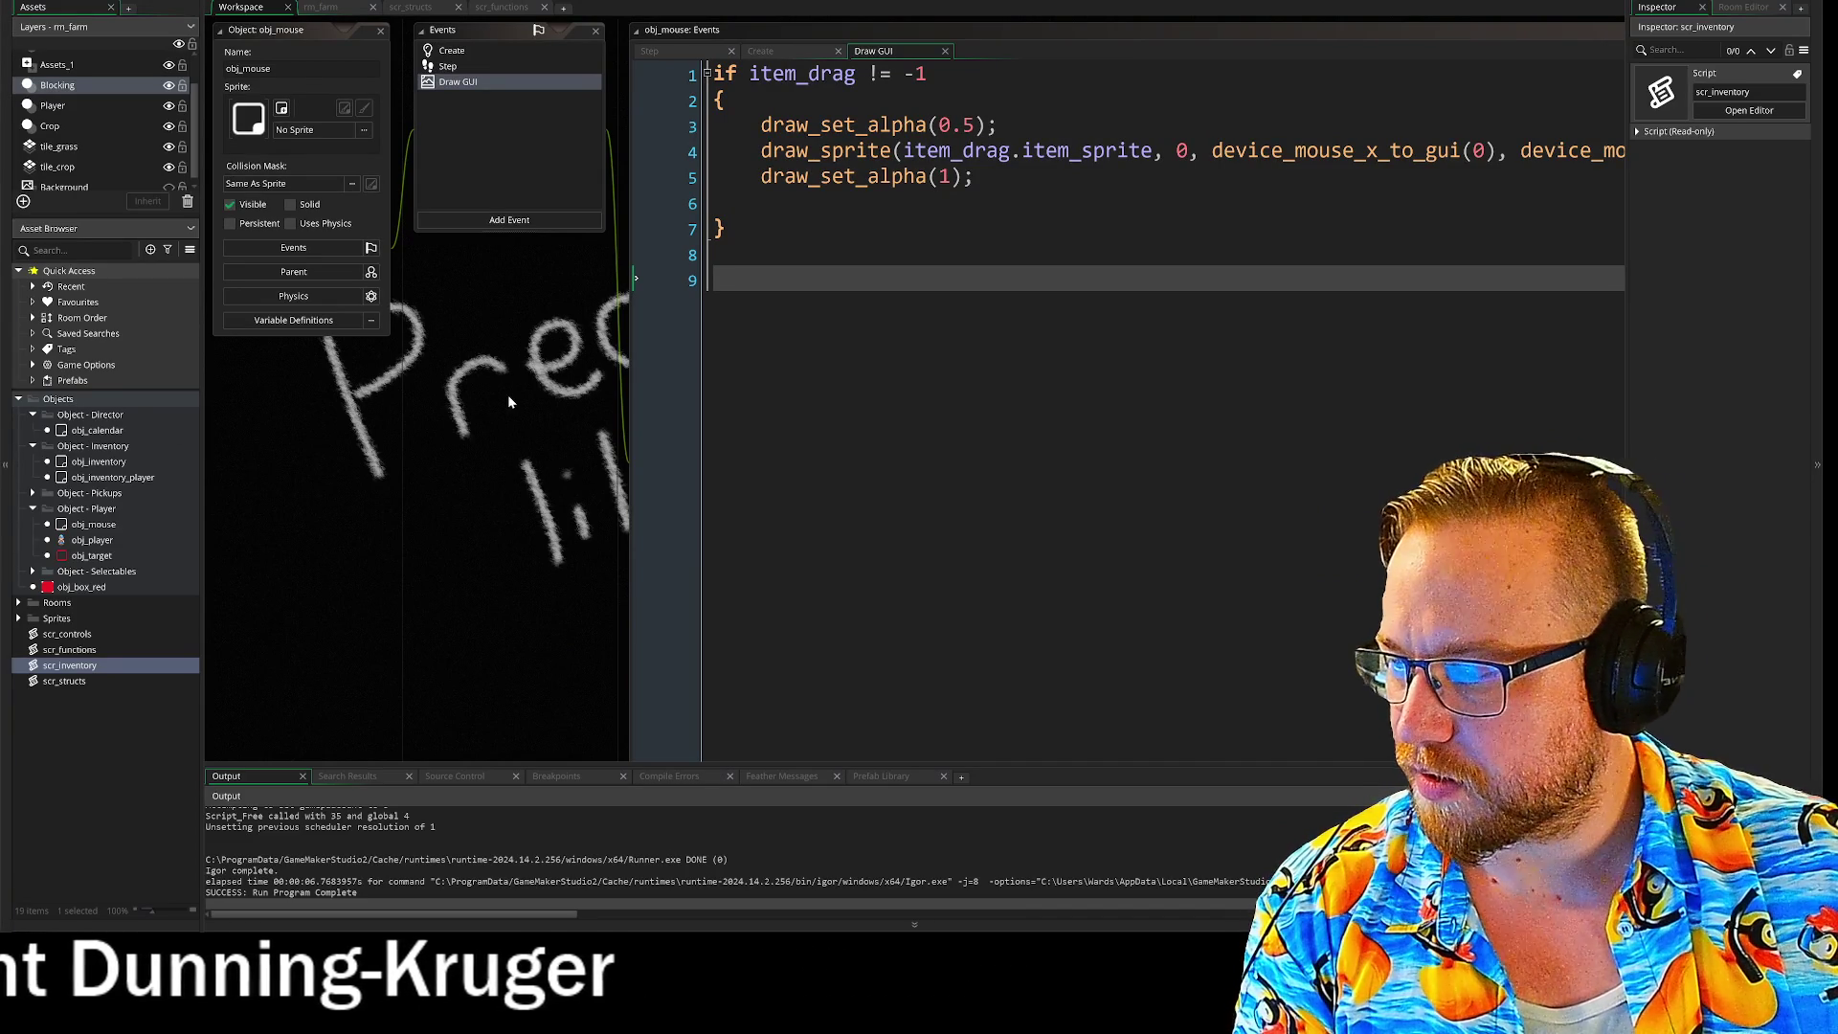
mouse_move(544, 410)
mouse_down()
mouse_move(420, 425)
mouse_move(379, 406)
mouse_move(475, 452)
mouse_move(577, 449)
mouse_up()
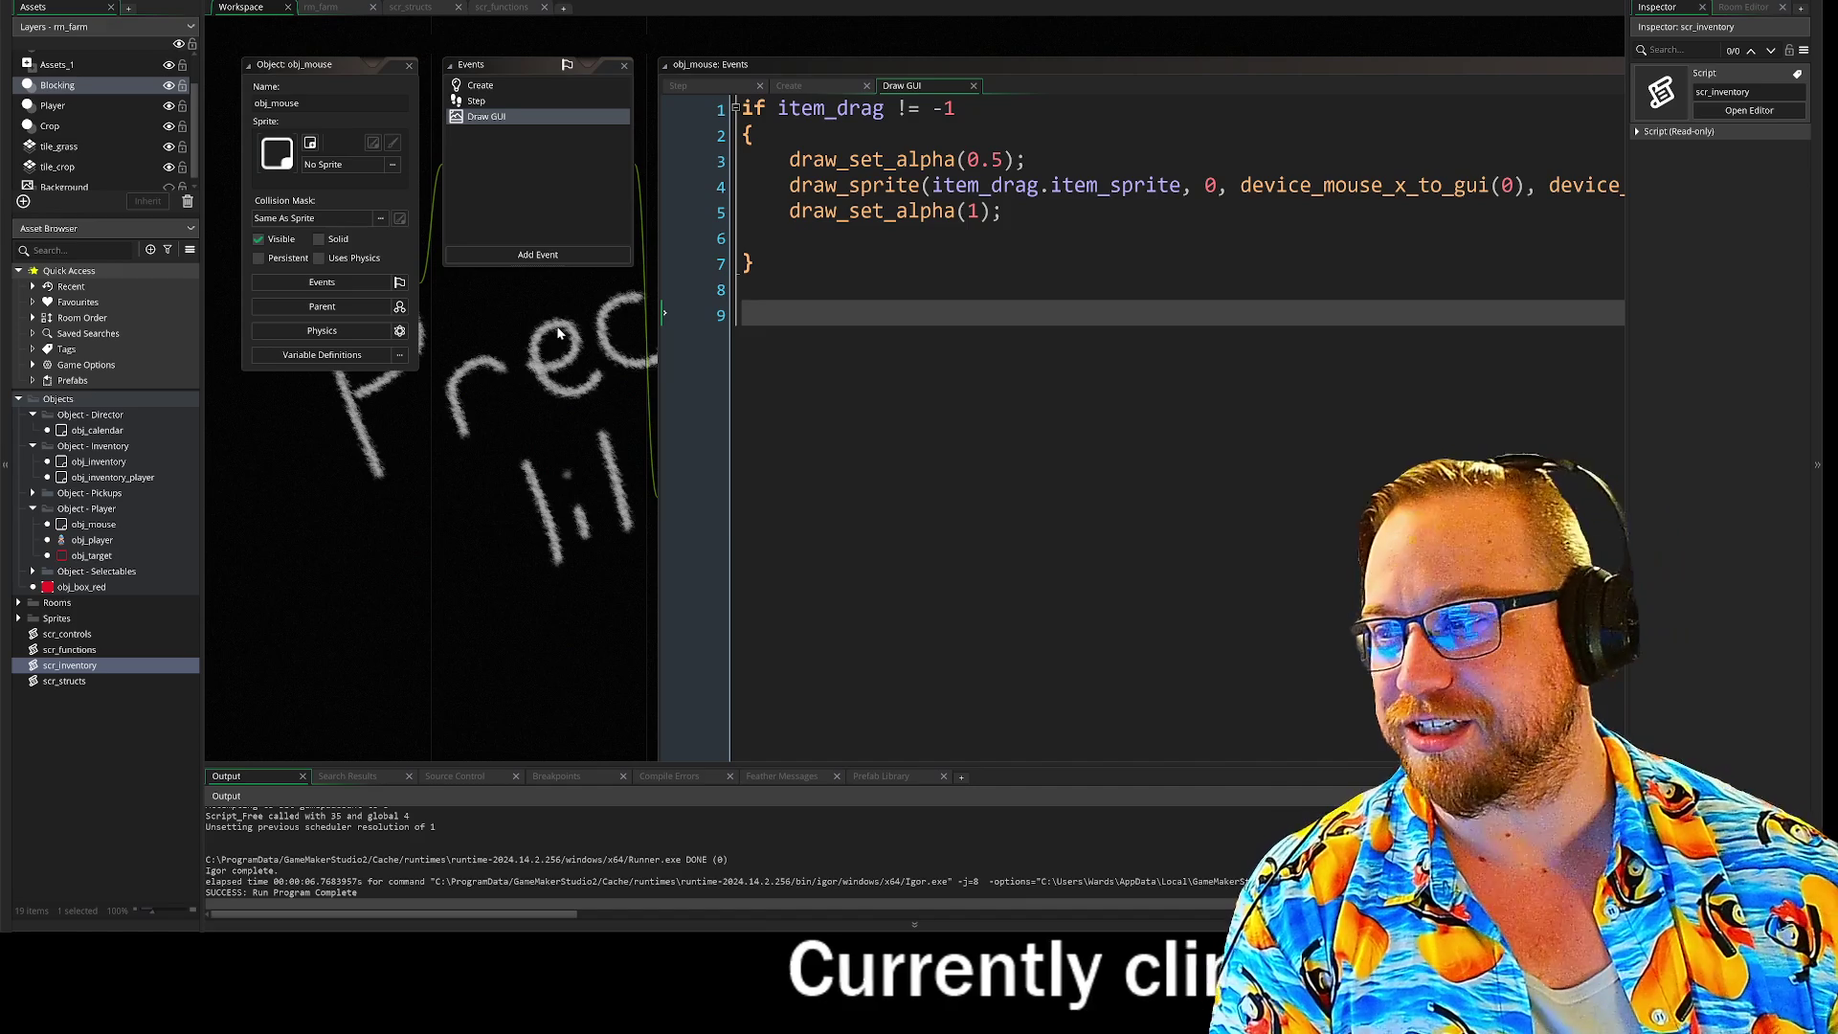
scroll(623, 335, up, 10)
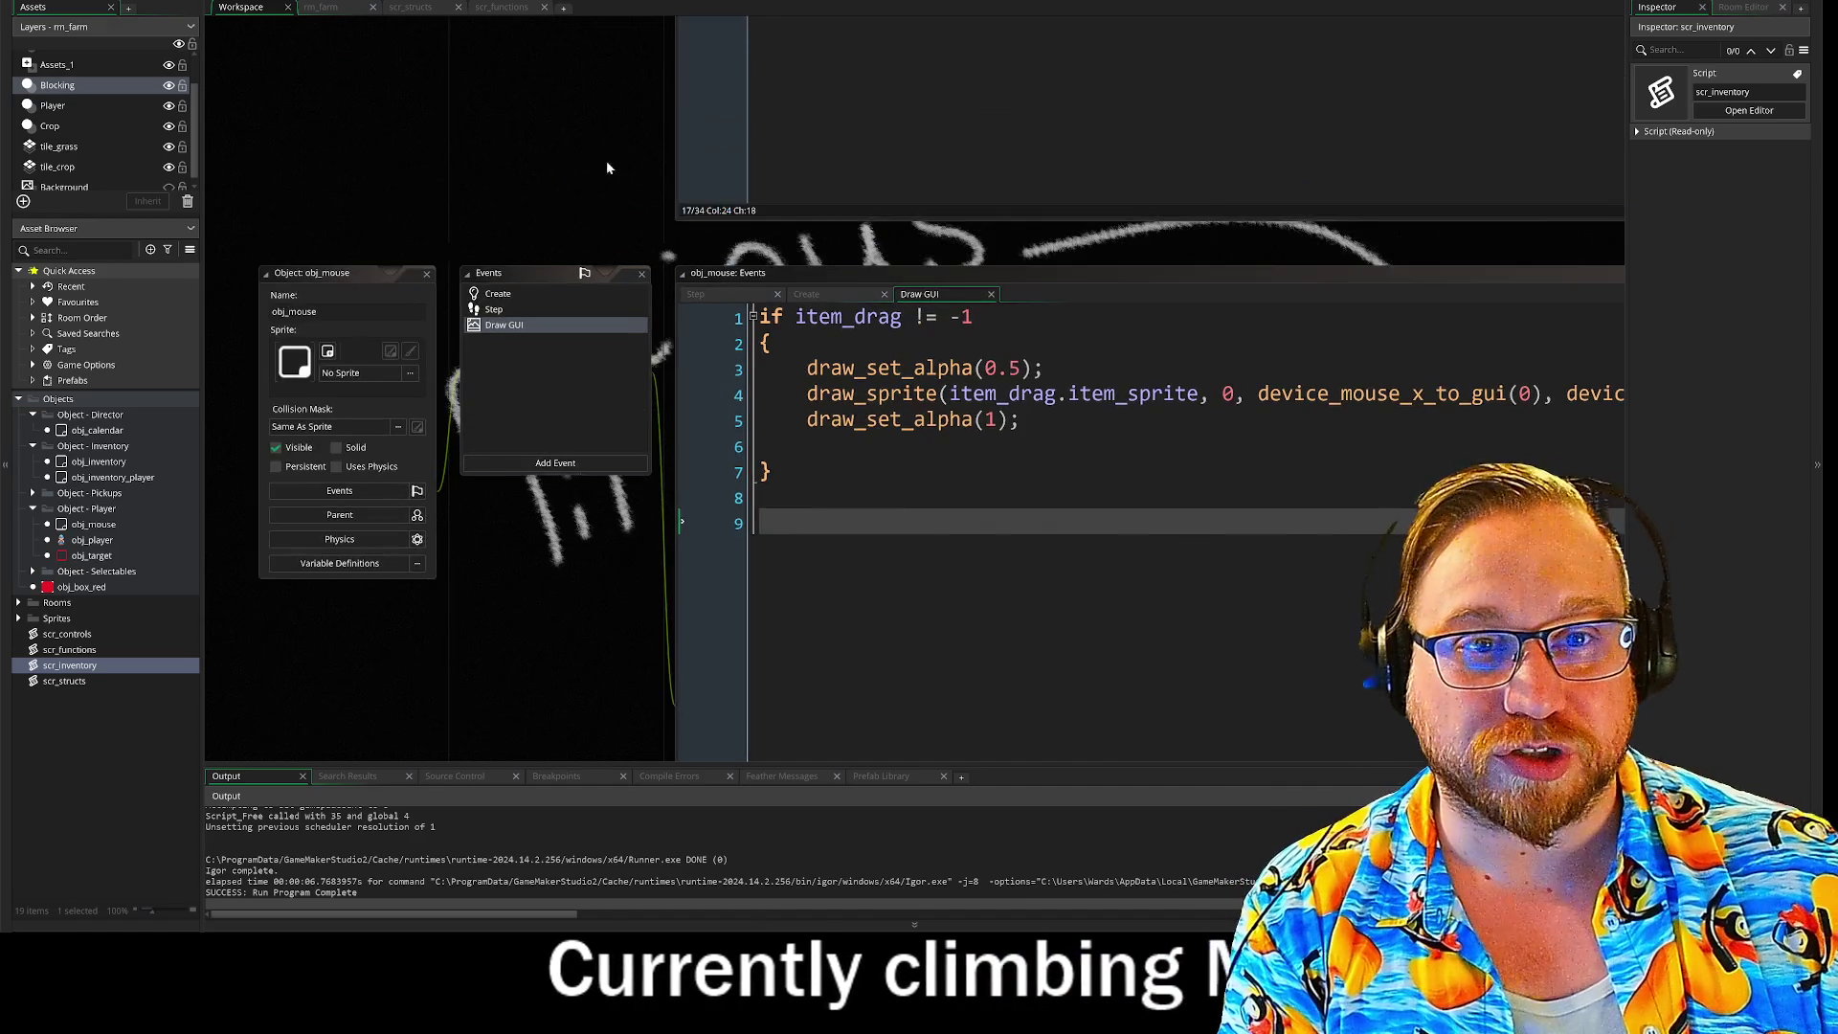
mouse_move(514, 636)
mouse_down()
mouse_move(280, 501)
mouse_move(266, 458)
mouse_up()
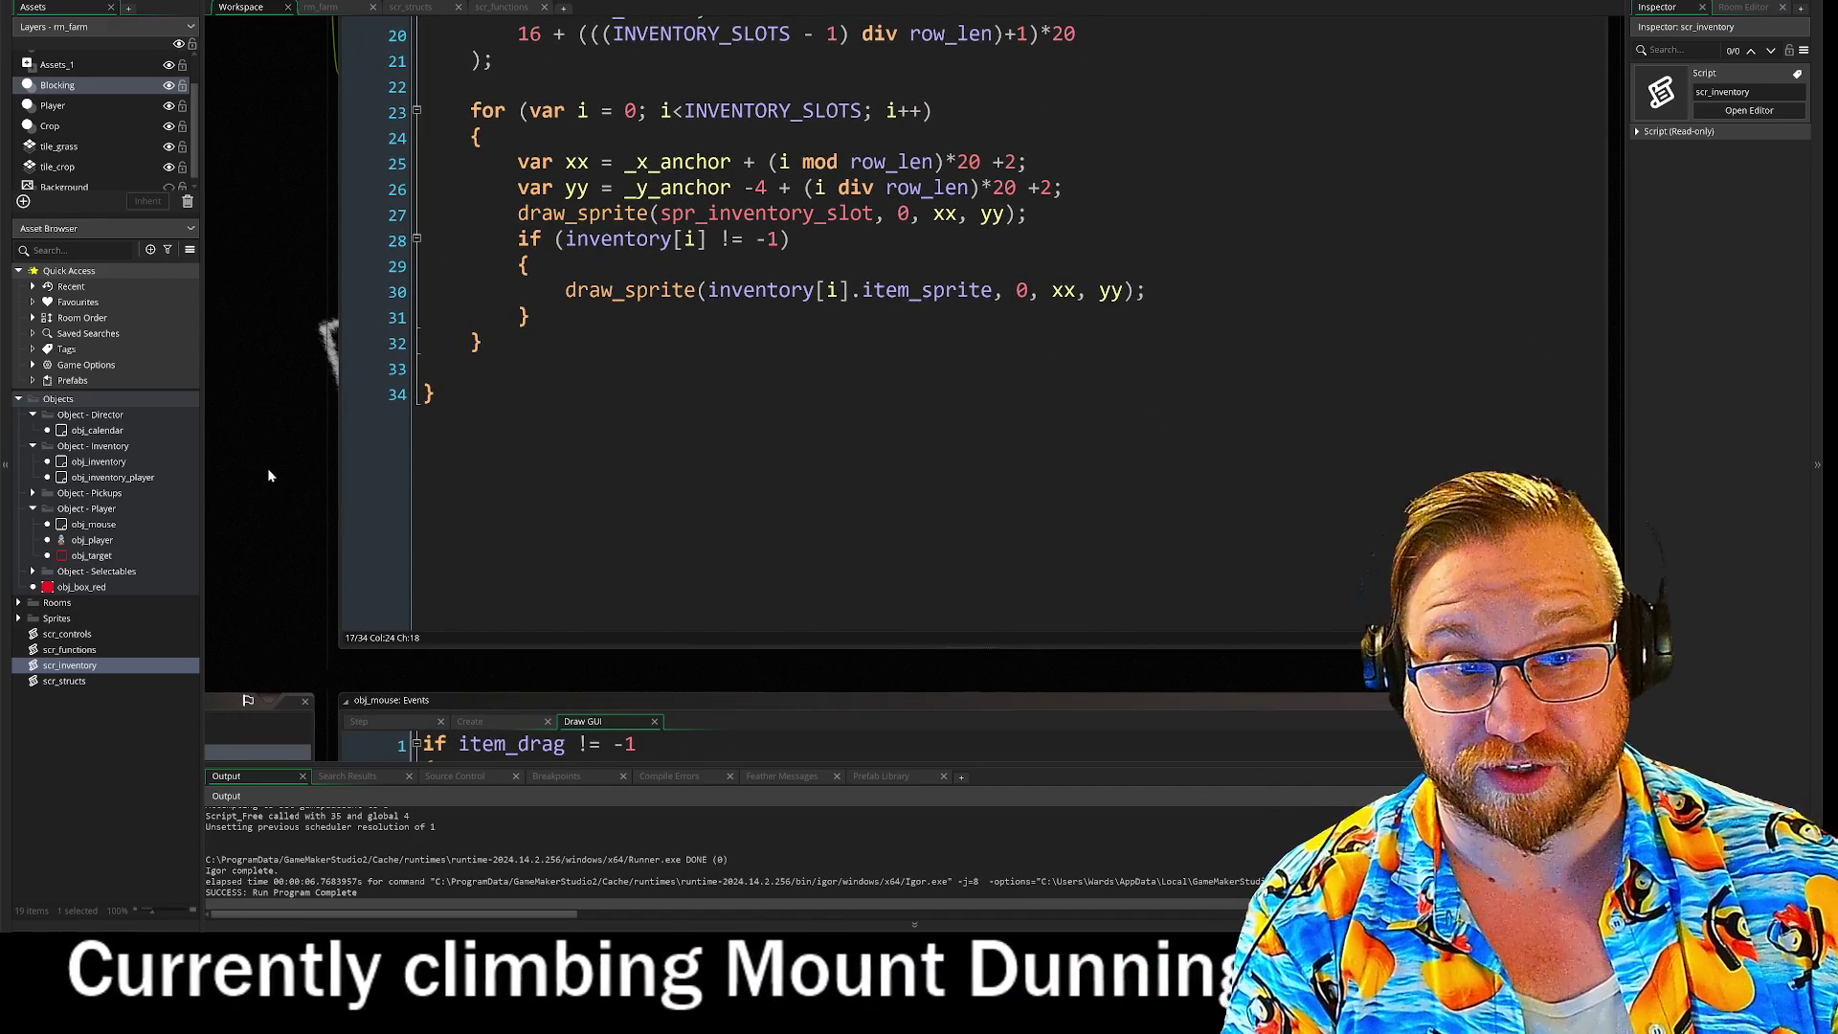
mouse_move(260, 522)
mouse_down()
mouse_move(331, 364)
mouse_move(485, 238)
mouse_up()
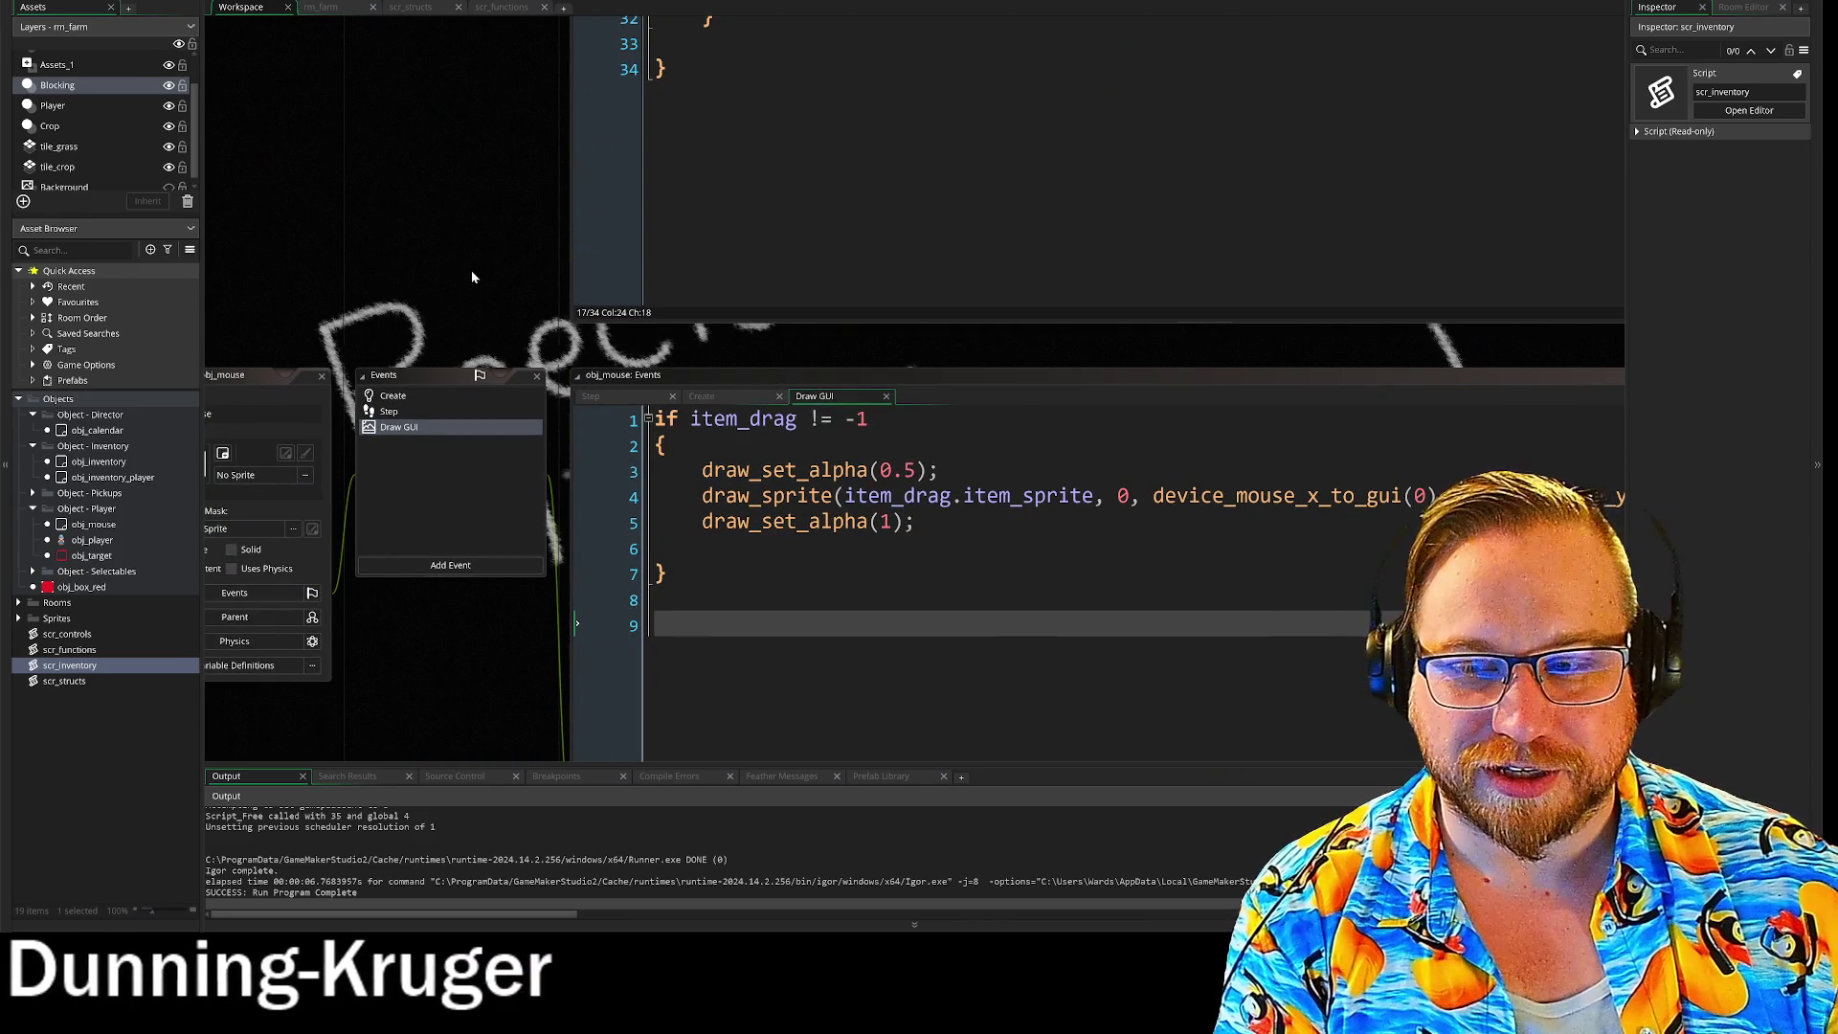
mouse_move(685, 132)
mouse_down()
mouse_move(670, 57)
mouse_move(617, 427)
mouse_up()
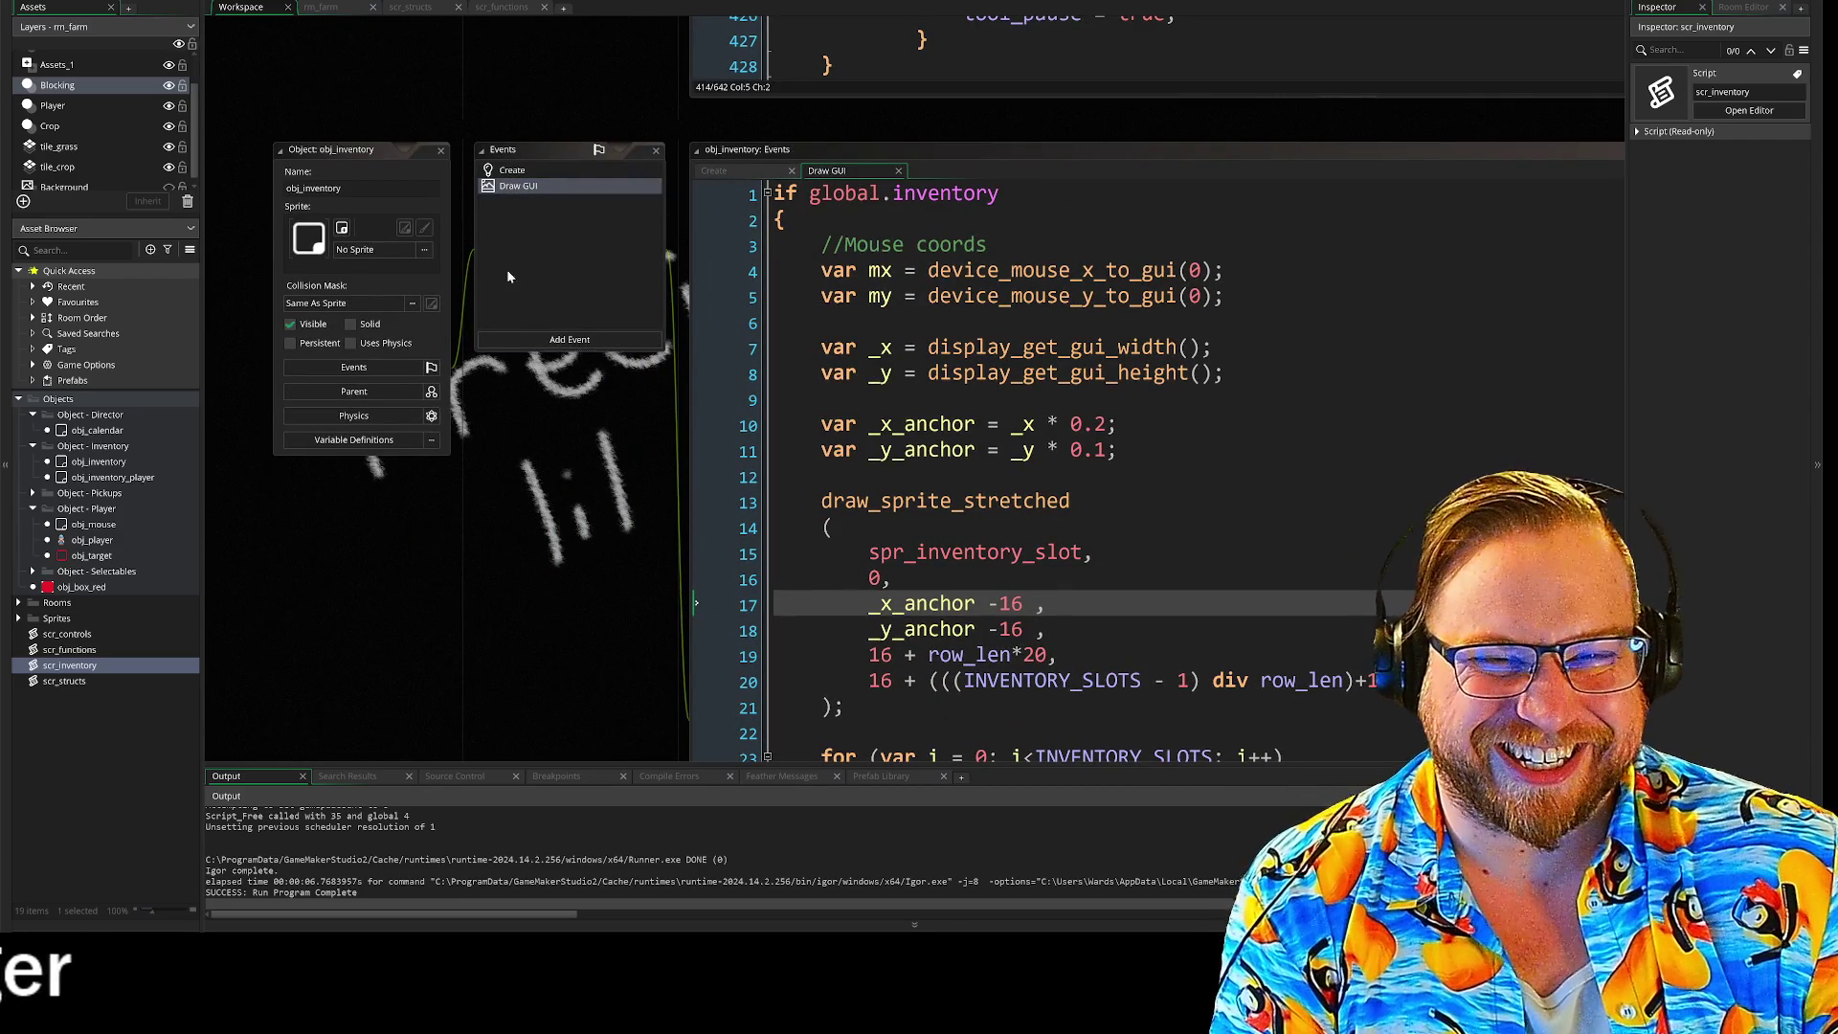
click(520, 170)
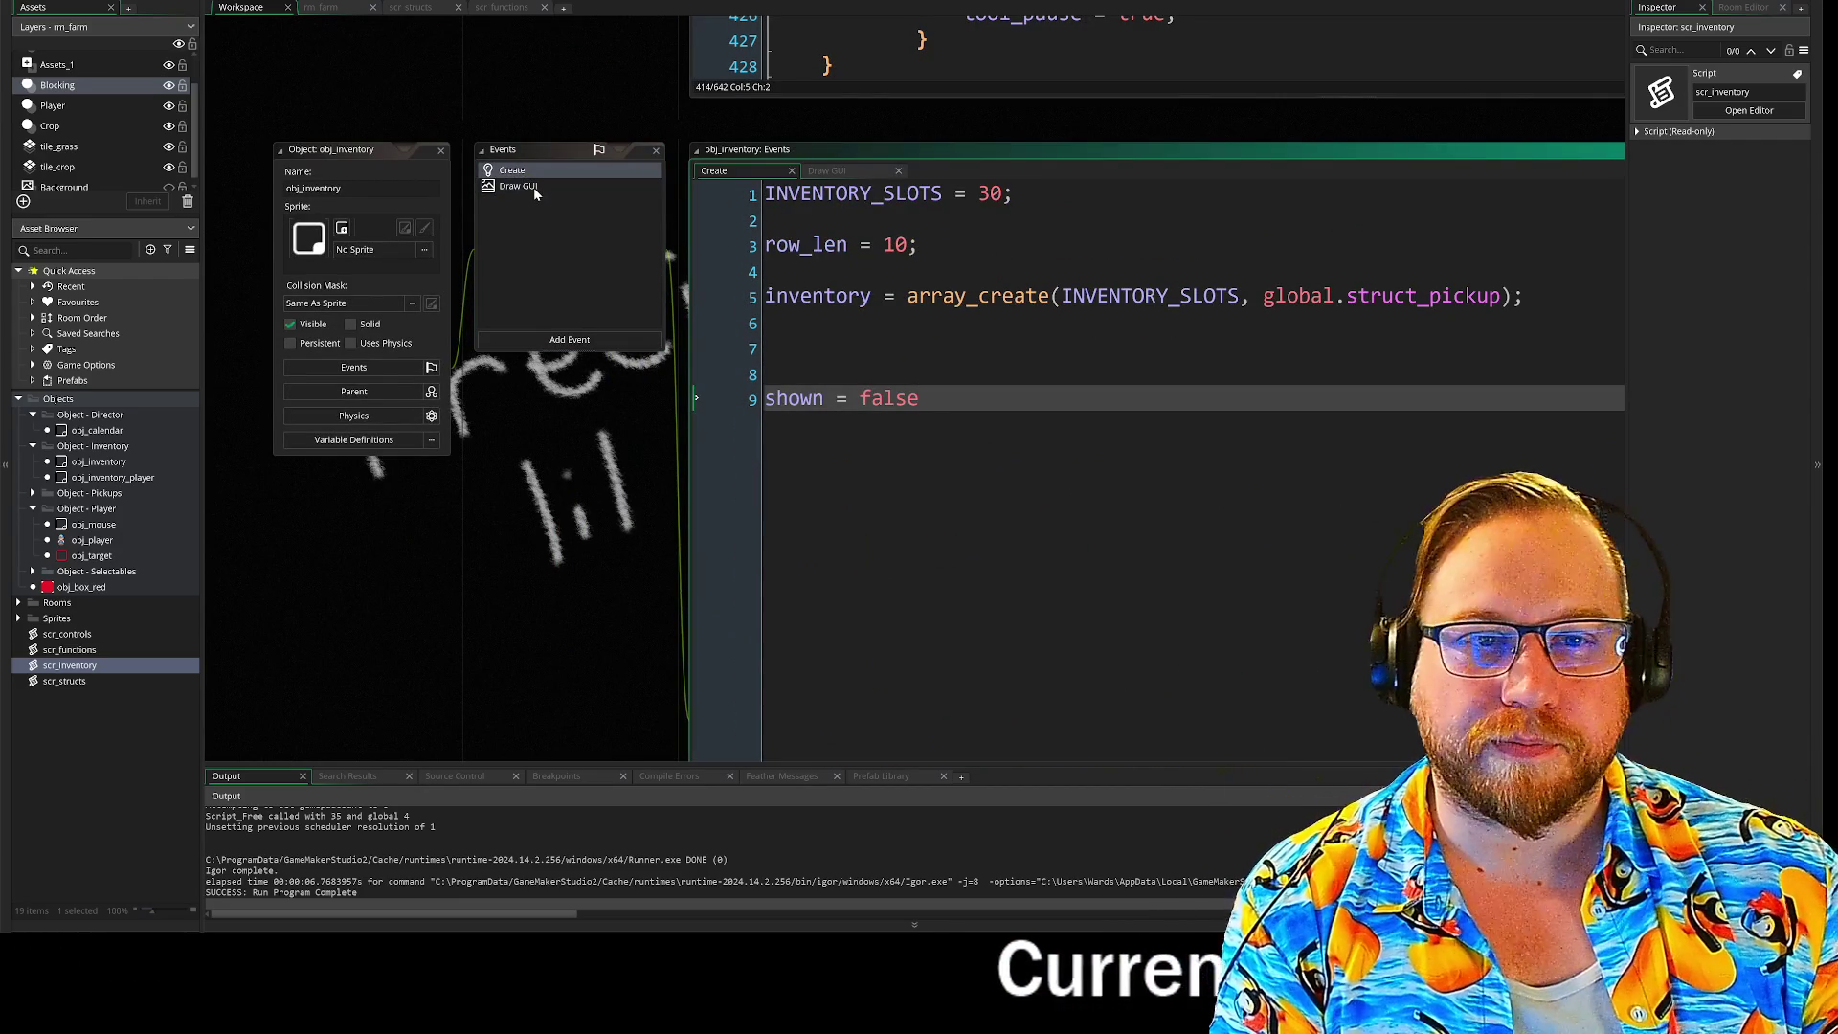
click(532, 187)
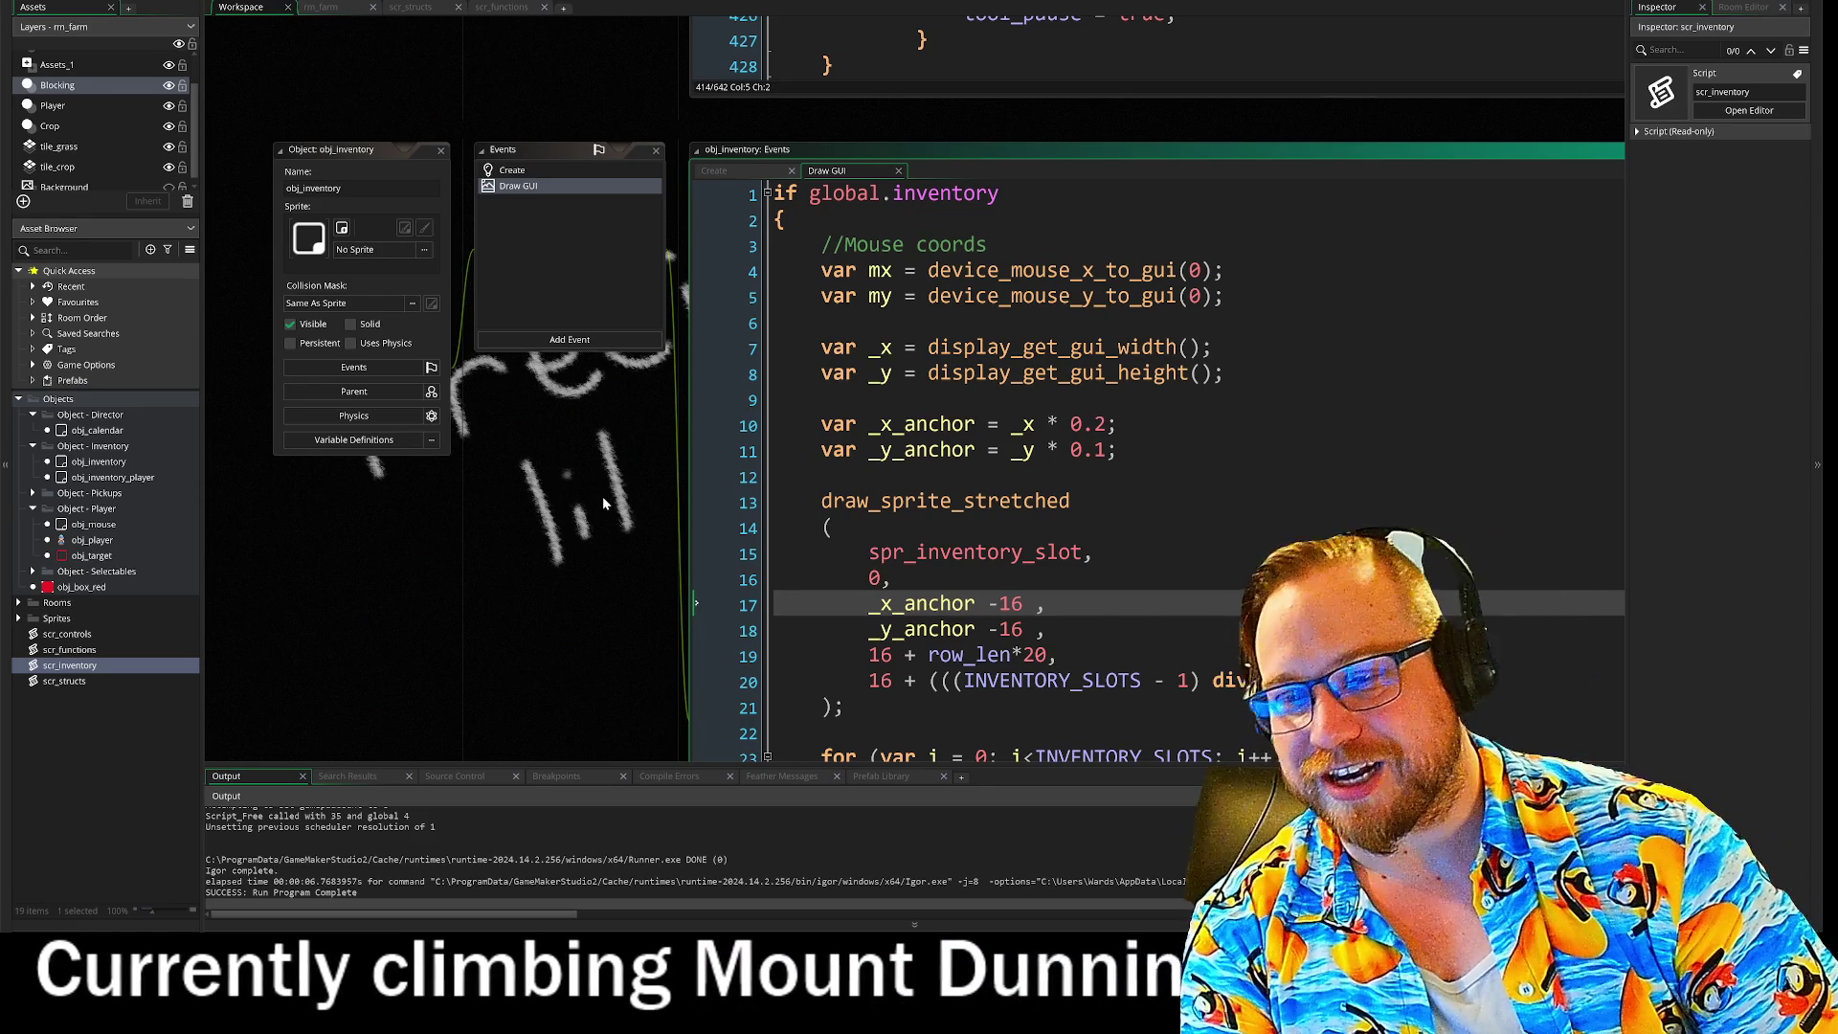
drag(621, 467, 577, 683)
right_click(578, 683)
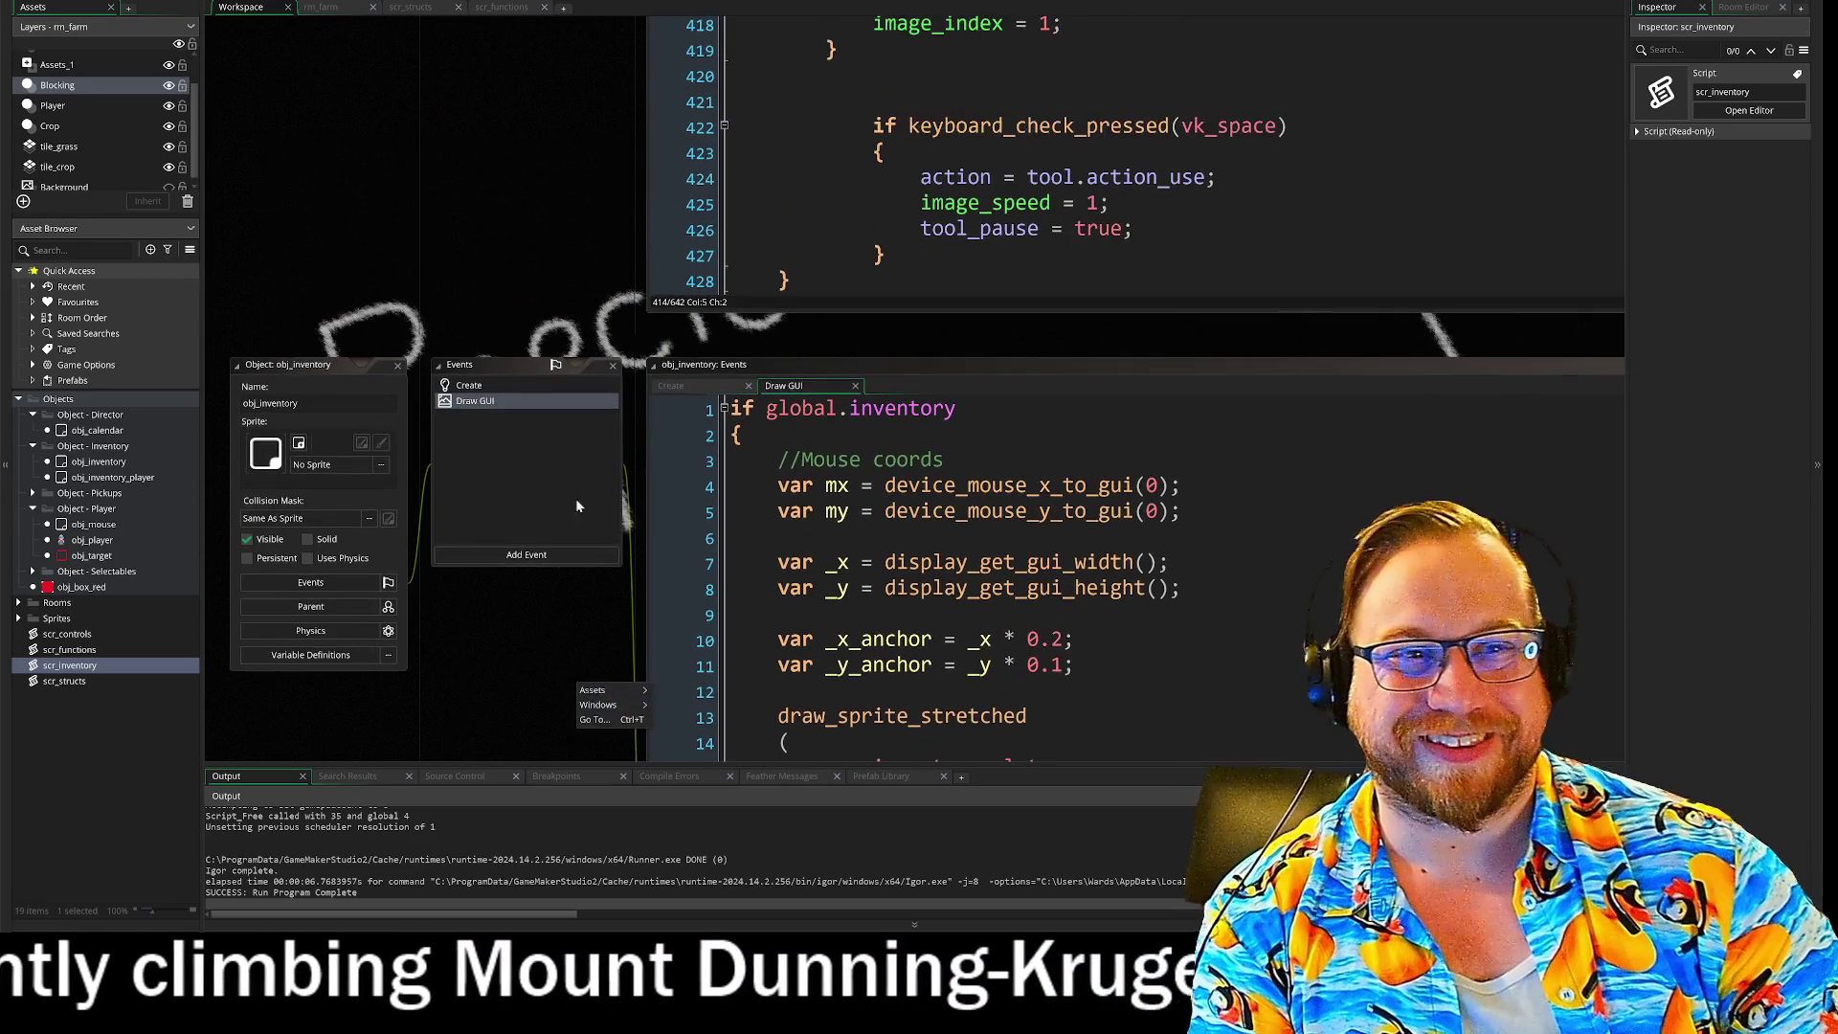
drag(576, 613, 531, 184)
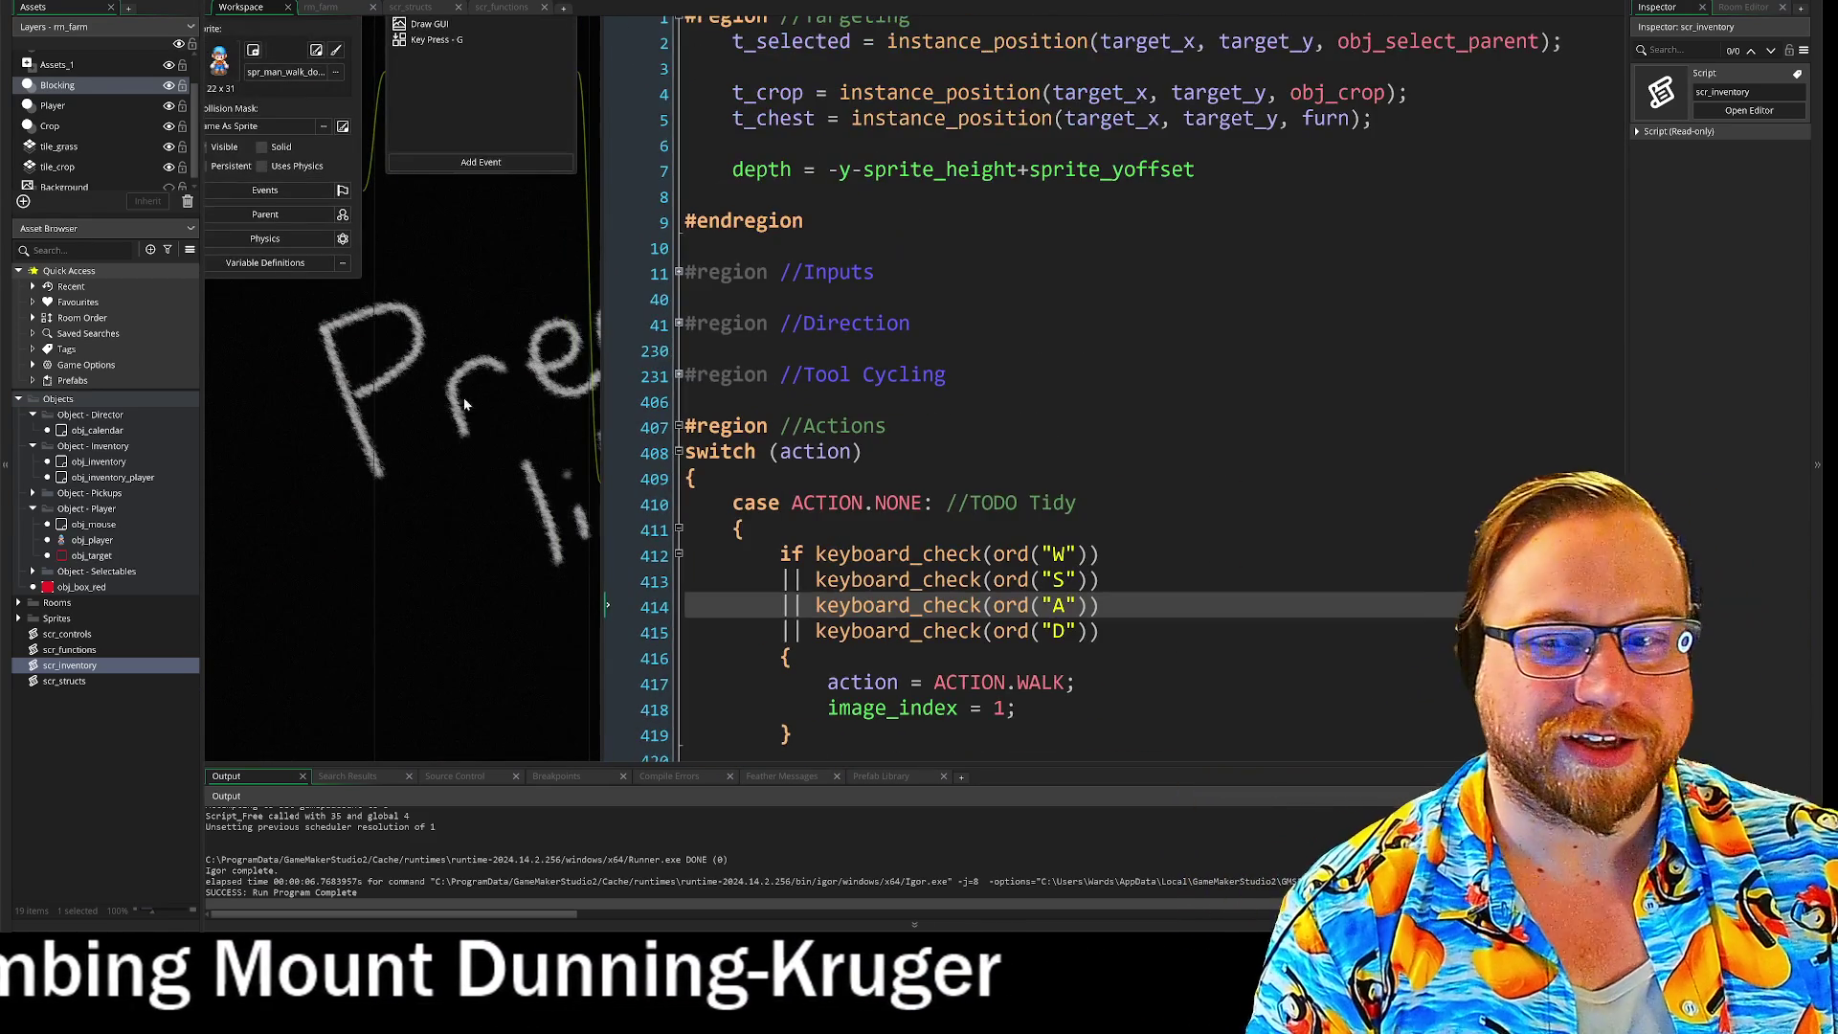
drag(443, 373, 488, 439)
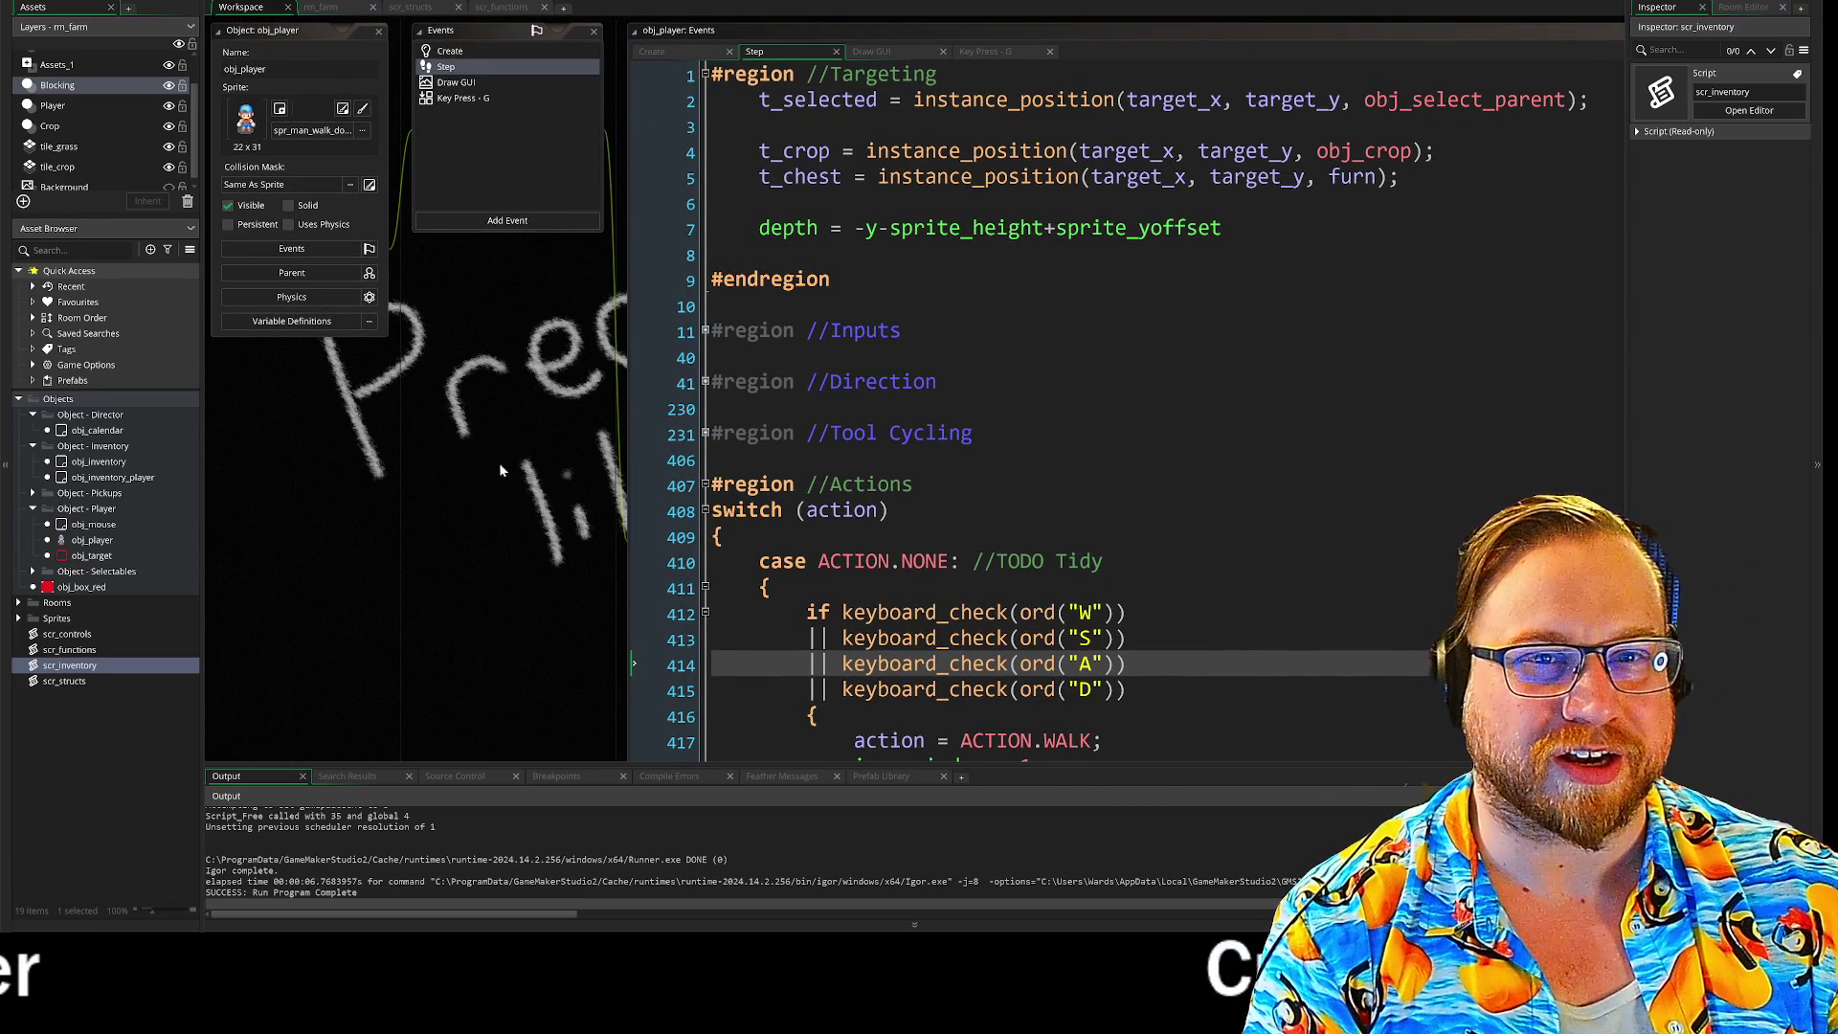
scroll(513, 603, down, 10)
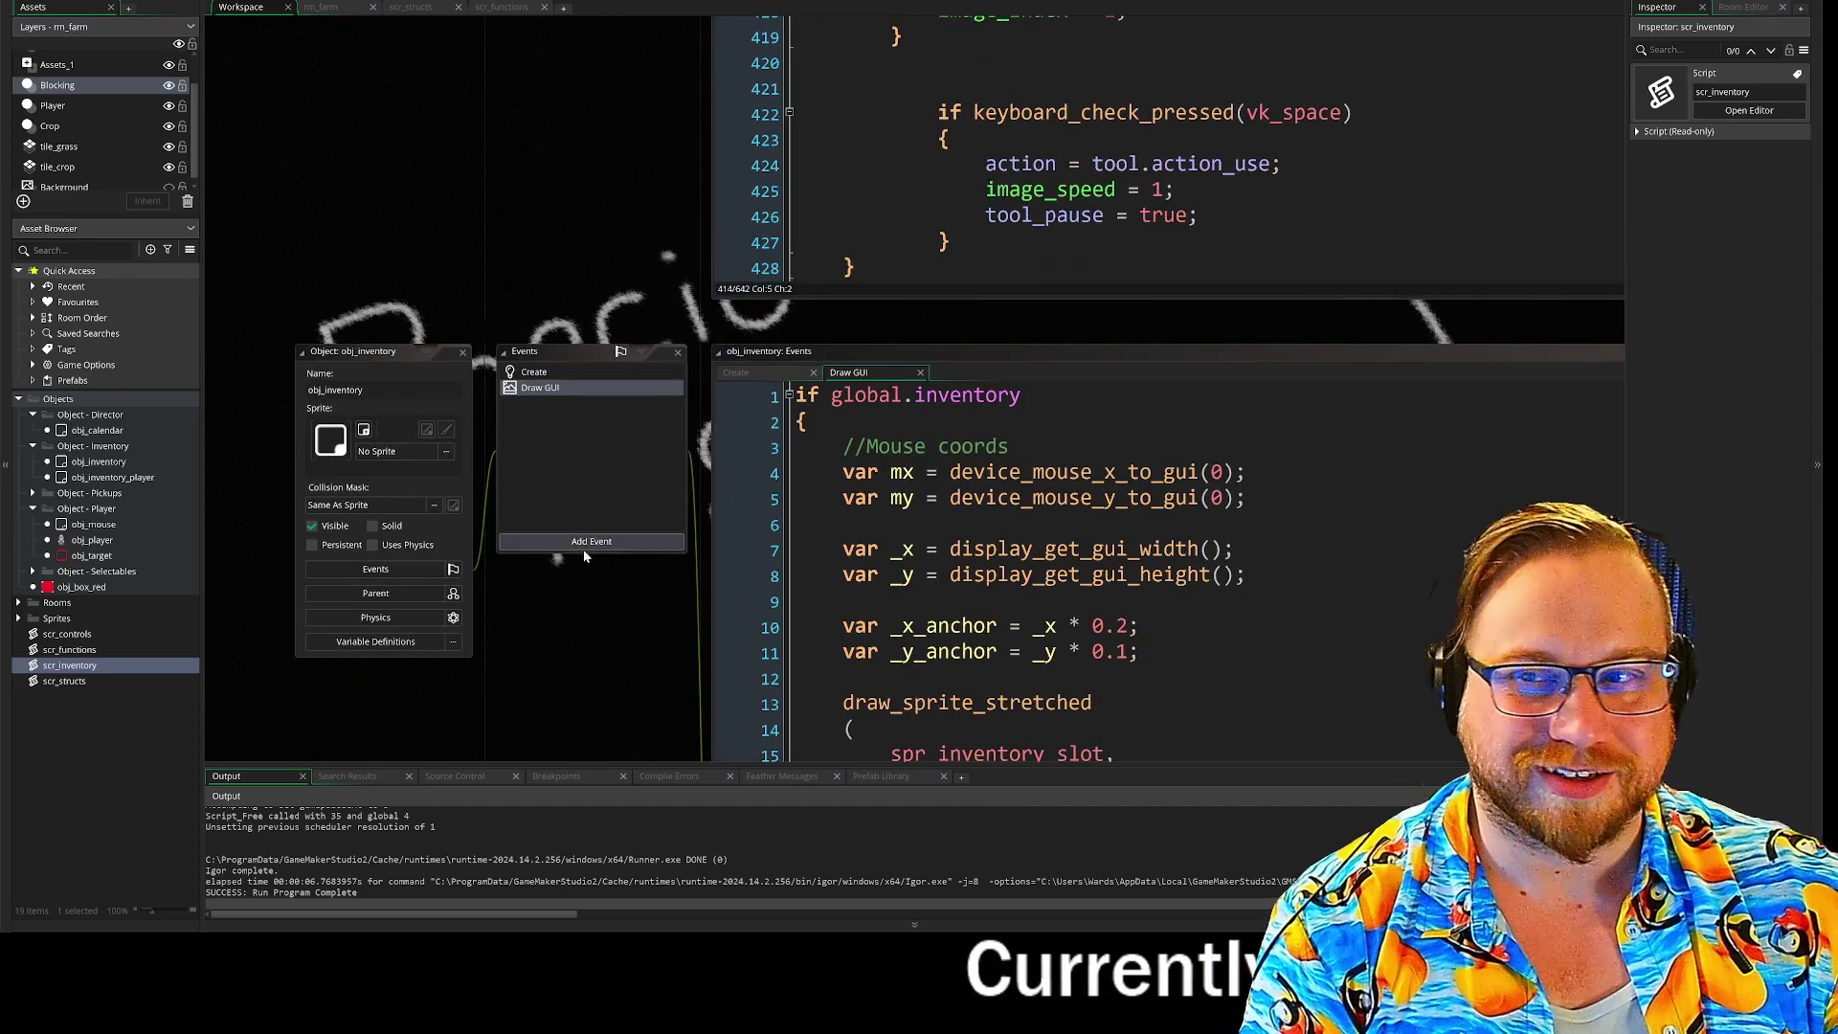
Step: Shift the obj_inventory windows up and scroll through the scr_inventory code
drag(636, 682, 638, 569)
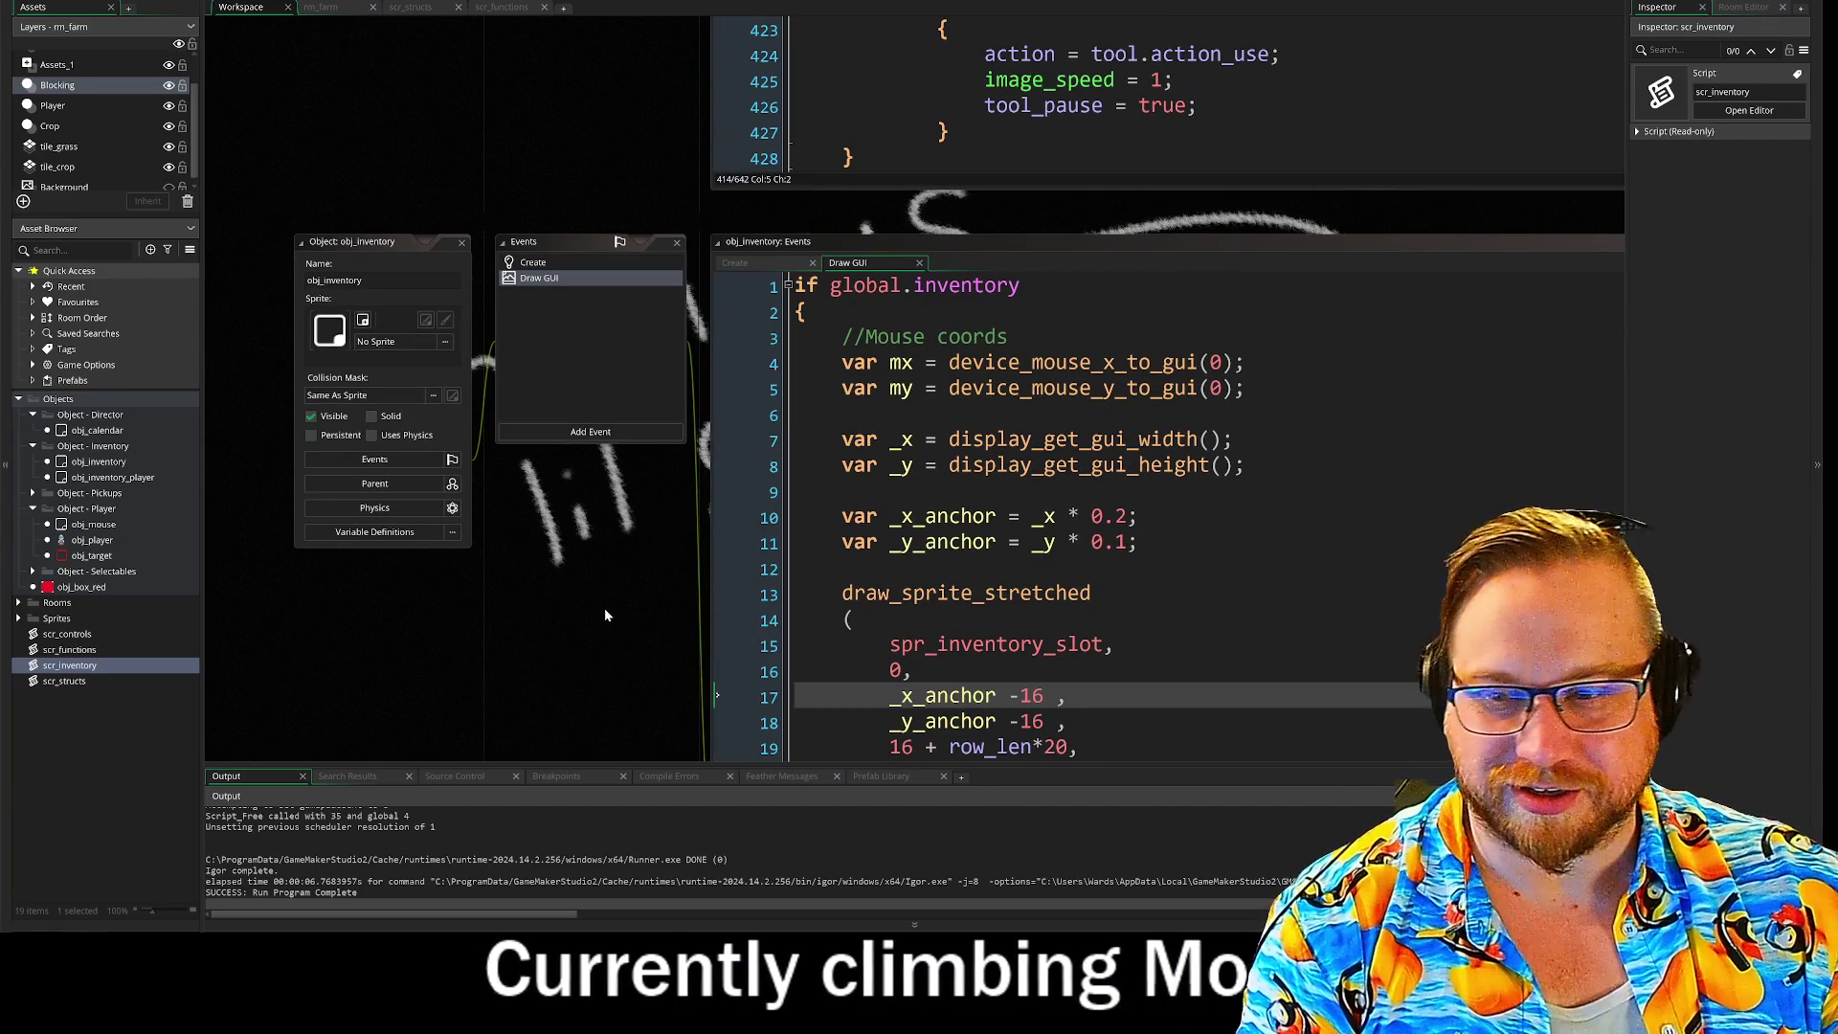
scroll(628, 647, down, 2)
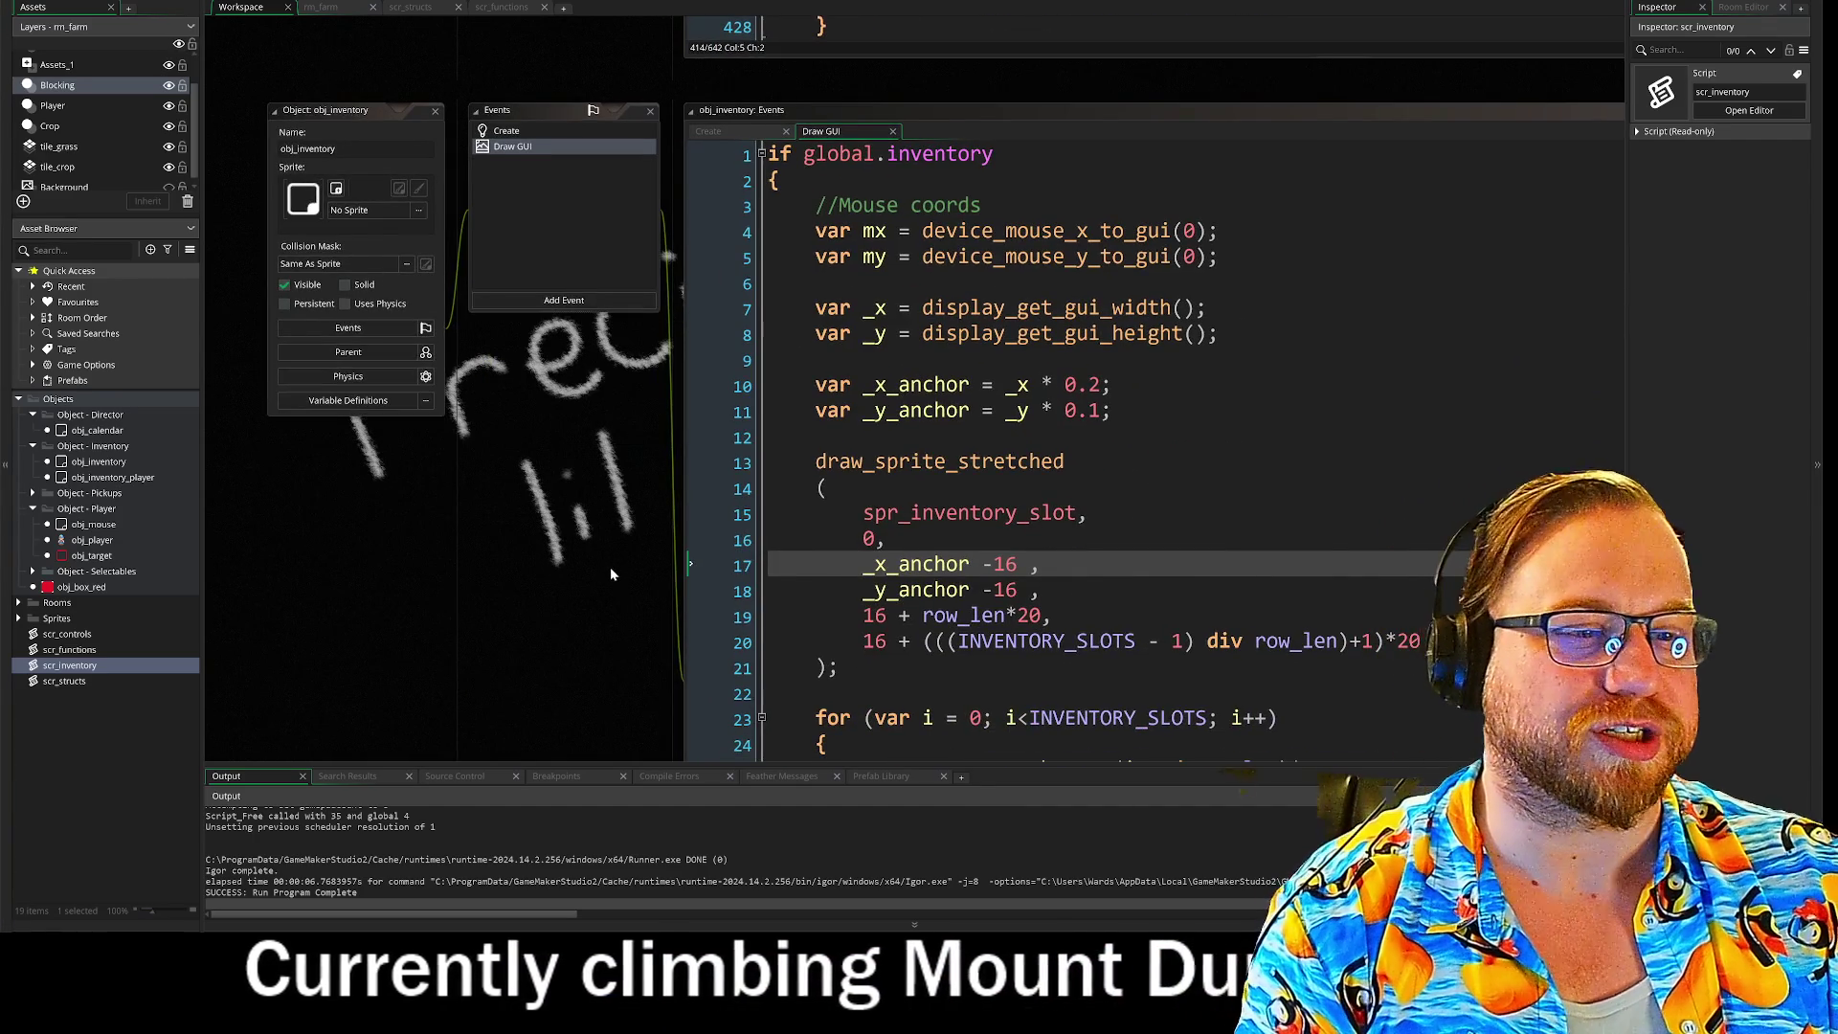
scroll(611, 567, down, 10)
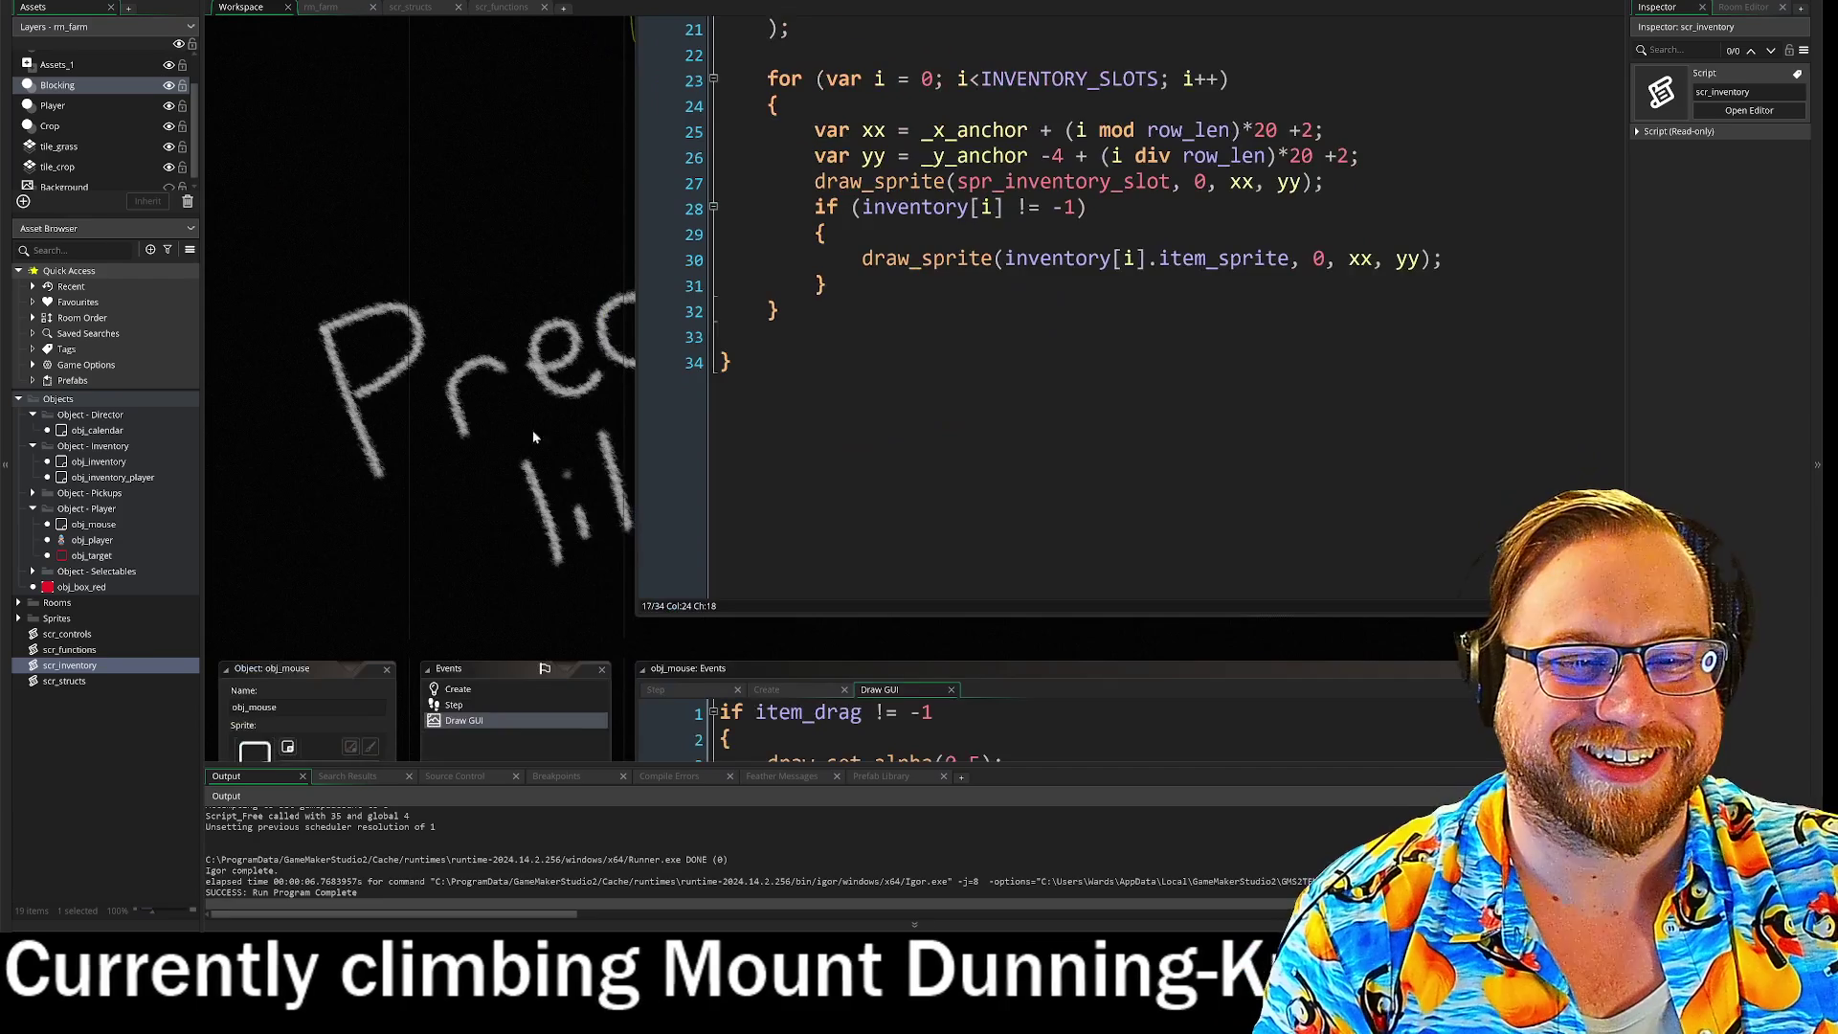
scroll(538, 382, down, 2)
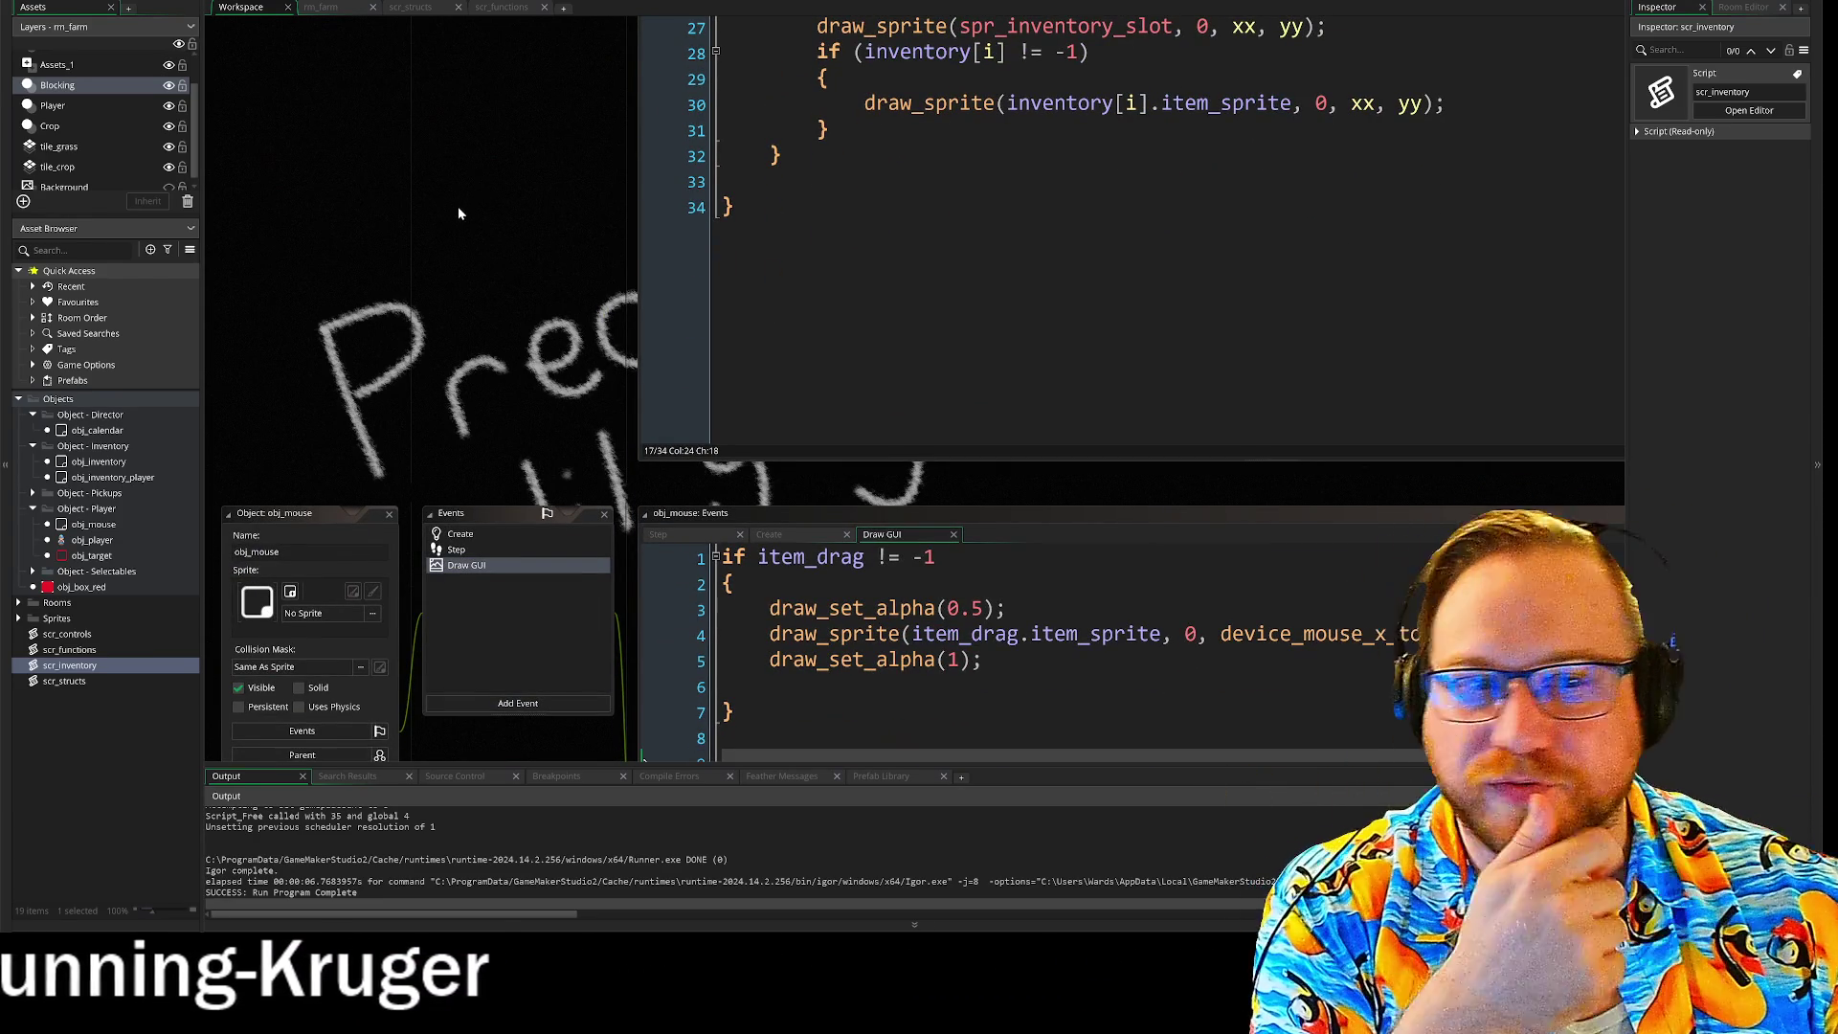
drag(525, 168, 491, 249)
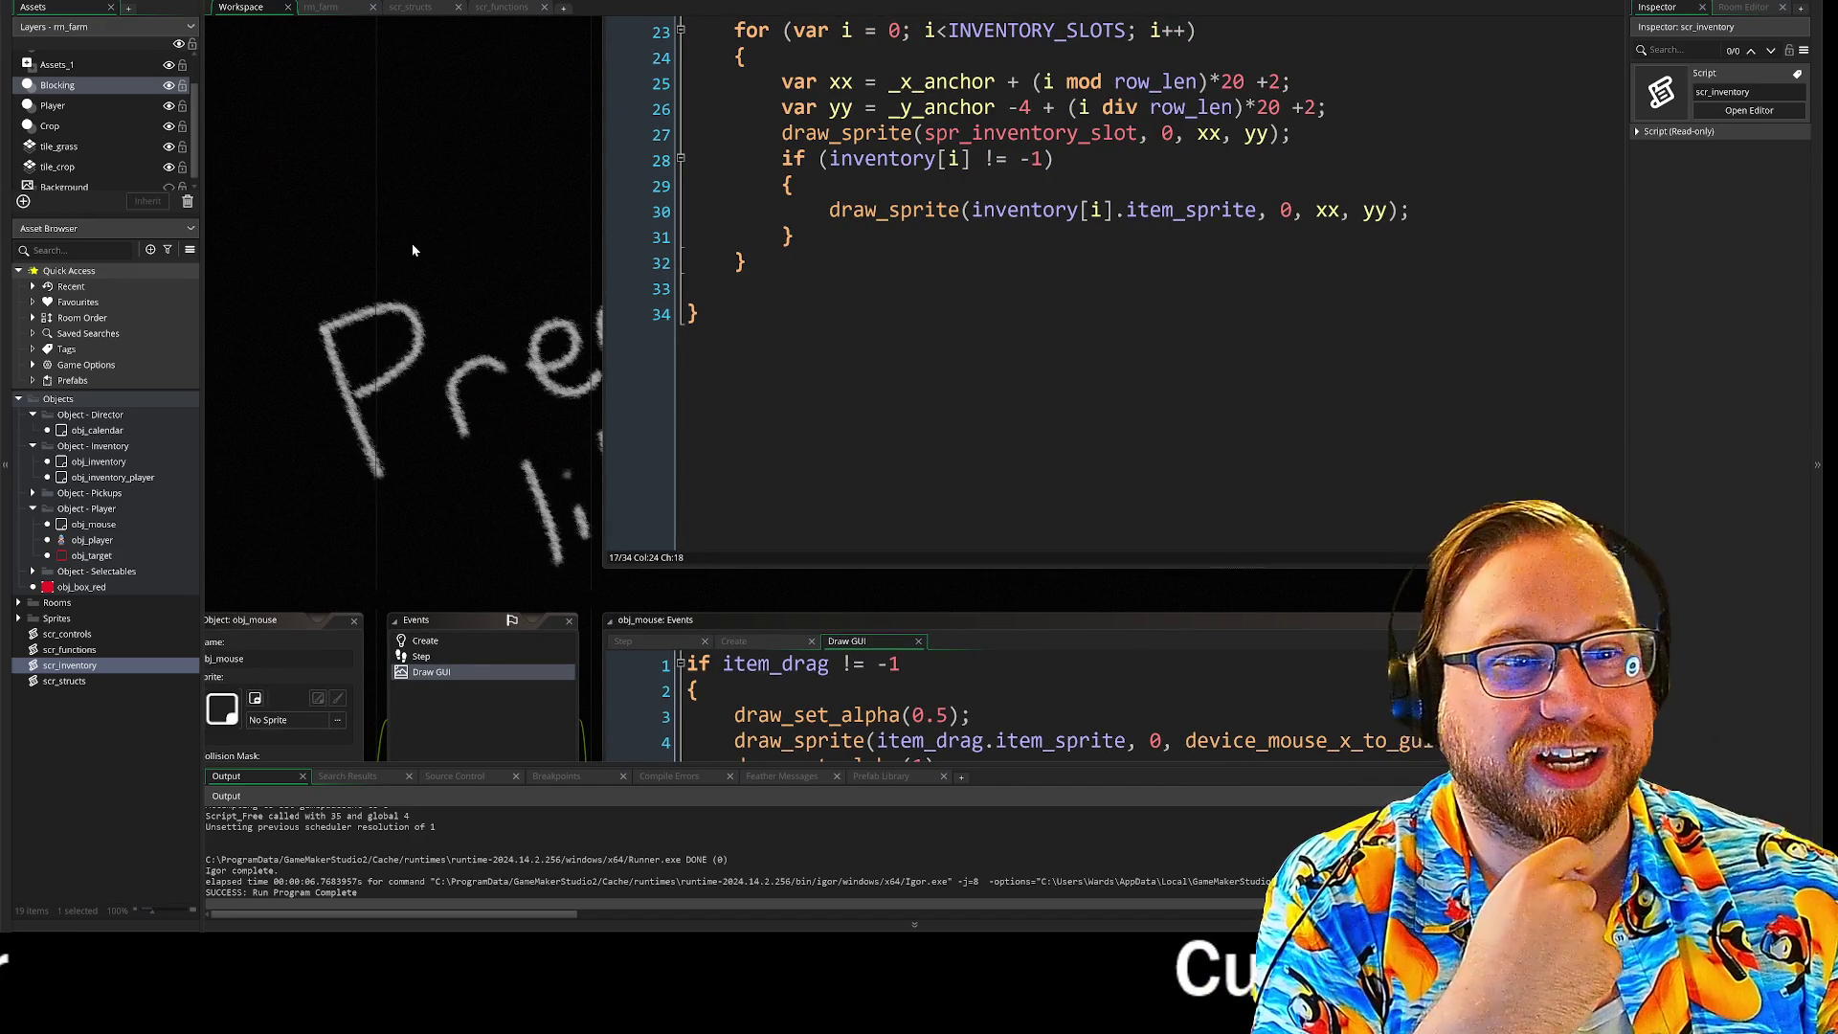
mouse_move(444, 226)
mouse_down()
mouse_move(313, 456)
mouse_move(337, 349)
mouse_move(475, 609)
mouse_move(524, 422)
mouse_up()
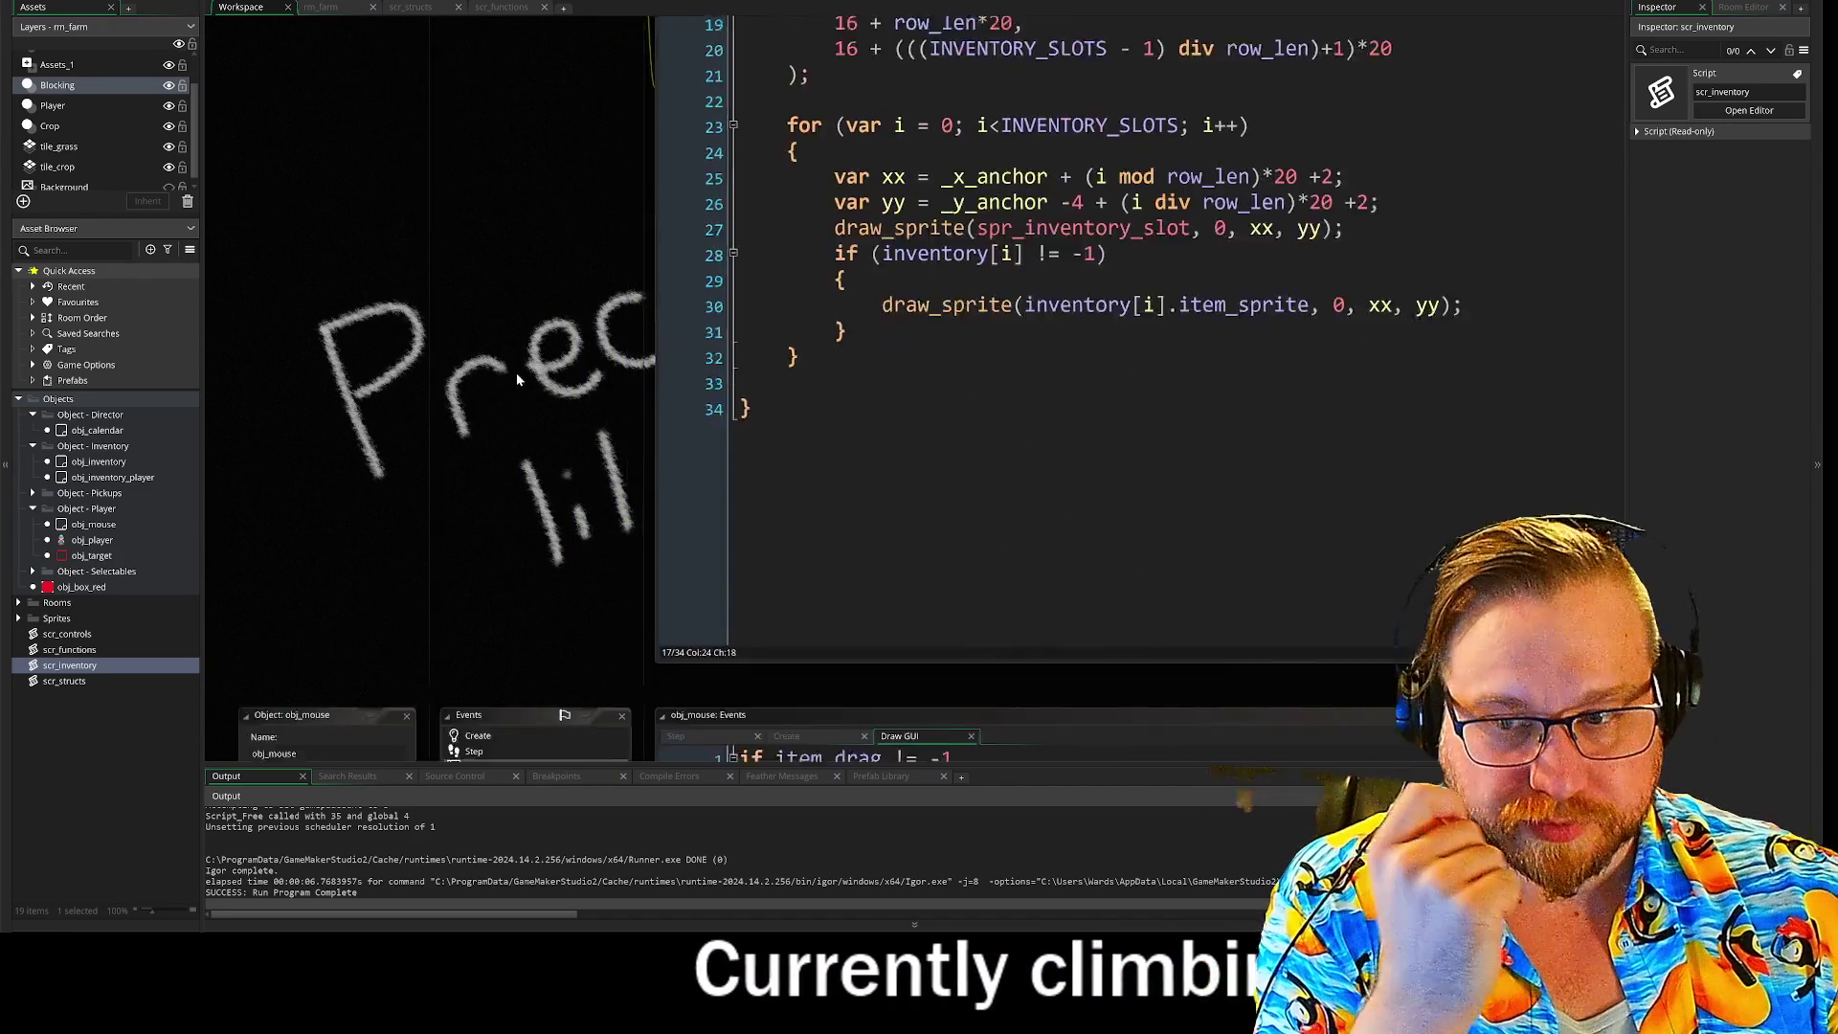
scroll(524, 421, down, 5)
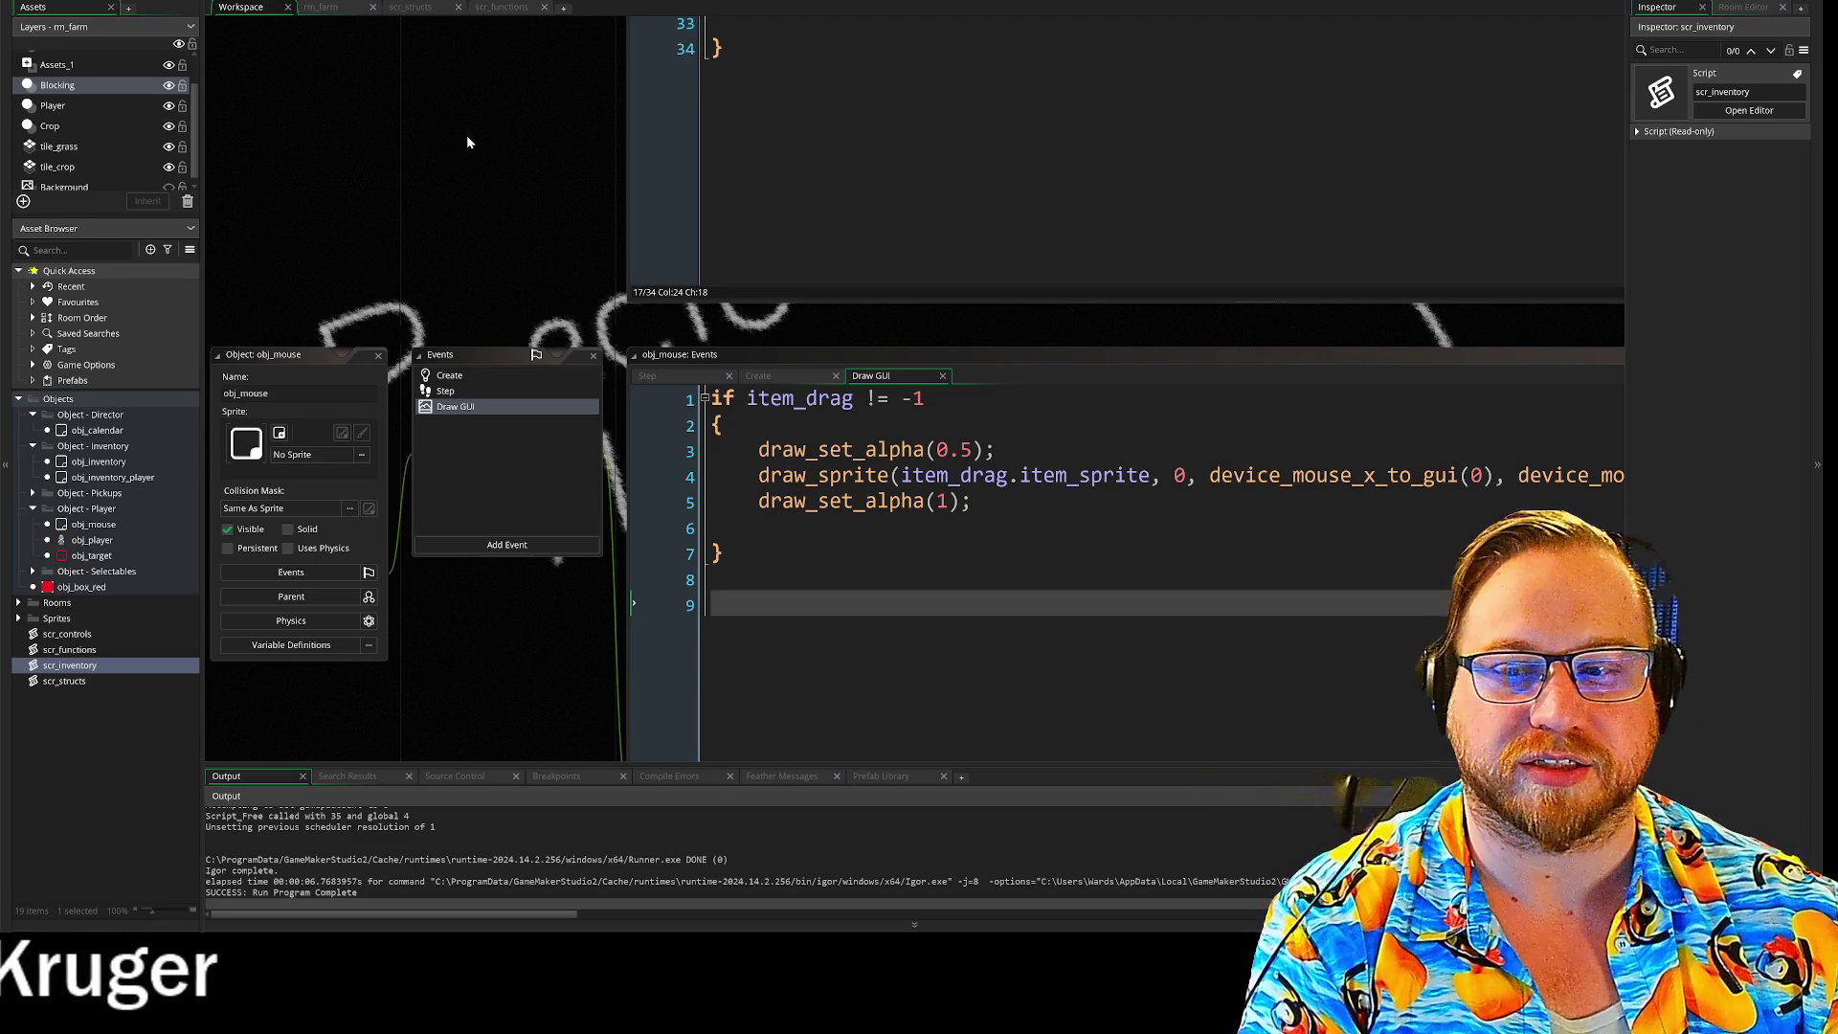
scroll(475, 134, up, 5)
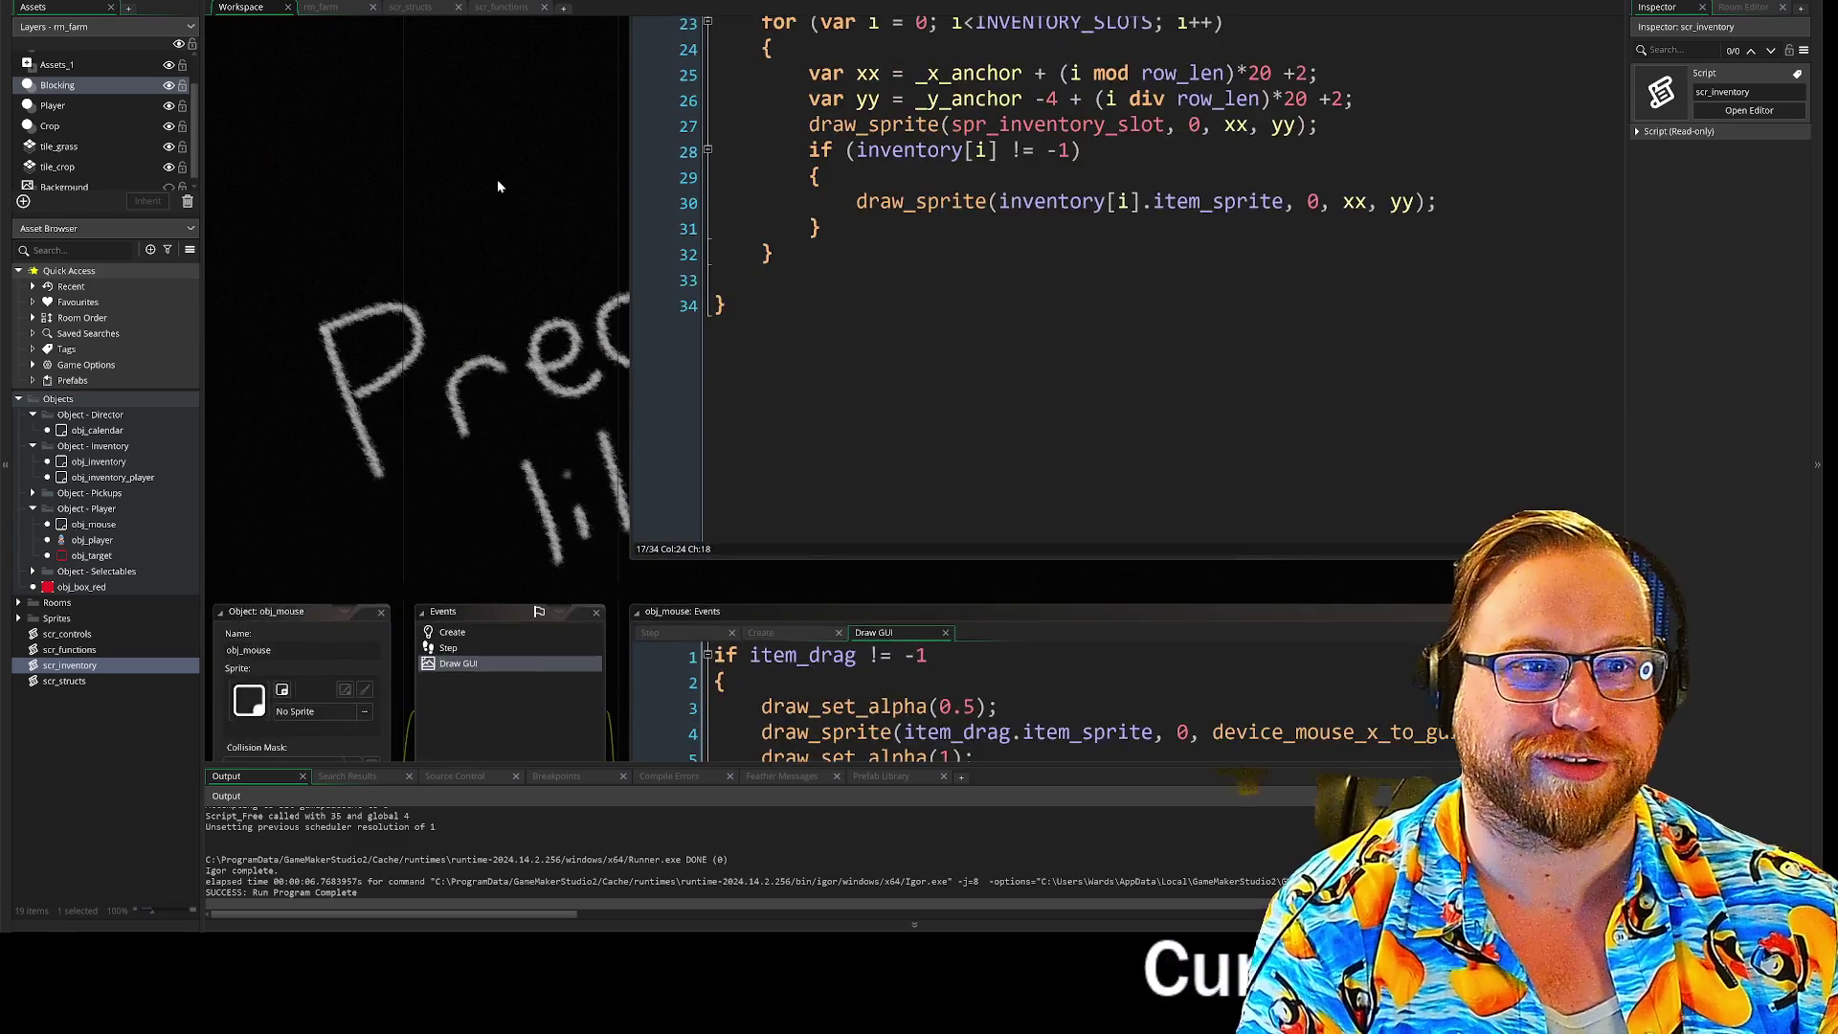
scroll(528, 199, up, 6)
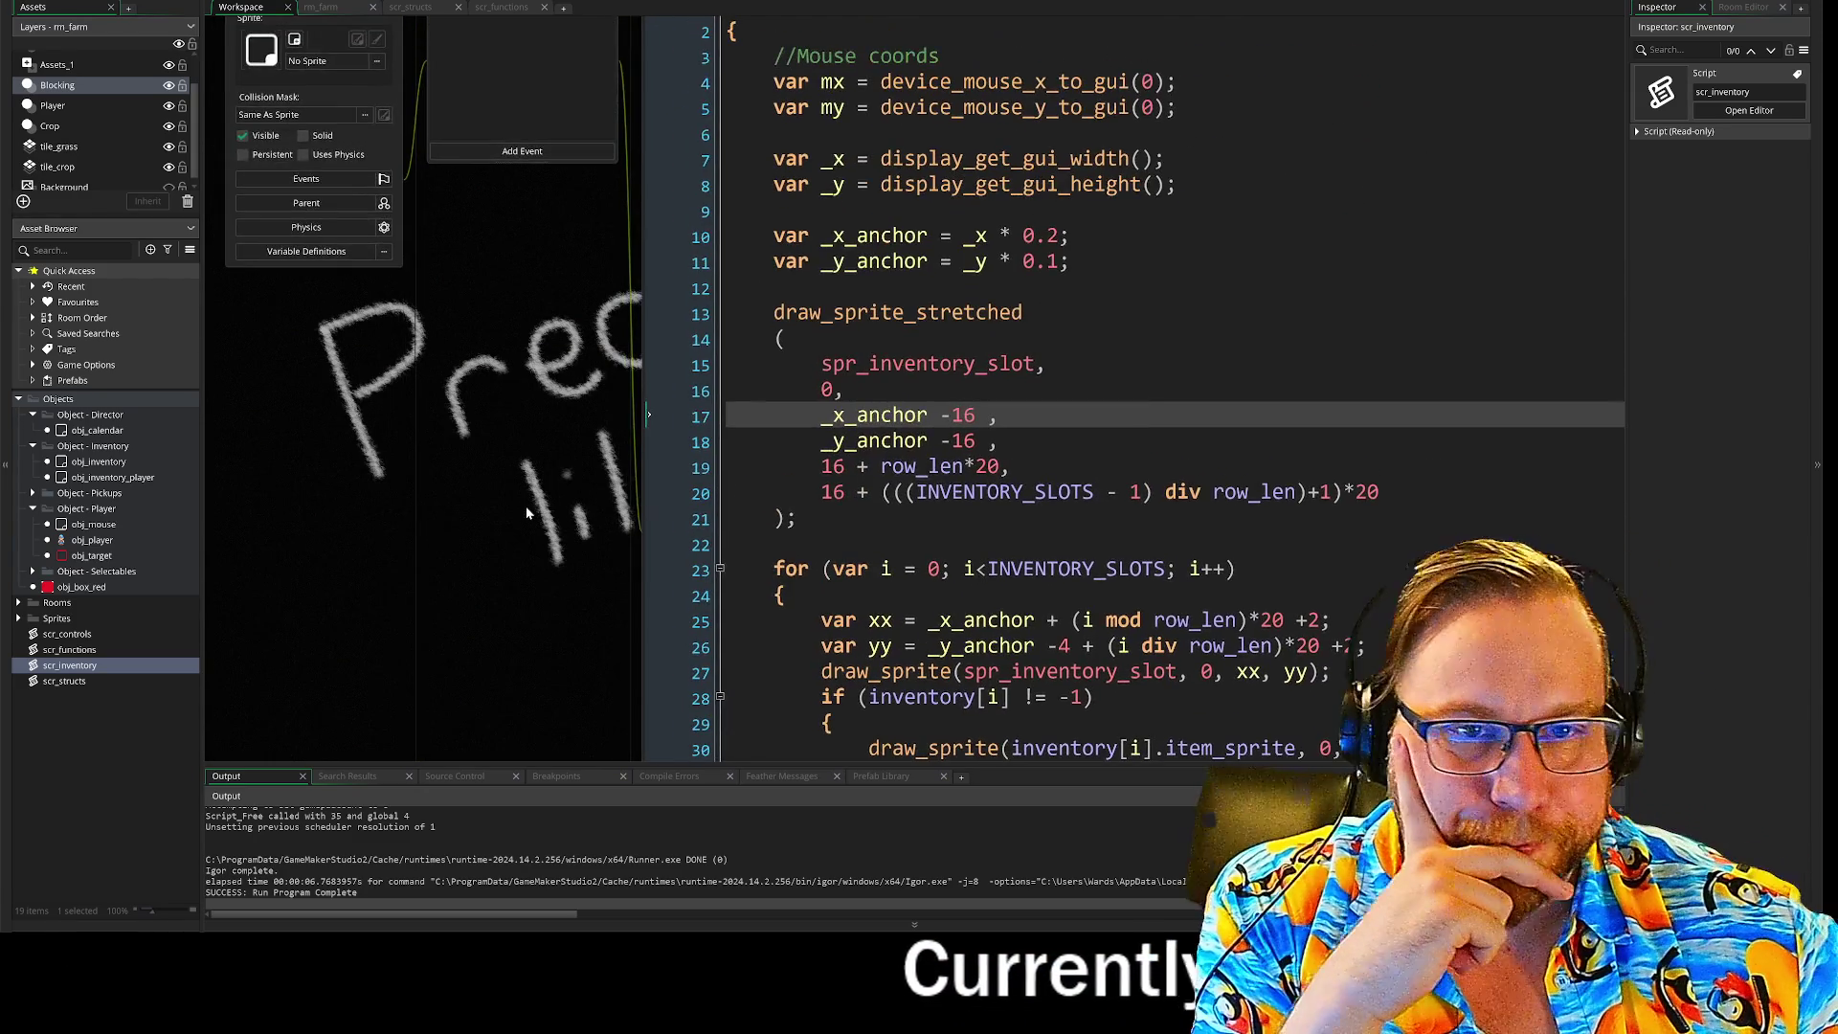
scroll(567, 598, up, 2)
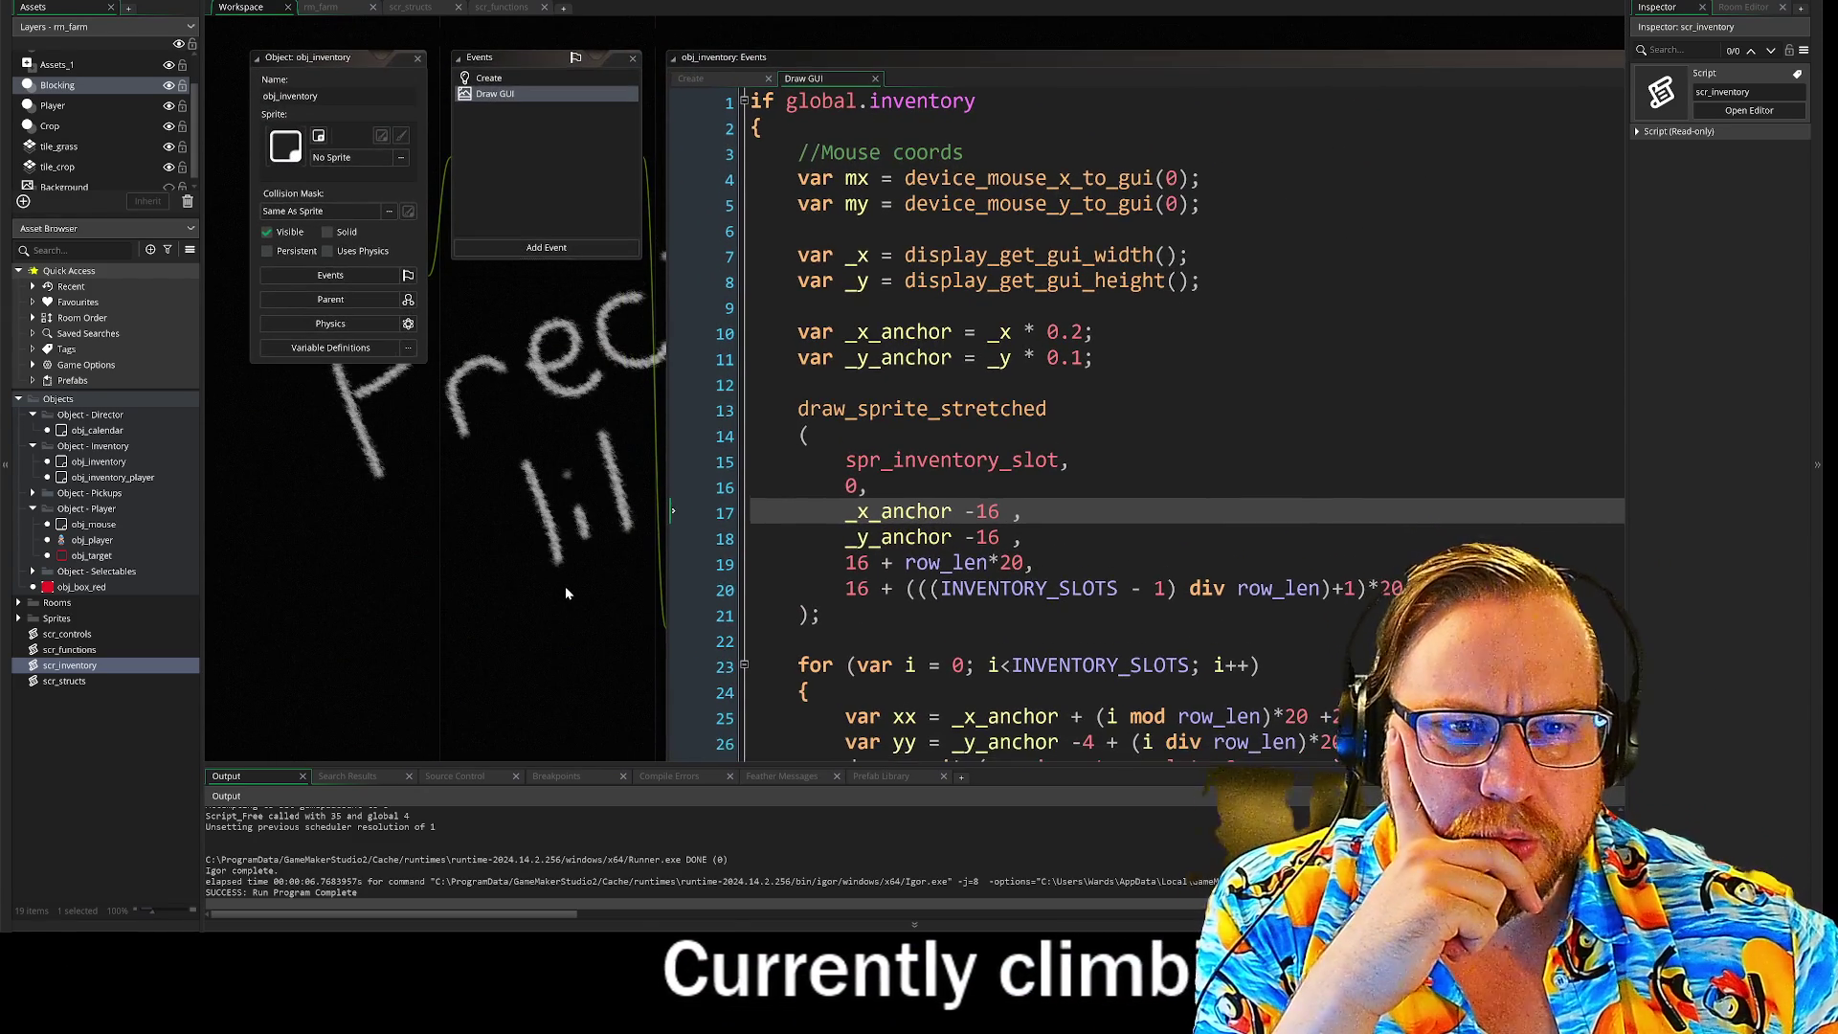
scroll(553, 296, down, 5)
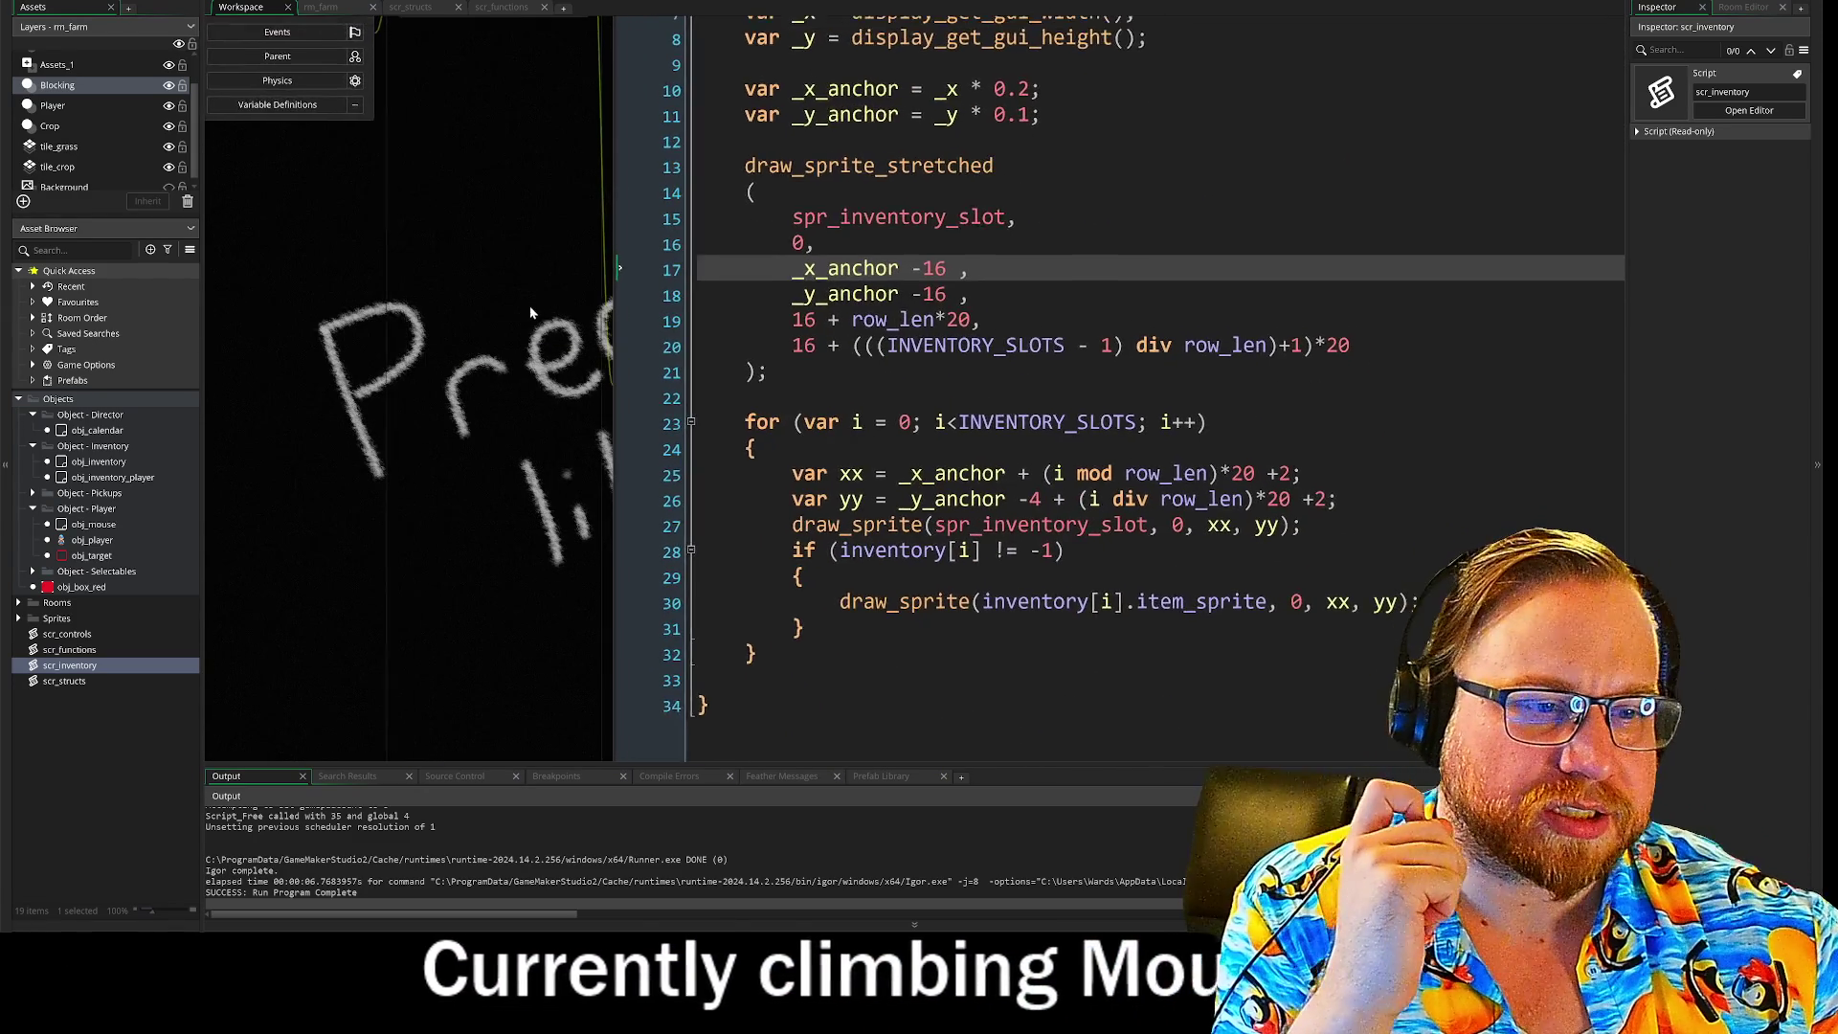
scroll(527, 249, up, 5)
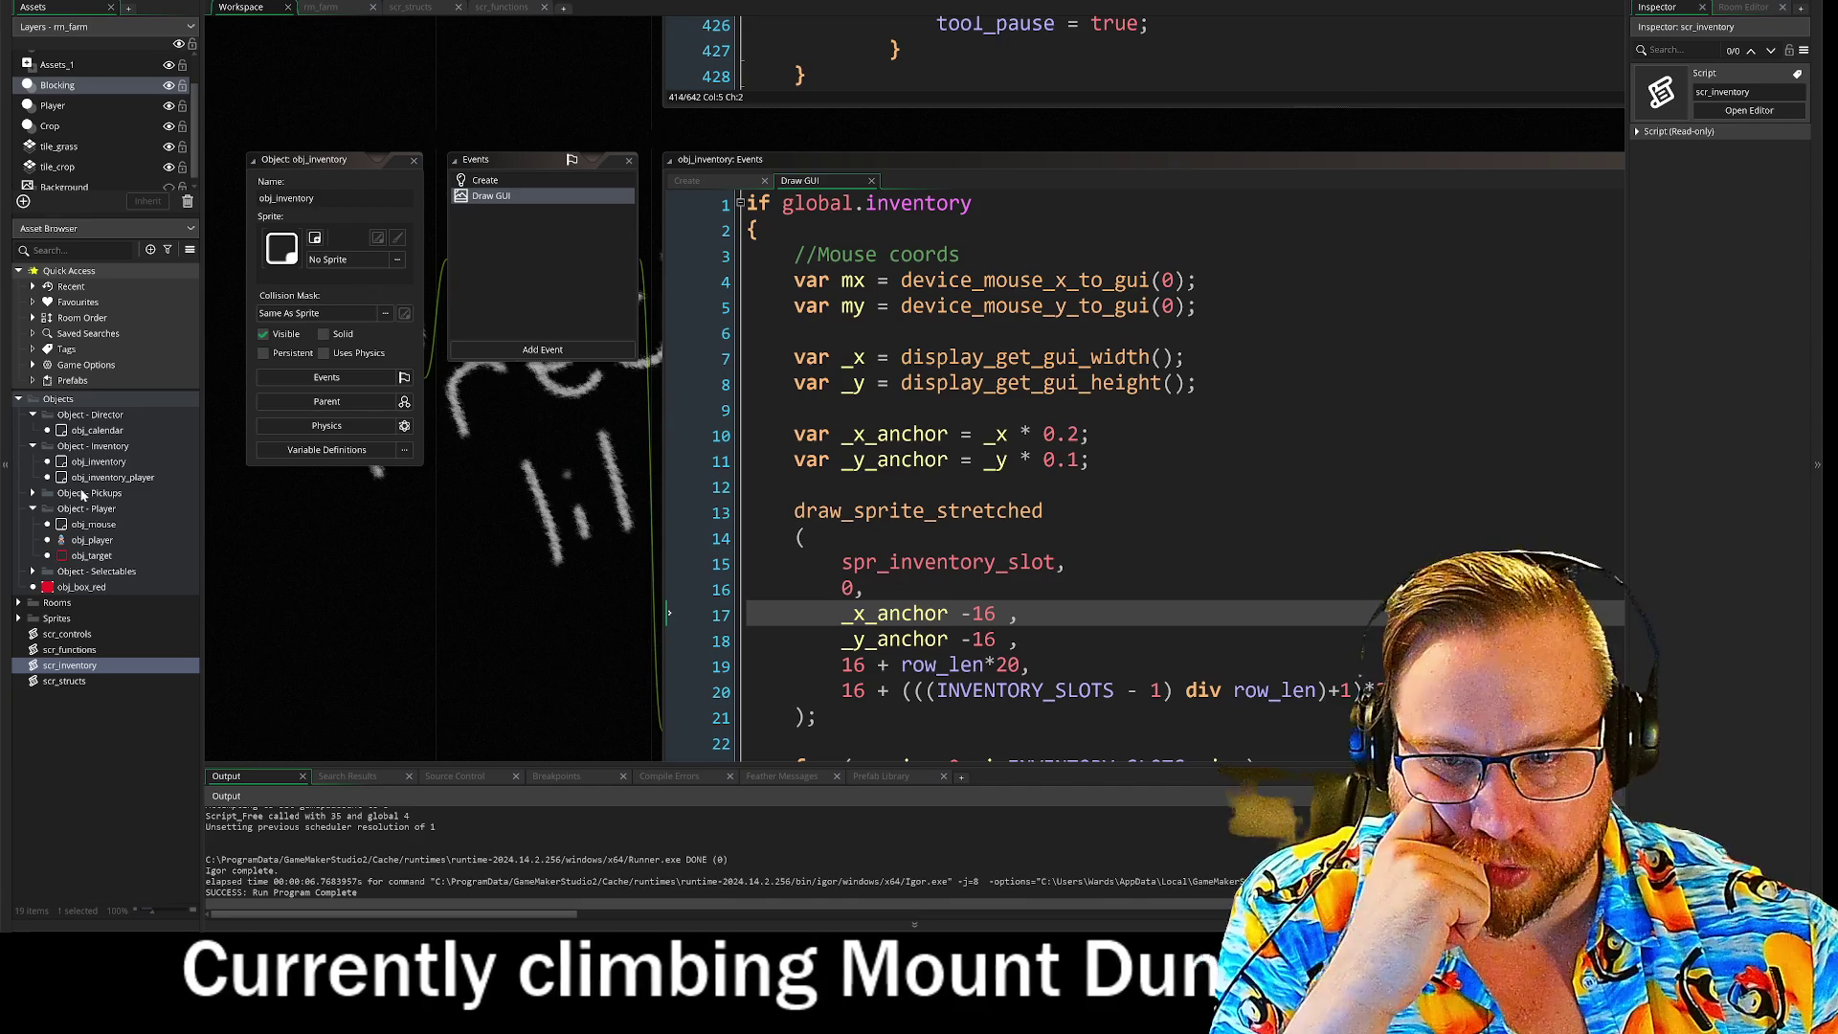
Step: Open obj_mouse's Step event, scroll its hover code, and bring the Events list into view
double_click(88, 524)
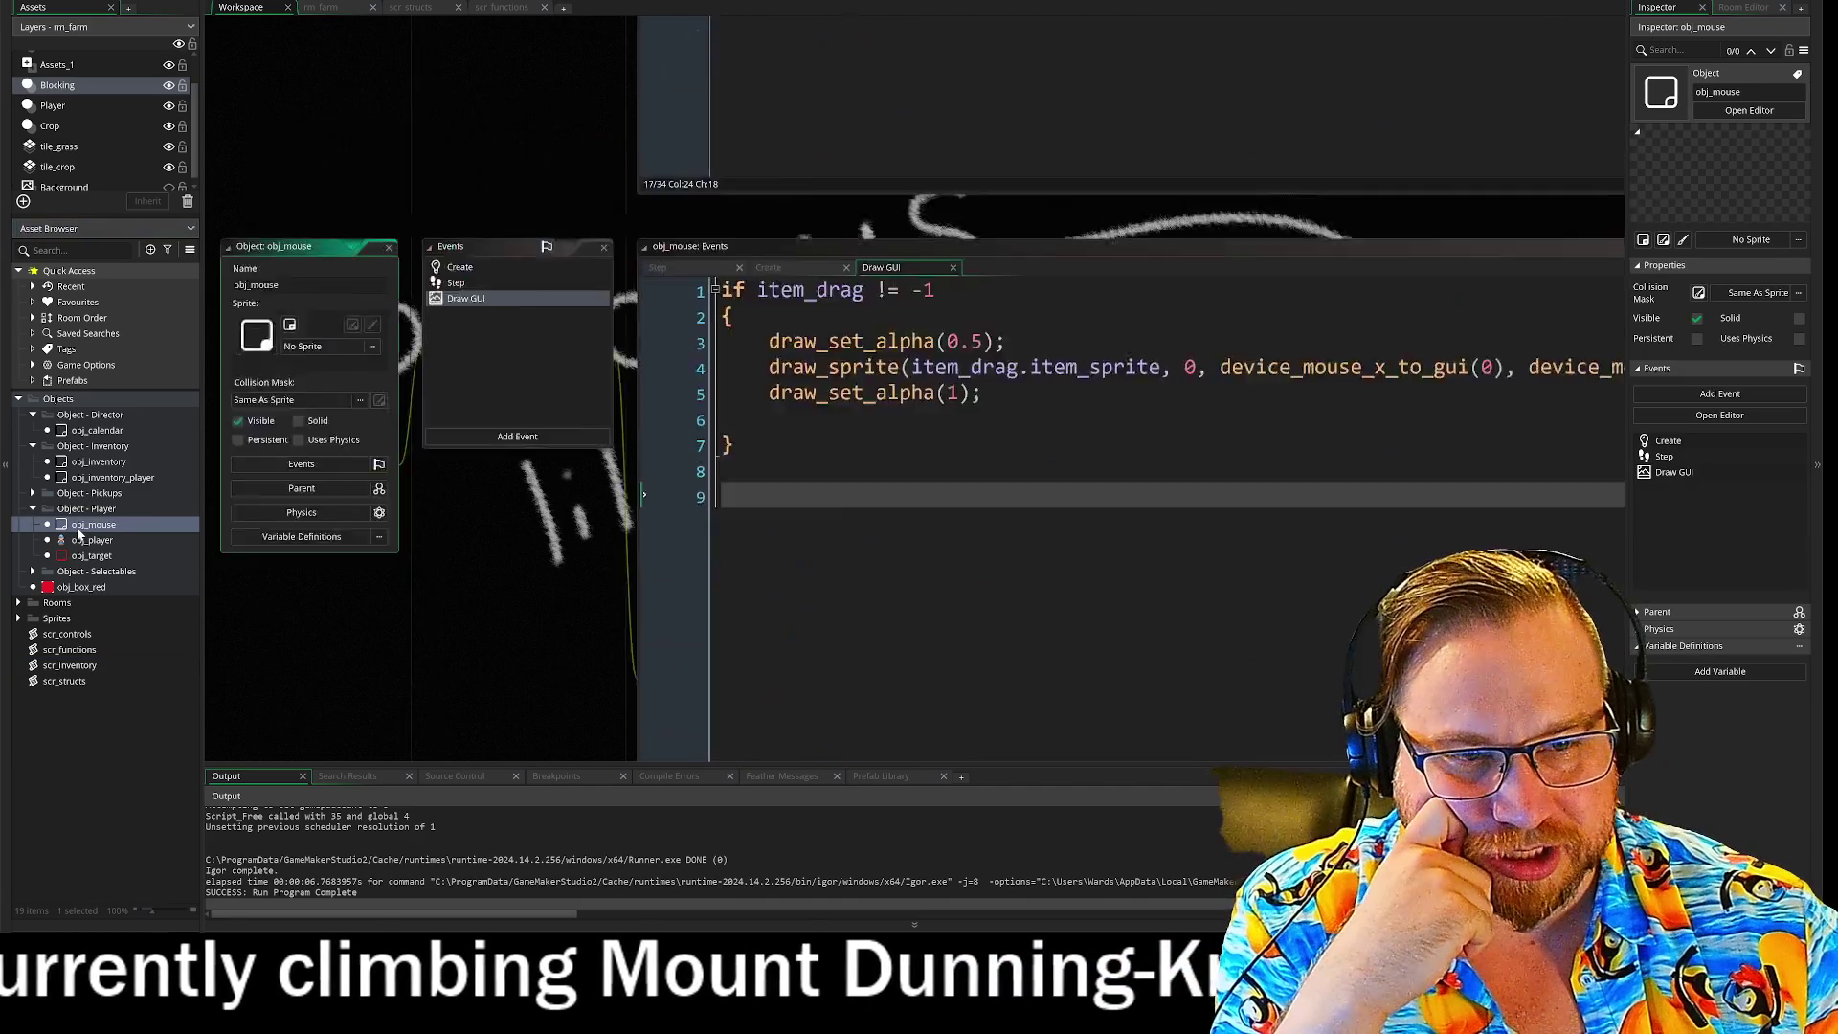
click(450, 60)
scroll(862, 335, down, 5)
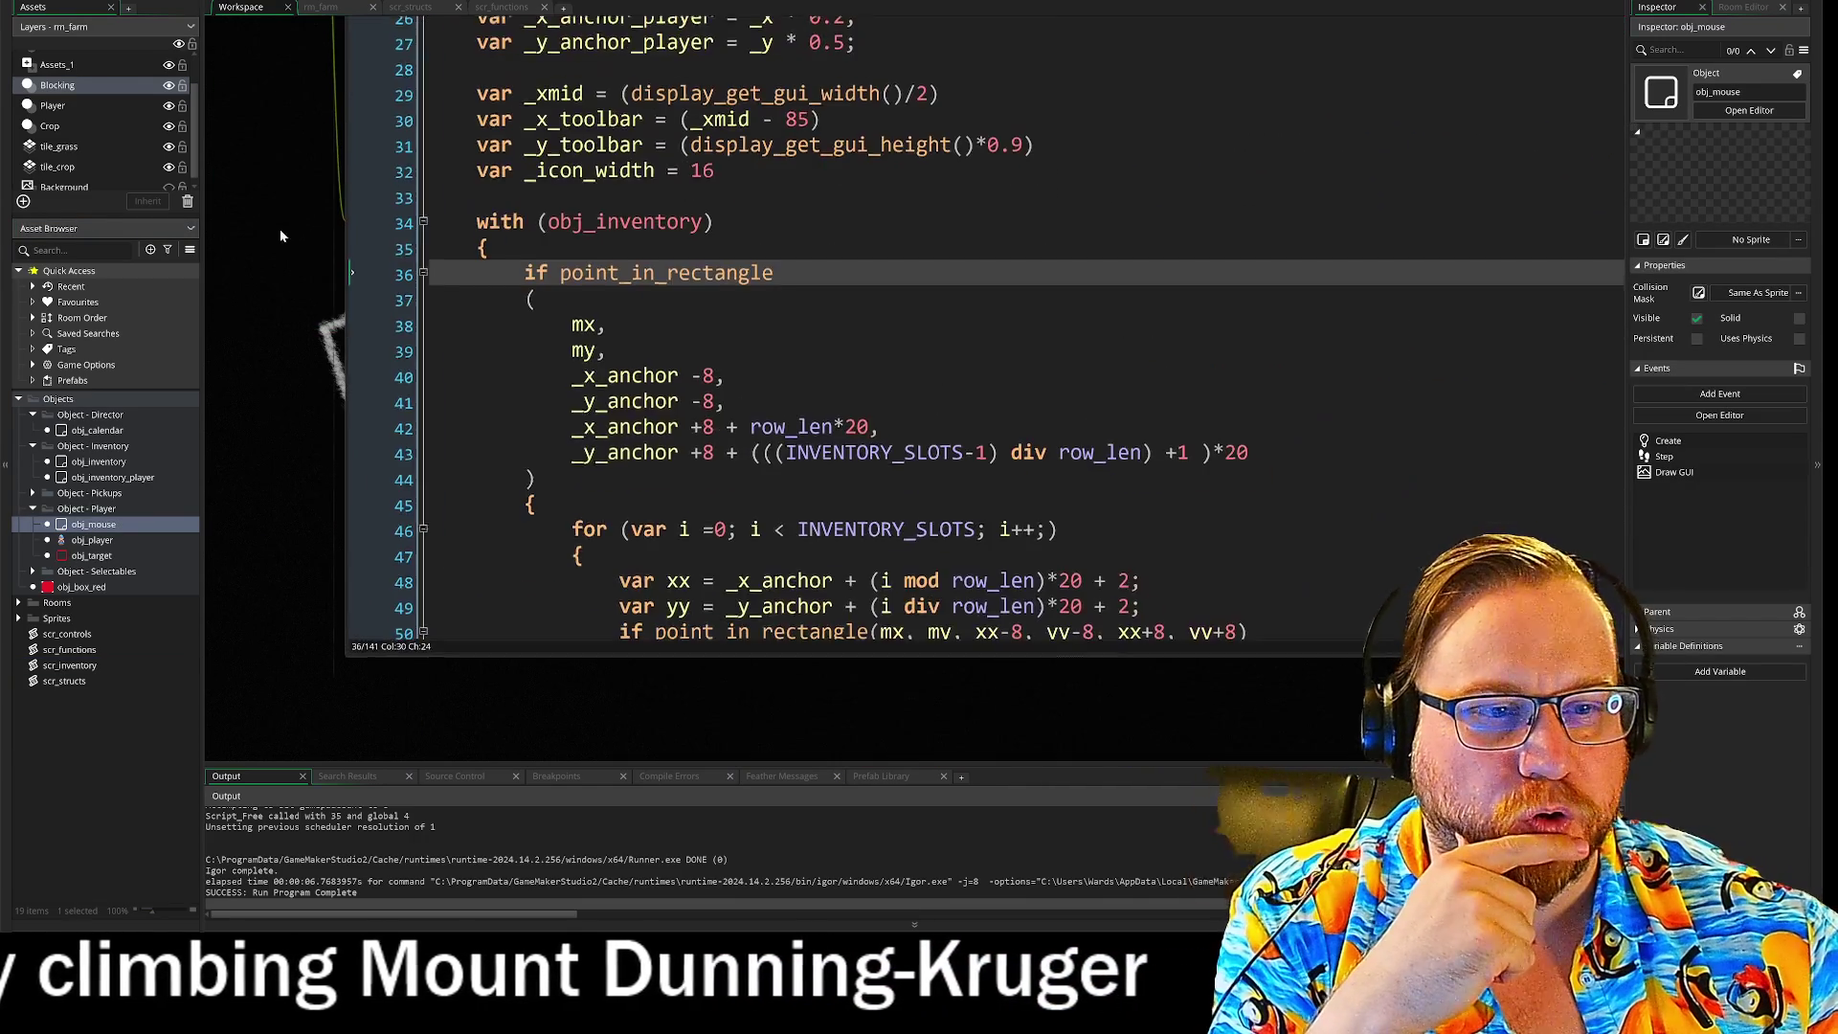
scroll(862, 335, down, 2)
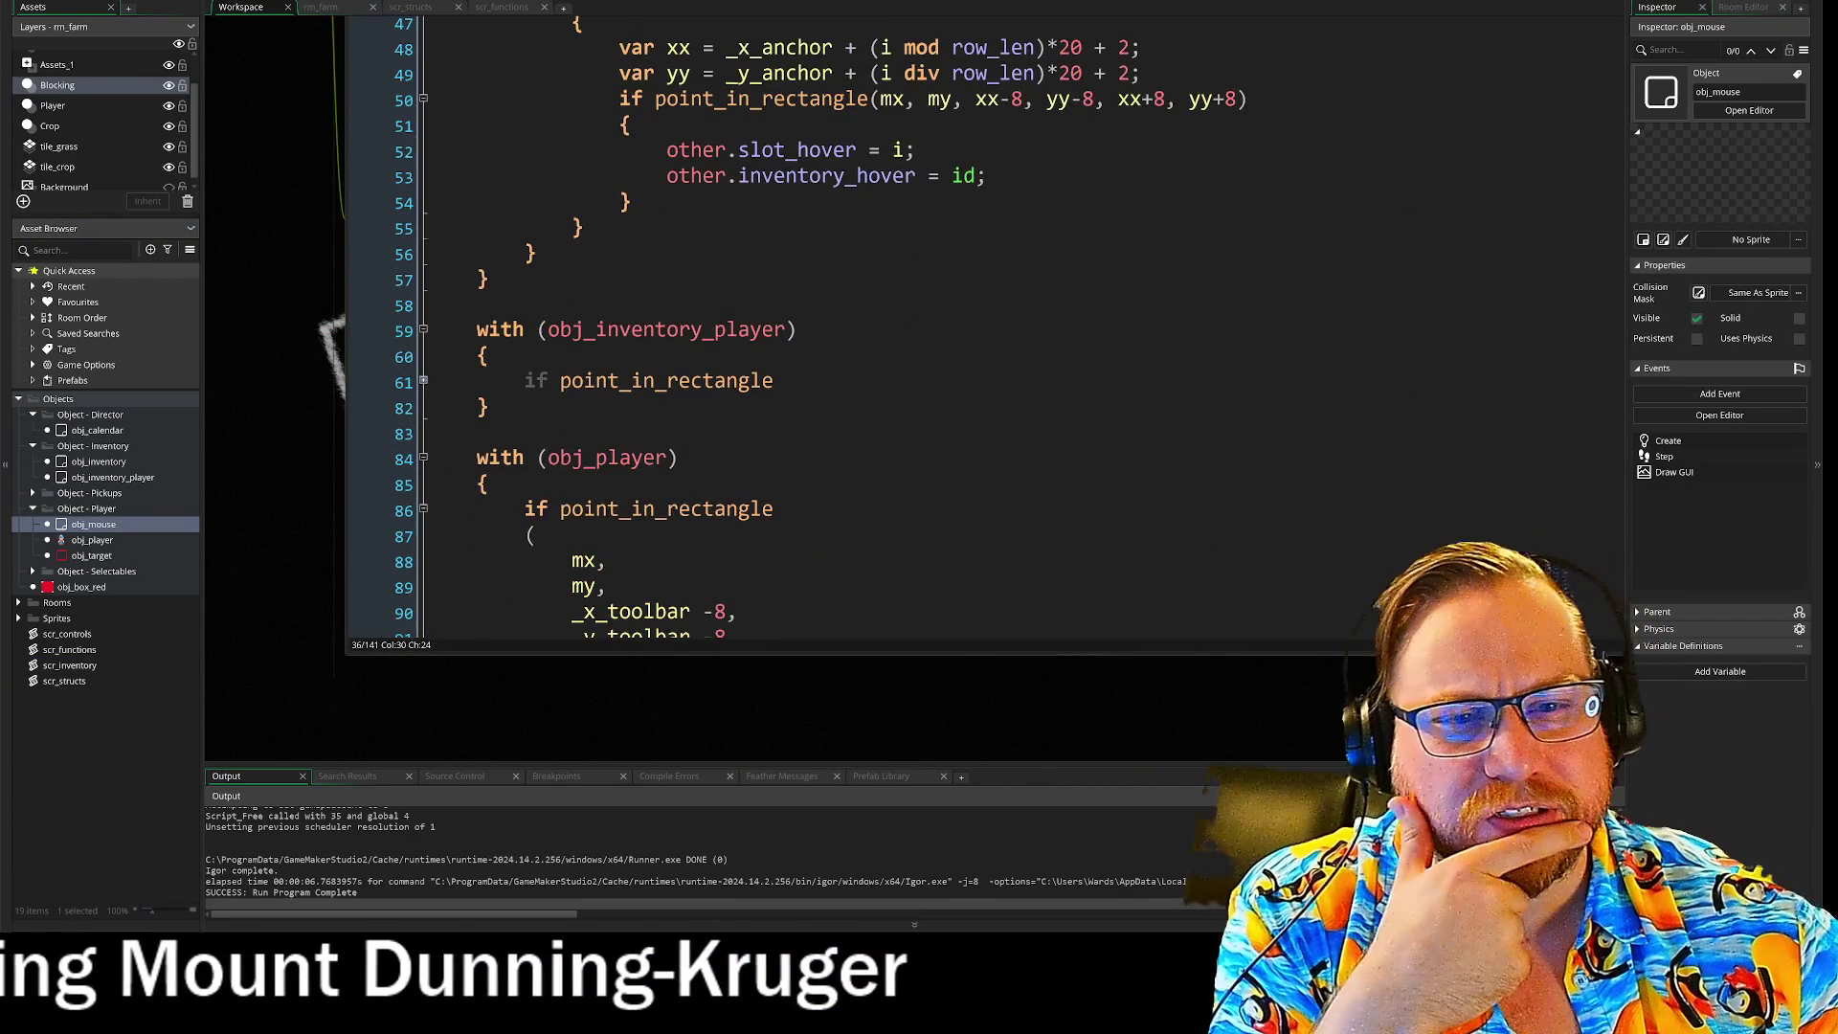
scroll(862, 335, up, 7)
scroll(1005, 335, up, 6)
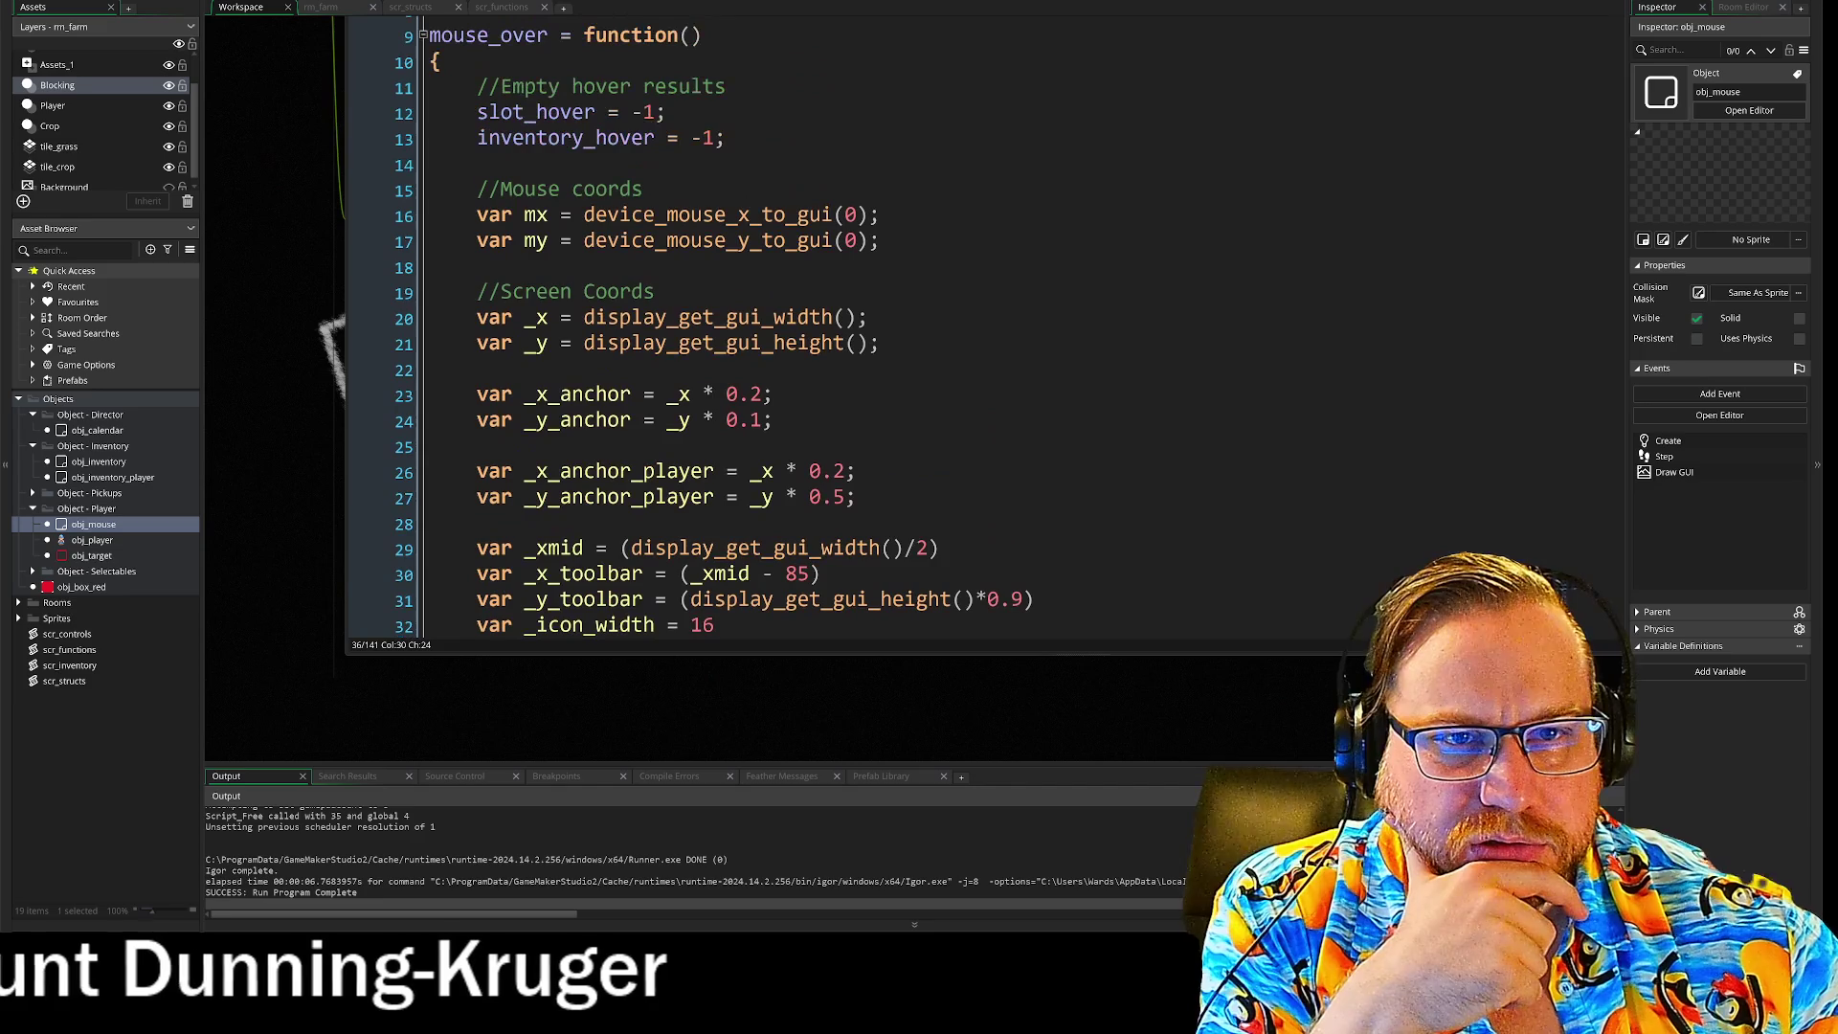
drag(308, 180, 403, 549)
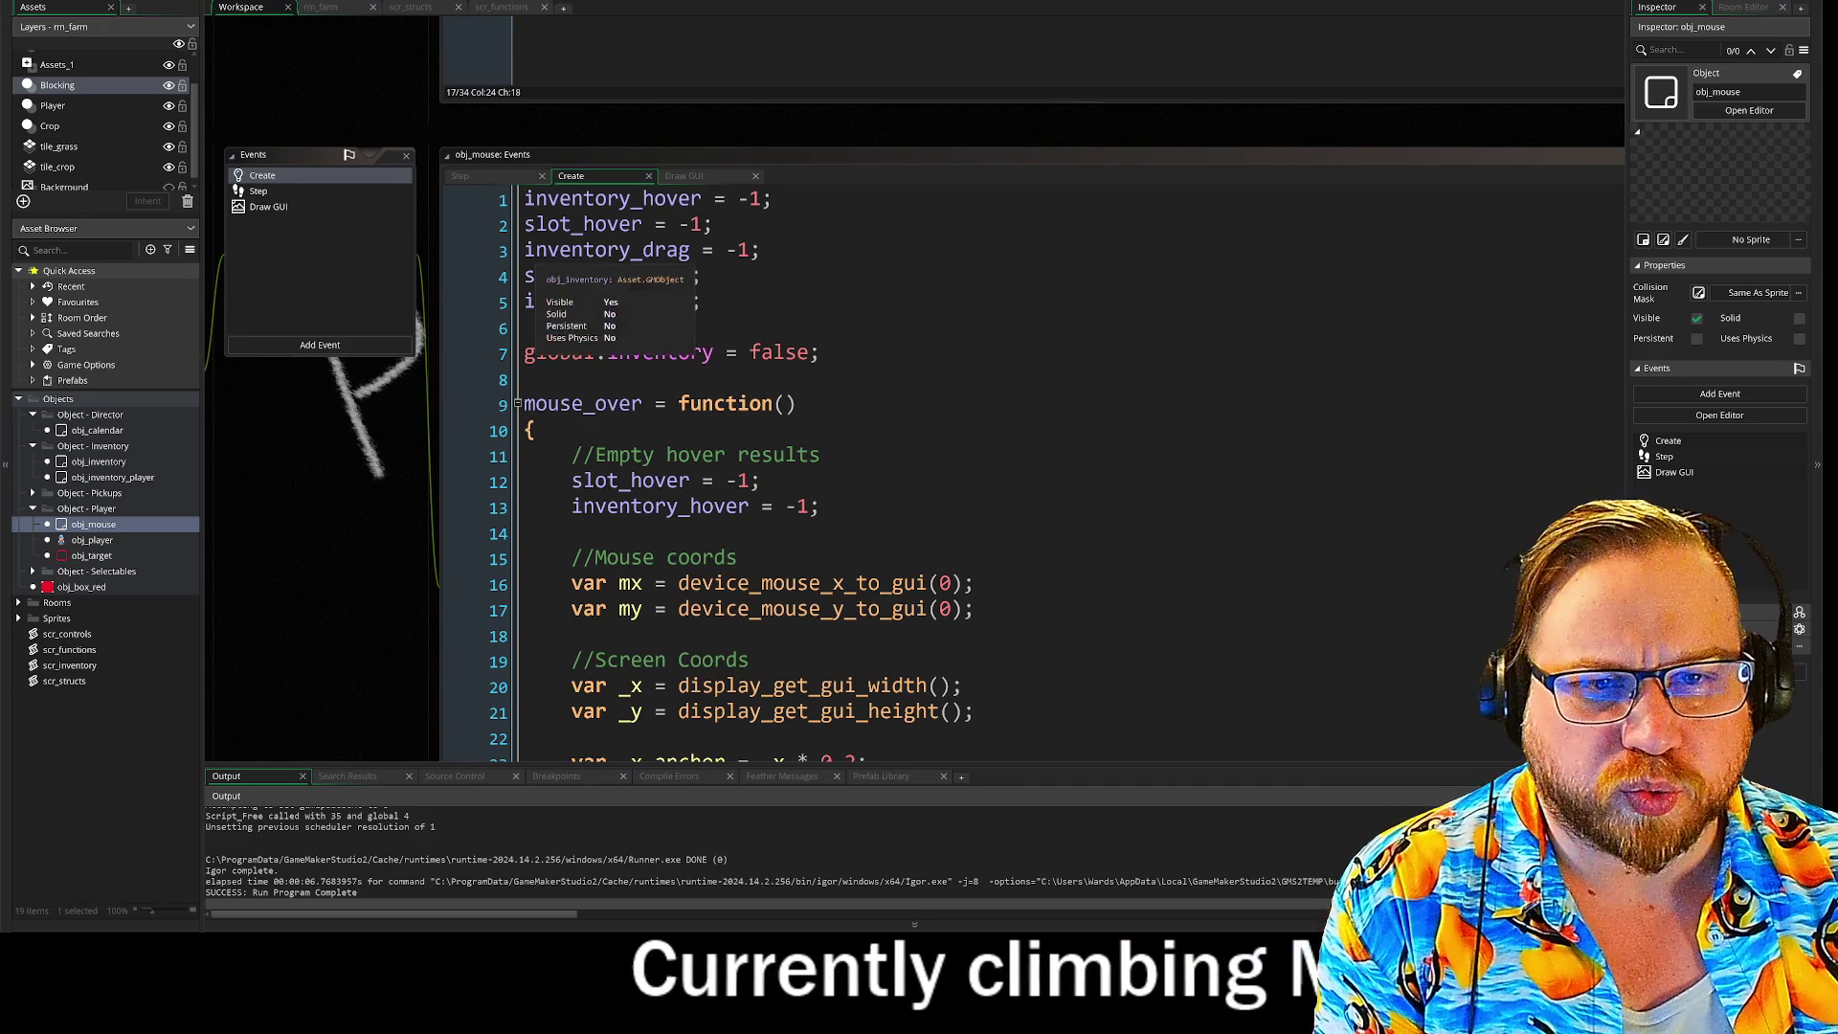
click(540, 250)
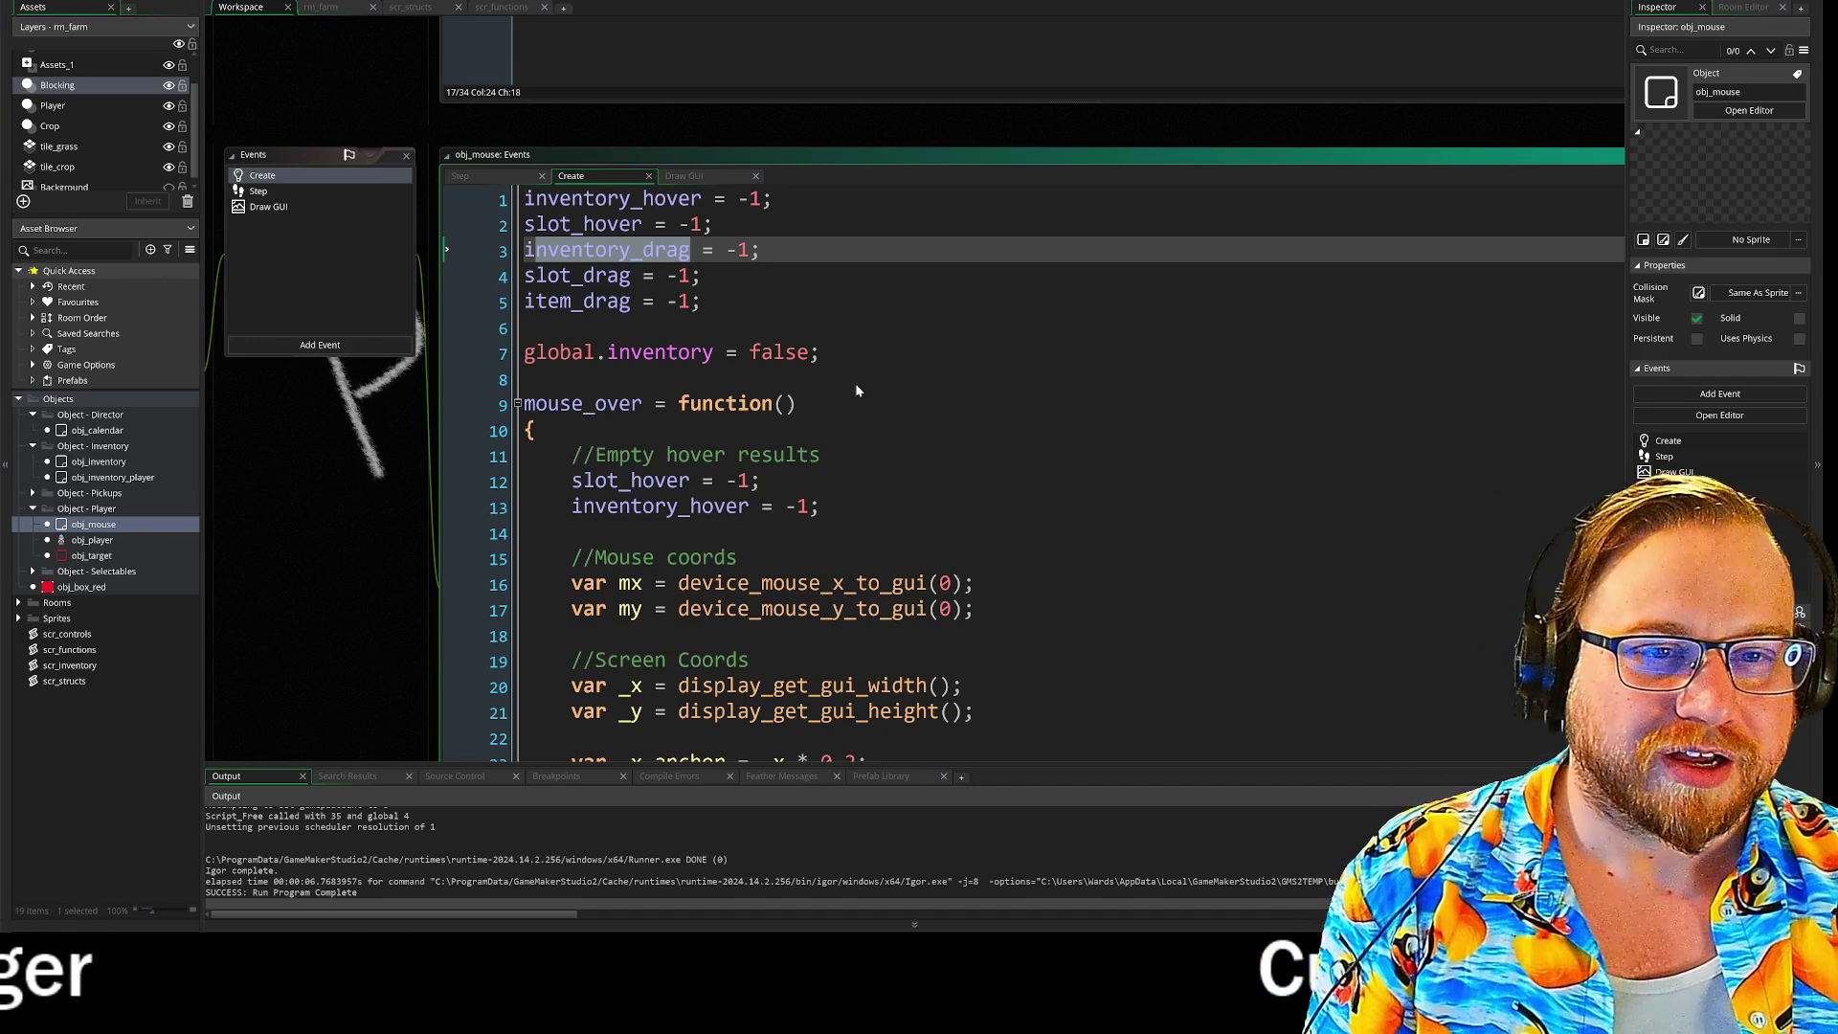
key(Down)
key(Down)
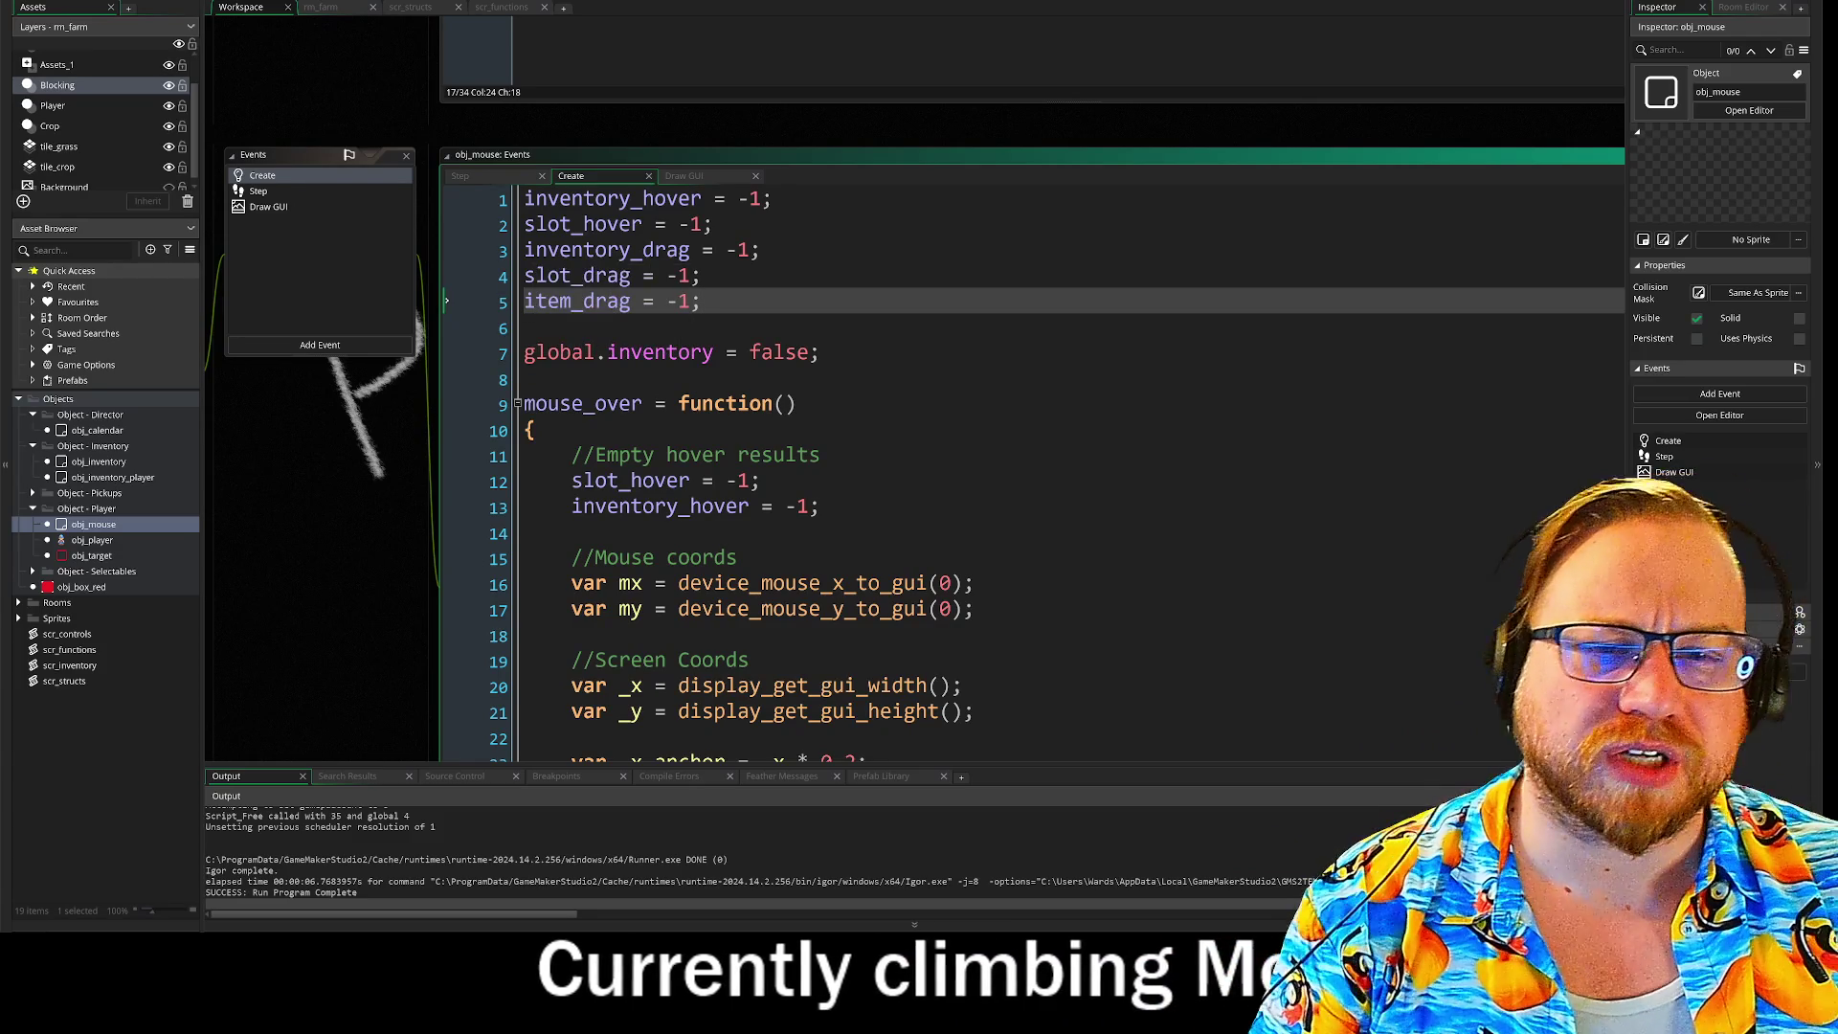
double_click(577, 275)
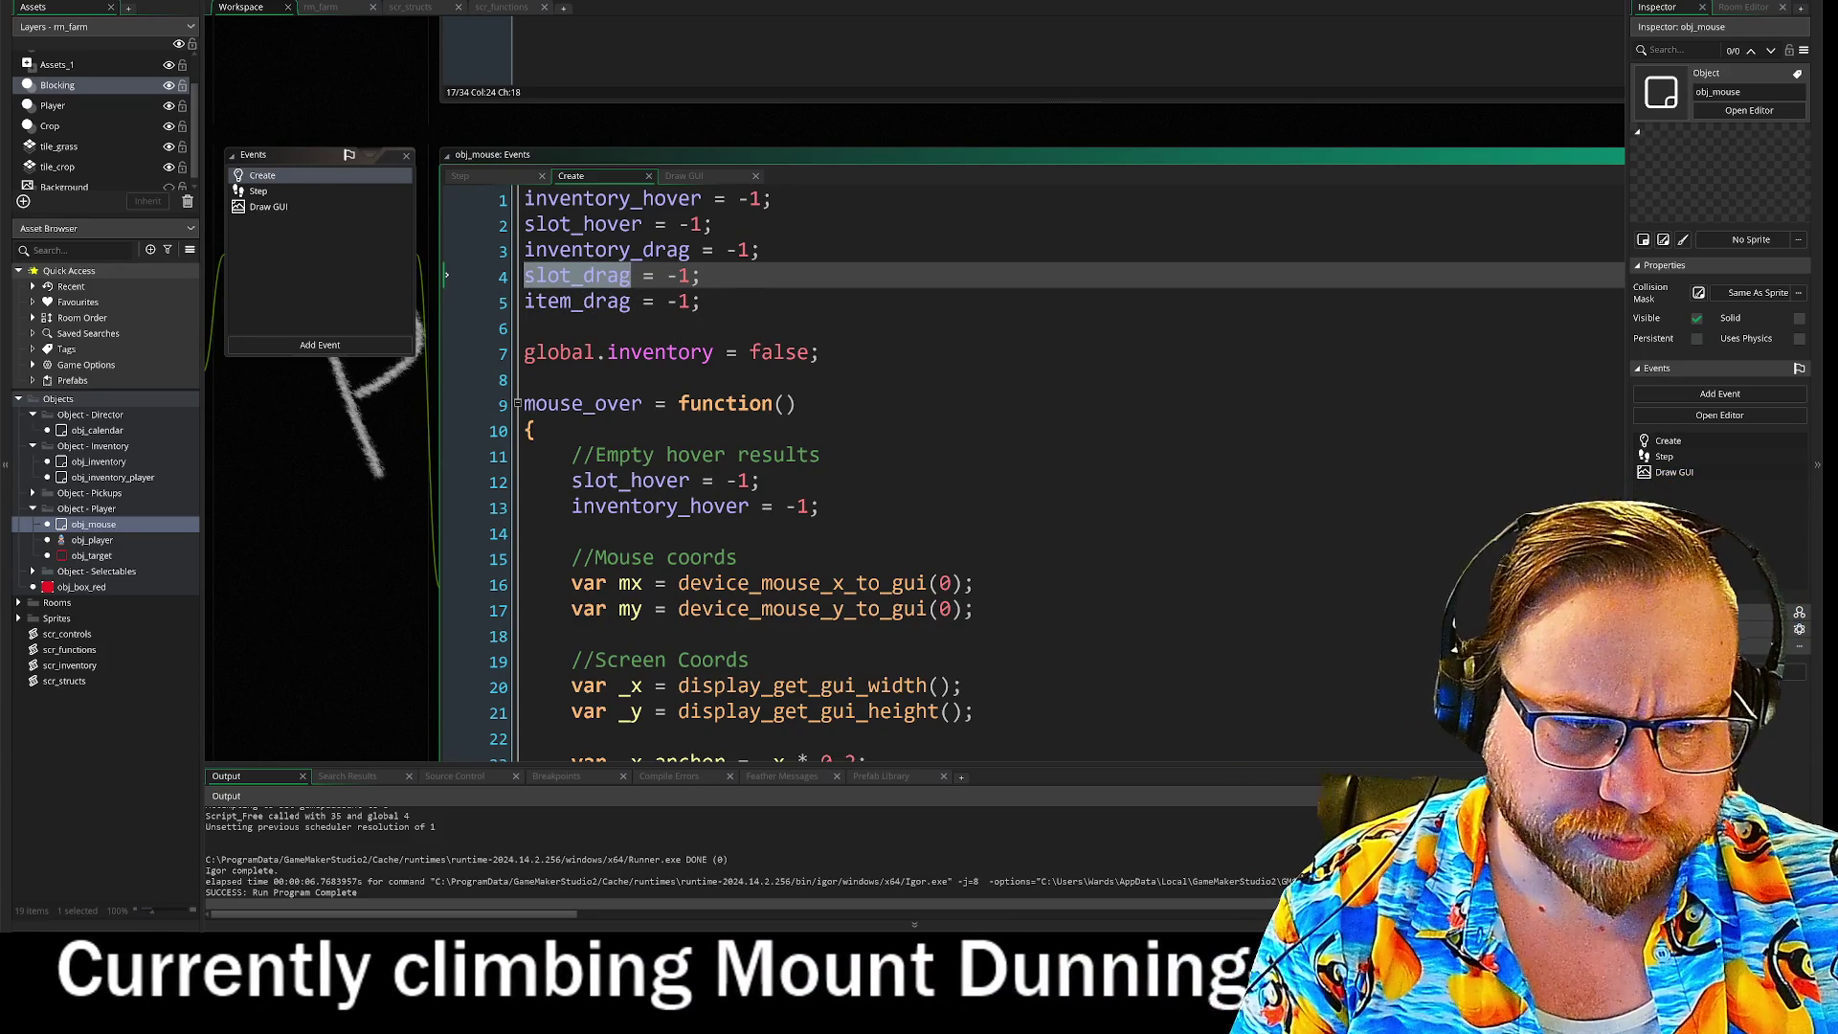
scroll(958, 431, down, 15)
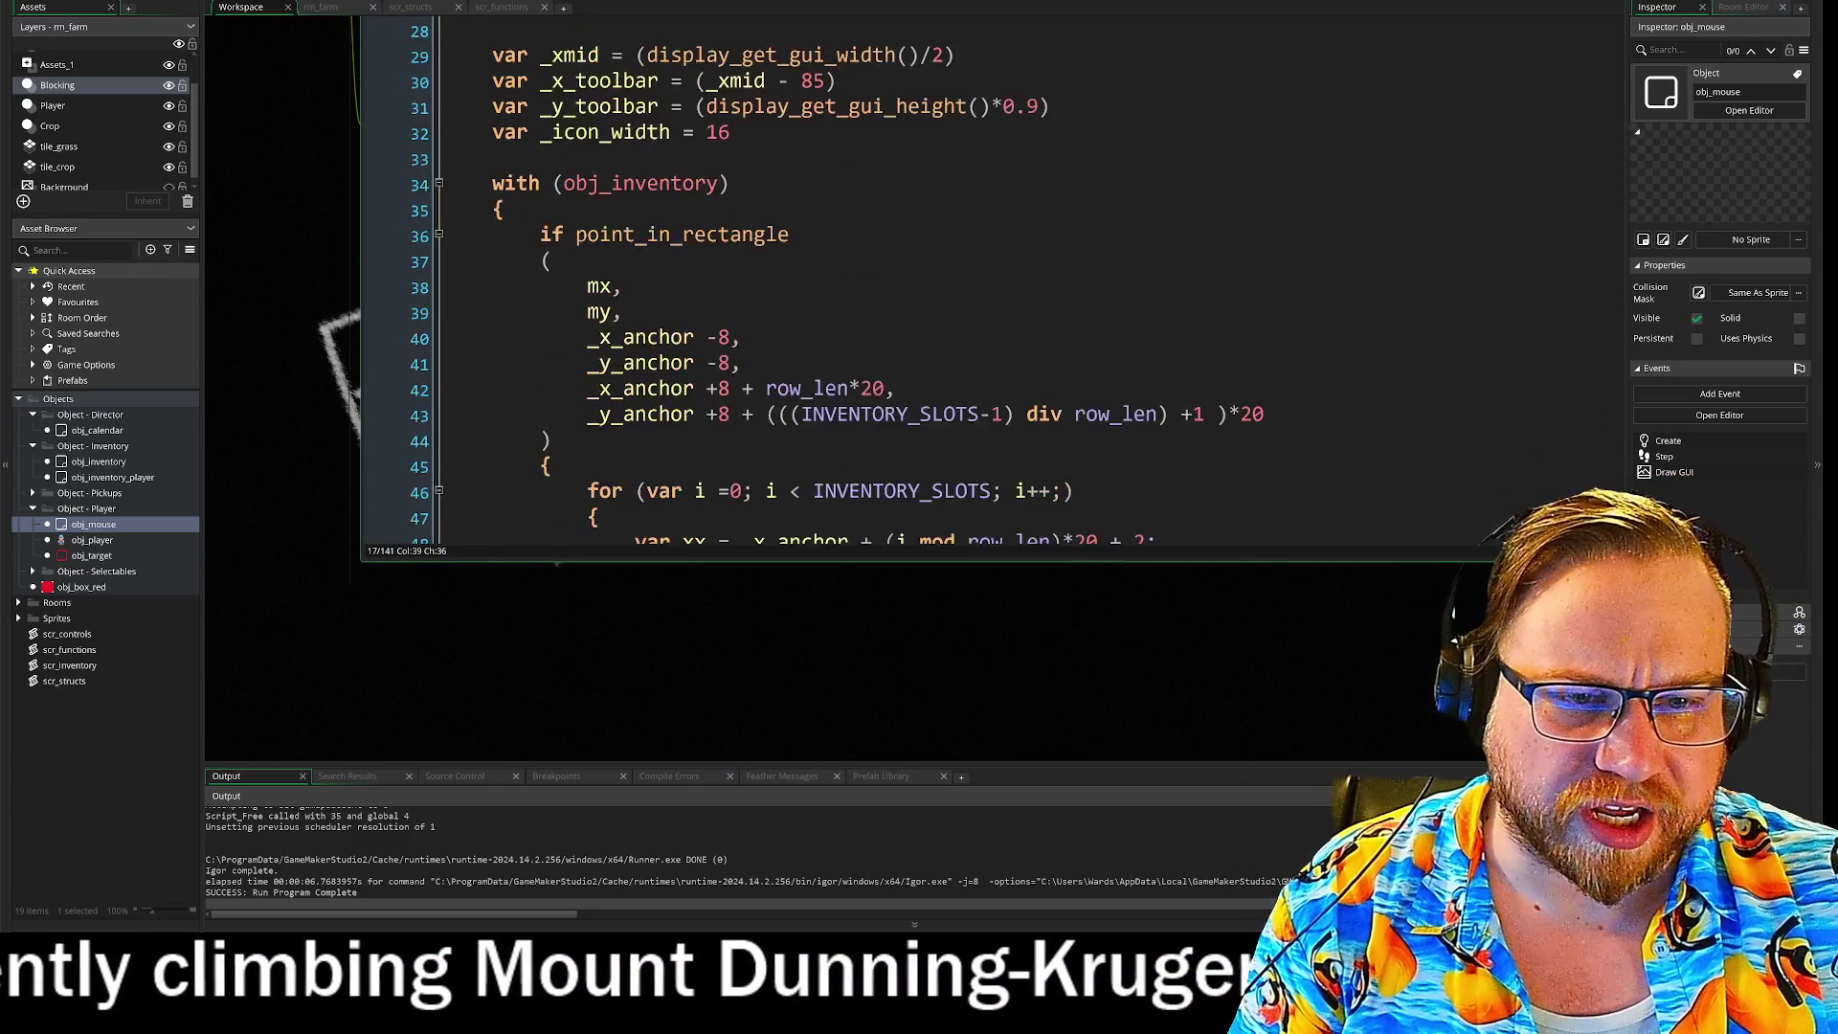
scroll(575, 287, down, 3)
scroll(329, 314, up, 3)
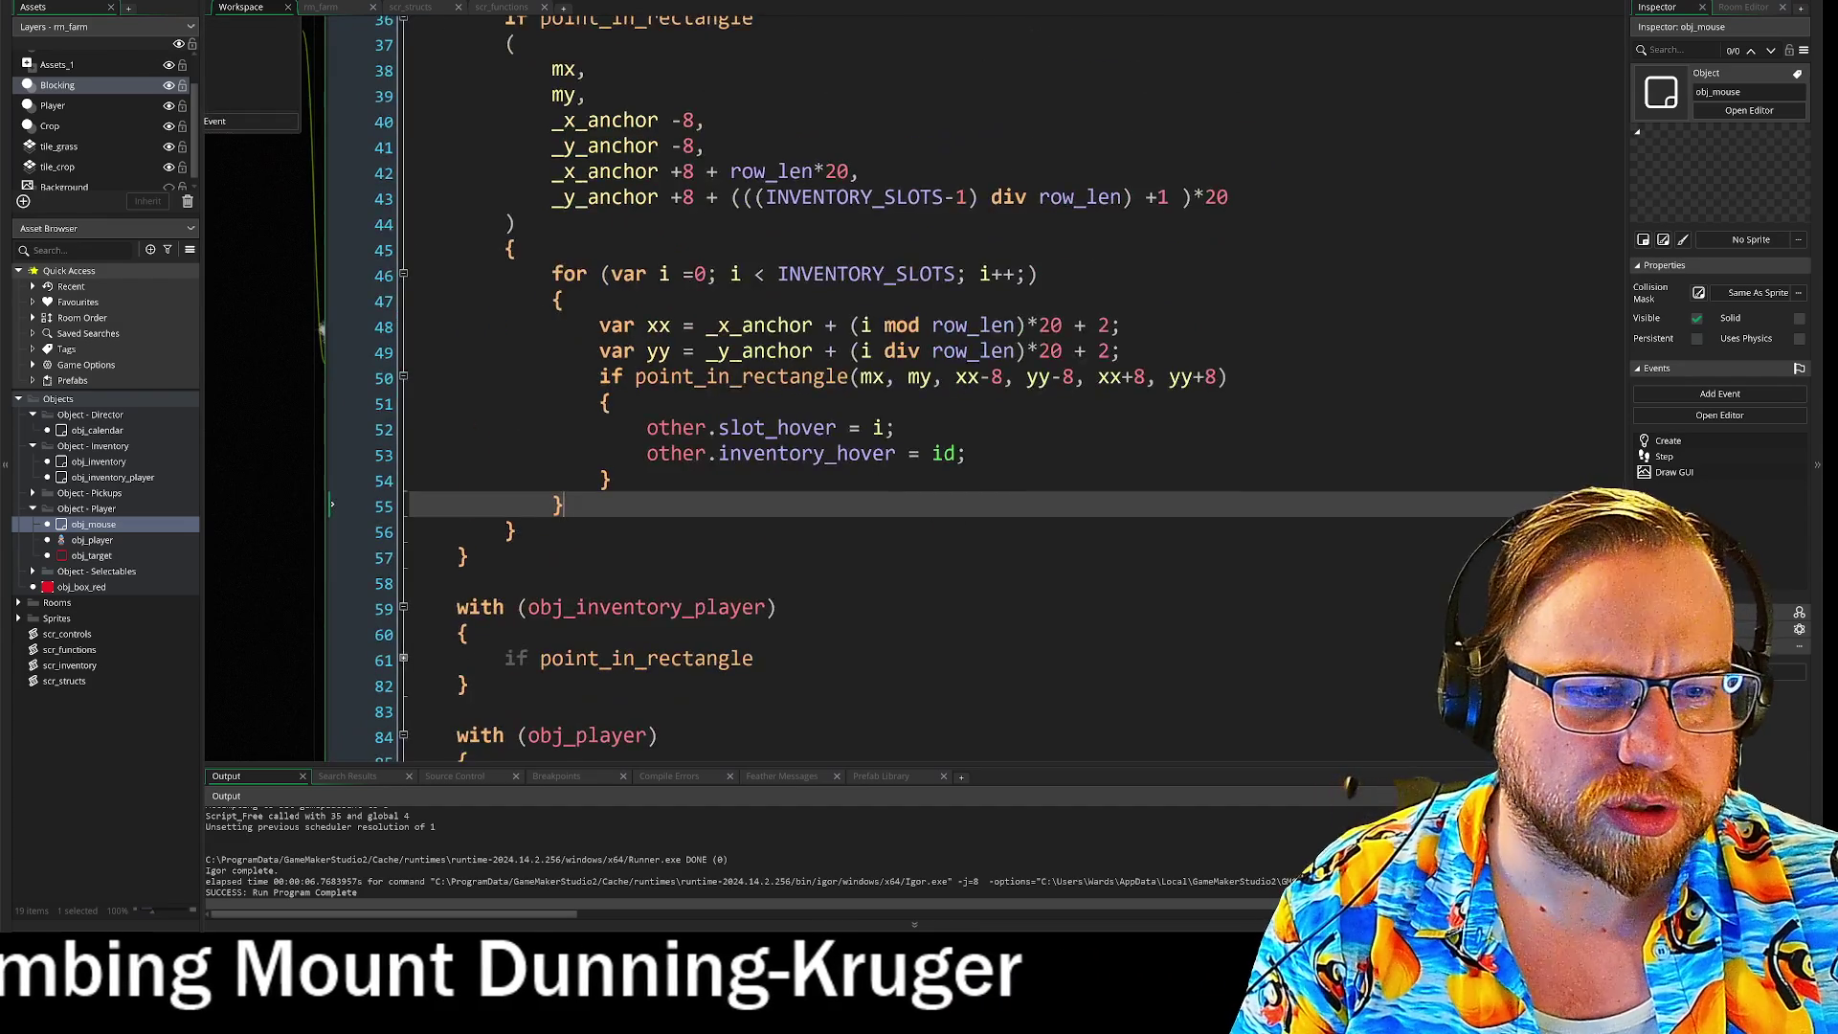
scroll(329, 314, down, 3)
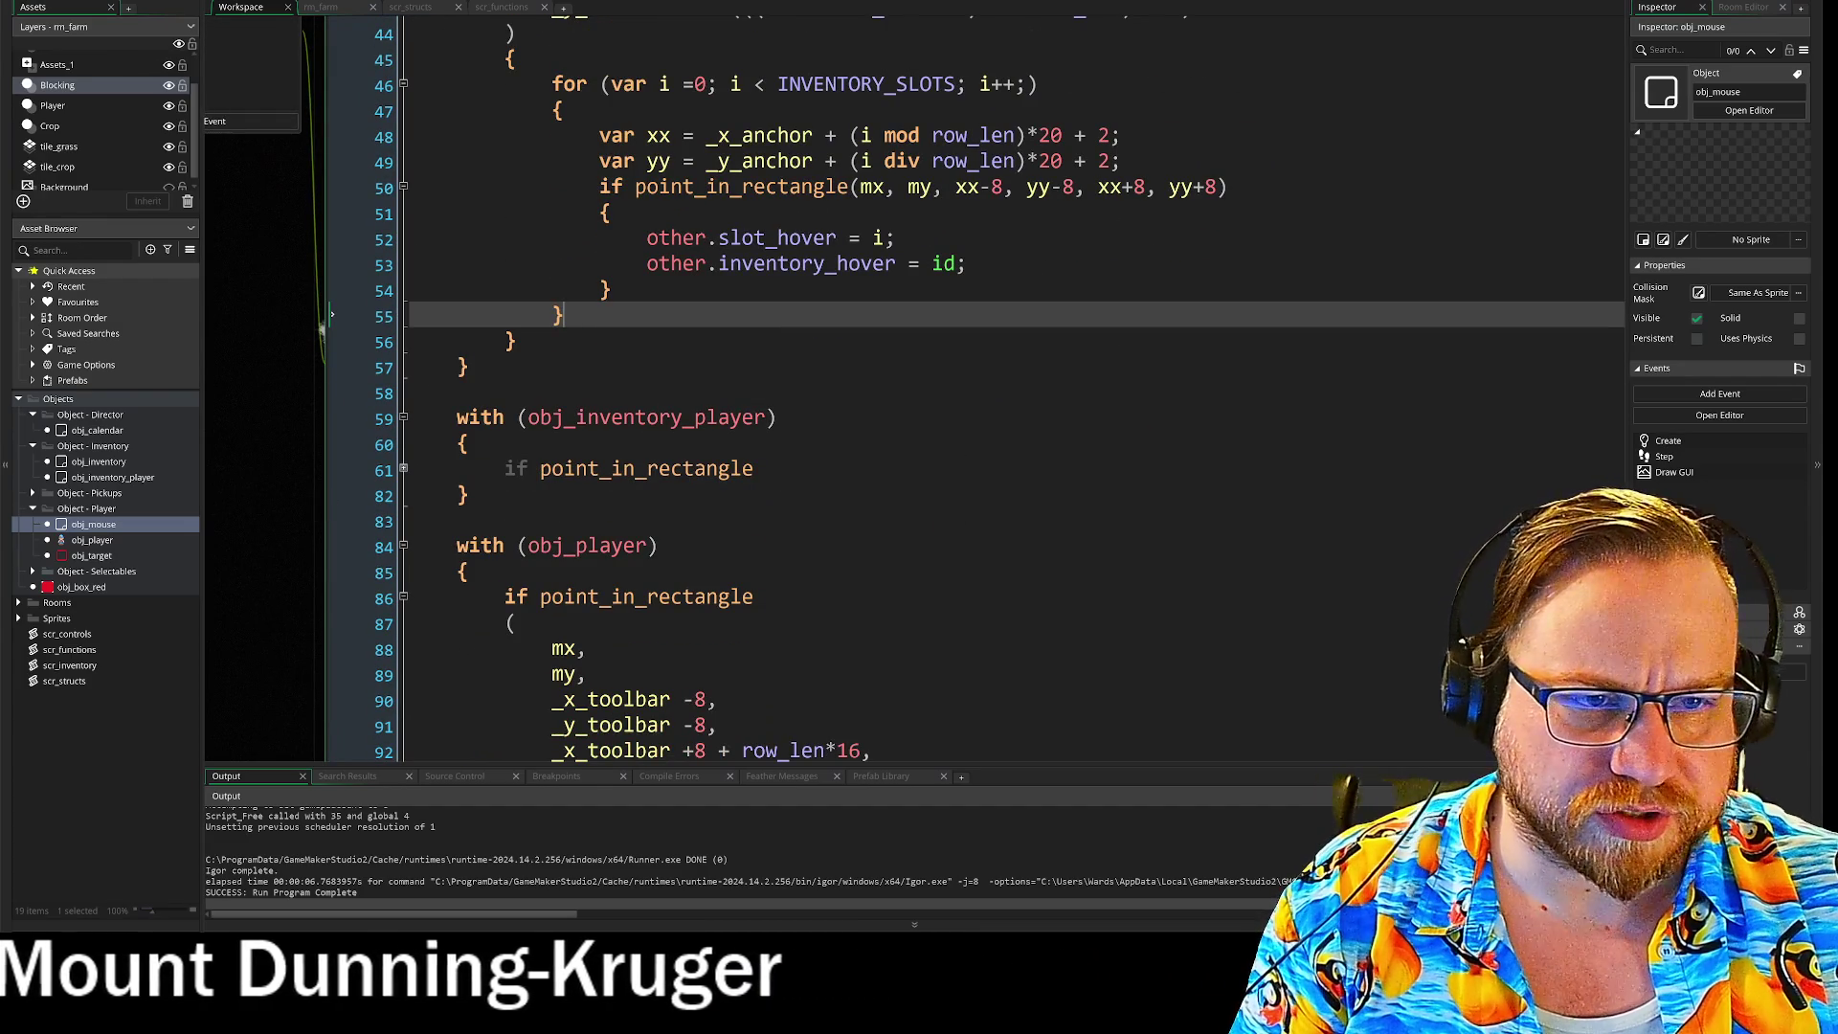
scroll(862, 325, down, 5)
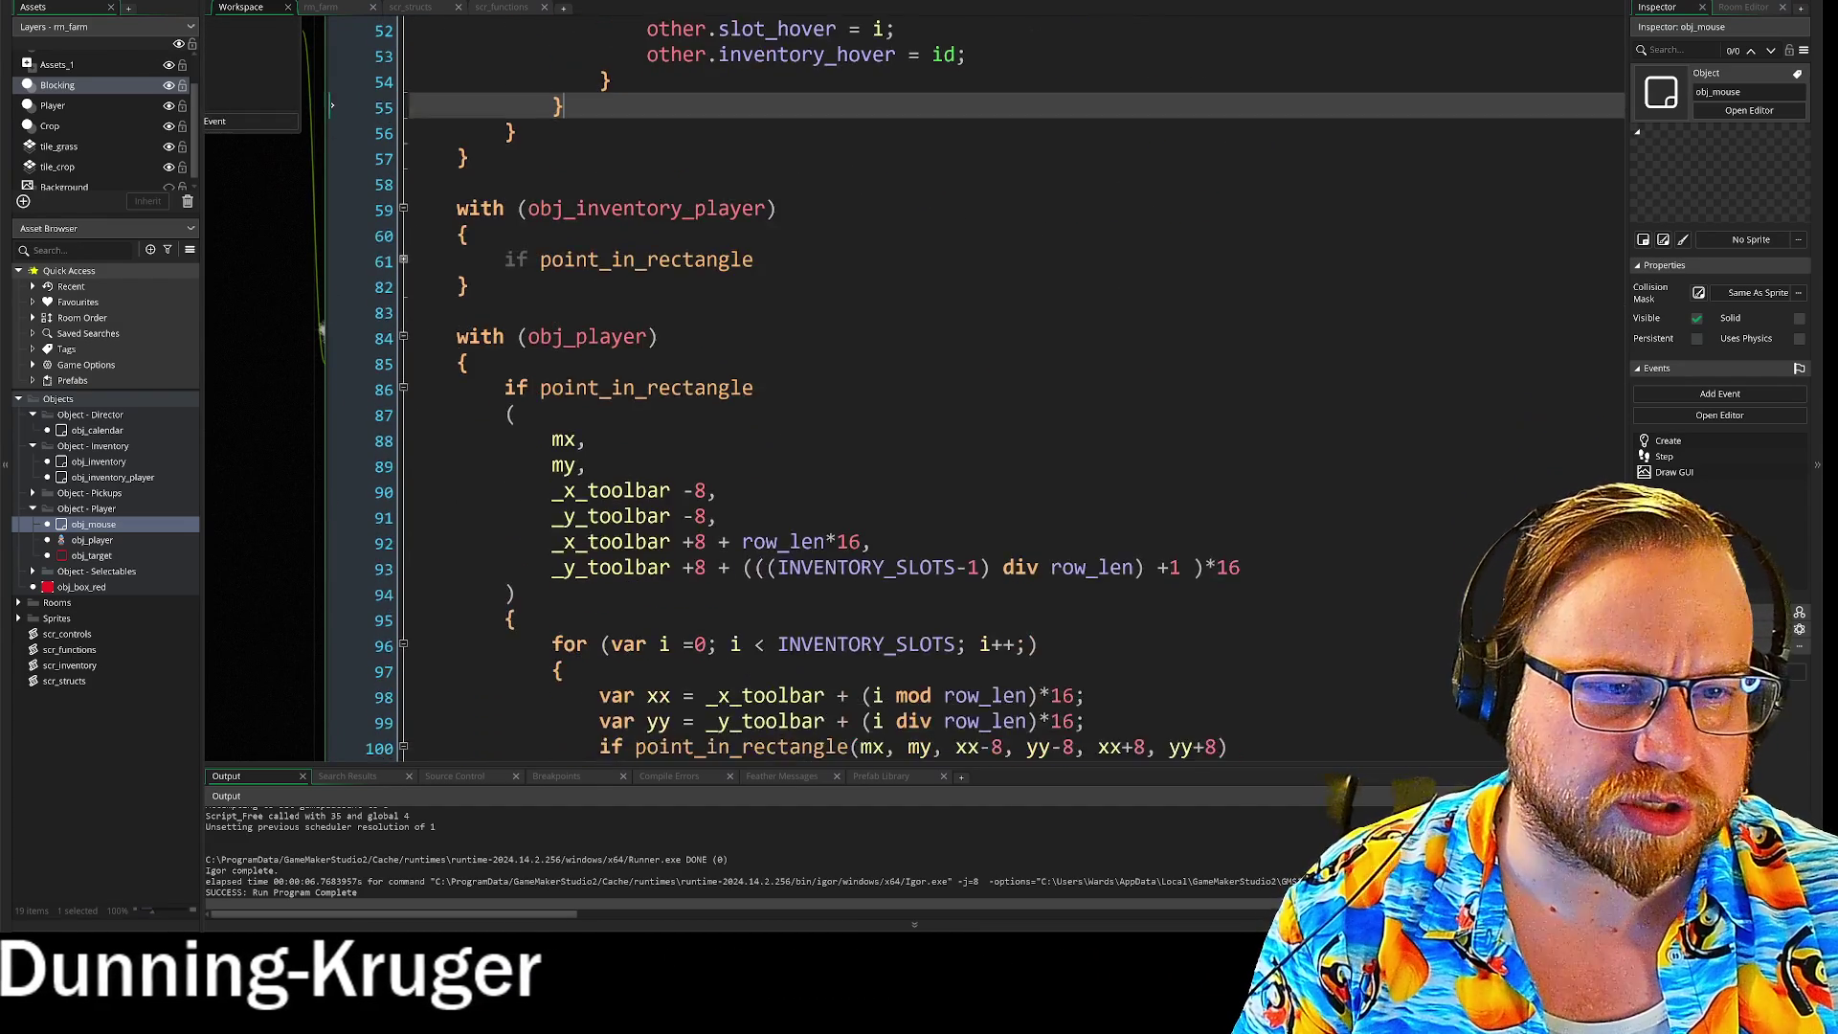
scroll(804, 383, down, 15)
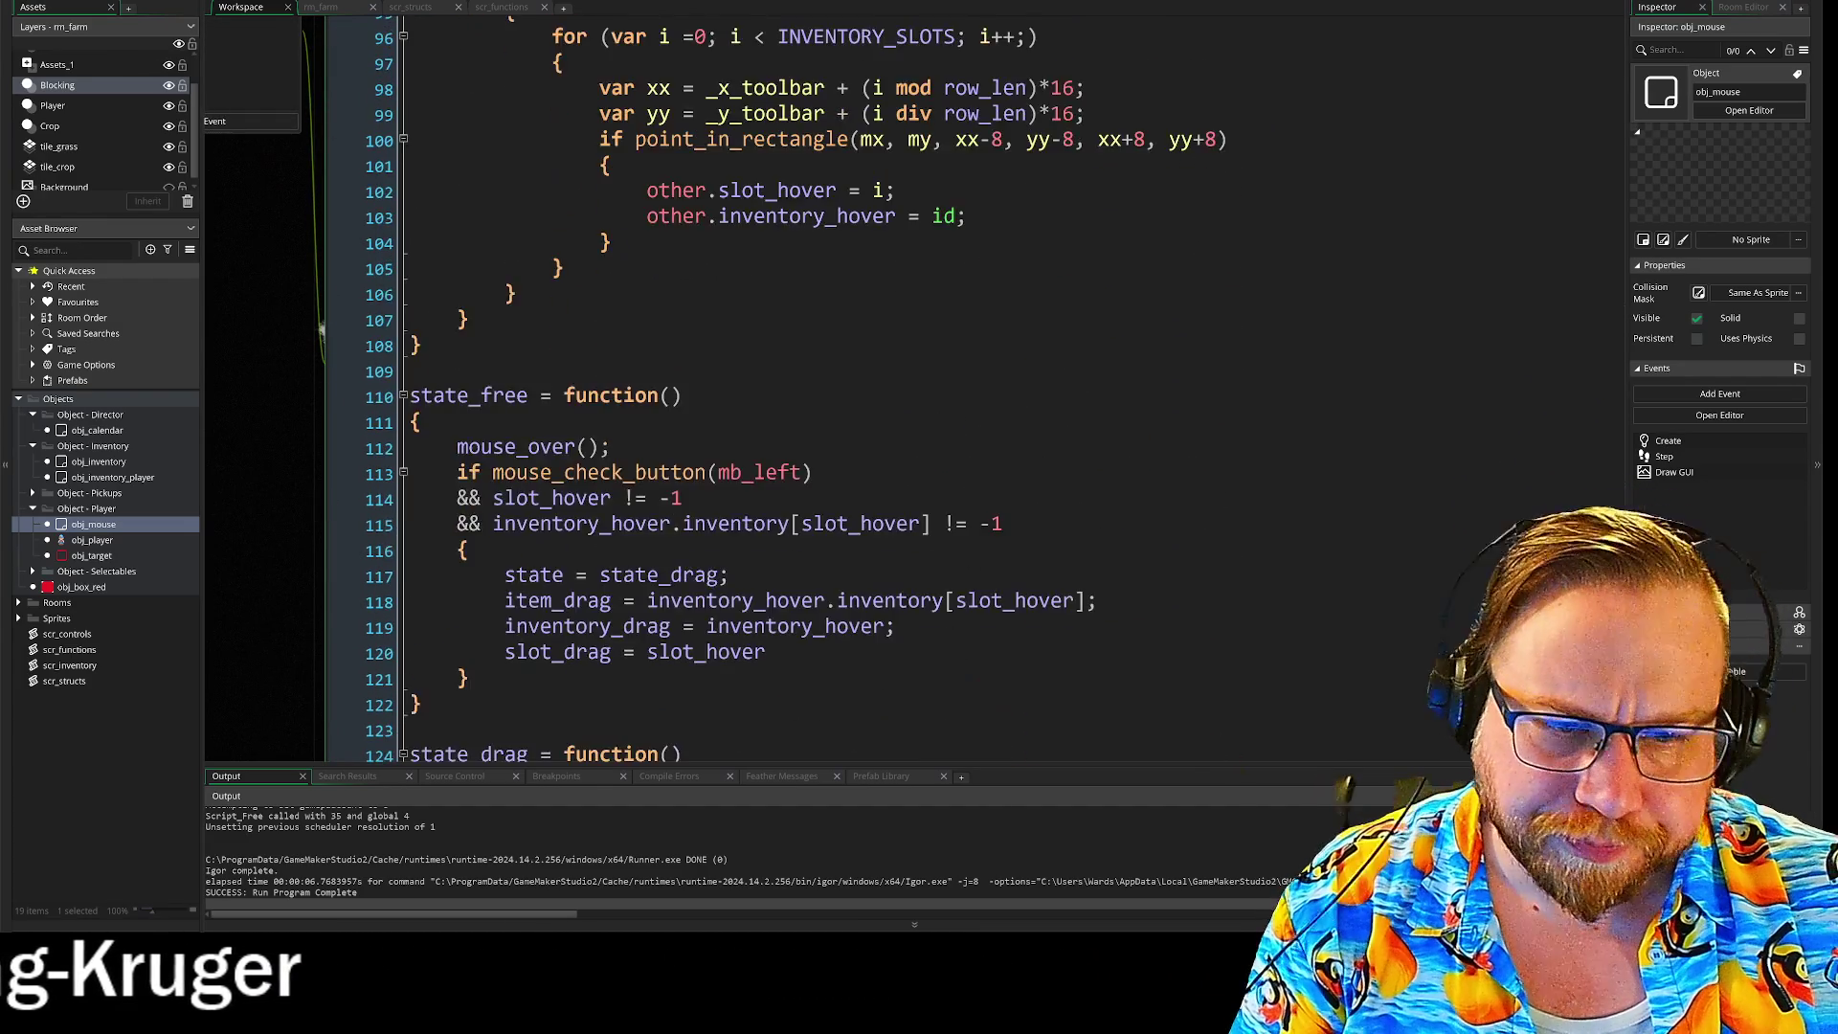
scroll(805, 383, down, 1)
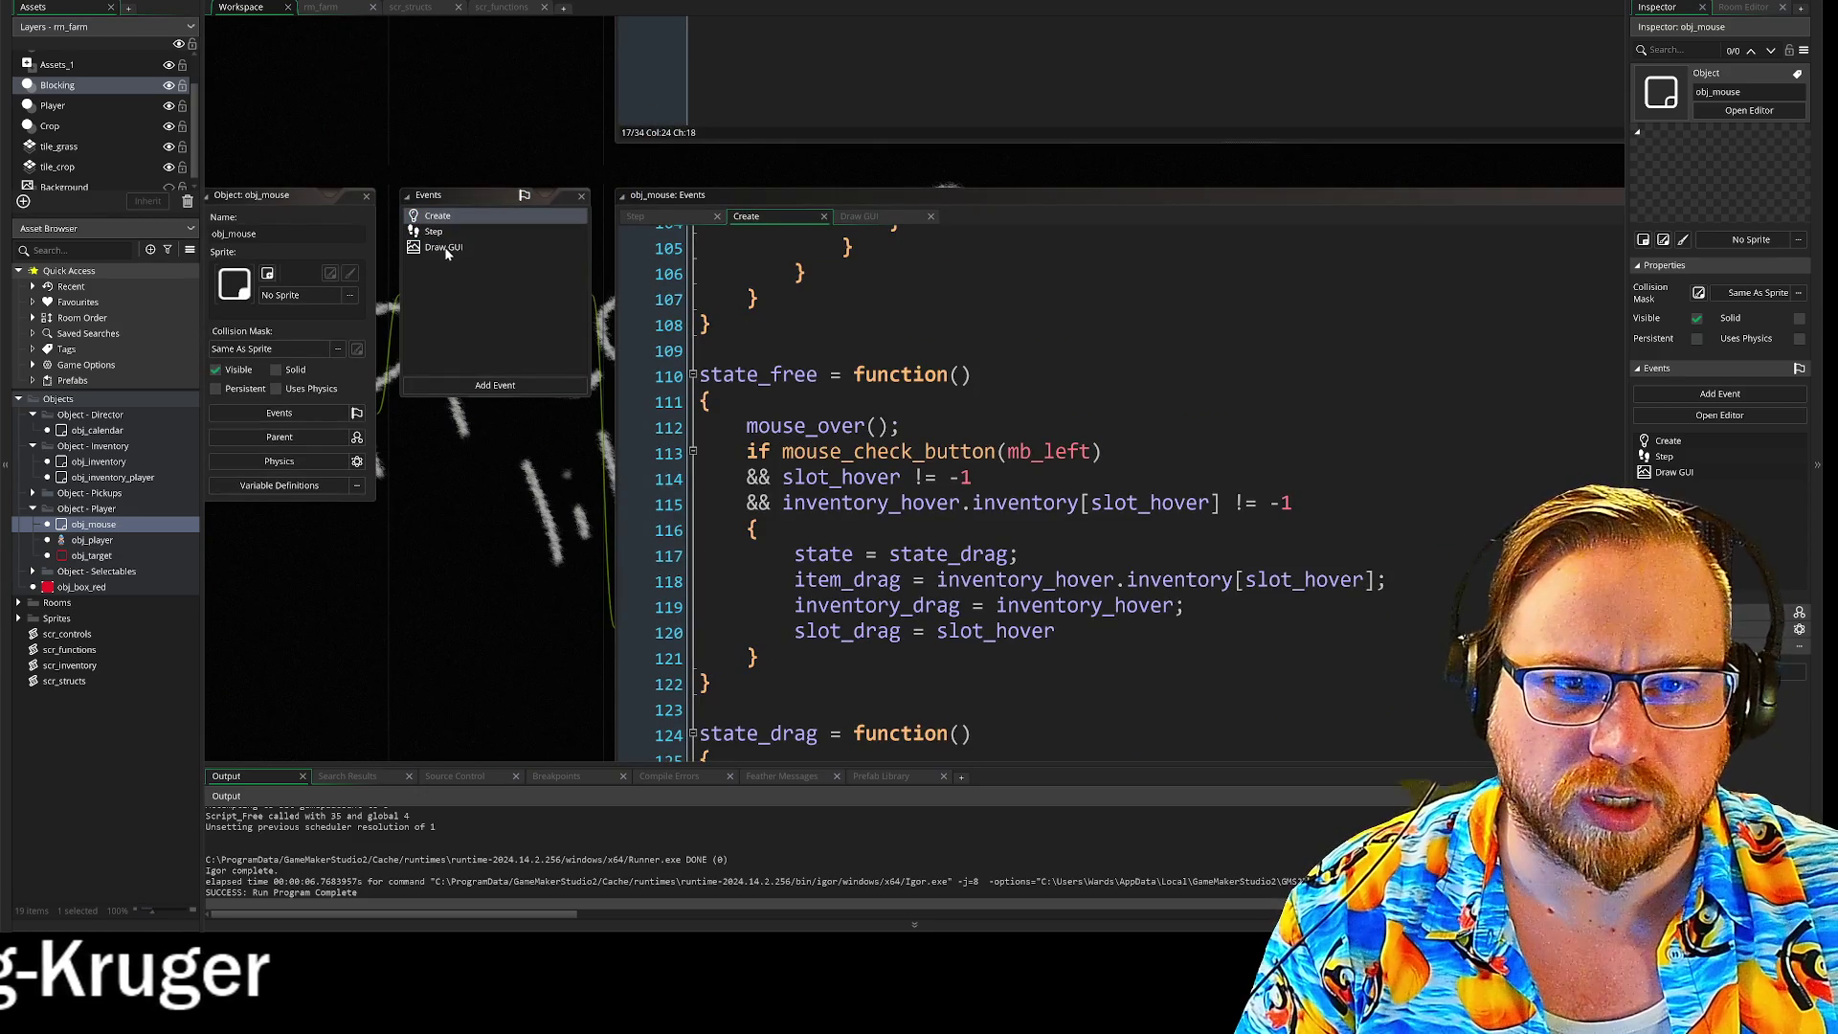
Step: In Draw GUI, add line 7 and paste 'draw_sprite(item_drag.item_sprite, 0,' copied from line 4
click(445, 248)
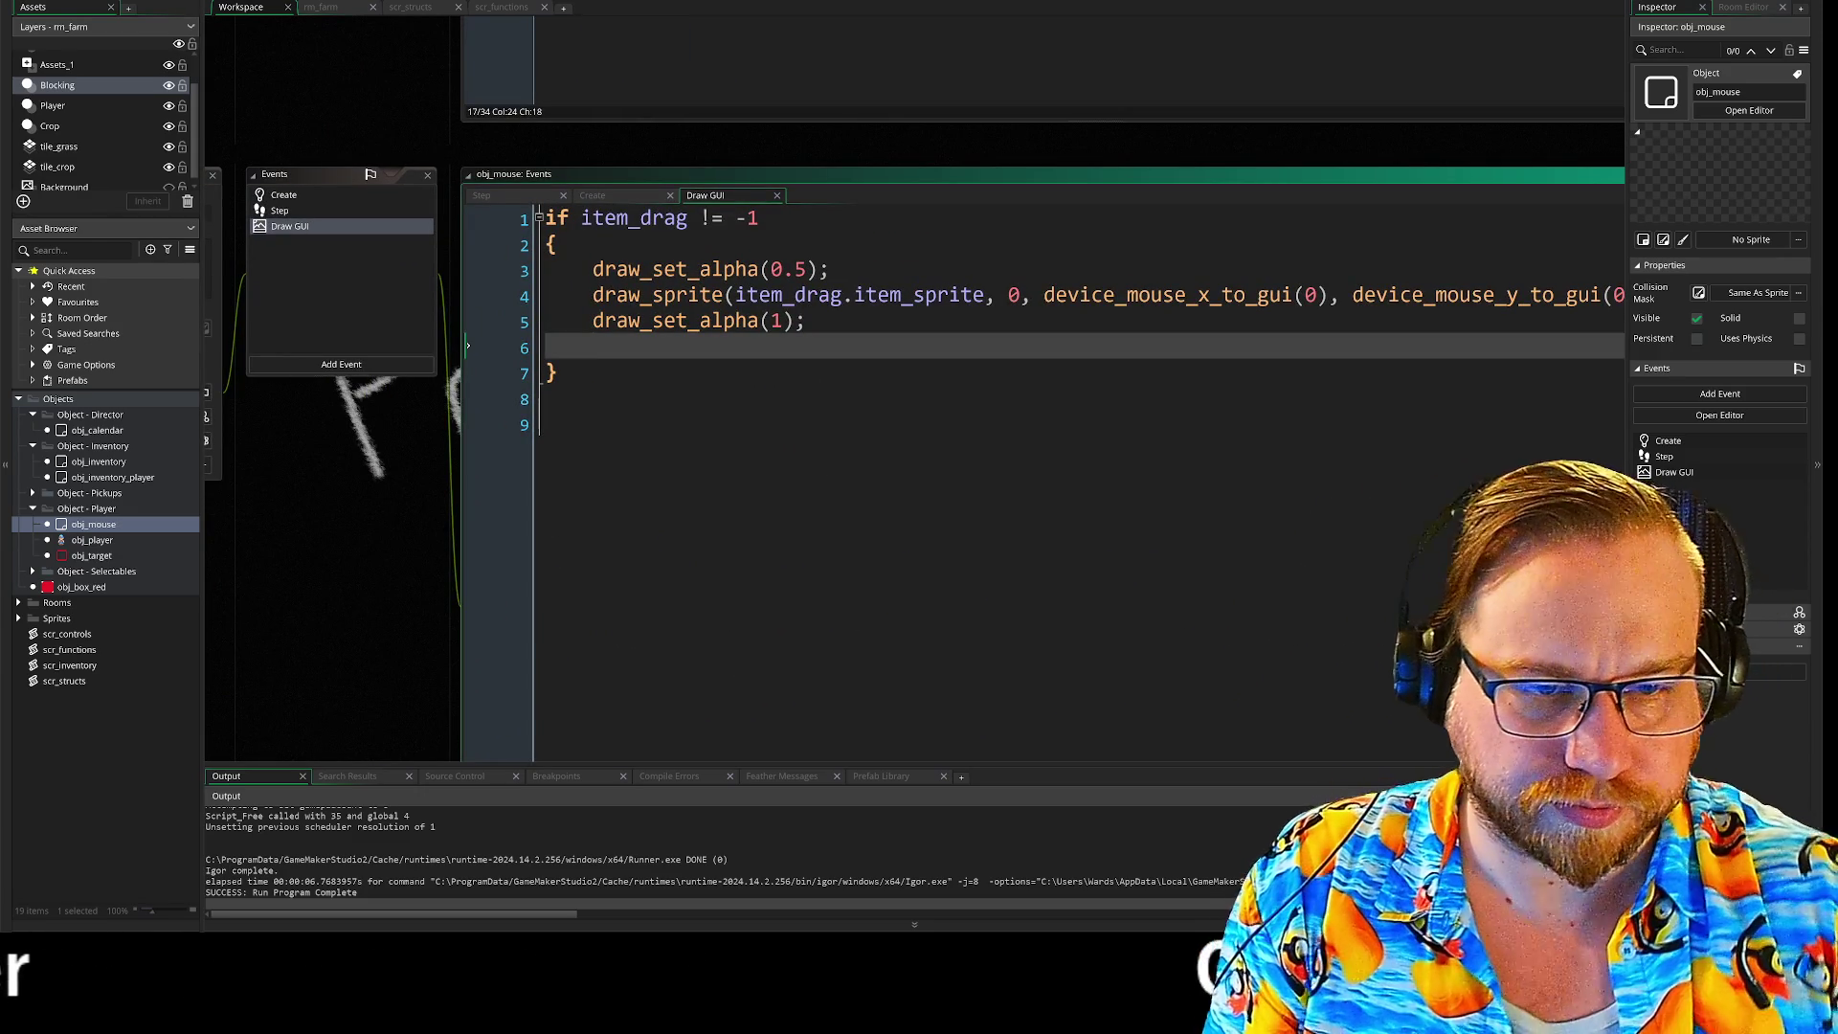
key(Return)
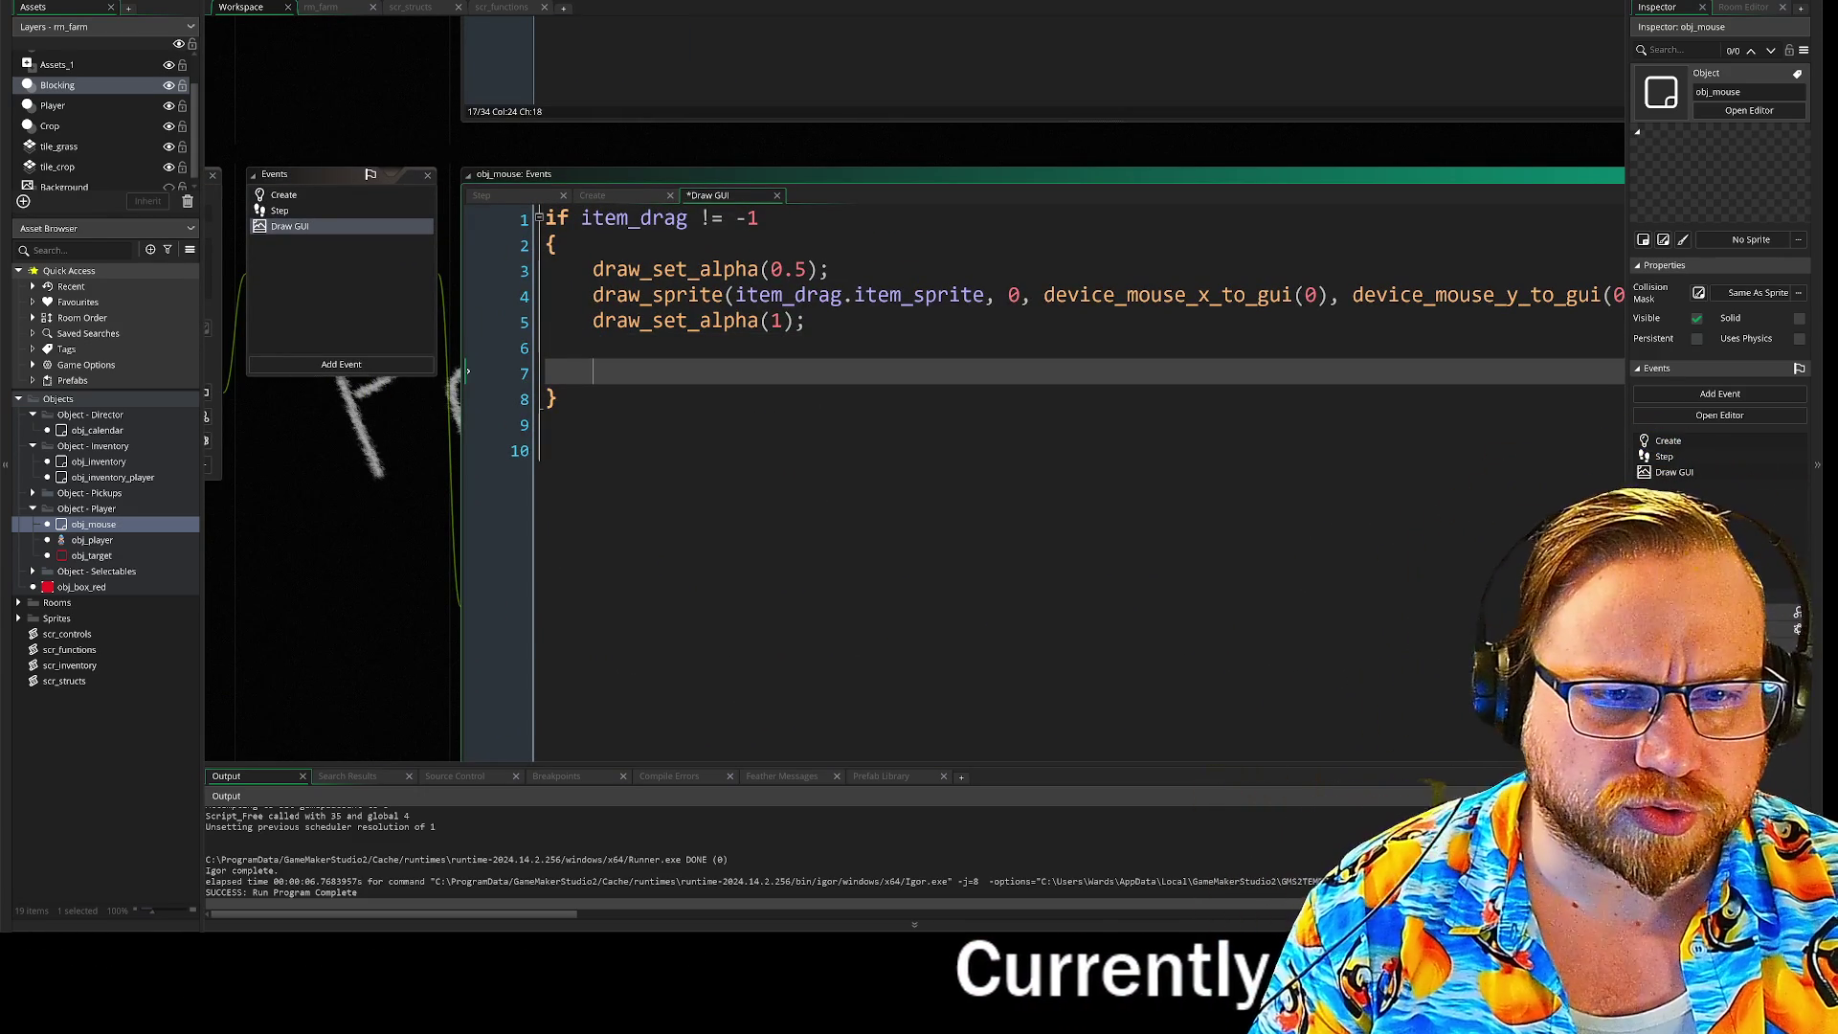
drag(592, 294, 1569, 301)
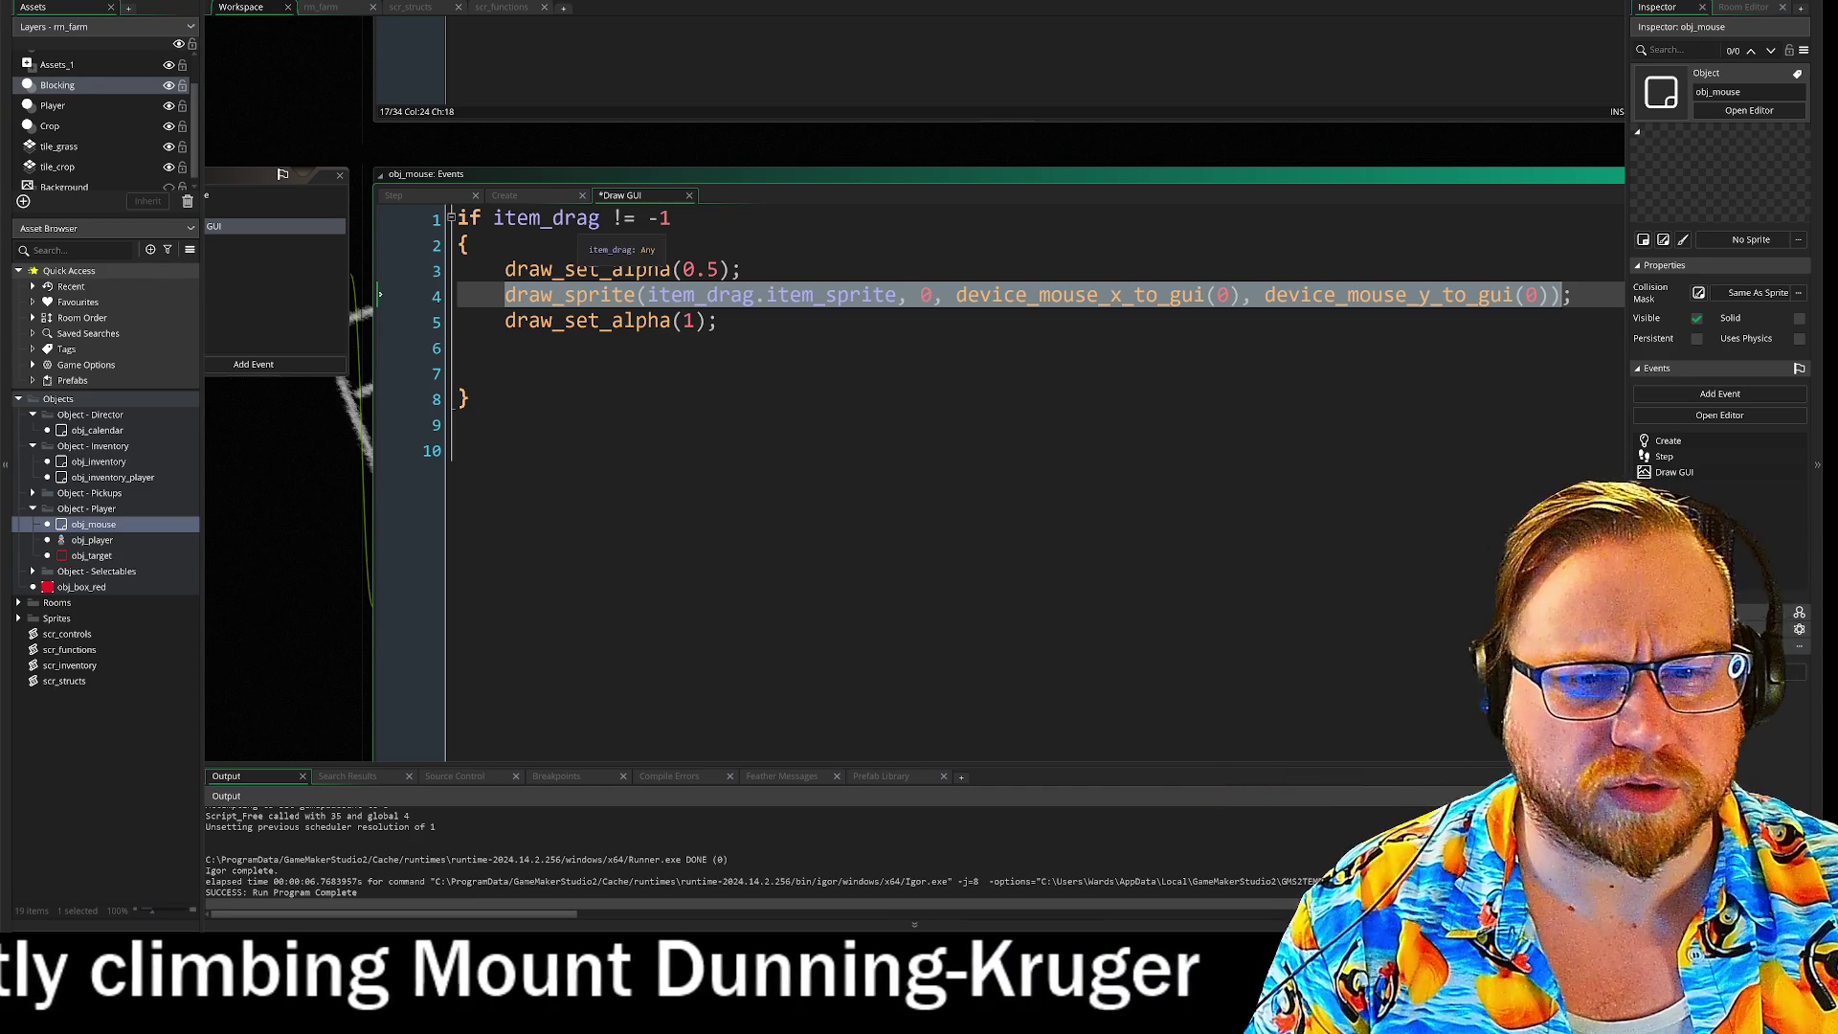
click(505, 295)
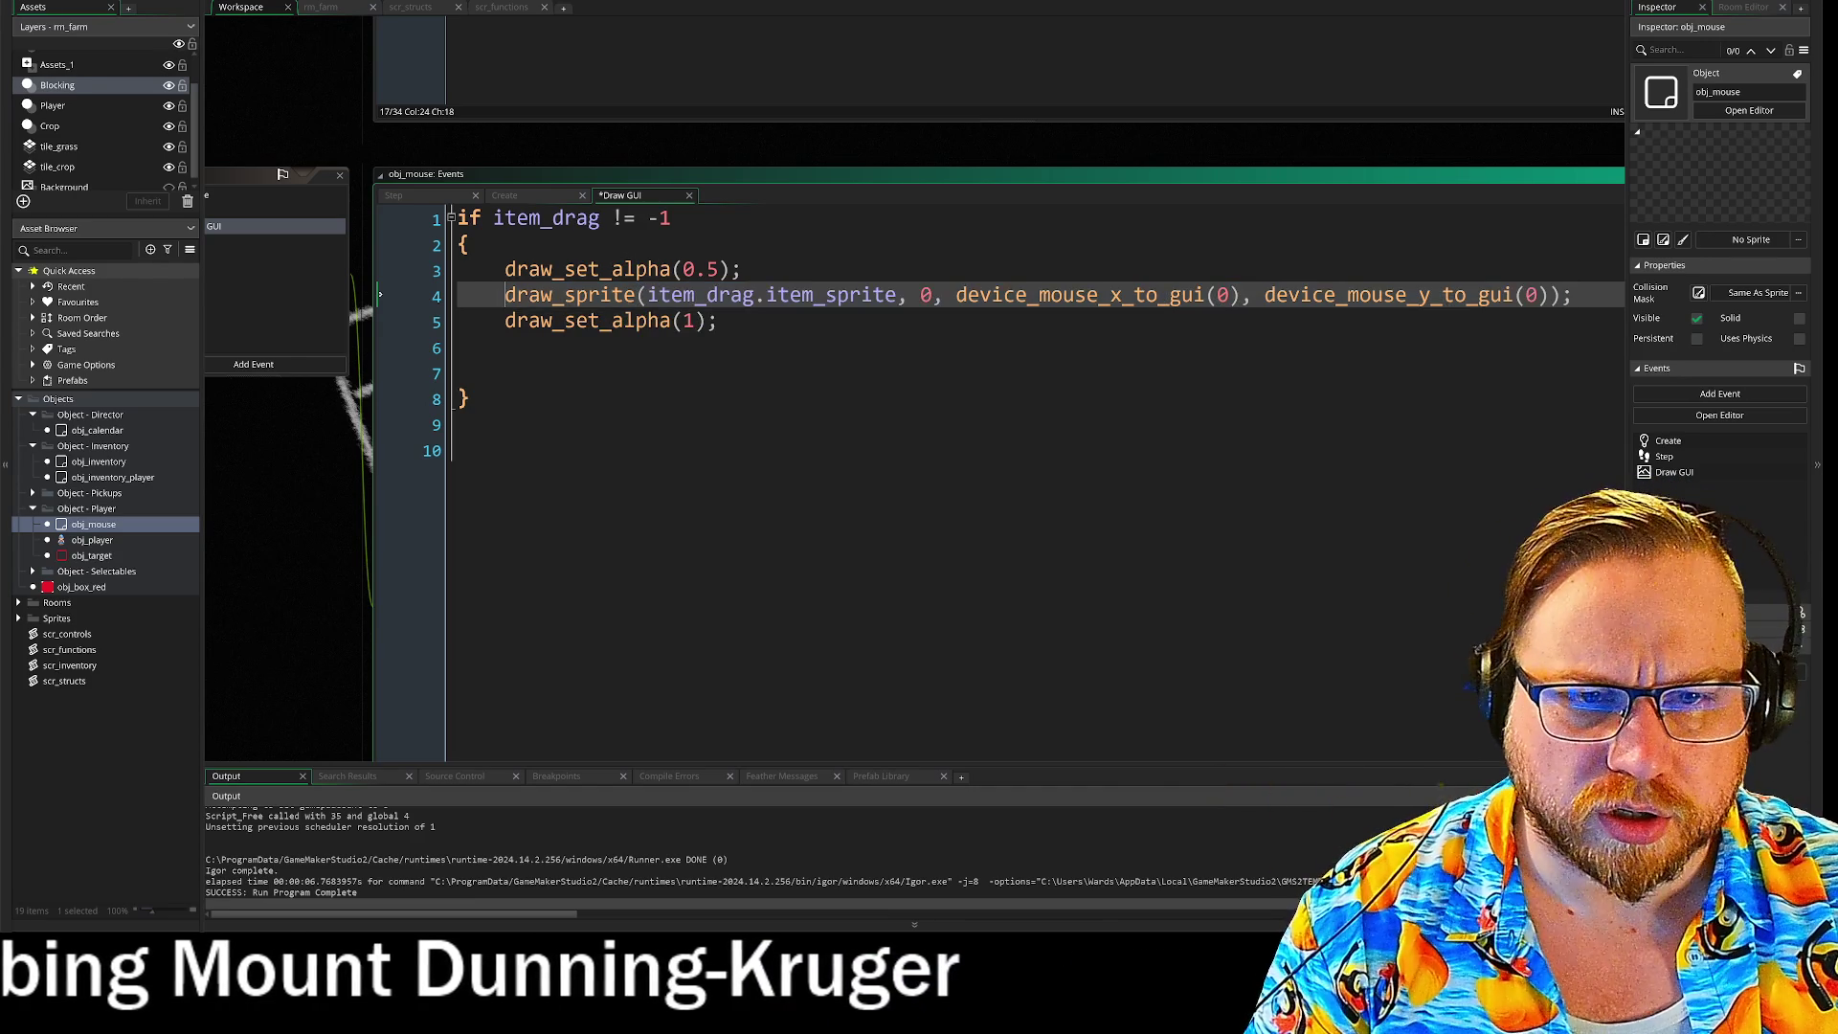
drag(505, 295, 937, 307)
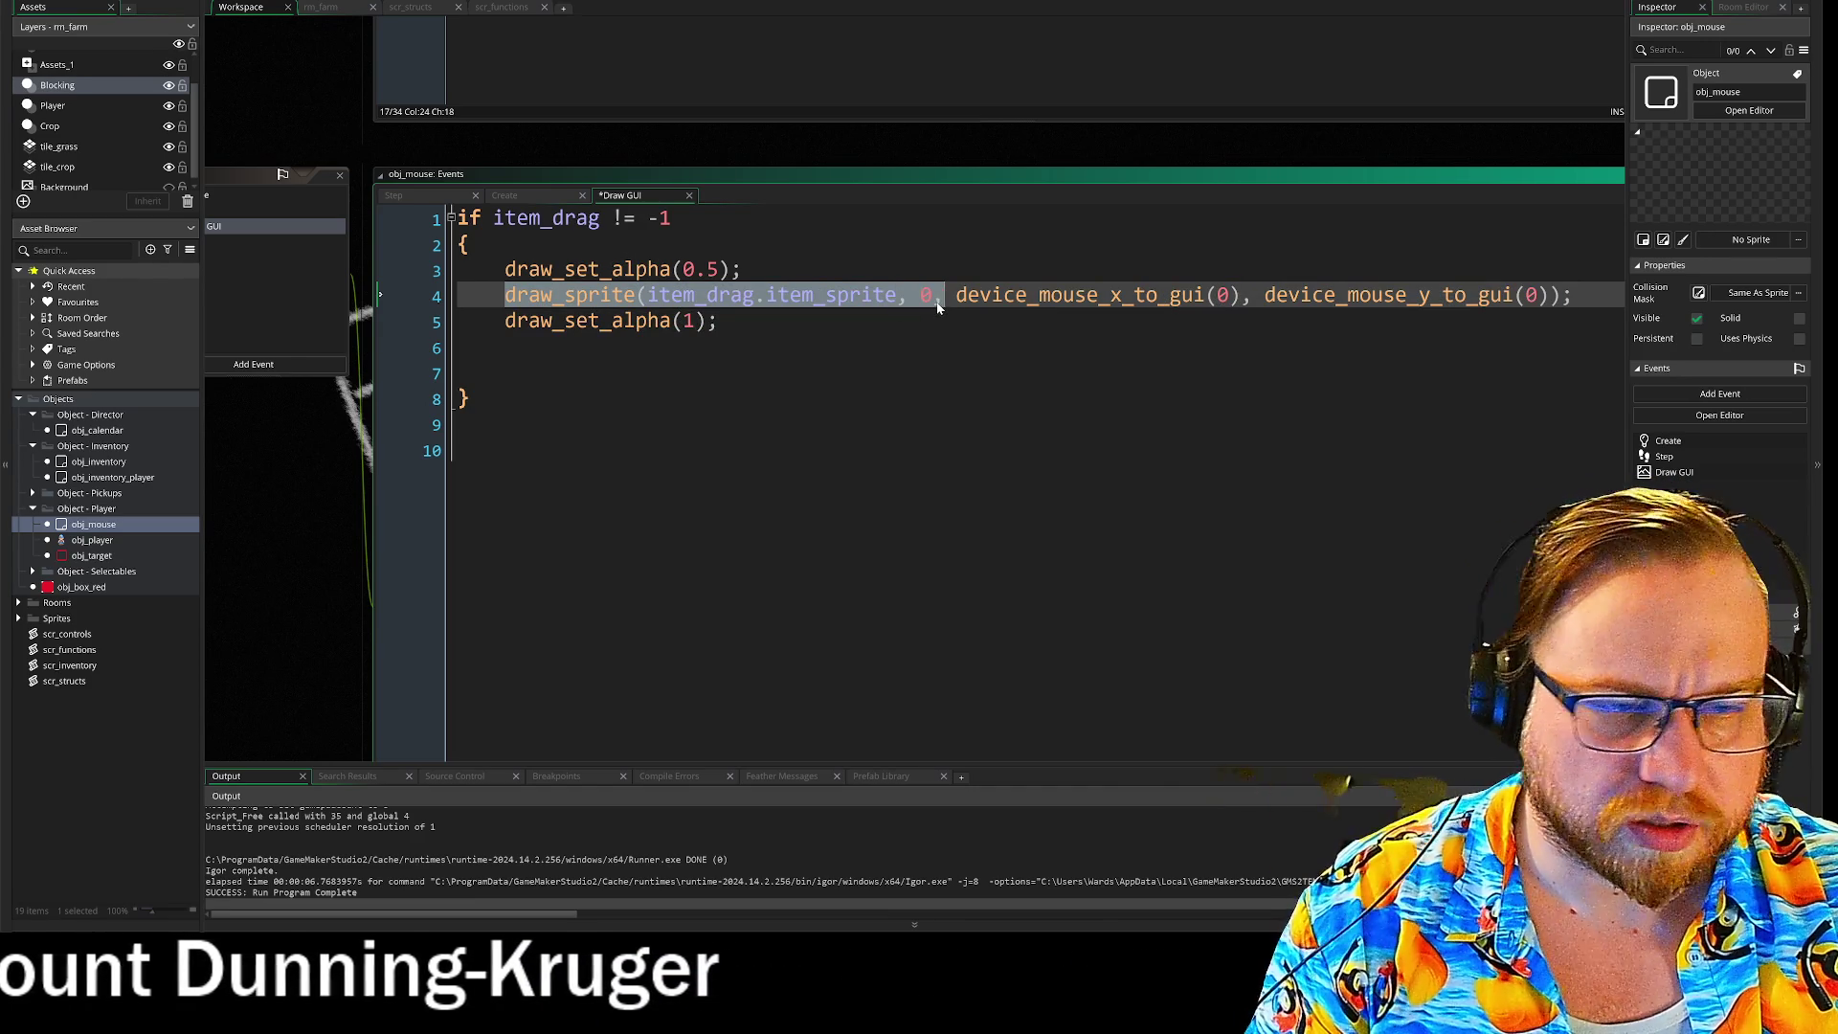
key(ctrl+c)
key(Down)
key(Down)
key(Down)
key(ctrl+v)
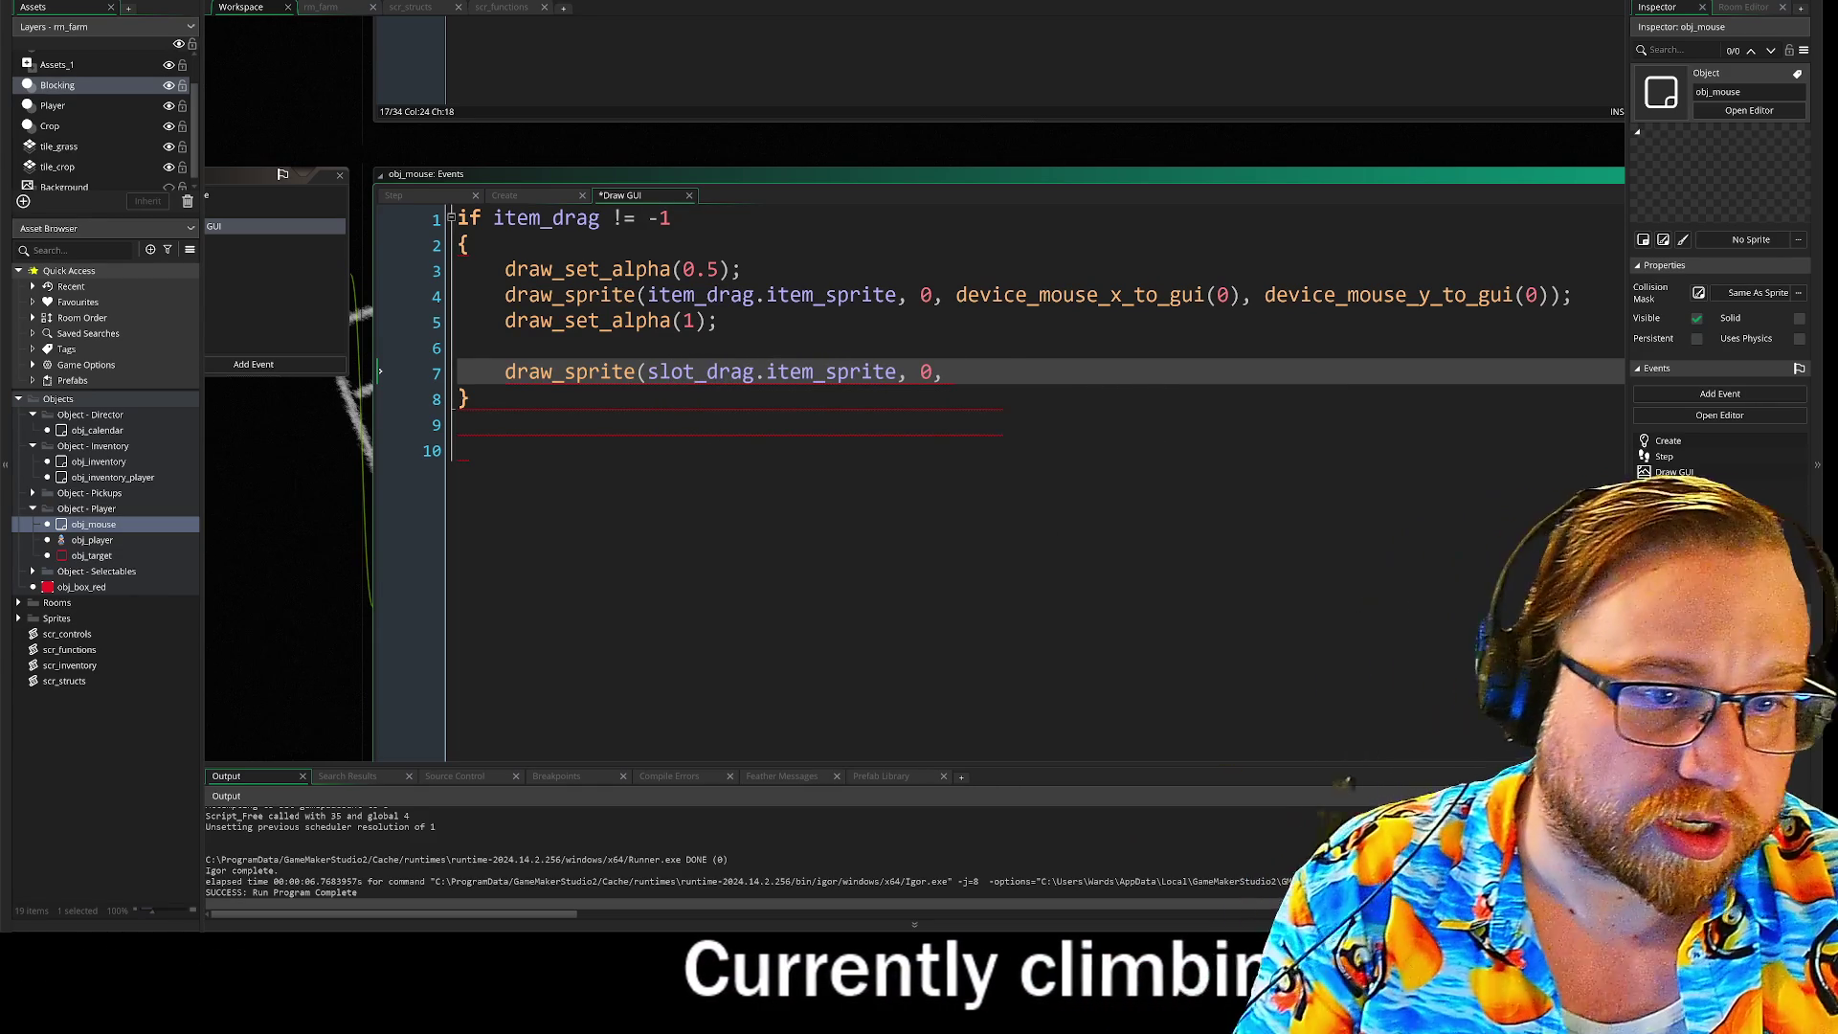
Step: Edit line 7 into draw_sprite(slot_drag, 0, slot_drag.x, slot_drag.y)
drag(871, 383, 898, 385)
key(BackSpace)
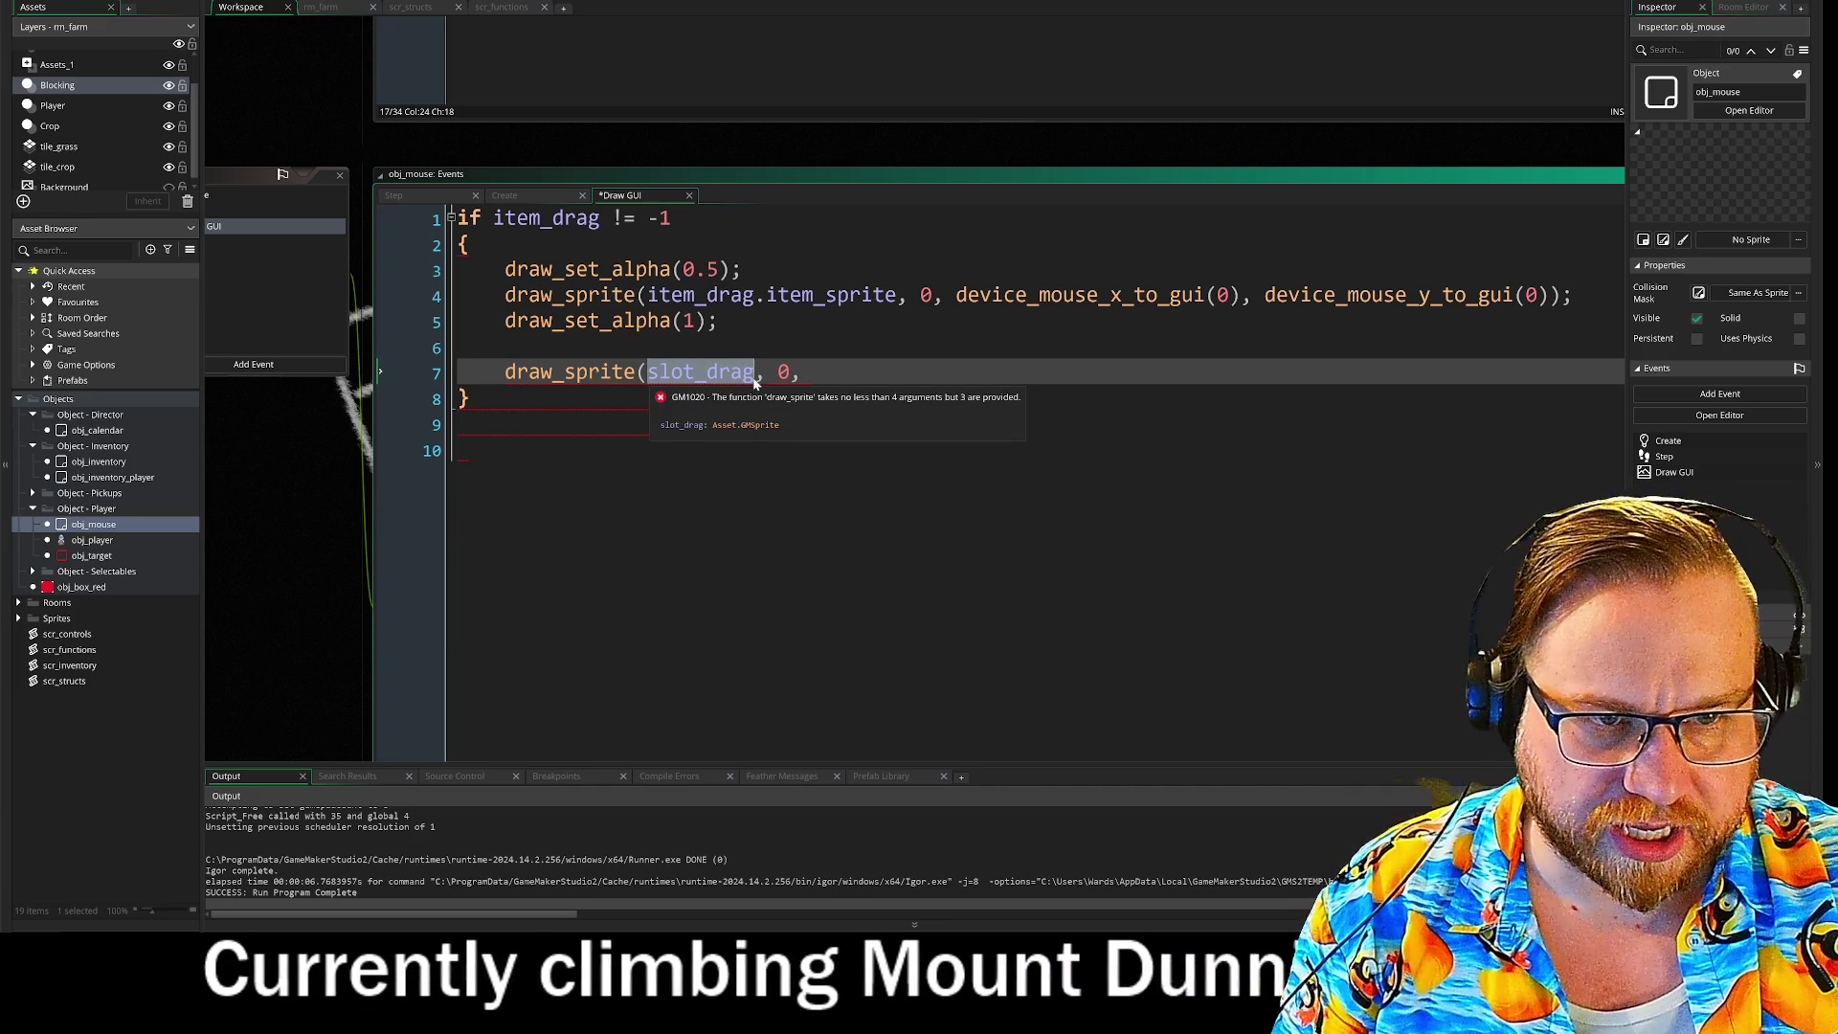
text(slot_drag)
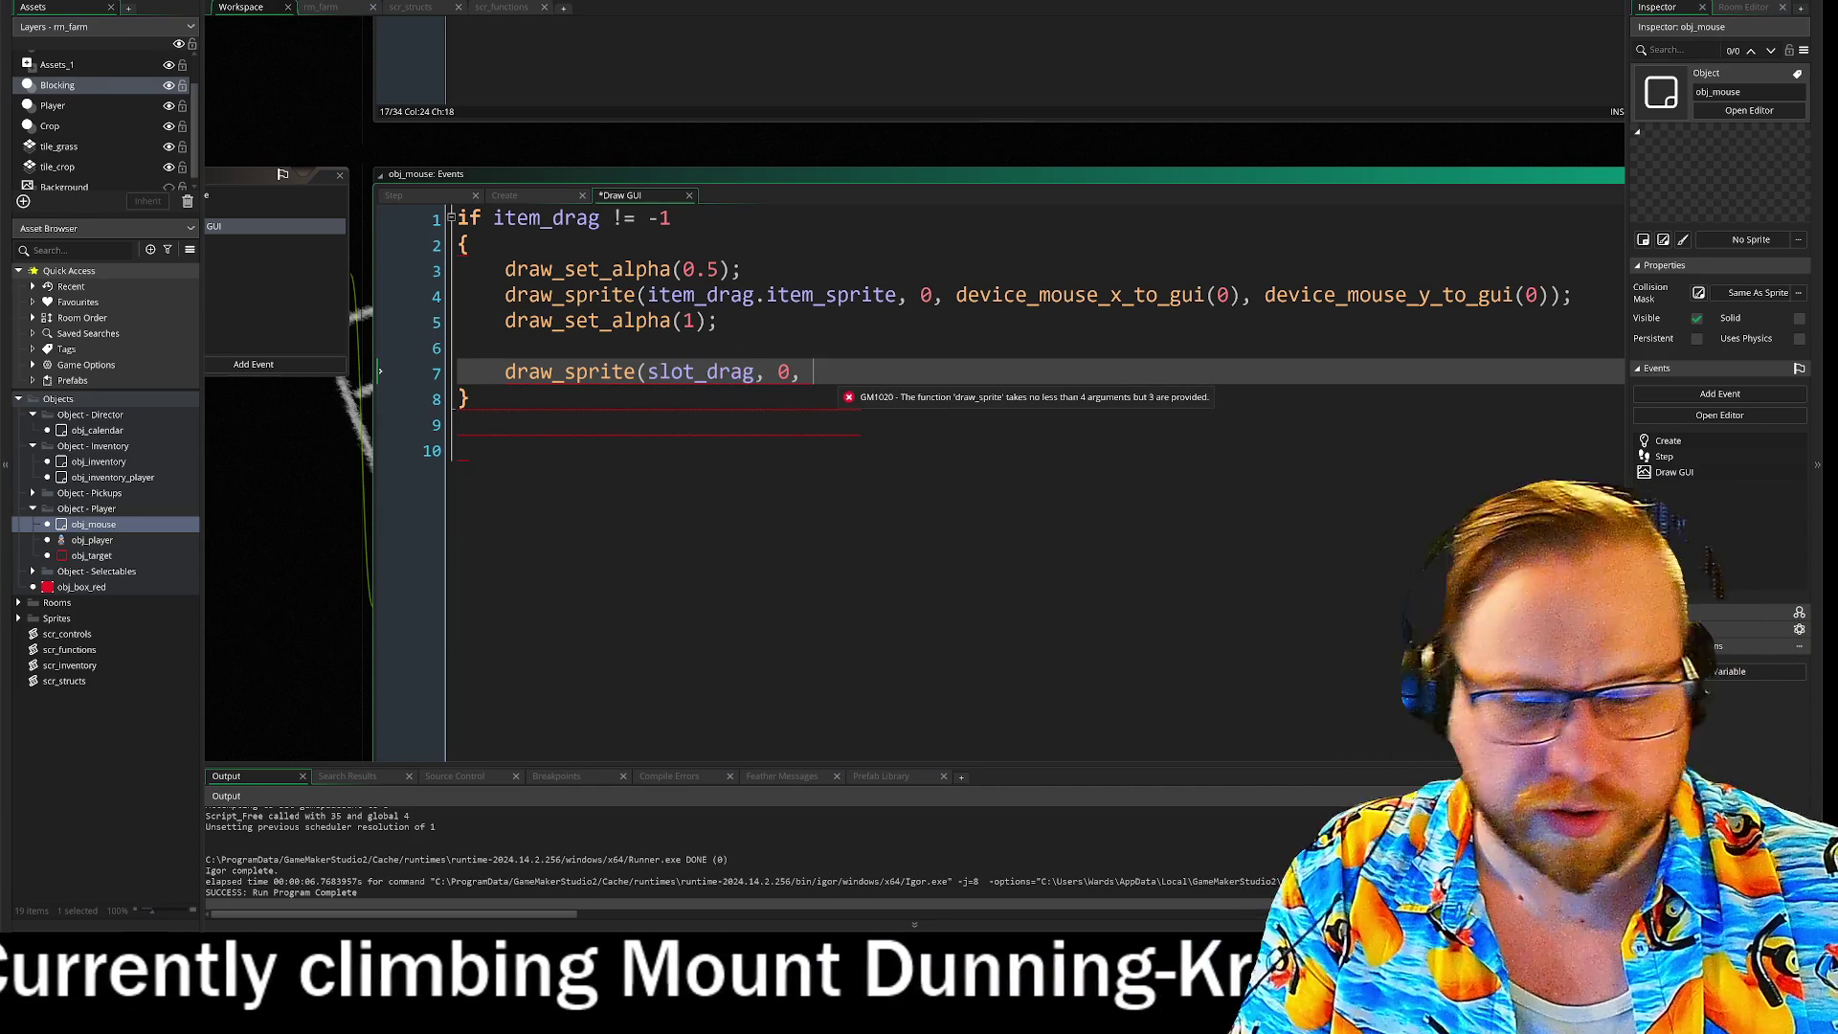
text(.x,)
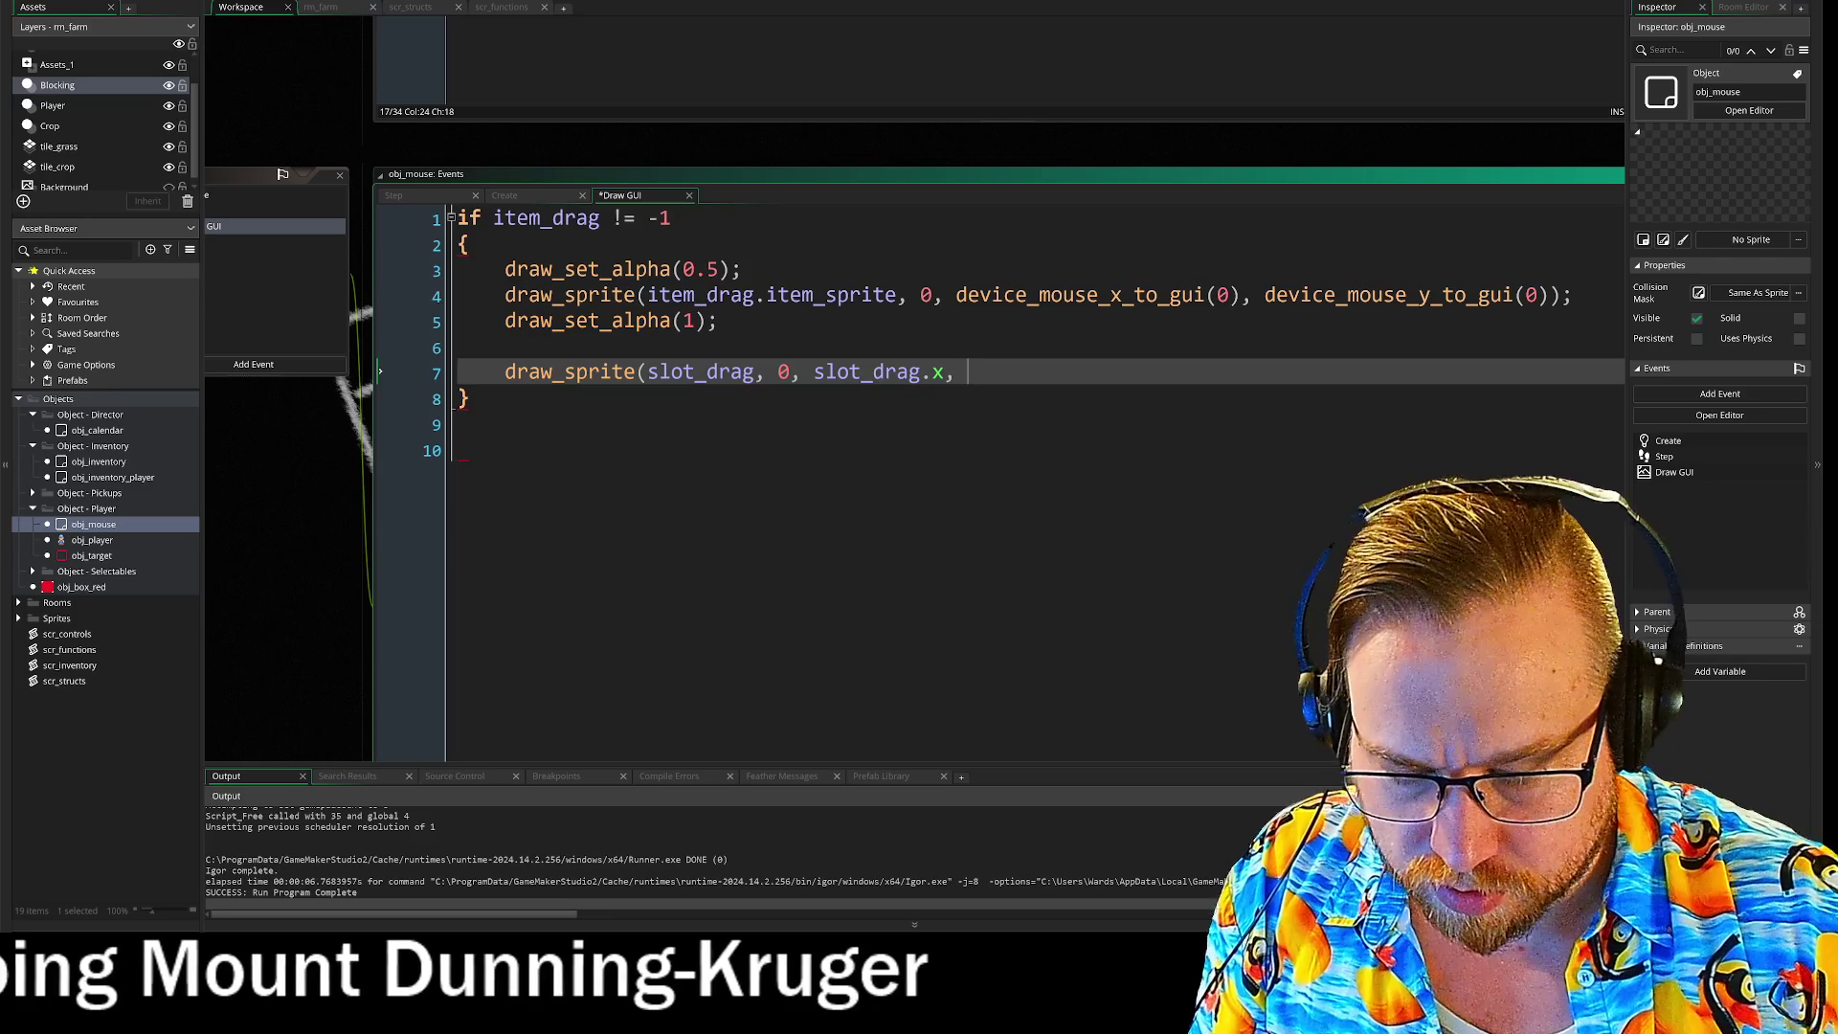
key(ctrl+v)
text(,)
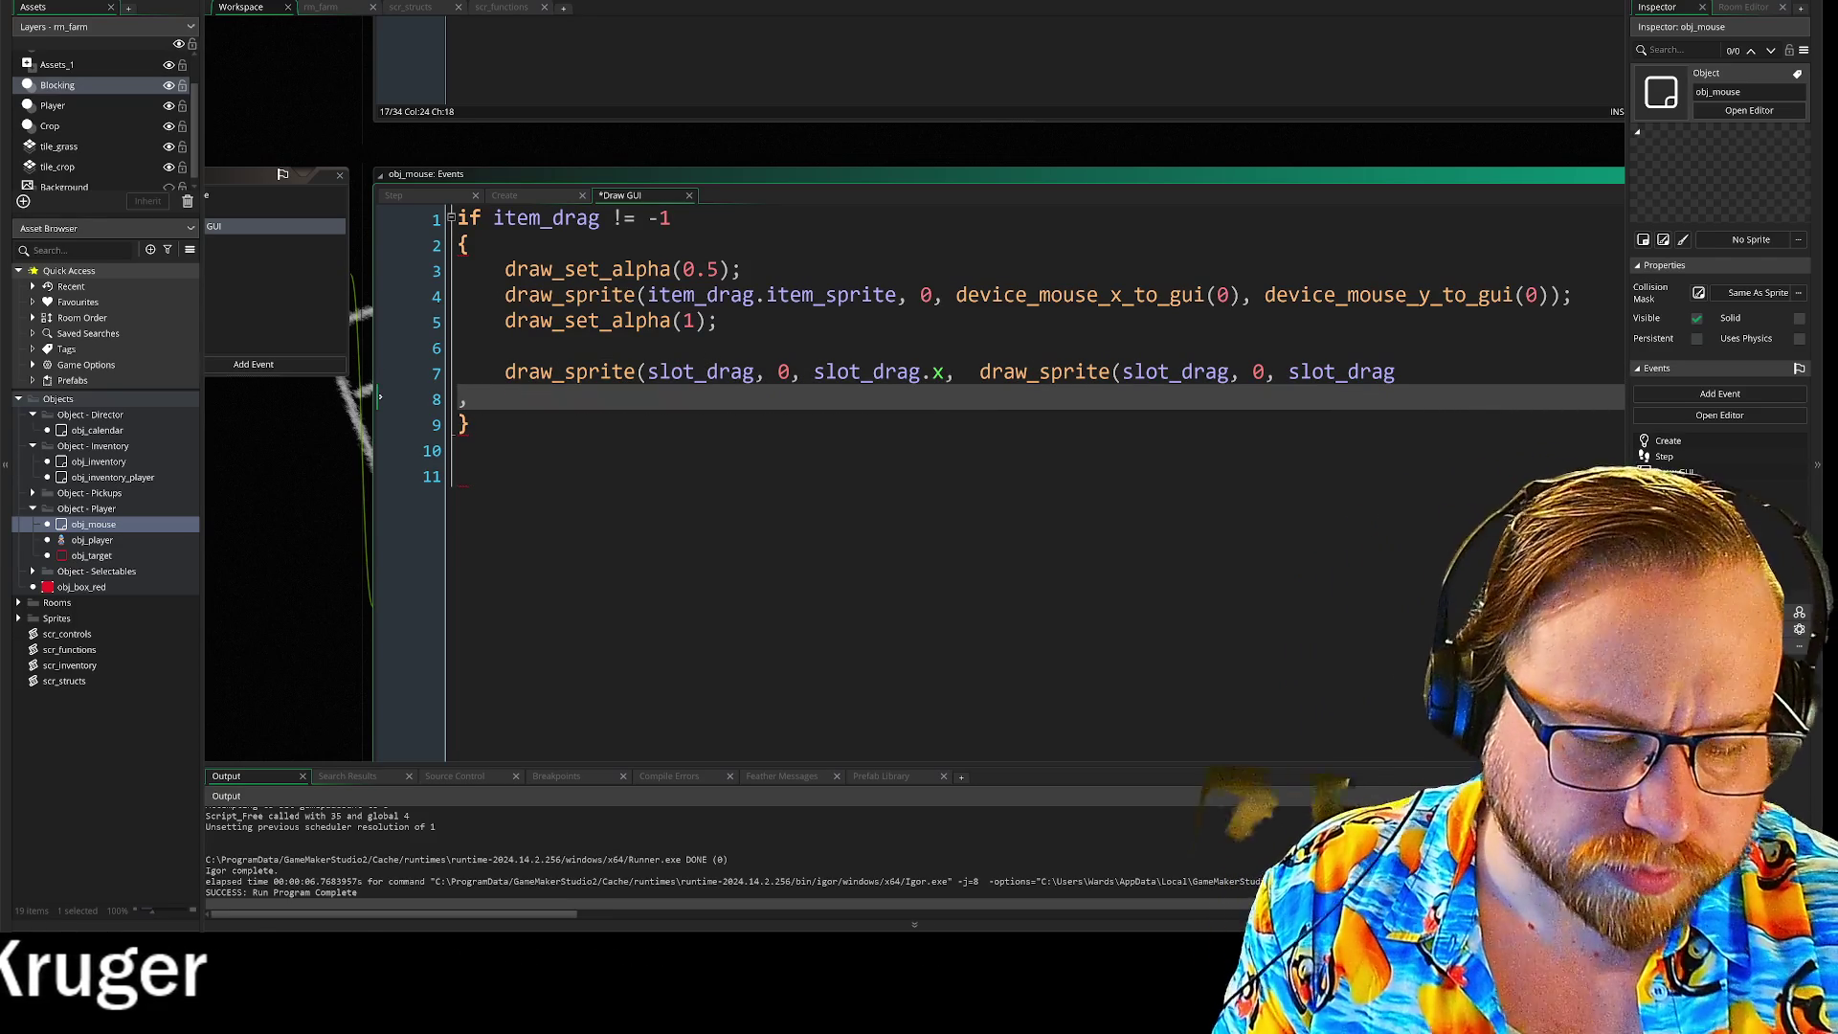
key(ctrl+z)
key(ctrl+z)
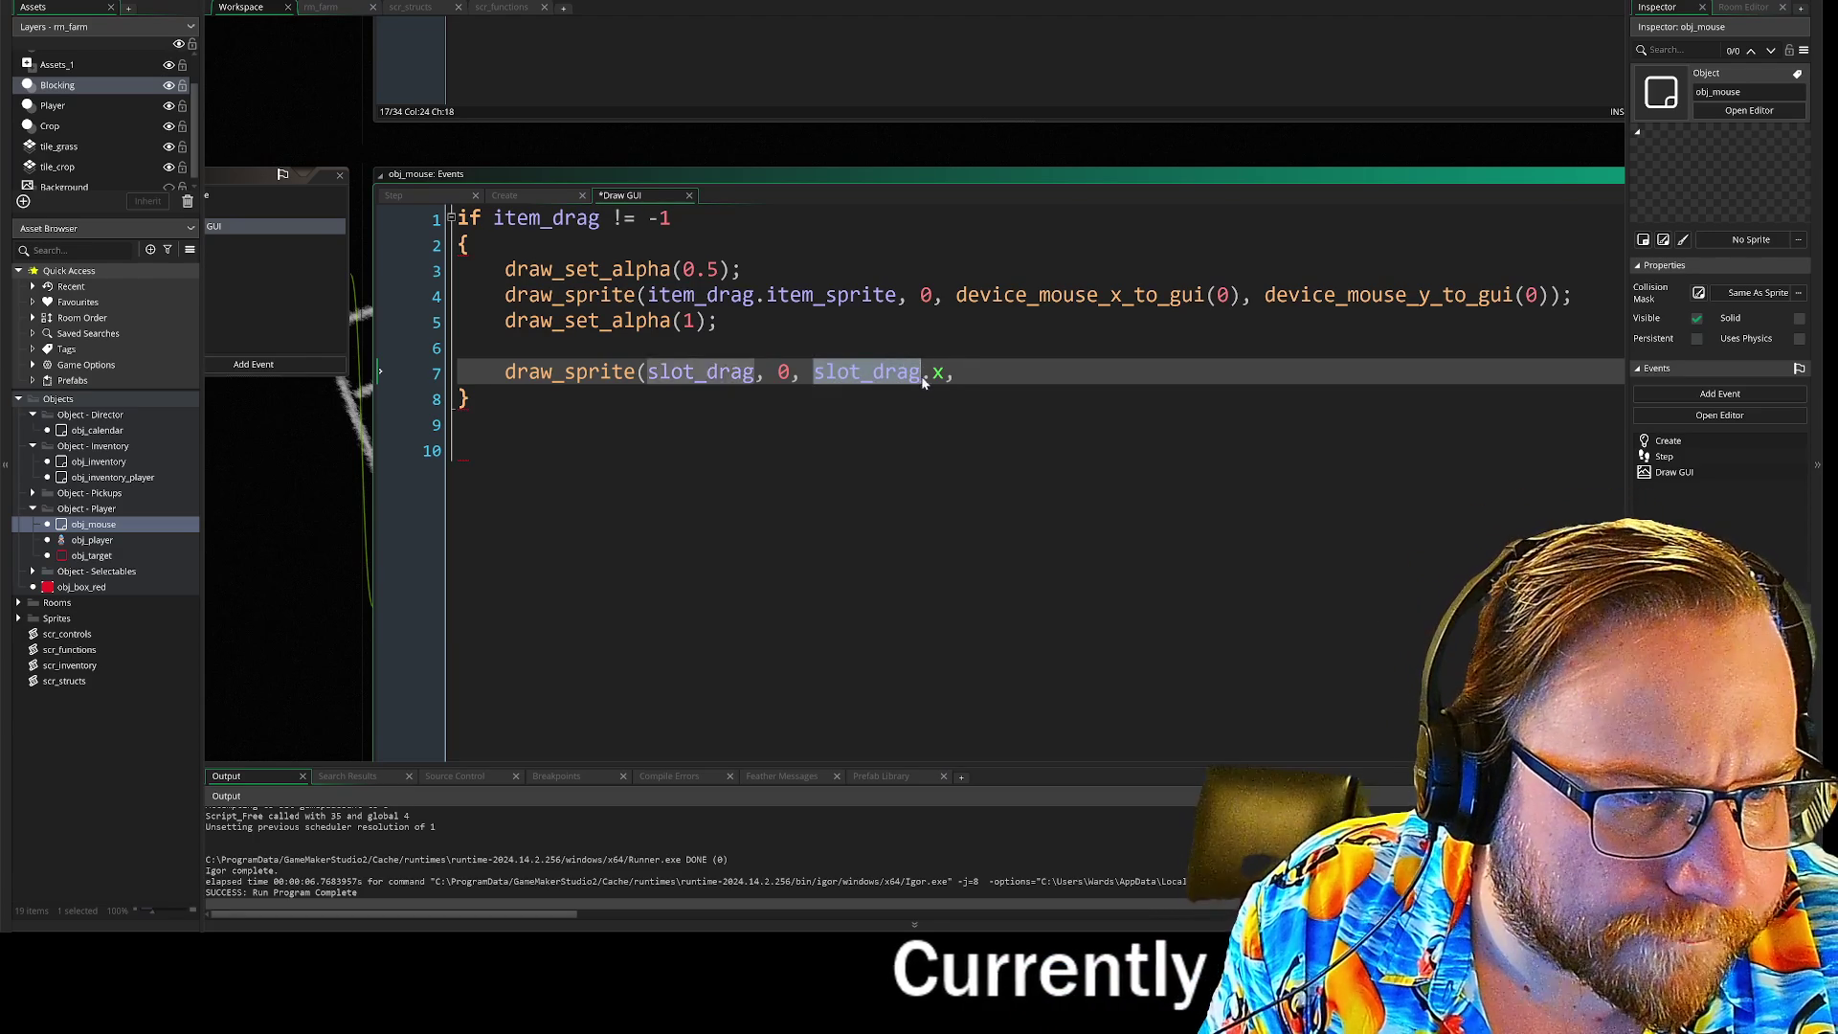
drag(917, 381, 944, 377)
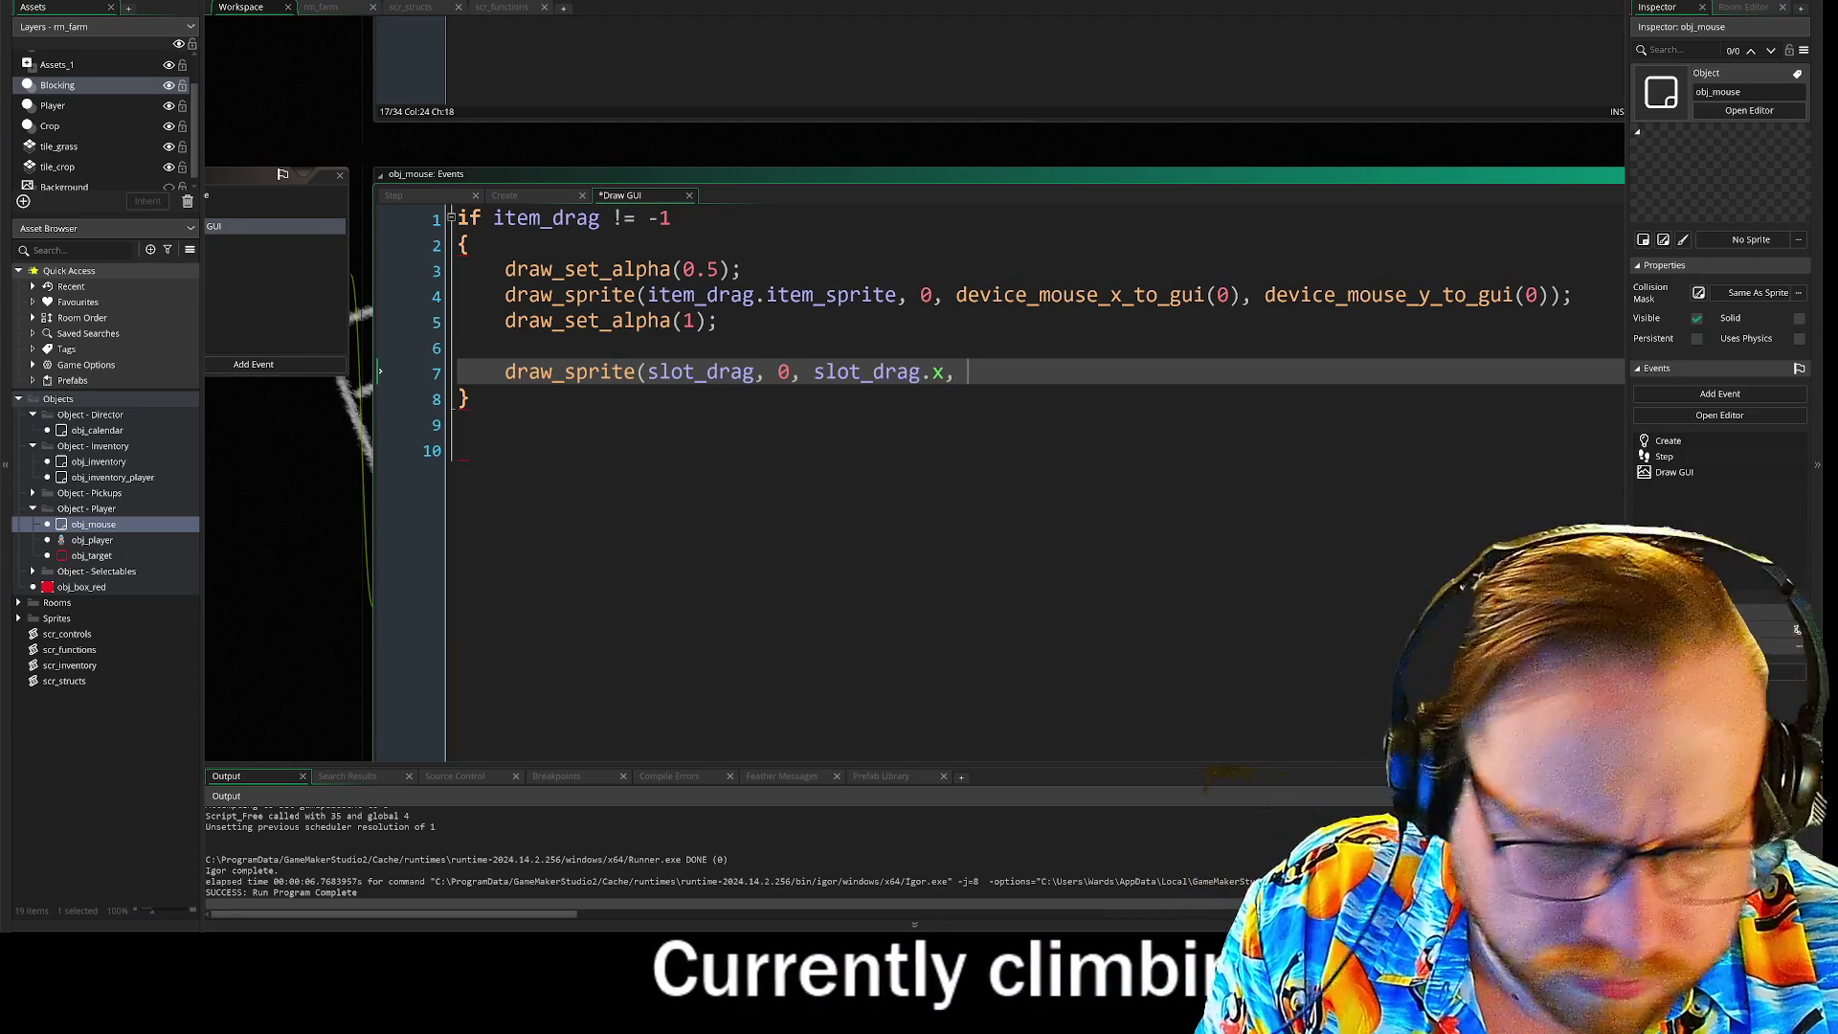
text(slot_drag.y)
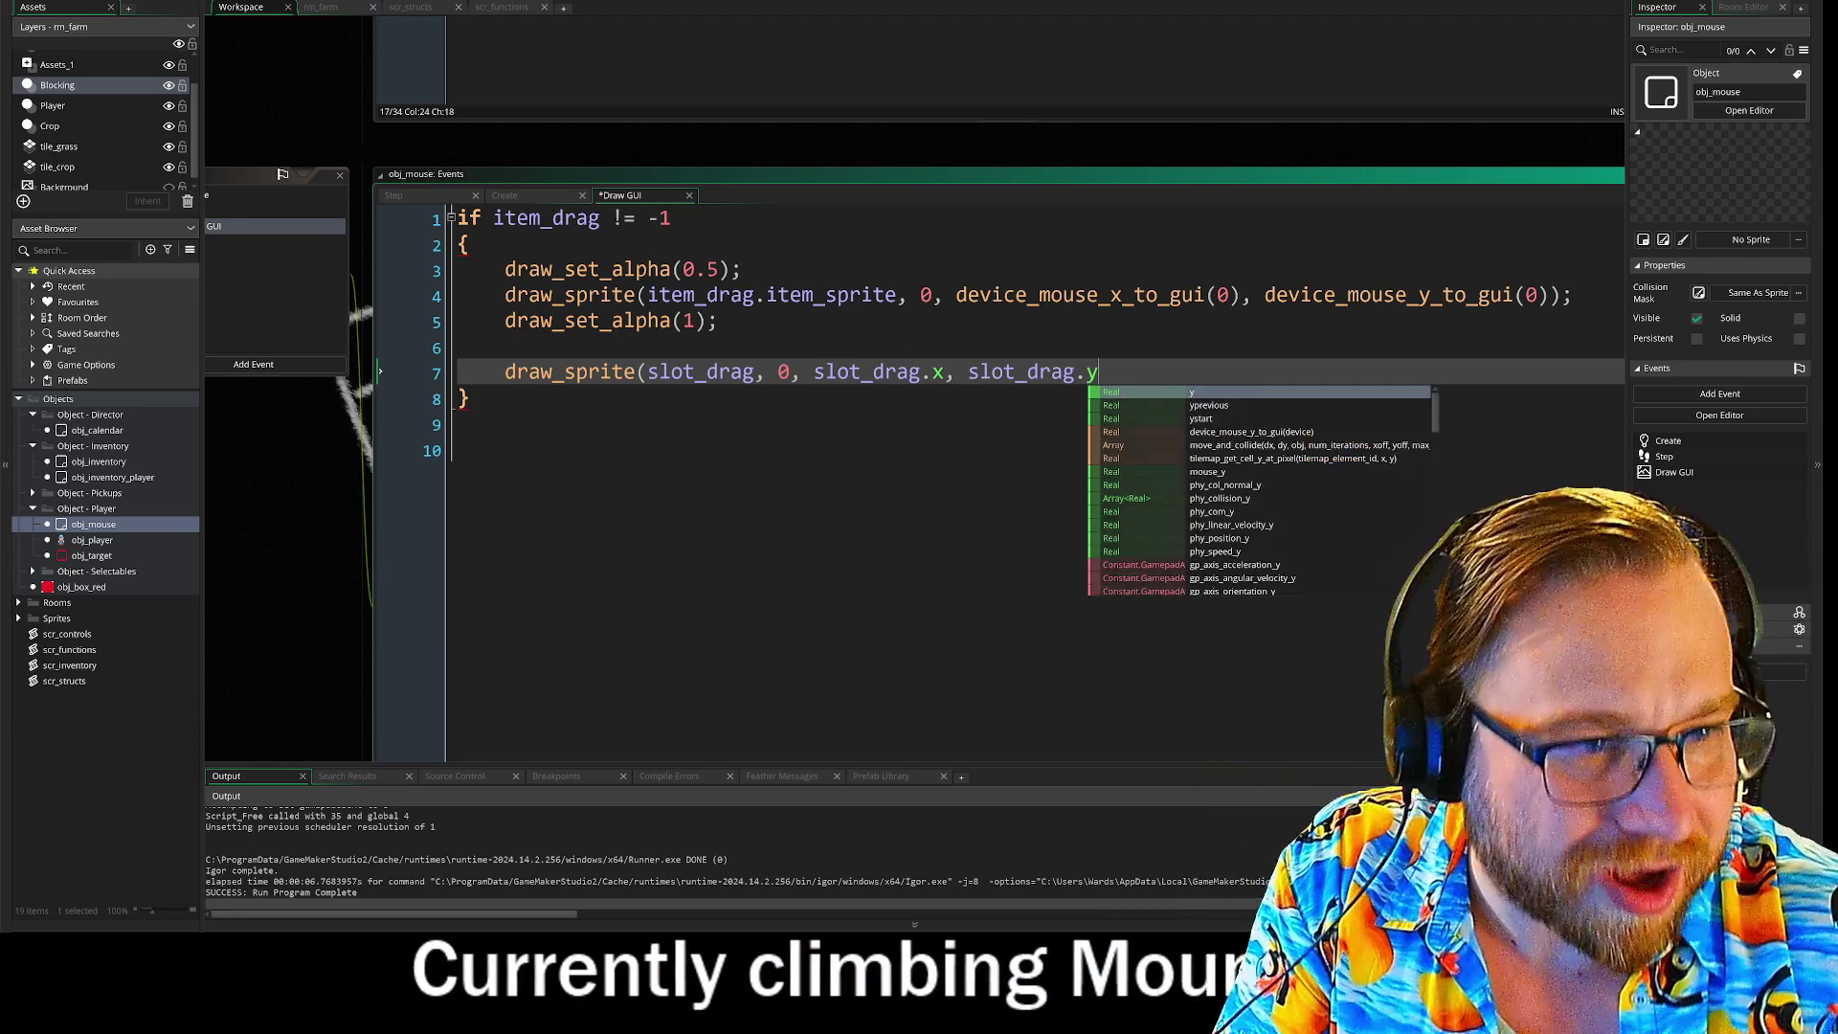
text())
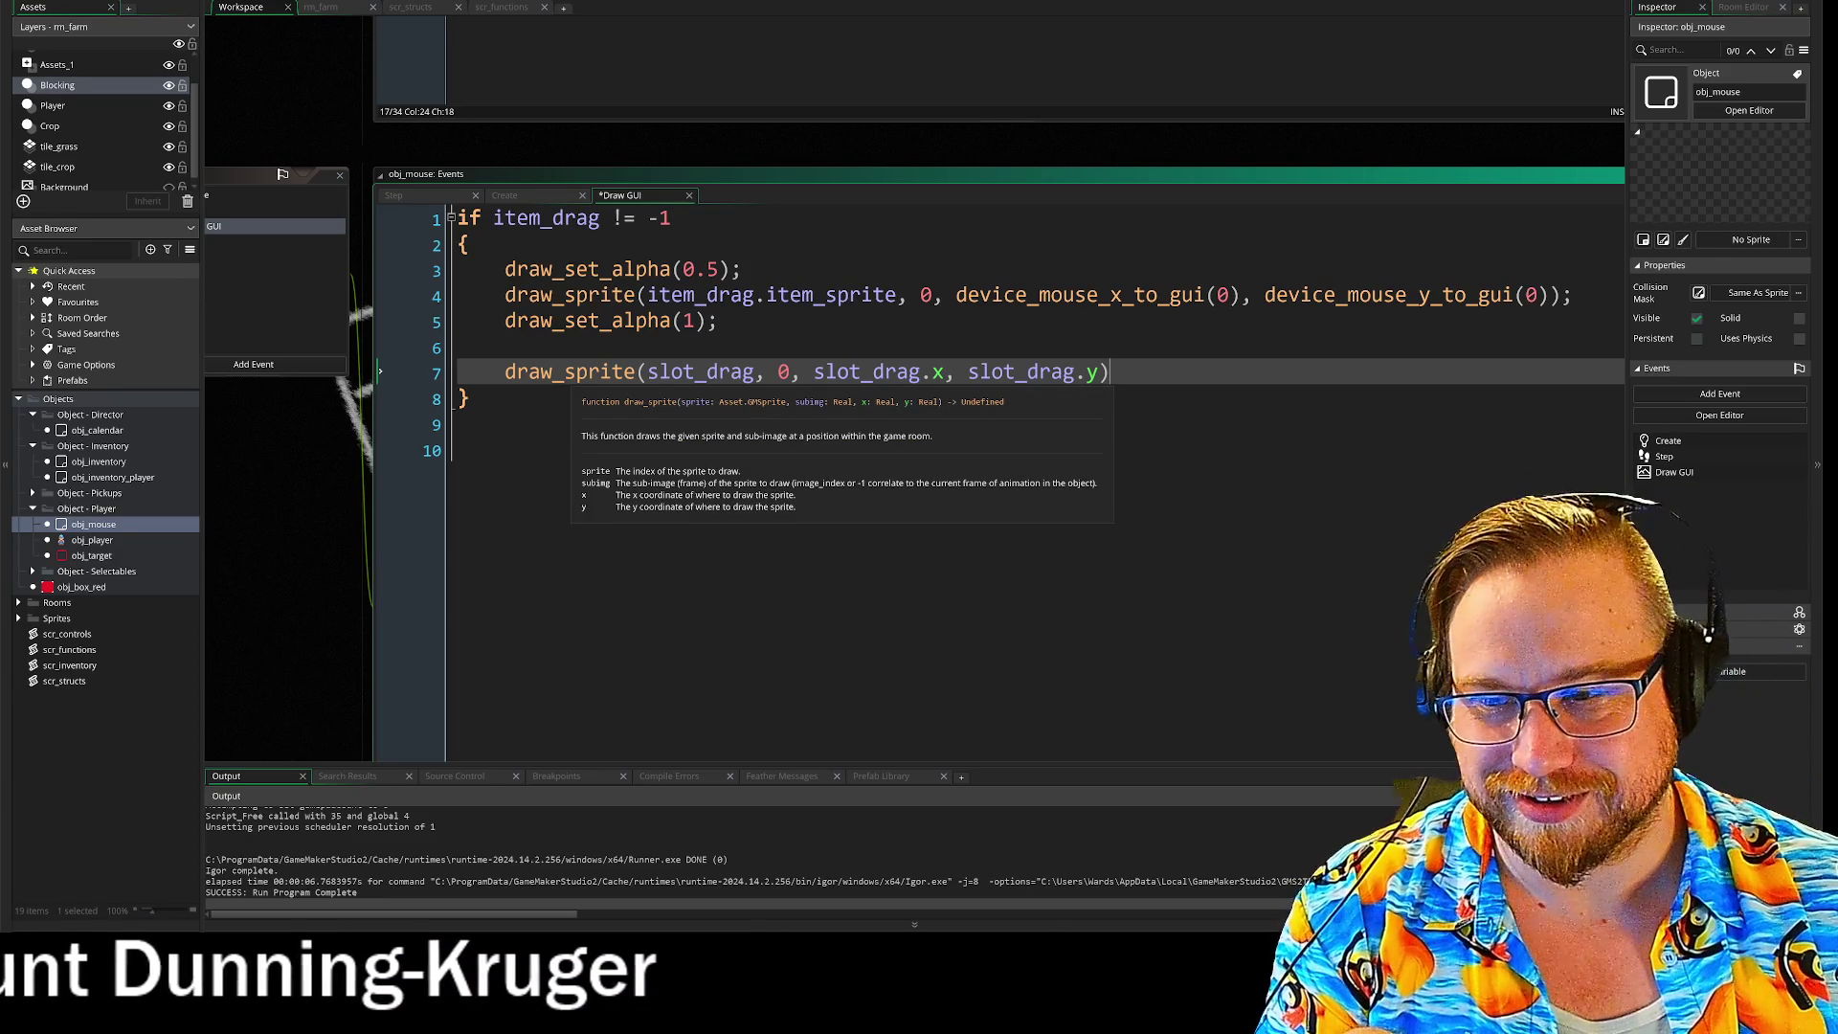
key(End)
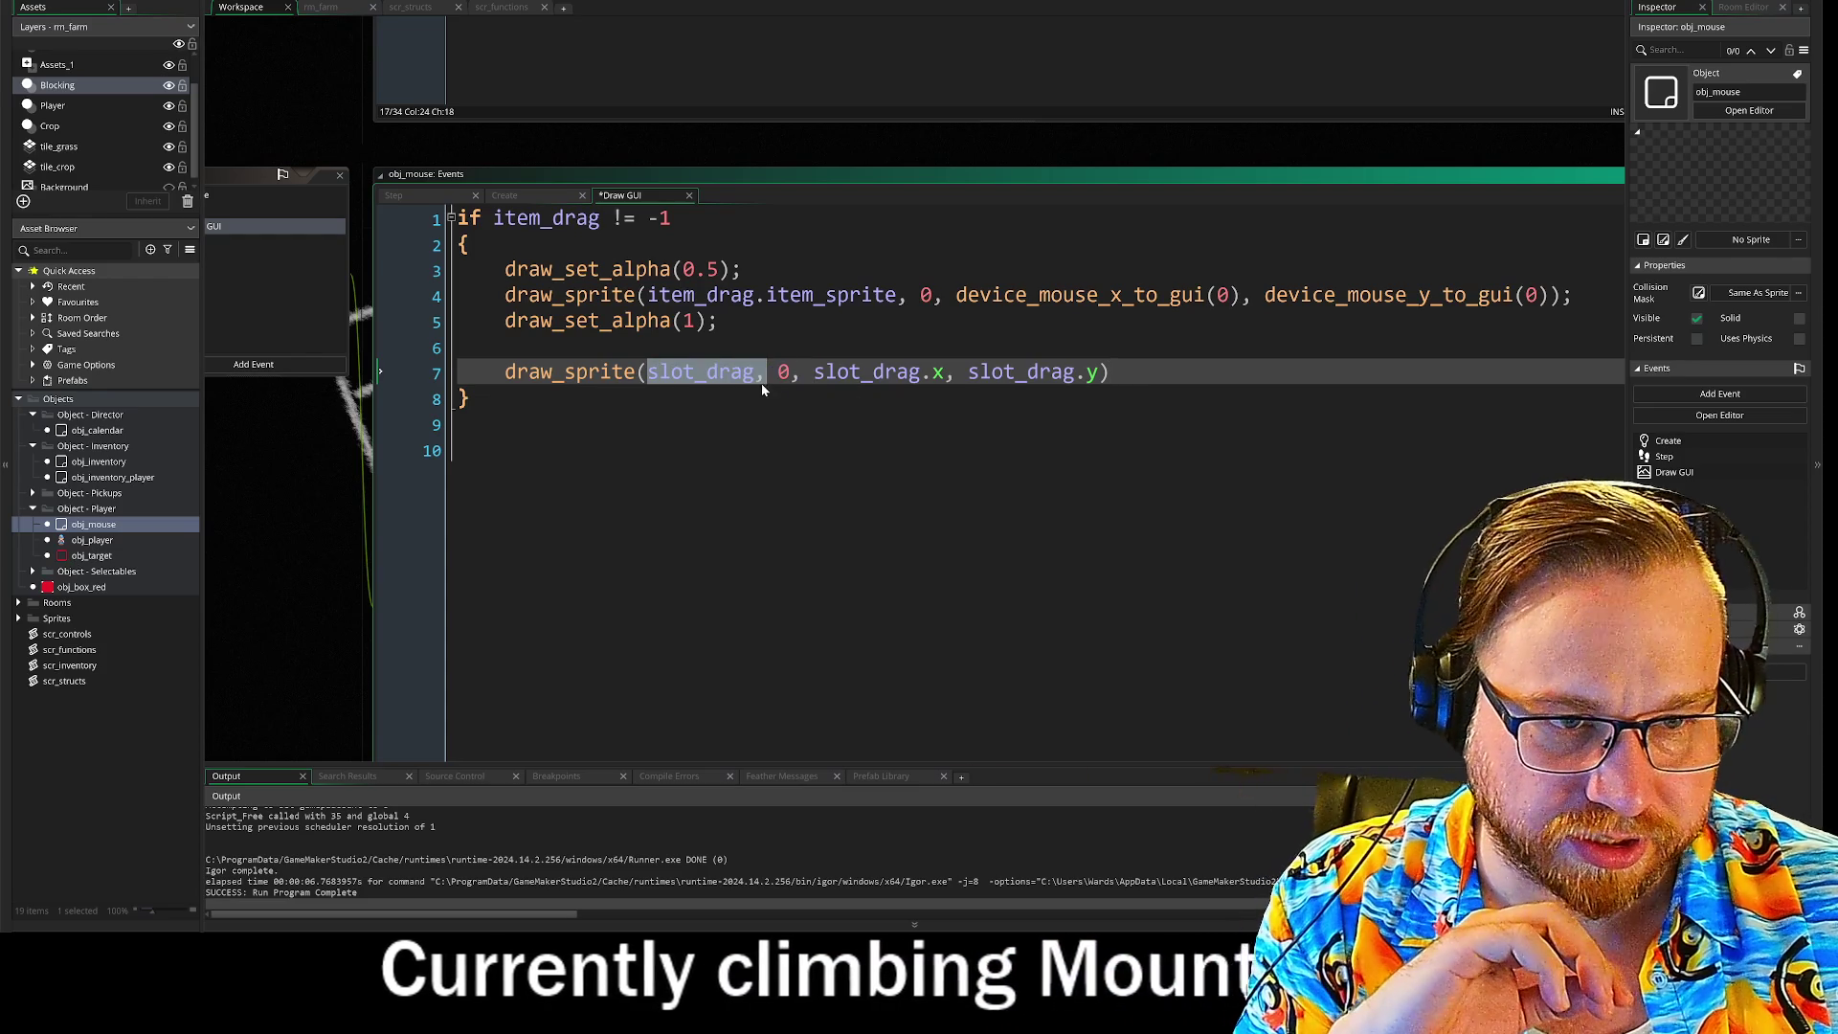
double_click(756, 383)
click(19, 619)
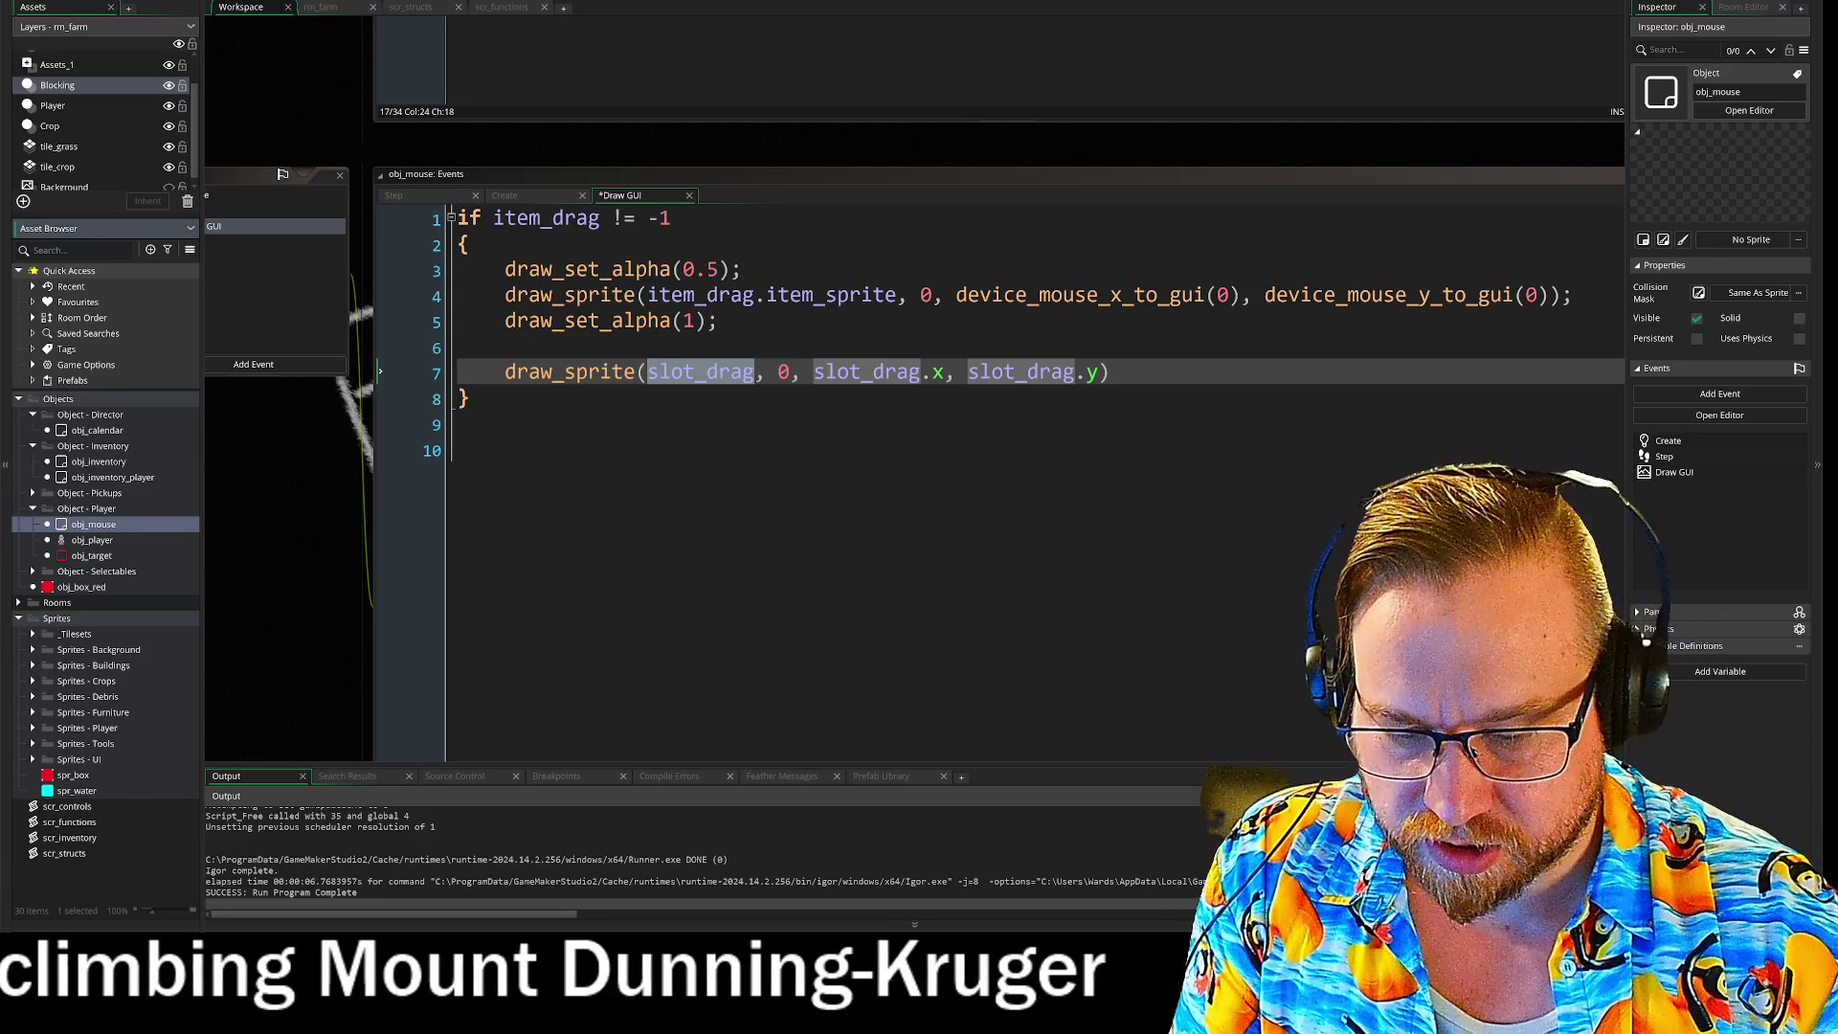
Step: Cancel the accidental deletion of obj_mouse and reselect slot_drag on line 7
key(Delete)
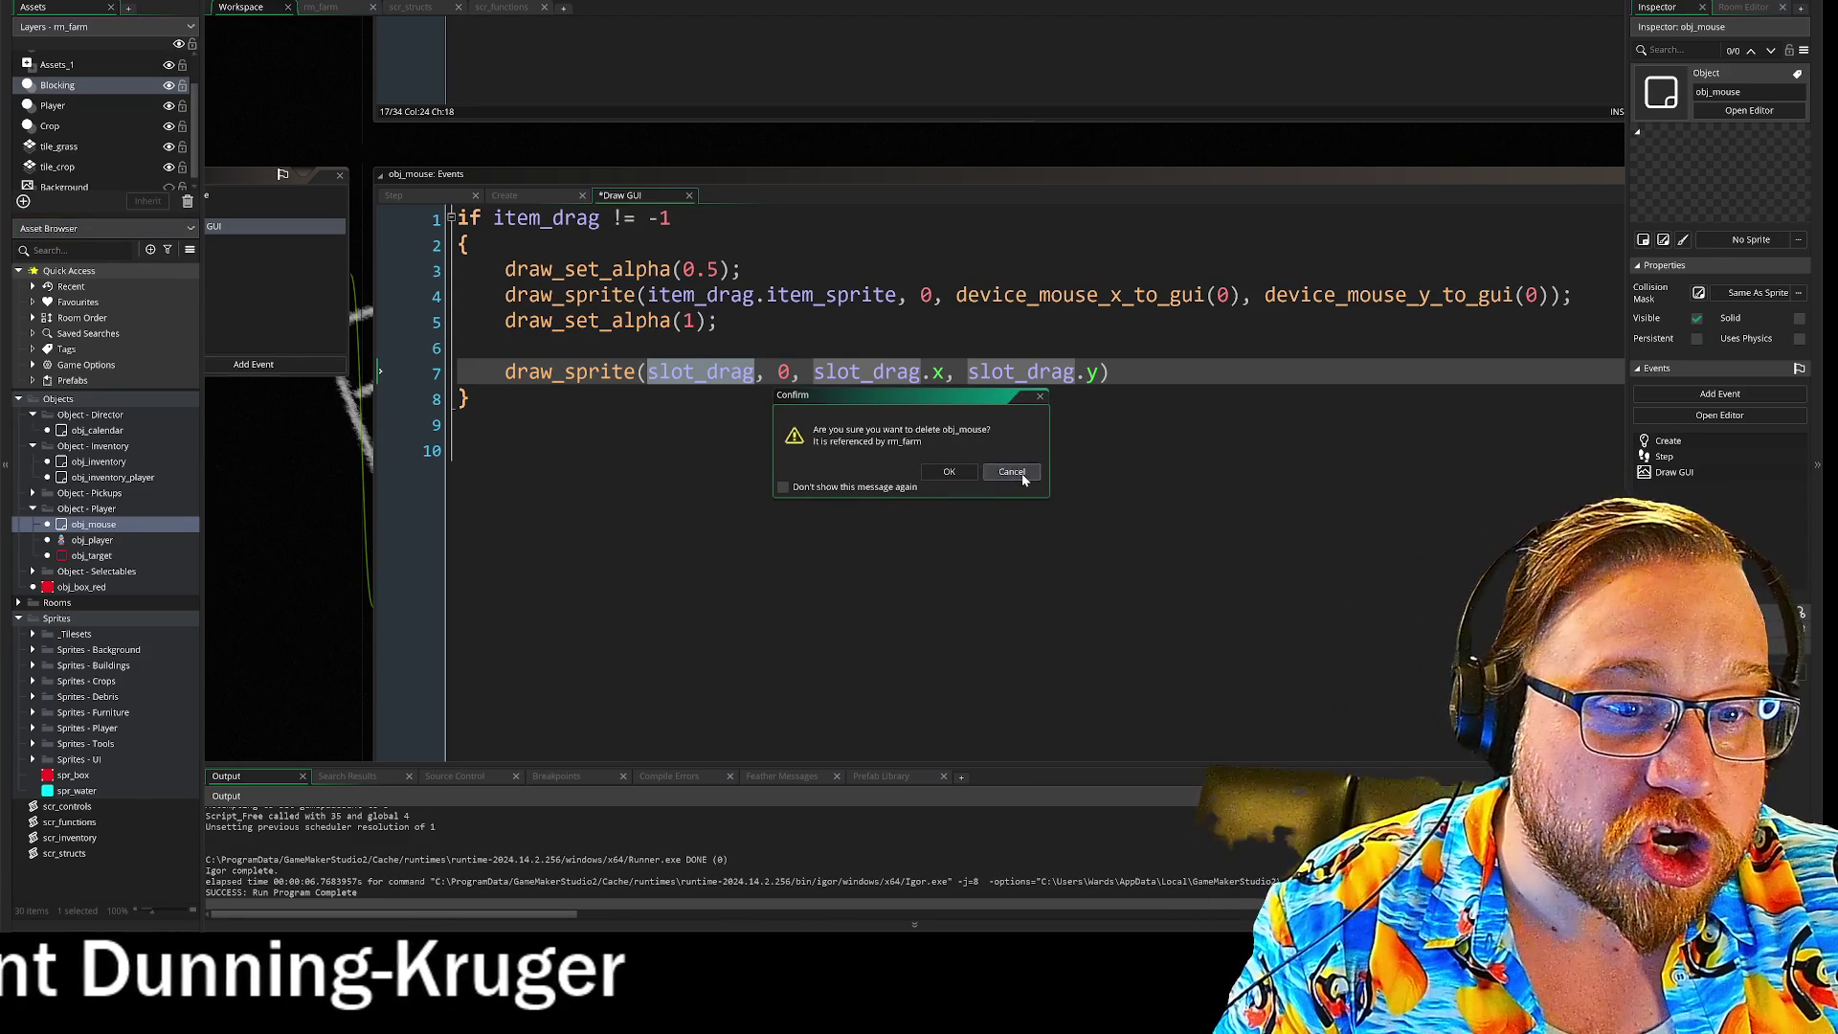
click(1012, 472)
double_click(753, 375)
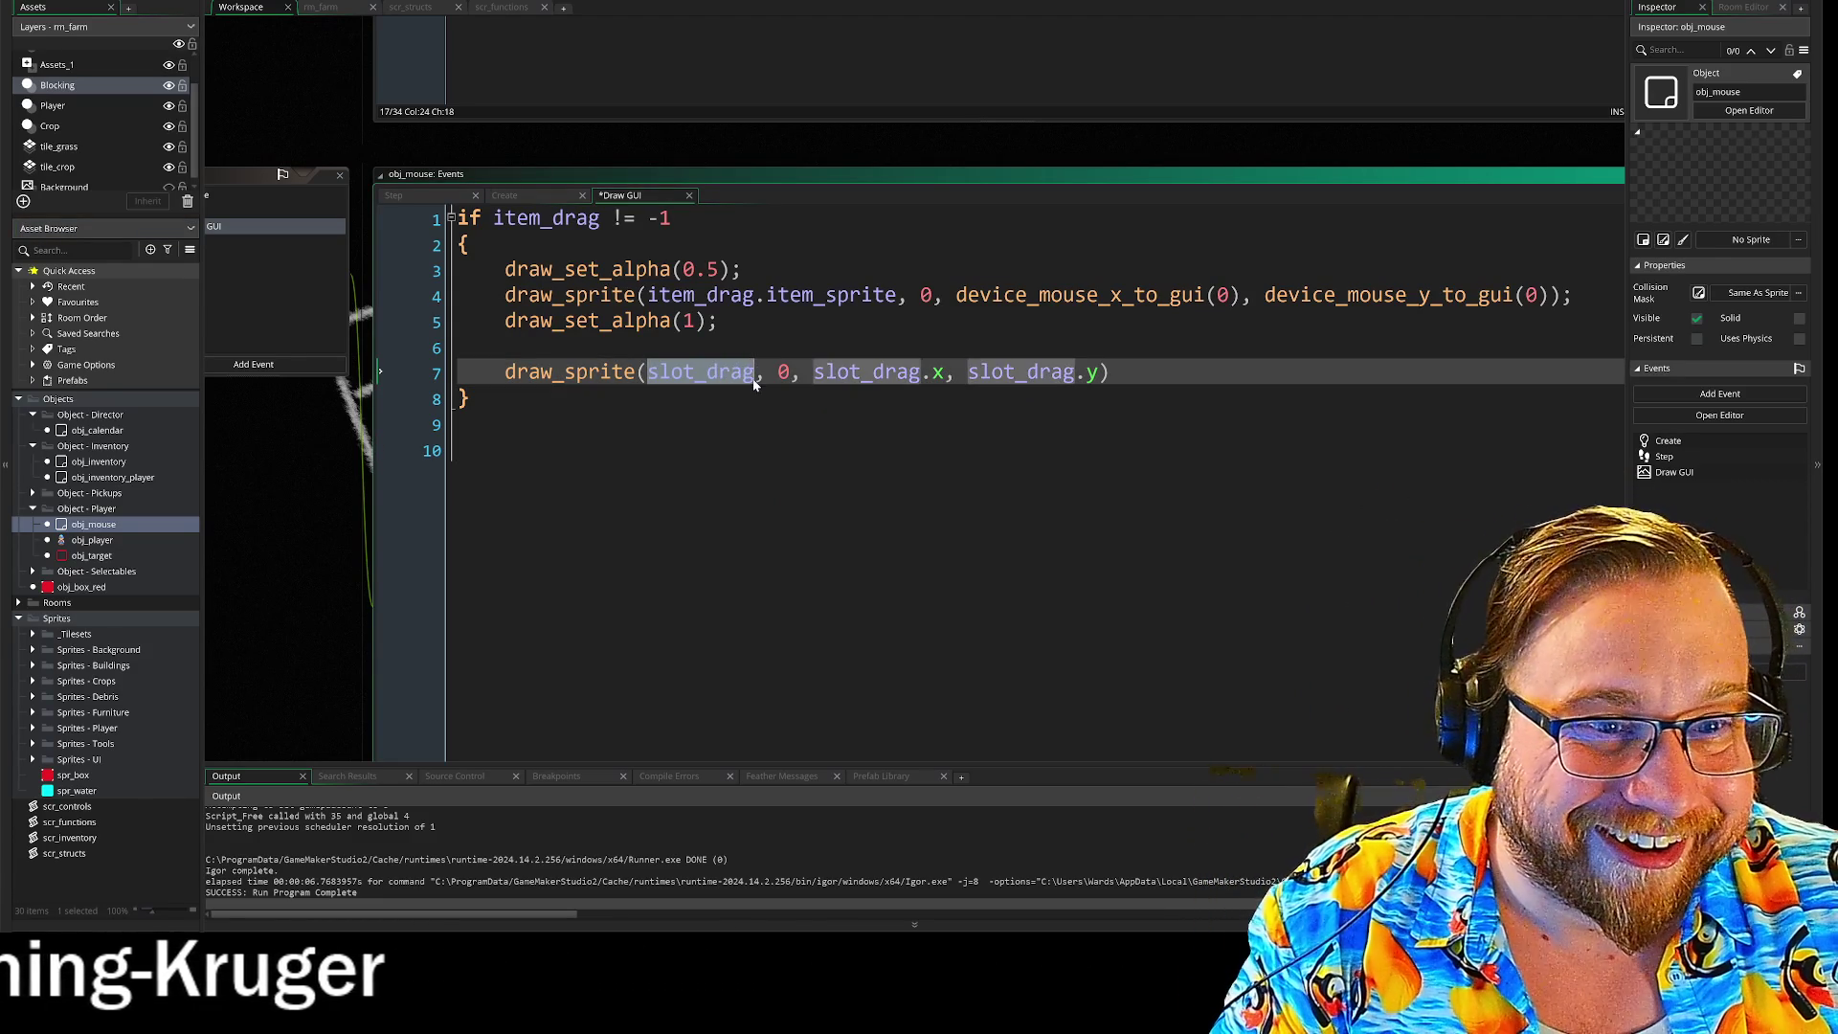
Step: Replace the line 7 sprite argument with spr_box and launch a test run with F5
text(spr_)
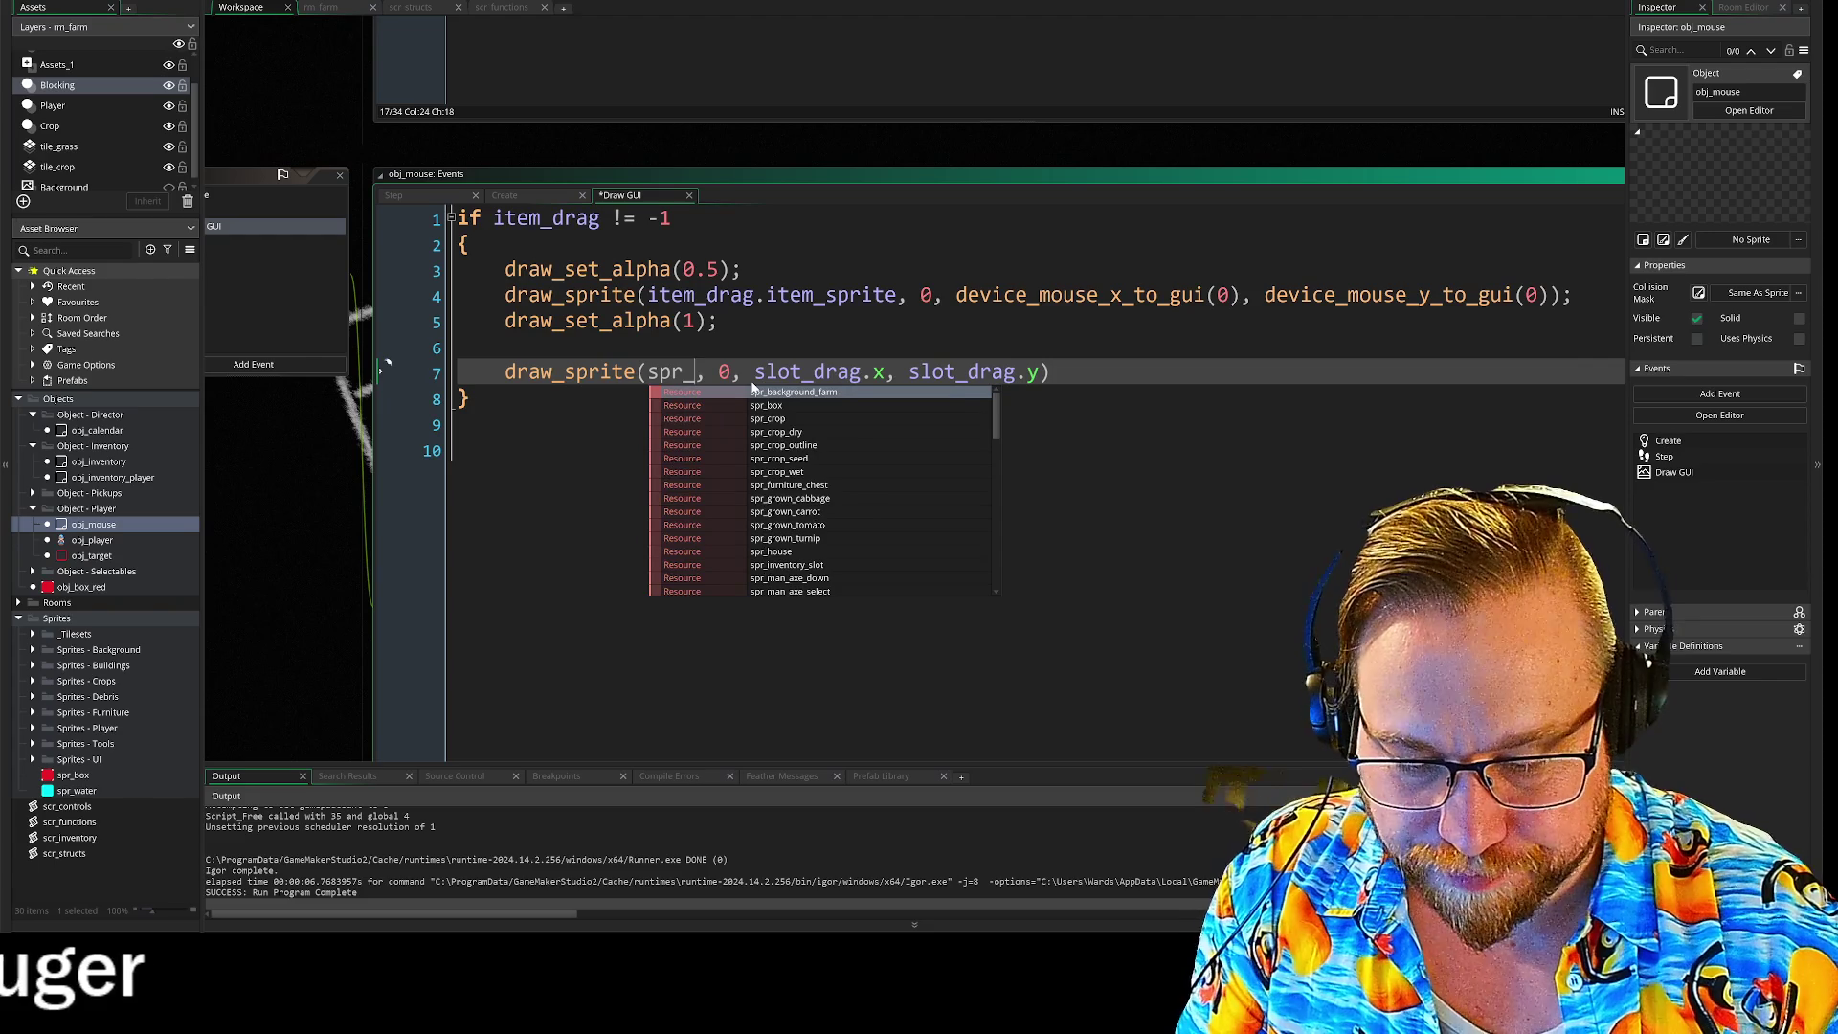
key(Down)
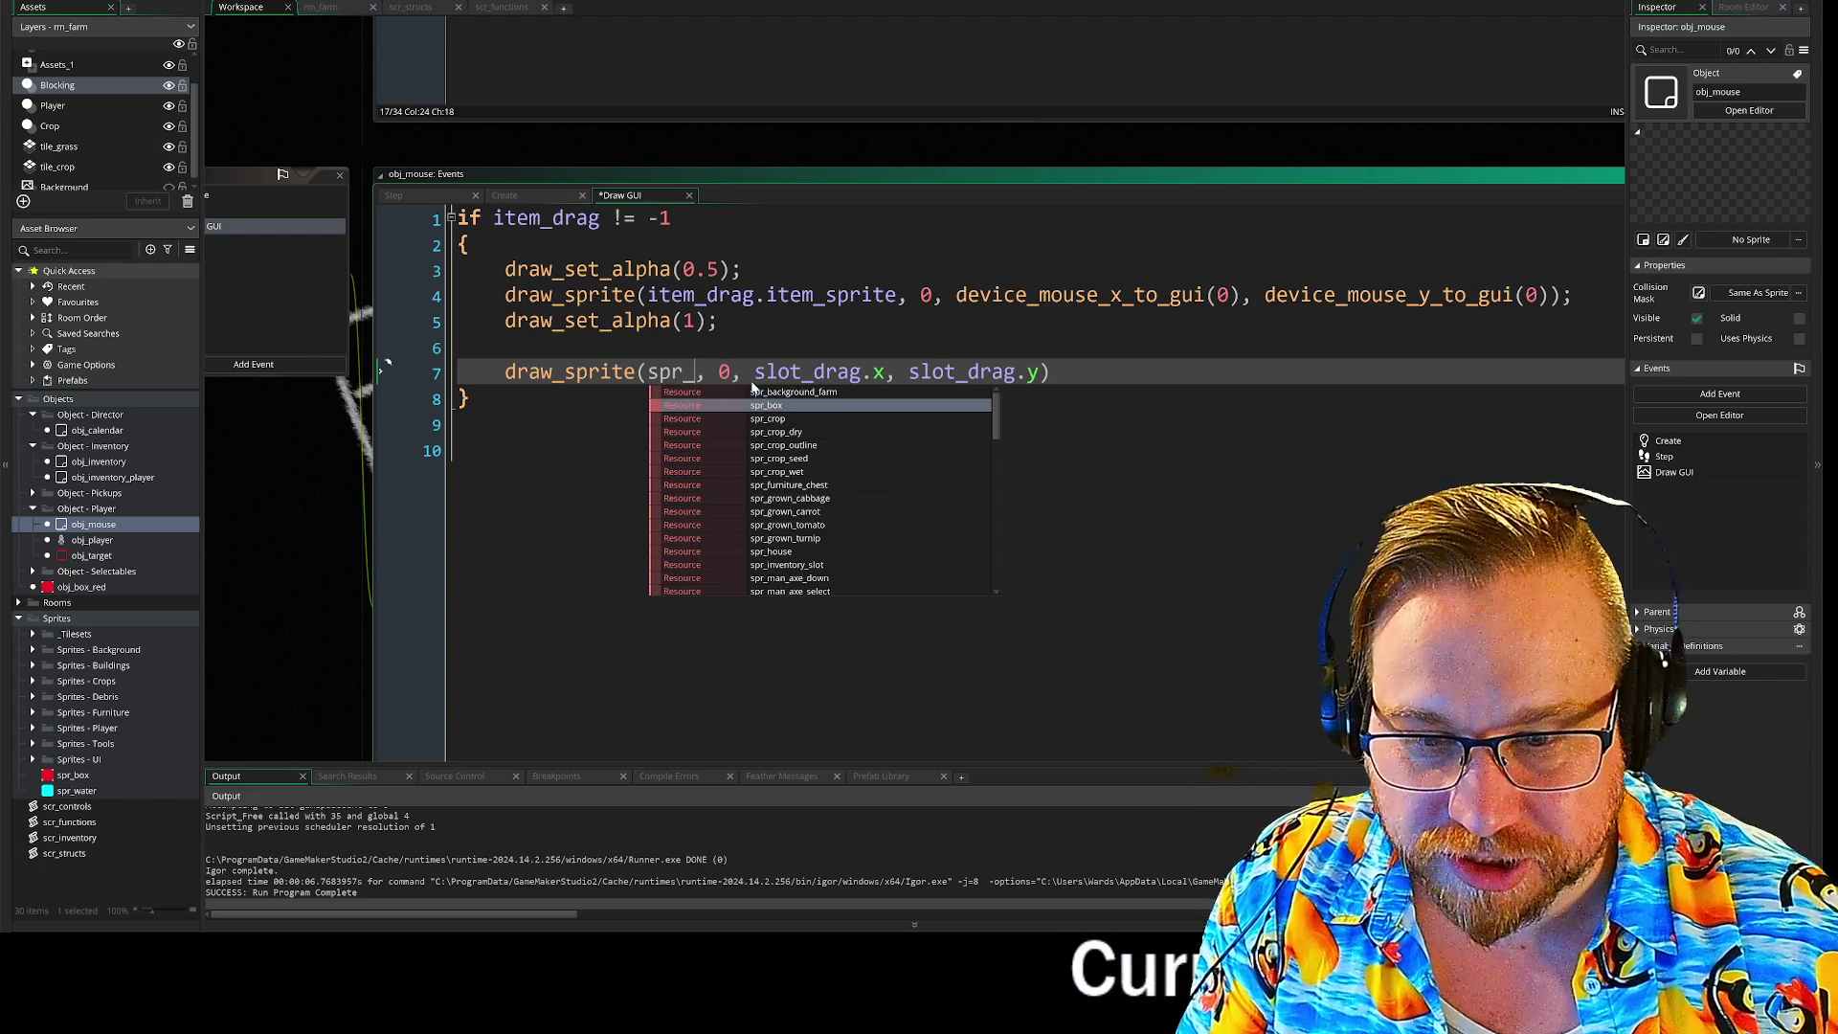
key(Return)
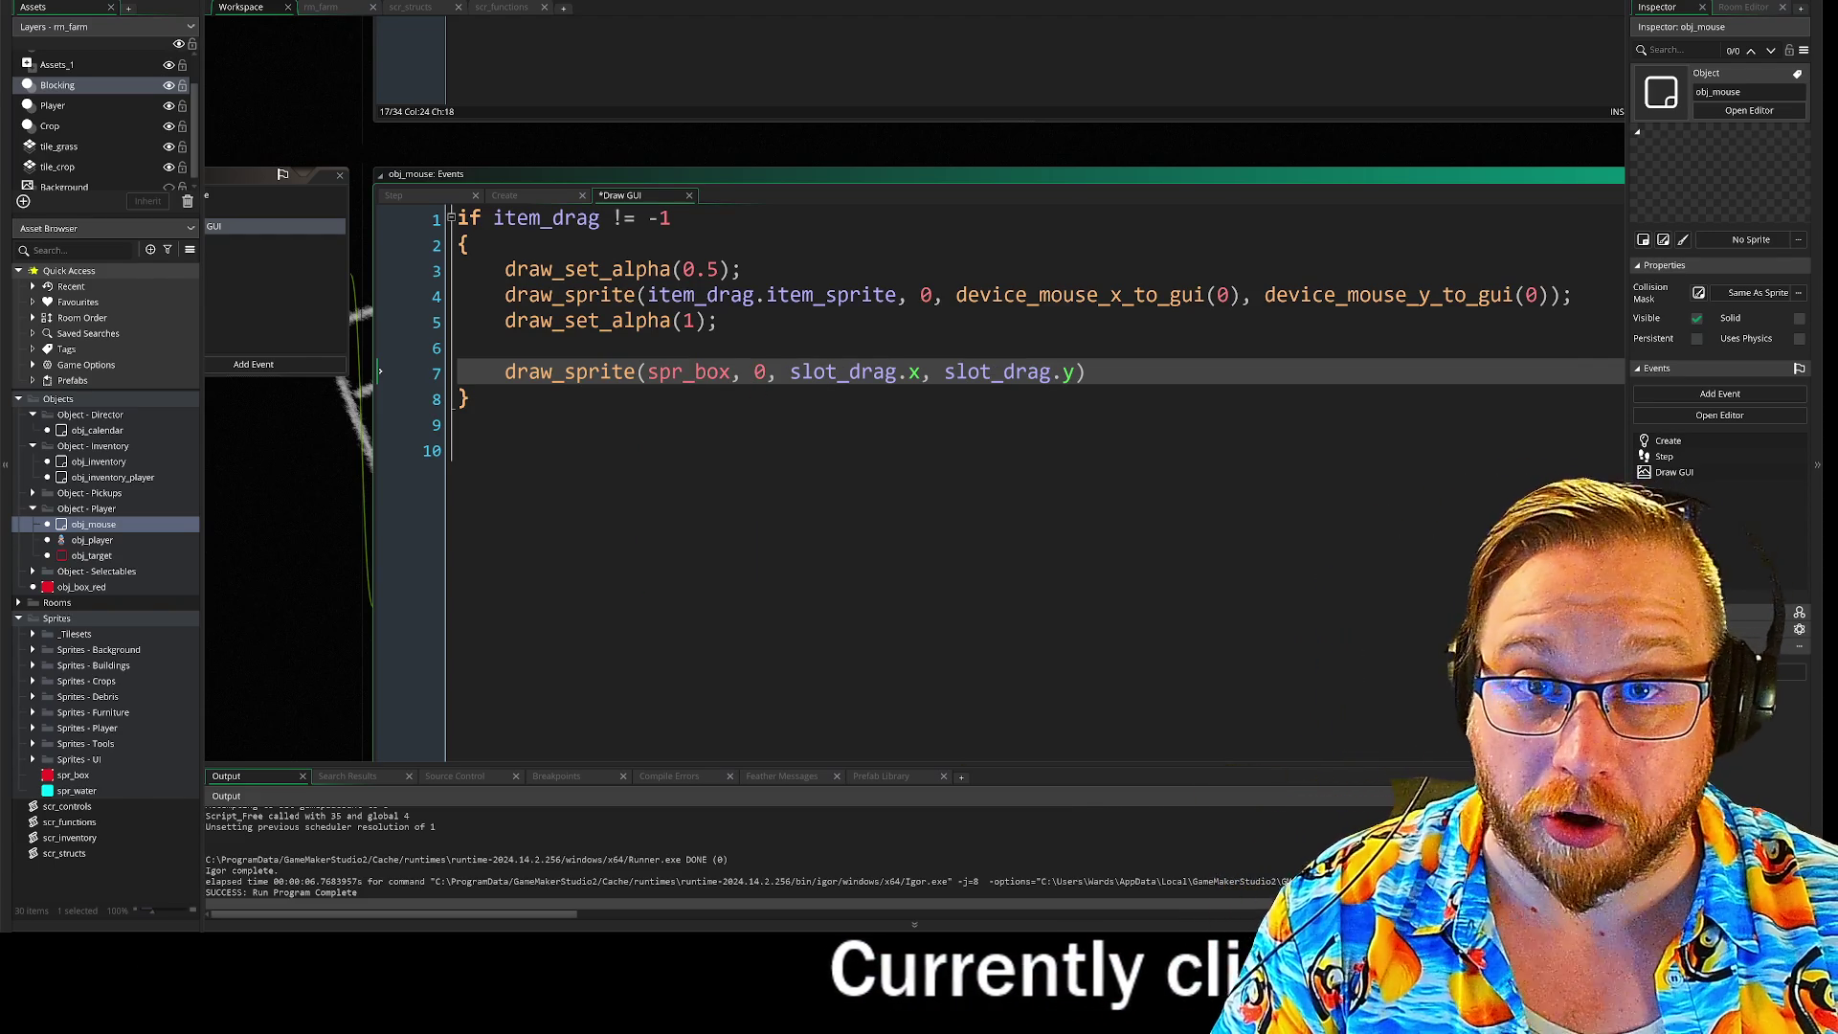
key(F5)
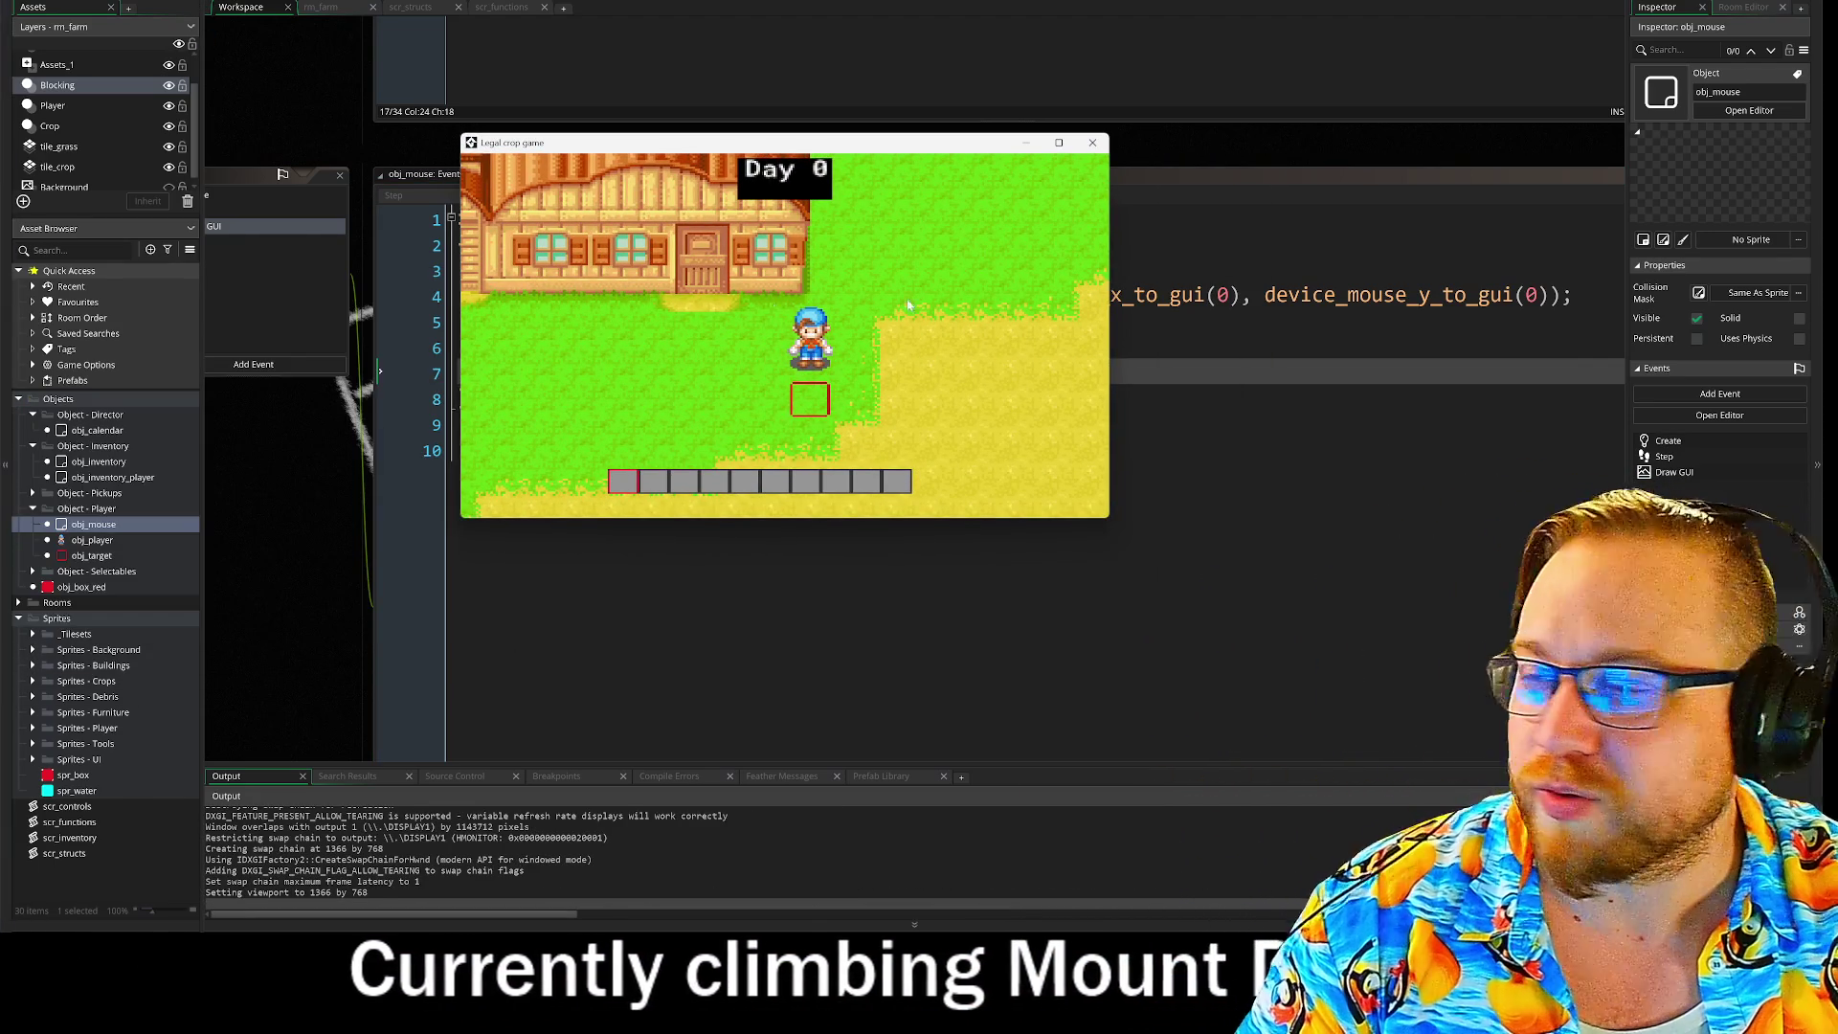
Step: Open the in-game inventory, pick up a tool, then abort after the Draw GUI line 7 error
key(i)
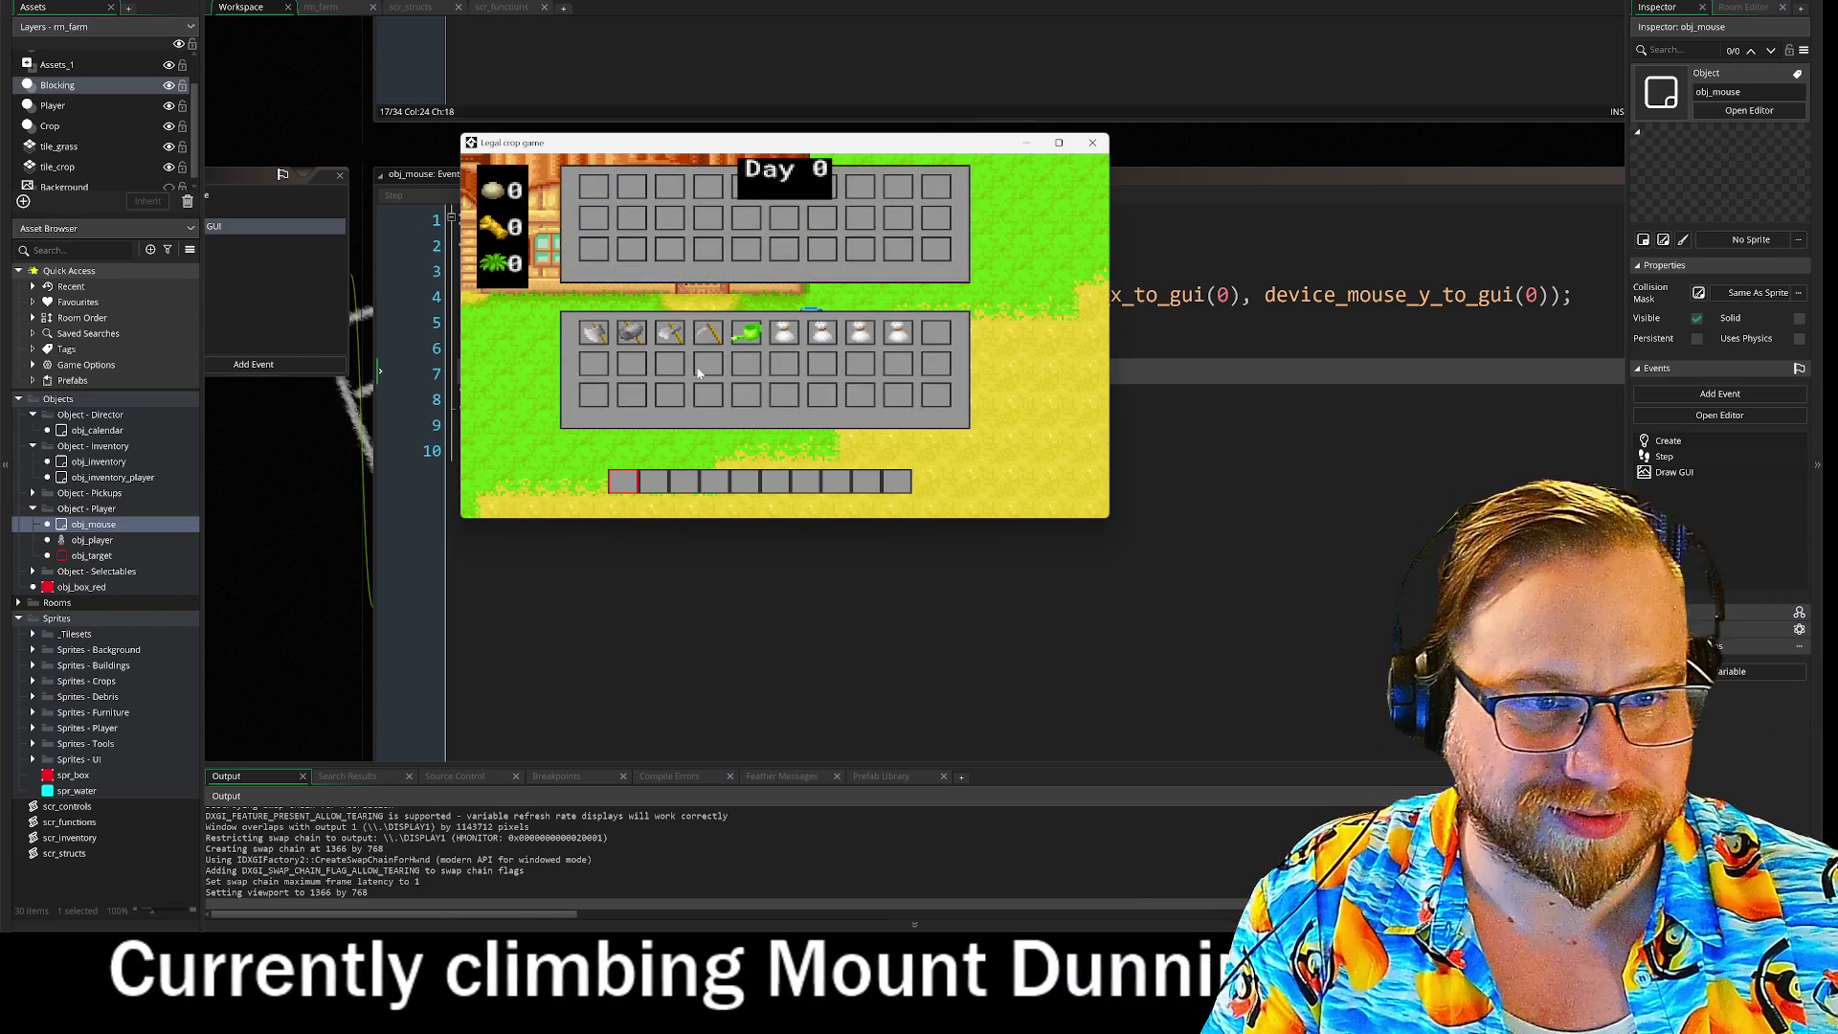
click(673, 335)
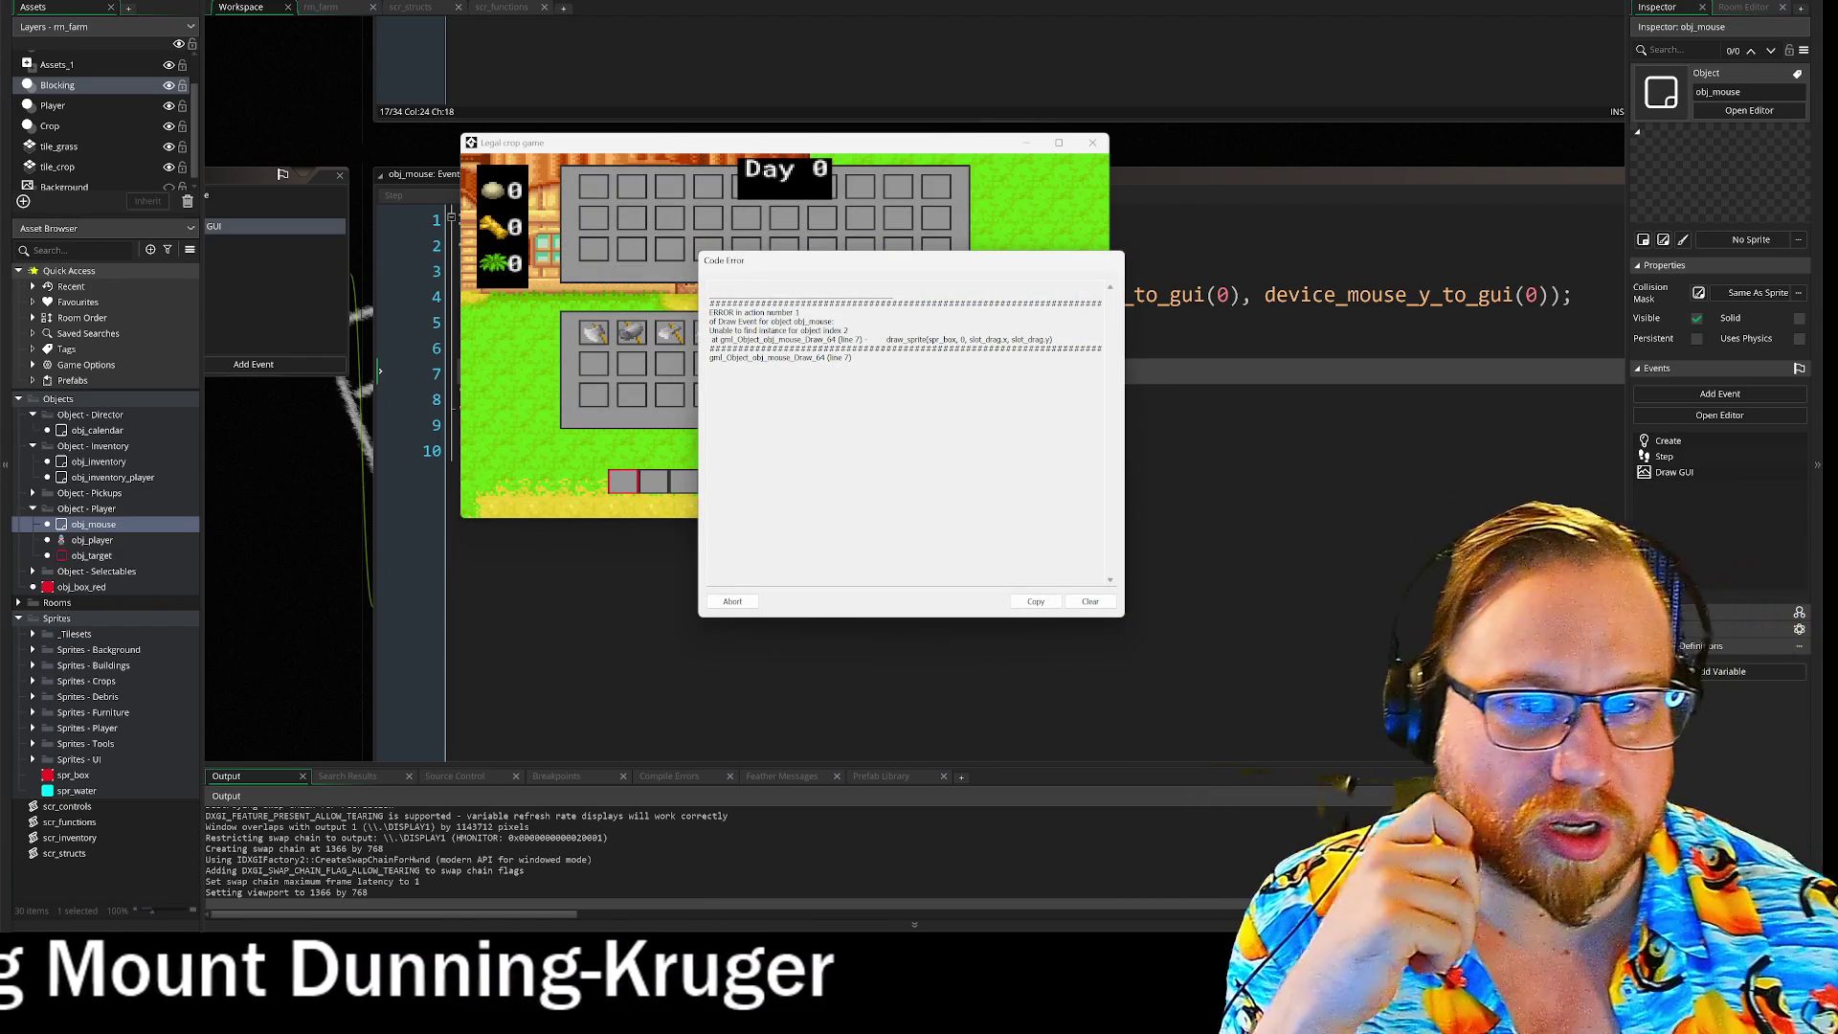
mouse_move(769, 142)
mouse_down()
mouse_move(1194, 117)
mouse_move(1146, 0)
mouse_up()
drag(909, 260, 973, 410)
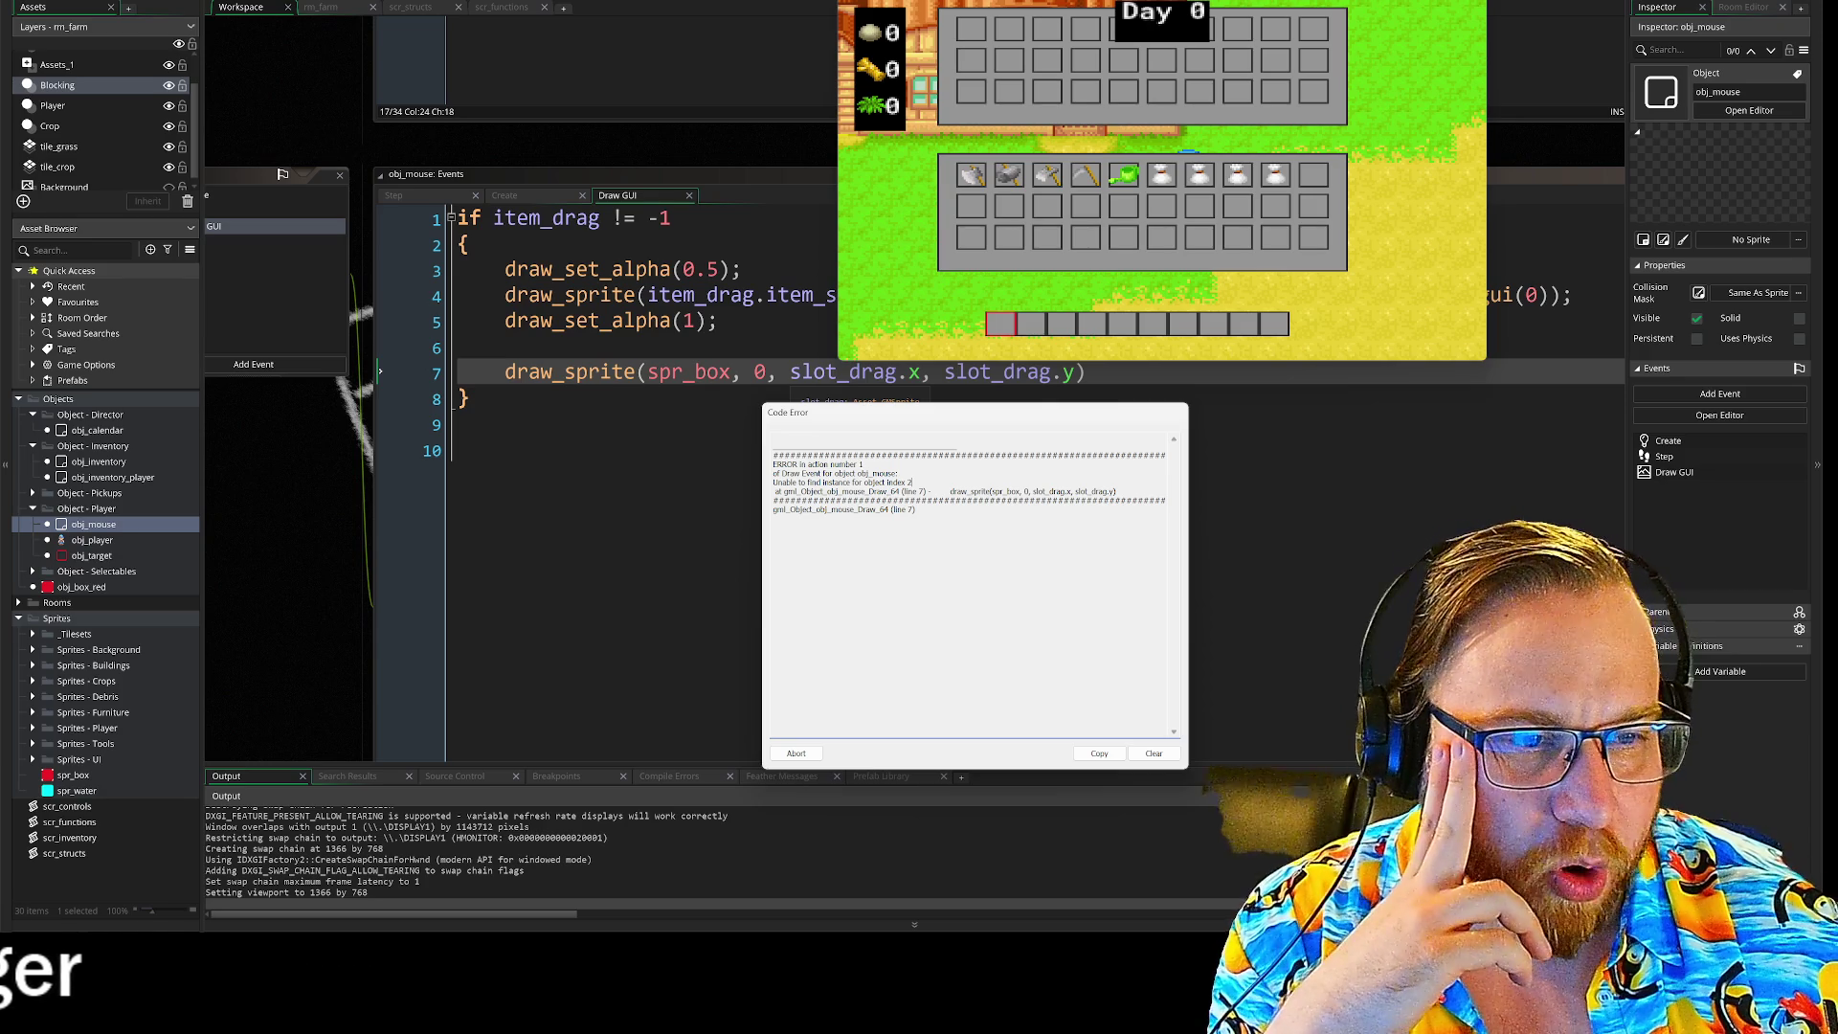
mouse_move(823, 419)
mouse_down()
mouse_move(894, 433)
mouse_move(900, 381)
mouse_up()
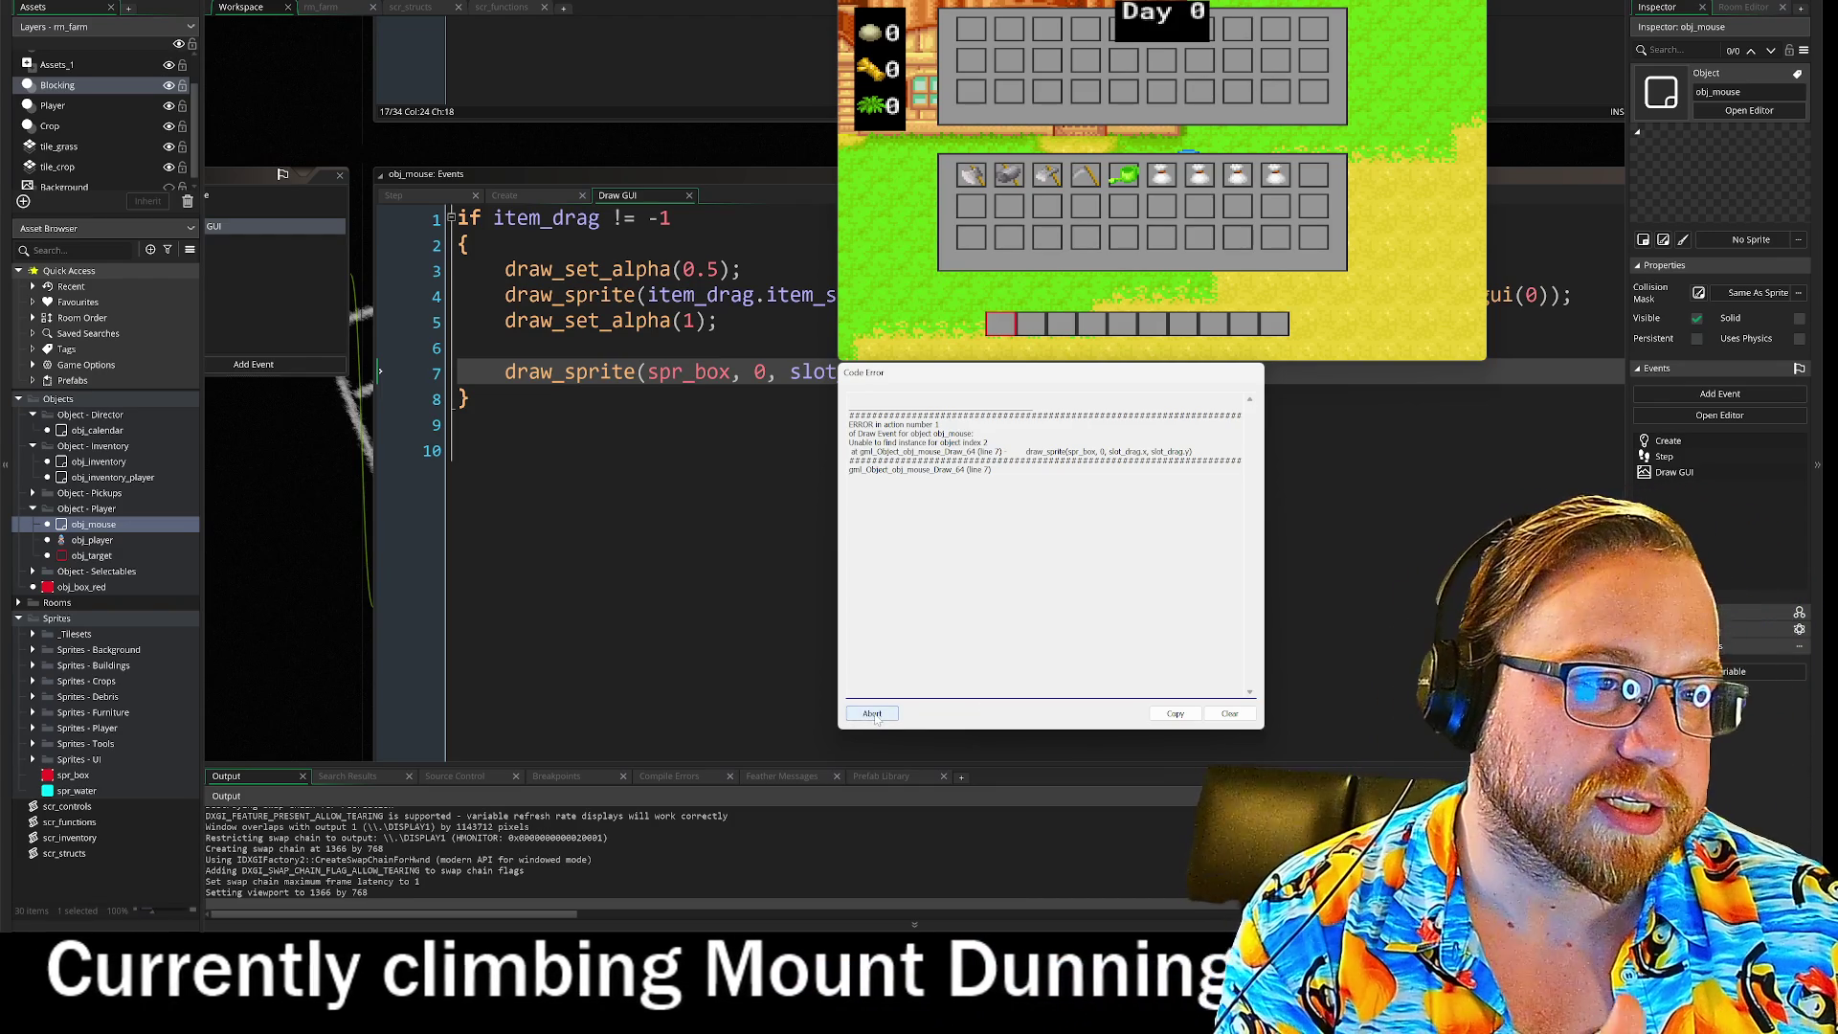
click(875, 717)
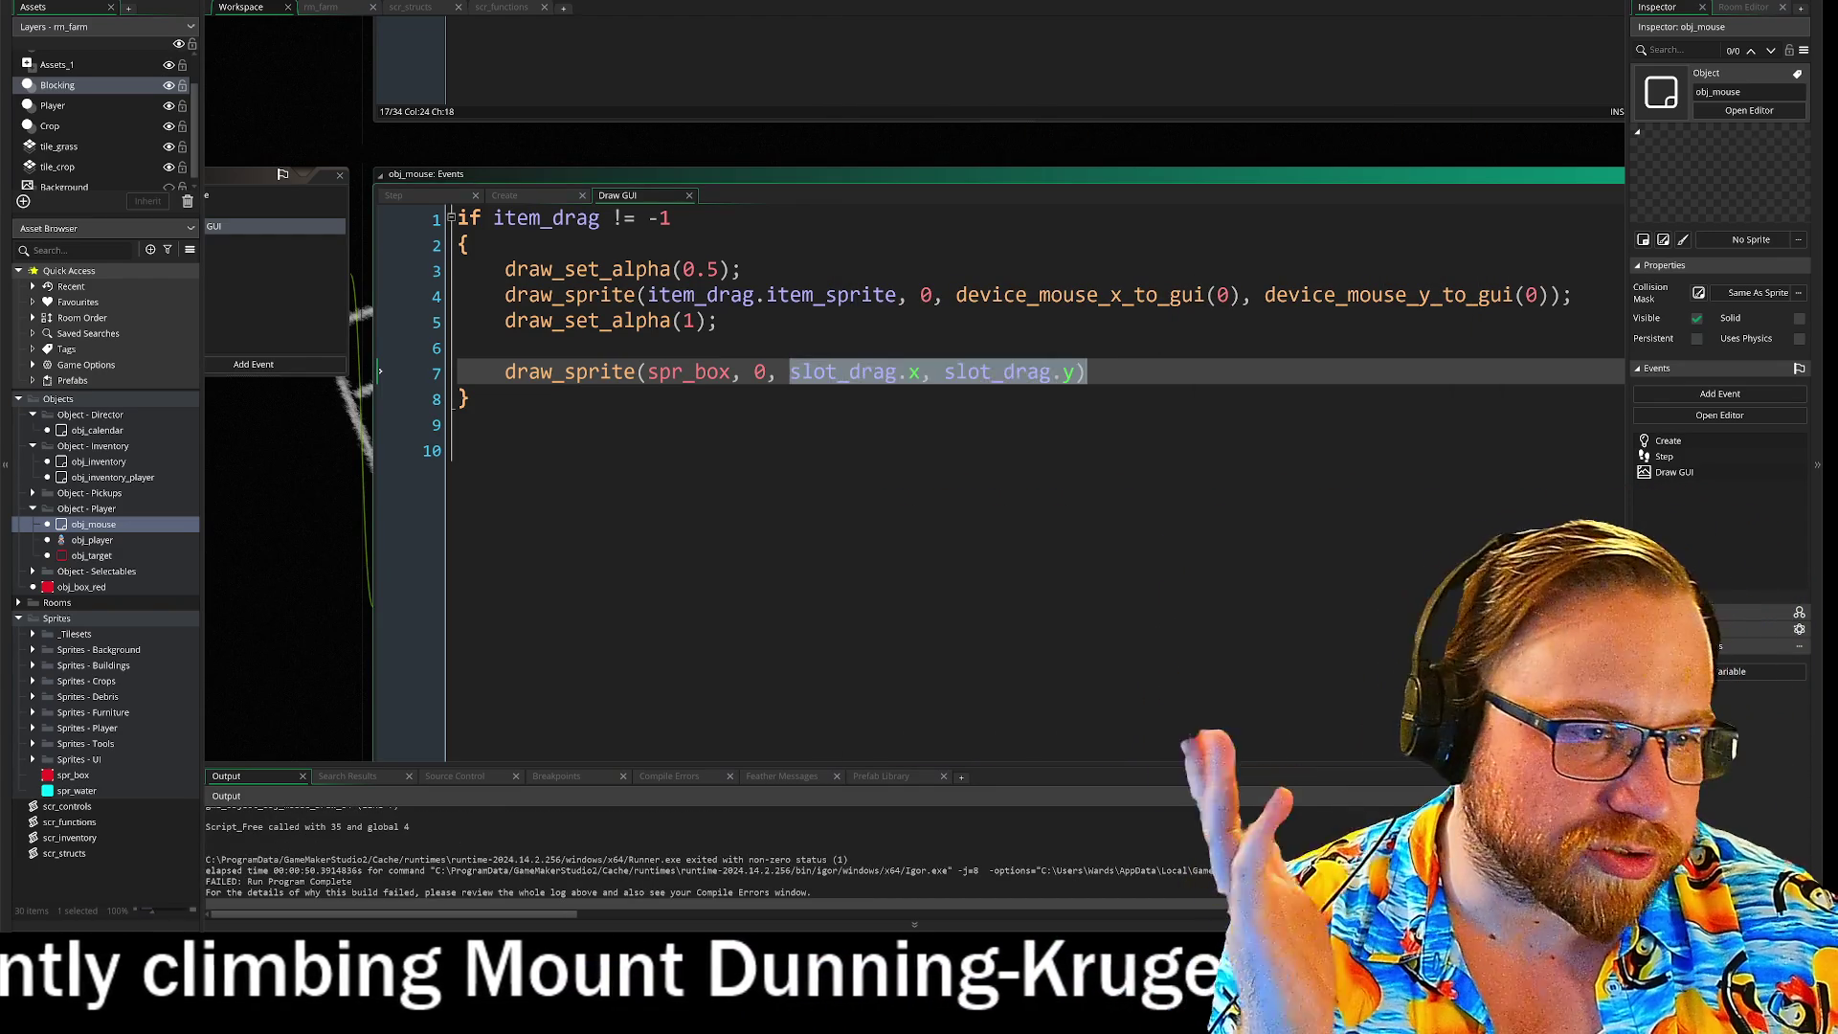
Step: Pan to obj_mouse's events and open its Step event code, then the Create event
click(469, 398)
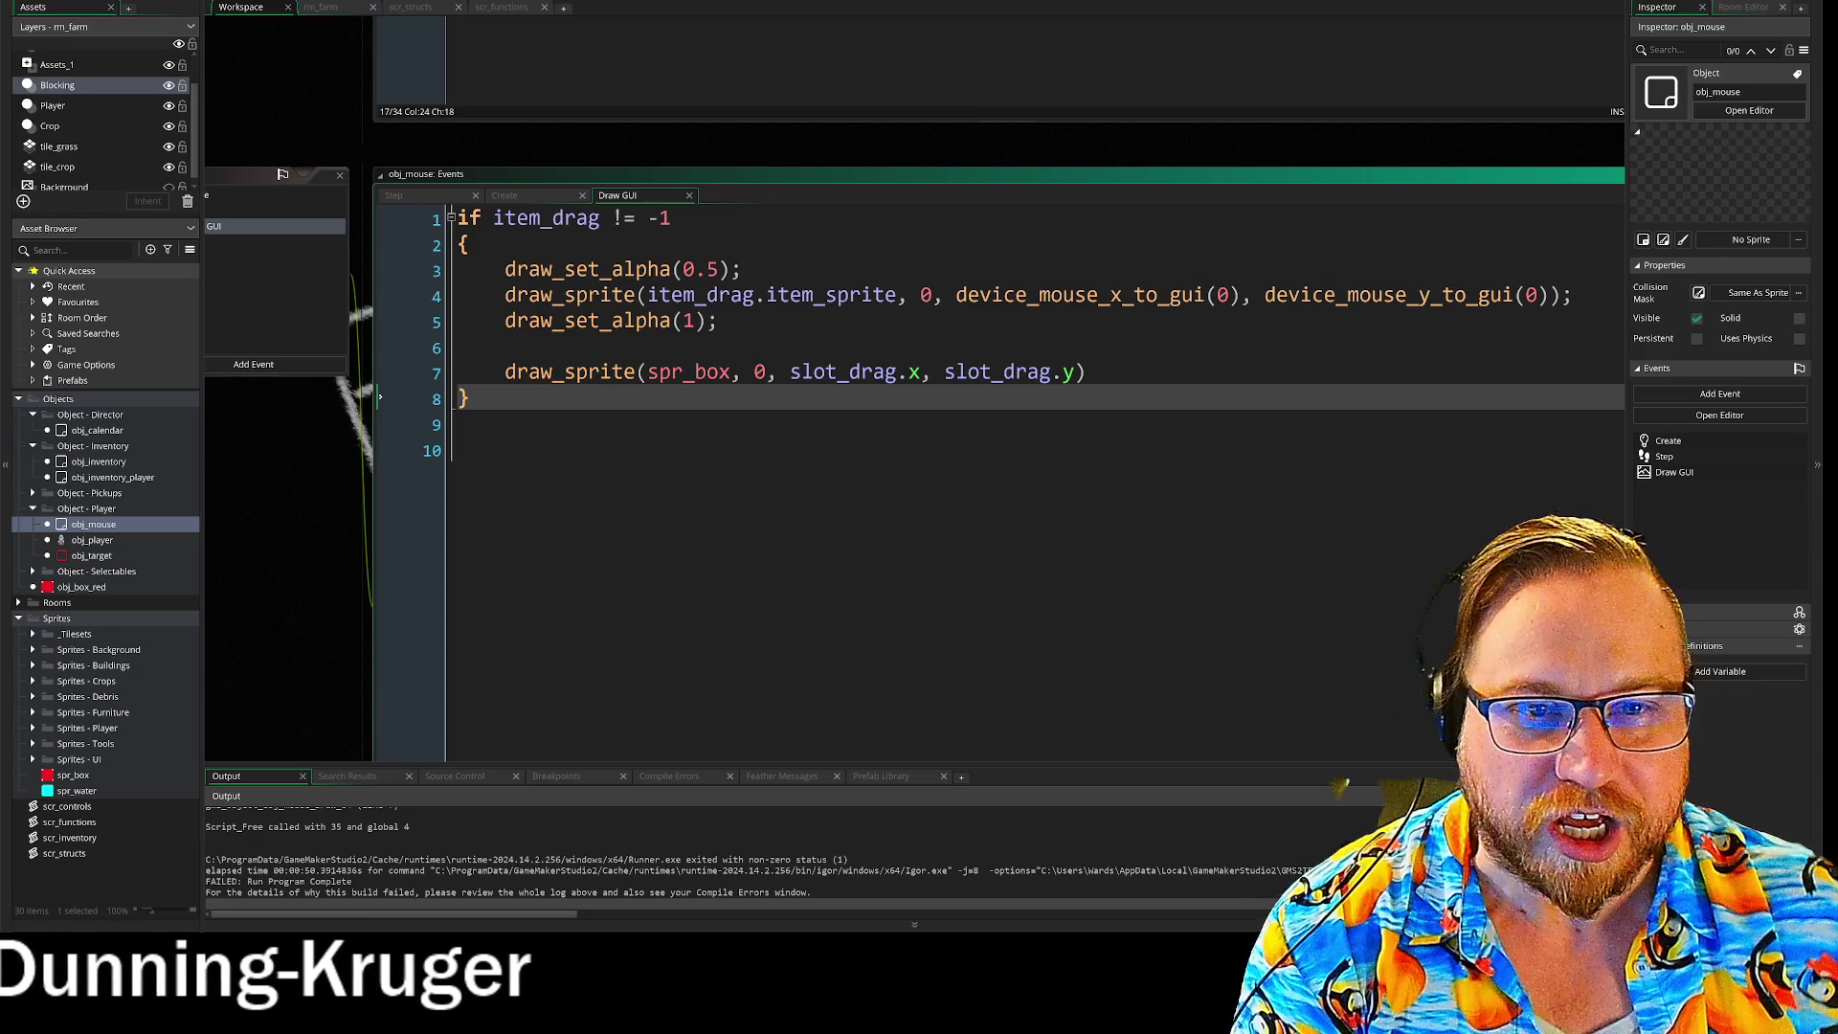
drag(309, 130, 502, 136)
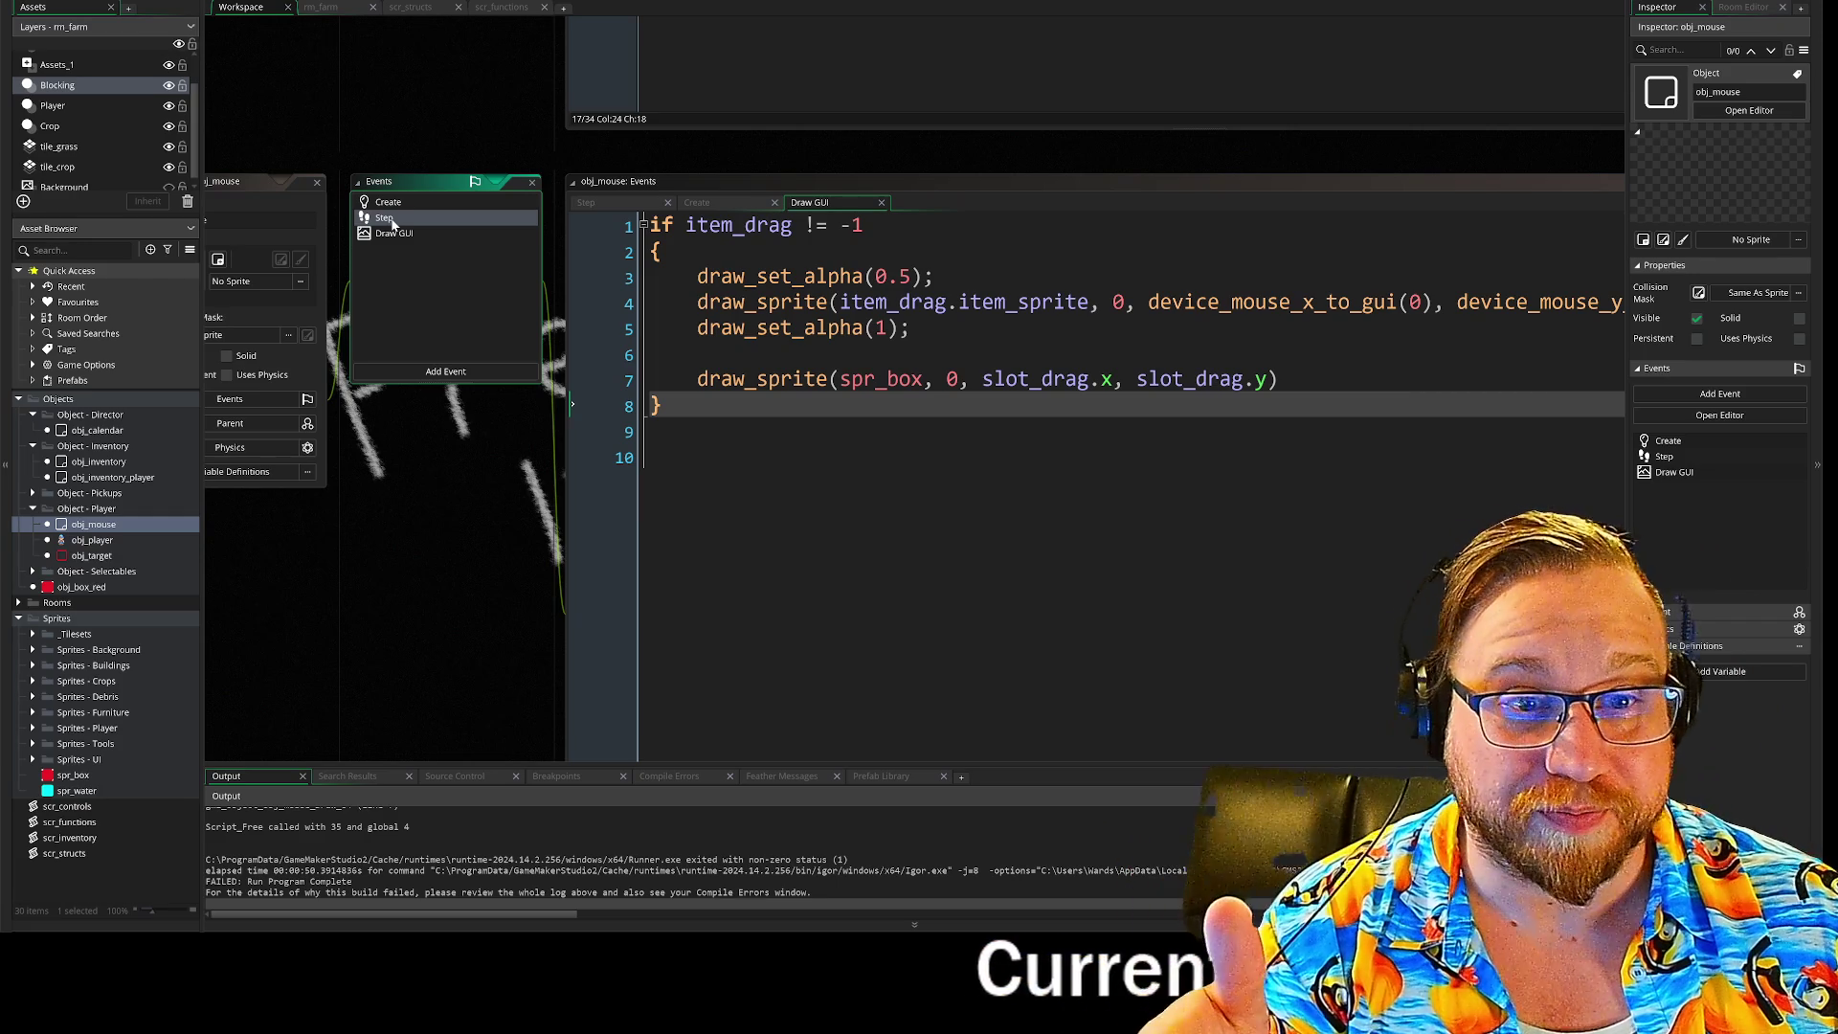
click(388, 220)
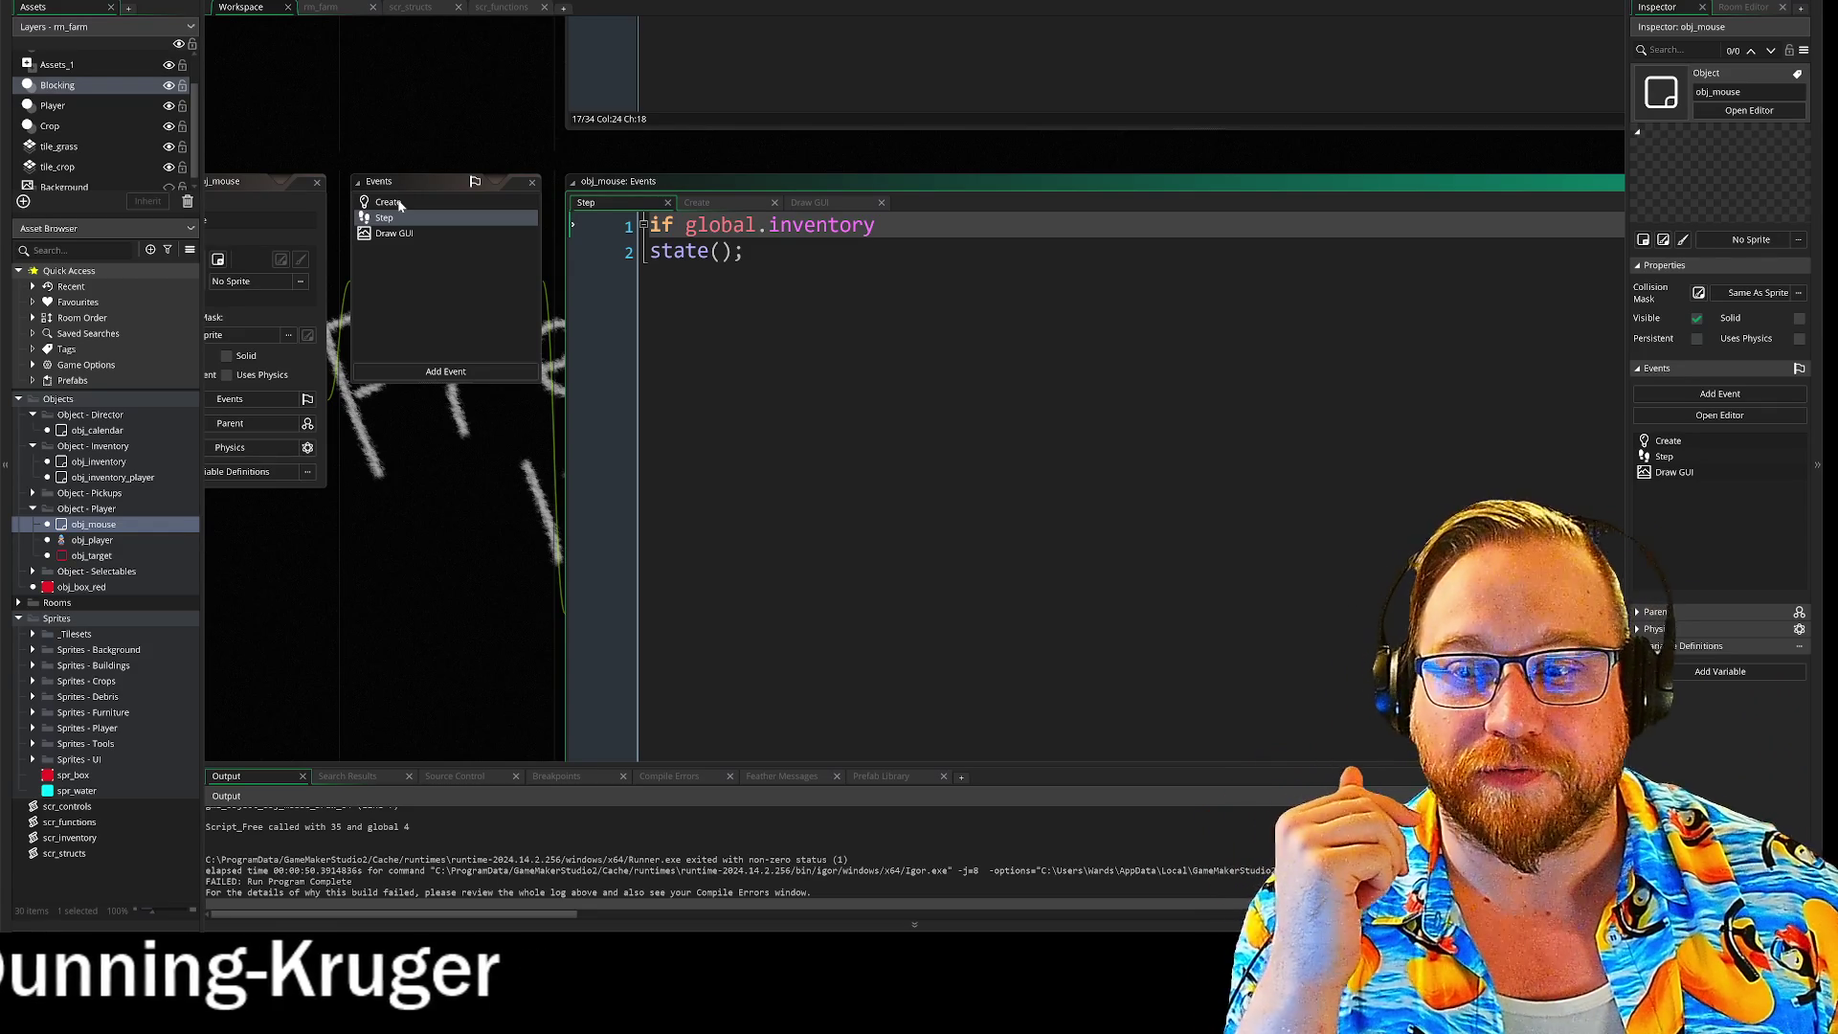
click(400, 204)
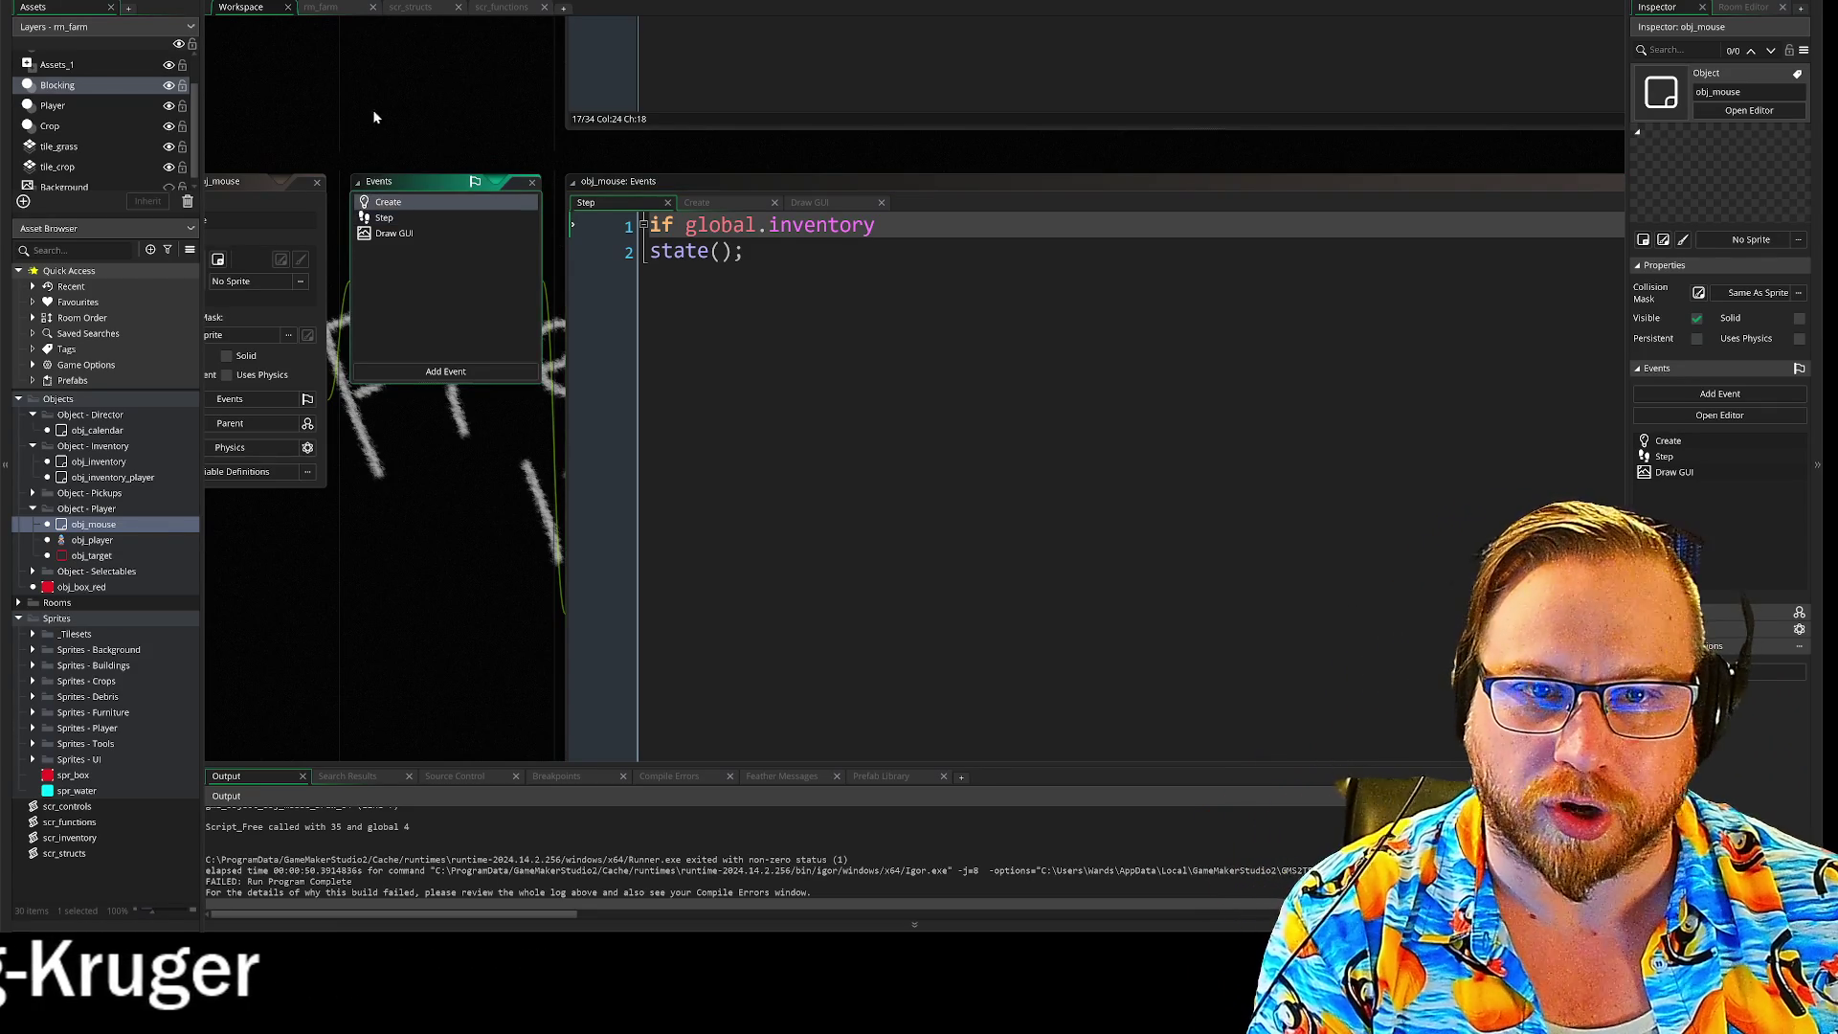
Step: Review the obj_mouse Create event's slot-hover and drag state code, then rerun the farm game
click(390, 207)
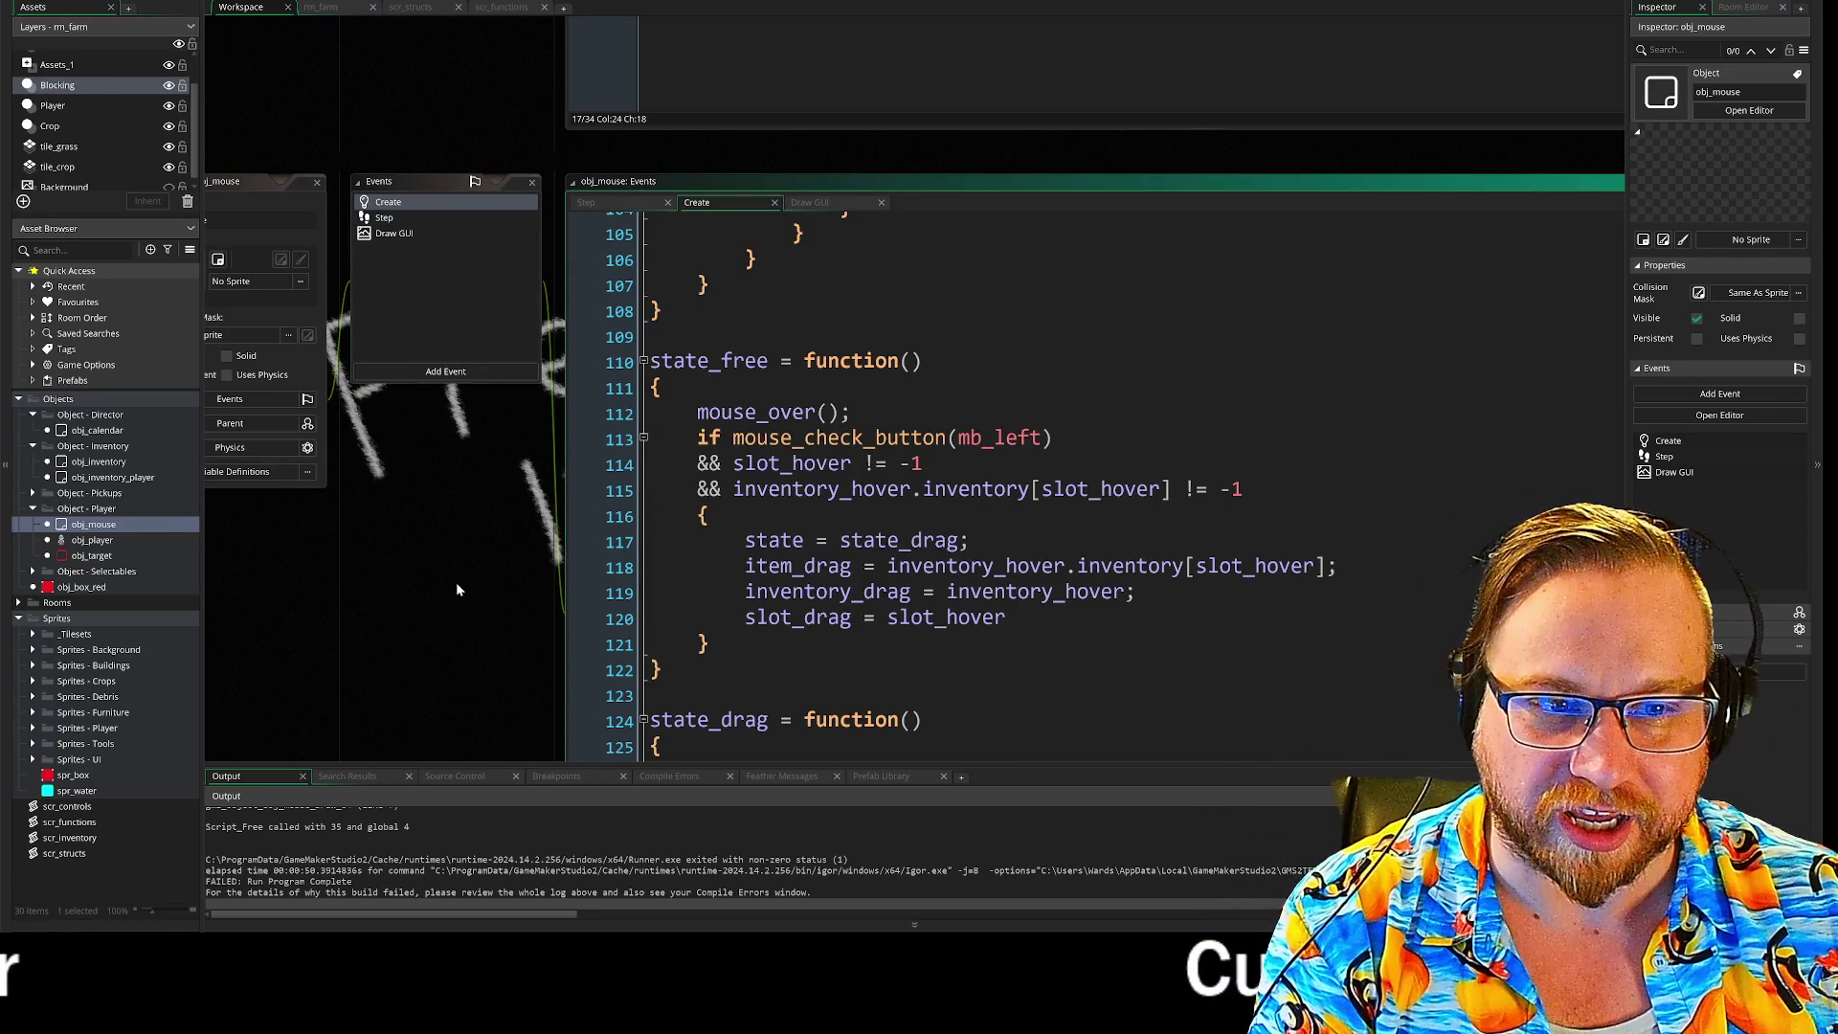
drag(456, 586, 232, 419)
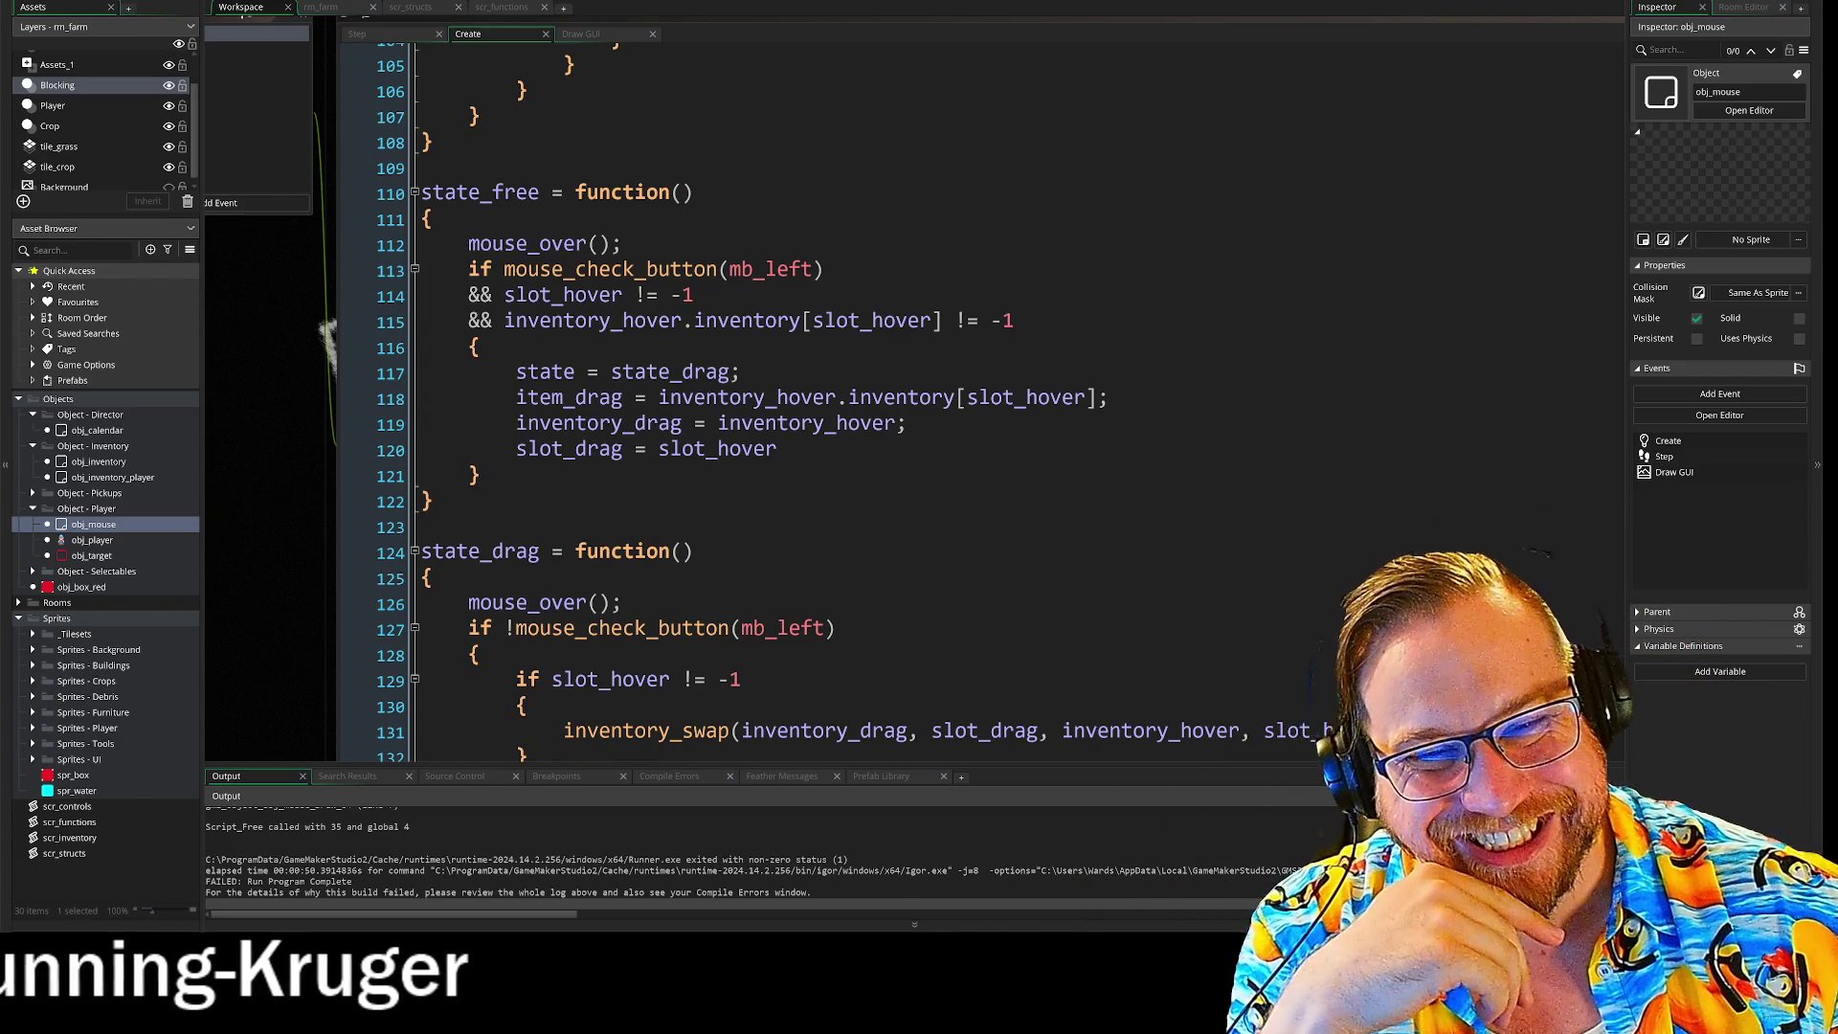
scroll(833, 402, down, 3)
scroll(833, 402, up, 6)
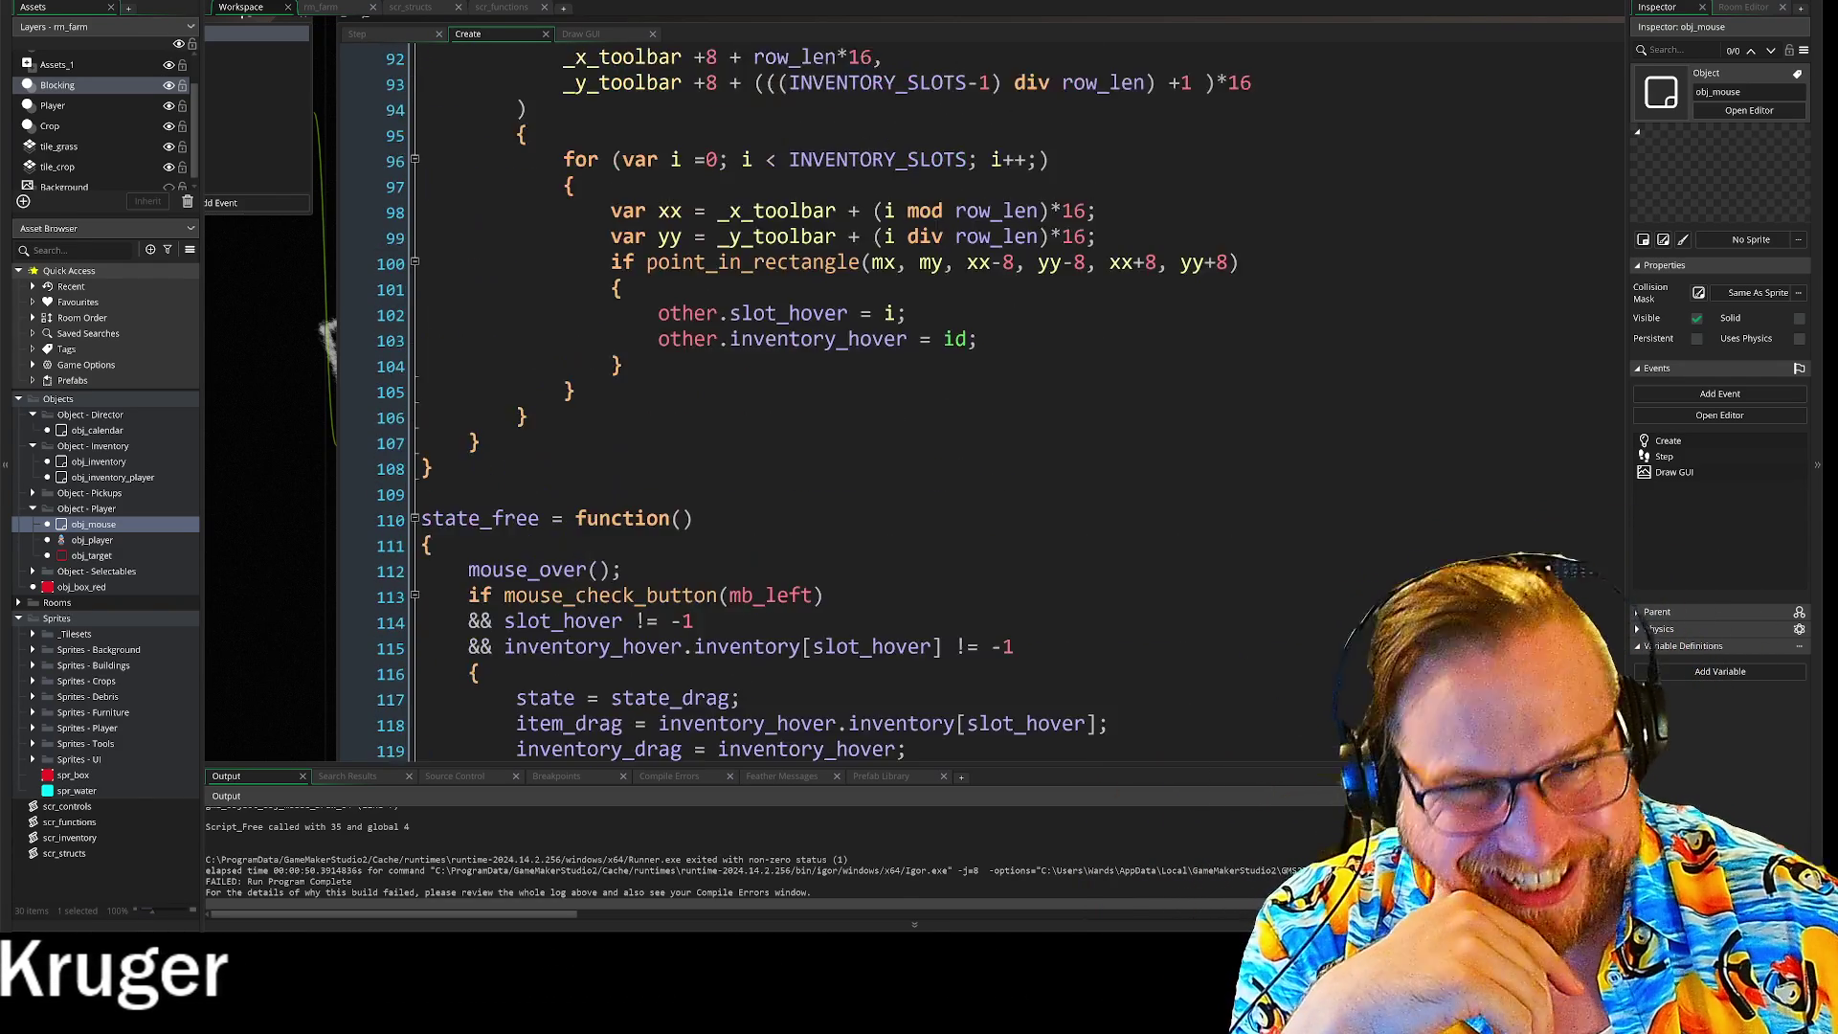
scroll(833, 402, up, 3)
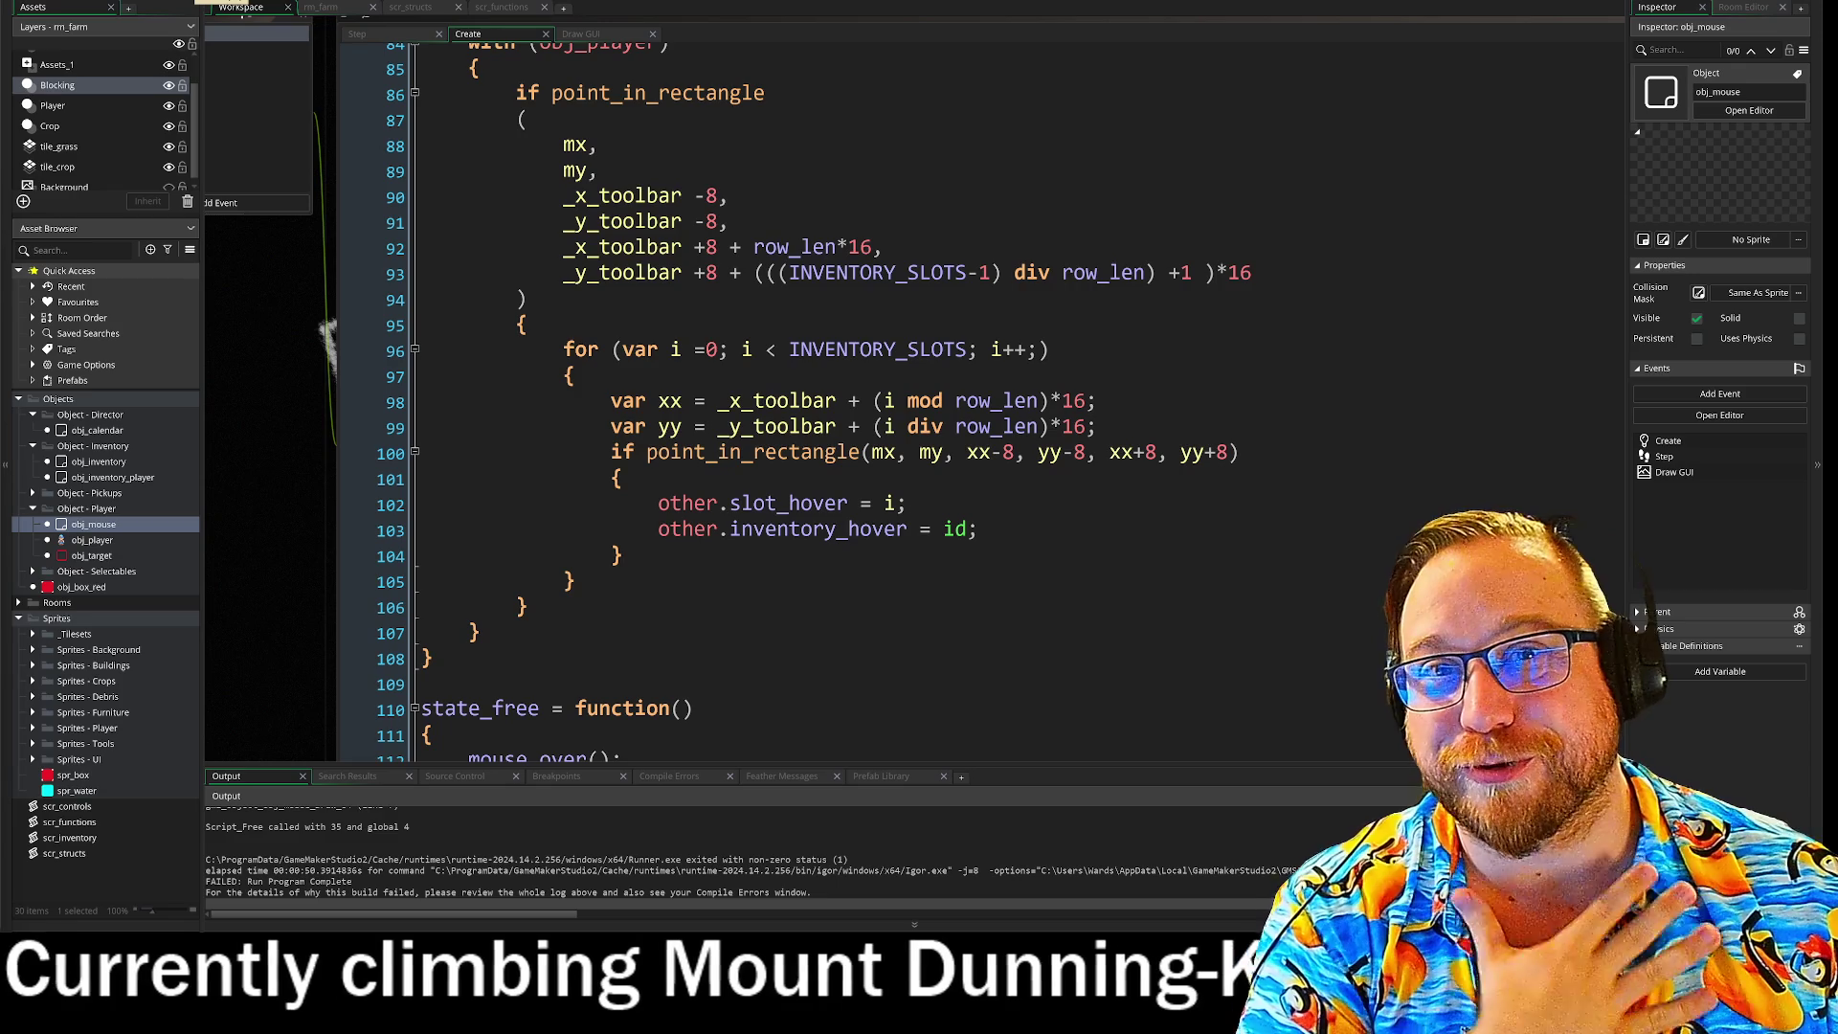
key(F5)
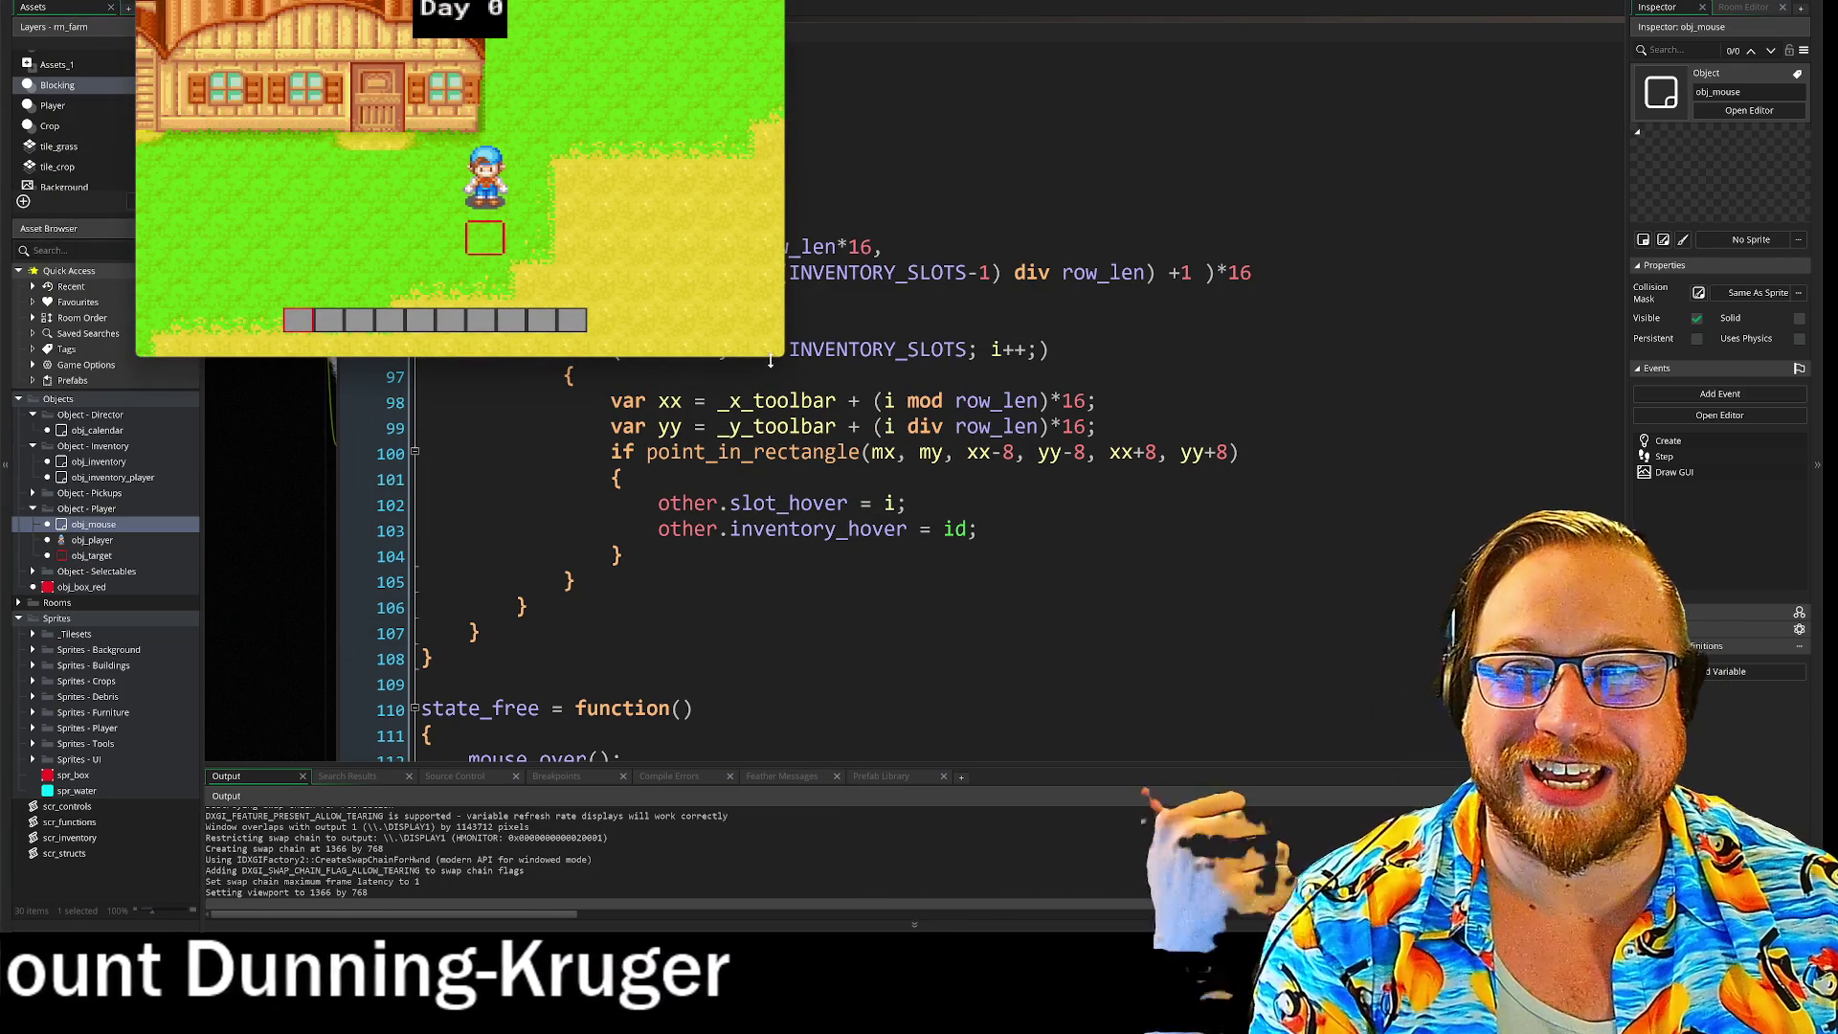
Step: Enlarge the game window, open the inventory, pick up the first tool, and abort the crash
drag(777, 358, 1155, 648)
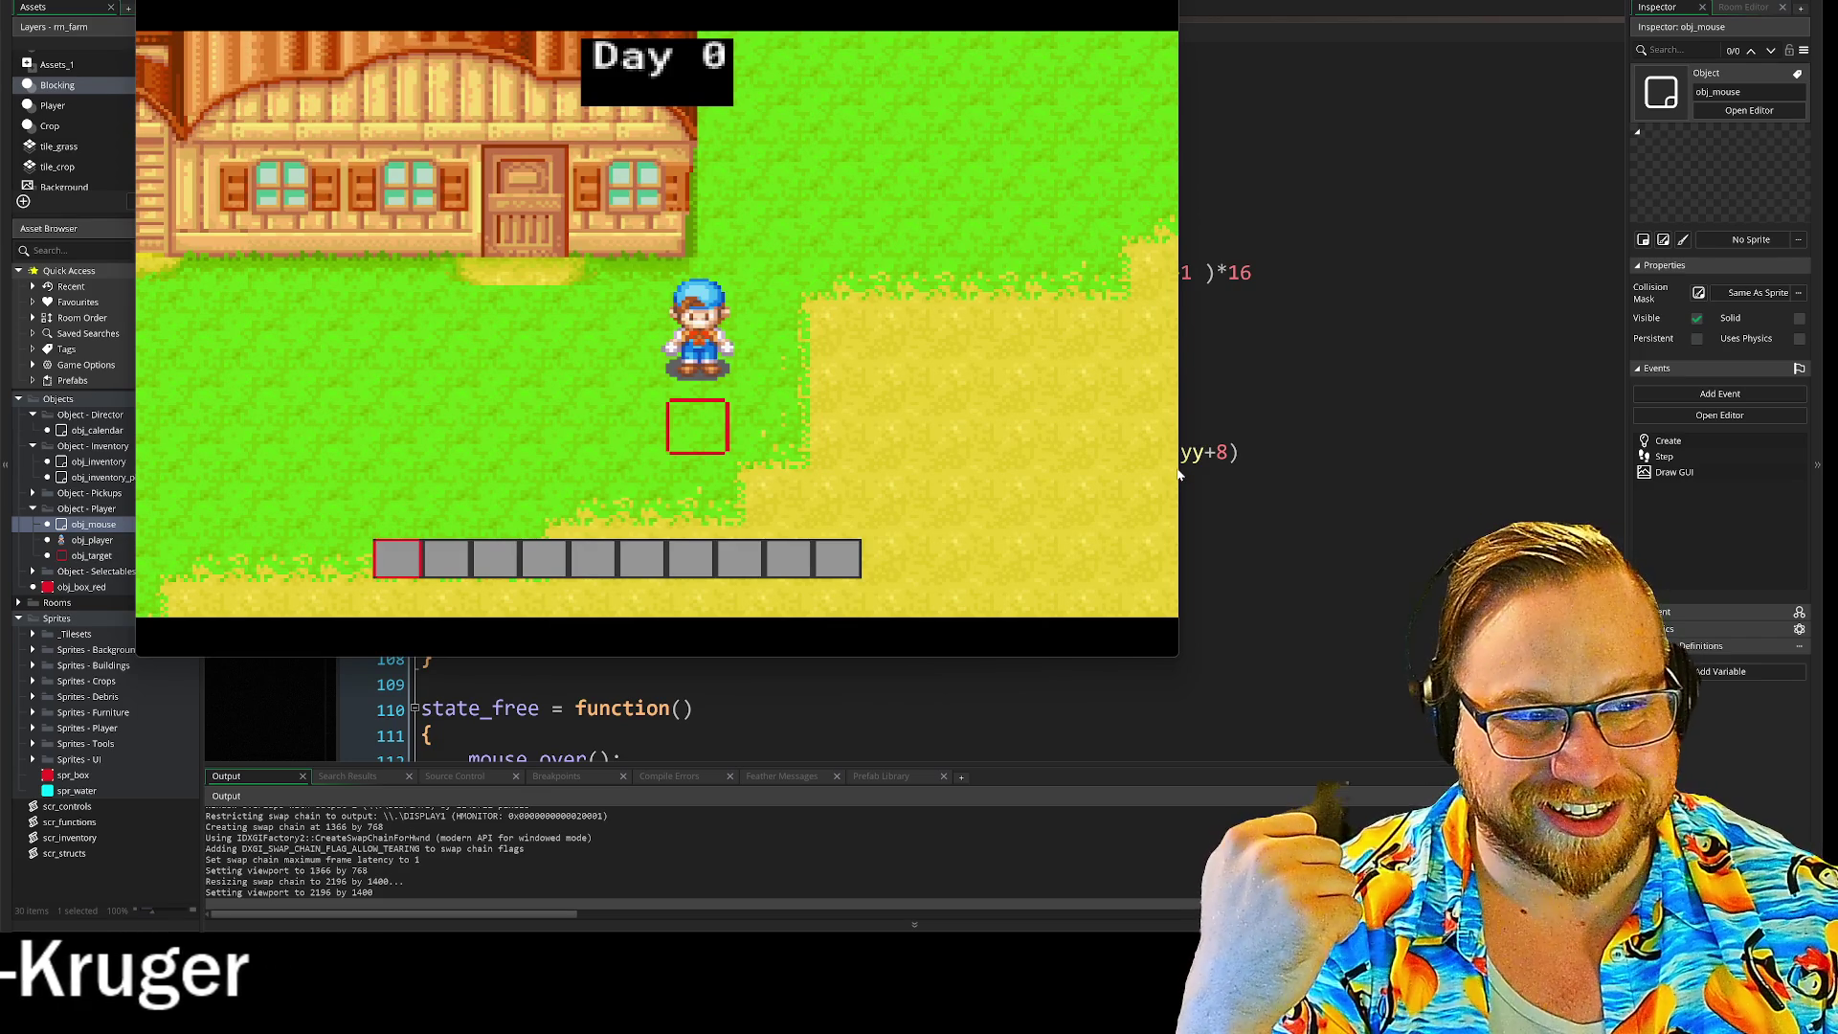
drag(1192, 470, 1331, 473)
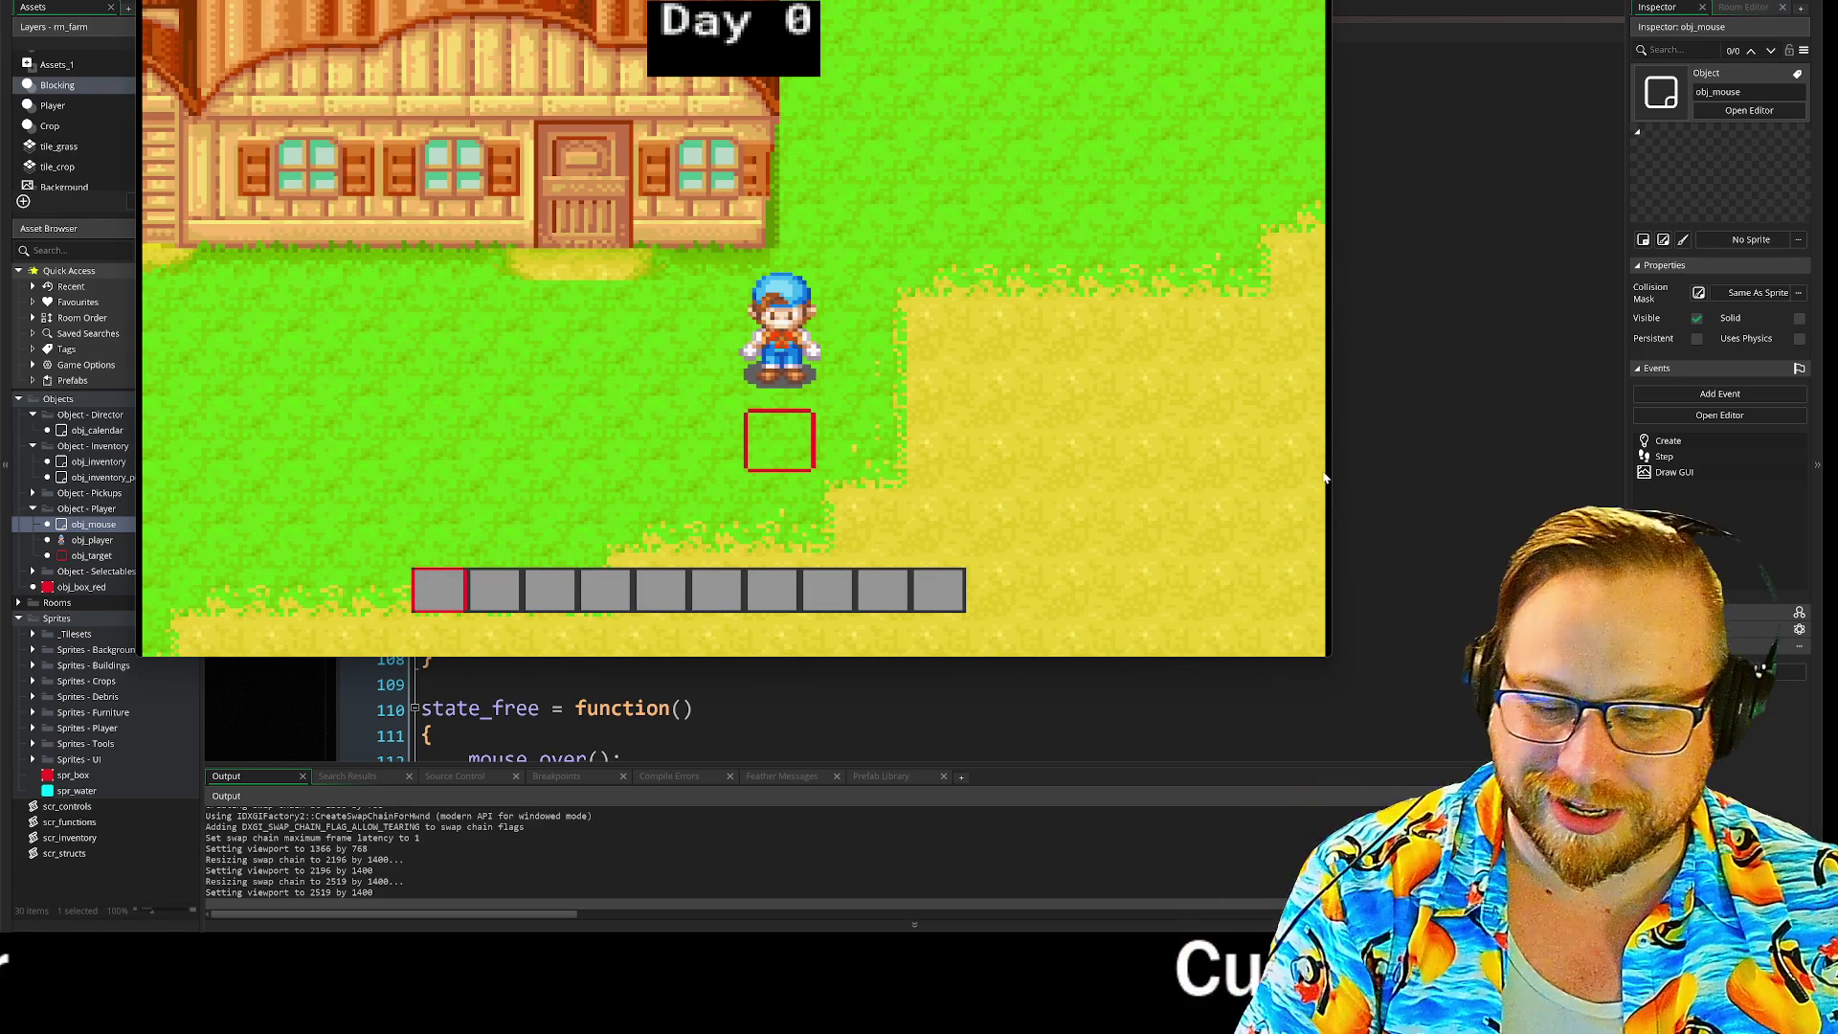
key(i)
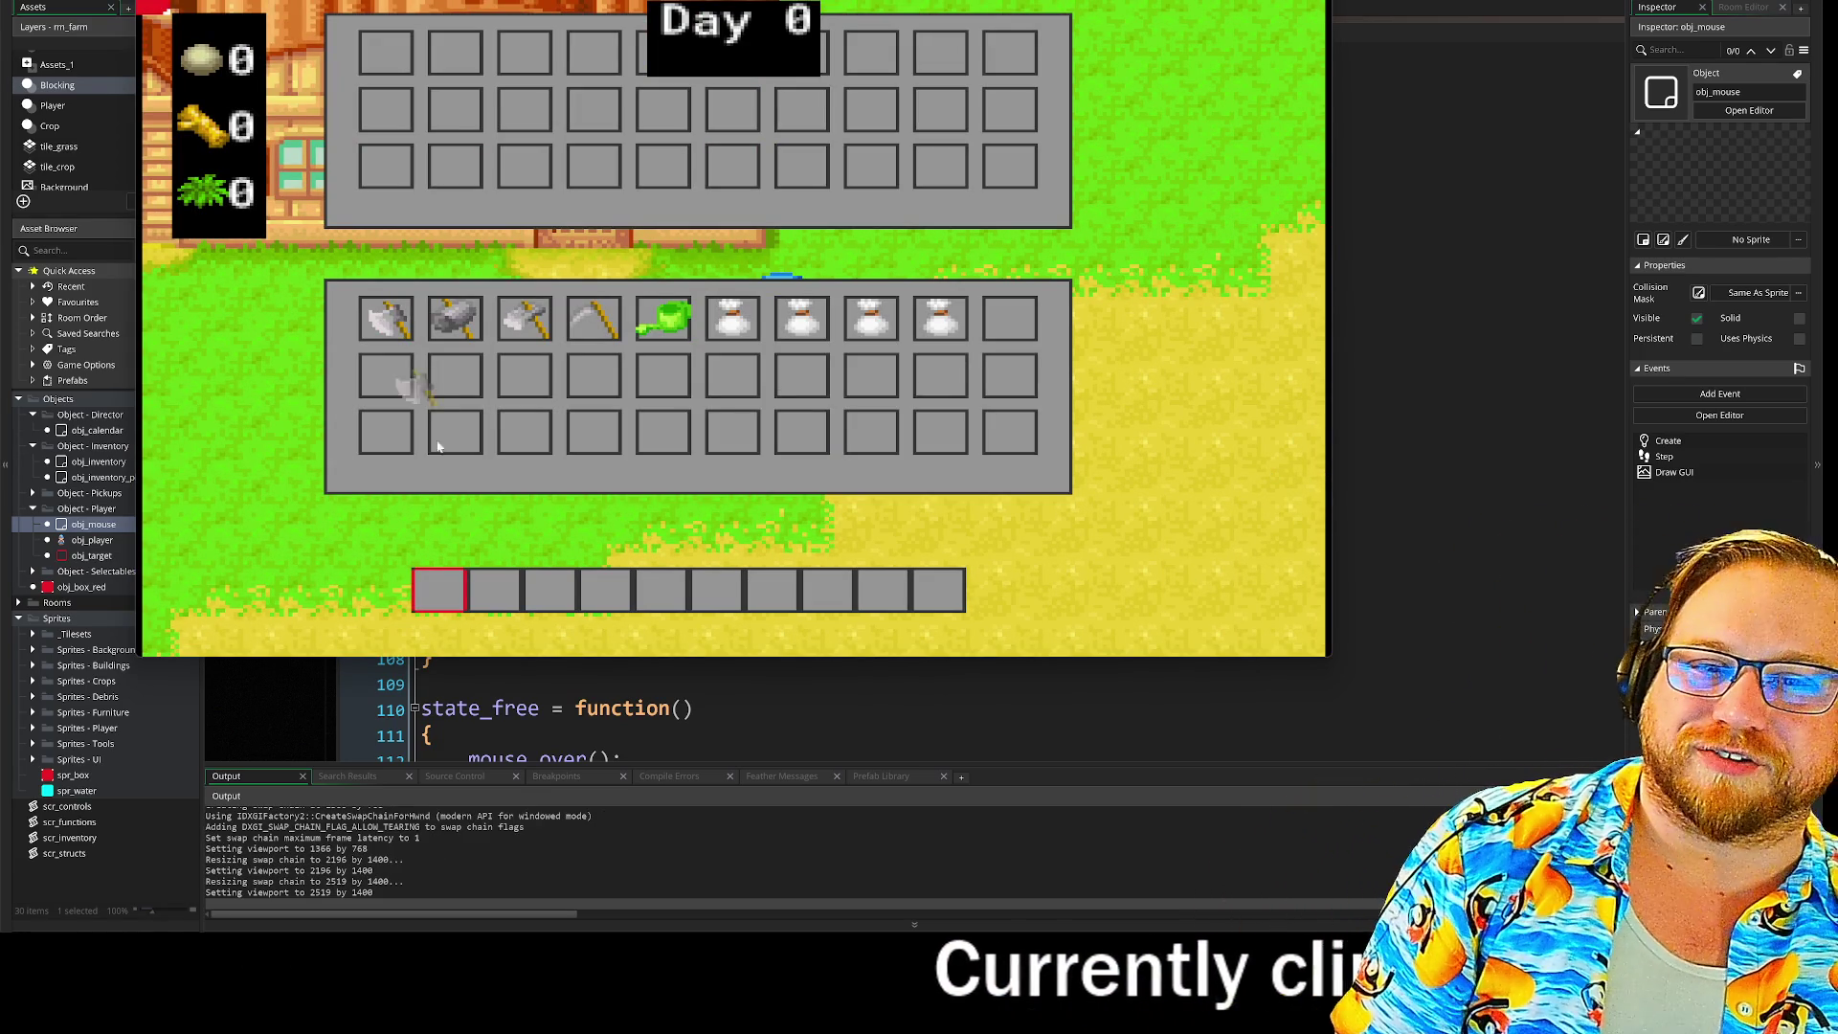
click(531, 328)
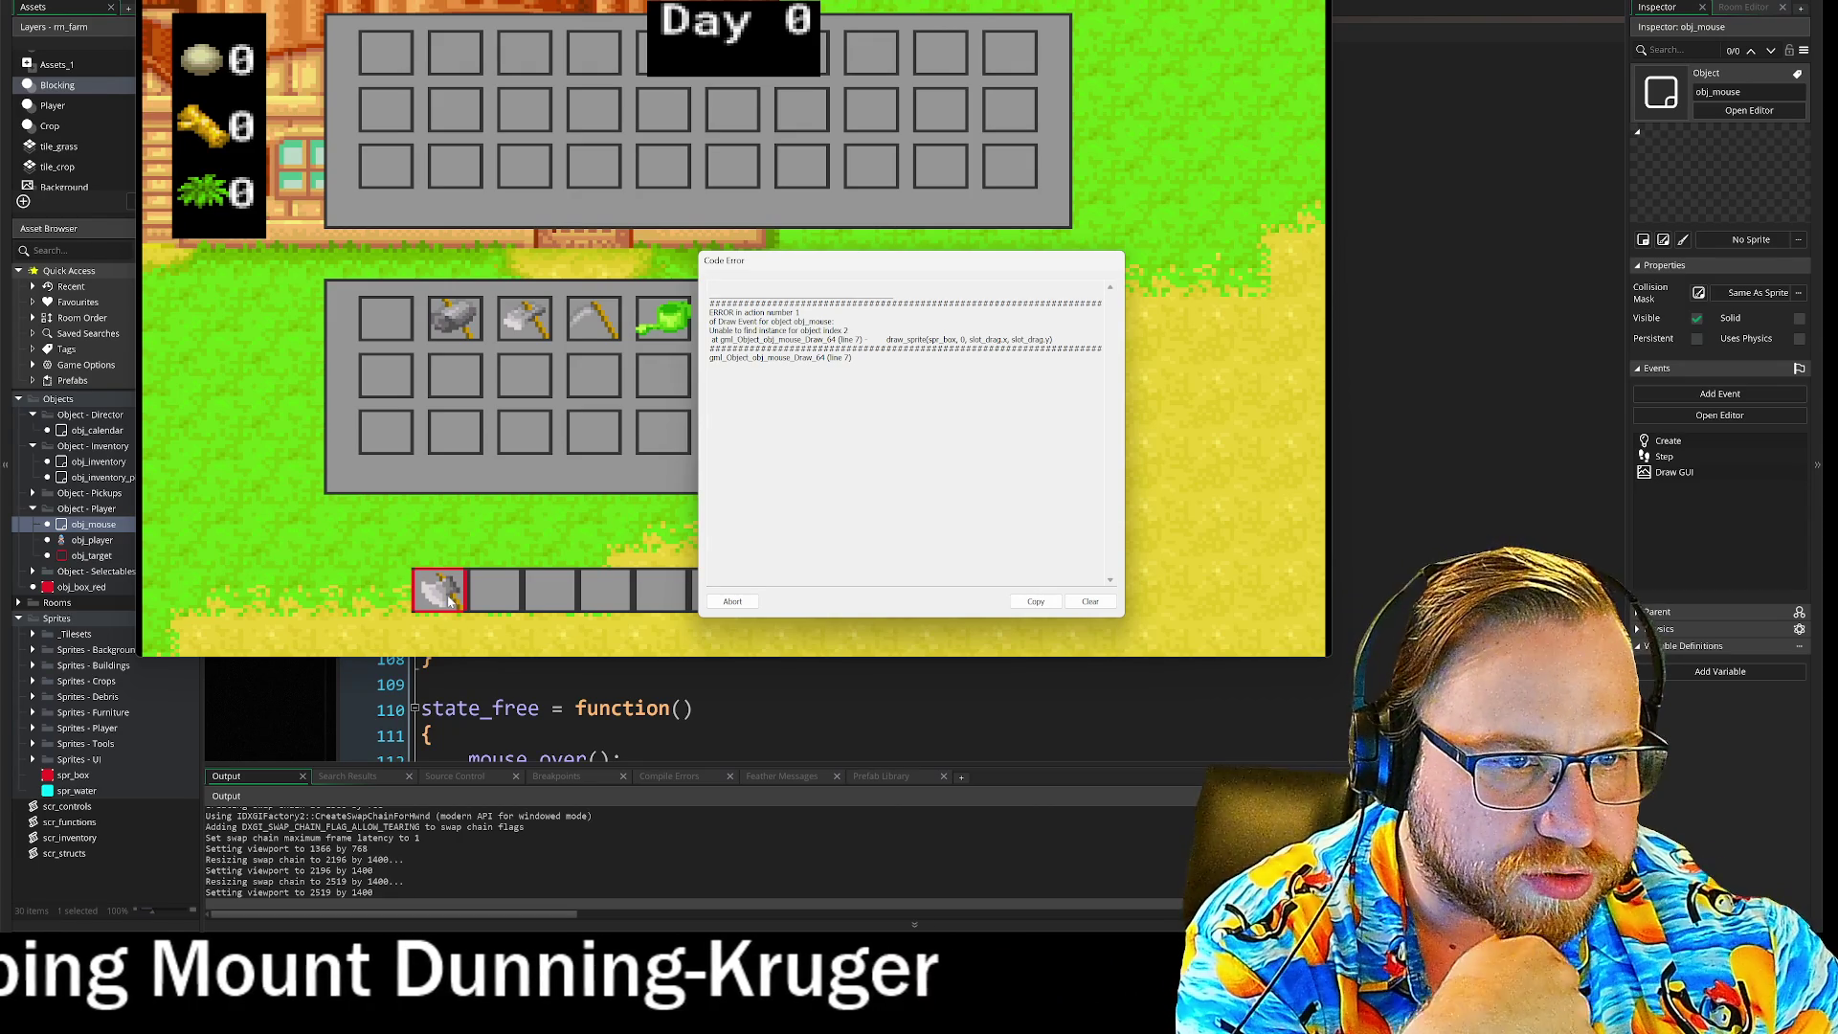
click(732, 603)
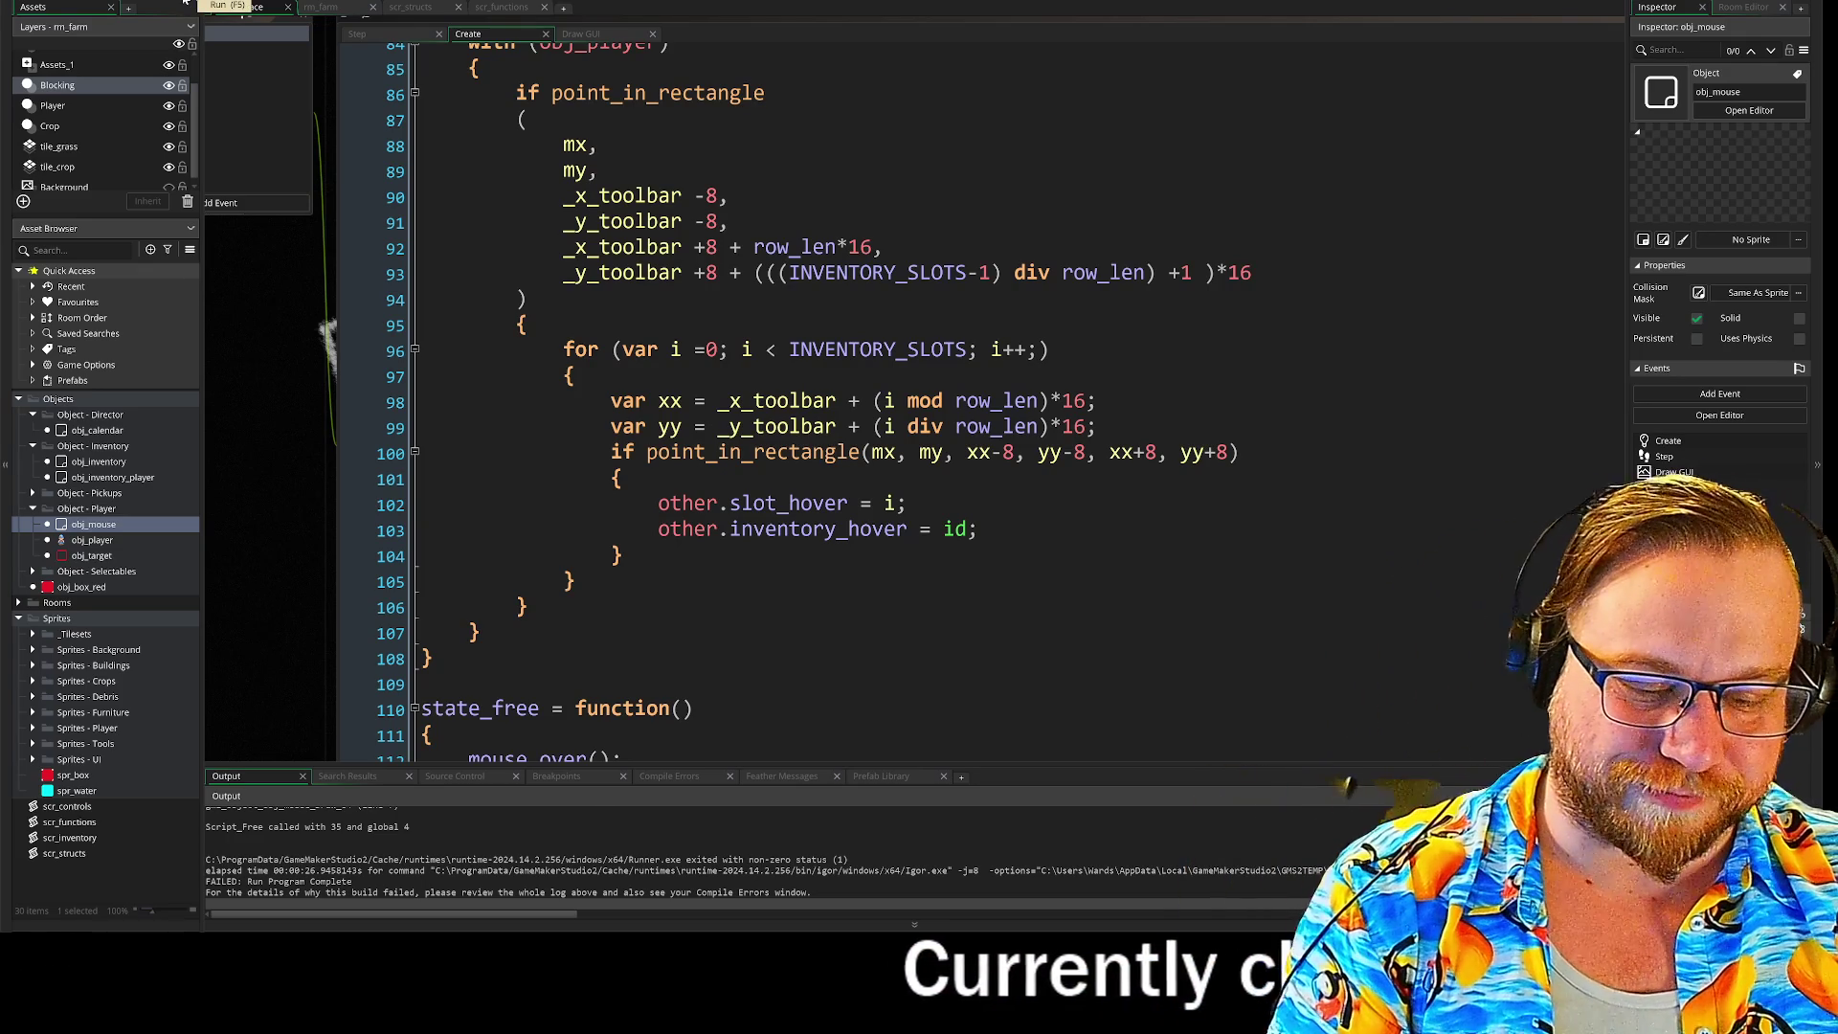
Step: Rerun the game, abort its crash, then maximise the game window with the inventory open
click(186, 5)
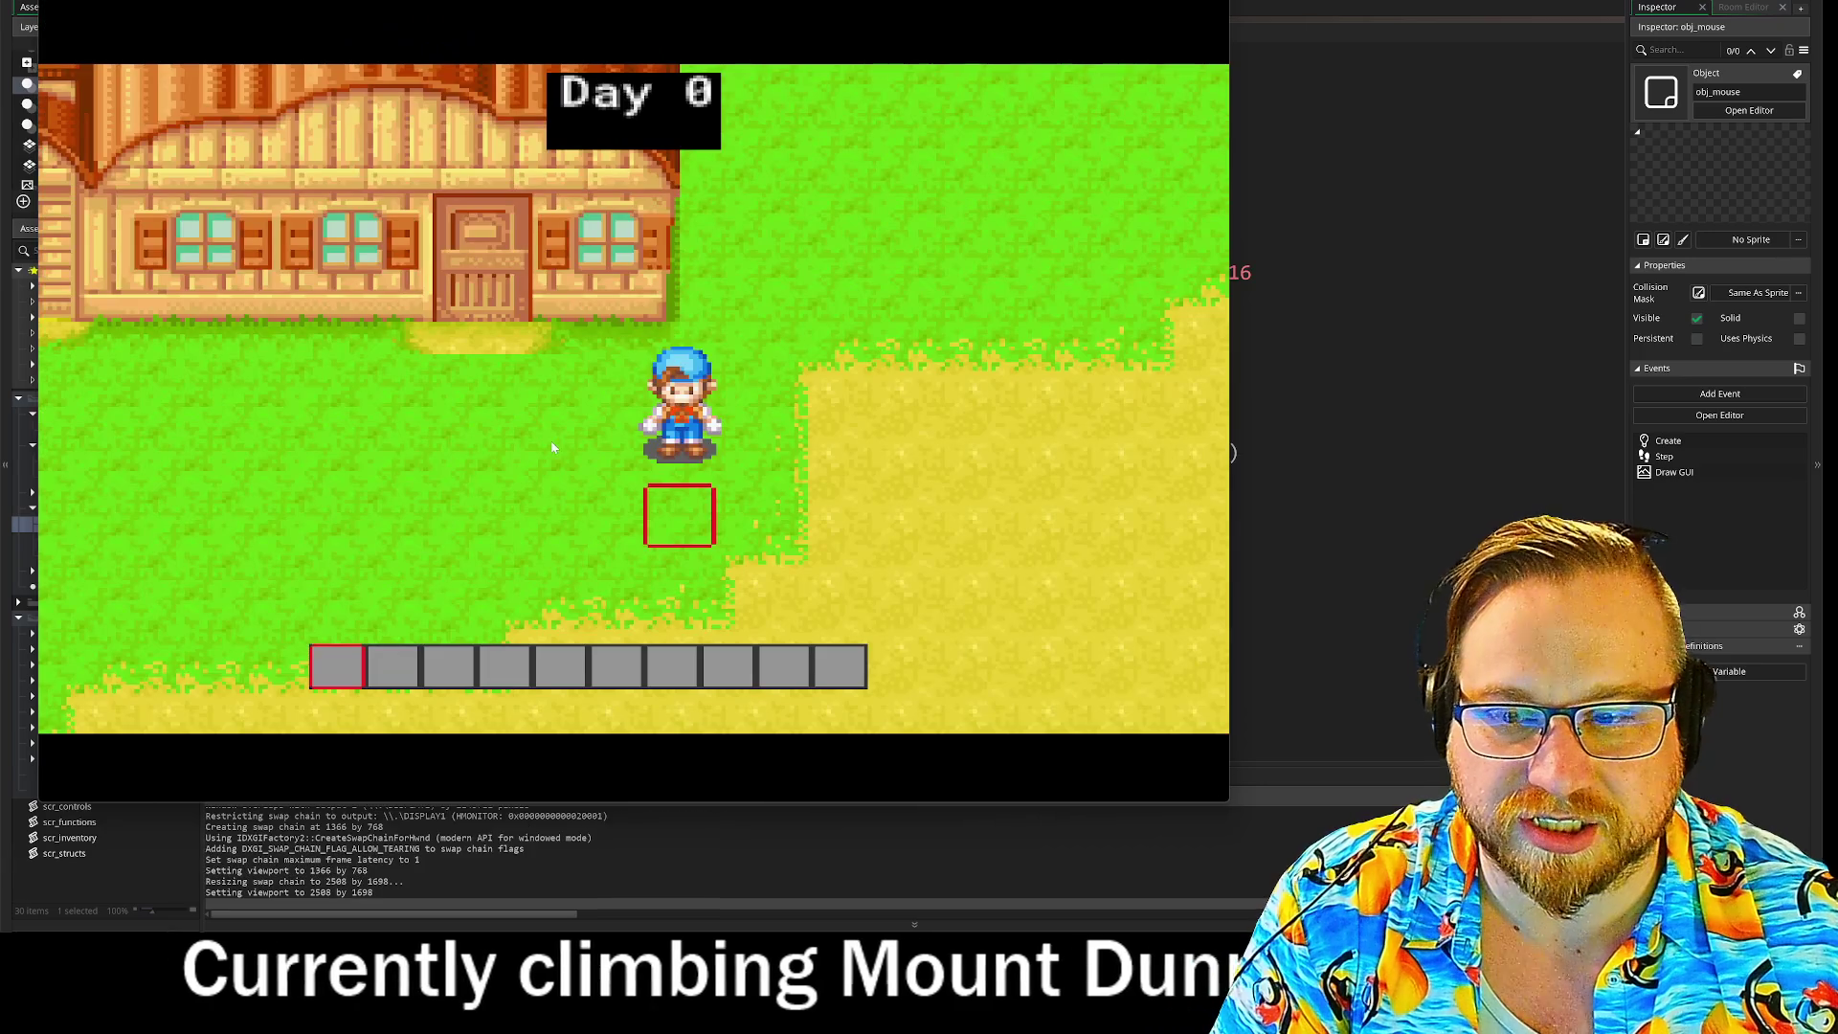
key(s)
key(d)
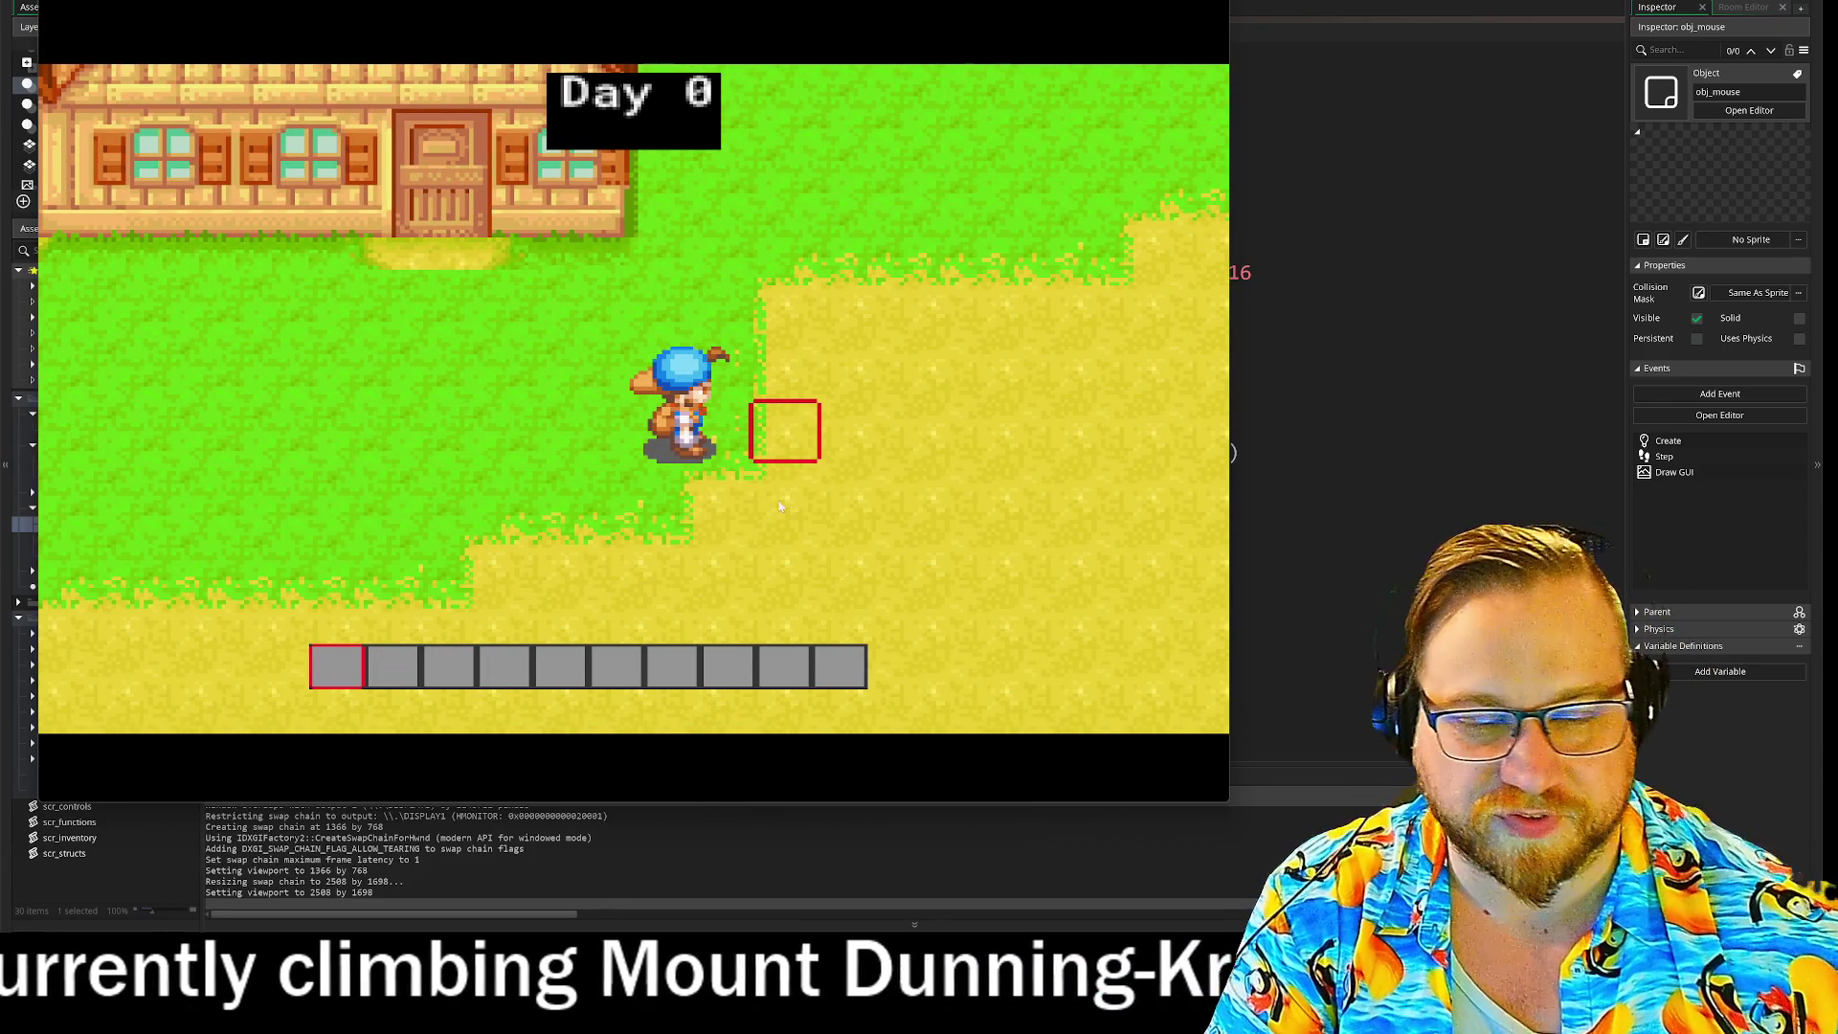
key(e)
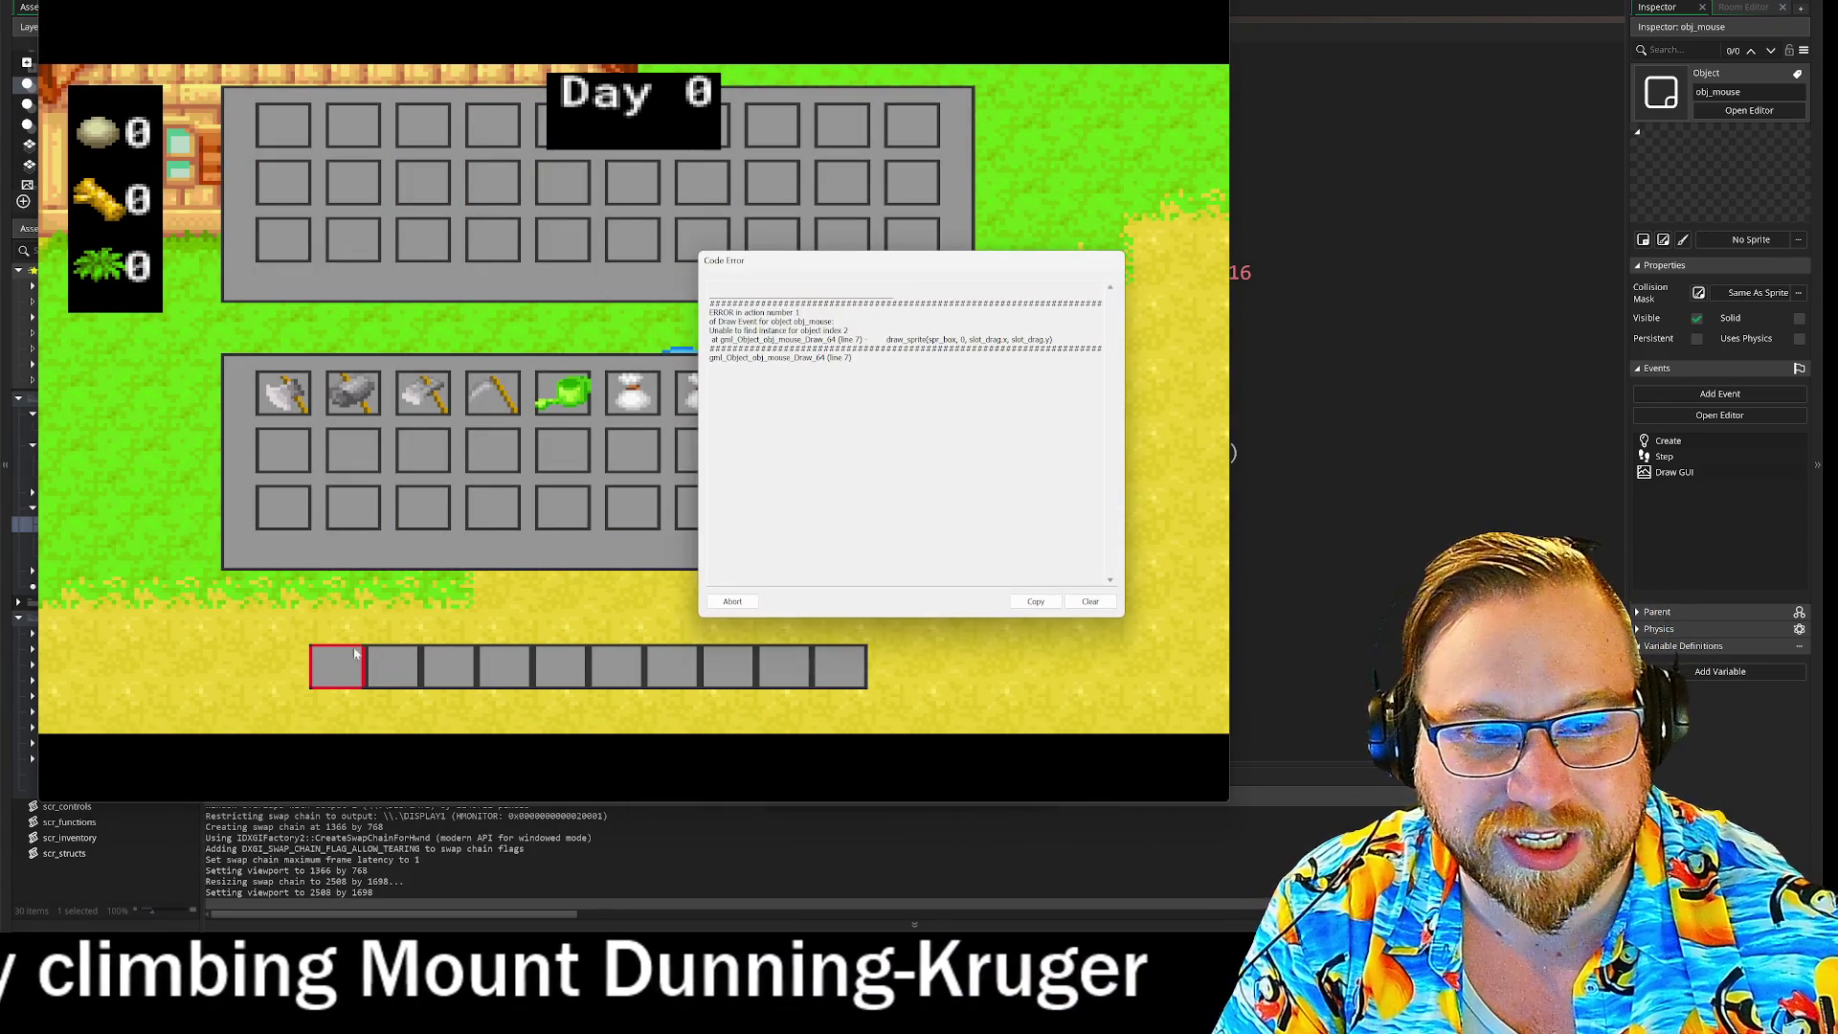
click(725, 602)
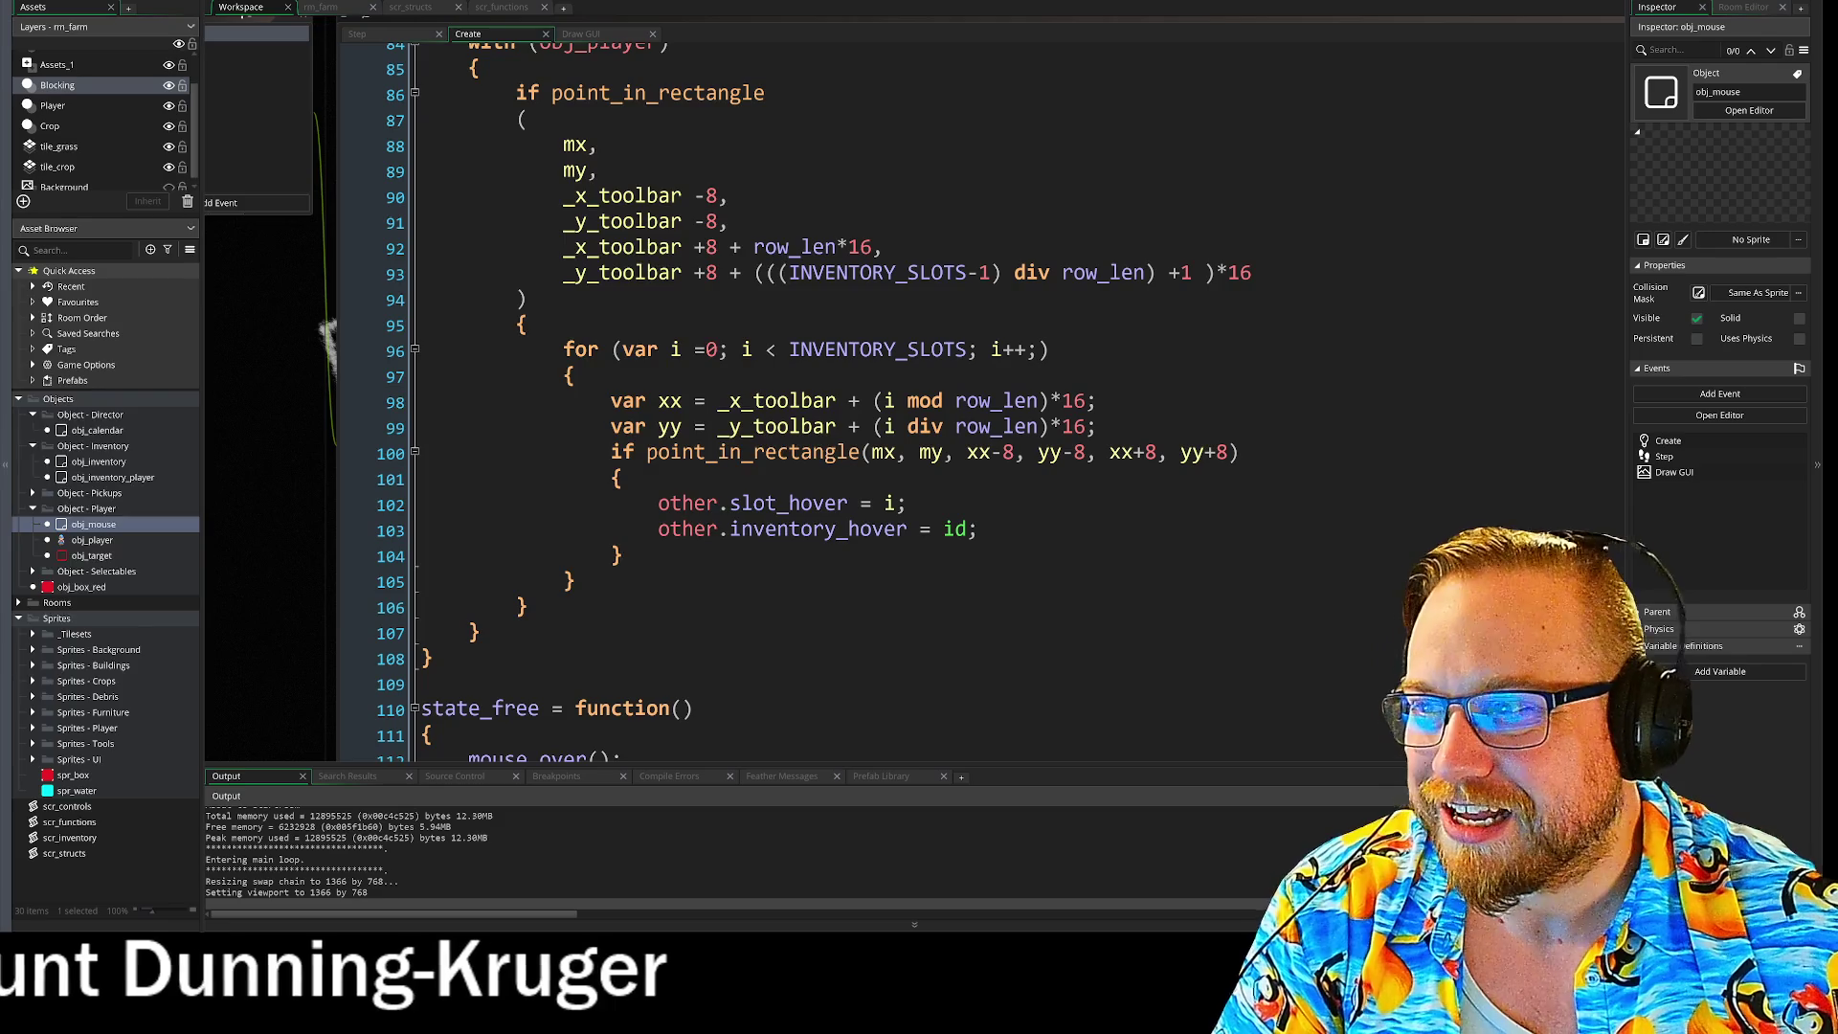
drag(611, 114, 586, 0)
key(i)
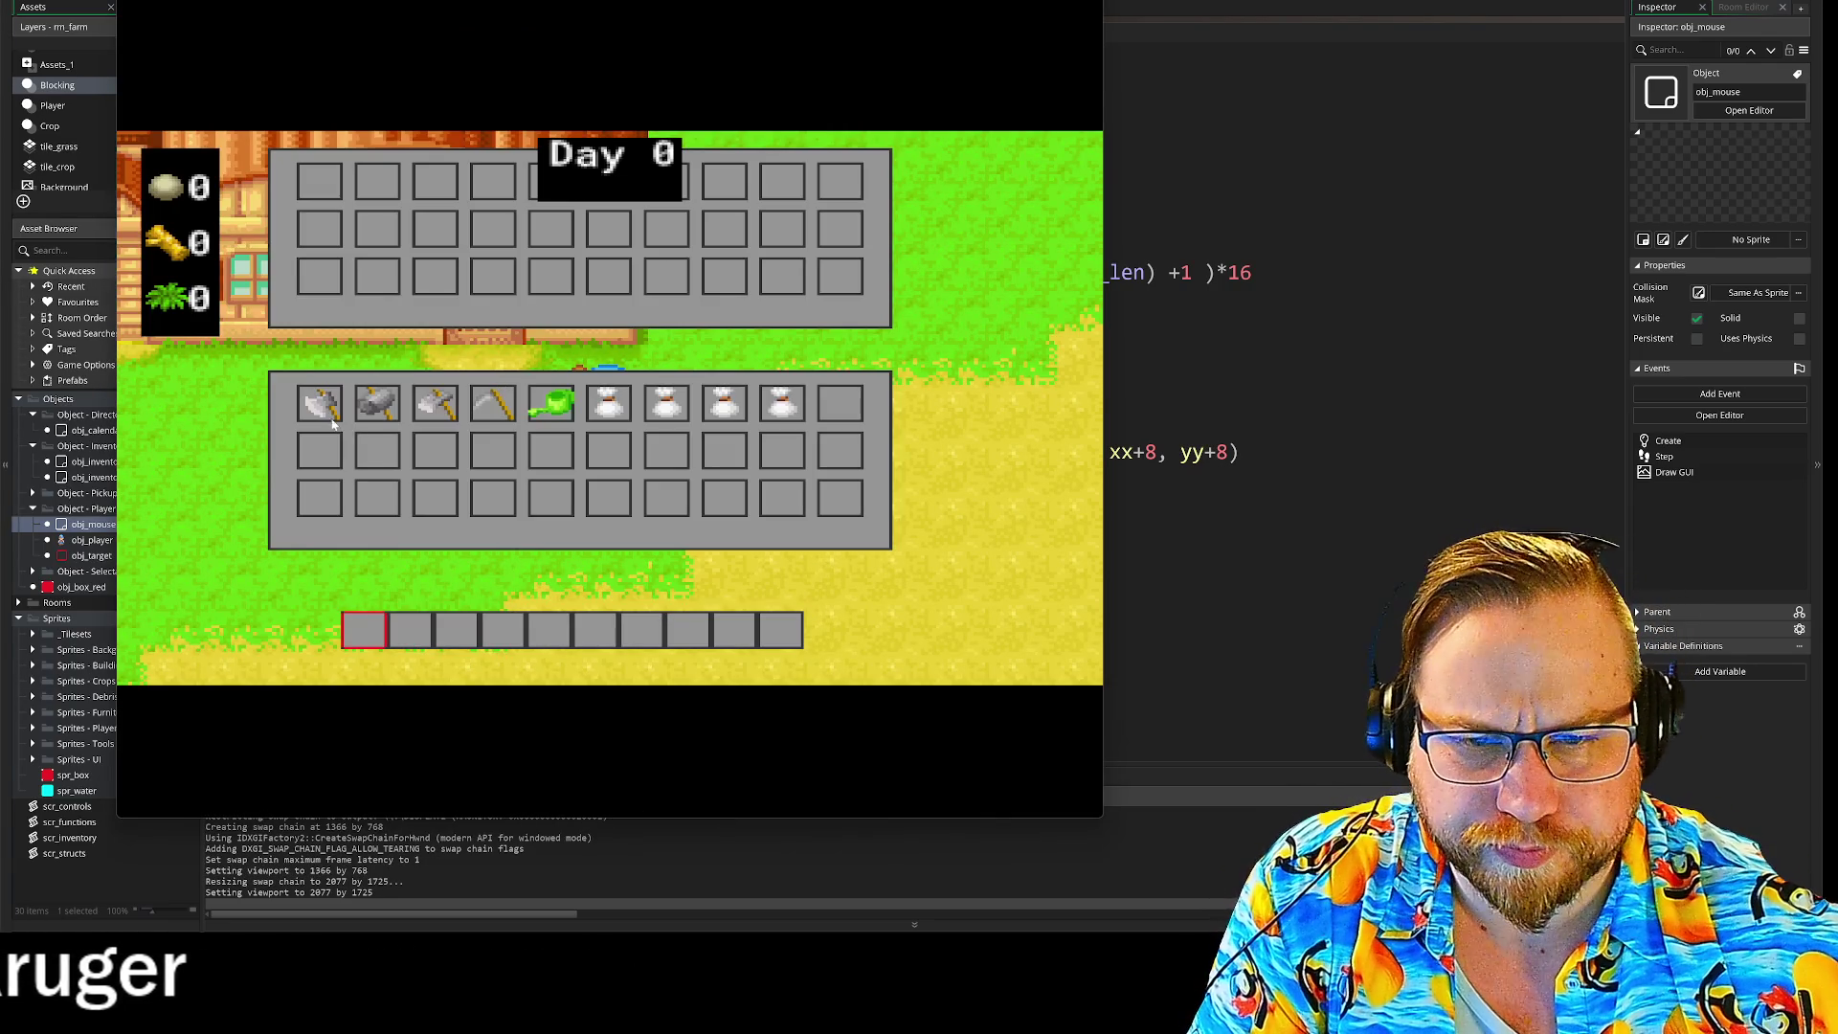